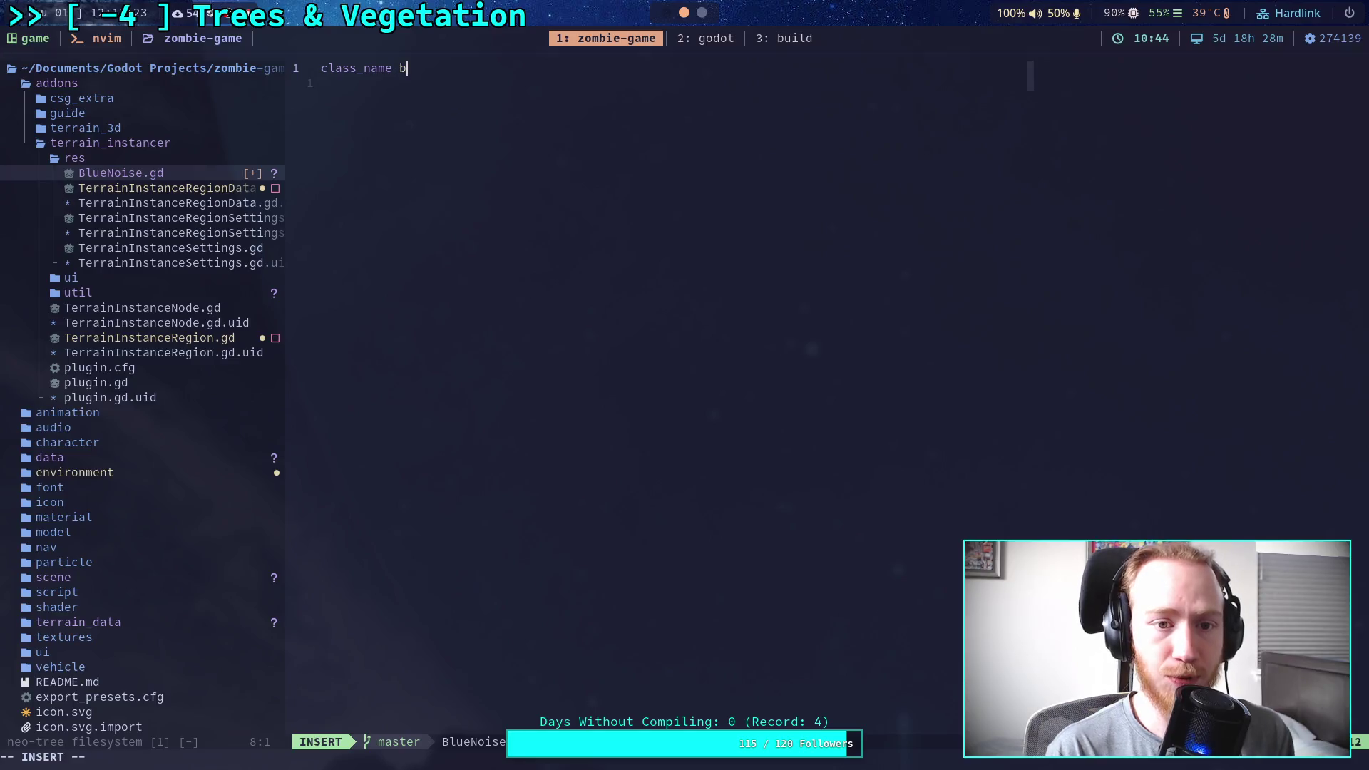
- Write 'class_name BlueNoise extends Resource' on the first line of BlueNoise.gd
{"action": "type", "text": "Blue"}
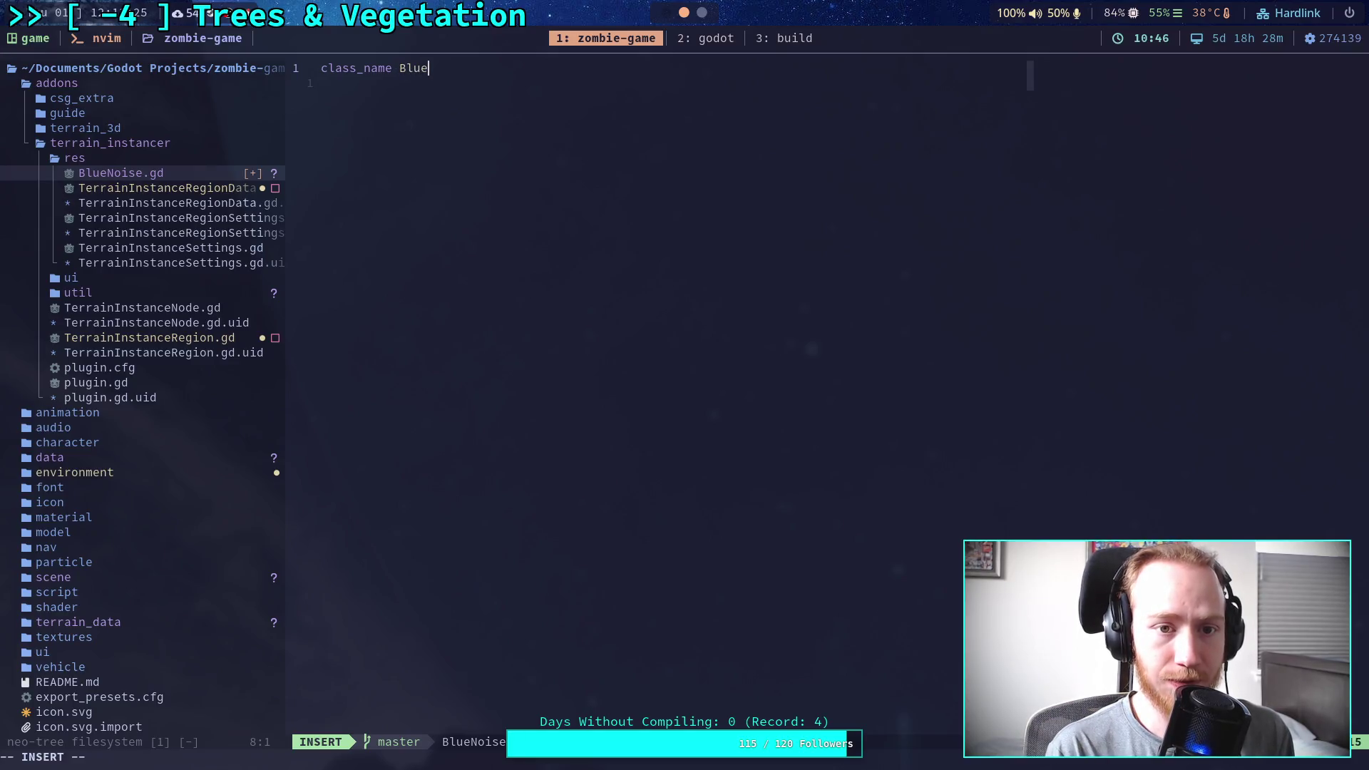
{"action": "type", "text": "n"}
{"action": "key", "text": "BackSpace"}
{"action": "type", "text": "N"}
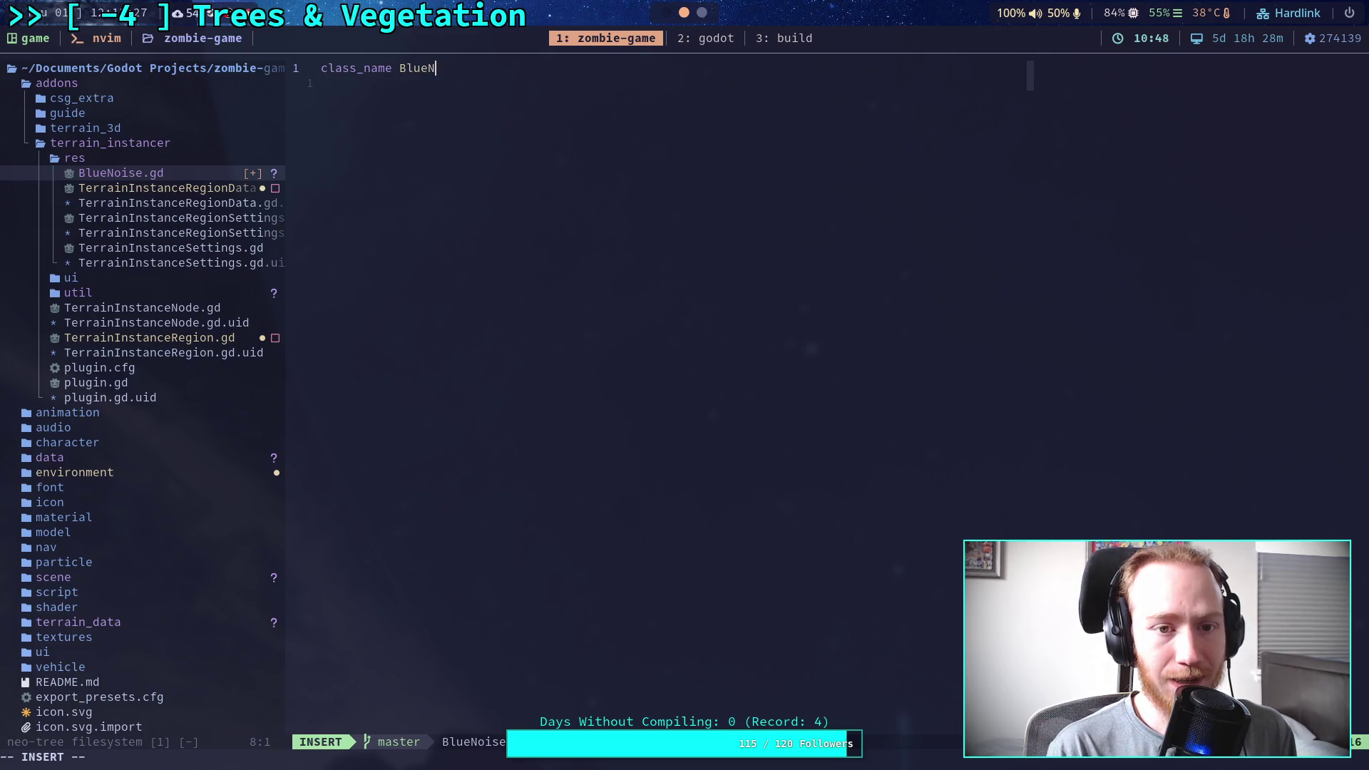
{"action": "type", "text": "oise"}
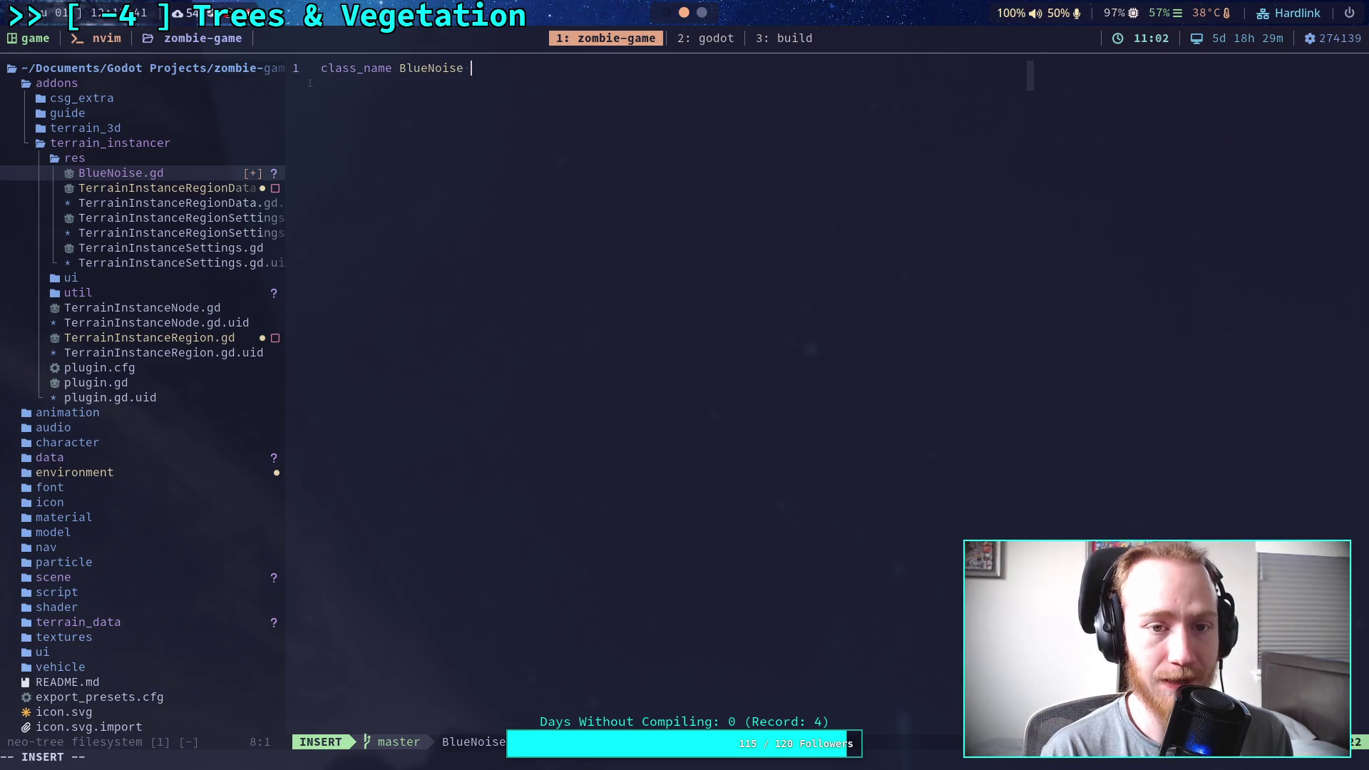
{"action": "type", "text": "cccc"}
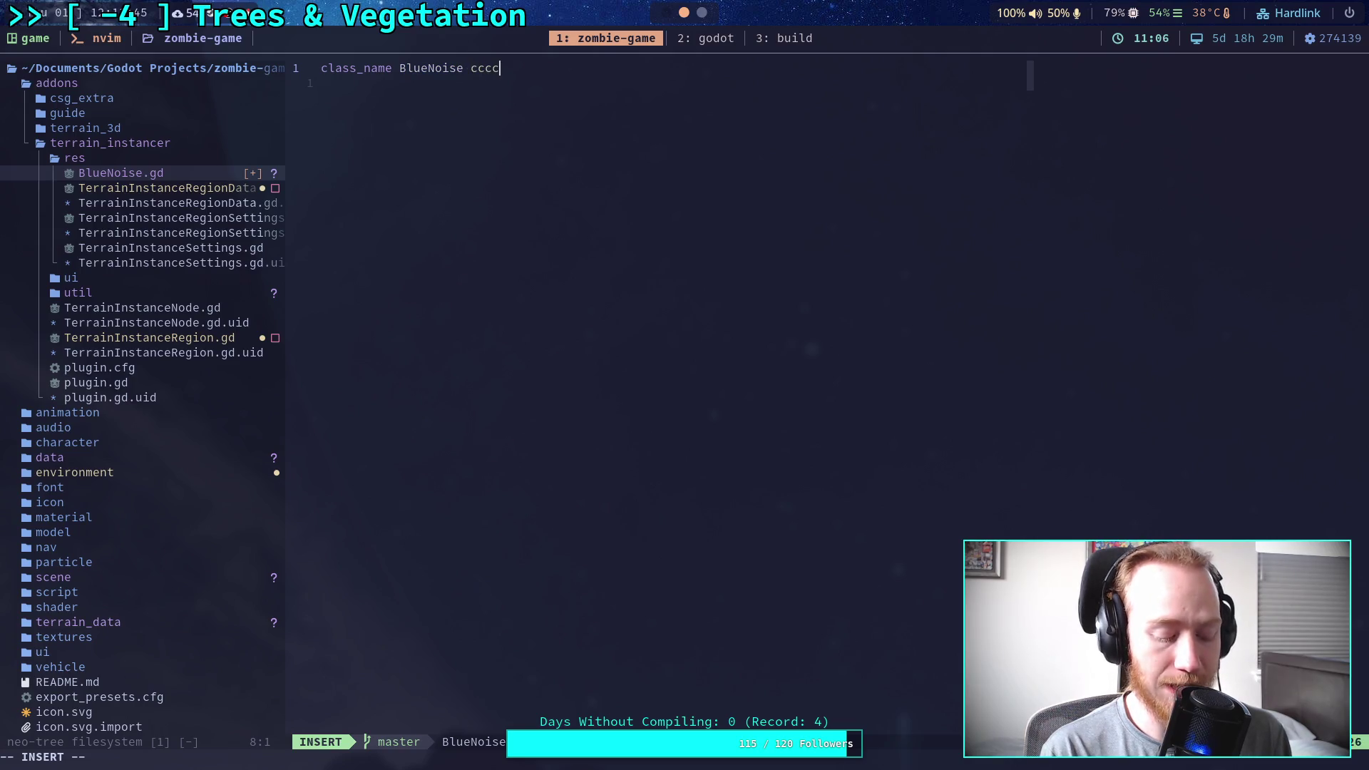
{"action": "key", "text": "BackSpace"}
{"action": "key", "text": "BackSpace"}
{"action": "key", "text": "BackSpace"}
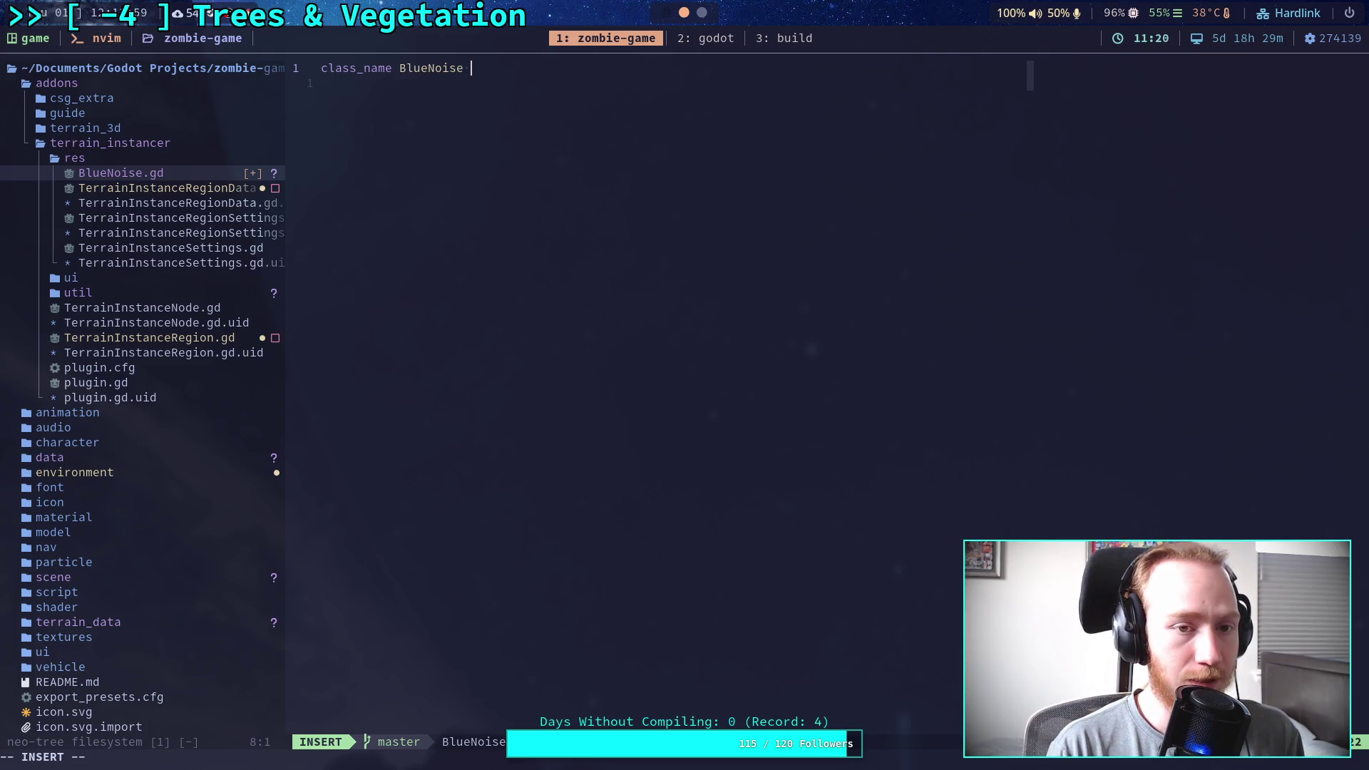
{"action": "type", "text": "extends R"}
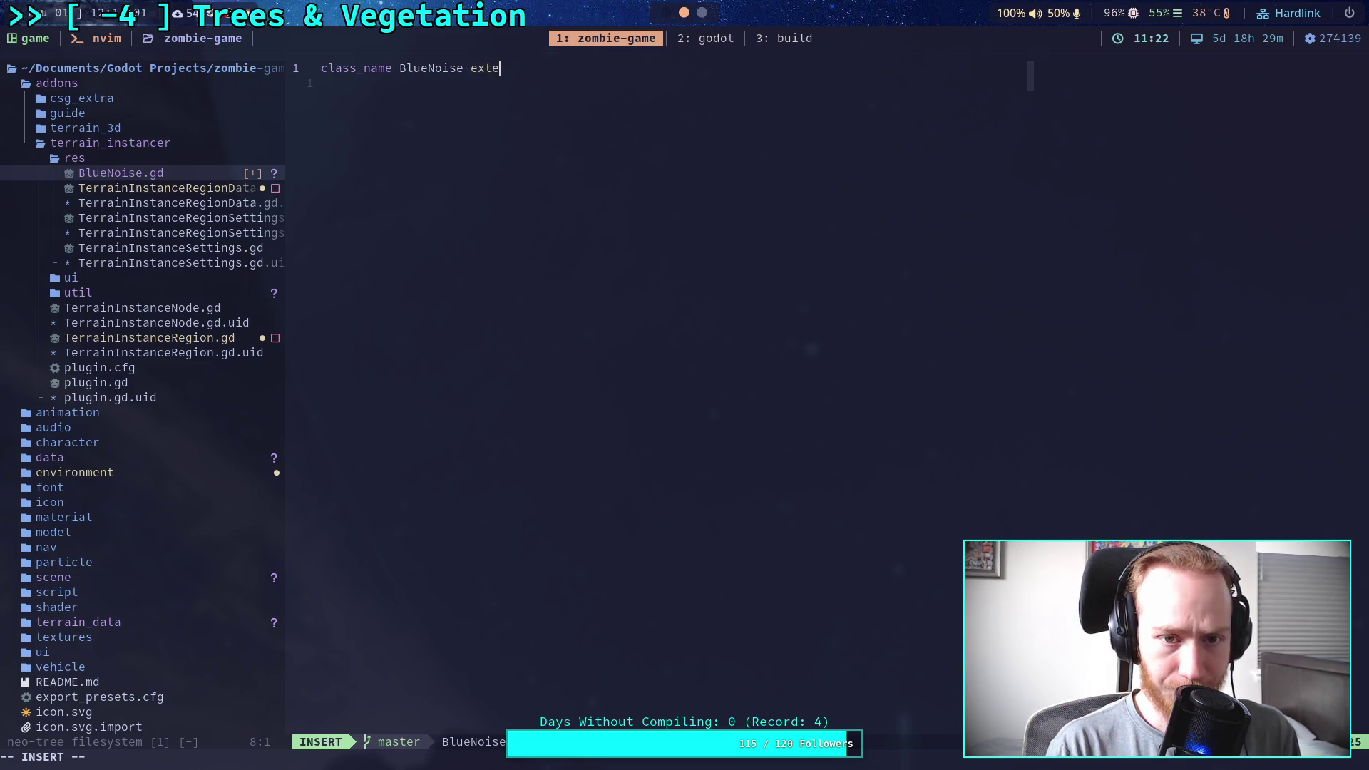
{"action": "type", "text": "esourrc"}
{"action": "key", "text": "BackSpace"}
{"action": "type", "text": "rc"}
{"action": "key", "text": "BackSpace"}
{"action": "key", "text": "BackSpace"}
{"action": "type", "text": "ce"}
- Leave insert mode and save BlueNoise.gd with :w
{"action": "key", "text": "Escape"}
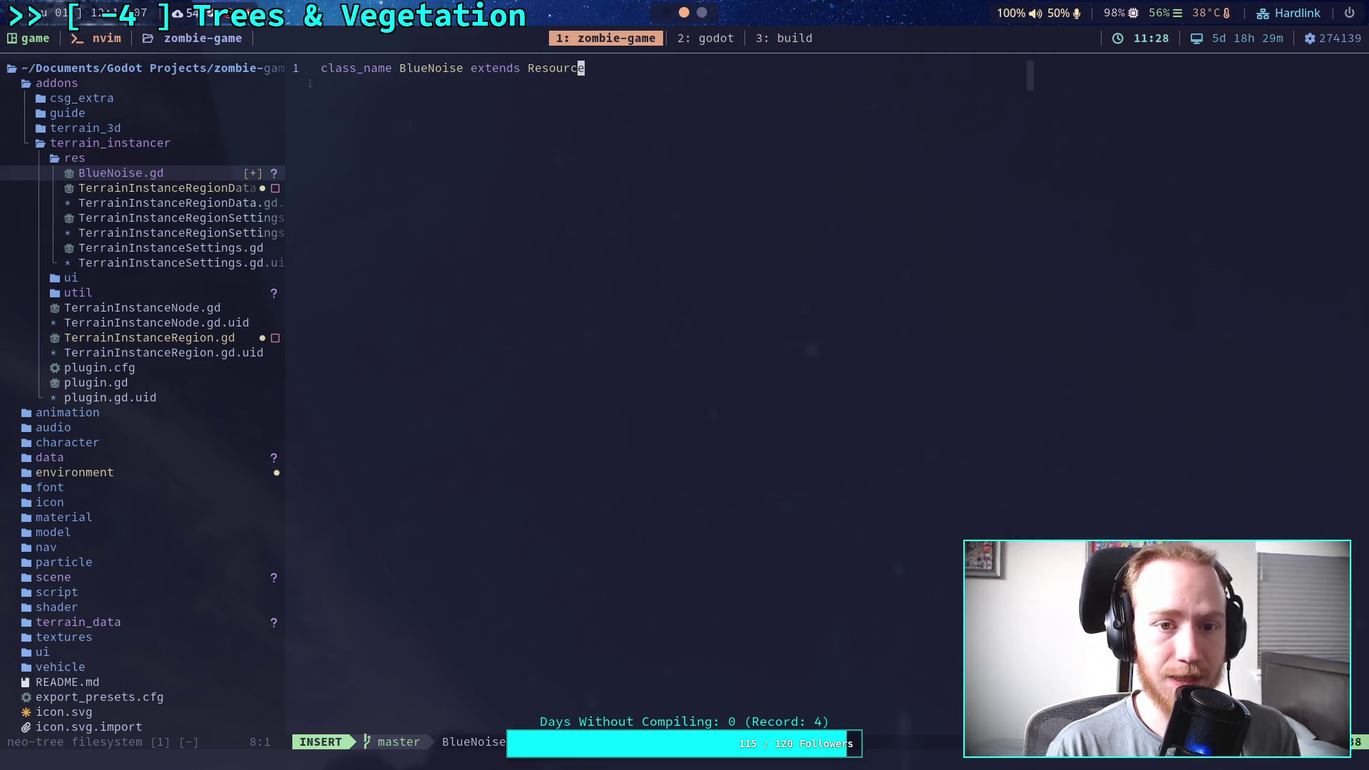
{"action": "type", "text": ":w"}
{"action": "key", "text": "Return"}
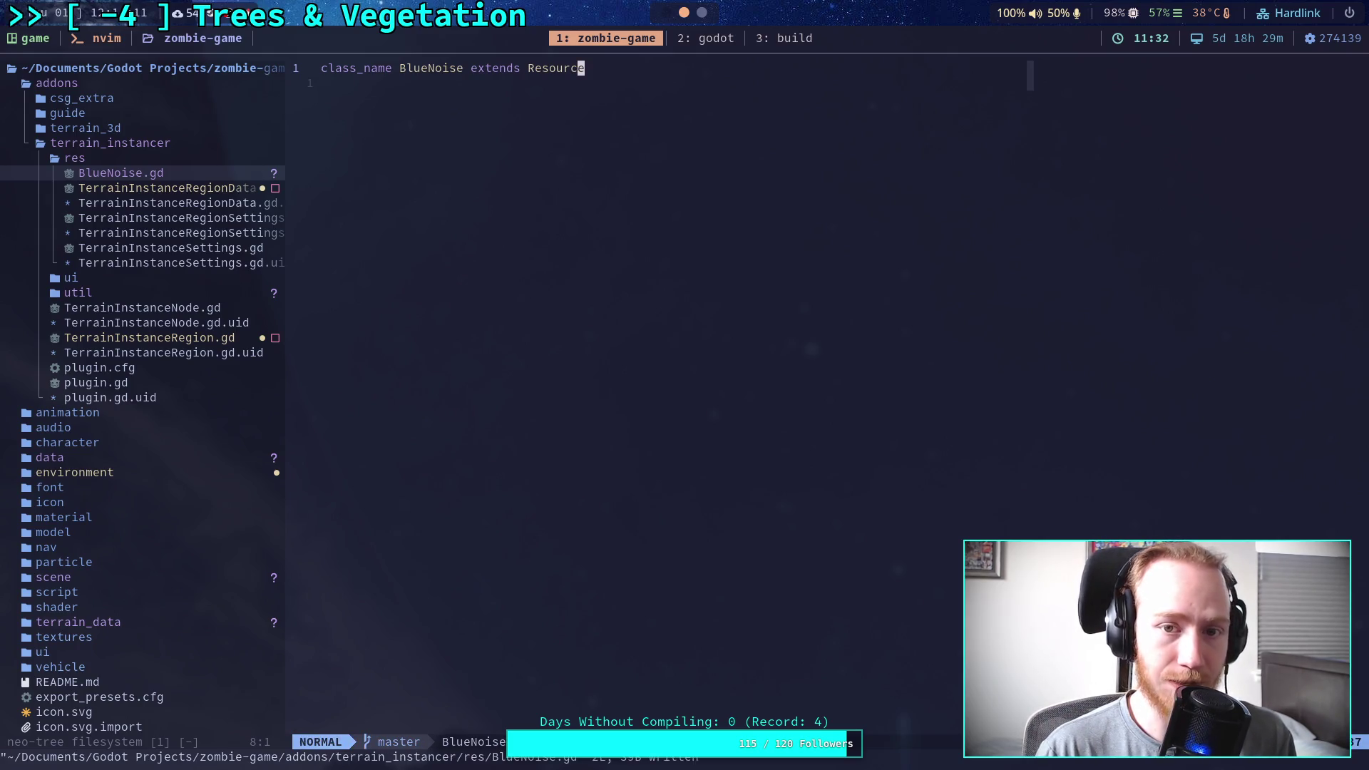
- Check the other tmux windows, then return and leave a blank line below the class declaration
{"action": "key", "text": "super+2"}
{"action": "key", "text": "super+3"}
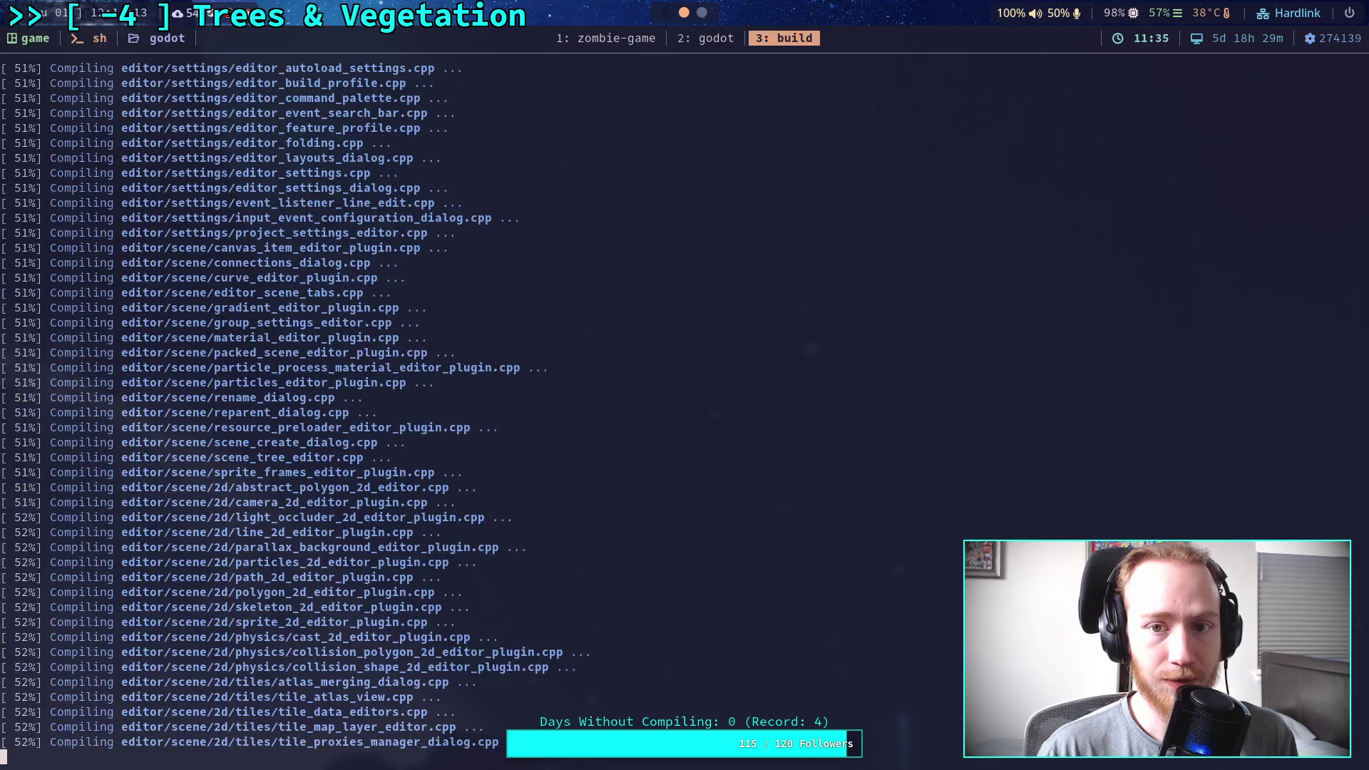
{"action": "key", "text": "super+1"}
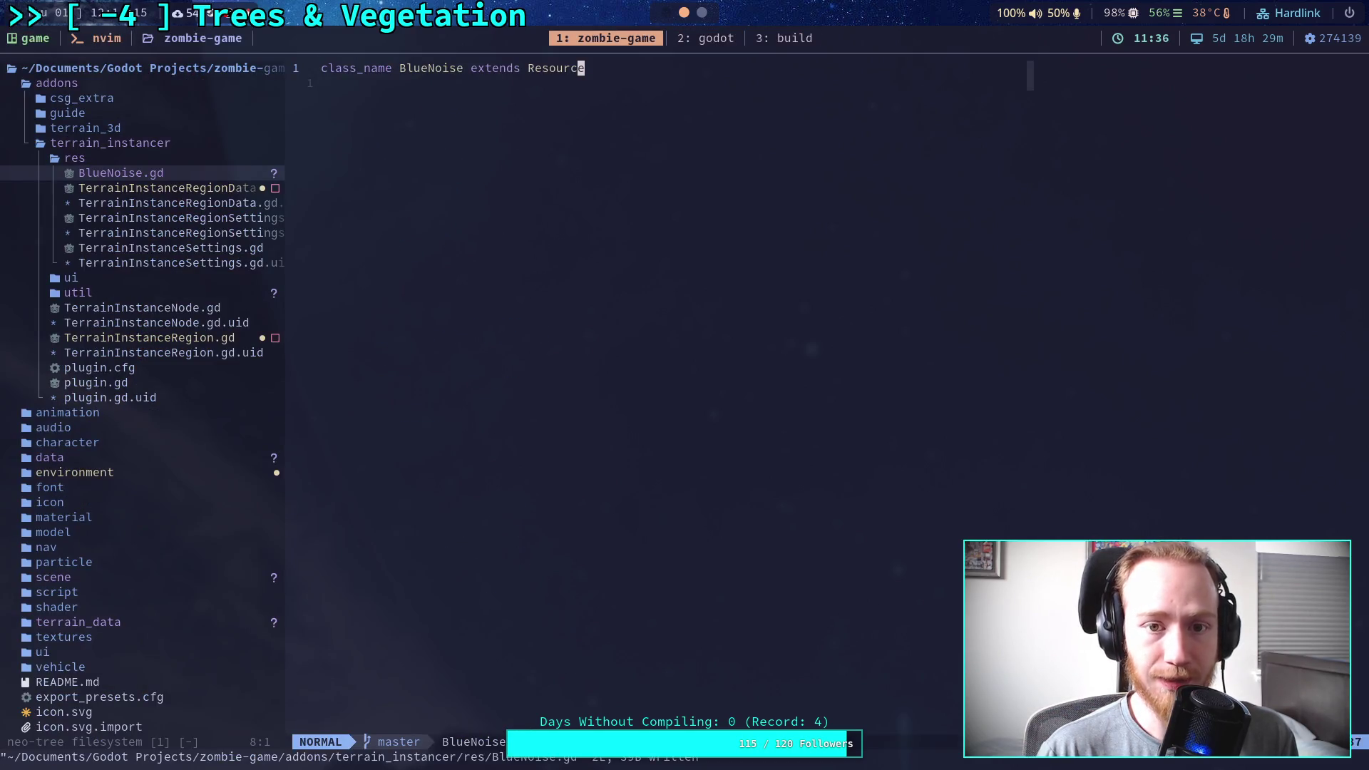
{"action": "key", "text": "o"}
{"action": "key", "text": "Return"}
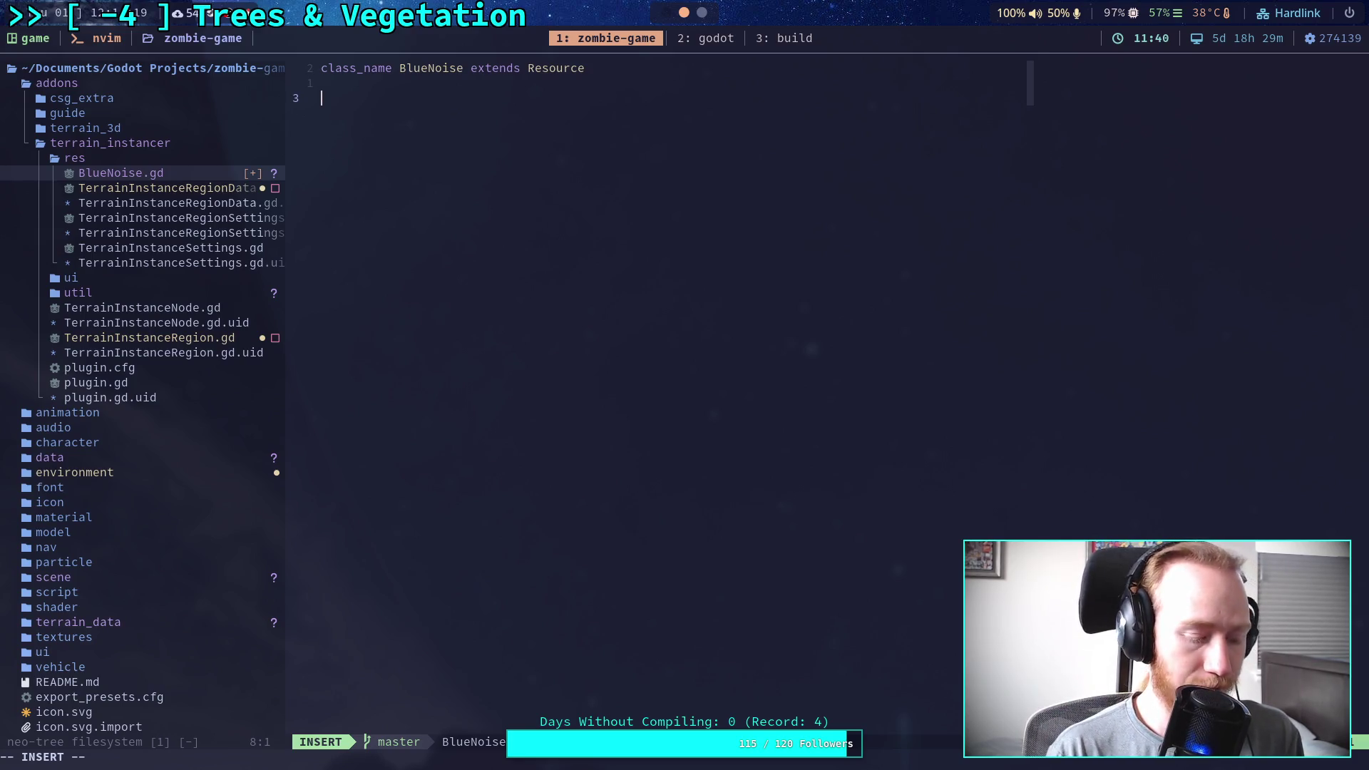
{"action": "type", "text": "@export"}
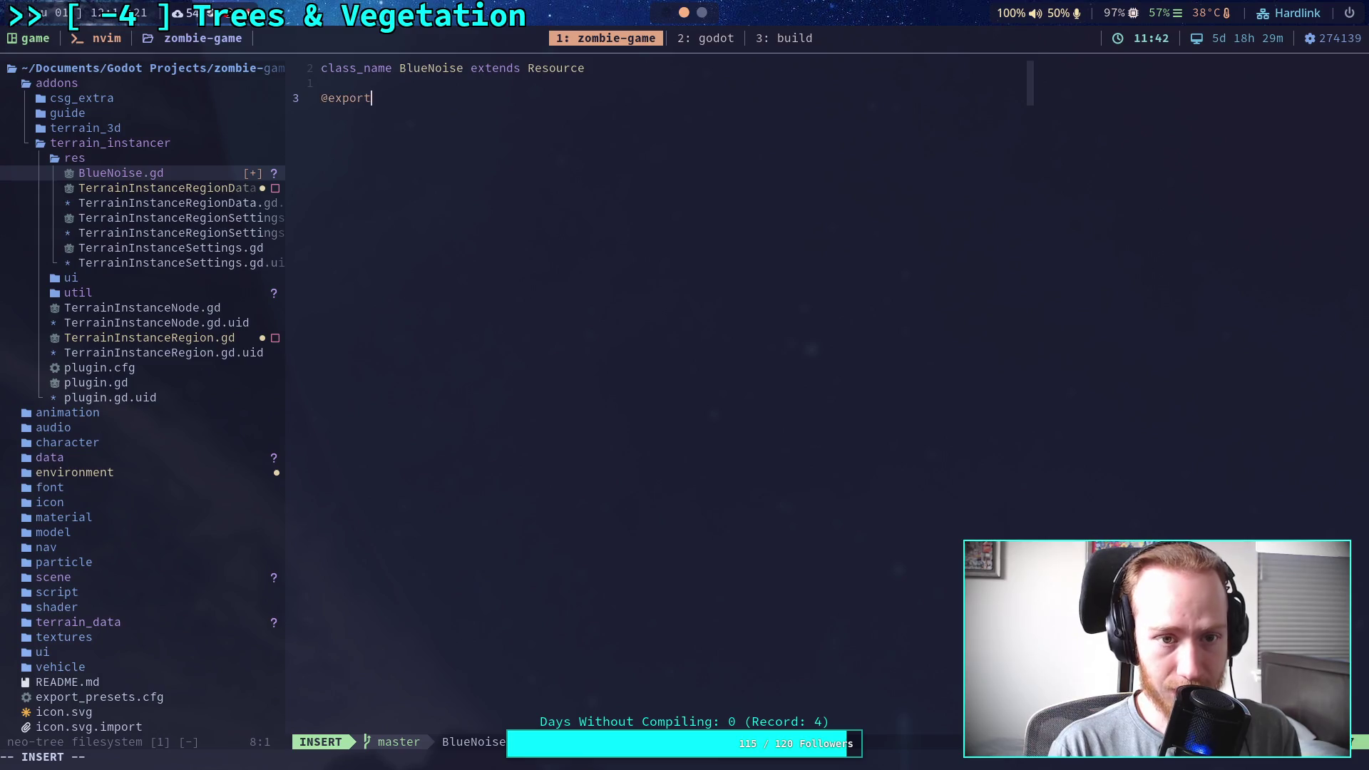
{"action": "type", "text": "_custem"}
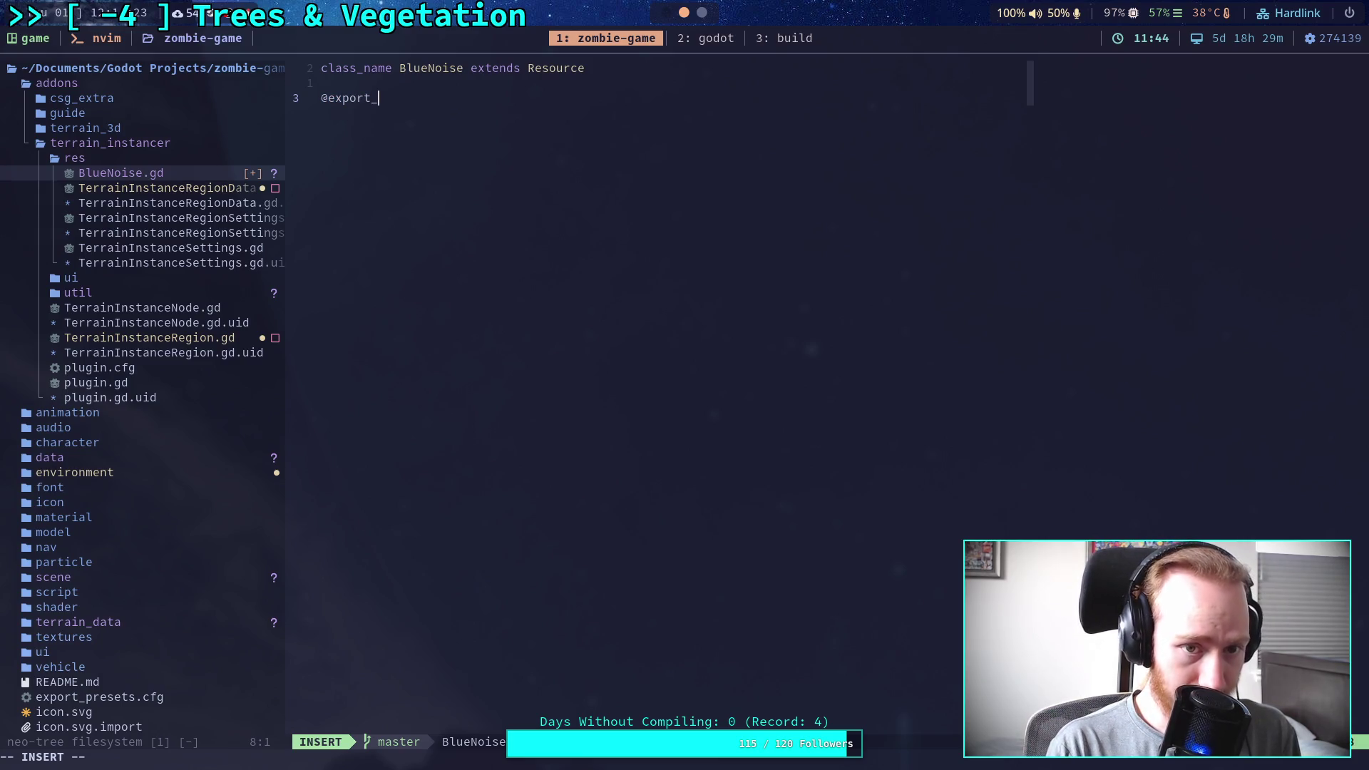
{"action": "key", "text": "BackSpace"}
{"action": "key", "text": "BackSpace"}
{"action": "type", "text": "om(\""}
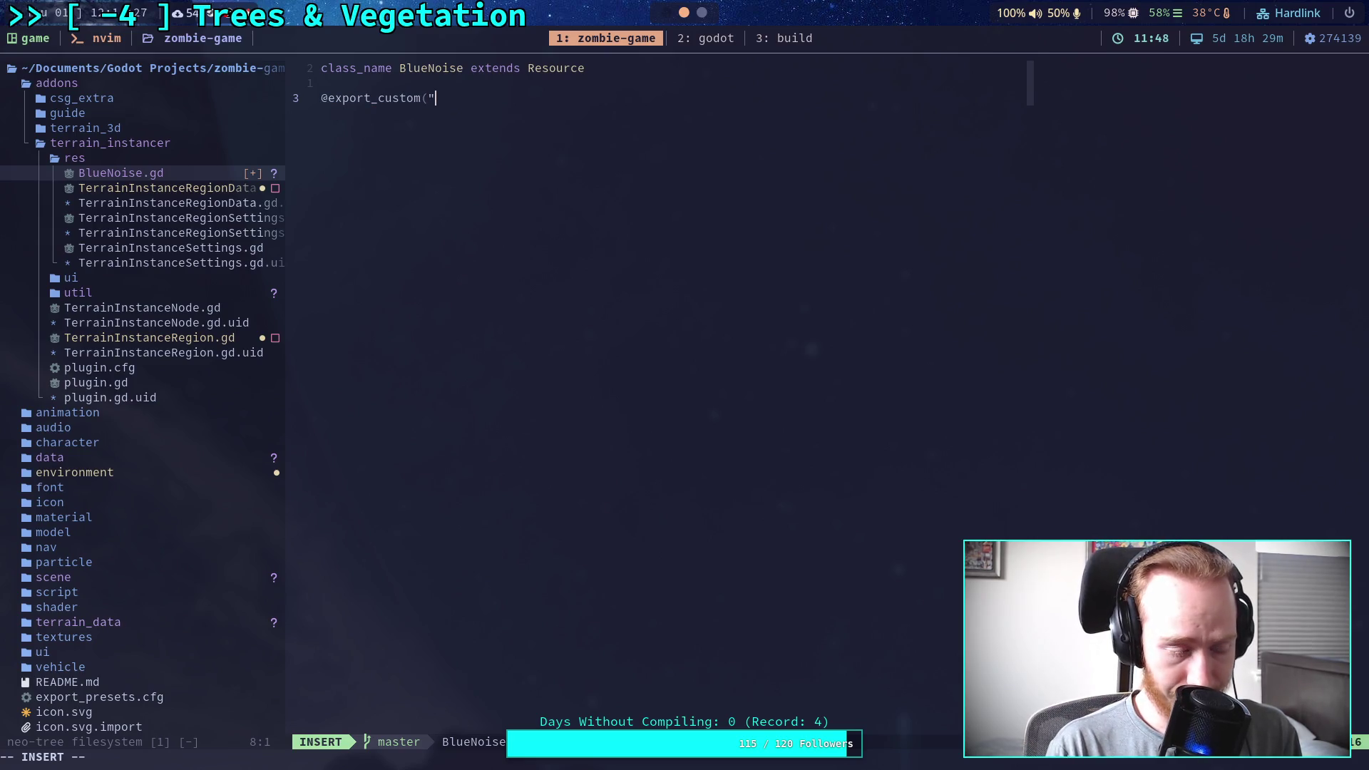
{"action": "key", "text": "BackSpace"}
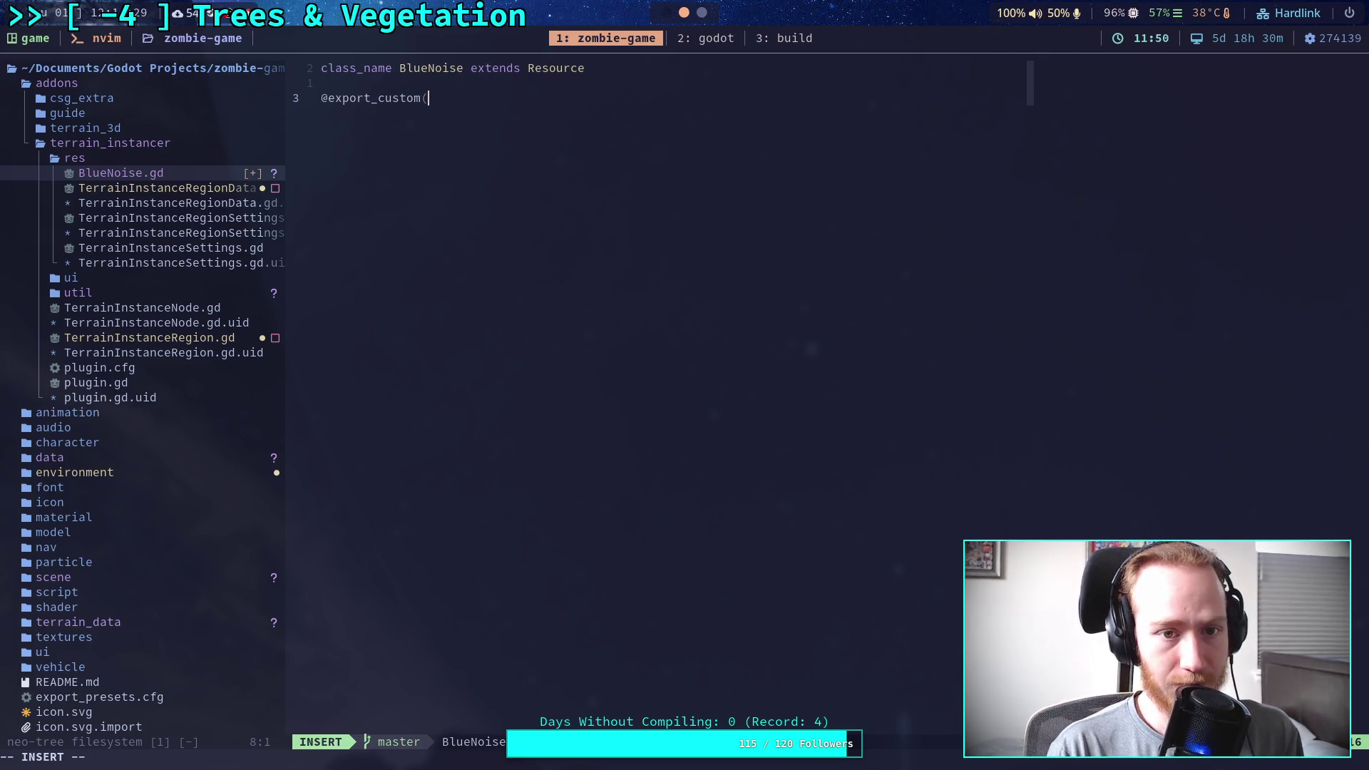
{"action": "type", "text": "PRO"}
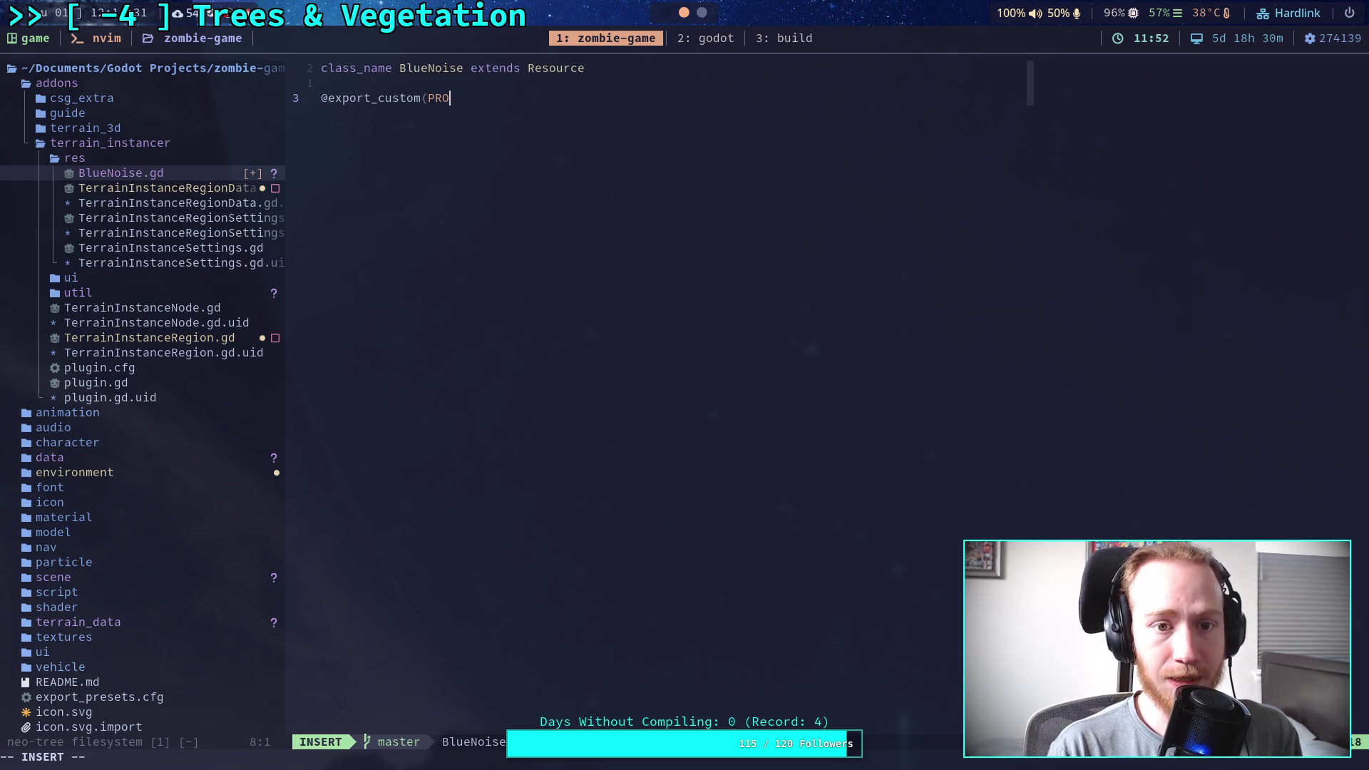
{"action": "type", "text": "PERTY"}
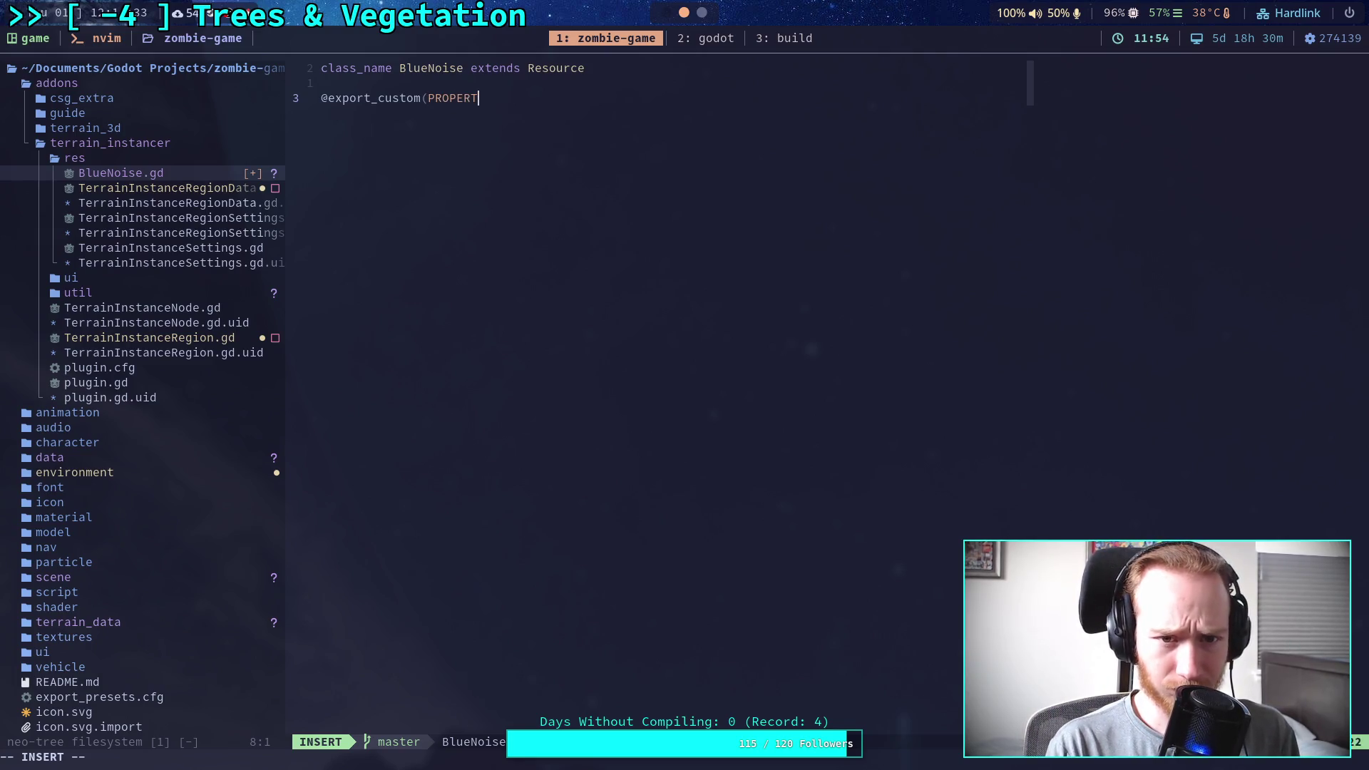
{"action": "type", "text": "_H"}
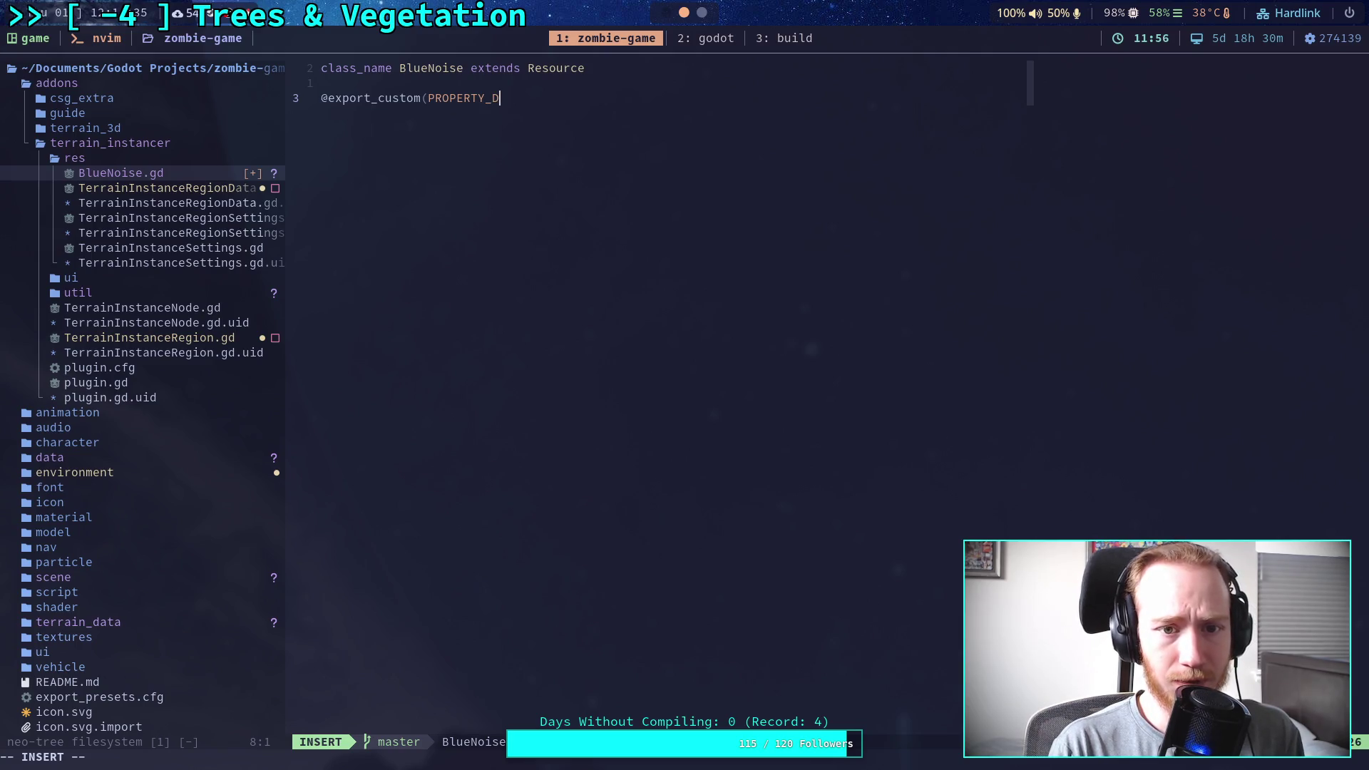
{"action": "type", "text": "INT_"}
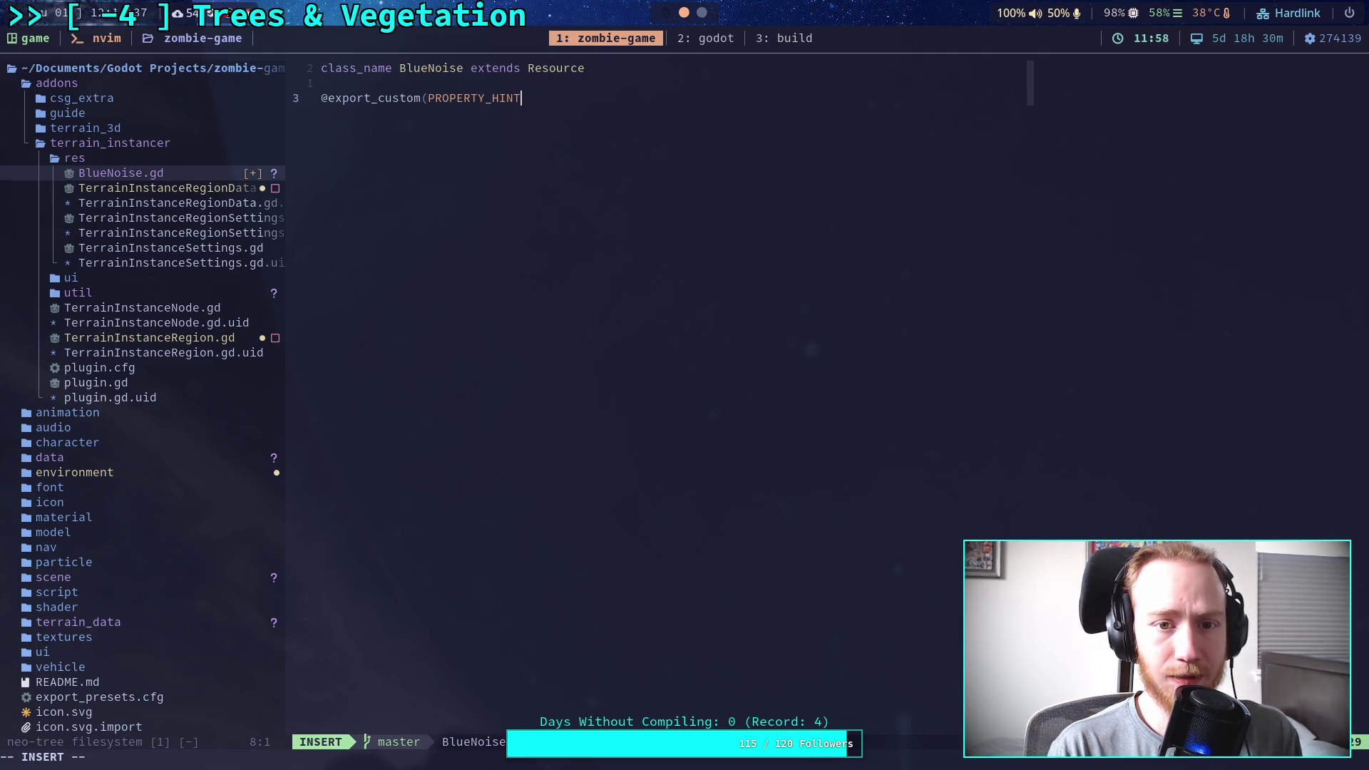
{"action": "type", "text": "NONE,"}
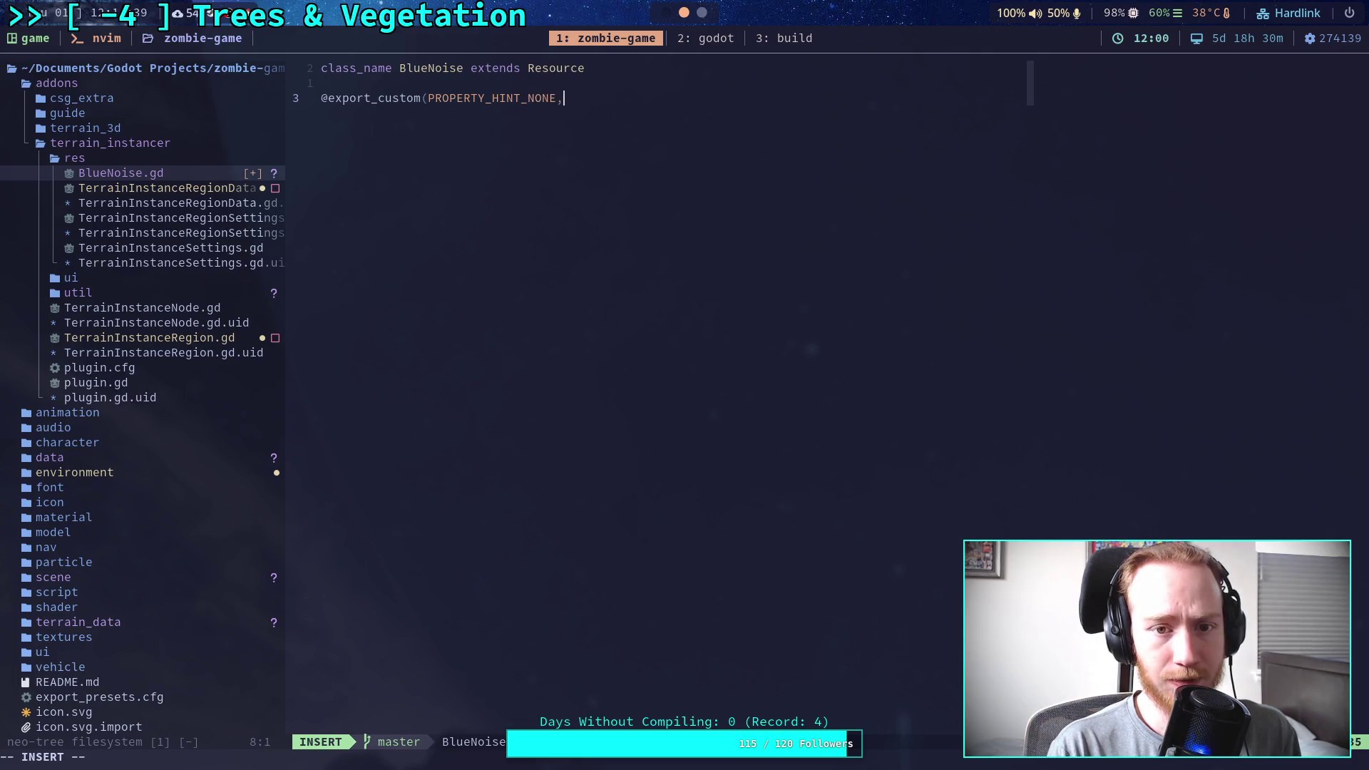
{"action": "type", "text": " '', "}
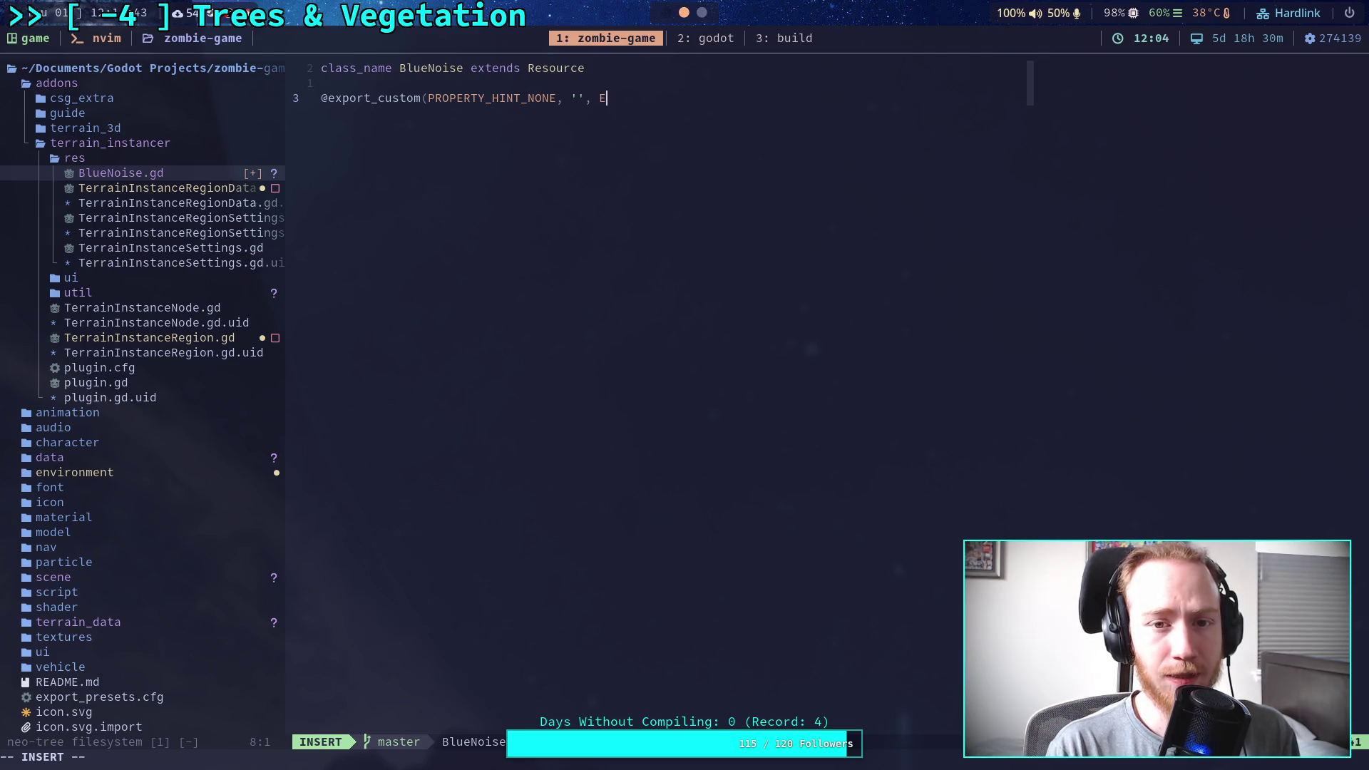
{"action": "type", "text": "USAGET"}
{"action": "key", "text": "BackSpace"}
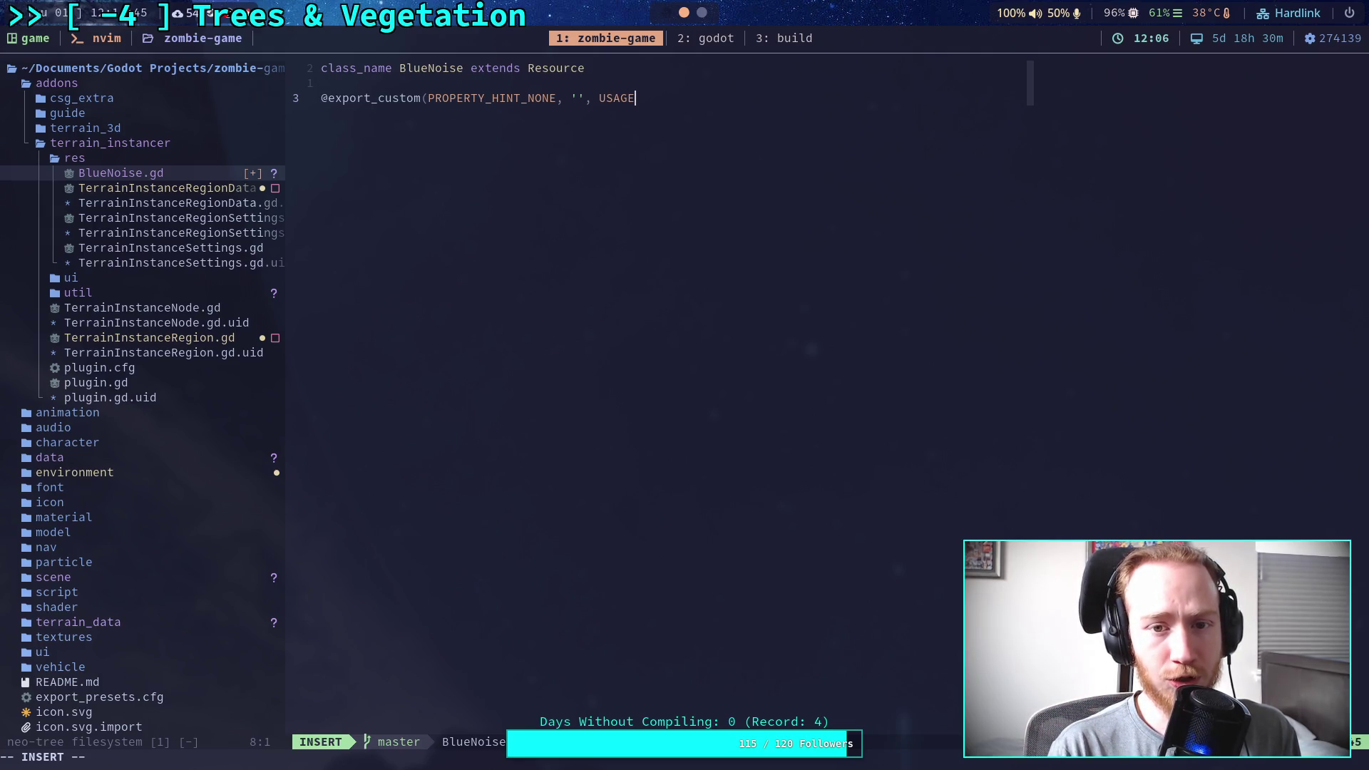
{"action": "type", "text": "_"}
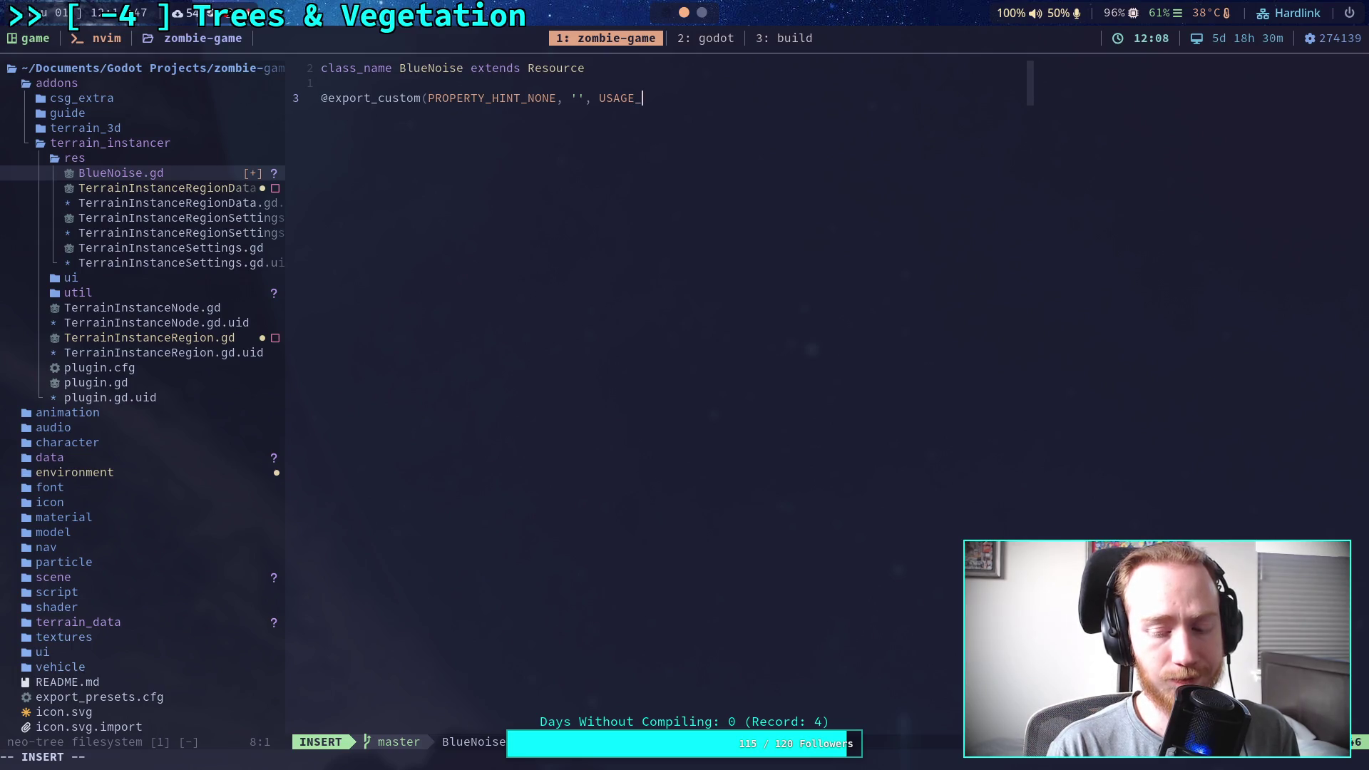
{"action": "key", "text": "BackSpace"}
{"action": "key", "text": "BackSpace"}
{"action": "key", "text": "BackSpace"}
{"action": "type", "text": "PROPERTY"}
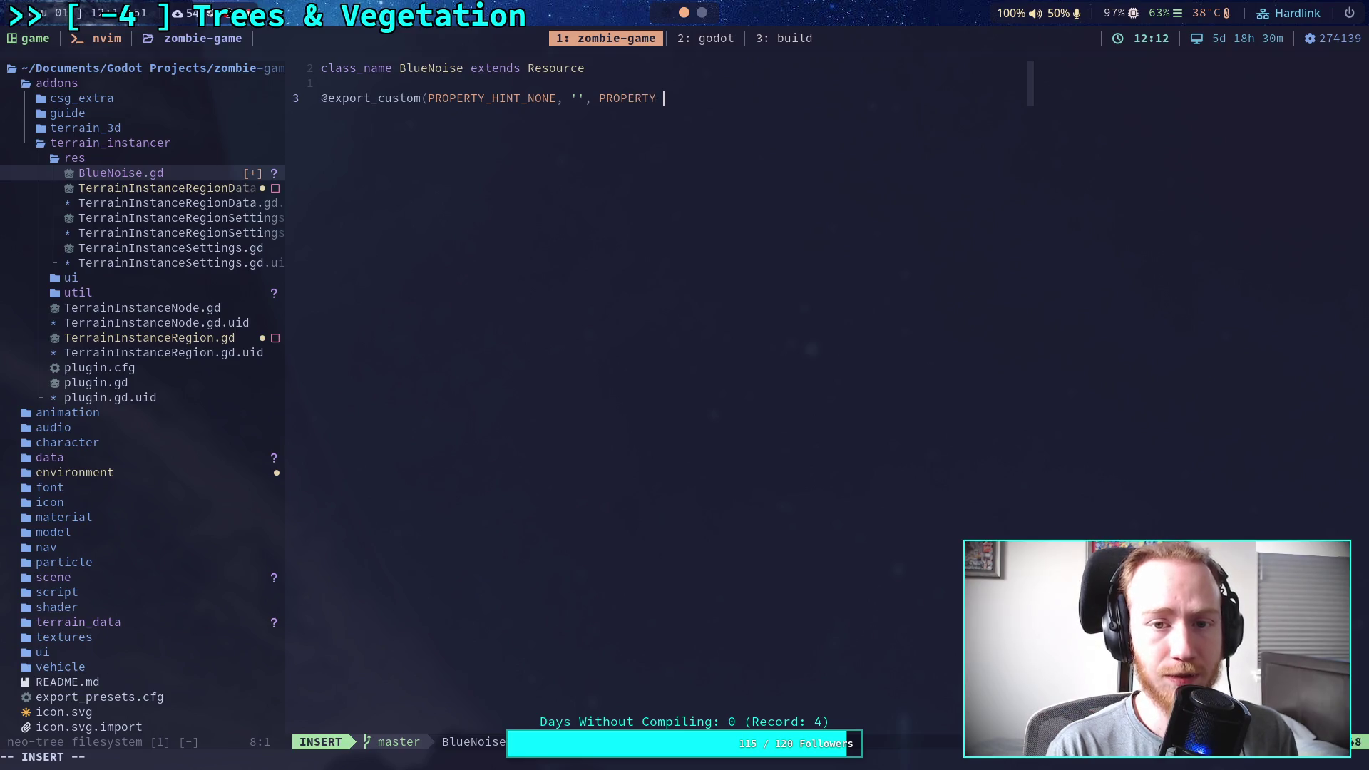
{"action": "type", "text": "_USAGE_"}
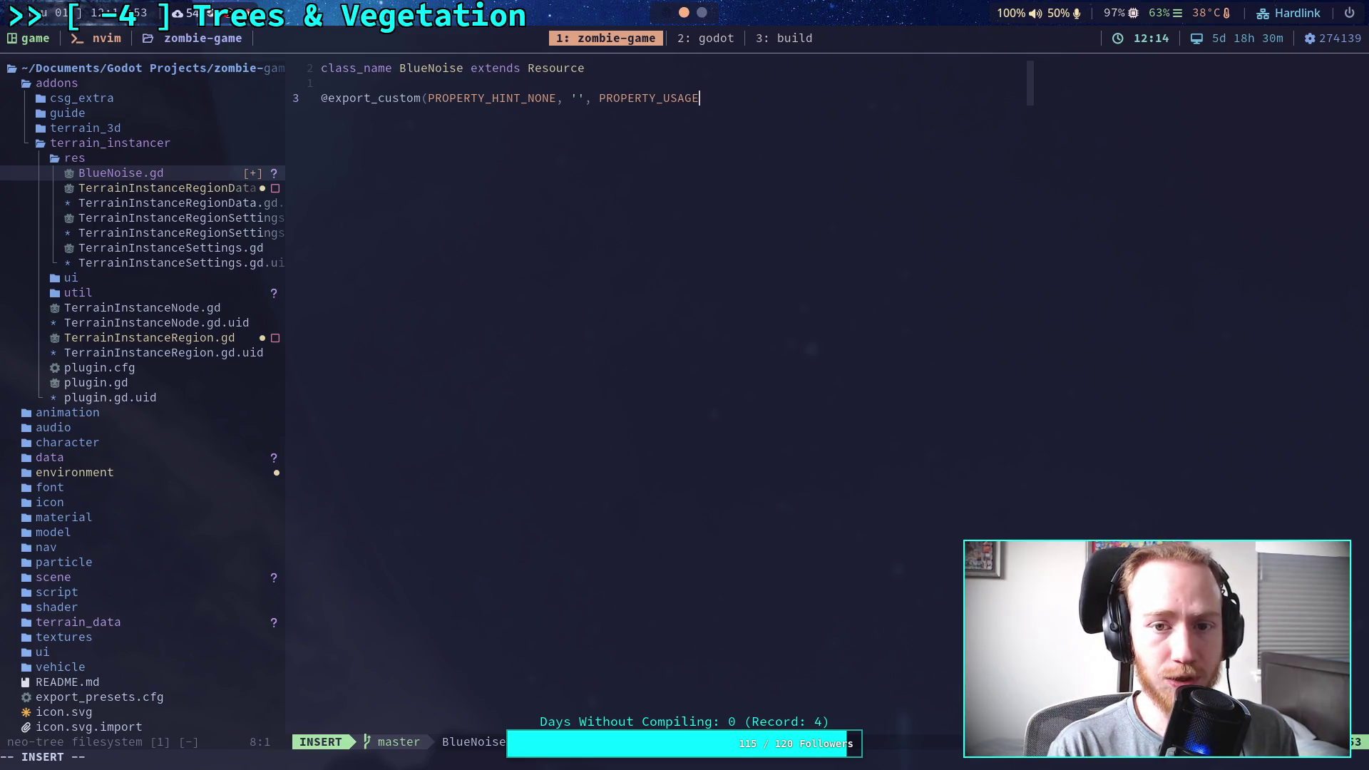
{"action": "type", "text": "s"}
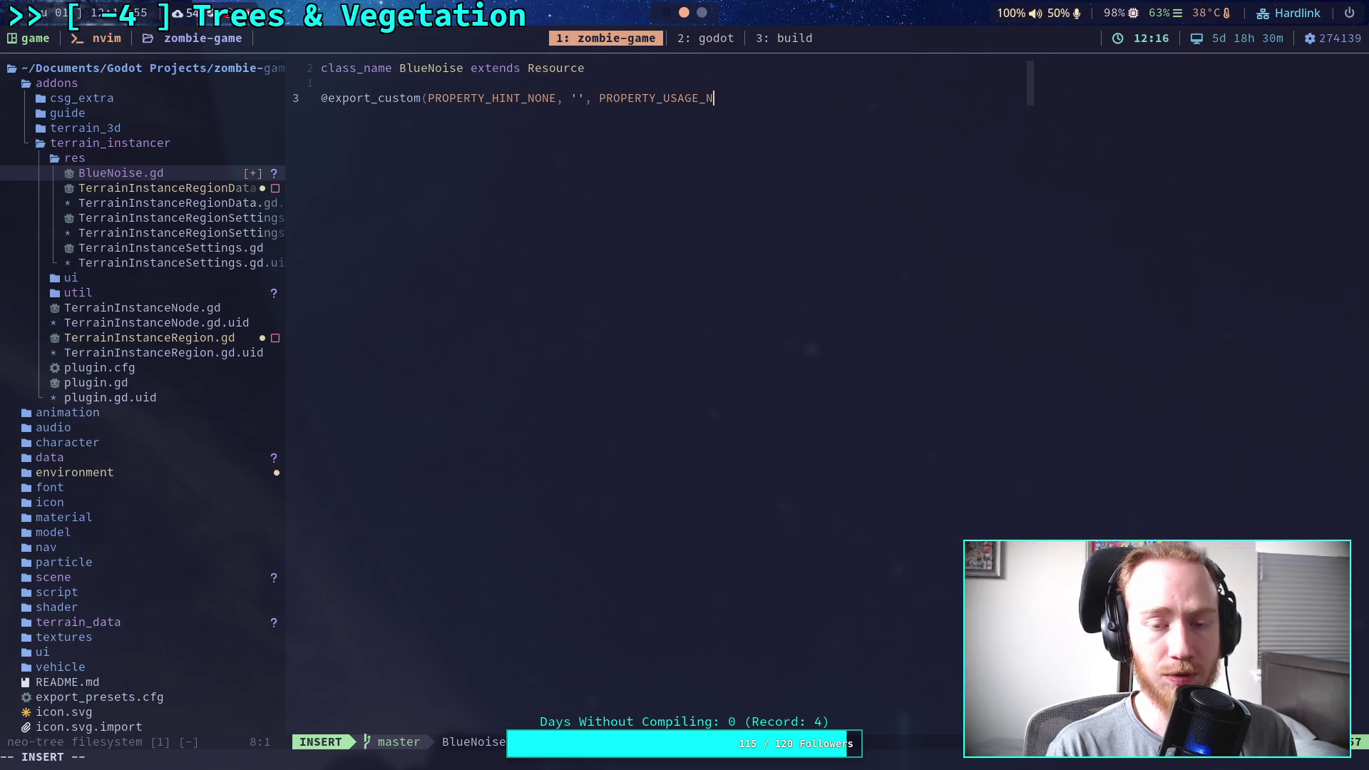
{"action": "key", "text": "BackSpace"}
{"action": "type", "text": "STORAGE"}
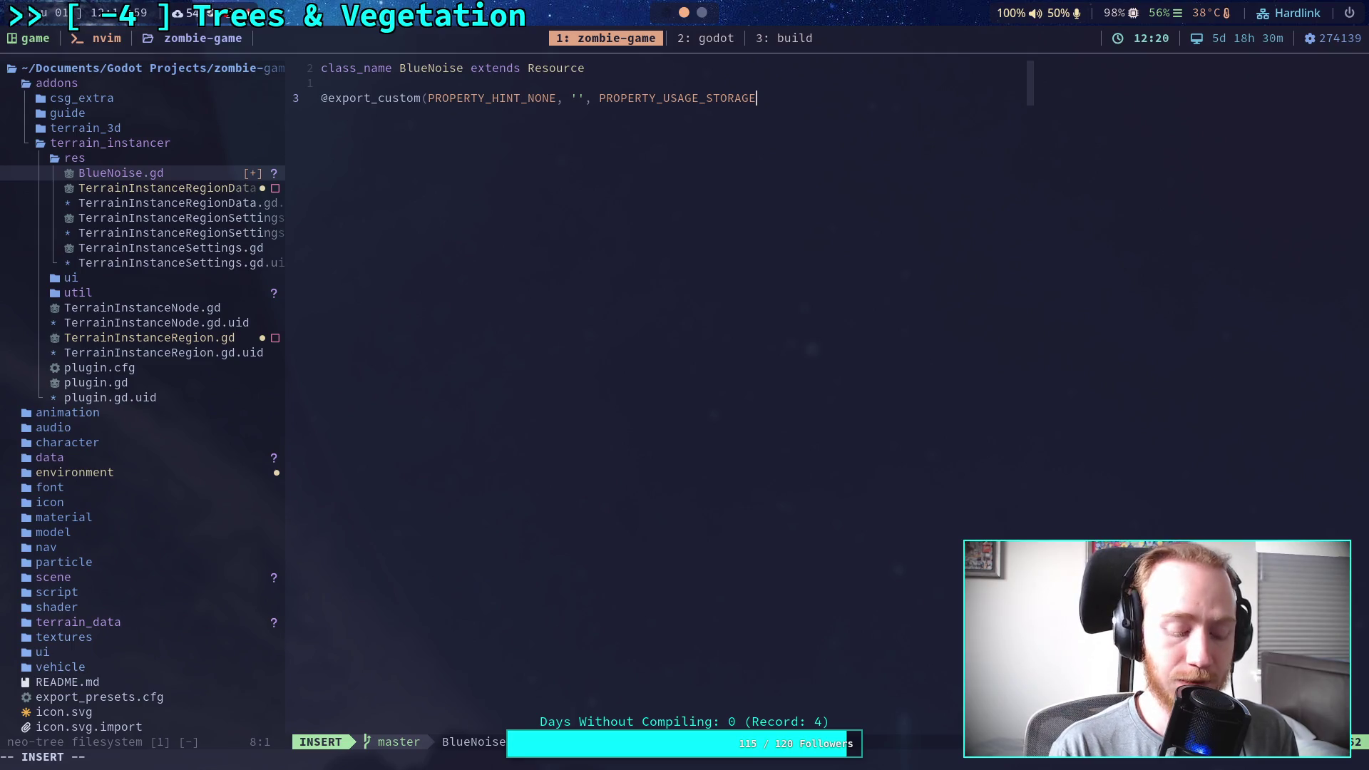
{"action": "type", "text": ")"}
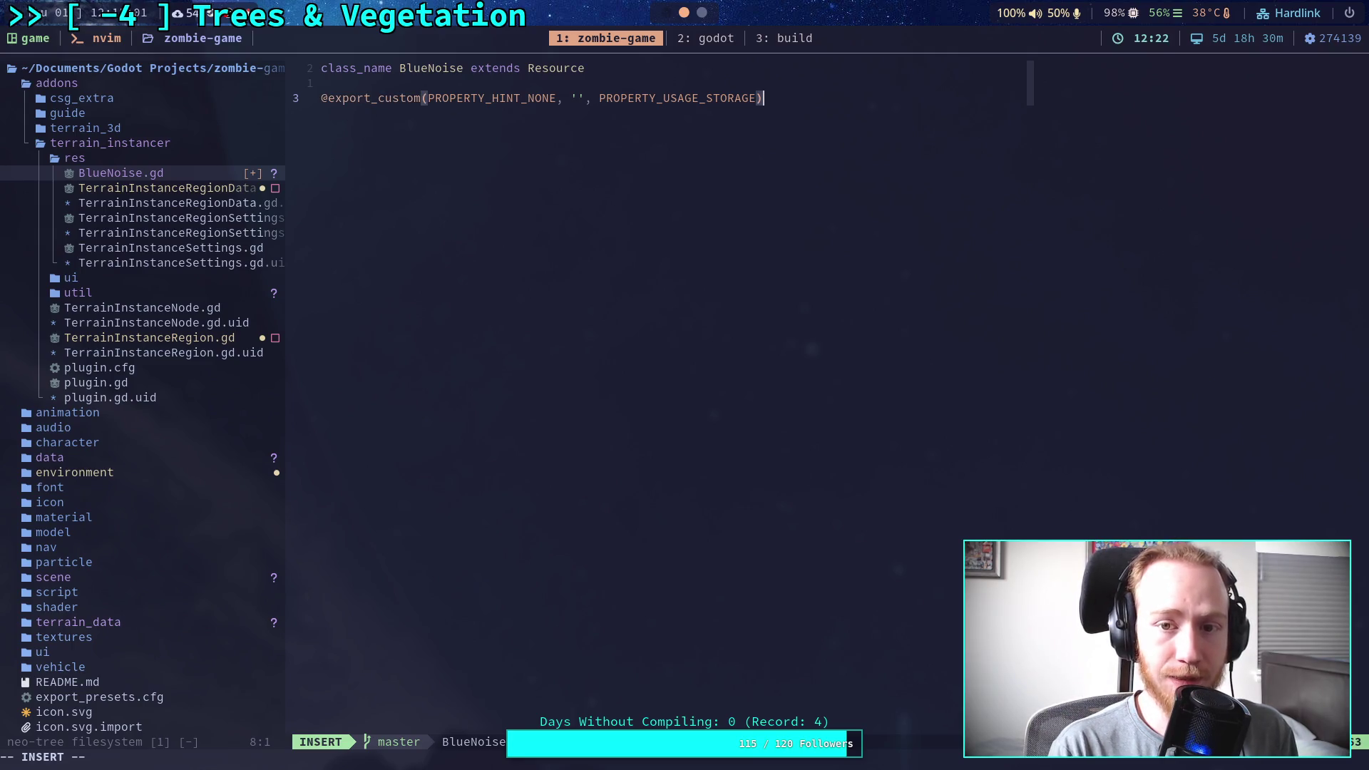
{"action": "key", "text": "Return"}
{"action": "key", "text": "Up"}
{"action": "key", "text": "Up"}
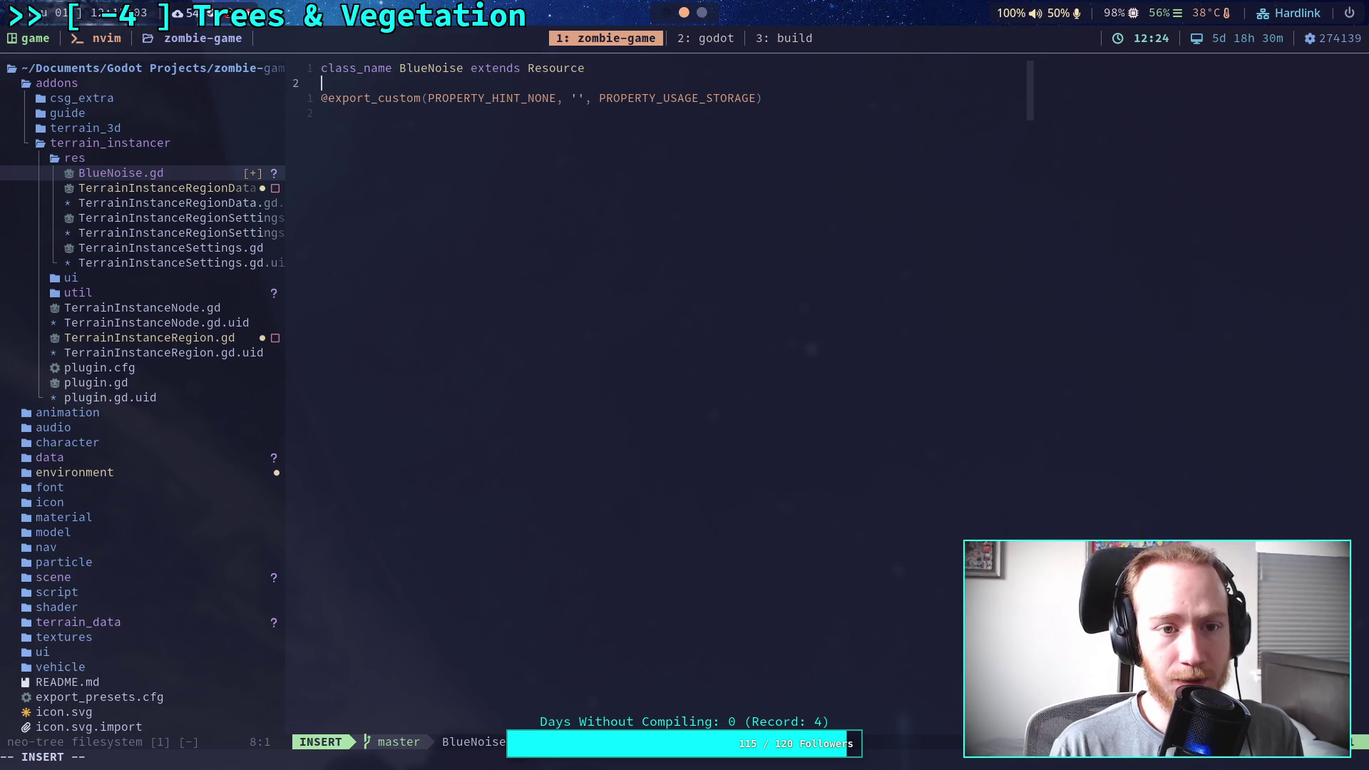
- Declare var noise: Image2D = null under the storage export annotation
{"action": "key", "text": "Return"}
{"action": "key", "text": "Down"}
{"action": "key", "text": "Down"}
{"action": "type", "text": "var "}
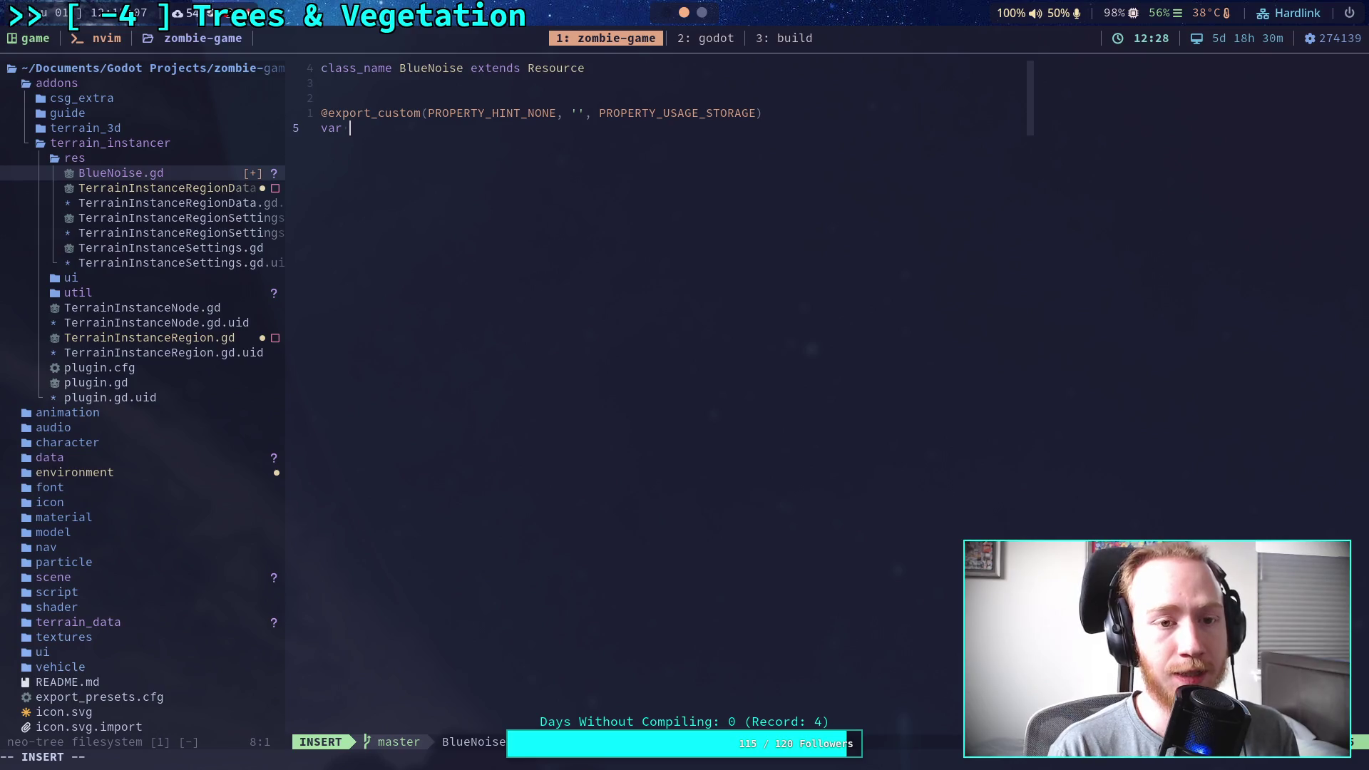
{"action": "type", "text": "noise: Image2D"}
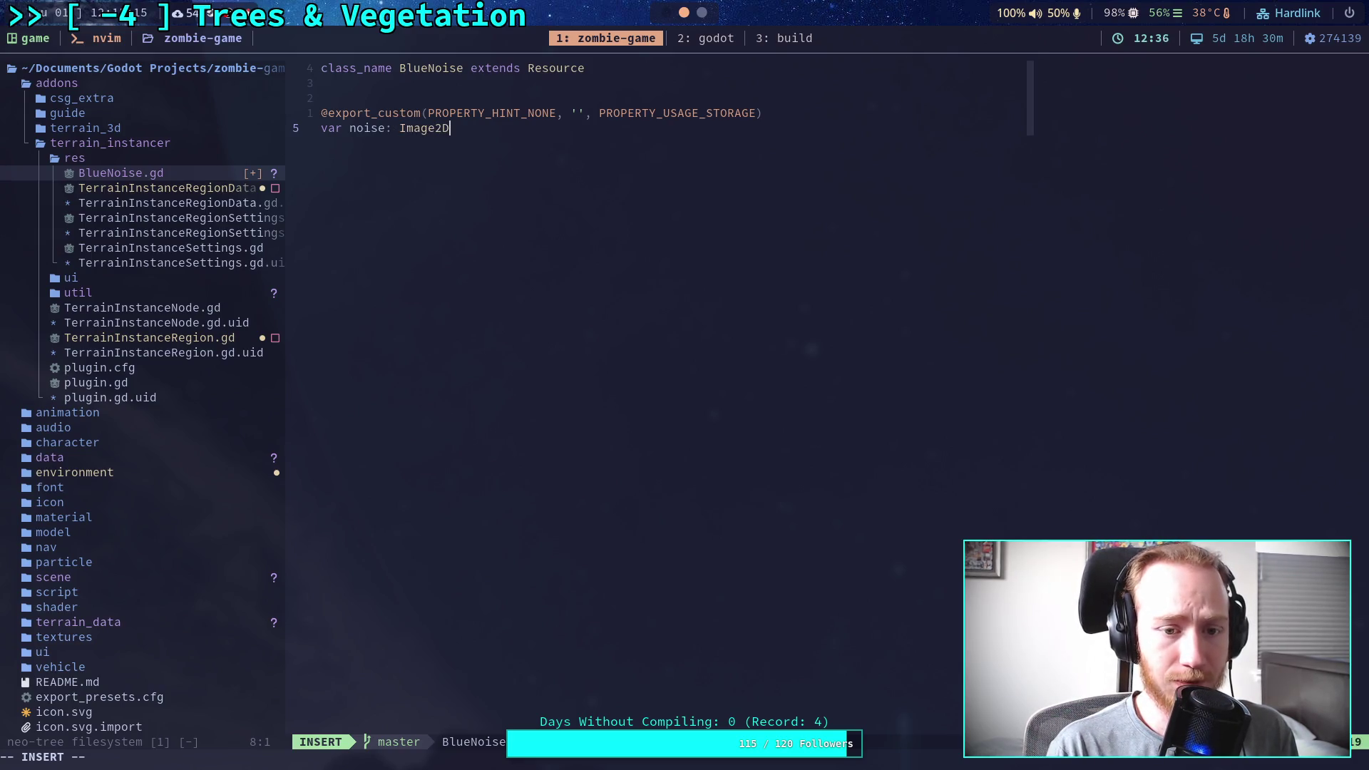
{"action": "type", "text": " = "}
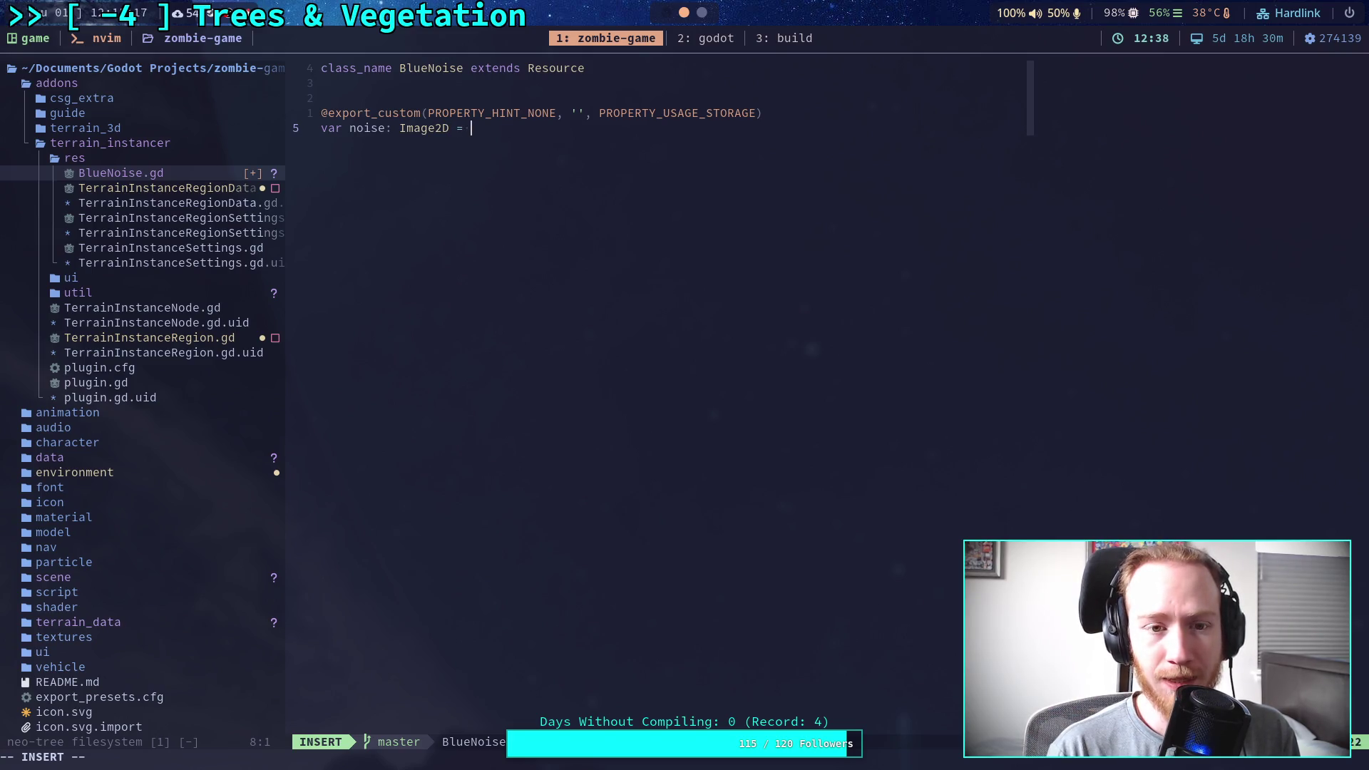
{"action": "type", "text": "nul"}
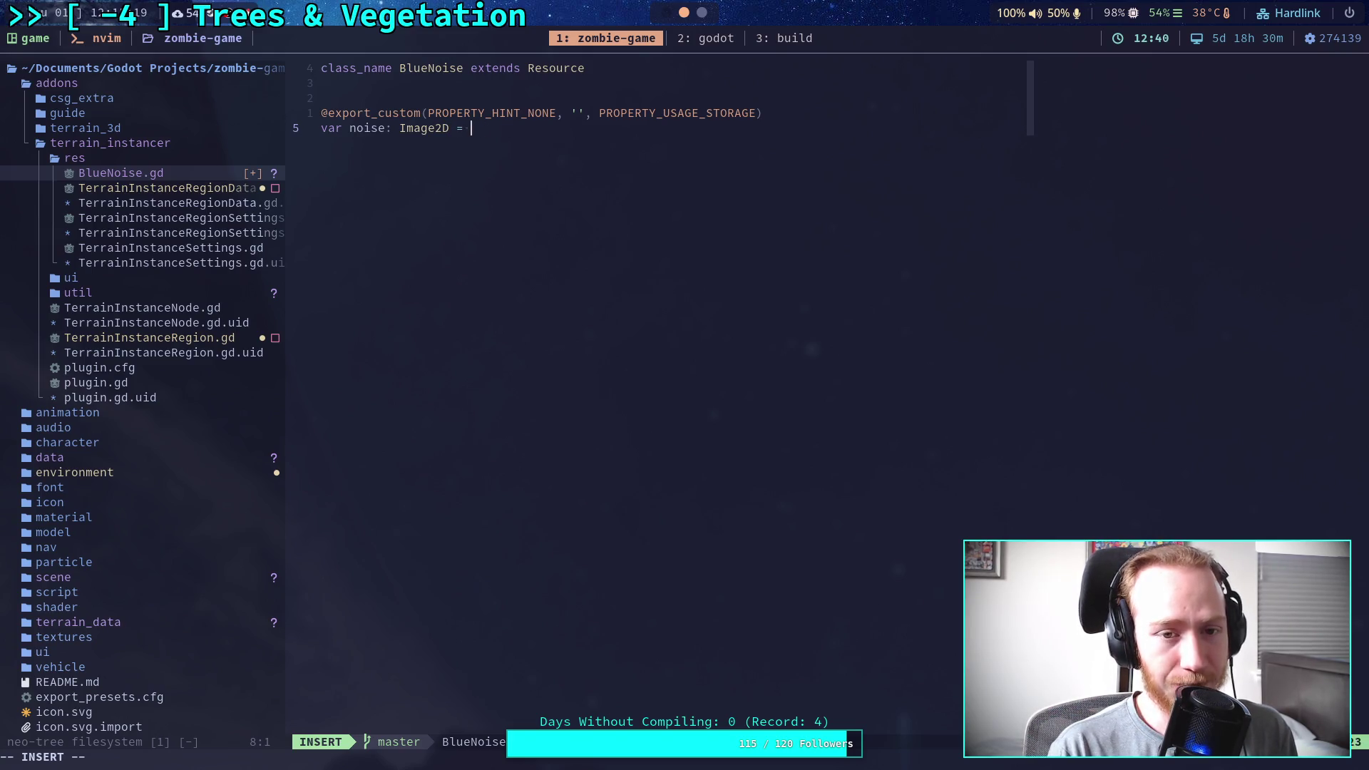
{"action": "type", "text": "l"}
{"action": "key", "text": "Return"}
{"action": "key", "text": "Return"}
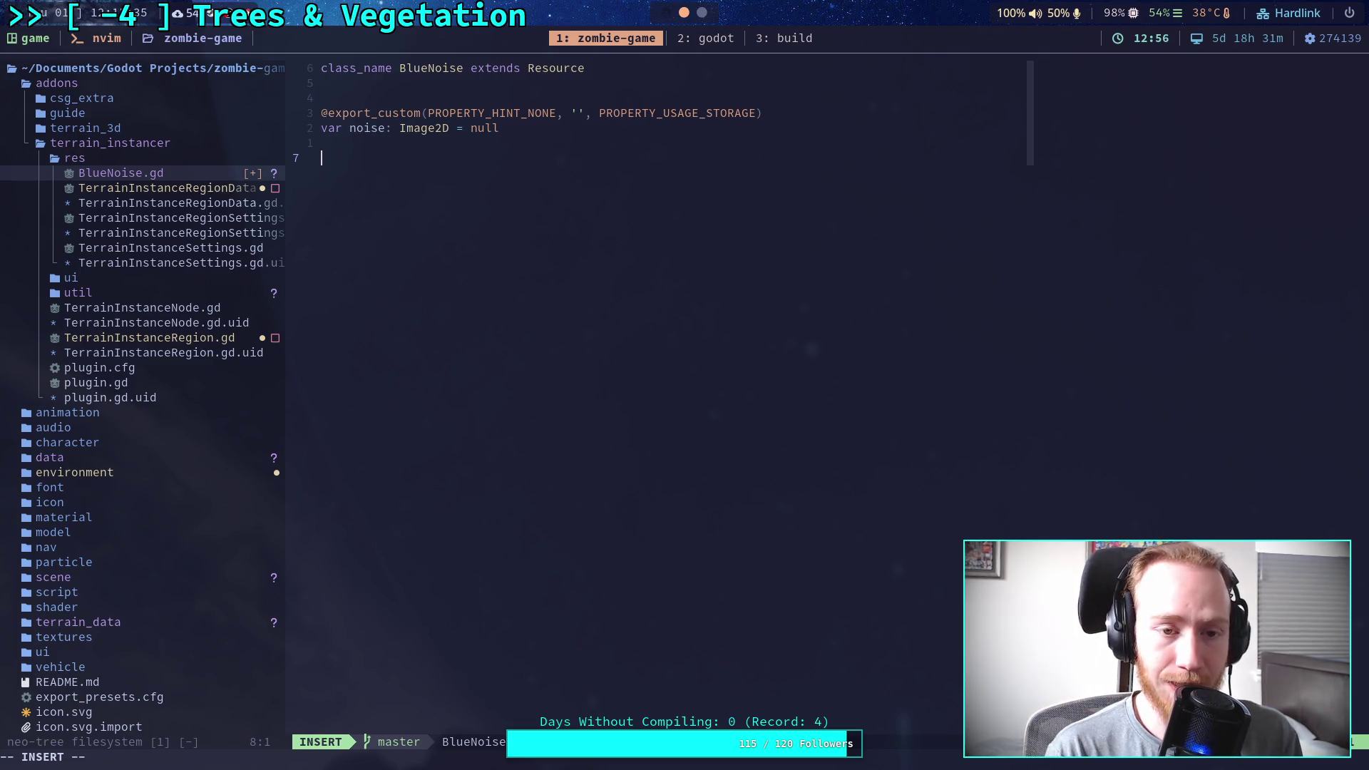
{"action": "type", "text": "@export"}
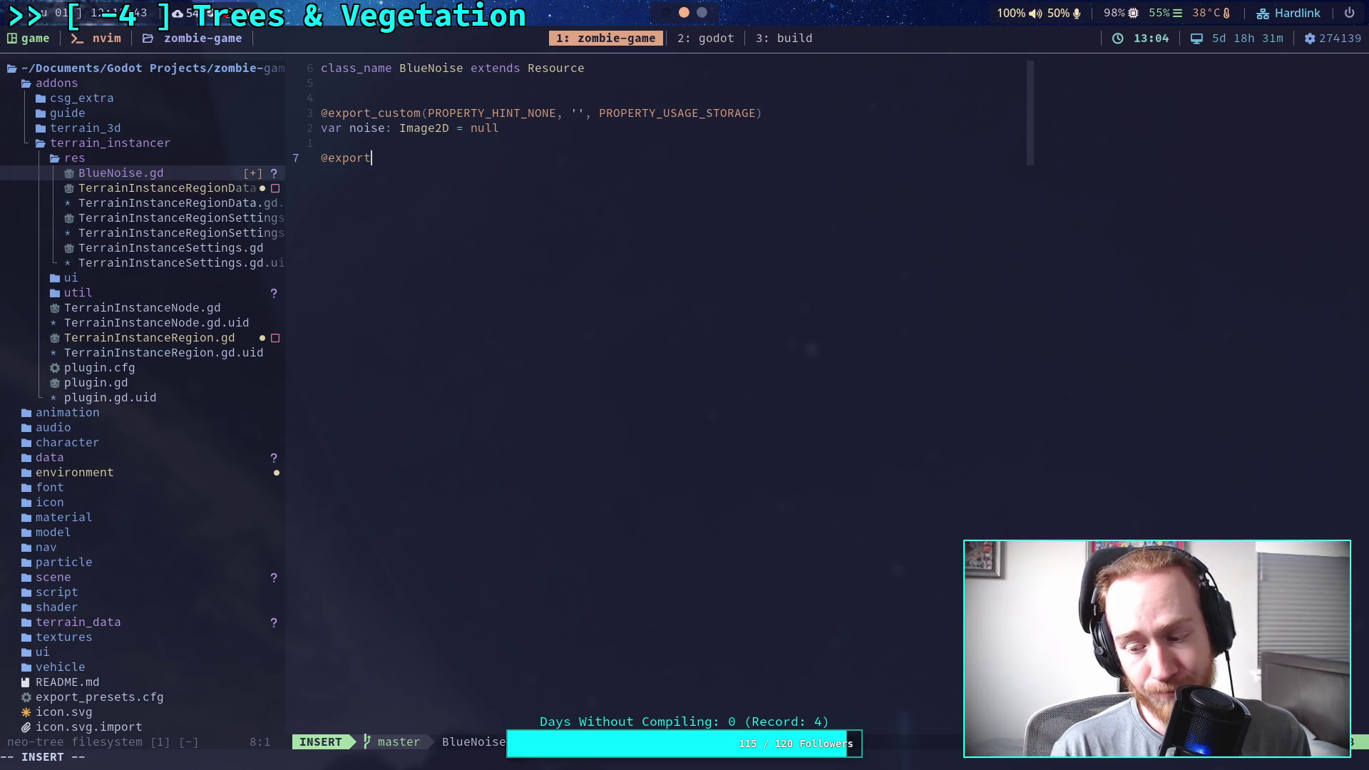
{"action": "key", "text": "BackSpace"}
{"action": "type", "text": "t"}
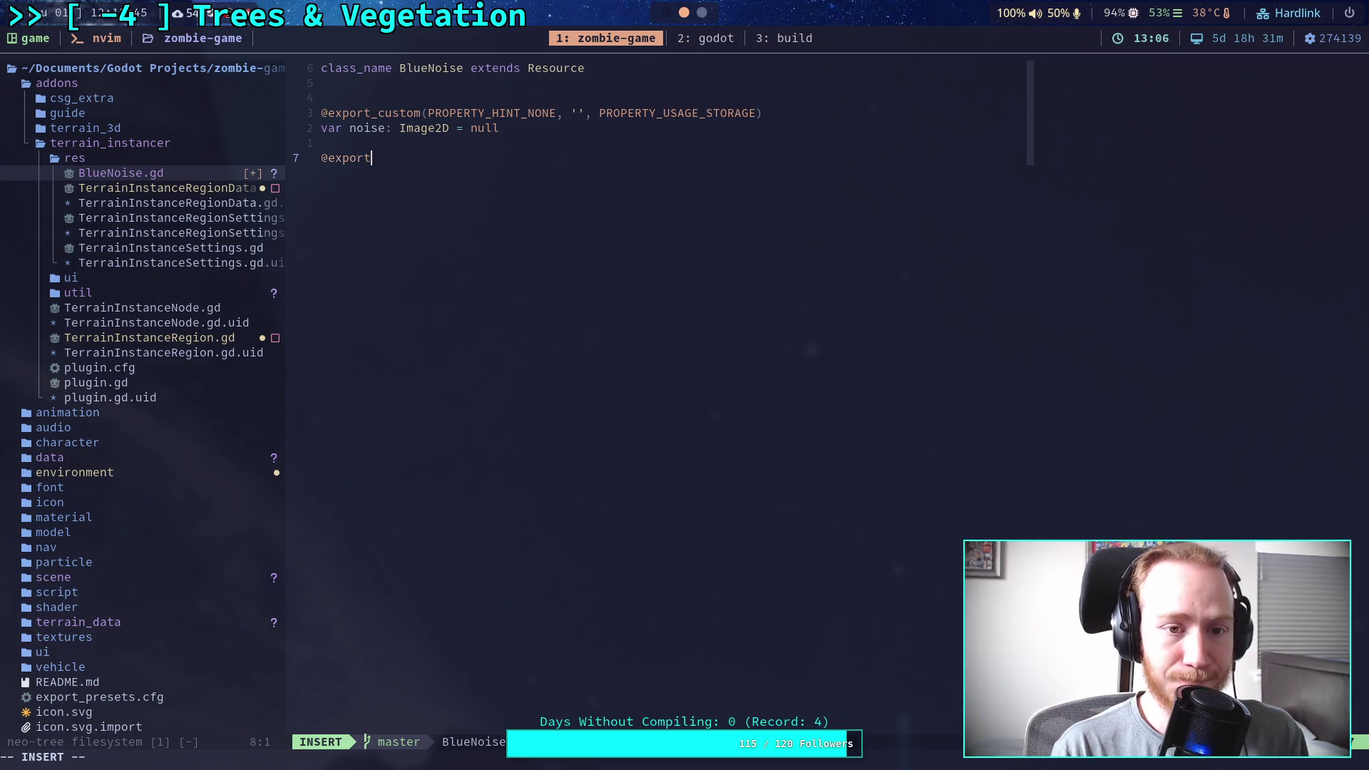
{"action": "type", "text": "_editer_"}
{"action": "key", "text": "BackSpace"}
{"action": "key", "text": "BackSpace"}
{"action": "key", "text": "BackSpace"}
{"action": "type", "text": "or_butten"}
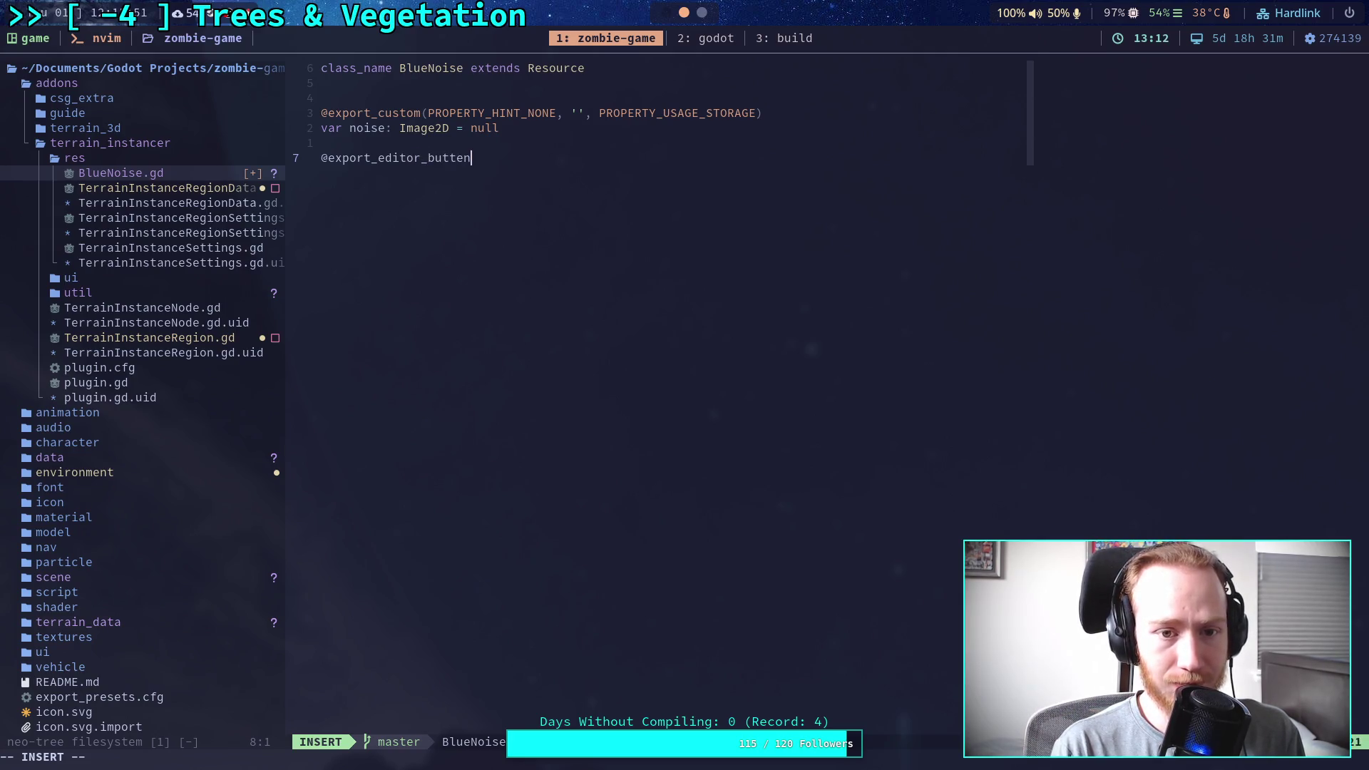
{"action": "key", "text": "BackSpace"}
{"action": "key", "text": "BackSpace"}
{"action": "type", "text": "on"}
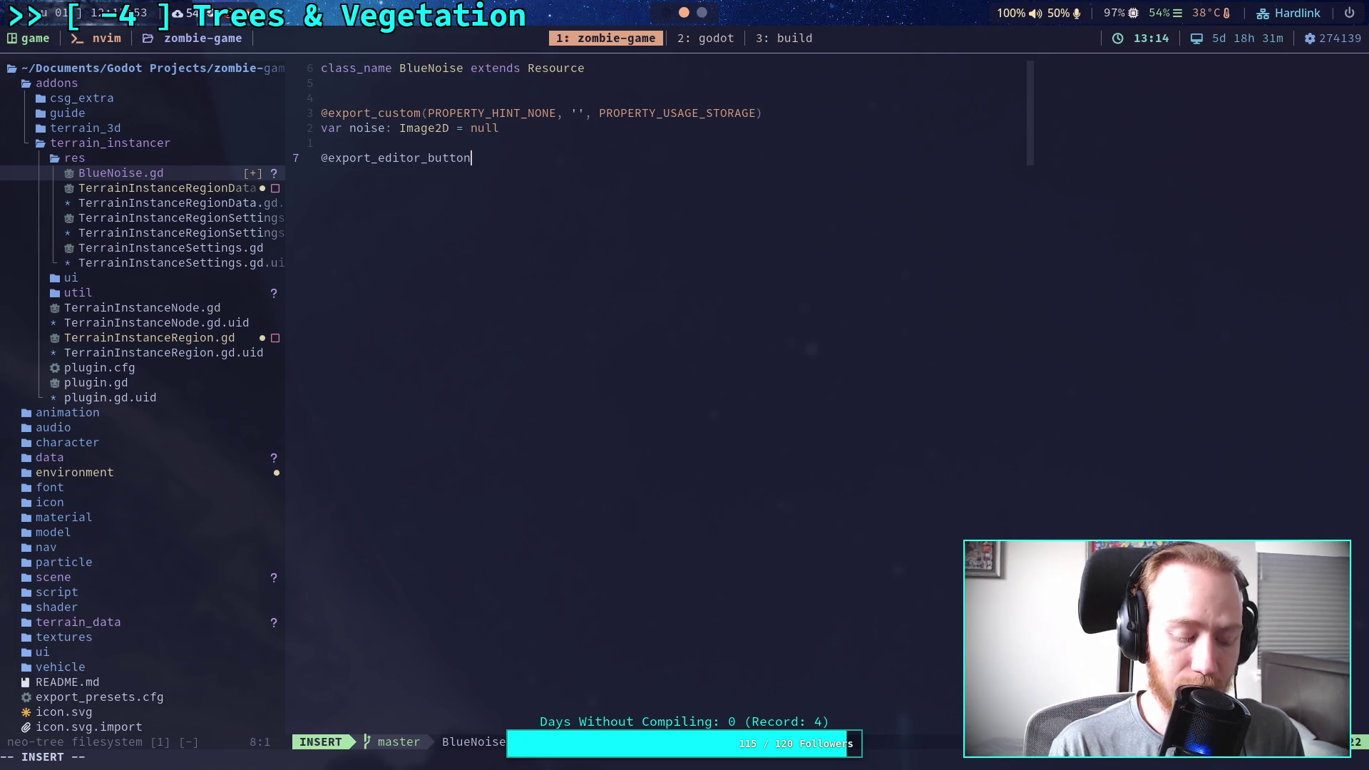
{"action": "type", "text": " ("}
{"action": "key", "text": "BackSpace"}
{"action": "key", "text": "BackSpace"}
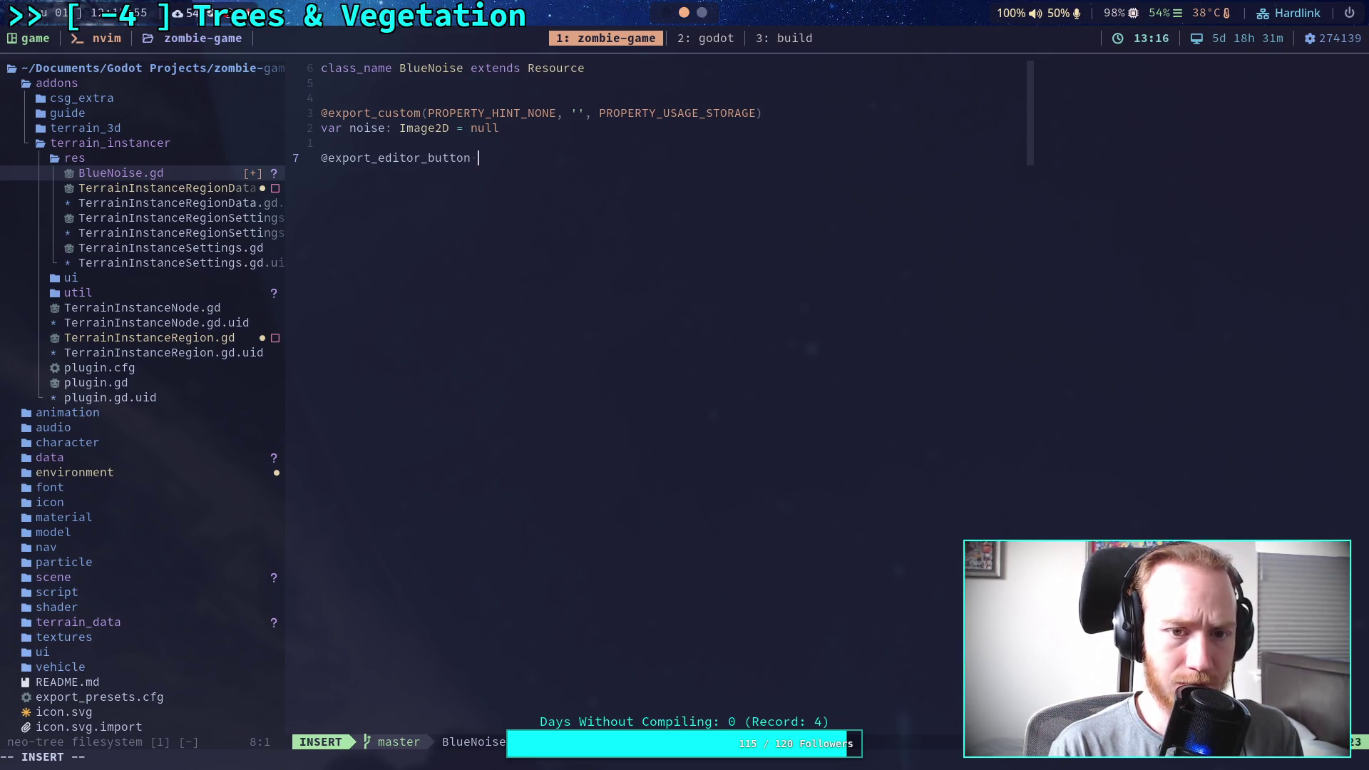
- Browse the Neo-tree file list down to TerrainInstanceRegion.gd
{"action": "key", "text": "Escape"}
{"action": "key", "text": "space"}
{"action": "key", "text": "e"}
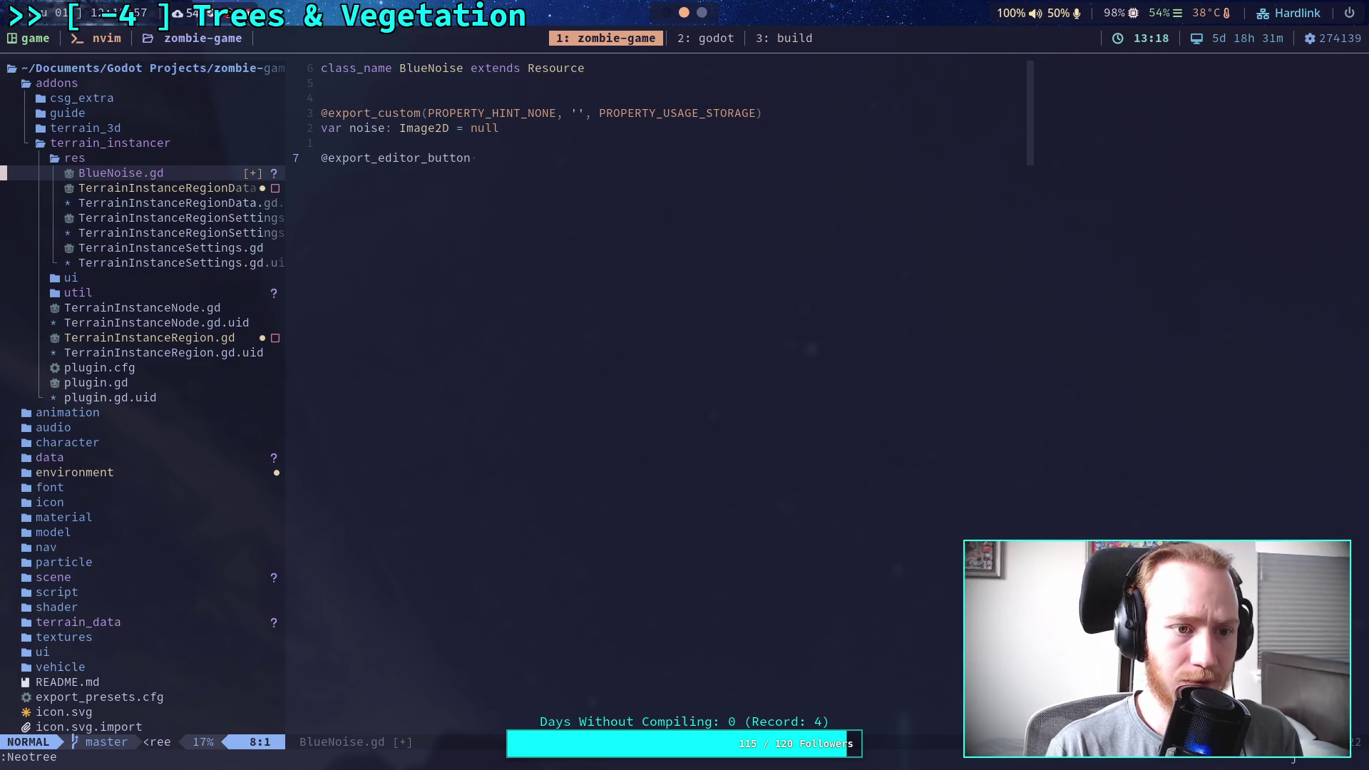
{"action": "left_click", "coordinate": [166, 187]}
{"action": "key", "text": "j"}
{"action": "key", "text": "j"}
{"action": "key", "text": "j"}
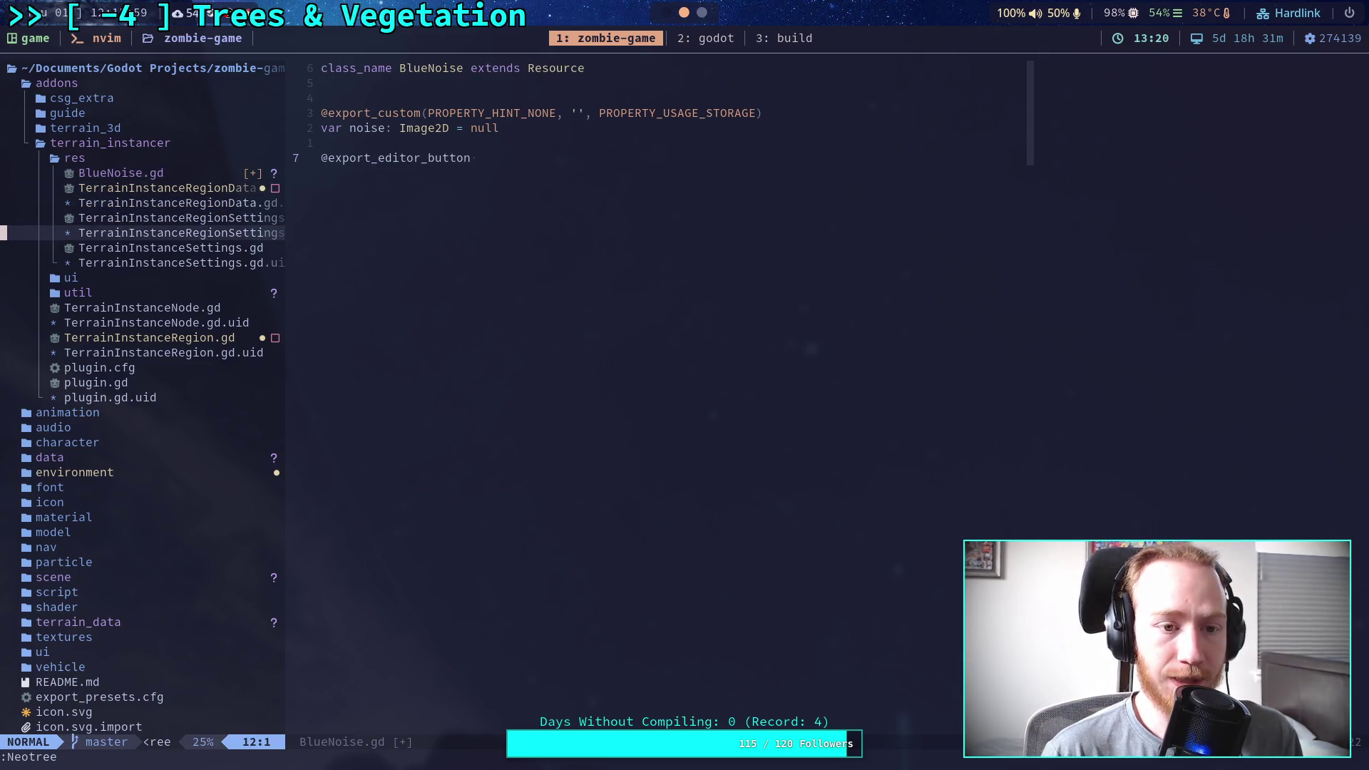
{"action": "key", "text": "j"}
{"action": "key", "text": "j"}
{"action": "key", "text": "j"}
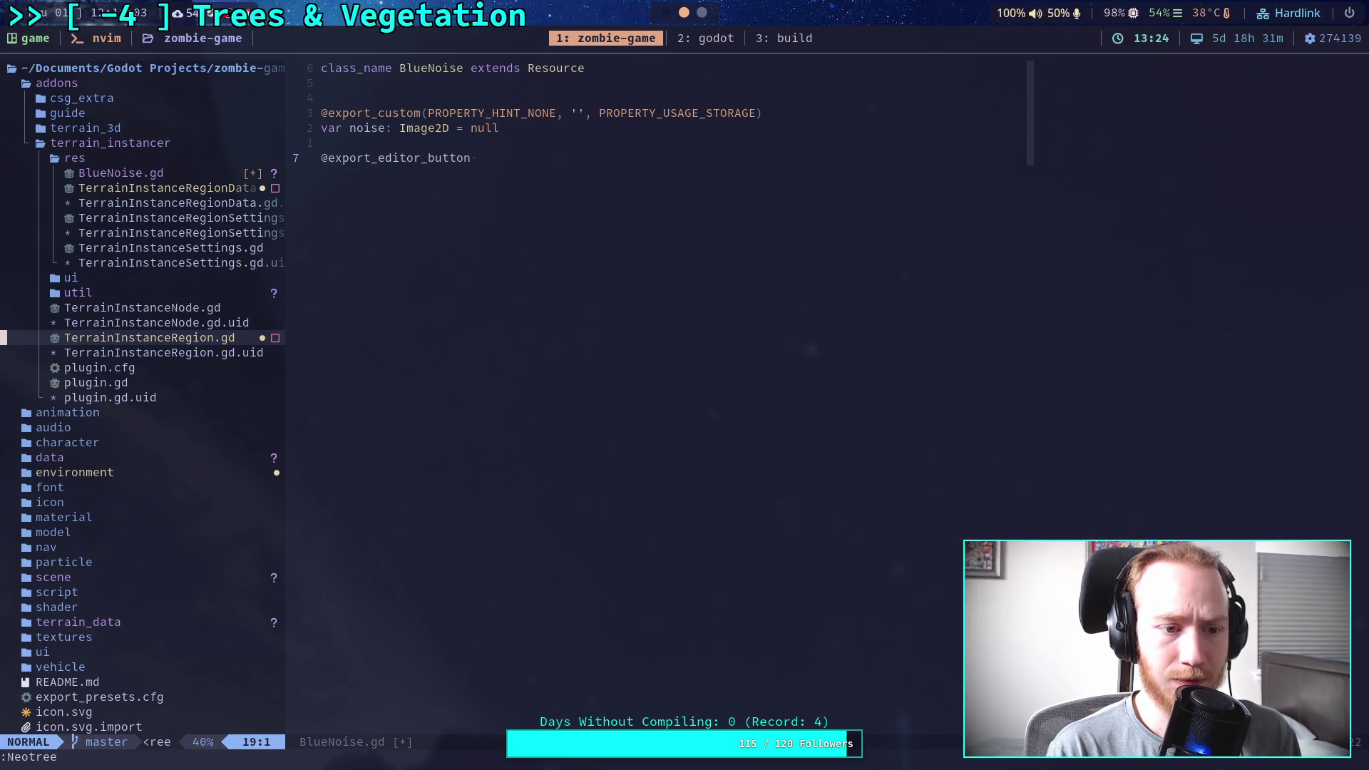
{"action": "key", "text": "Return"}
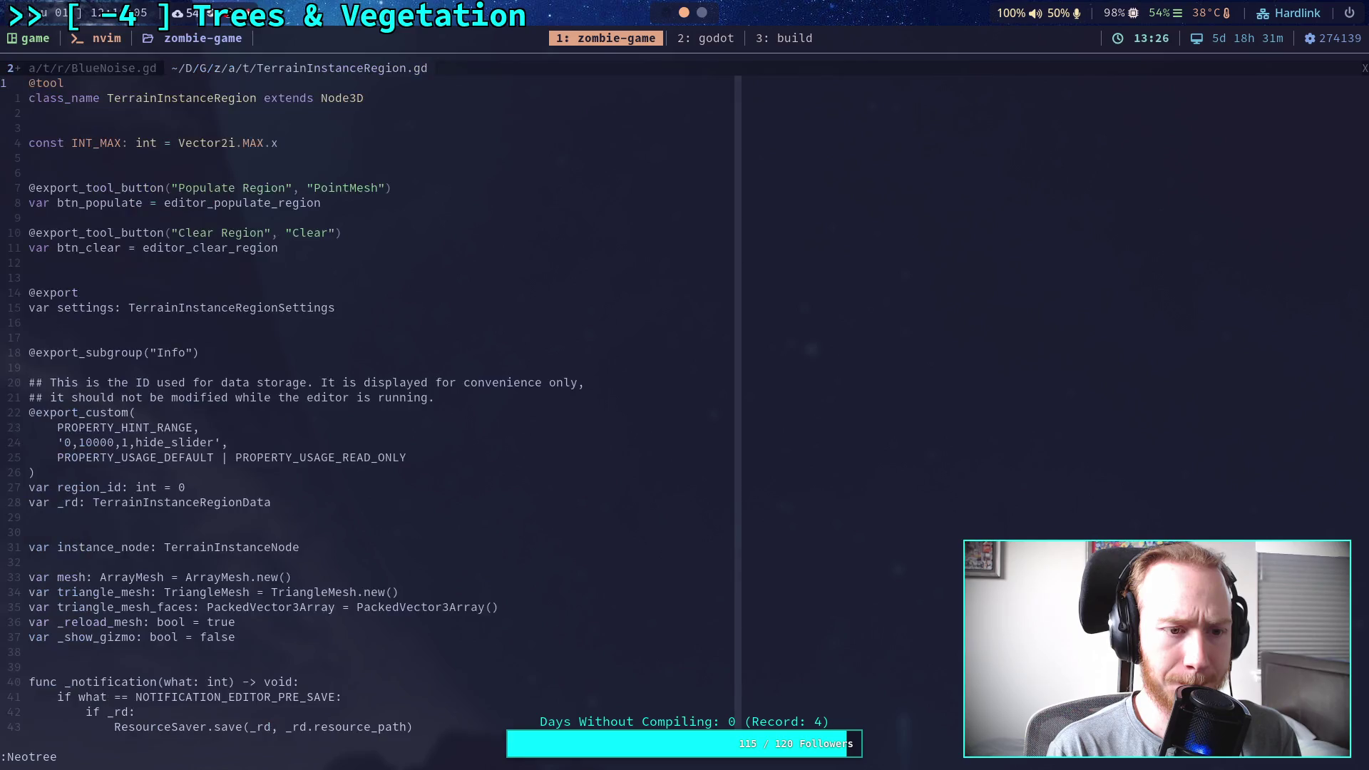
{"action": "key", "text": "j"}
{"action": "key", "text": "j"}
{"action": "key", "text": "j"}
{"action": "key", "text": "j"}
{"action": "key", "text": "ctrl+o"}
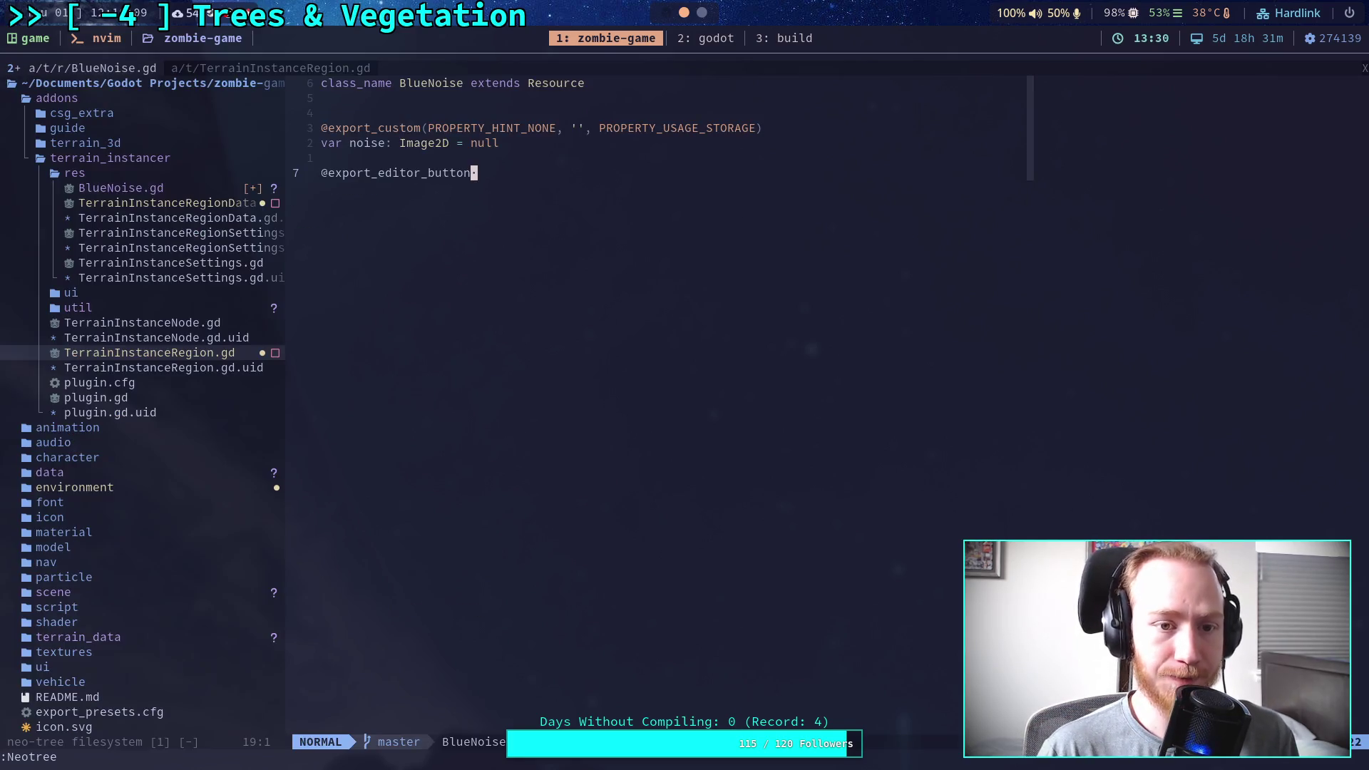
{"action": "key", "text": "A"}
{"action": "key", "text": "BackSpace"}
{"action": "key", "text": "BackSpace"}
{"action": "key", "text": "BackSpace"}
{"action": "type", "text": "tool-"}
{"action": "key", "text": "BackSpace"}
{"action": "type", "text": "_butt"}
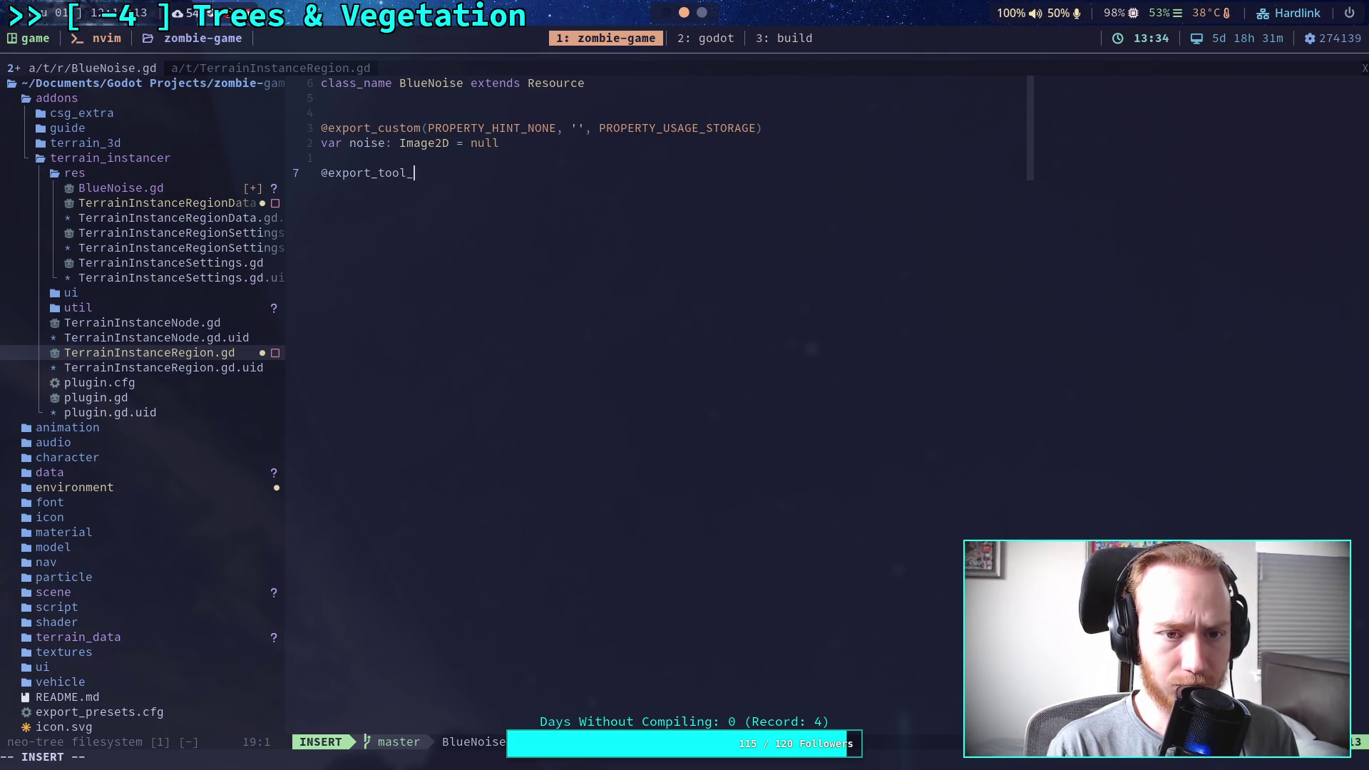
{"action": "type", "text": "on("}
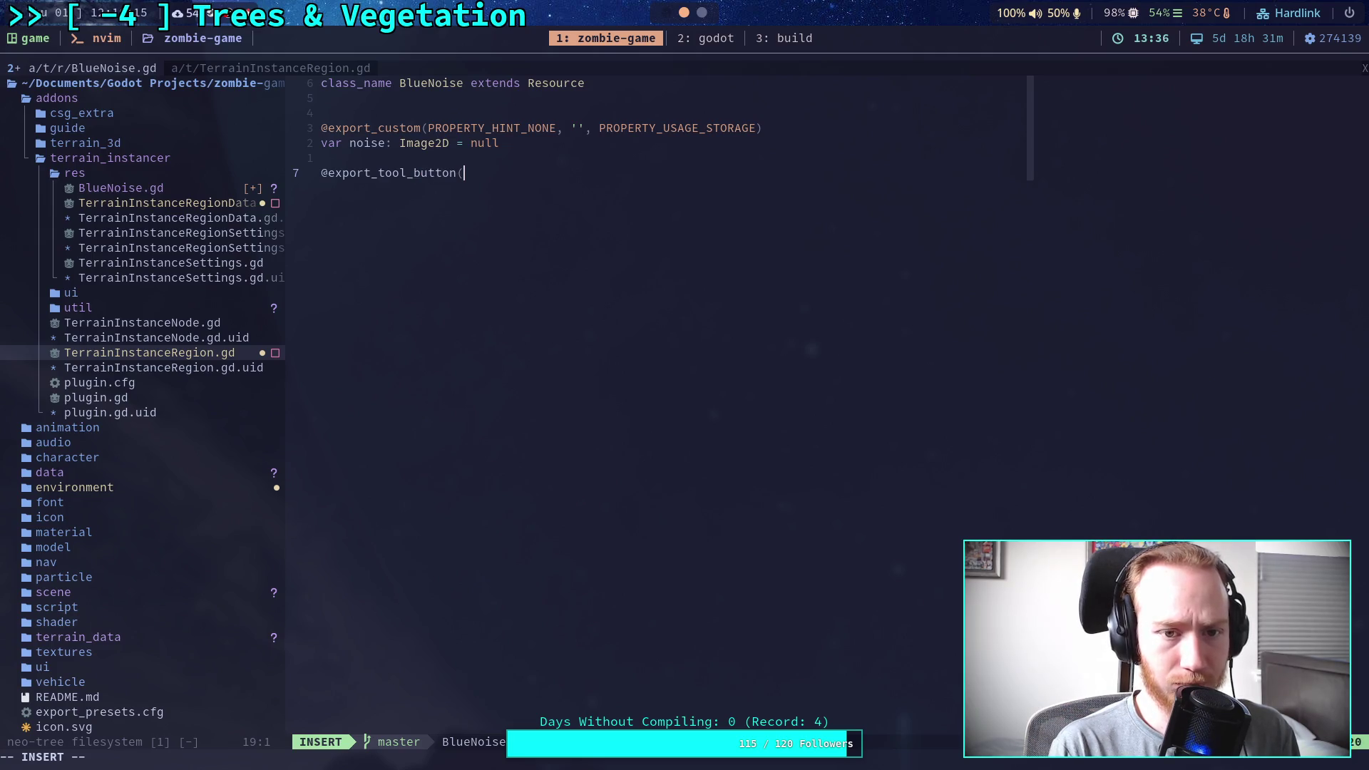
{"action": "key", "text": "ctrl+Page_Down"}
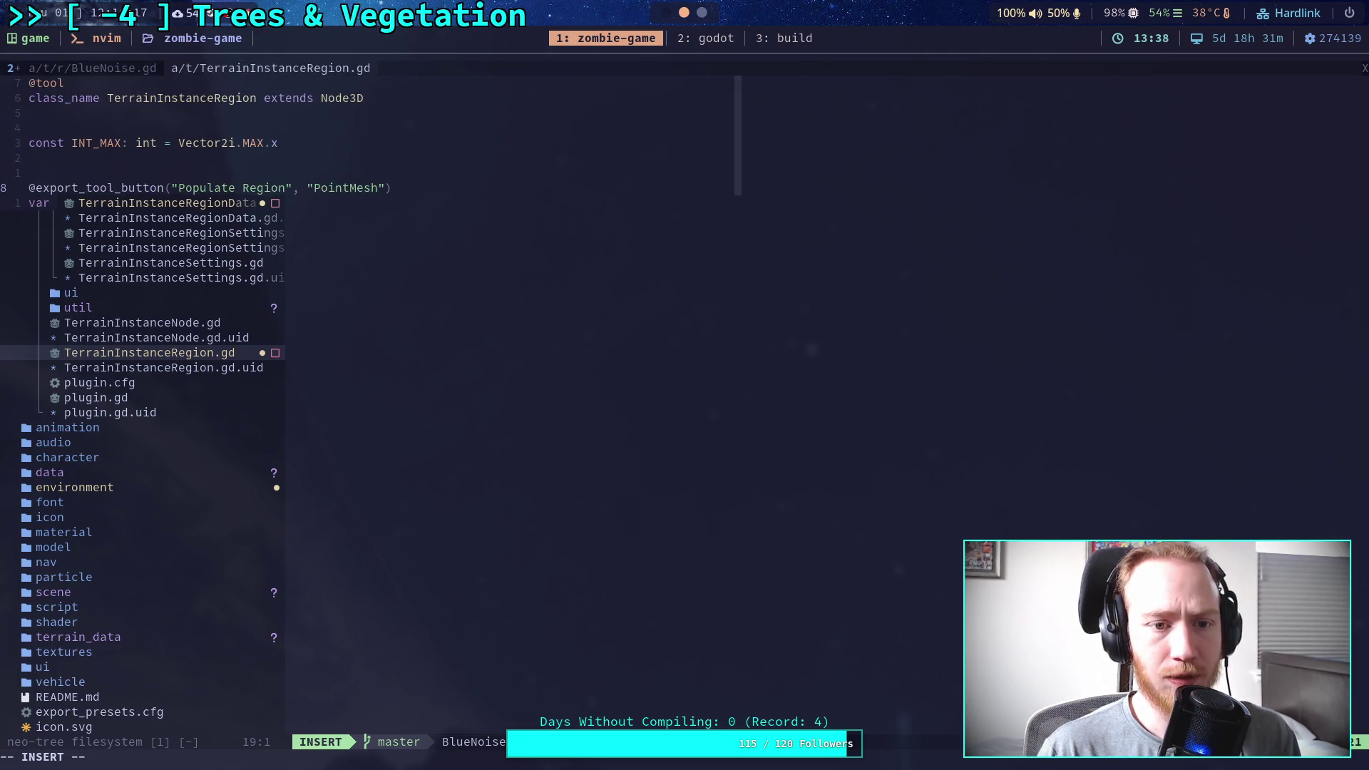
{"action": "key", "text": "ctrl+Page_Up"}
{"action": "type", "text": "(\""}
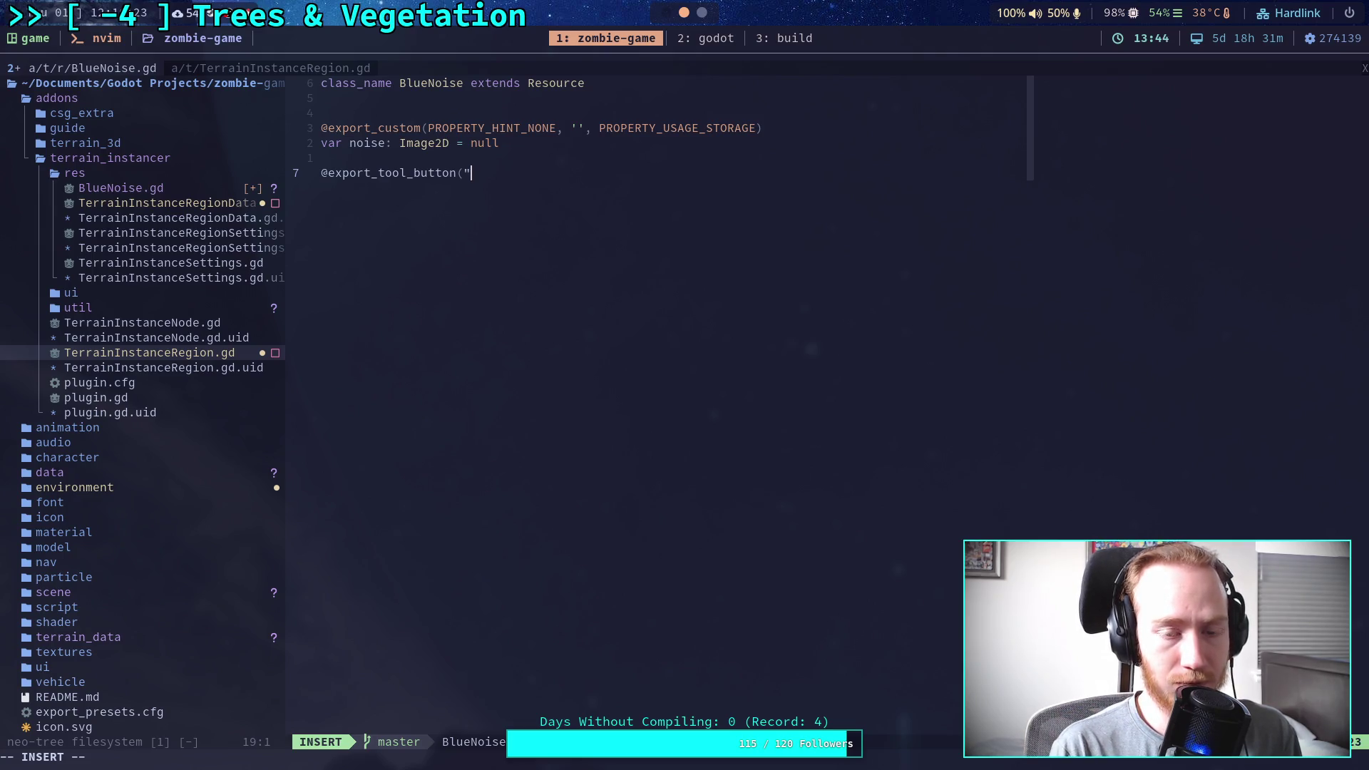
{"action": "type", "text": "Generate\","}
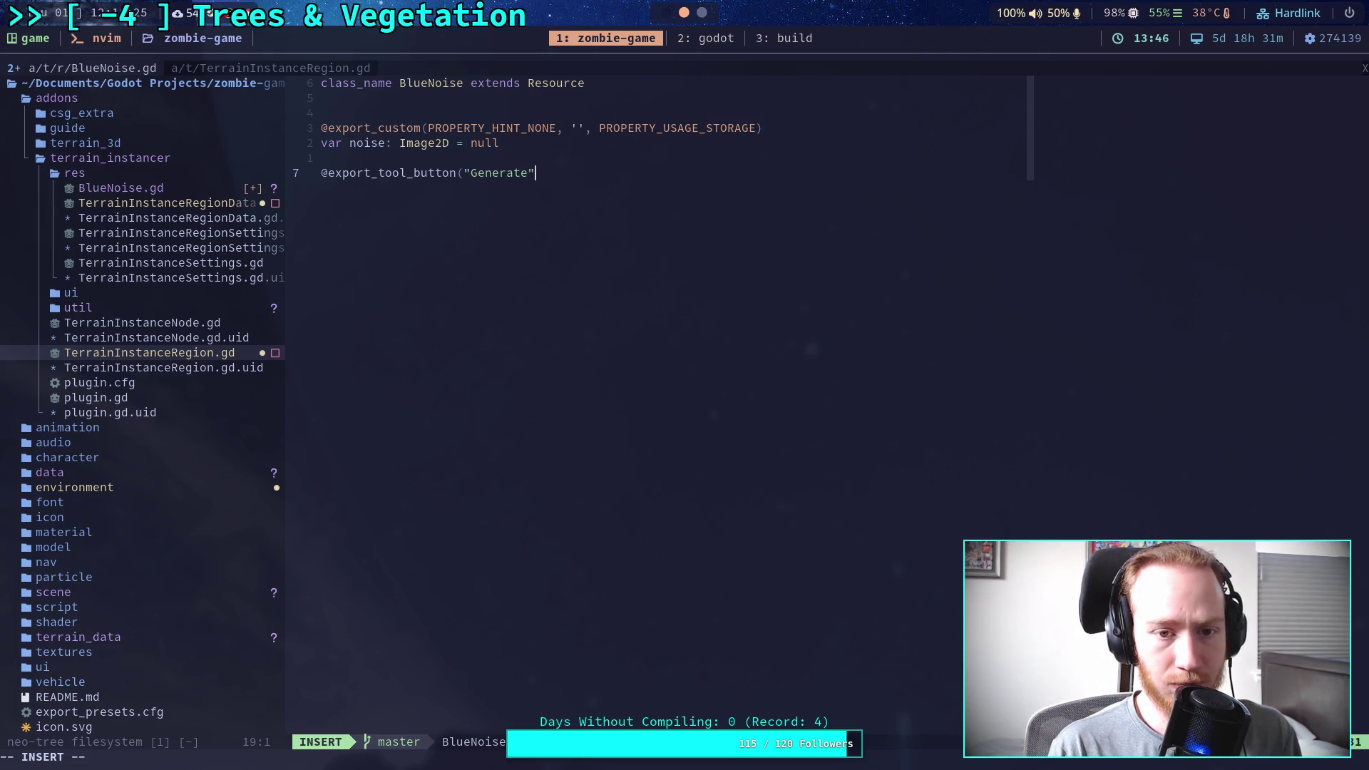
{"action": "key", "text": "ctrl+Tab"}
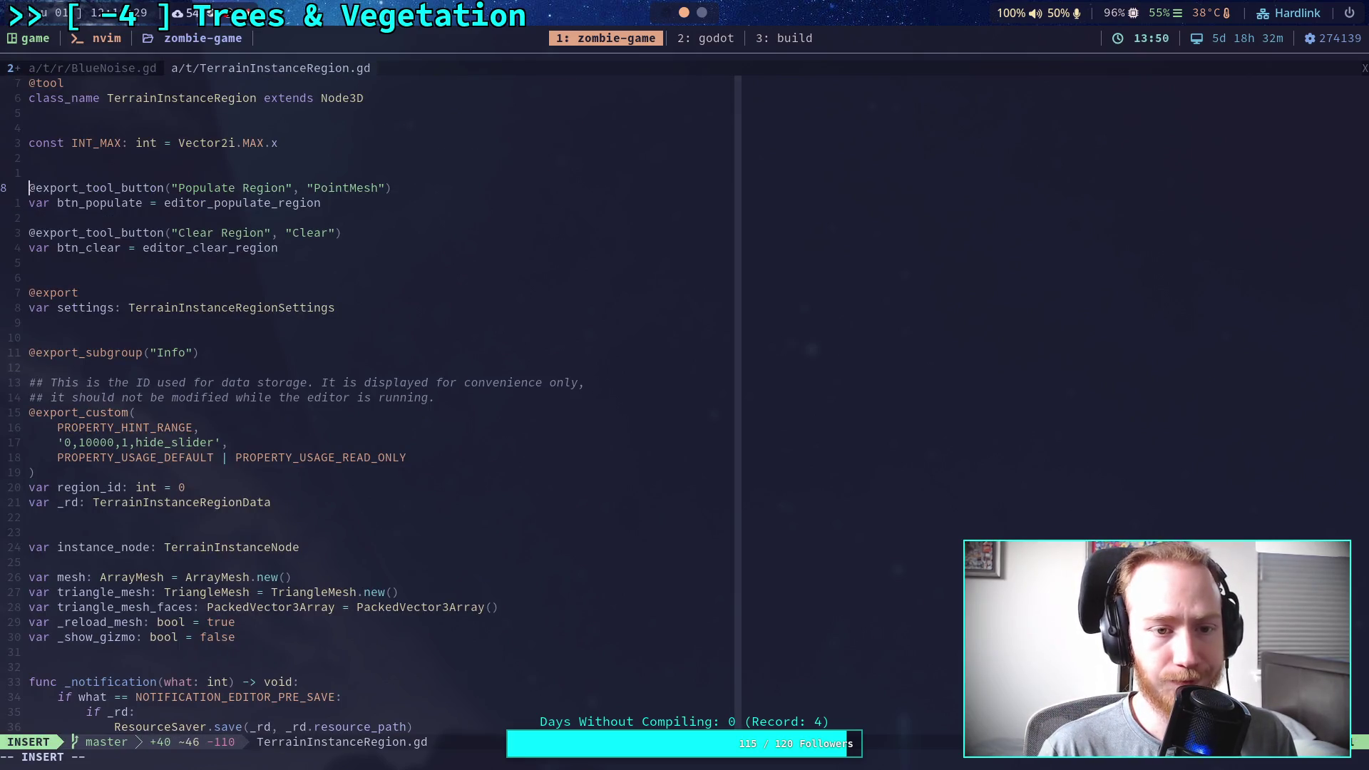
{"action": "key", "text": "ctrl+Tab"}
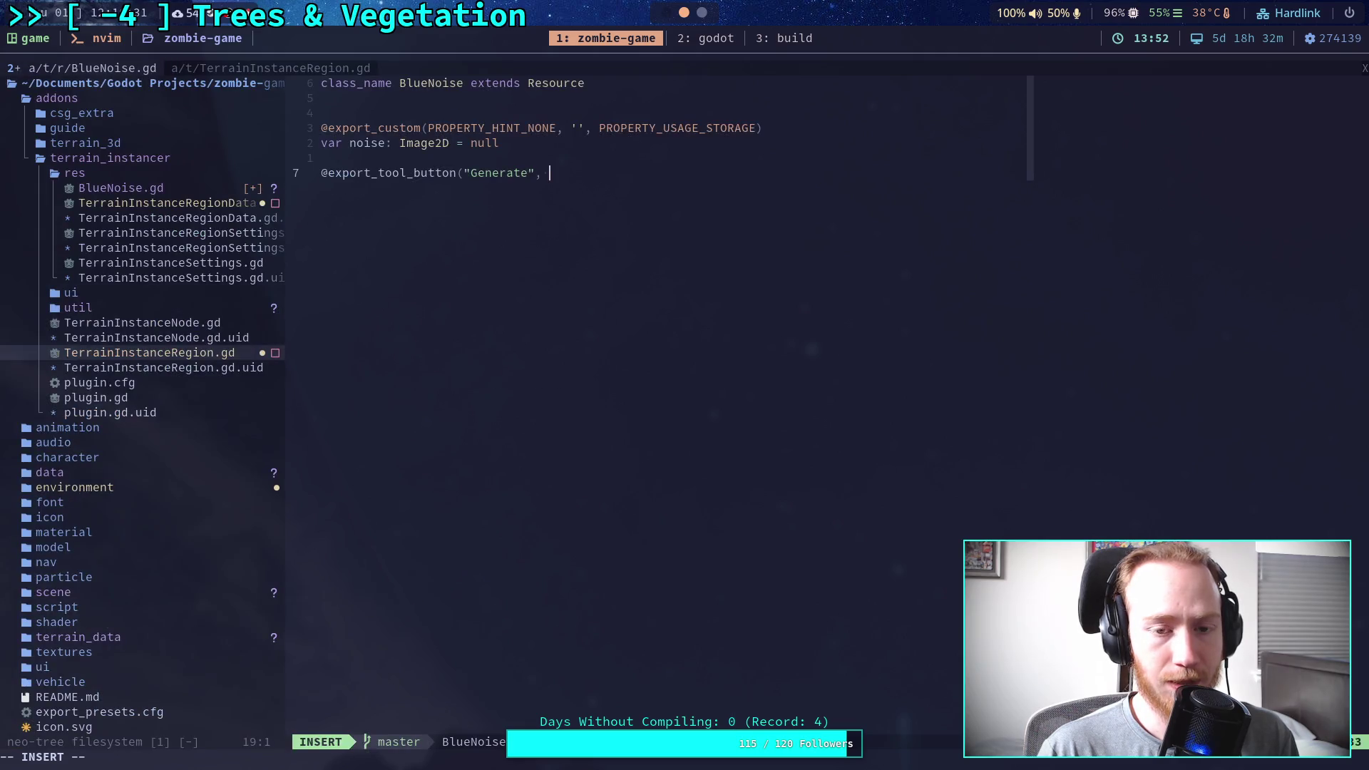
{"action": "type", "text": "\"\")"}
{"action": "key", "text": "Return"}
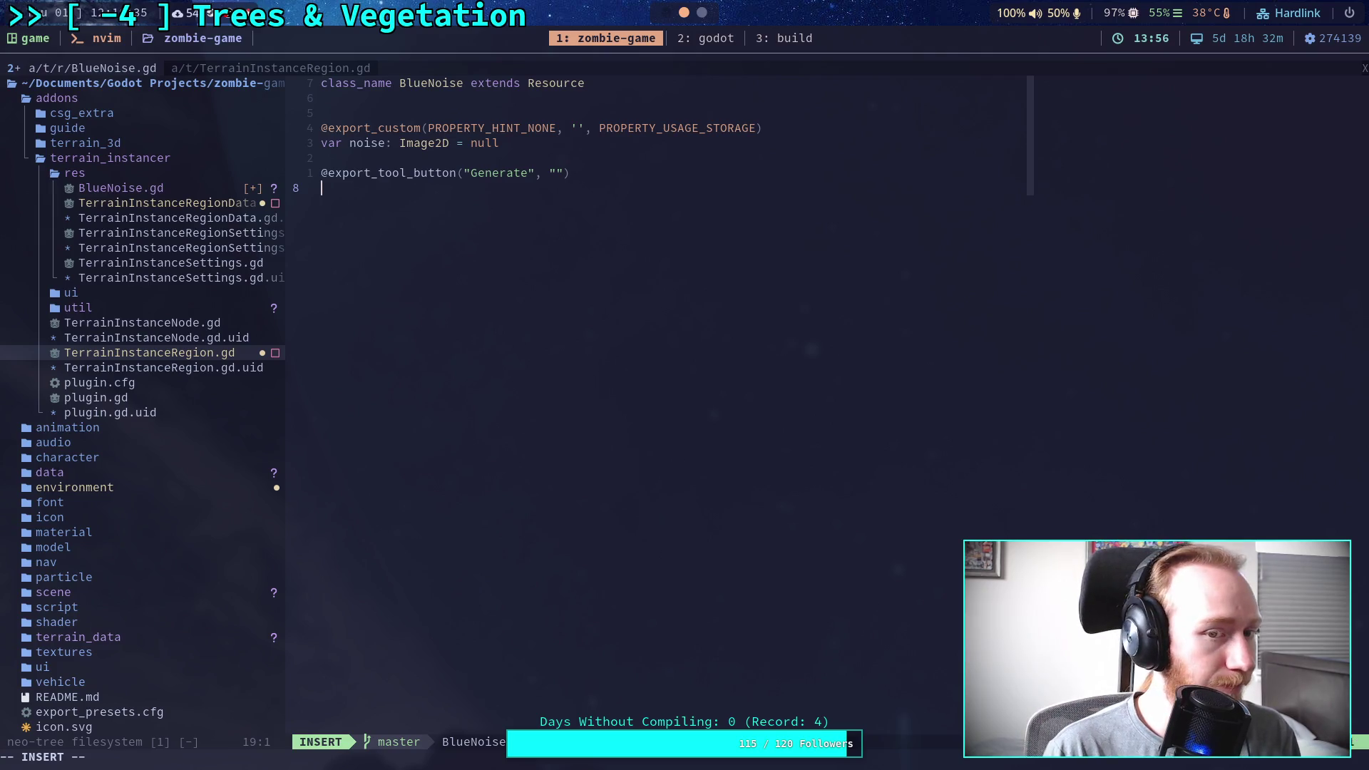
{"action": "type", "text": "var button"}
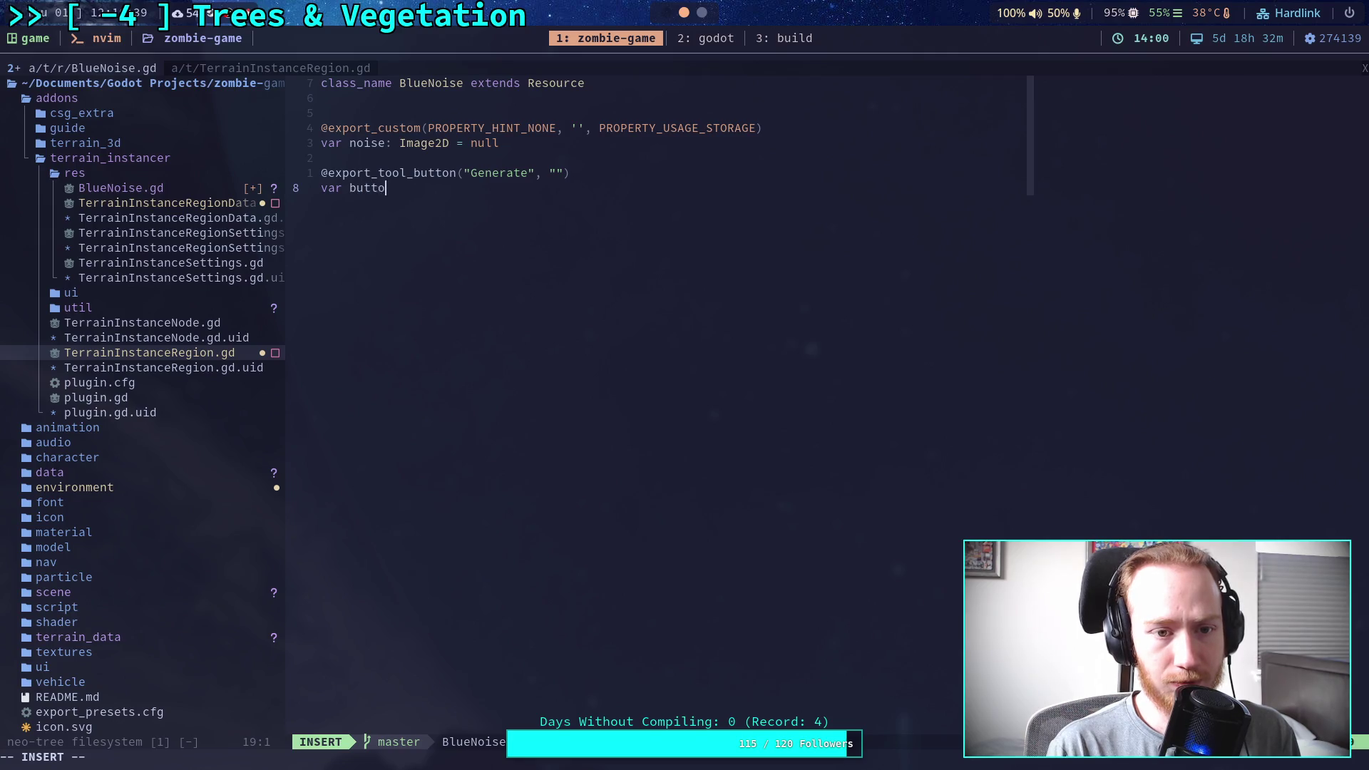
- Declare var btn_generate = editor_generate, checking TerrainInstanceRegion.gd for the pattern
{"action": "key", "text": "ctrl+Page_Down"}
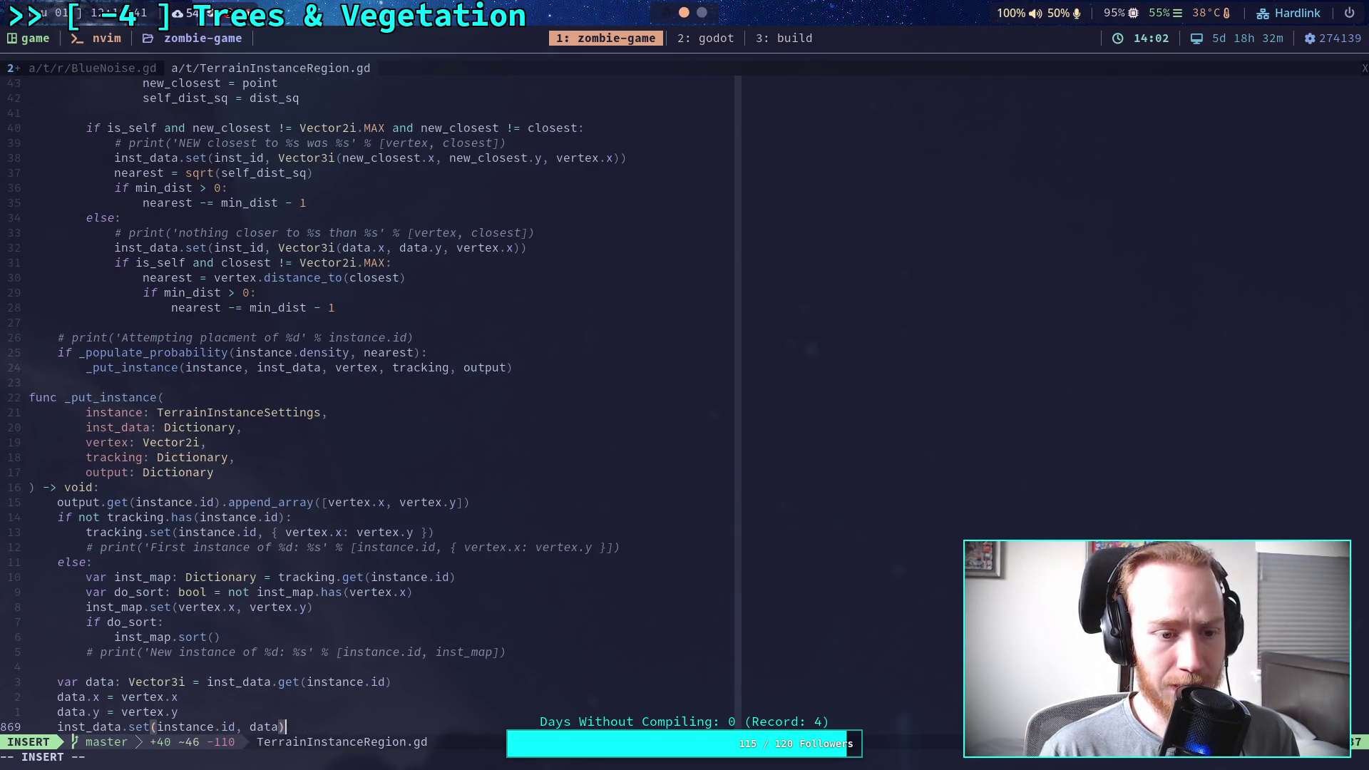
{"action": "scroll", "coordinate": [371, 400], "scroll_direction": "up", "scroll_amount": 20}
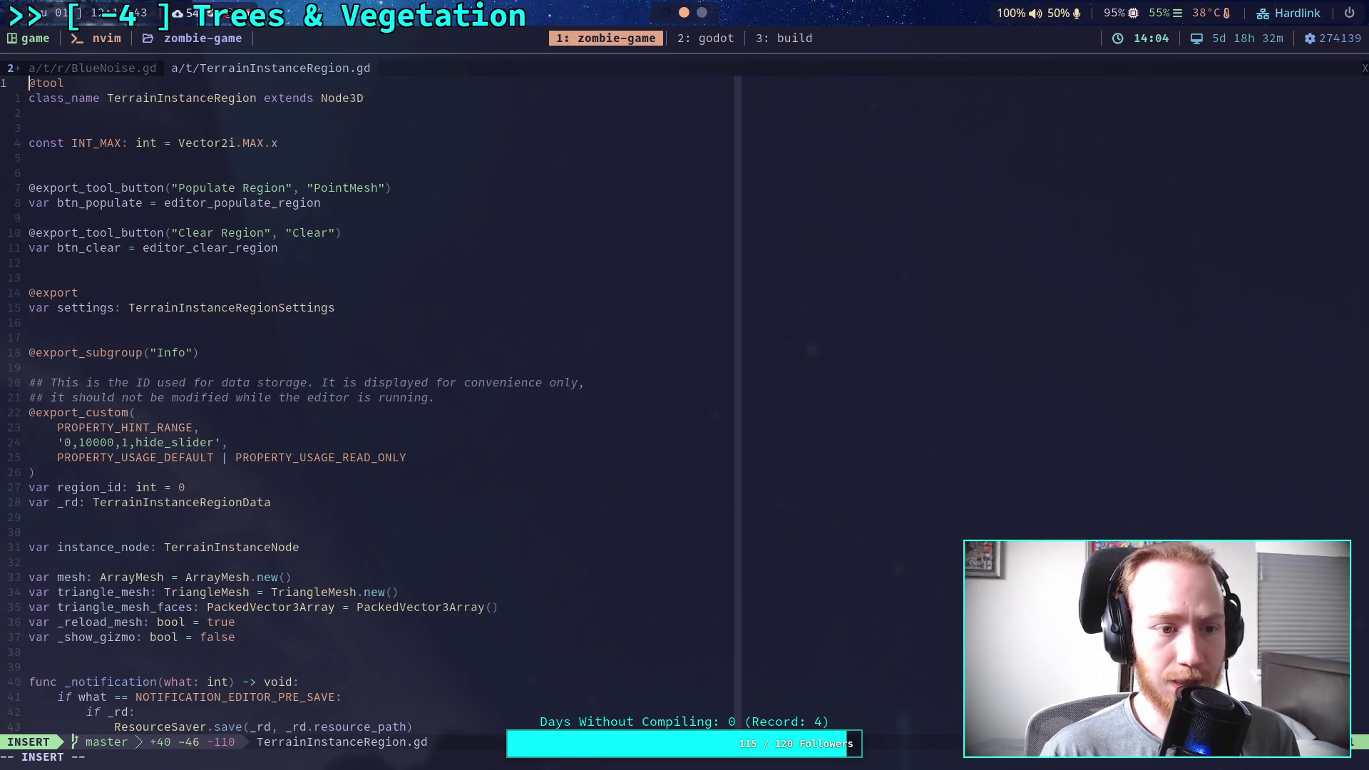
{"action": "key", "text": "BackSpace"}
{"action": "key", "text": "BackSpace"}
{"action": "key", "text": "BackSpace"}
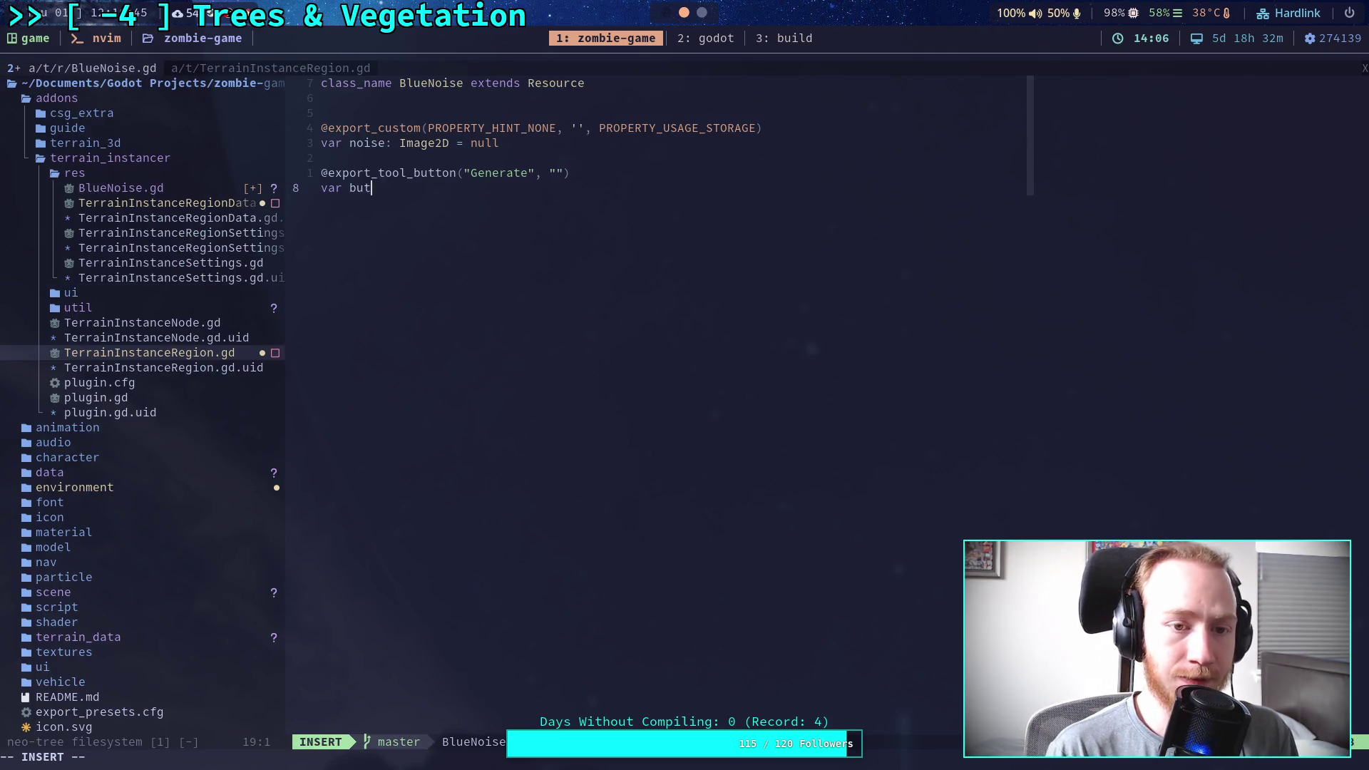
{"action": "type", "text": "tn"}
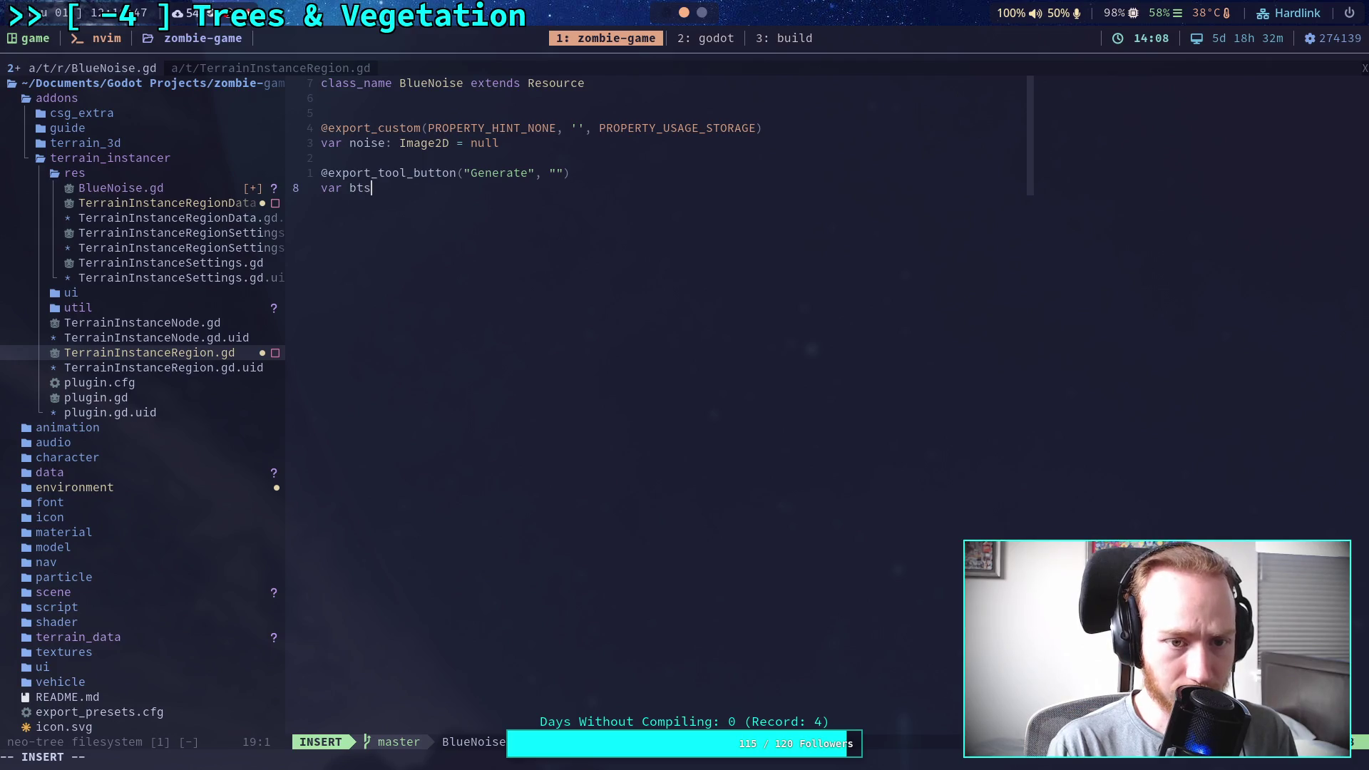
{"action": "type", "text": "_ge"}
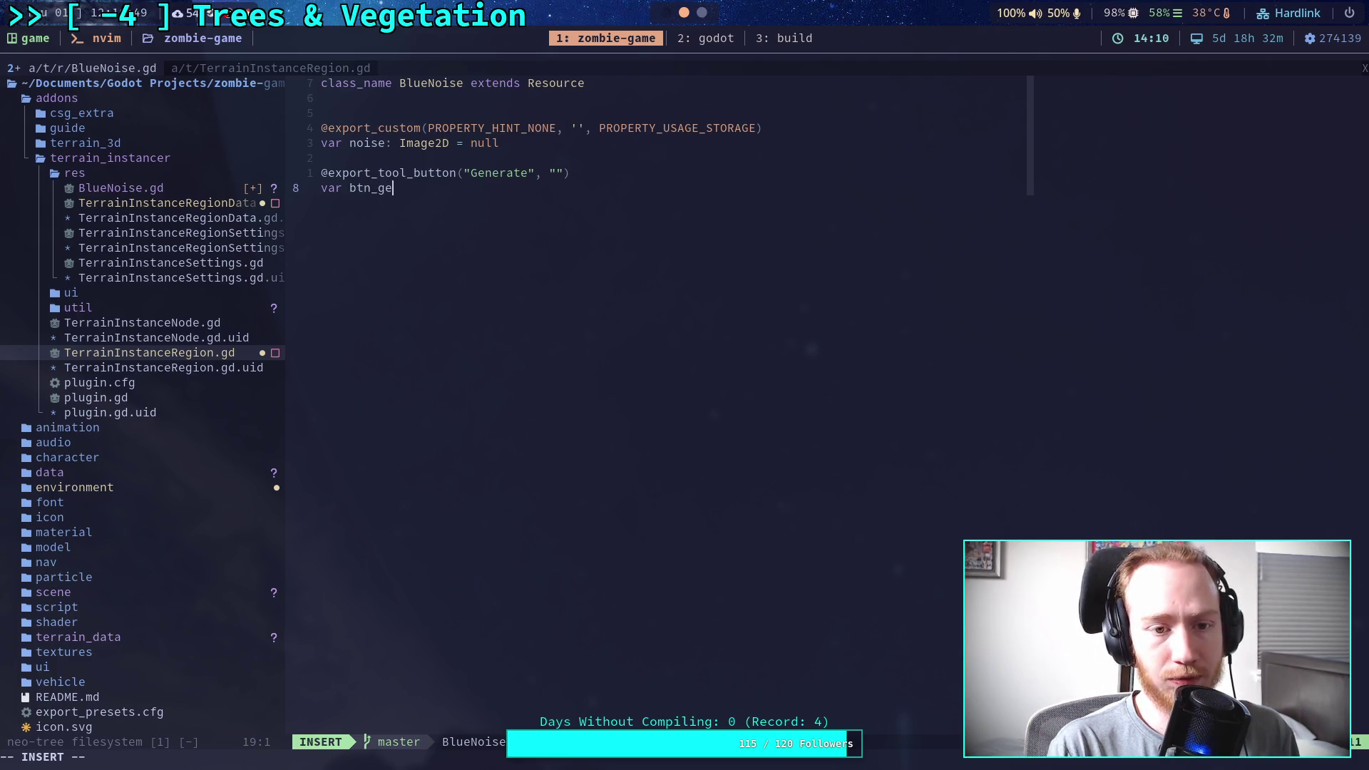
{"action": "type", "text": "nerate = "}
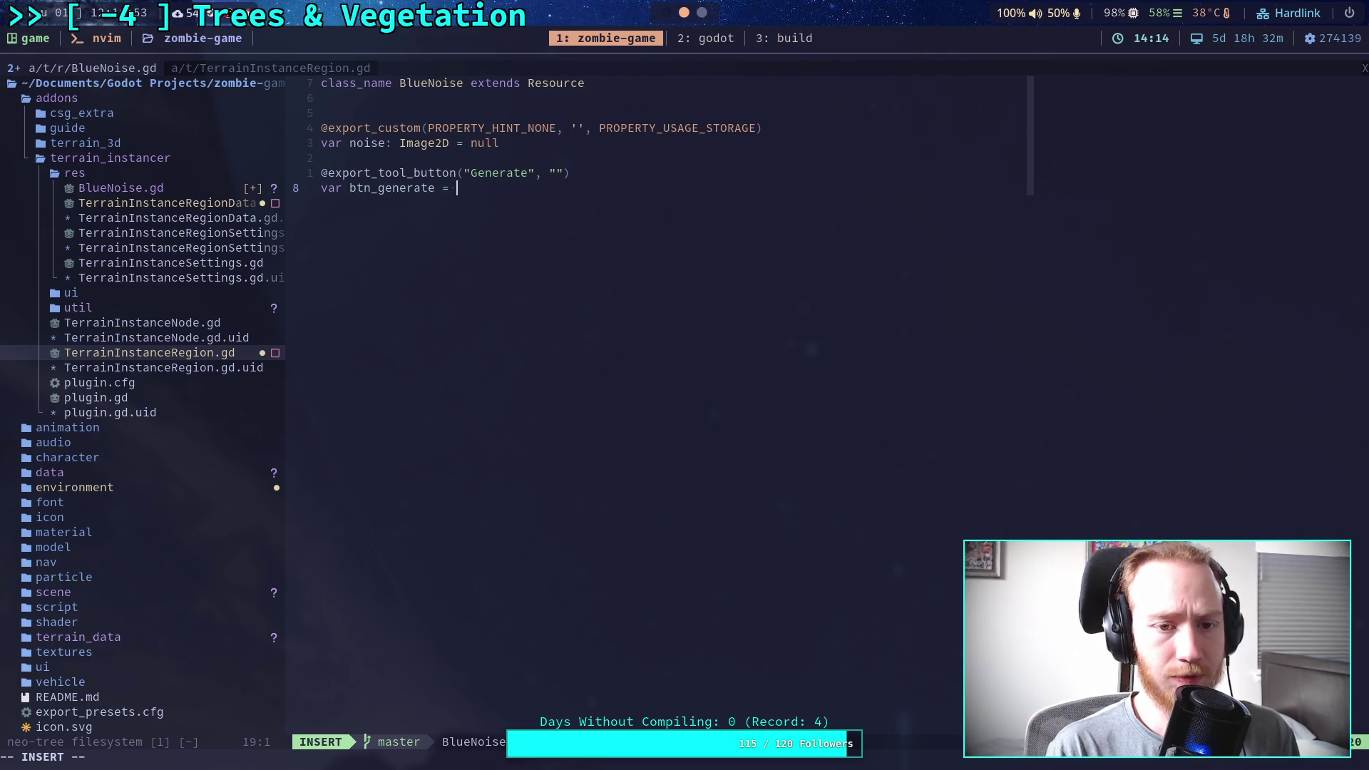
{"action": "type", "text": "generate"}
{"action": "key", "text": "ctrl+6"}
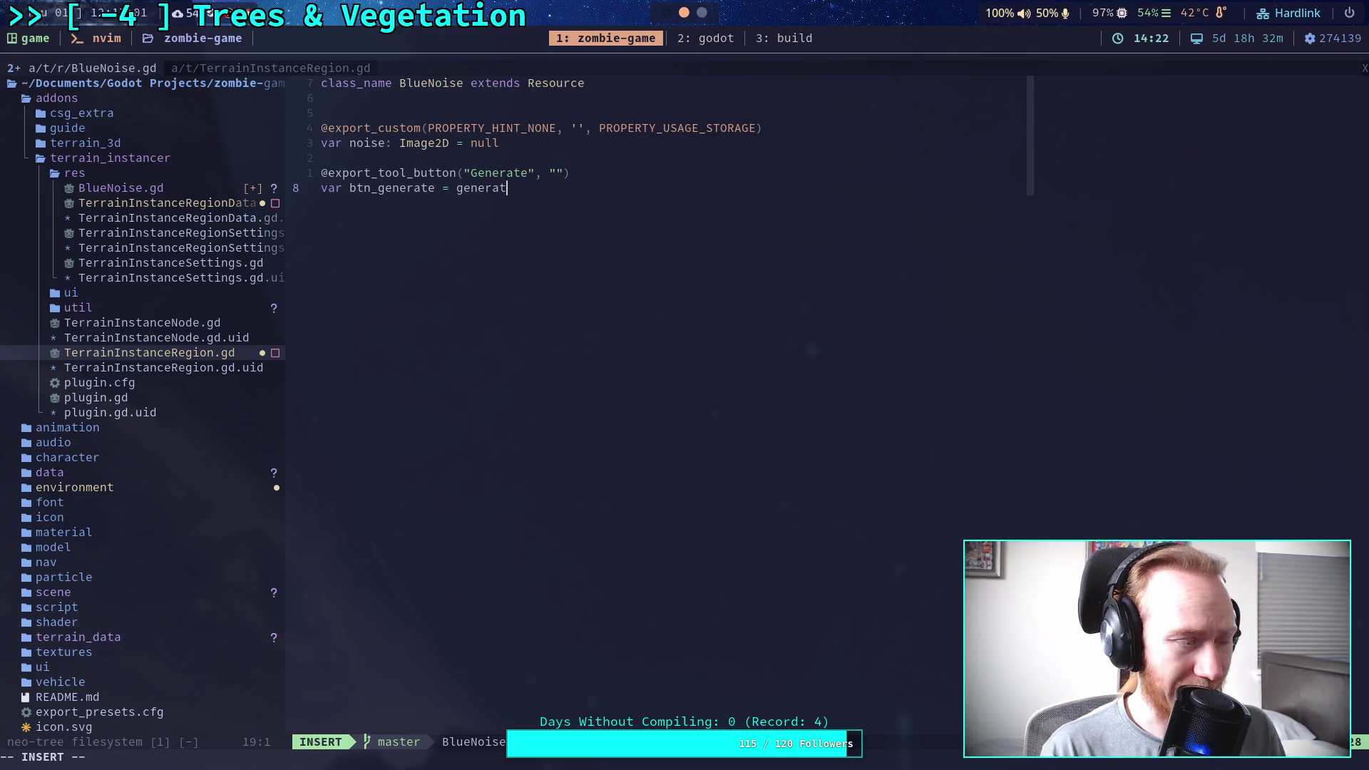
{"action": "key", "text": "BackSpace"}
{"action": "key", "text": "BackSpace"}
{"action": "key", "text": "BackSpace"}
{"action": "type", "text": "edu"}
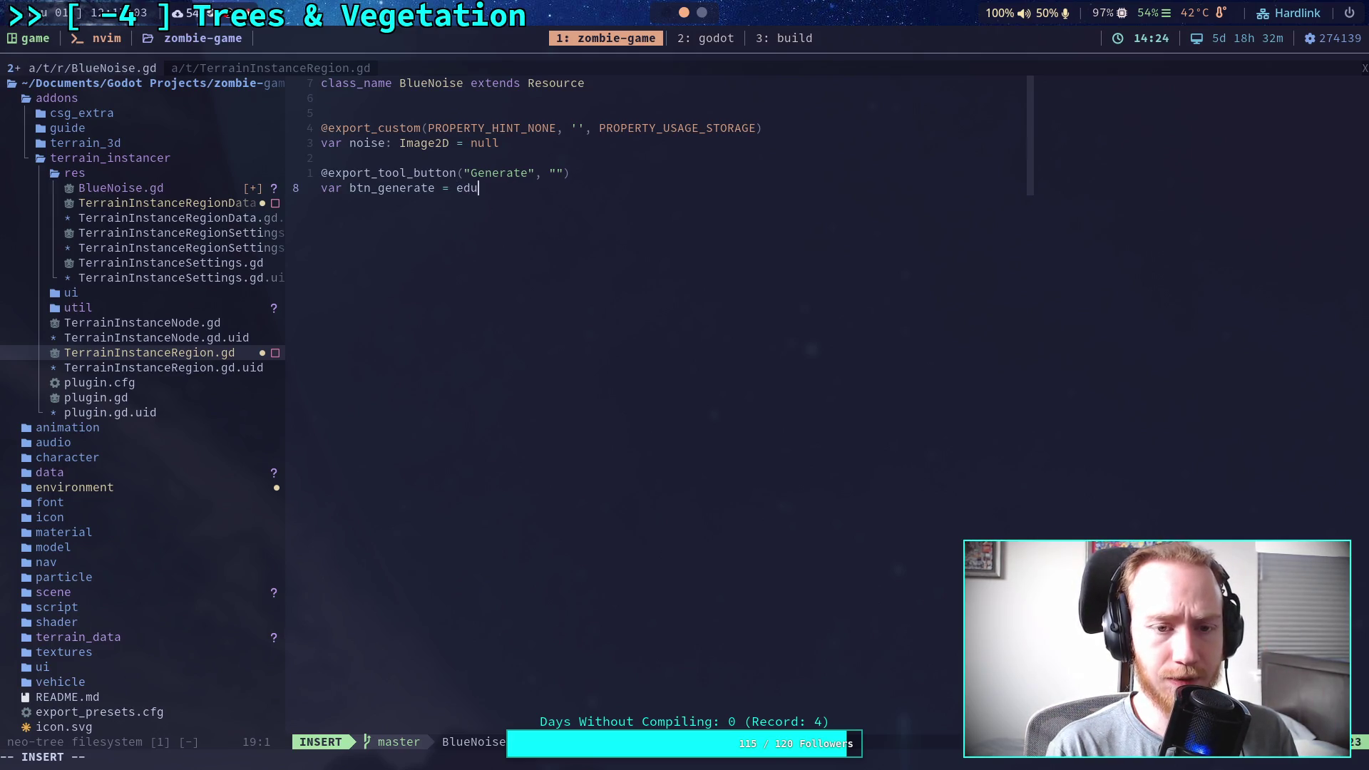
{"action": "key", "text": "BackSpace"}
{"action": "type", "text": "itor_generate"}
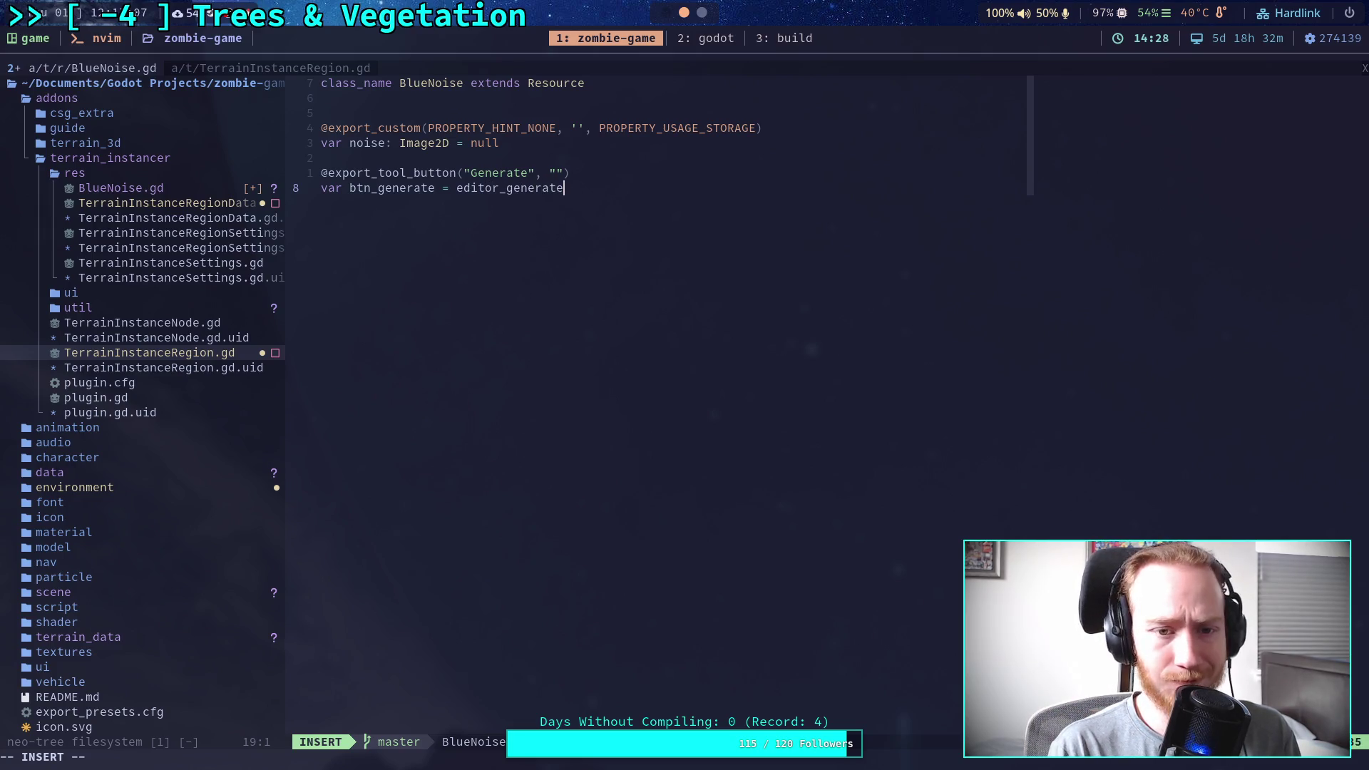
{"action": "key", "text": "Return"}
{"action": "key", "text": "Return"}
{"action": "key", "text": "Return"}
- Define func editor_generate() -> void: whose body calls generate()
{"action": "type", "text": "g"}
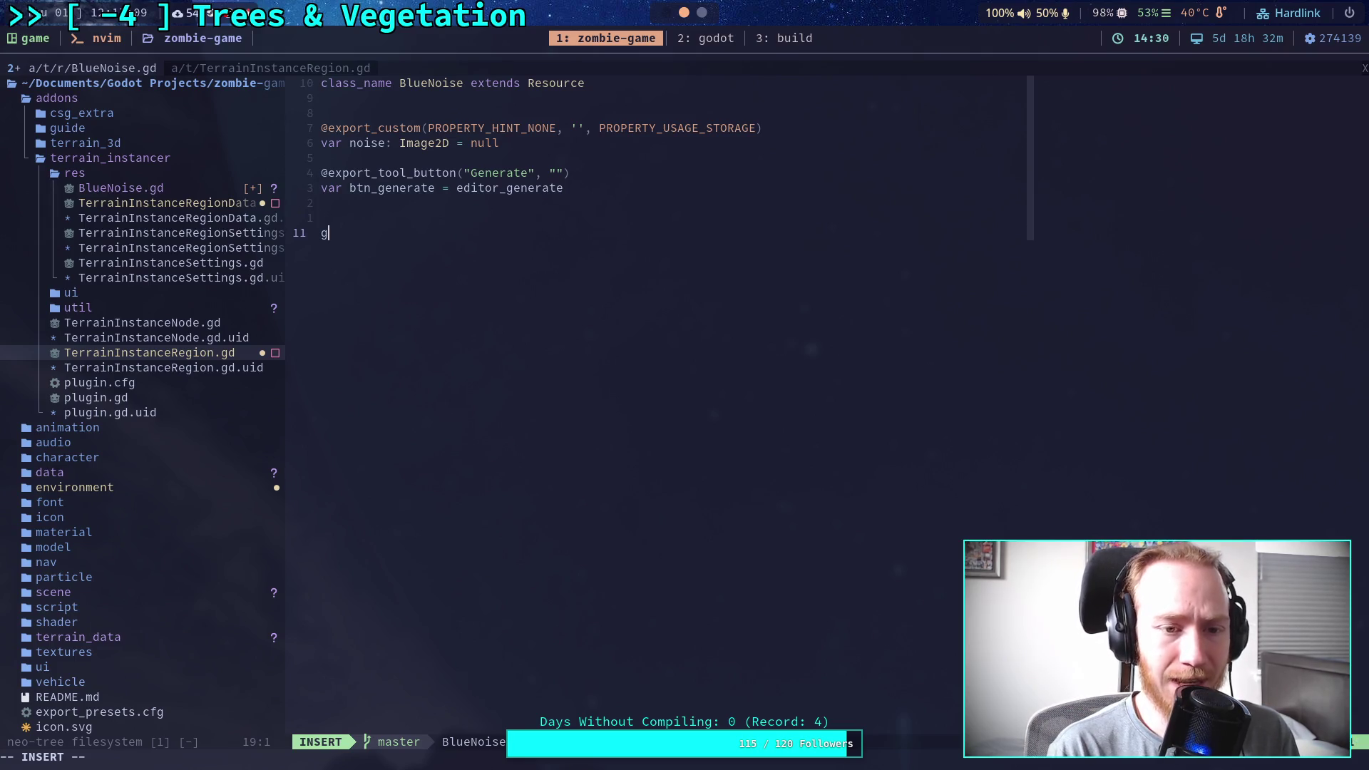
{"action": "key", "text": "BackSpace"}
{"action": "type", "text": "func "}
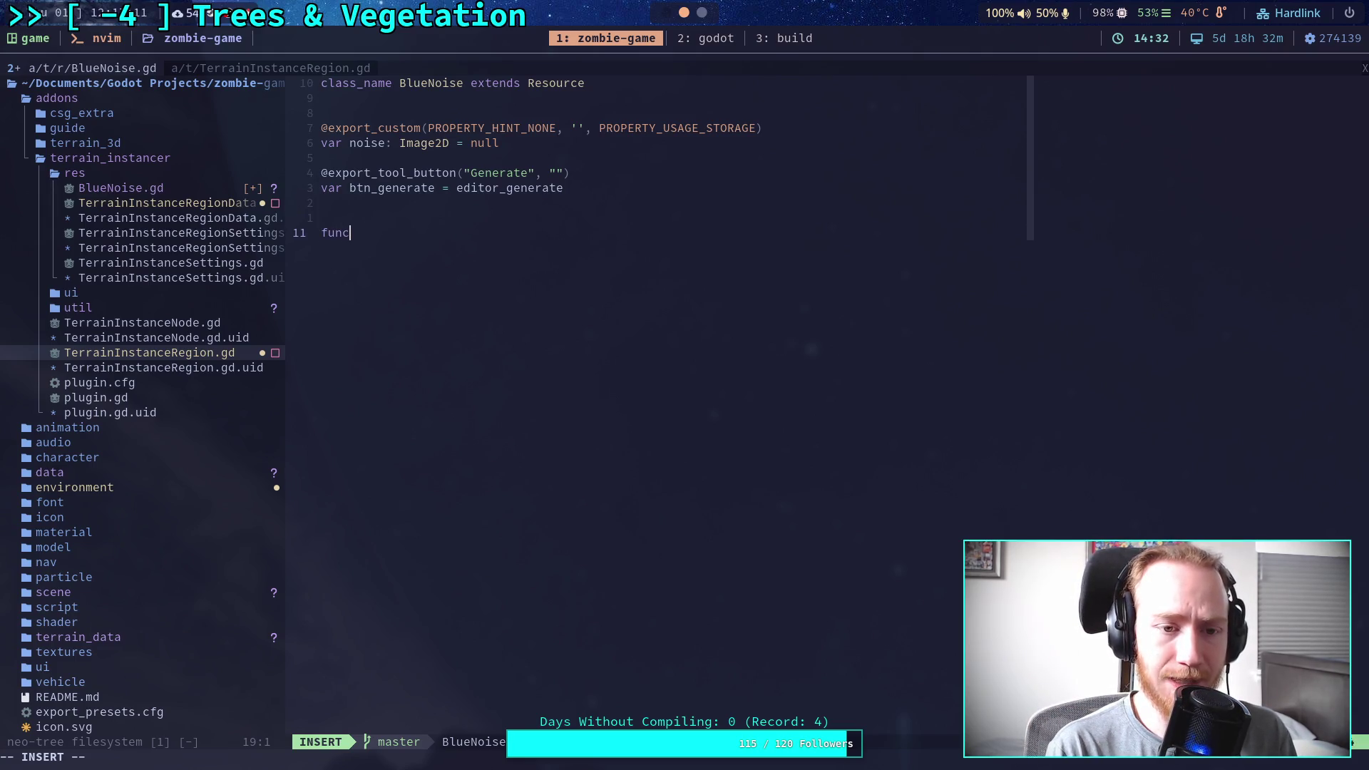
{"action": "type", "text": "editor_"}
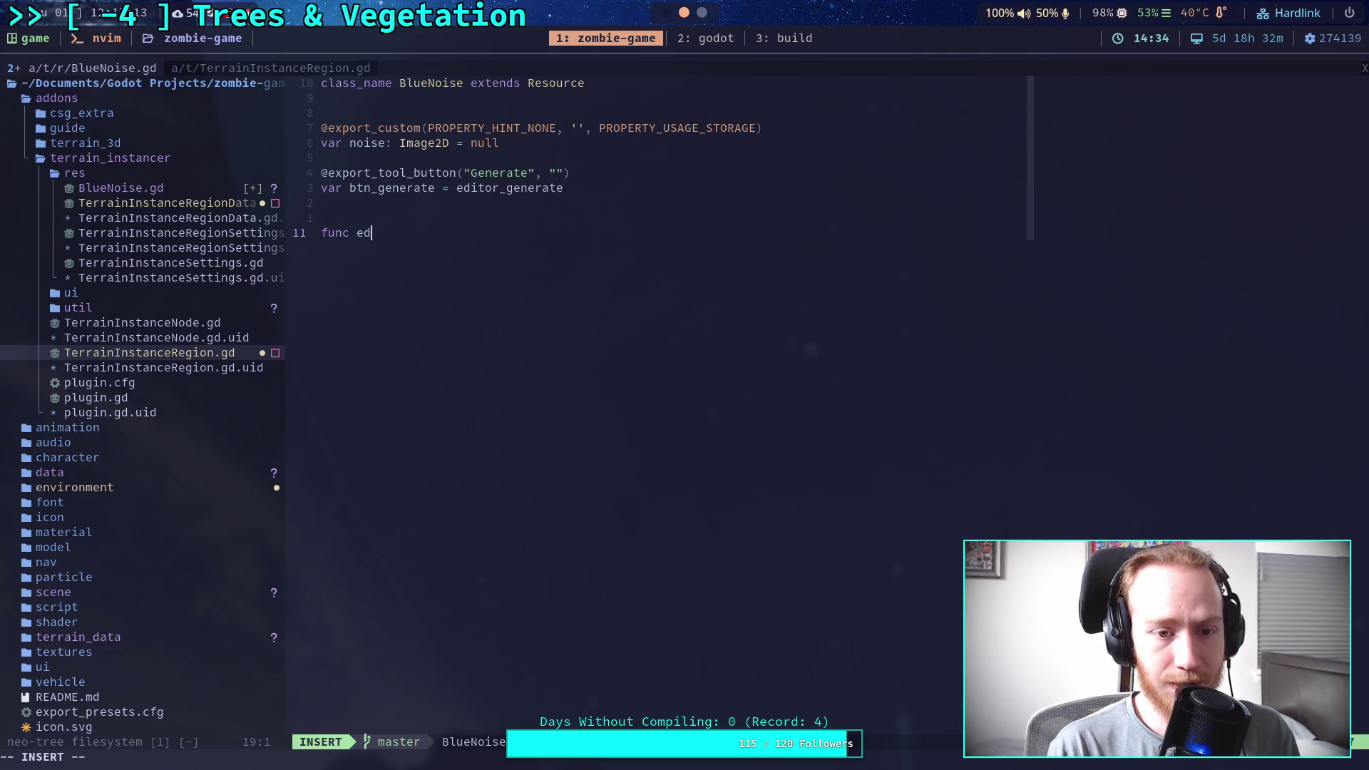
{"action": "type", "text": "generate"}
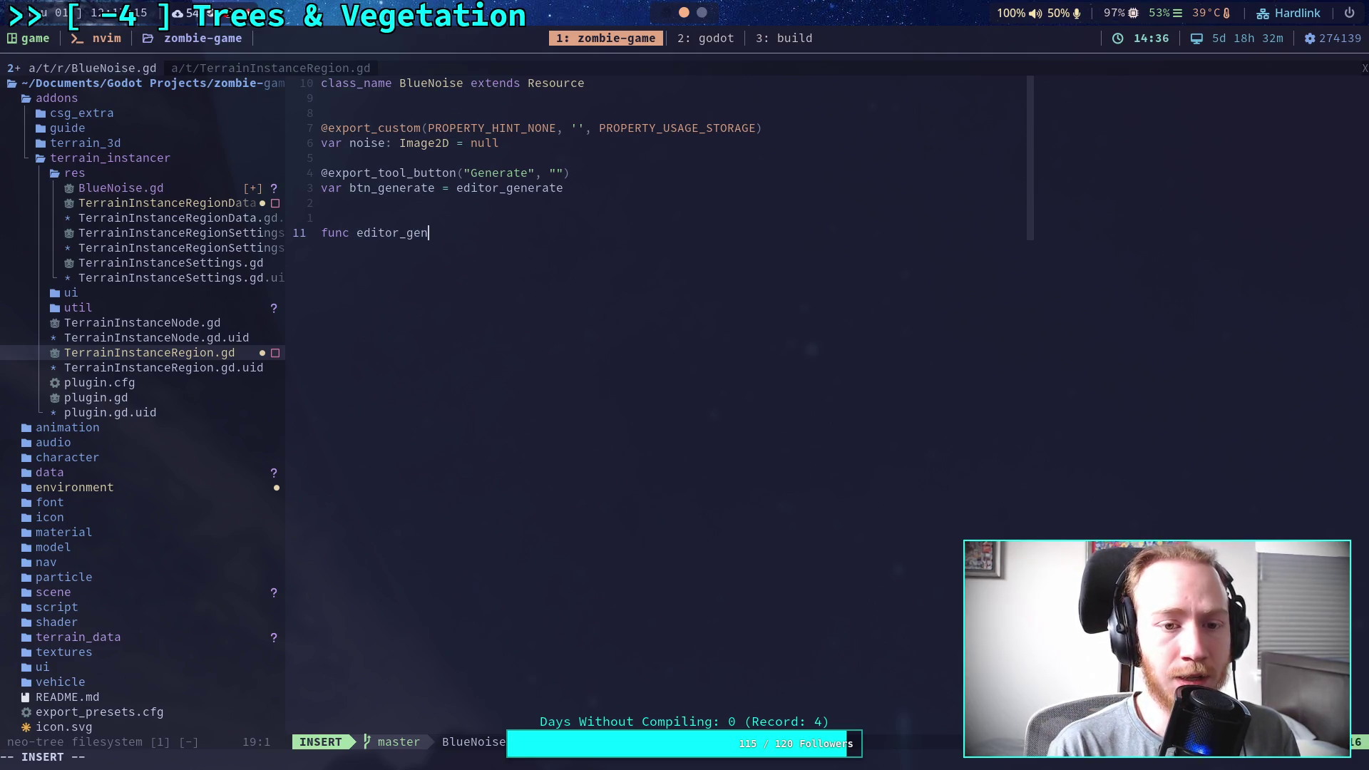
{"action": "type", "text": "() -> void:"}
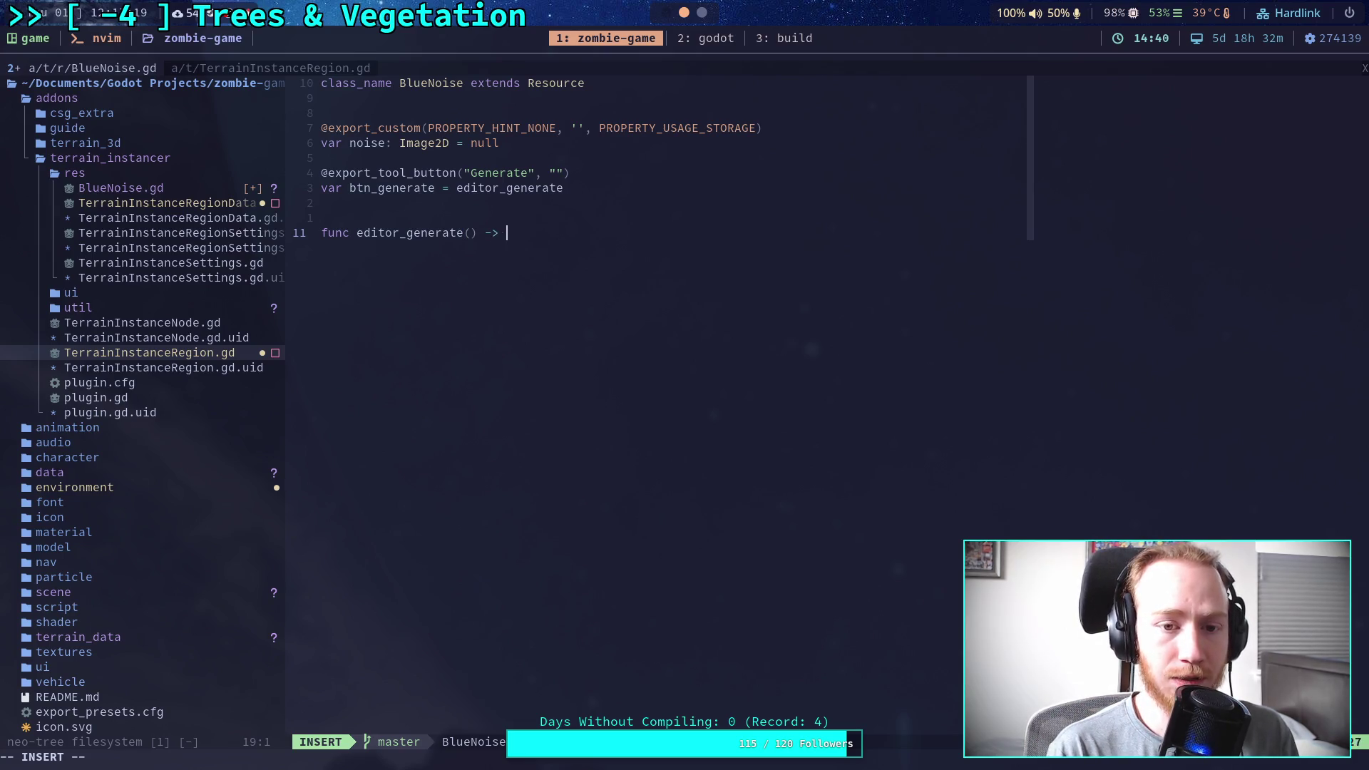
{"action": "key", "text": "Return"}
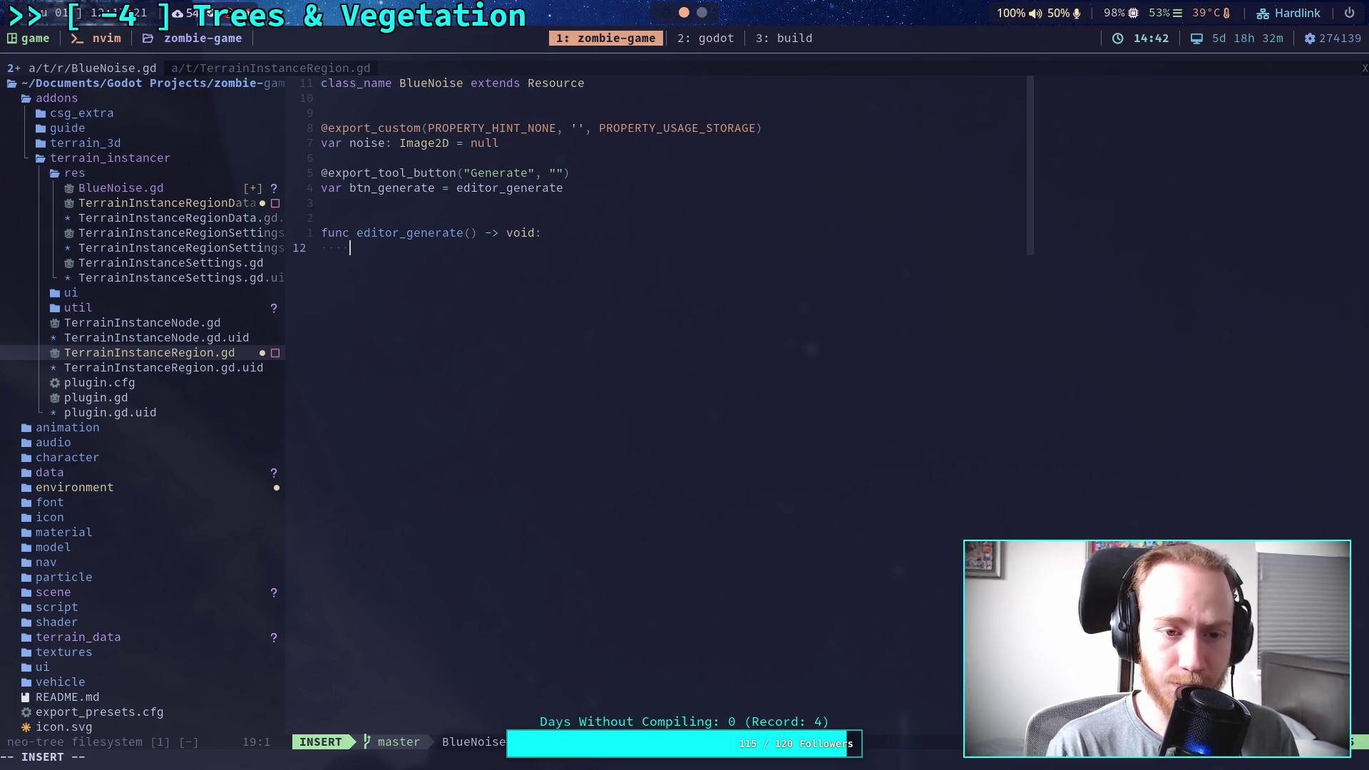
{"action": "type", "text": "generate()"}
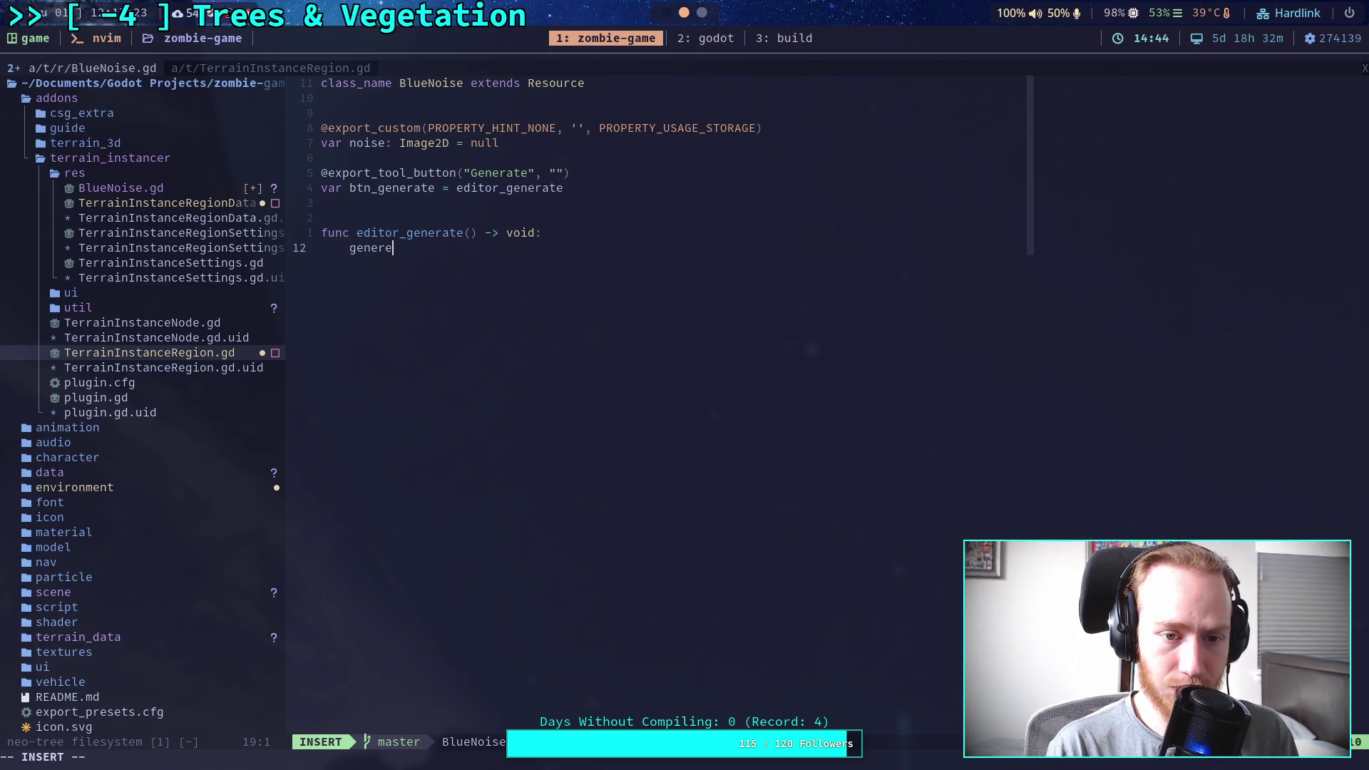
- Open an empty indented line above the generate() call inside editor_generate
{"action": "key", "text": "Escape"}
{"action": "key", "text": "k"}
{"action": "key", "text": "o"}
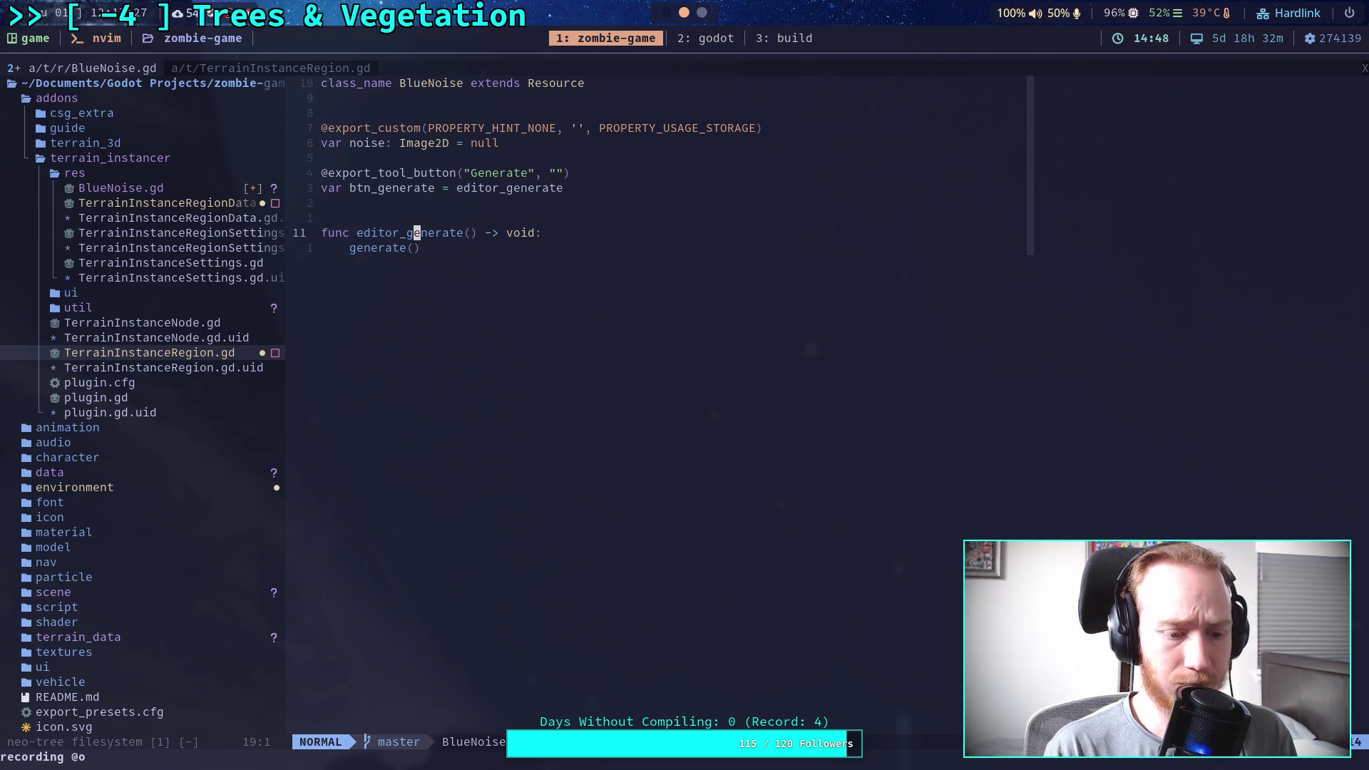
{"action": "key", "text": "q"}
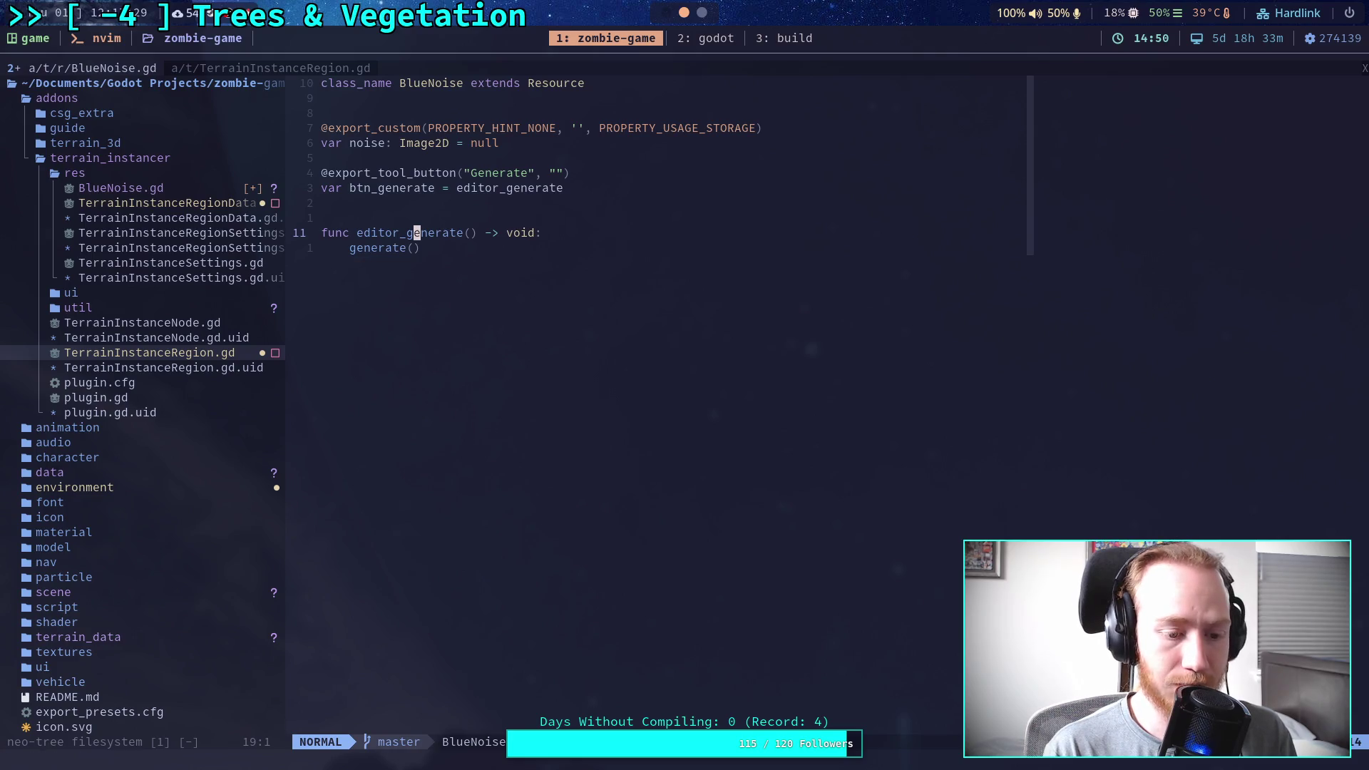
{"action": "key", "text": "o"}
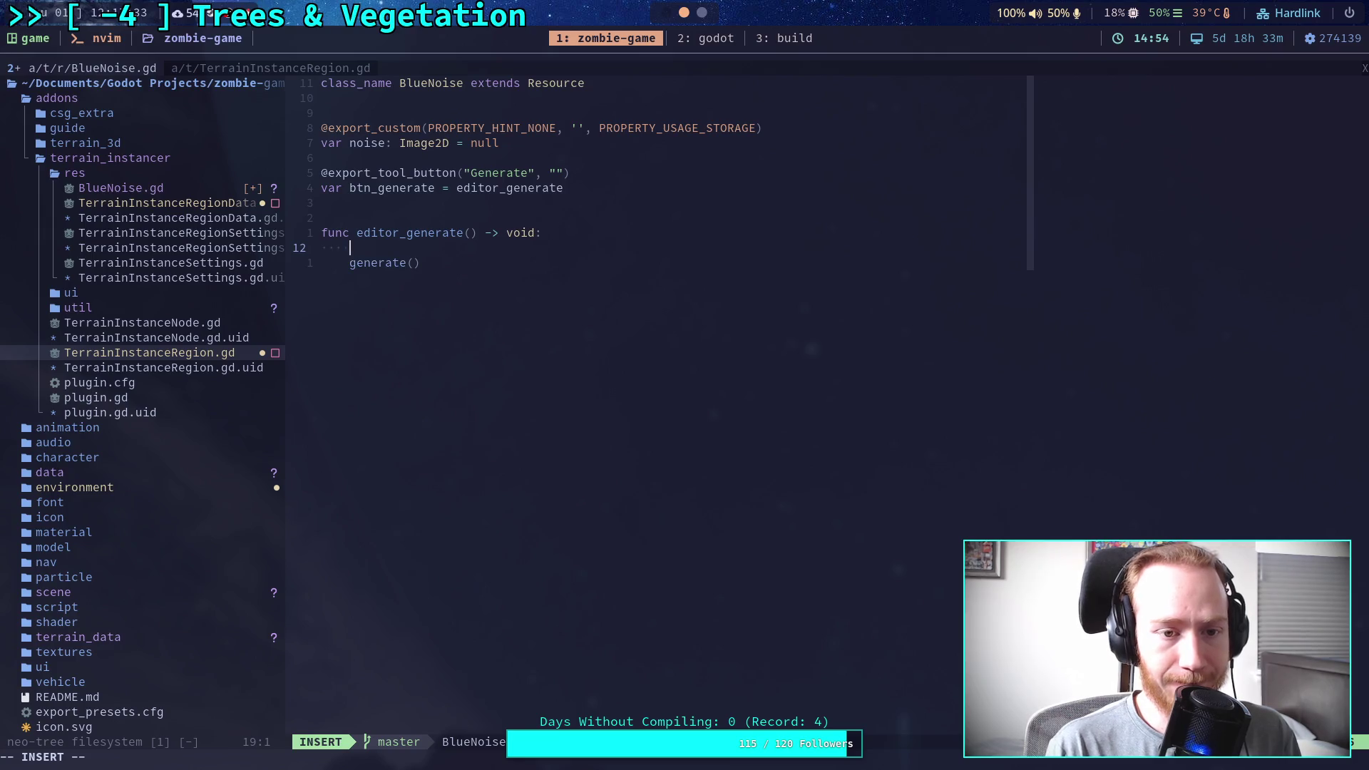
- Add the comment 'NOTE probably ask about overwriting existing noise/ long waits for high res noise'
{"action": "type", "text": "#N"}
{"action": "key", "text": "BackSpace"}
{"action": "type", "text": "NOTE "}
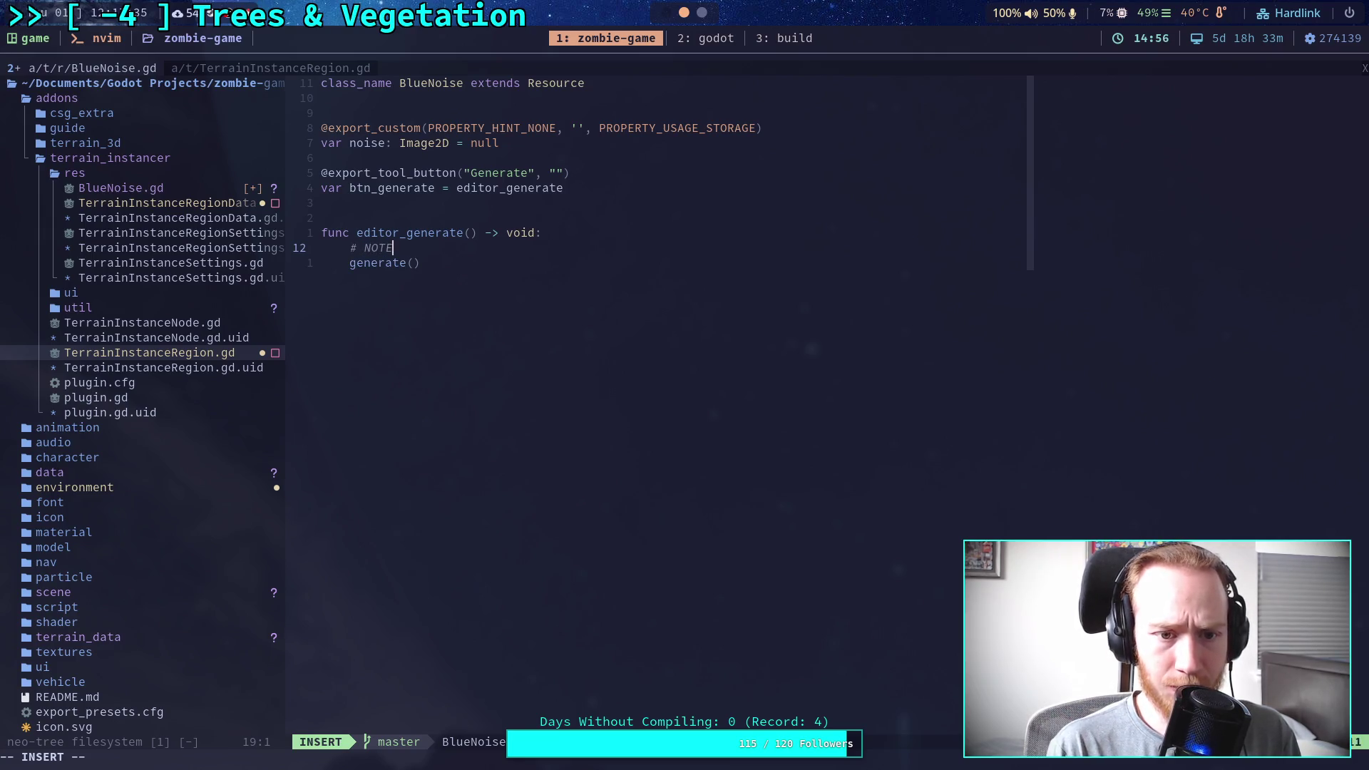
{"action": "type", "text": "probably "}
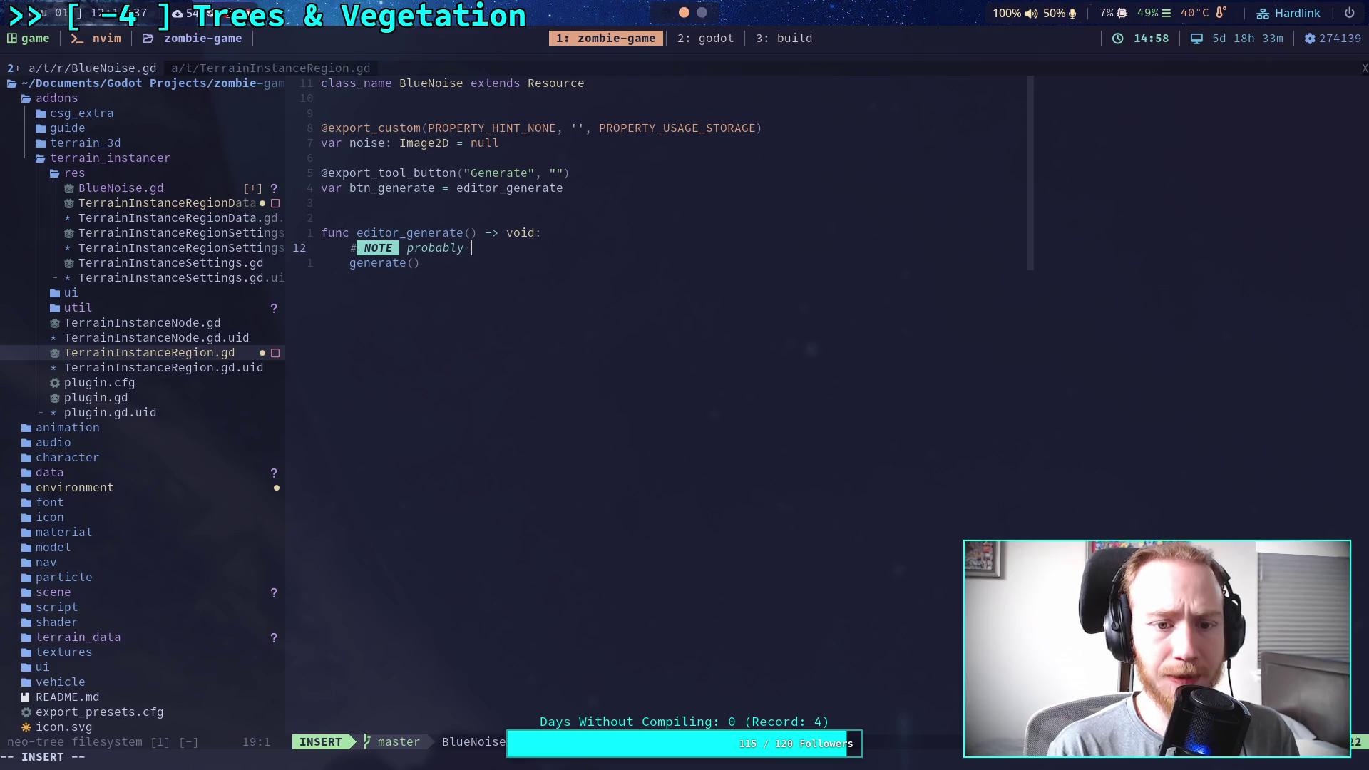
{"action": "type", "text": "ask about o"}
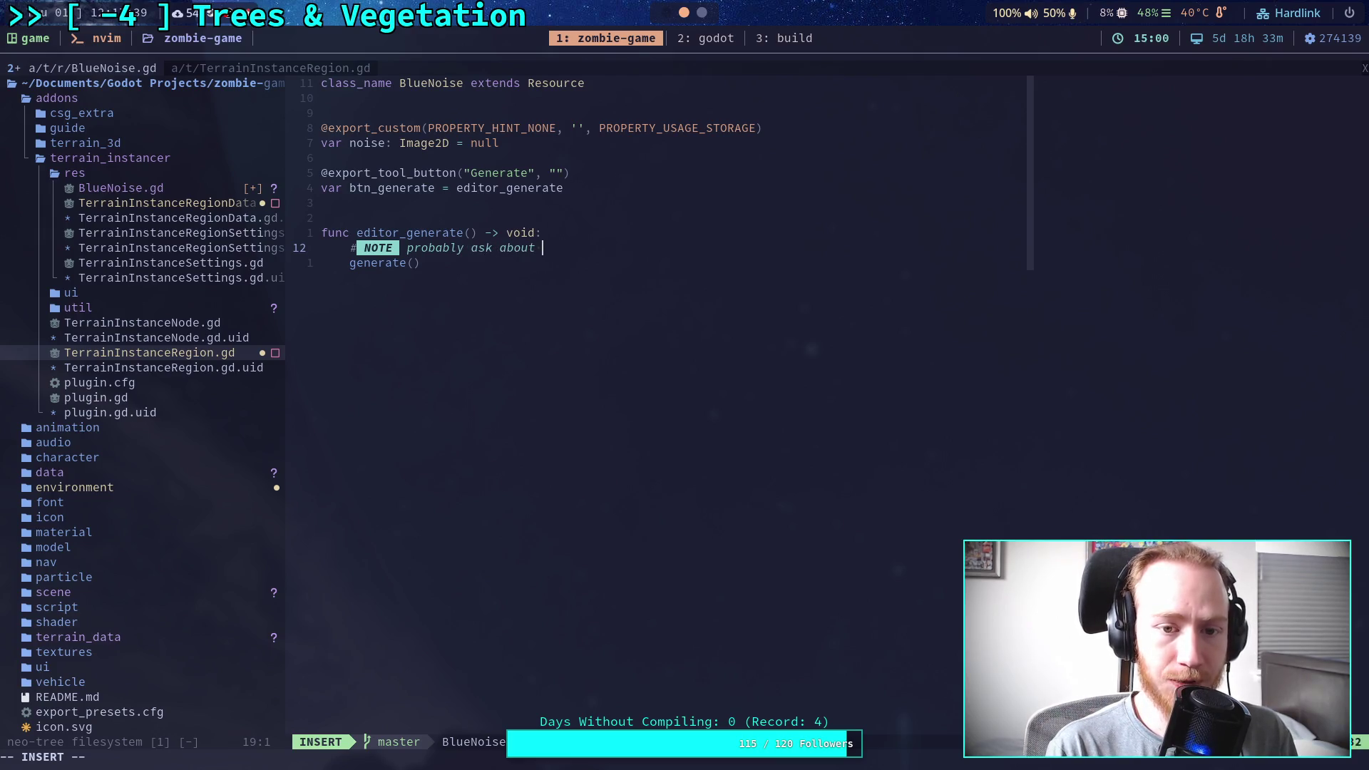
{"action": "type", "text": "verwriting "}
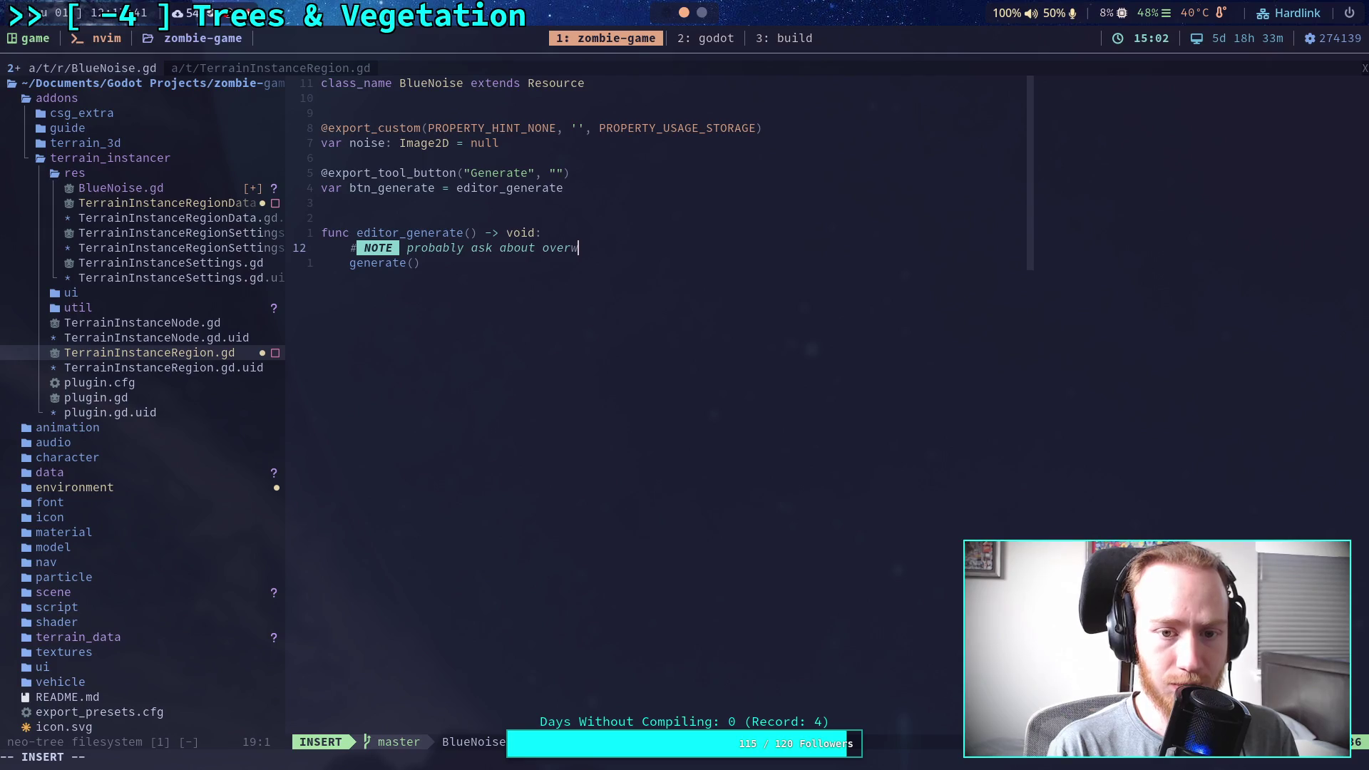
{"action": "type", "text": "existing no"}
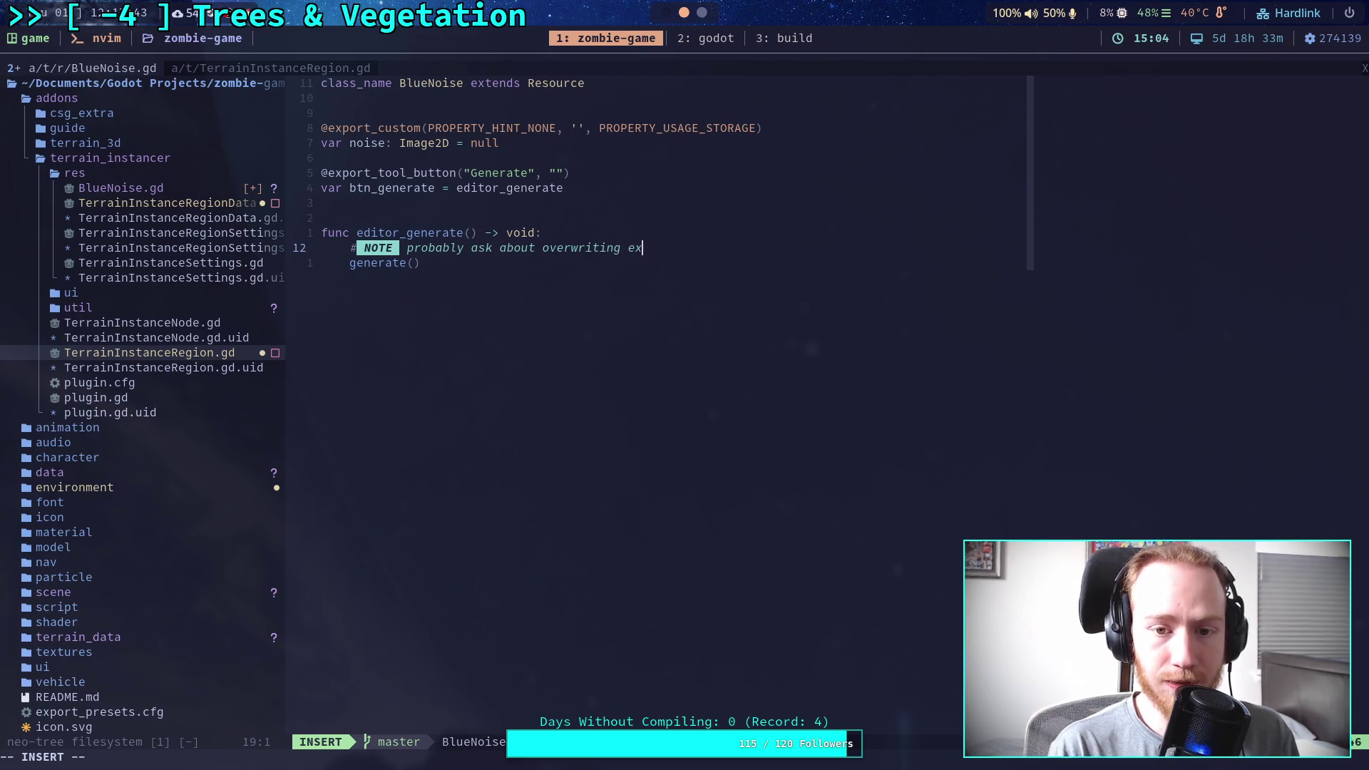
{"action": "type", "text": "ise/ "}
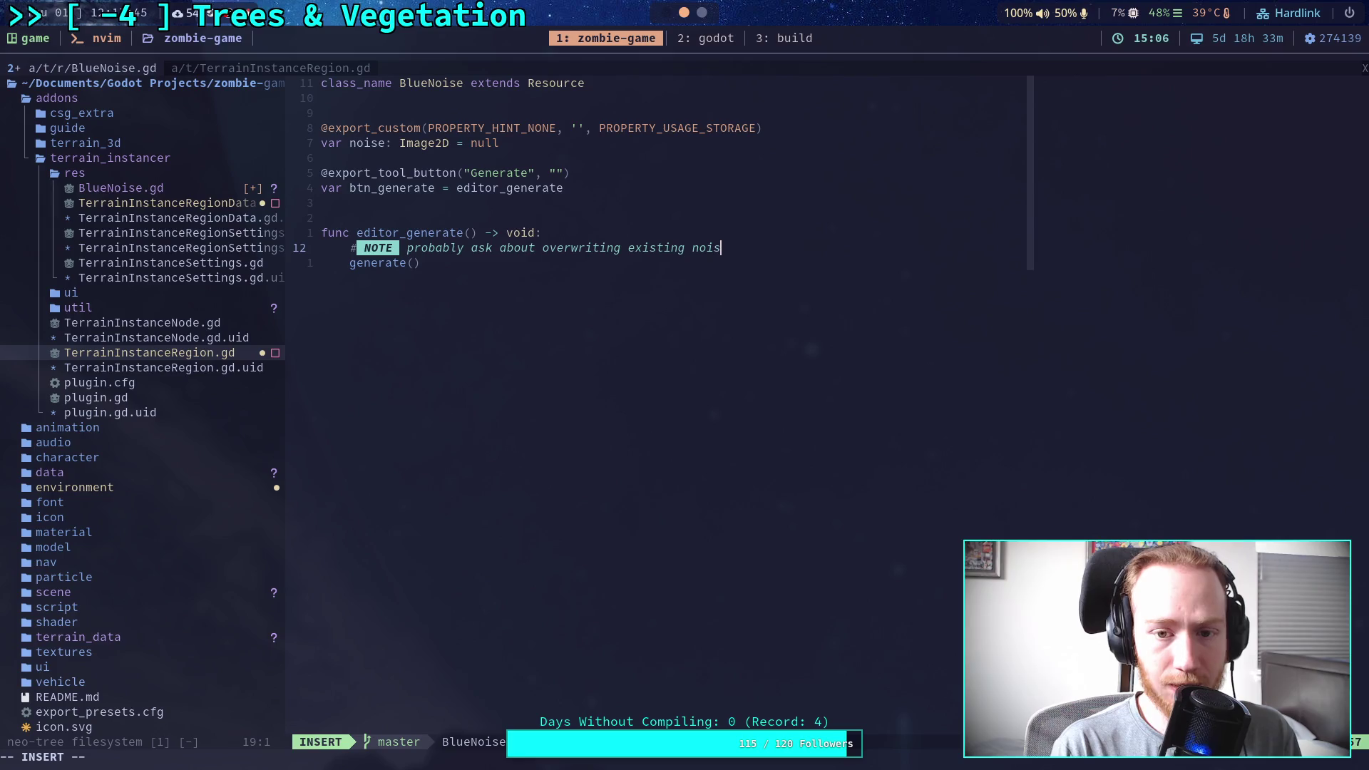
{"action": "type", "text": "long"}
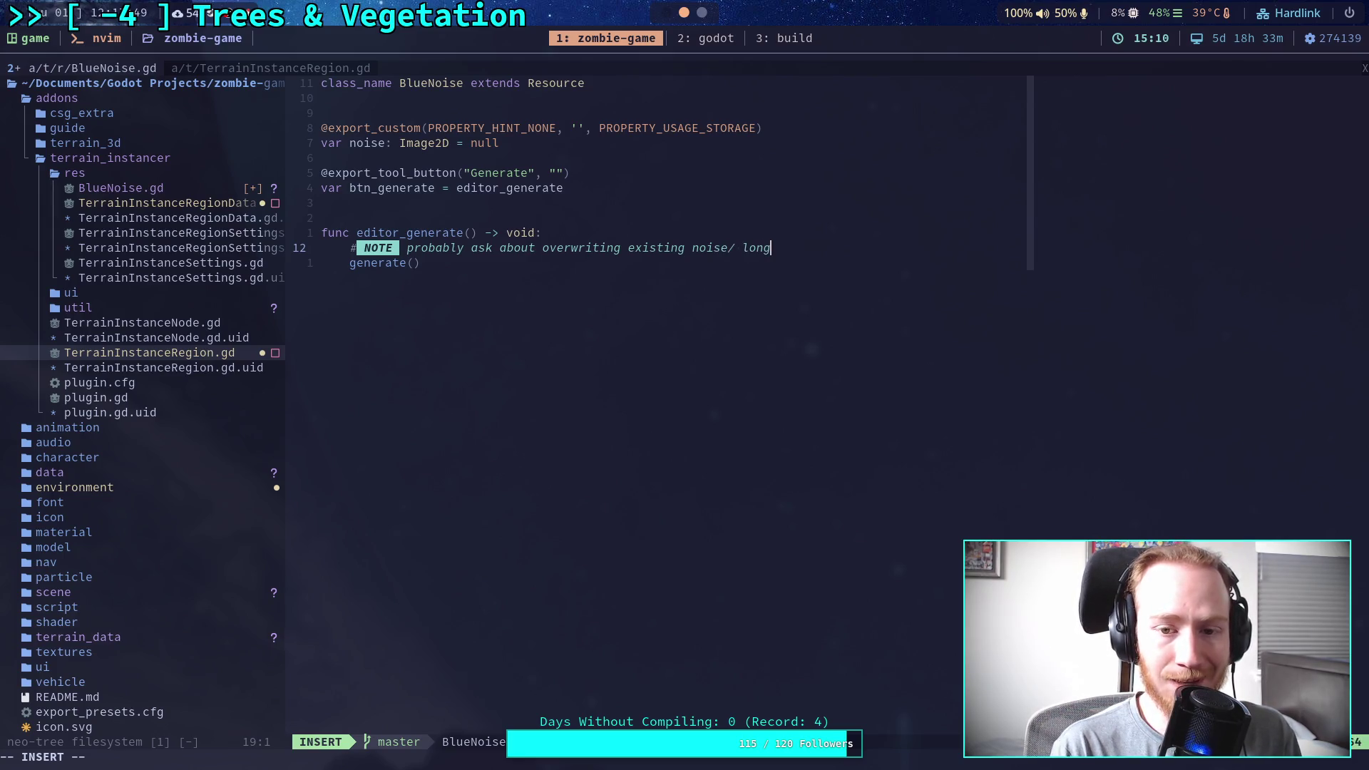
{"action": "type", "text": " waits for e"}
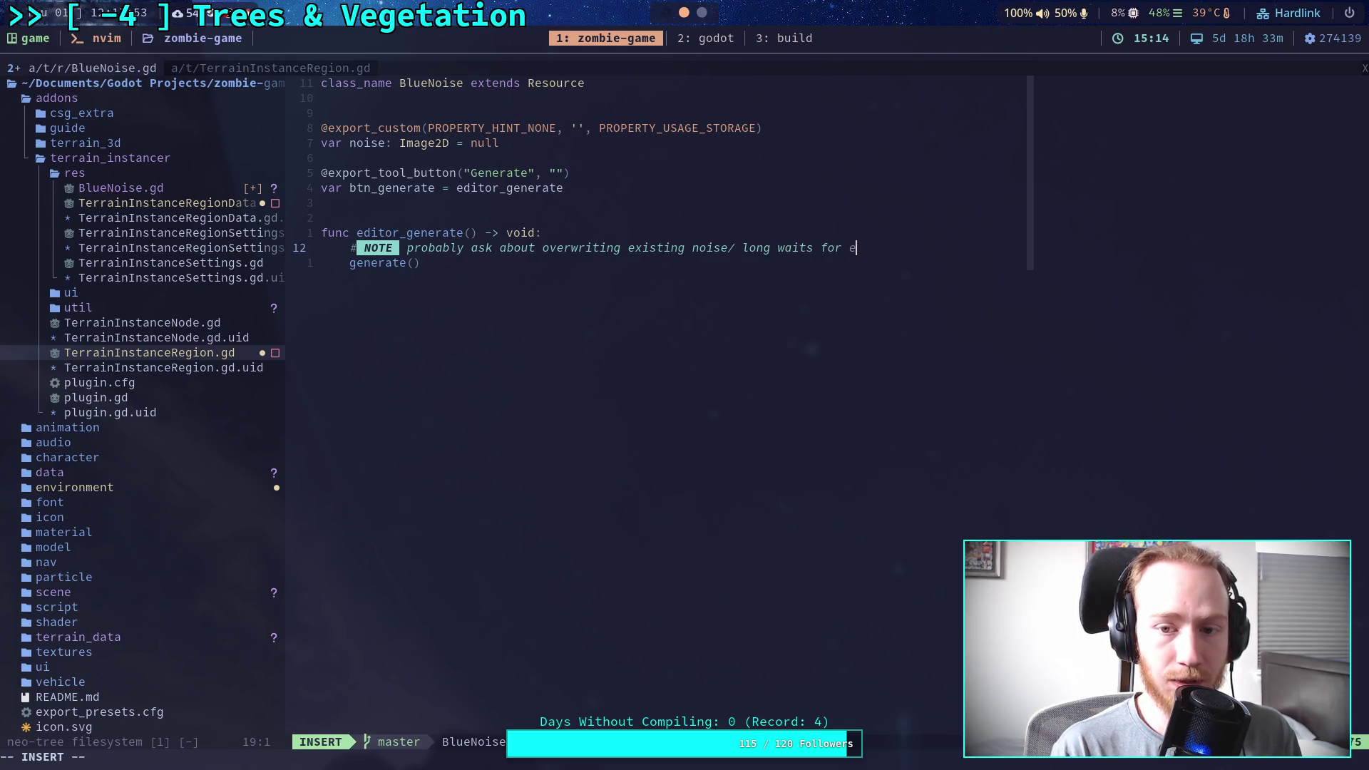
{"action": "type", "text": "high res noise"}
{"action": "key", "text": "Down"}
- Define func generate() -> void: that sets noise = Image2D.new()
{"action": "key", "text": "Return"}
{"action": "key", "text": "Return"}
{"action": "type", "text": "func"}
{"action": "key", "text": "BackSpace"}
{"action": "key", "text": "BackSpace"}
{"action": "key", "text": "BackSpace"}
{"action": "type", "text": "unc g"}
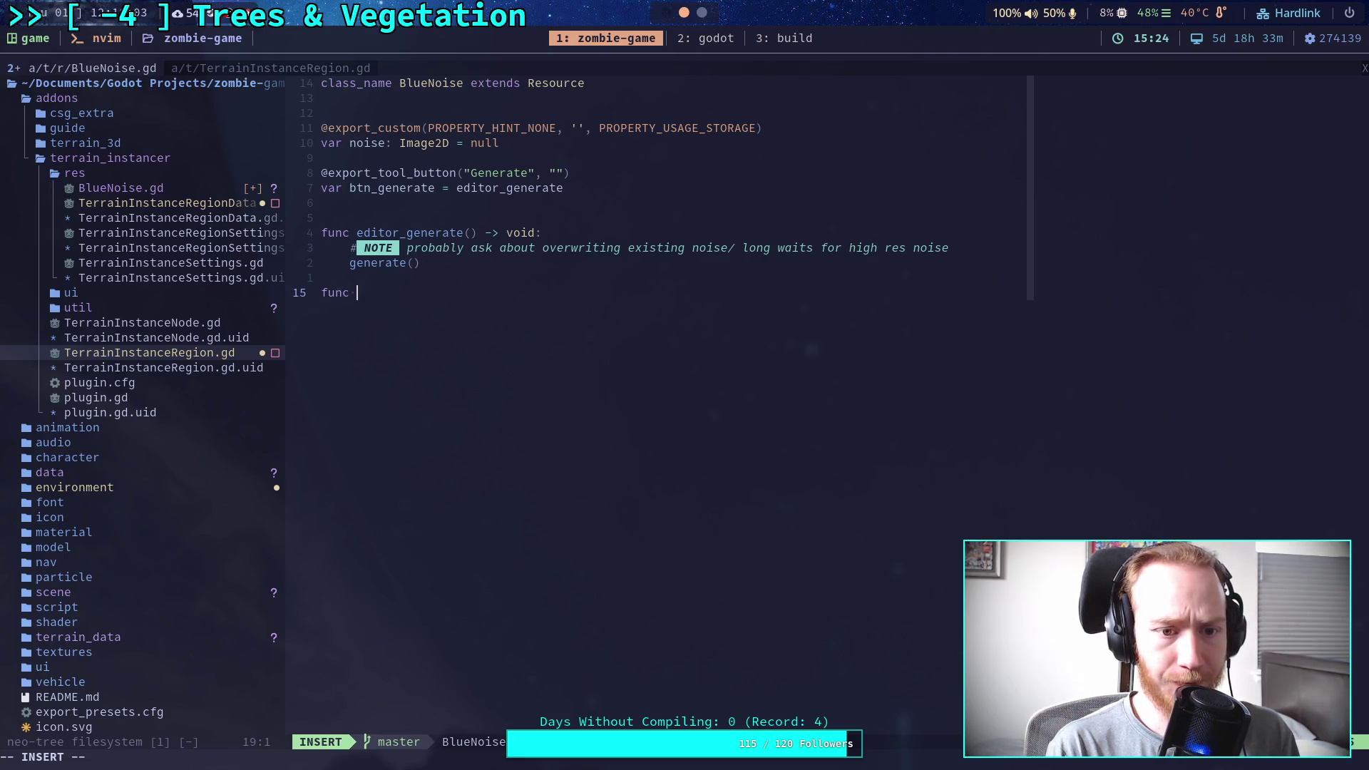
{"action": "type", "text": "enerate() -"}
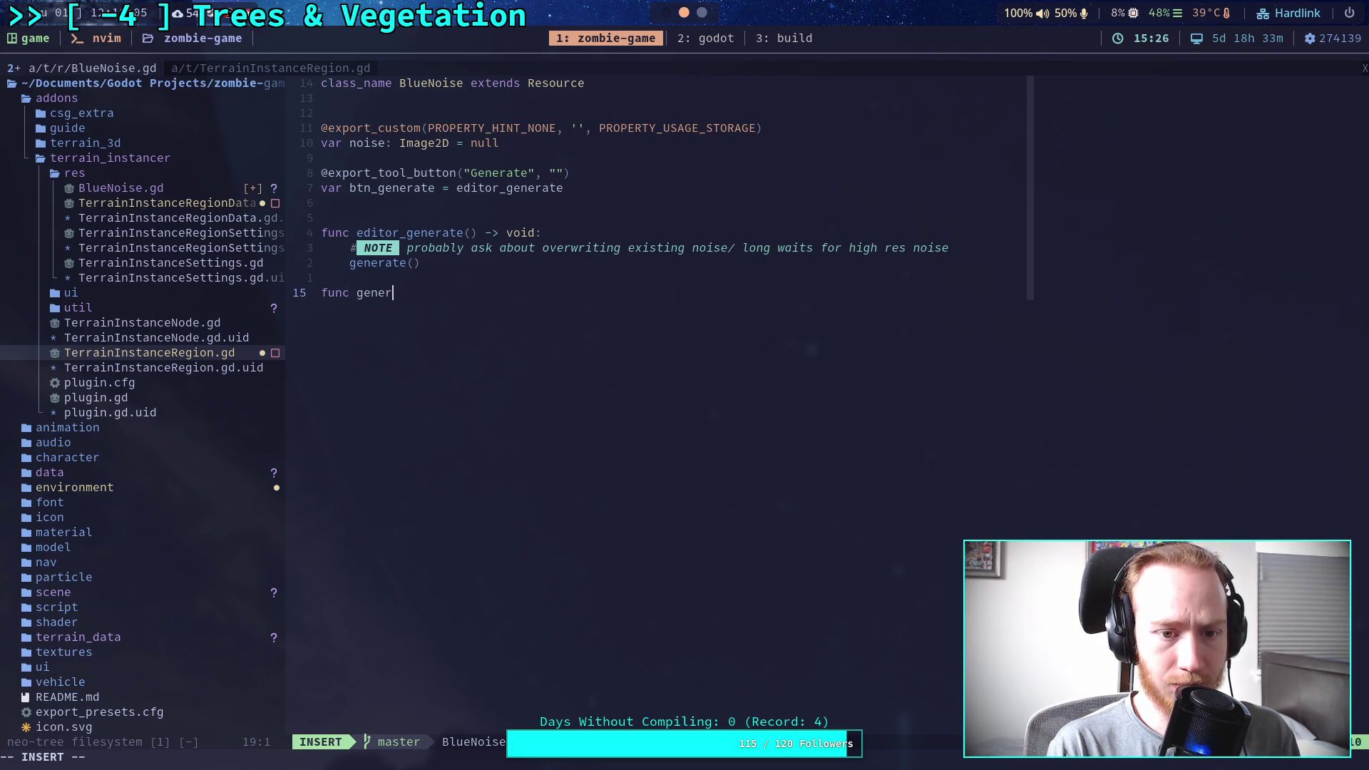
{"action": "type", "text": "> void:"}
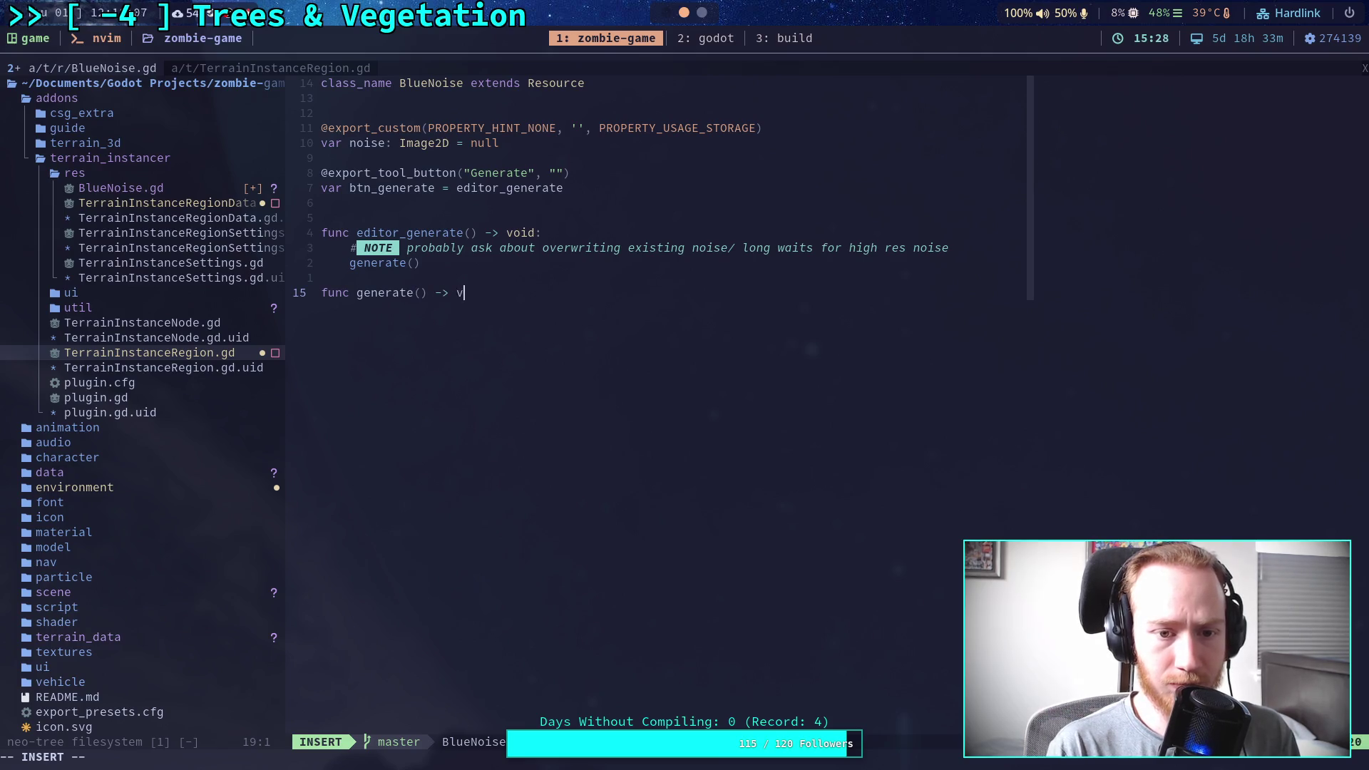
{"action": "key", "text": "Return"}
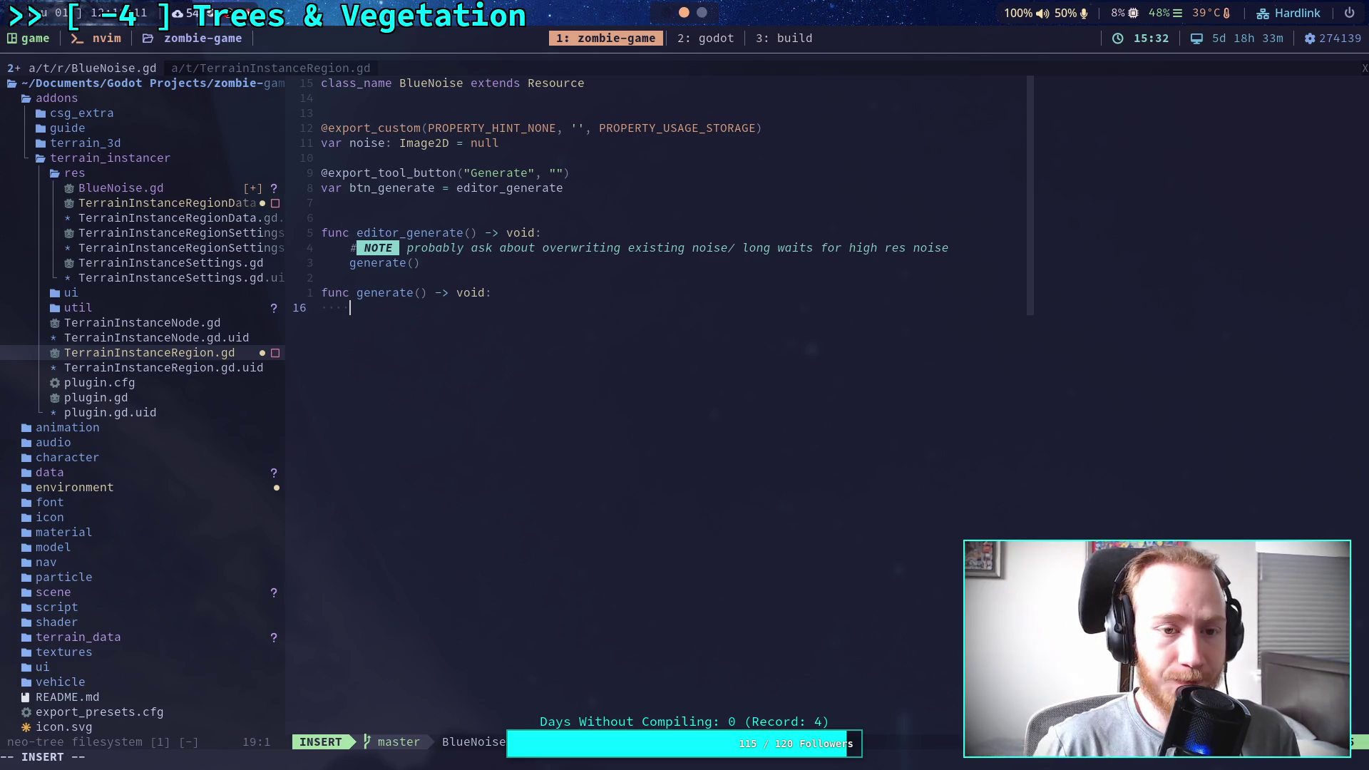
{"action": "type", "text": "n"}
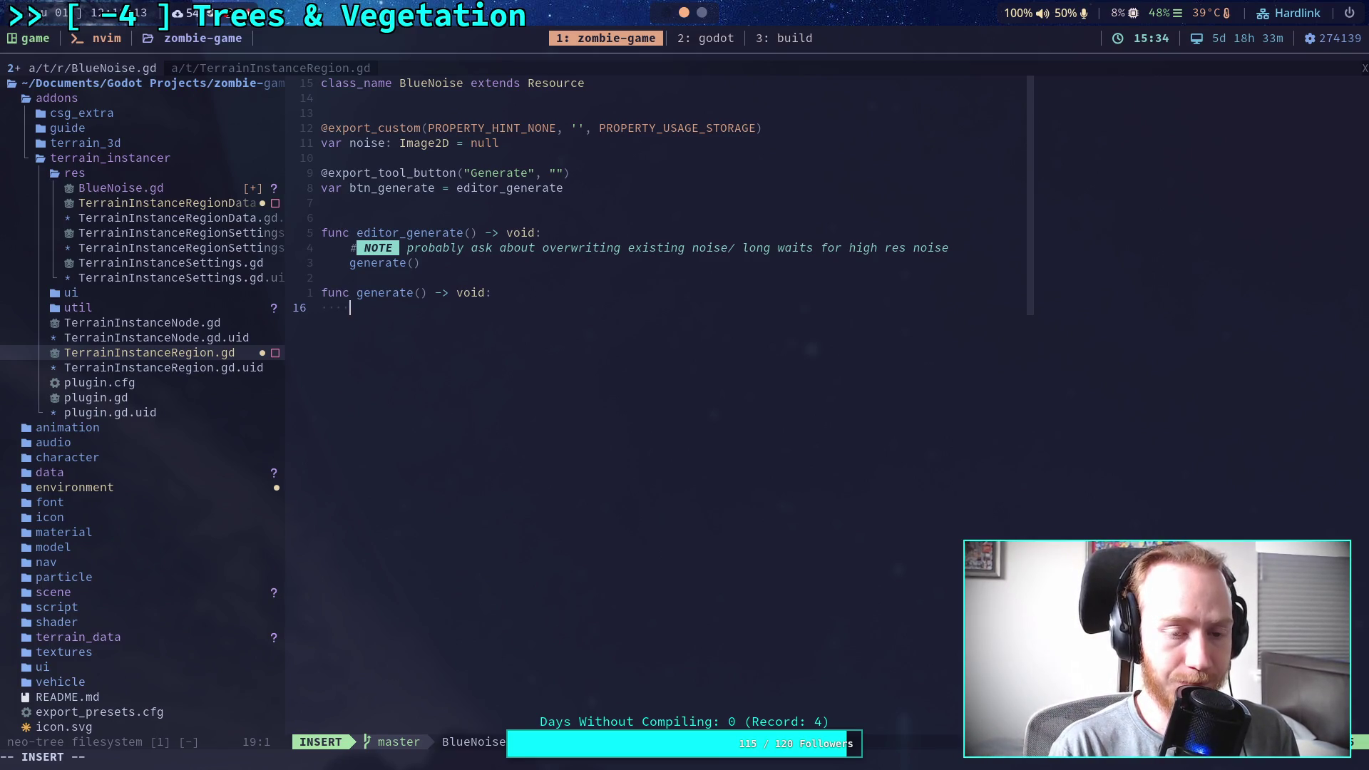
{"action": "type", "text": "oise = I"}
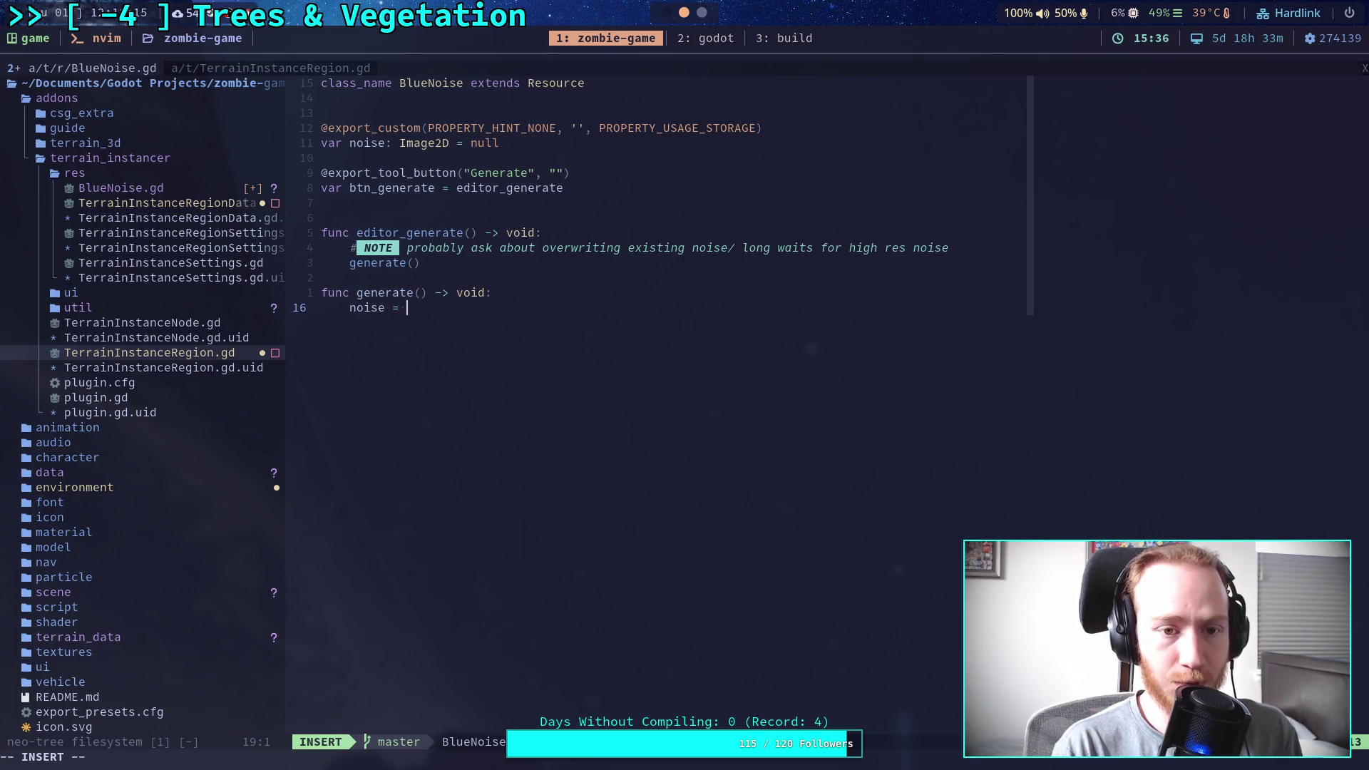
{"action": "type", "text": "mage"}
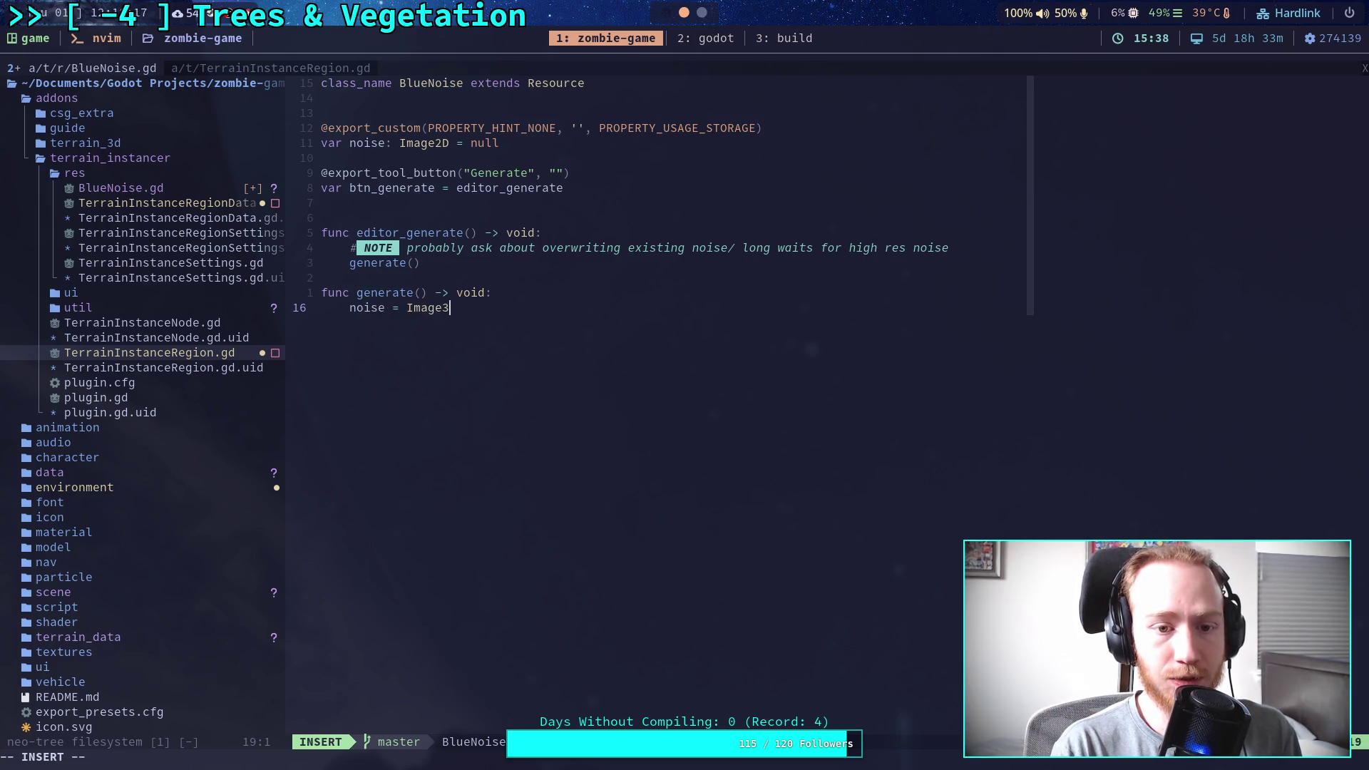
{"action": "type", "text": "2D."}
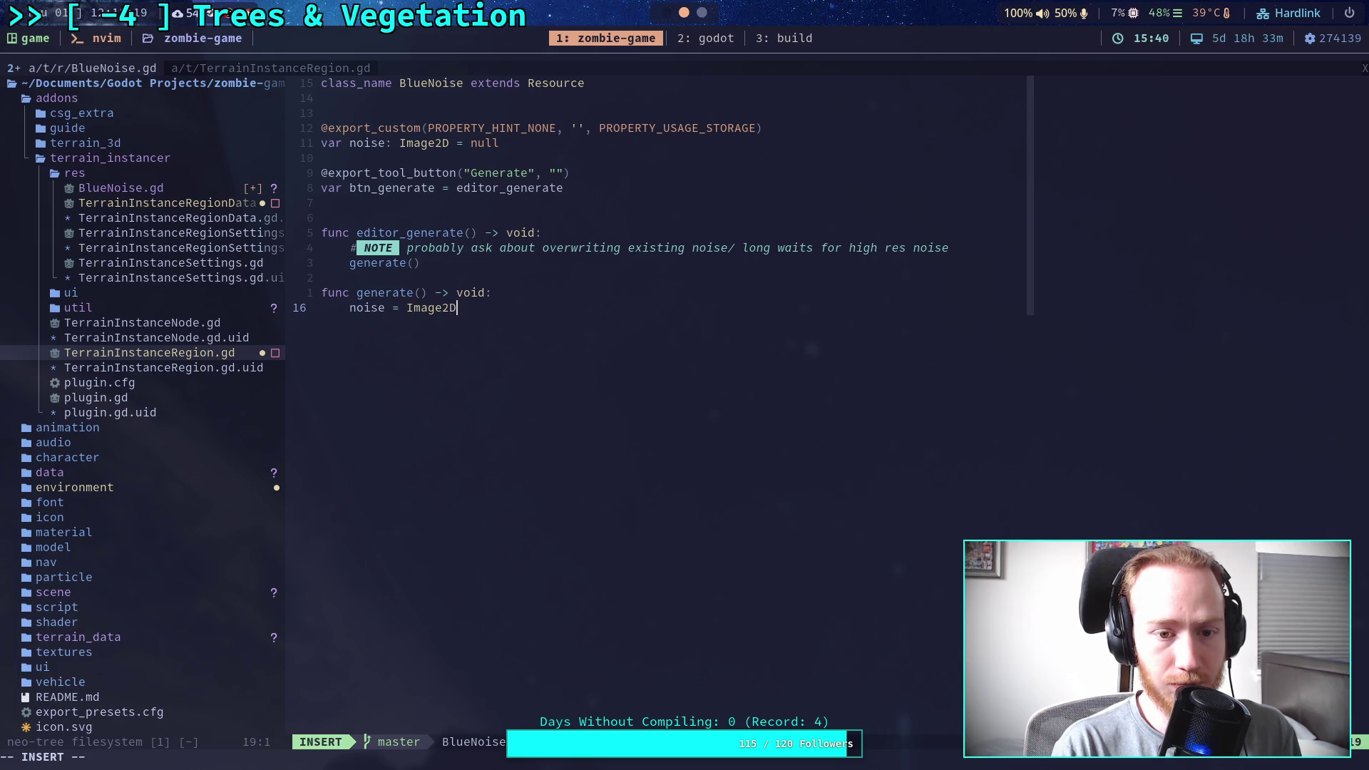
{"action": "type", "text": "ne"}
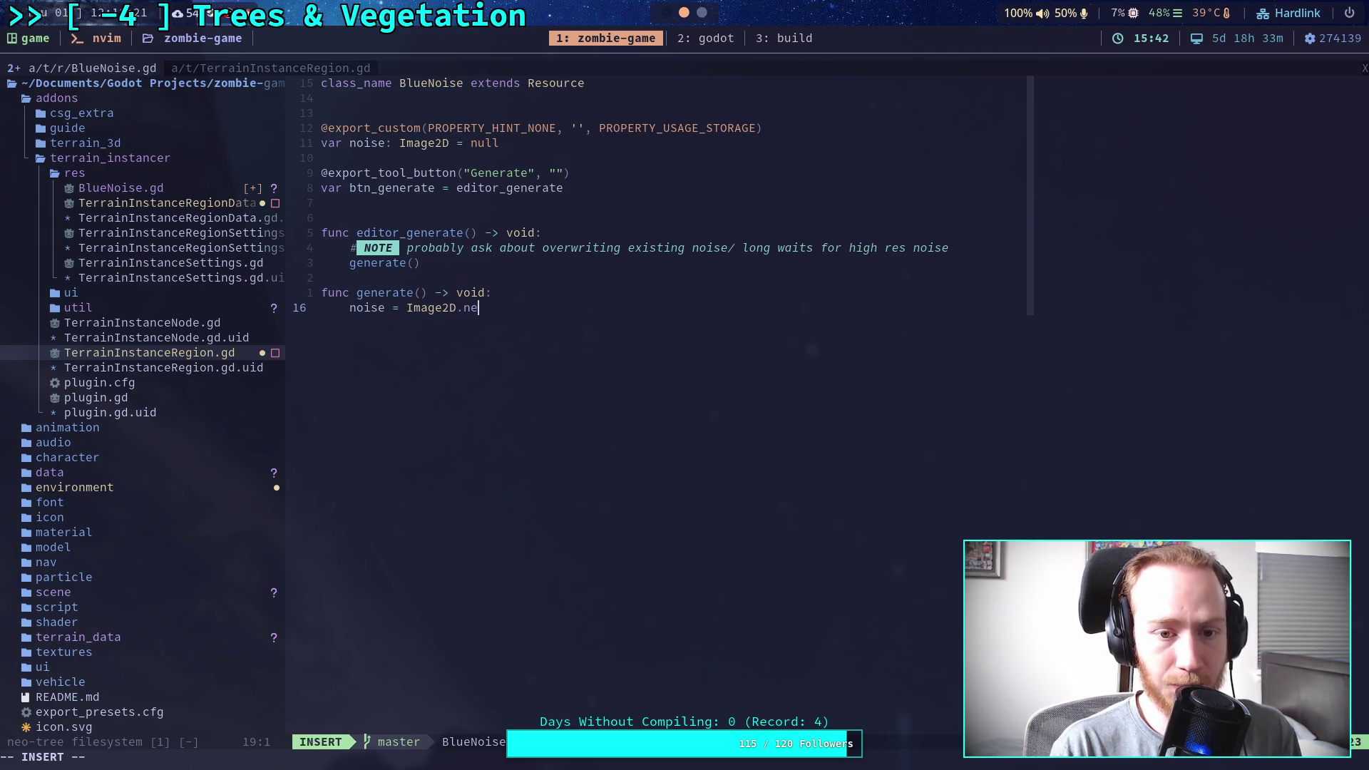
{"action": "type", "text": "w("}
{"action": "key", "text": "Escape"}
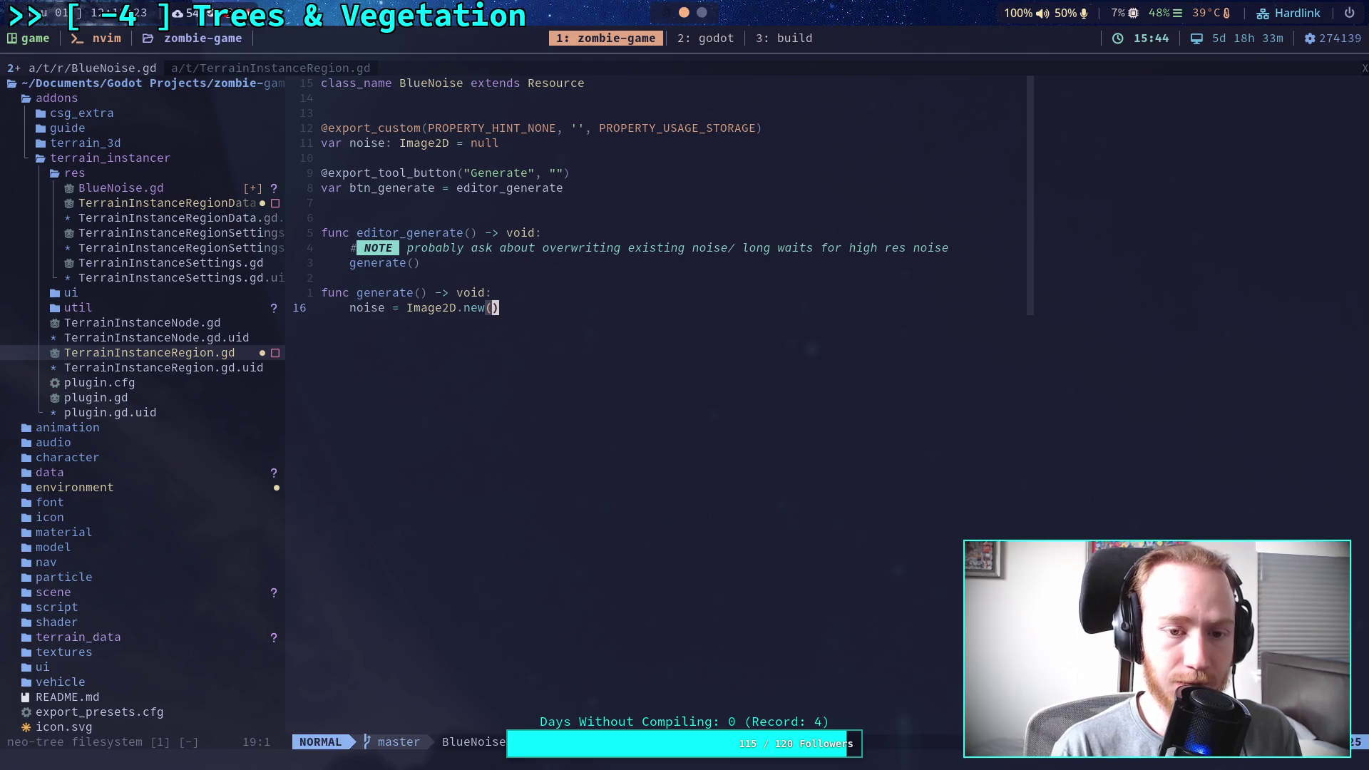
- Switch to tmux window 2, the Godot terminal
{"action": "key", "text": "ctrl+b"}
{"action": "key", "text": "2"}
{"action": "key", "text": "ctrl+b"}
- Check the finished build in window 3, then return to window 1 and save BlueNoise.gd
{"action": "key", "text": "3"}
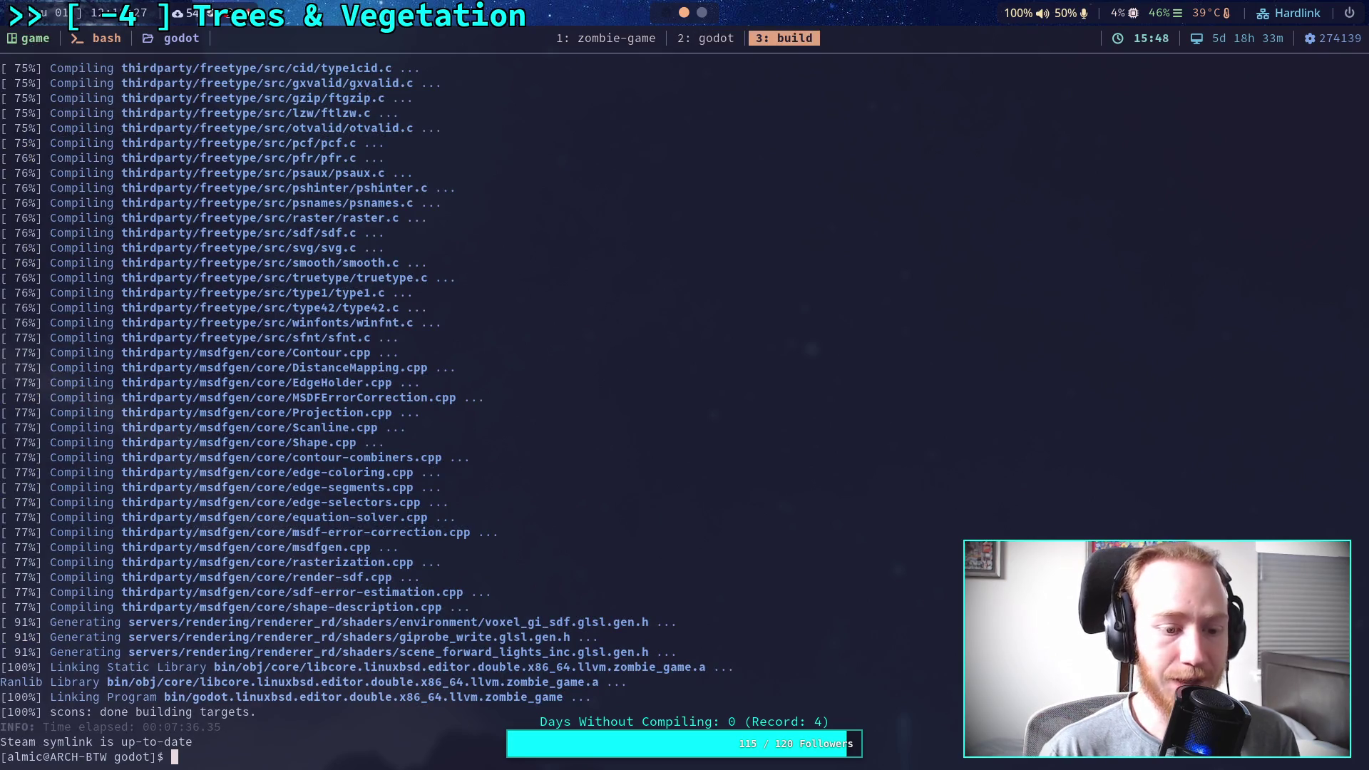
{"action": "key", "text": "ctrl+b"}
{"action": "type", "text": "1"}
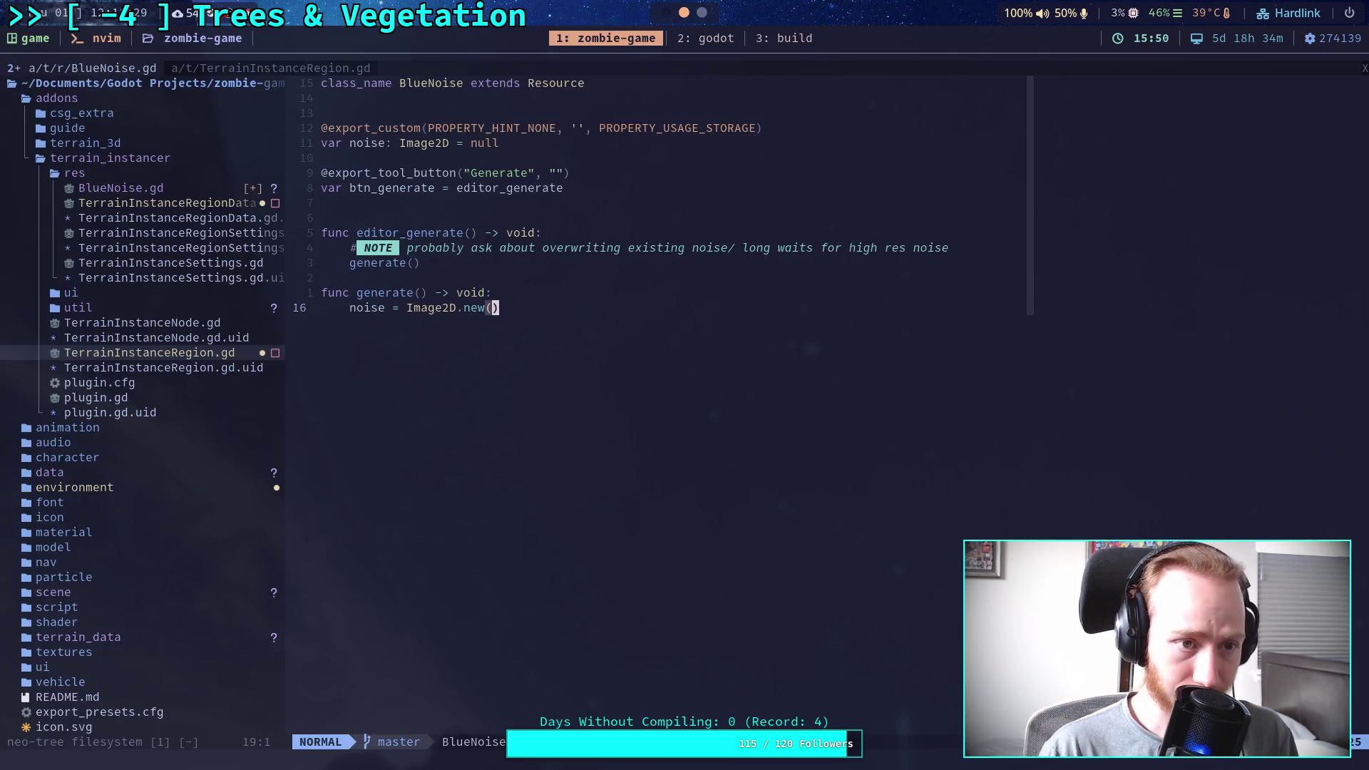
{"action": "type", "text": ":w"}
{"action": "key", "text": "Return"}
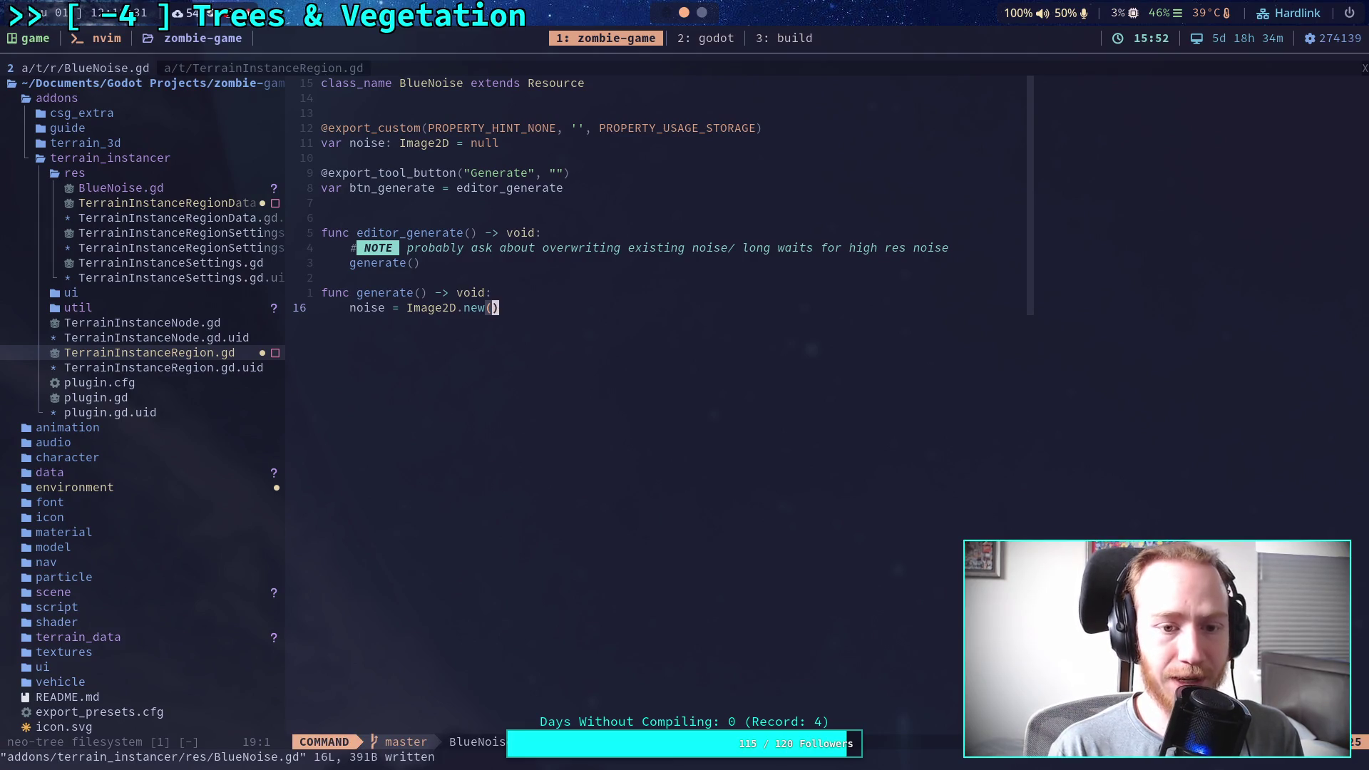
- Quit Neovim with :q twice, leaving the Godot Project Manager showing
{"action": "type", "text": ":q"}
{"action": "key", "text": "Return"}
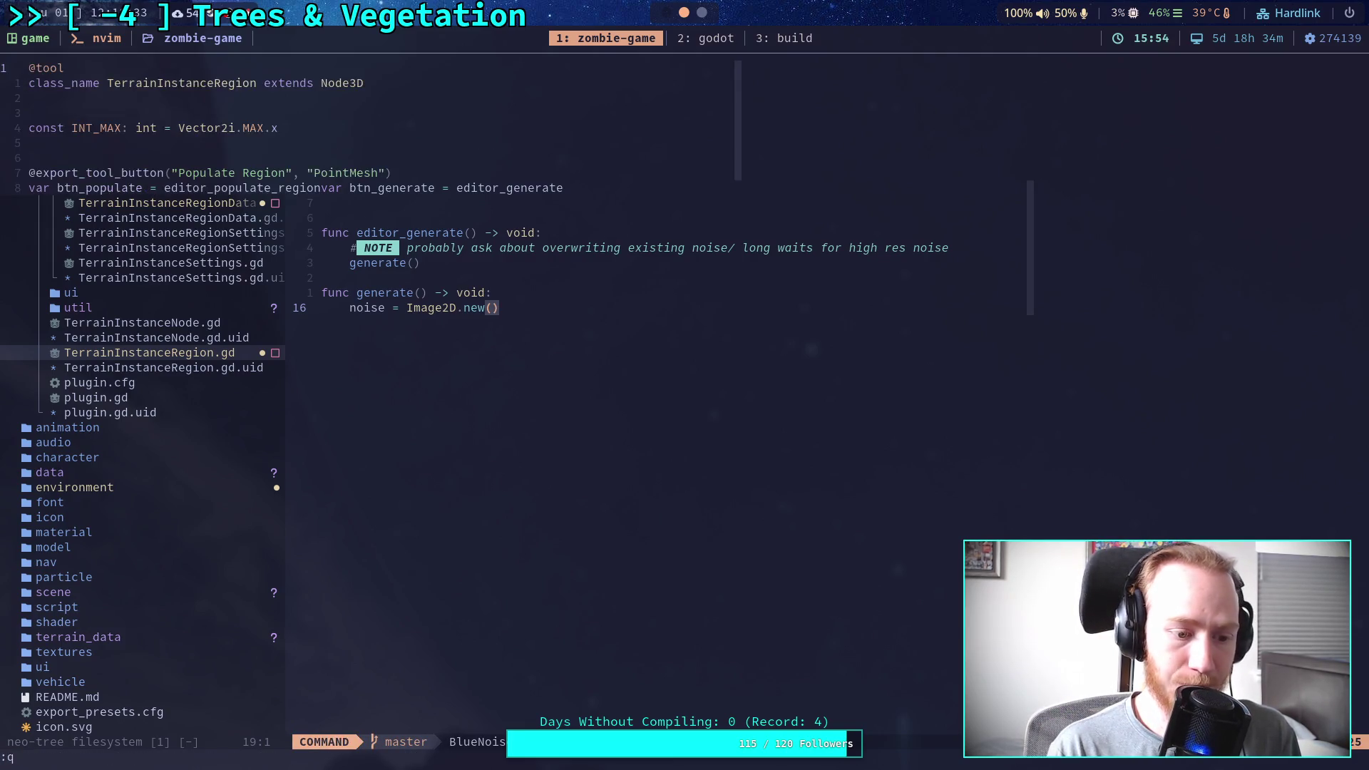
{"action": "type", "text": ":q"}
{"action": "key", "text": "Return"}
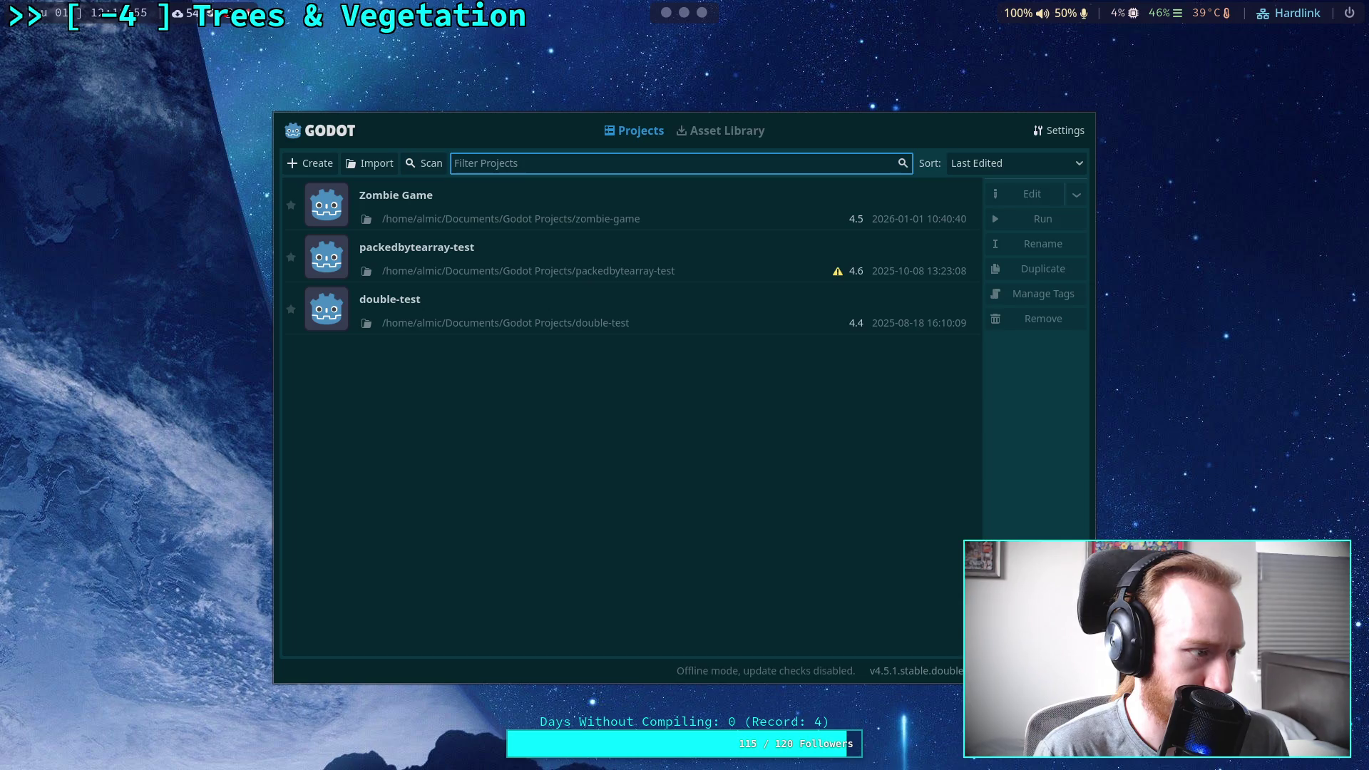
- Select the Zombie Game project and open it in the editor
{"action": "left_click", "coordinate": [818, 214]}
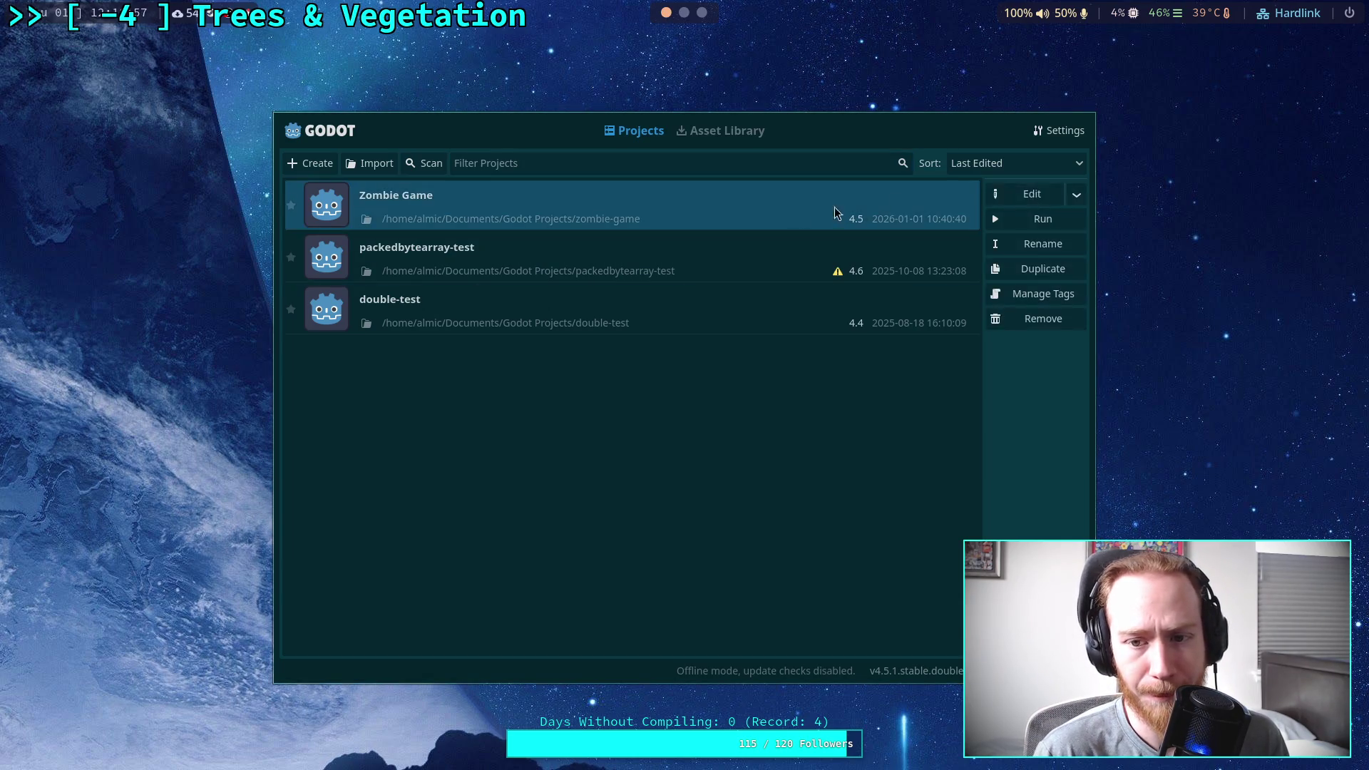
{"action": "left_click", "coordinate": [1010, 193]}
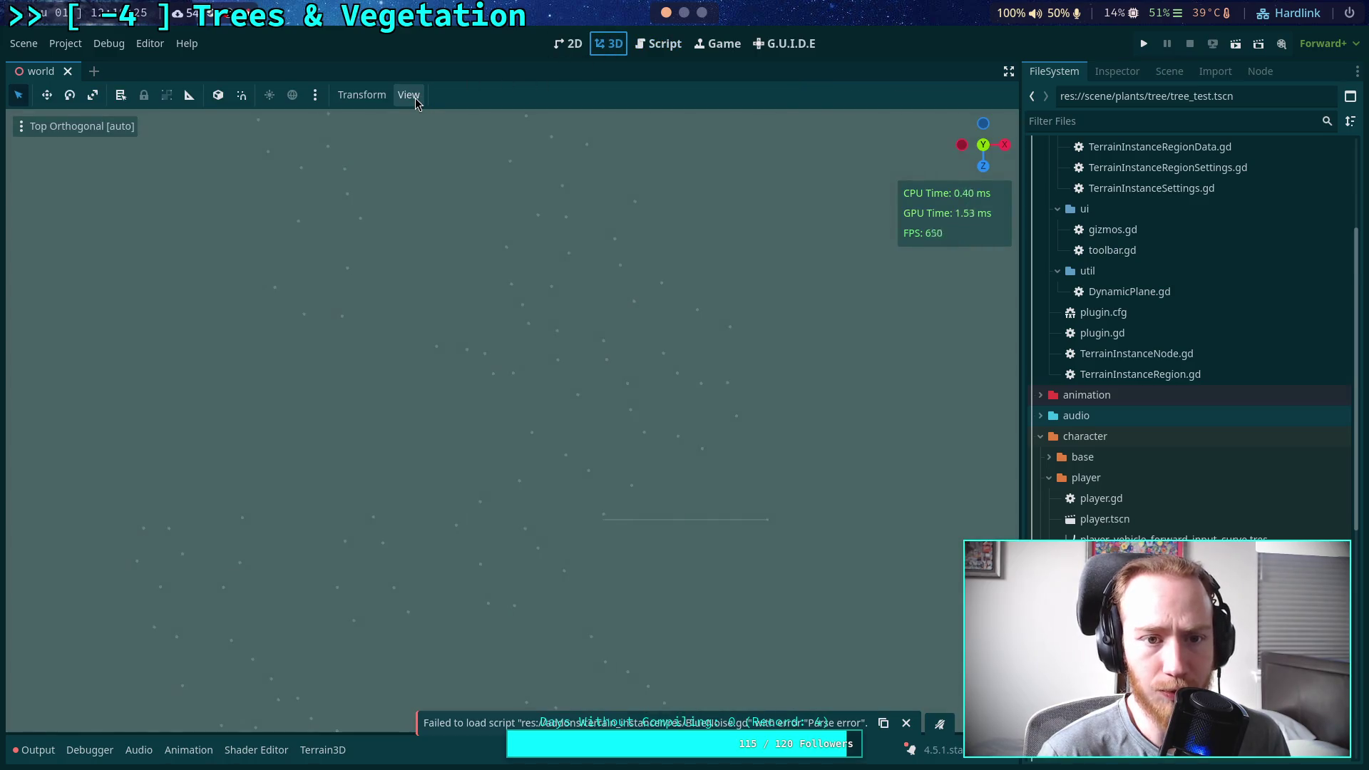
- Show the viewport View menu's Gizmos submenu, then switch to the browser workspace
{"action": "left_click", "coordinate": [415, 99]}
{"action": "mouse_move", "coordinate": [528, 245]}
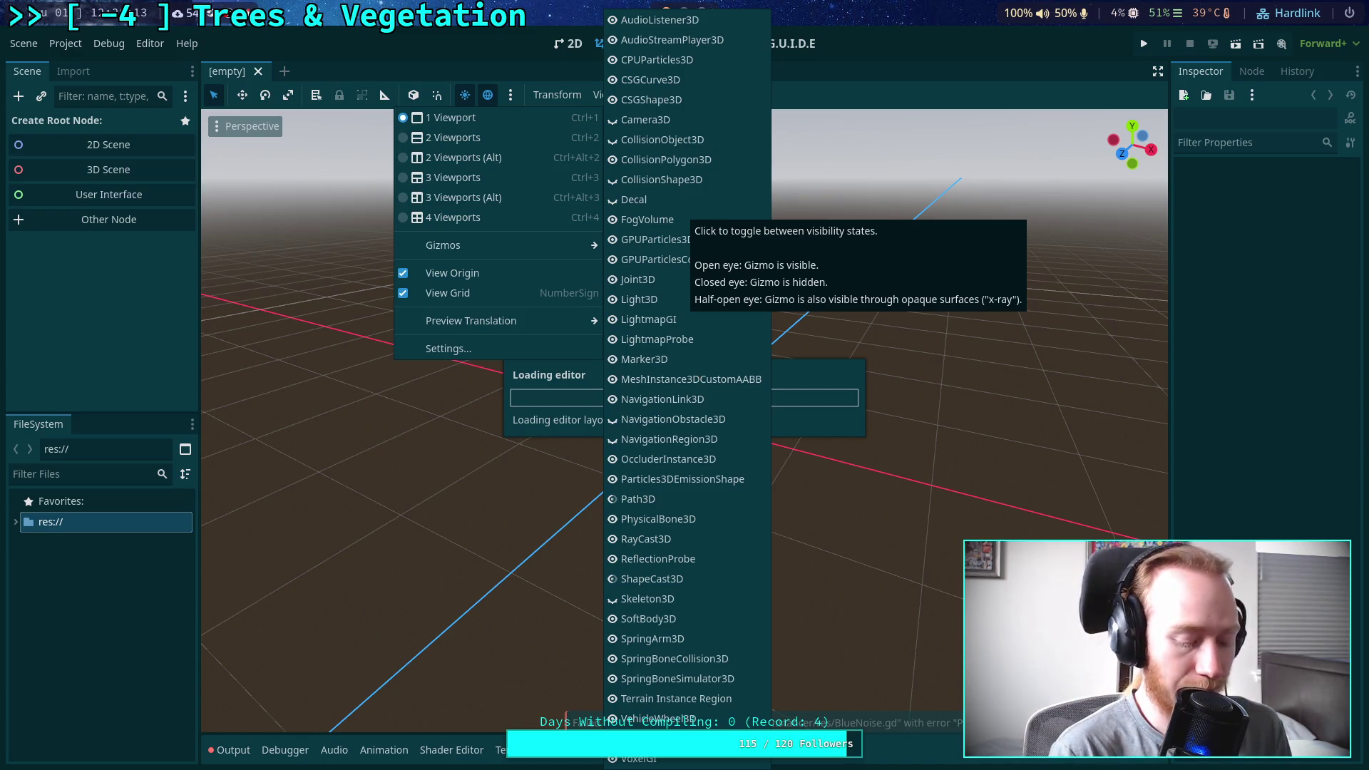
{"action": "key", "text": "super+2"}
- Search Google for 'godot crashes when popup menus are open arch linux'
{"action": "left_click", "coordinate": [482, 44]}
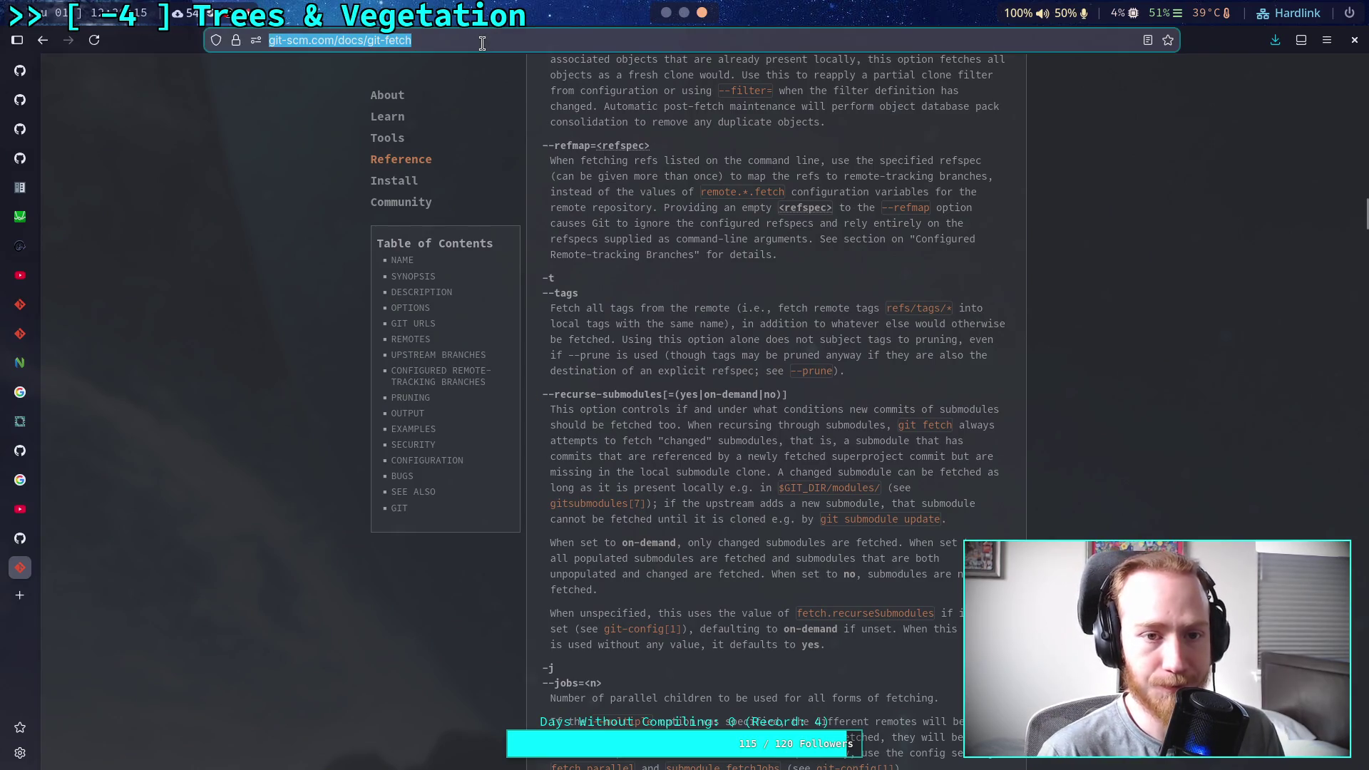
{"action": "type", "text": "godot cra"}
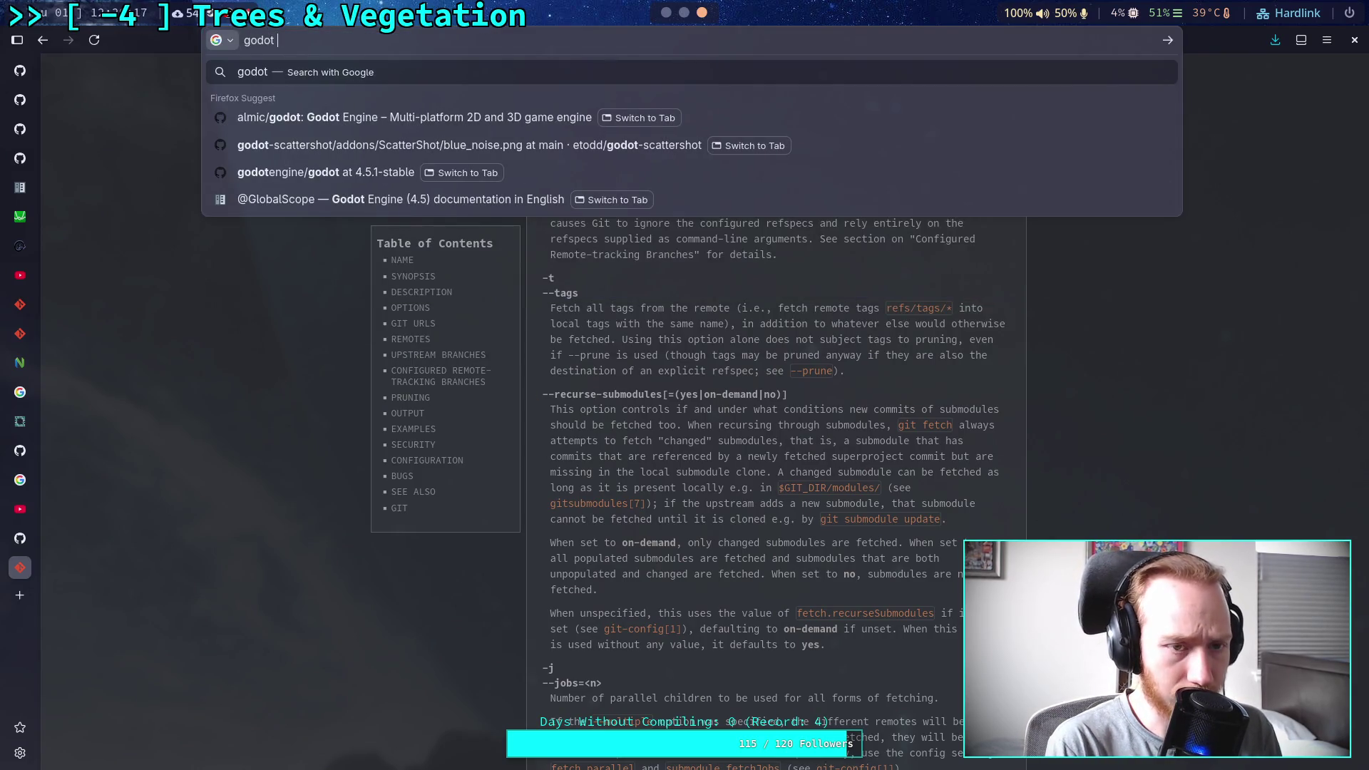
{"action": "type", "text": "shes "}
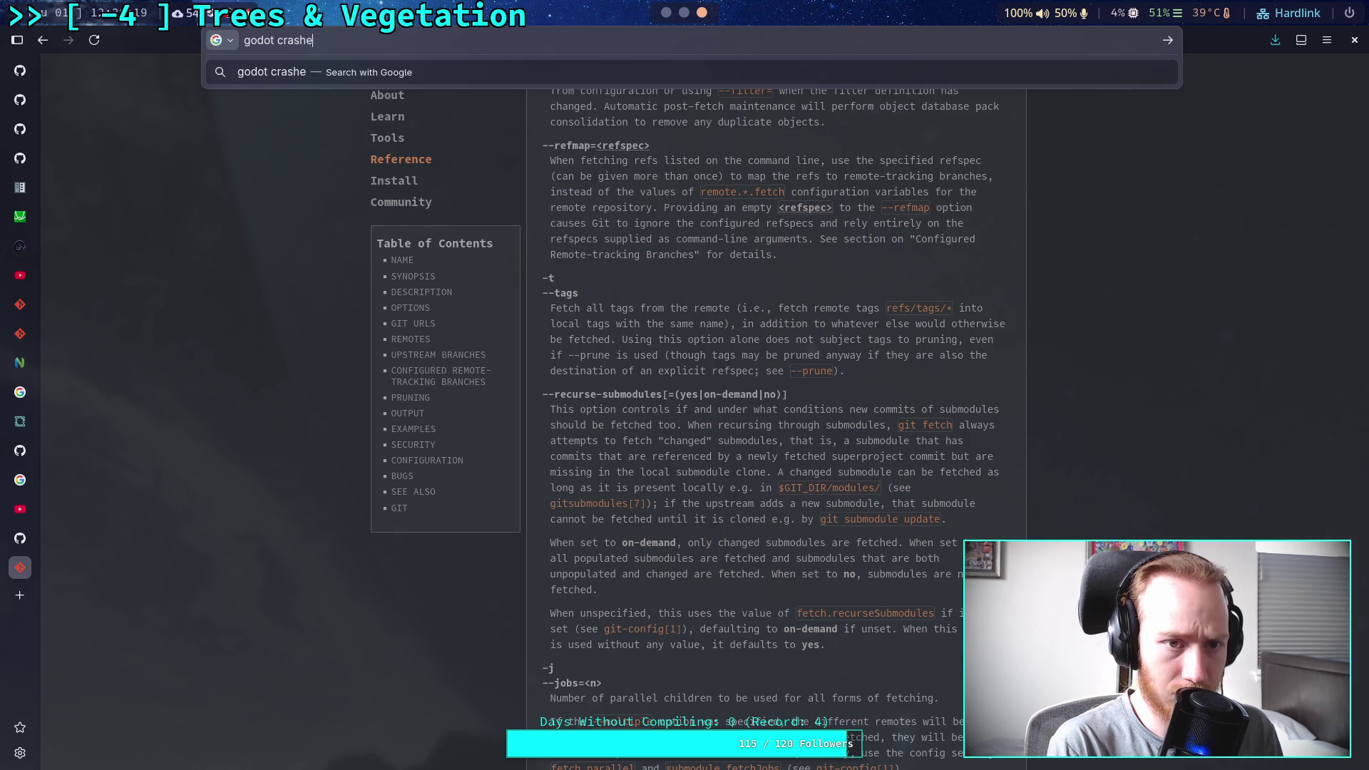
{"action": "type", "text": "when"}
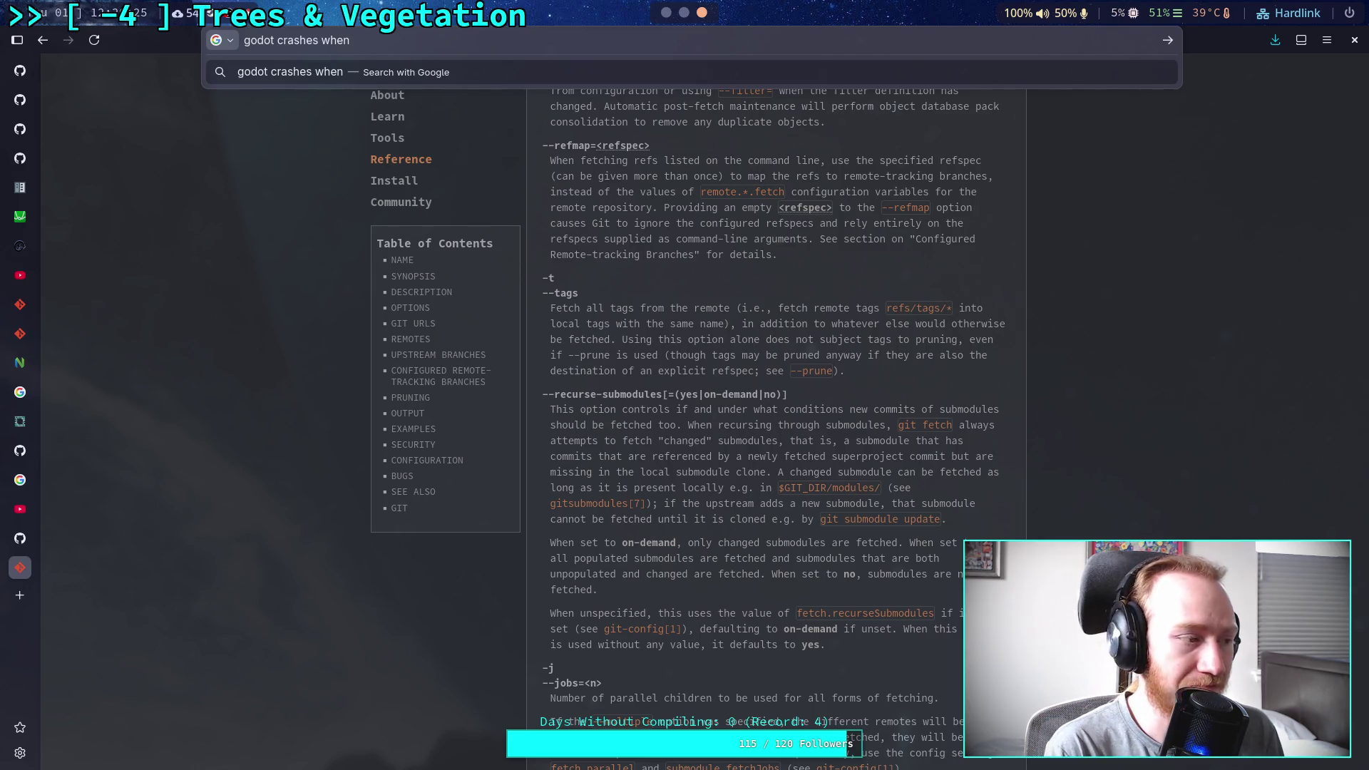
{"action": "type", "text": "popup m"}
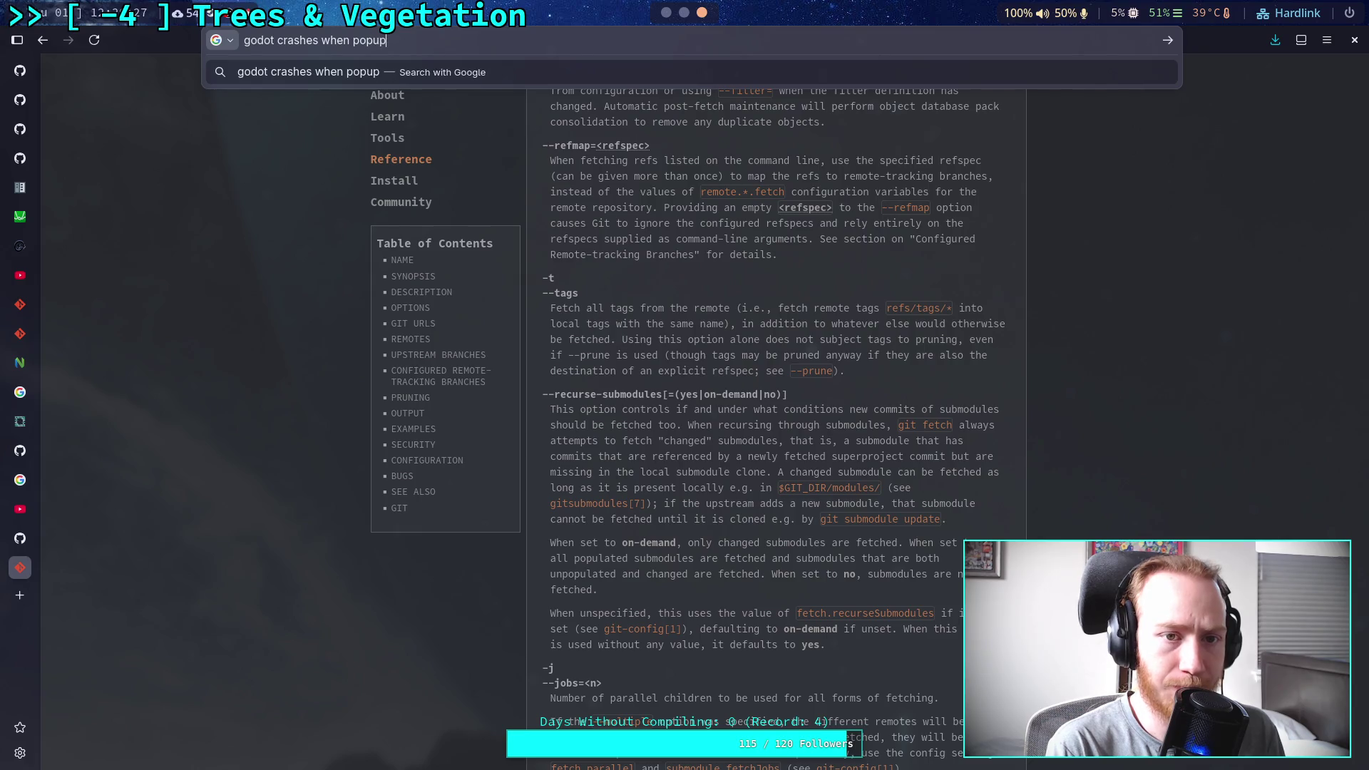
{"action": "type", "text": "enus are "}
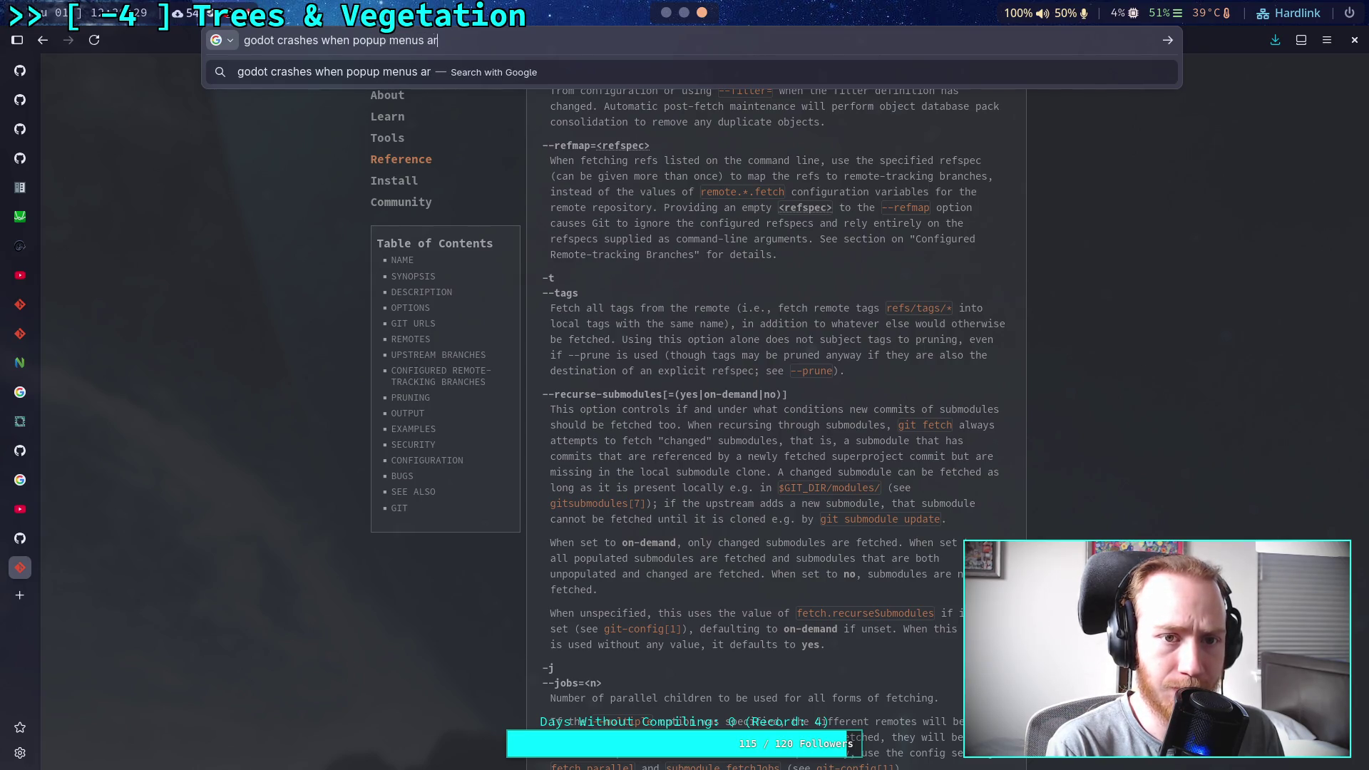
{"action": "type", "text": "open li"}
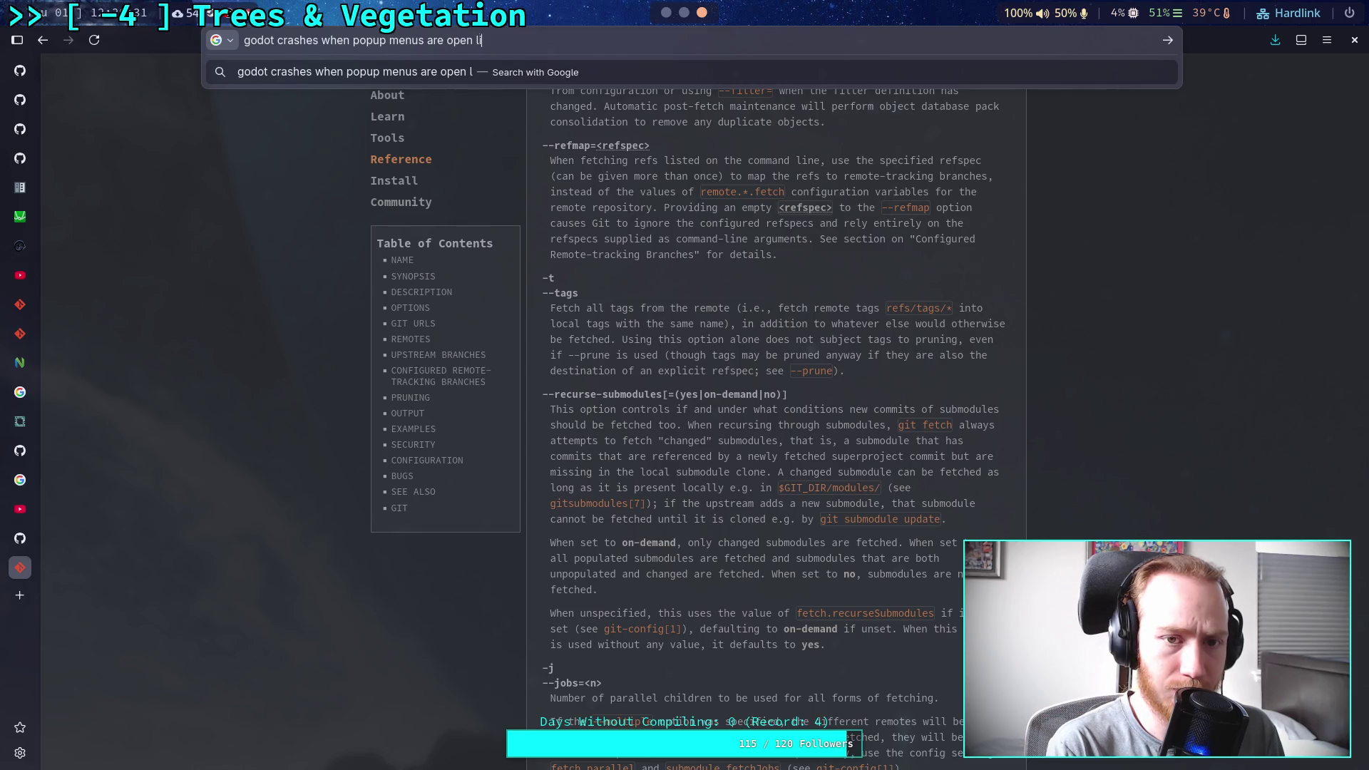
{"action": "key", "text": "BackSpace"}
{"action": "type", "text": "arch linex"}
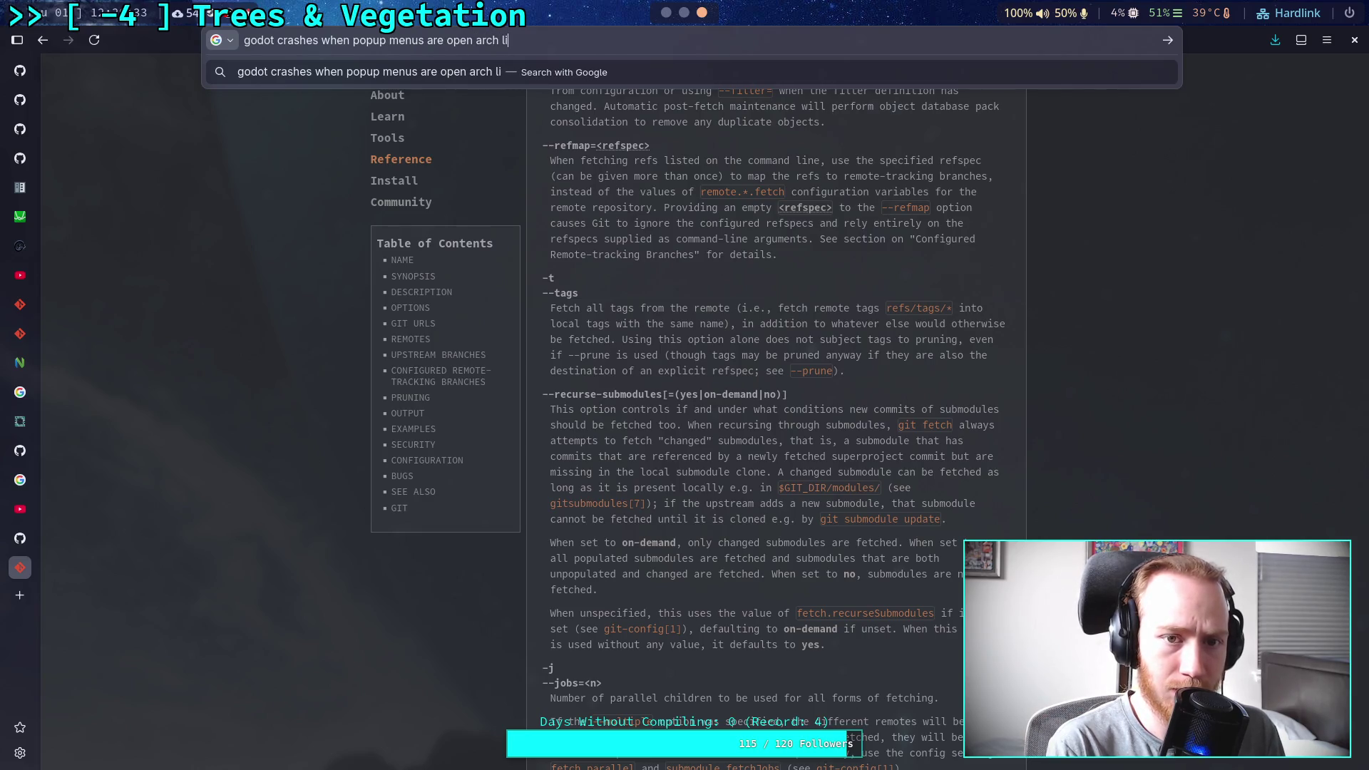
{"action": "key", "text": "BackSpace"}
{"action": "key", "text": "BackSpace"}
{"action": "type", "text": "uk"}
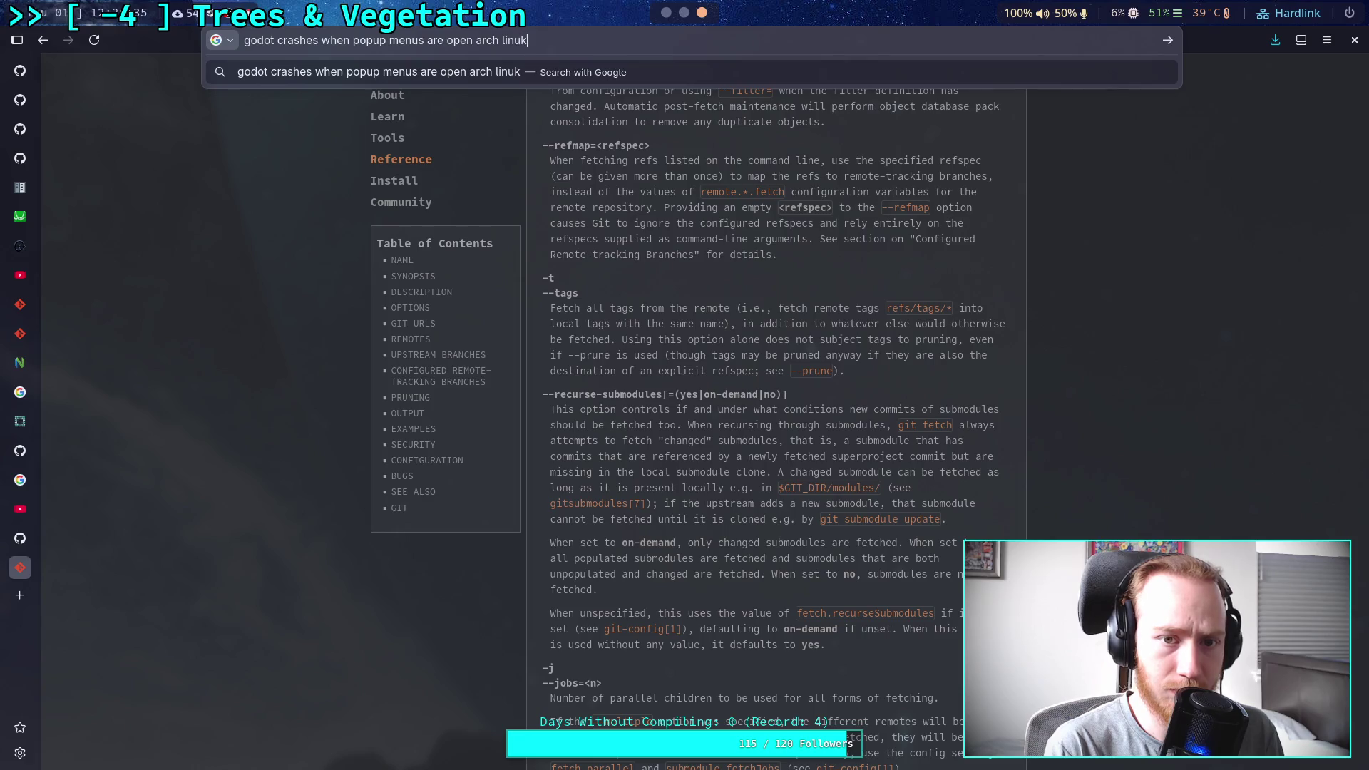
{"action": "type", "text": "x"}
{"action": "key", "text": "Return"}
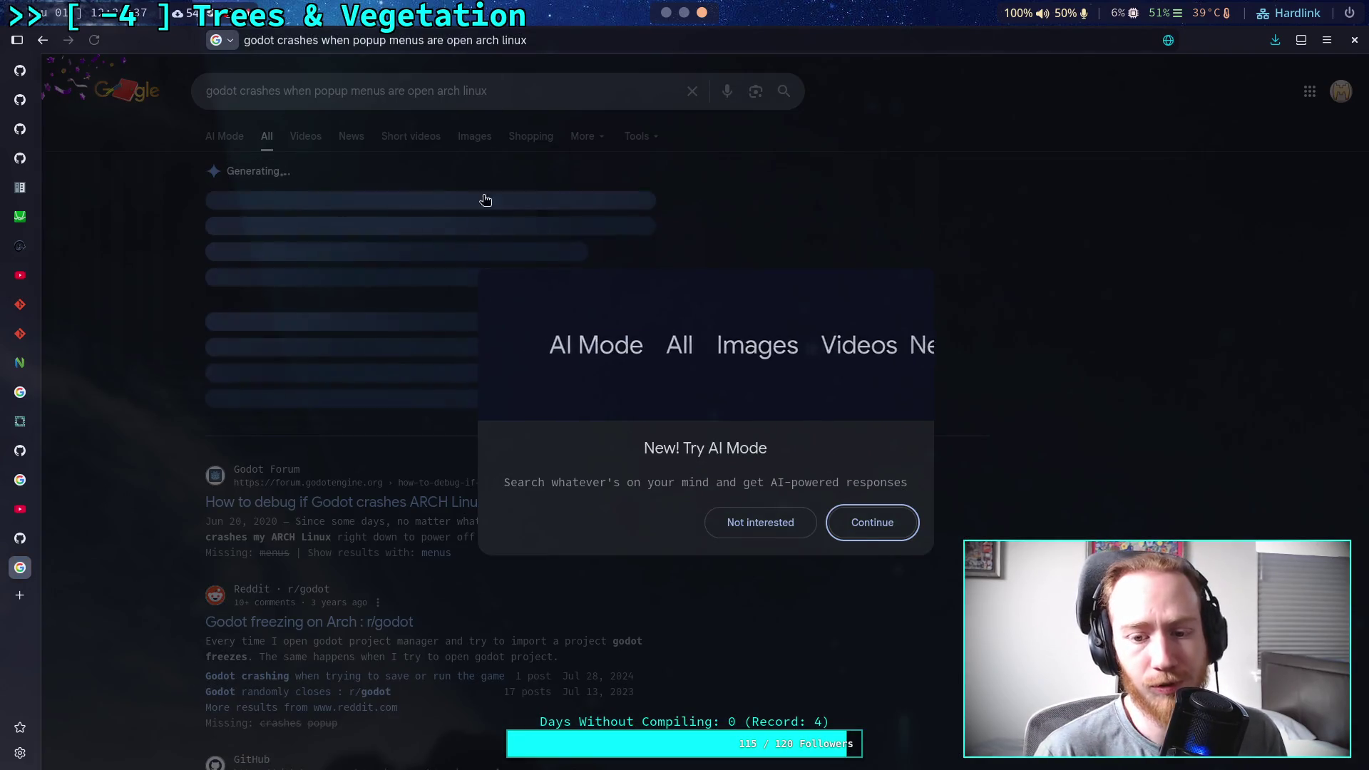
- Dismiss the AI Mode offer and scroll through the crash search results
{"action": "left_click", "coordinate": [754, 537]}
{"action": "scroll", "coordinate": [491, 471], "scroll_direction": "down", "scroll_amount": 5}
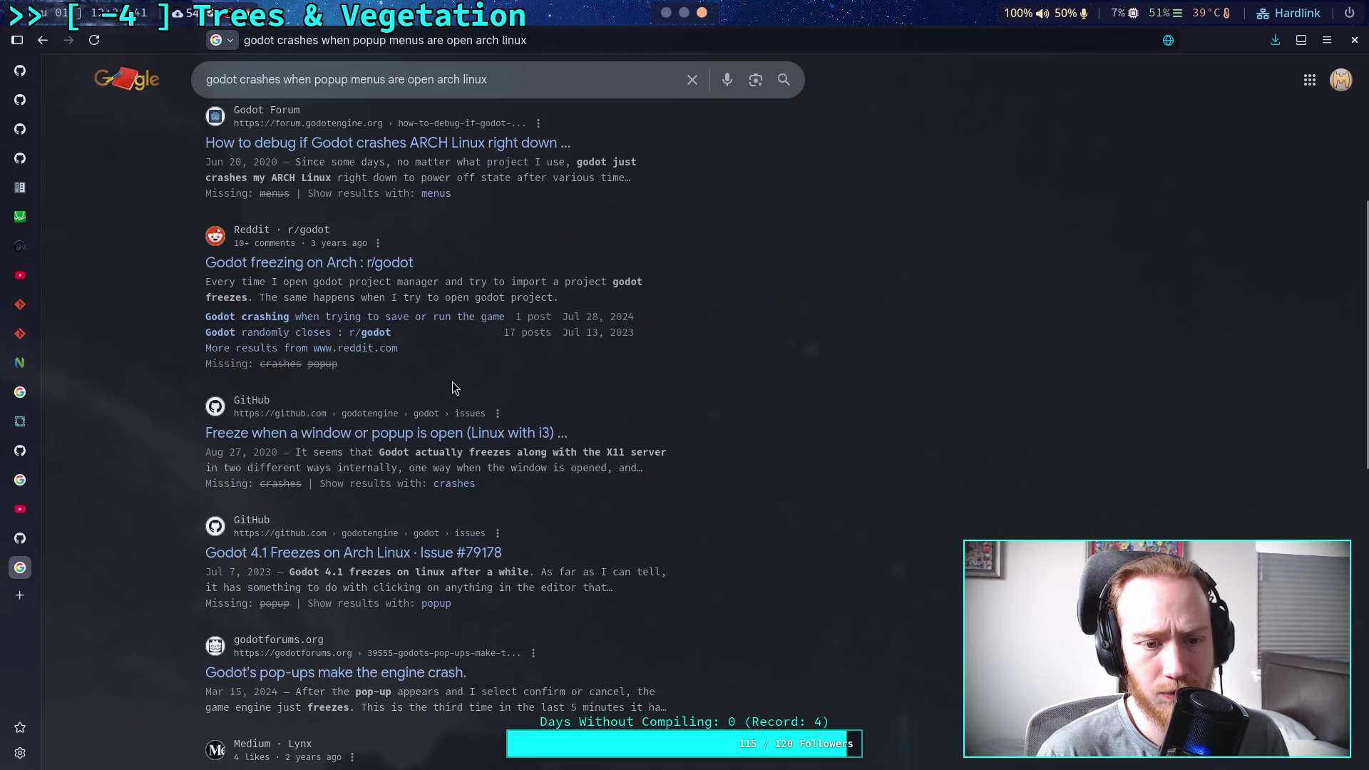
{"action": "scroll", "coordinate": [451, 386], "scroll_direction": "down", "scroll_amount": 4}
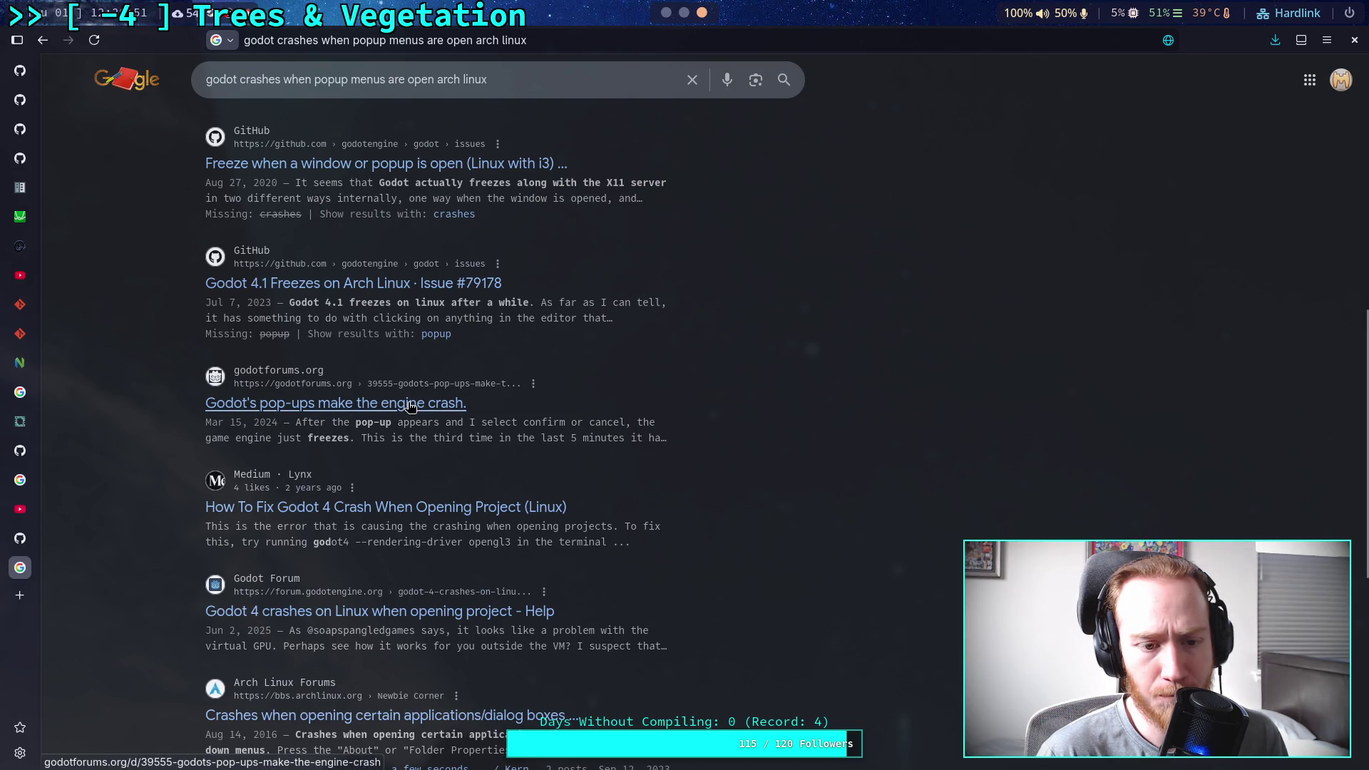
{"action": "scroll", "coordinate": [410, 405], "scroll_direction": "down", "scroll_amount": 4}
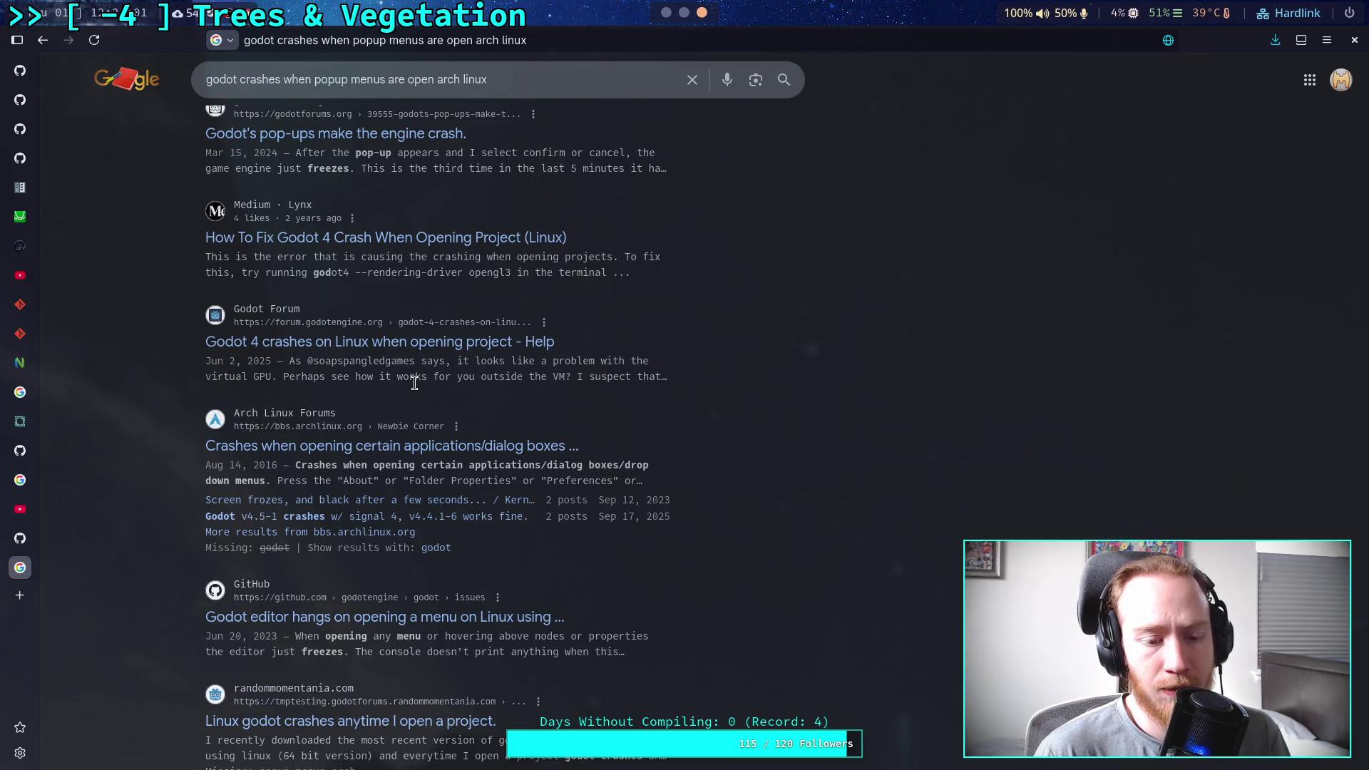
{"action": "scroll", "coordinate": [415, 383], "scroll_direction": "down", "scroll_amount": 2}
{"action": "scroll", "coordinate": [415, 383], "scroll_direction": "down", "scroll_amount": 2}
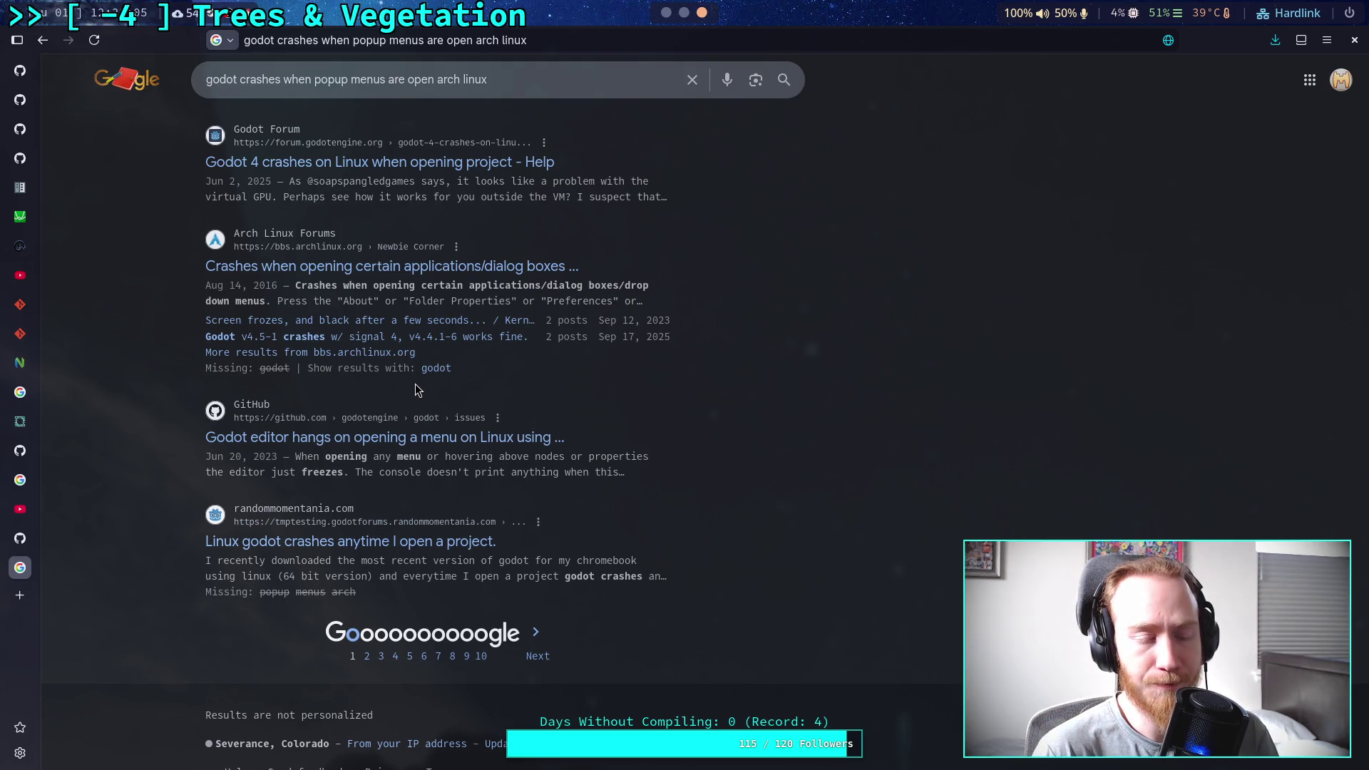
{"action": "scroll", "coordinate": [417, 388], "scroll_direction": "up", "scroll_amount": 10}
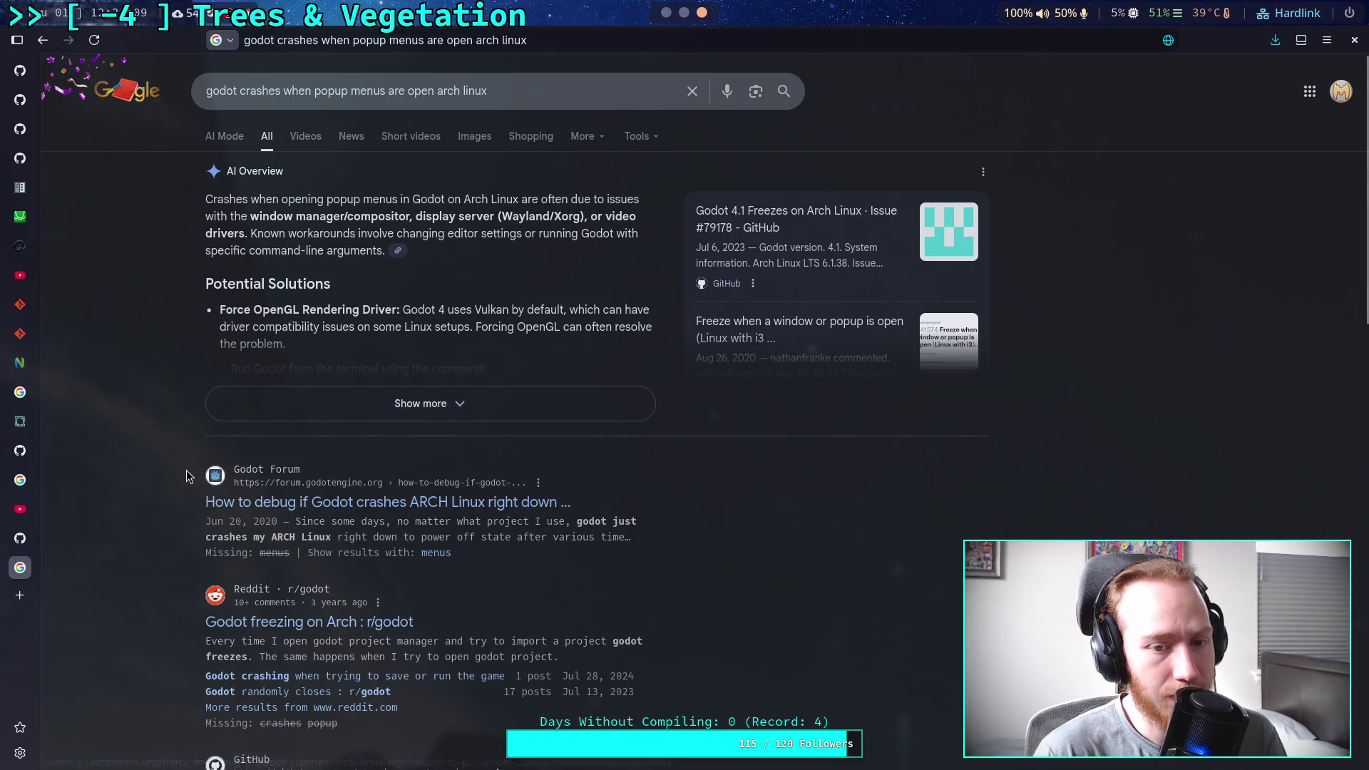
- Expand the AI Overview, review its fixes including single_window_mode, then close the Google tab
{"action": "left_click", "coordinate": [178, 429]}
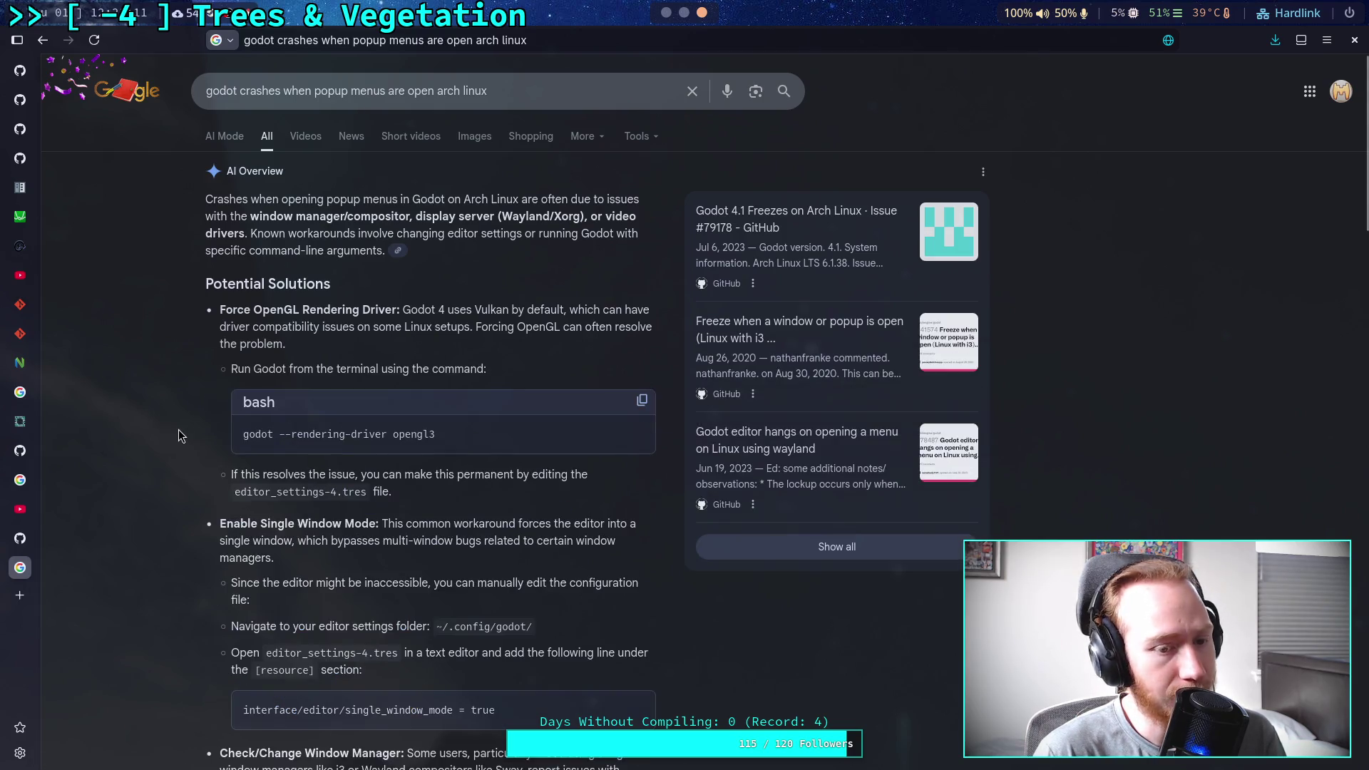
{"action": "scroll", "coordinate": [178, 429], "scroll_direction": "down", "scroll_amount": 2}
{"action": "scroll", "coordinate": [179, 433], "scroll_direction": "down", "scroll_amount": 3}
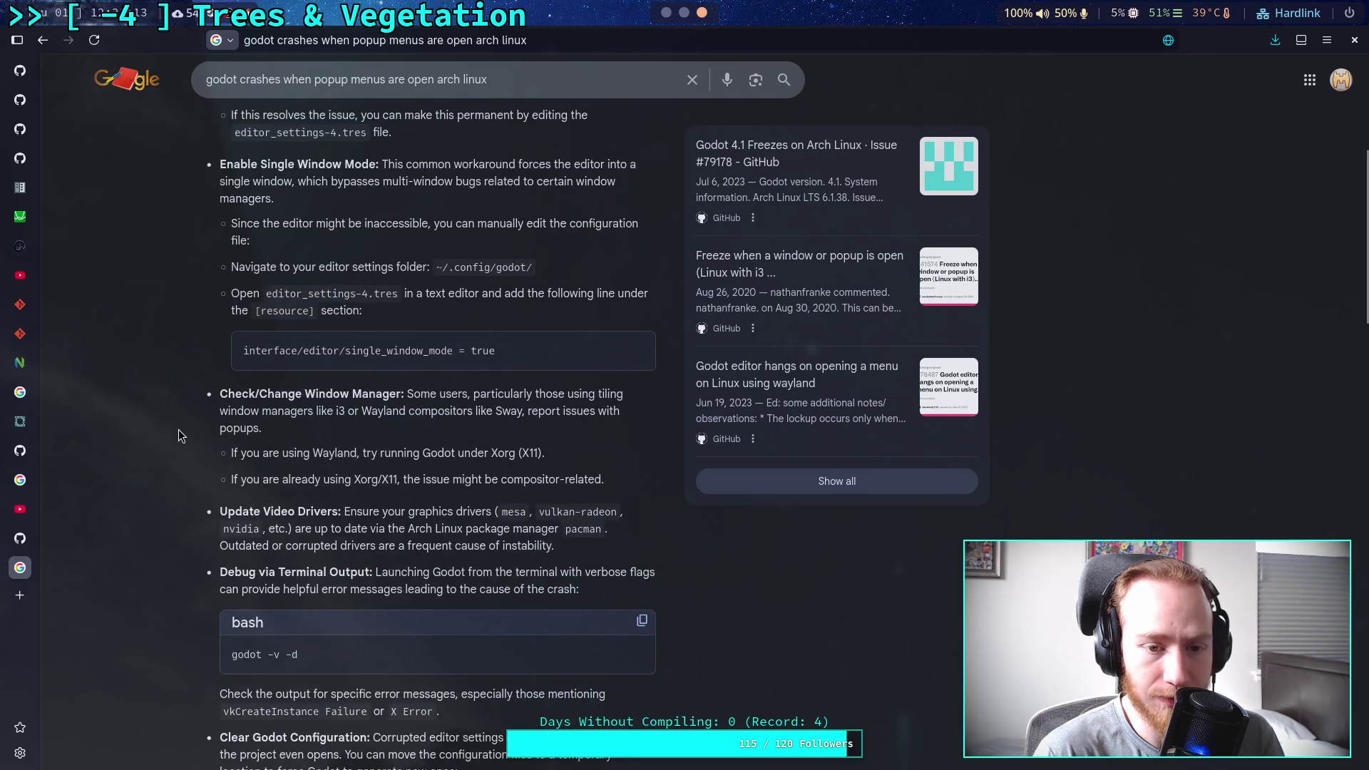
{"action": "scroll", "coordinate": [178, 435], "scroll_direction": "down", "scroll_amount": 1}
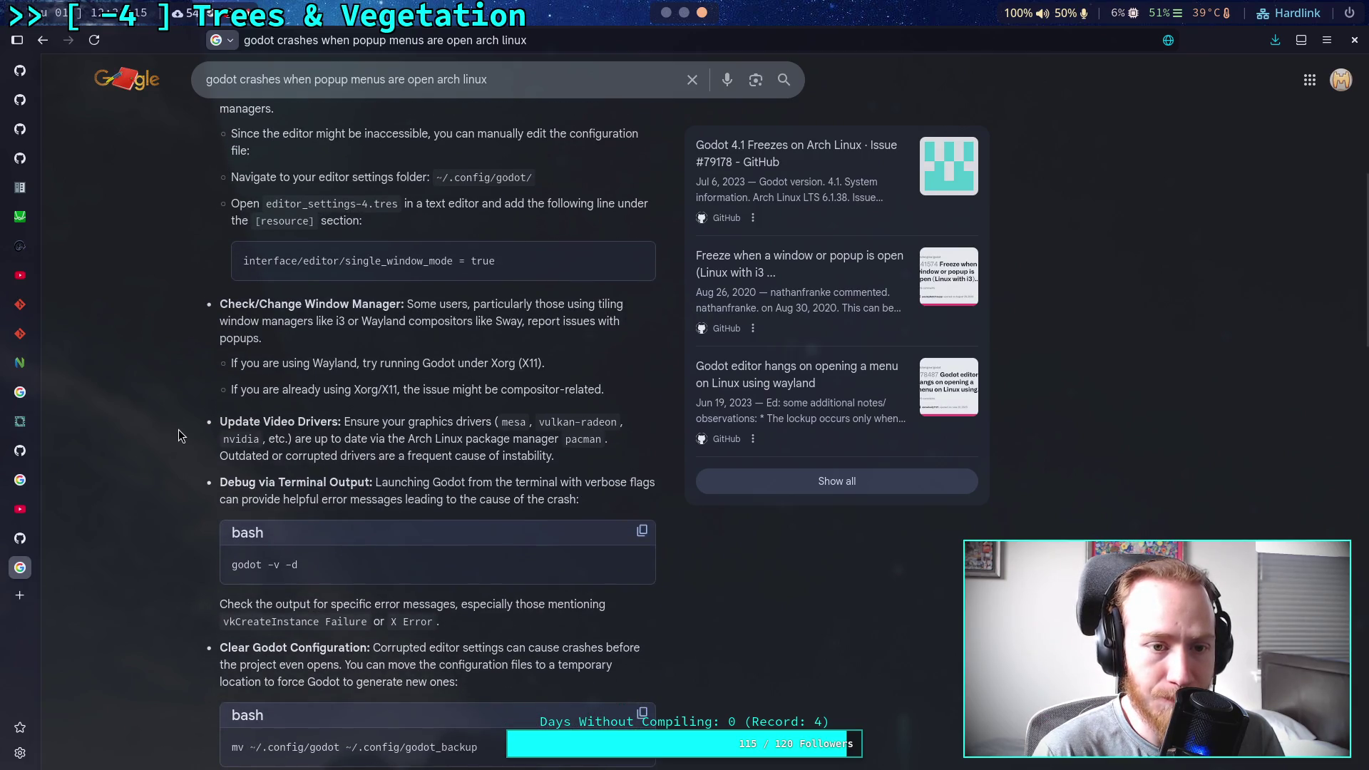
{"action": "left_click_drag", "start_coordinate": [241, 261], "coordinate": [509, 262]}
{"action": "left_click", "coordinate": [182, 371]}
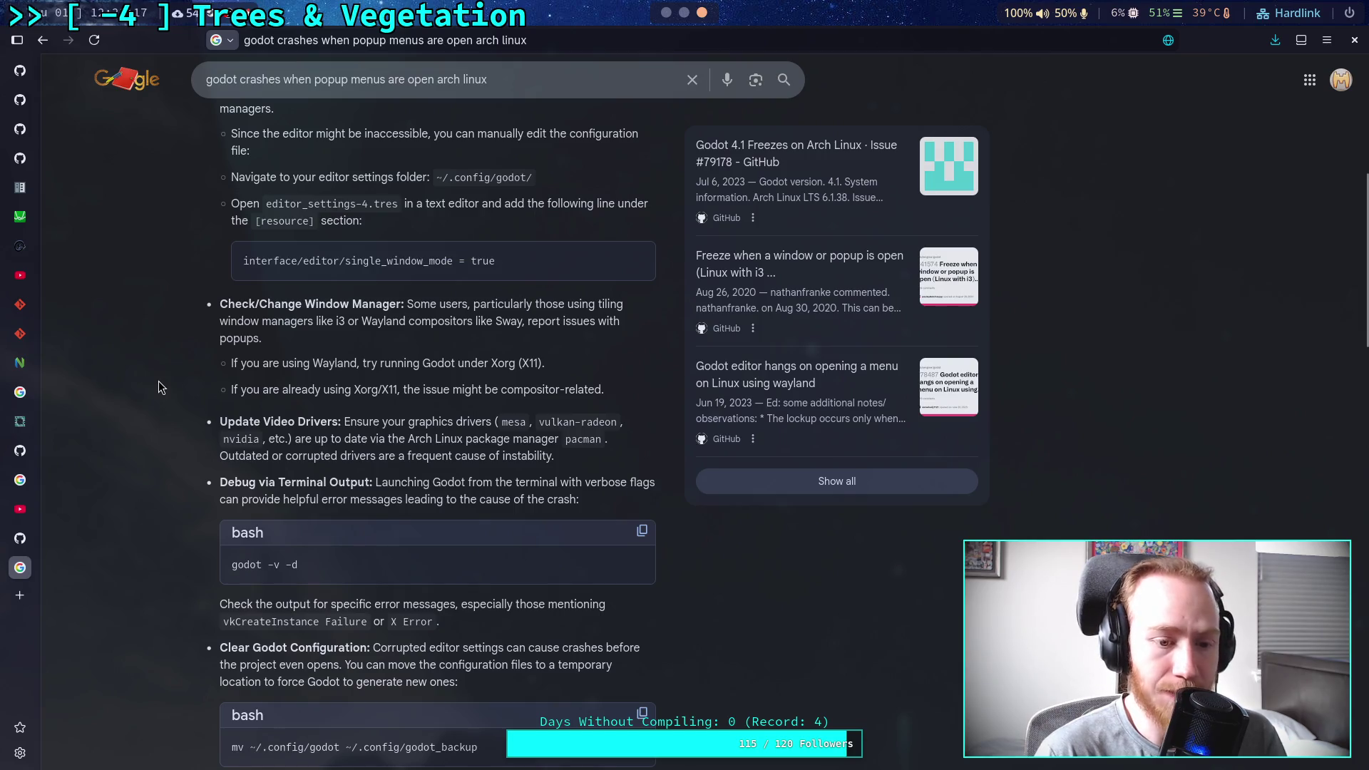
{"action": "scroll", "coordinate": [158, 380], "scroll_direction": "down", "scroll_amount": 2}
{"action": "scroll", "coordinate": [157, 376], "scroll_direction": "down", "scroll_amount": 5}
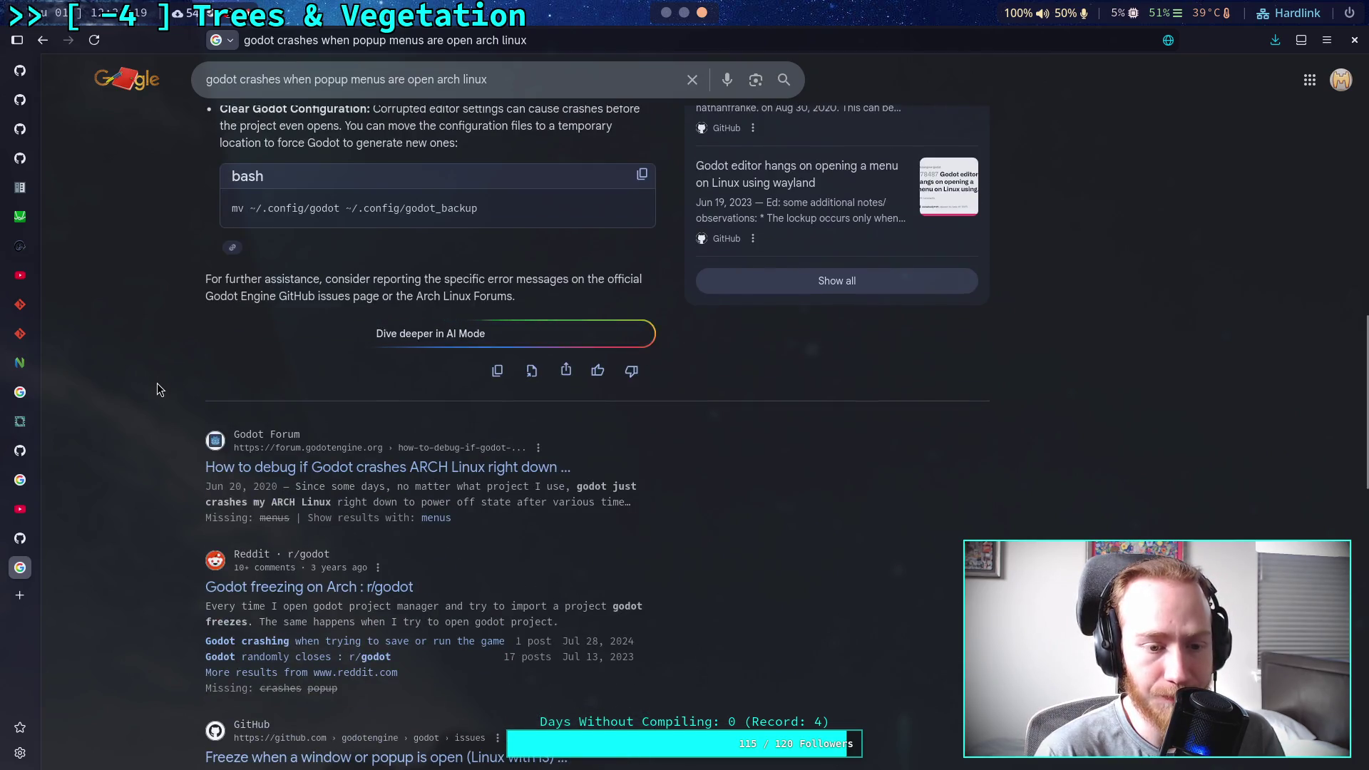
{"action": "scroll", "coordinate": [156, 383], "scroll_direction": "up", "scroll_amount": 8}
{"action": "scroll", "coordinate": [126, 523], "scroll_direction": "down", "scroll_amount": 5}
{"action": "middle_click", "coordinate": [20, 568]}
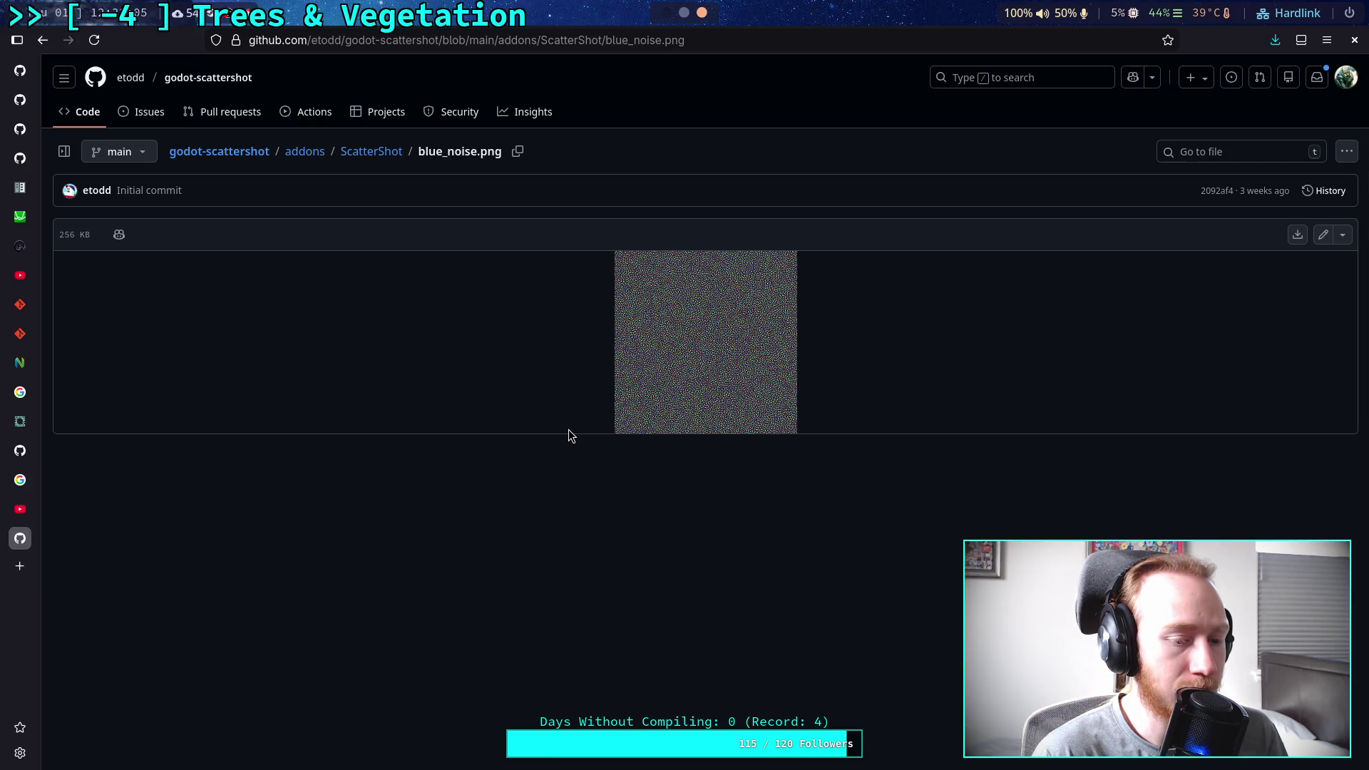
- Switch to the desktop workspace showing the Godot Project Manager
{"action": "key", "text": "super+1"}
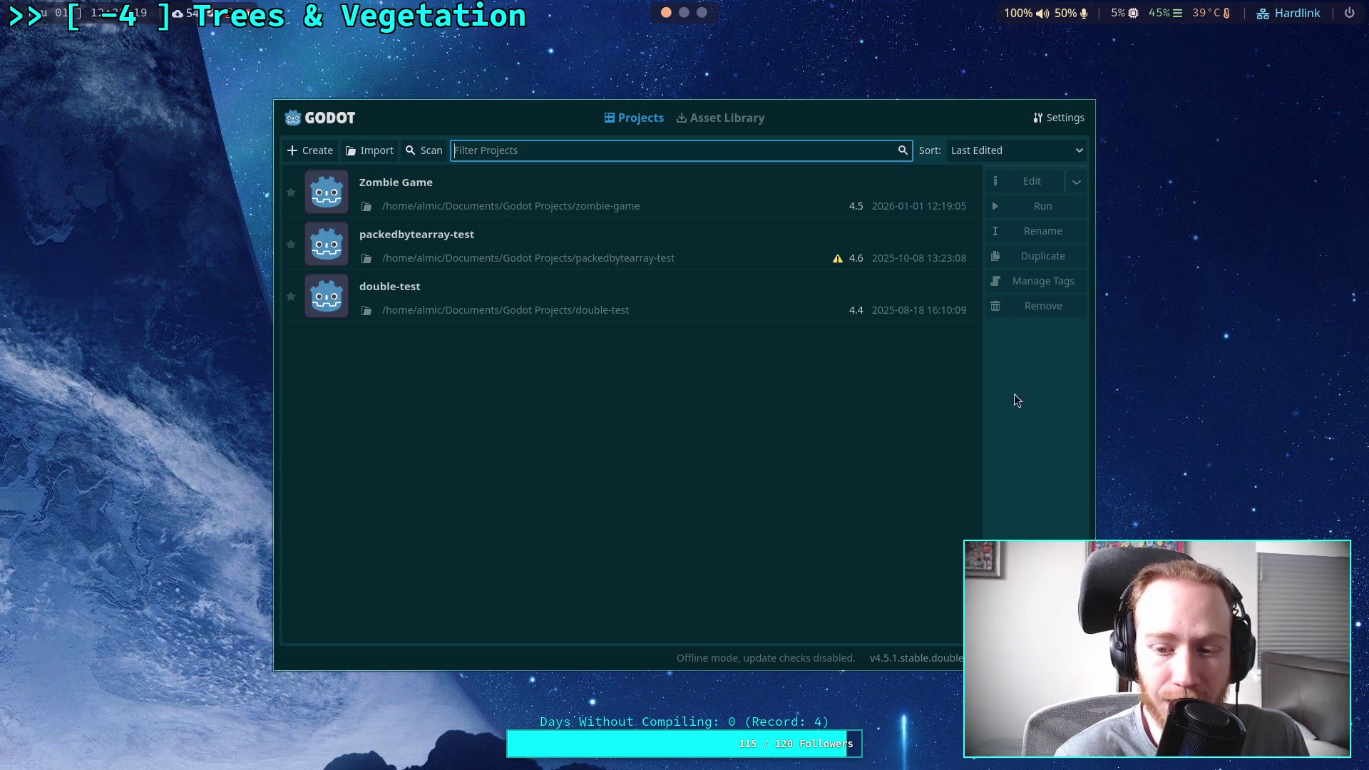
- Open and close the Project Manager settings, then open Zombie Game in the editor
{"action": "left_click", "coordinate": [1050, 118]}
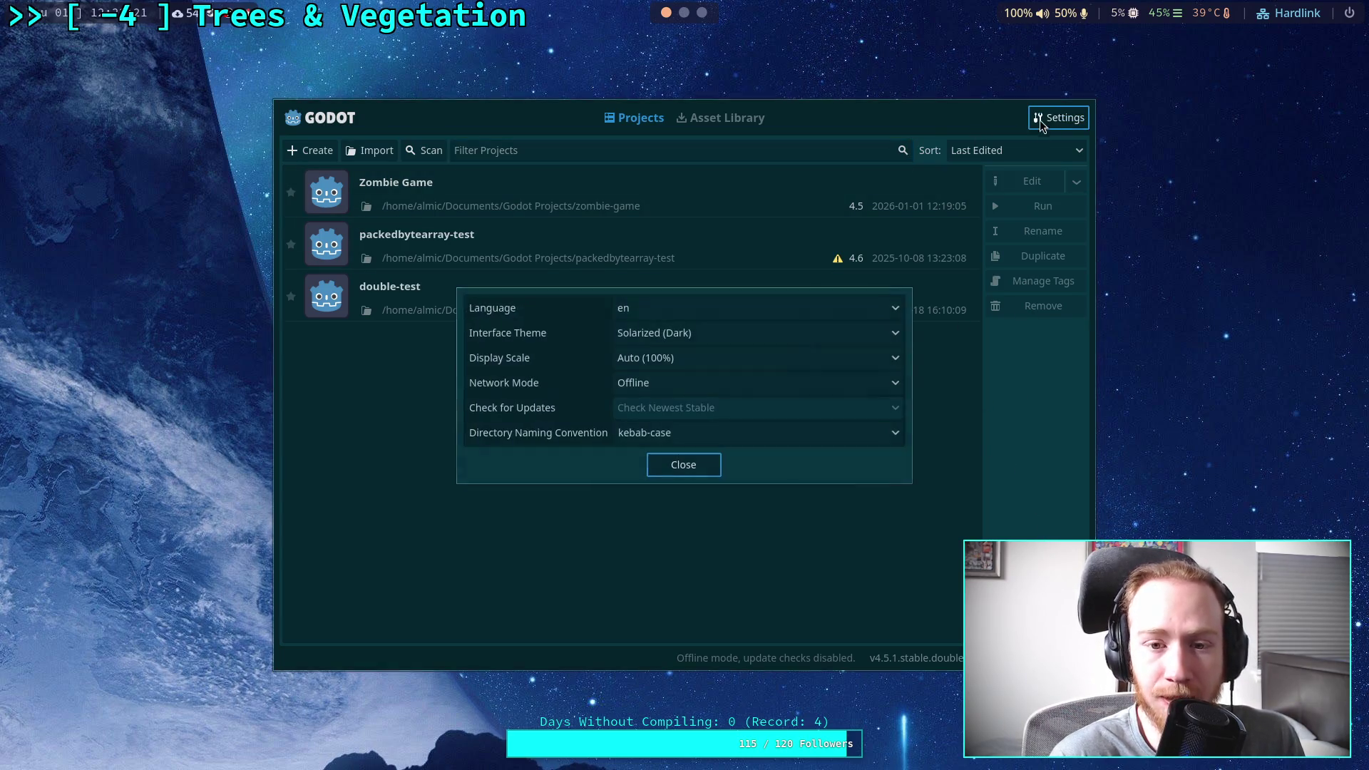
{"action": "left_click", "coordinate": [691, 466]}
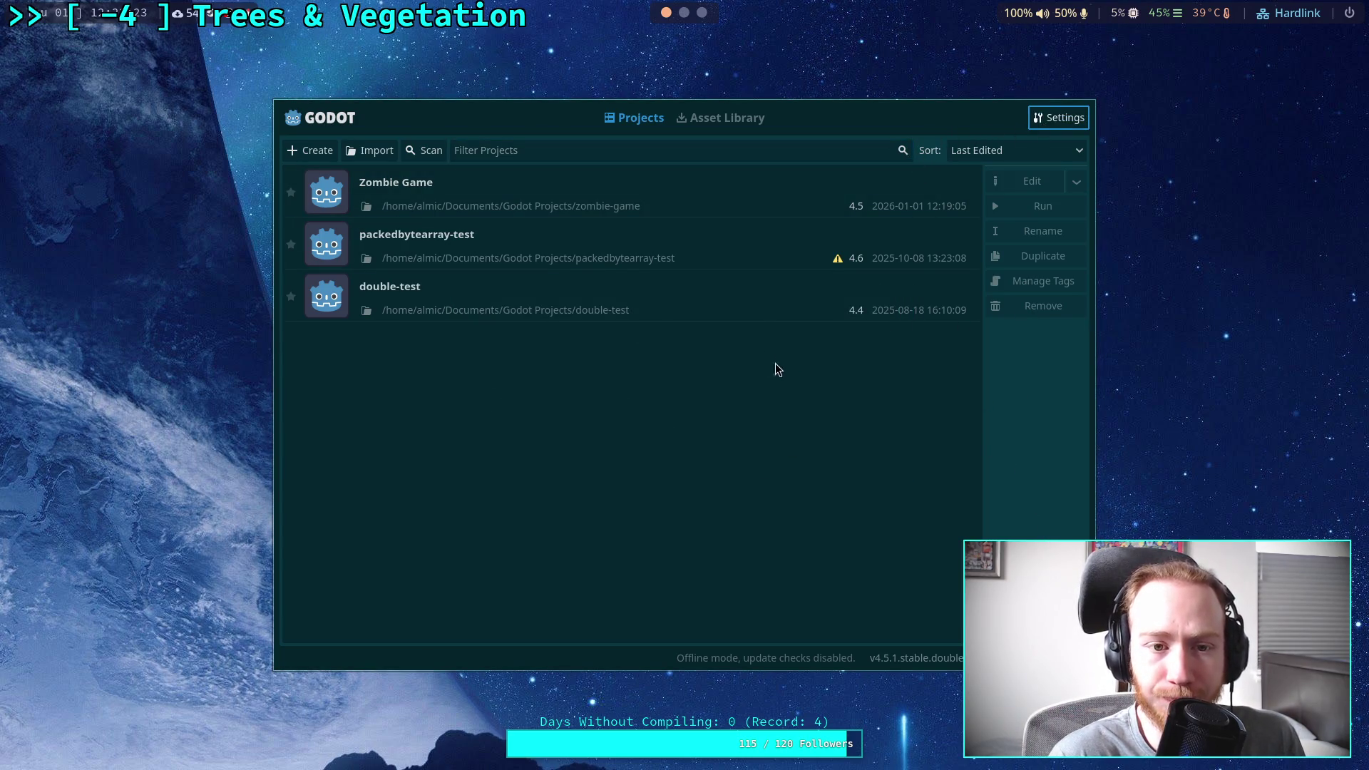
{"action": "left_click", "coordinate": [770, 185]}
{"action": "left_click", "coordinate": [1002, 179]}
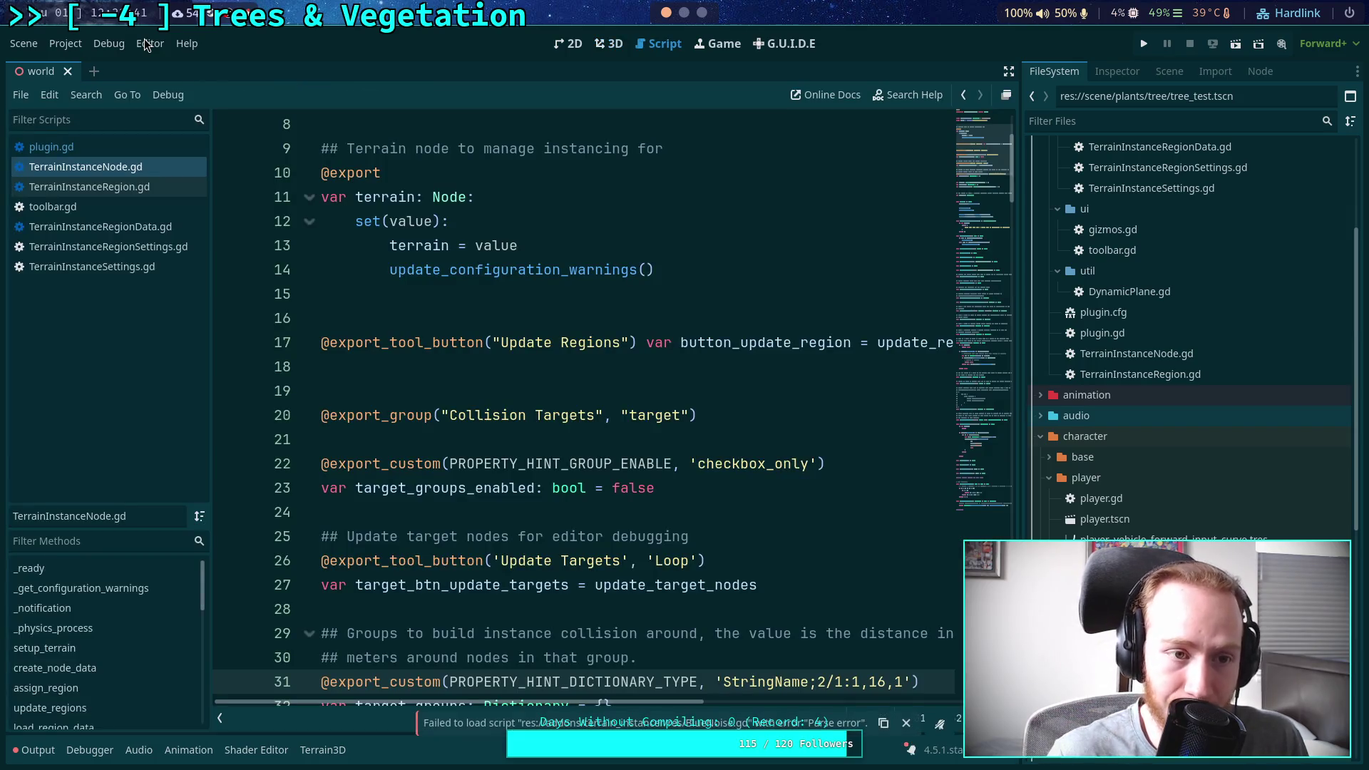
- Filter Editor Settings for window entries and show the Interface > Multi Window options
{"action": "left_click", "coordinate": [146, 45]}
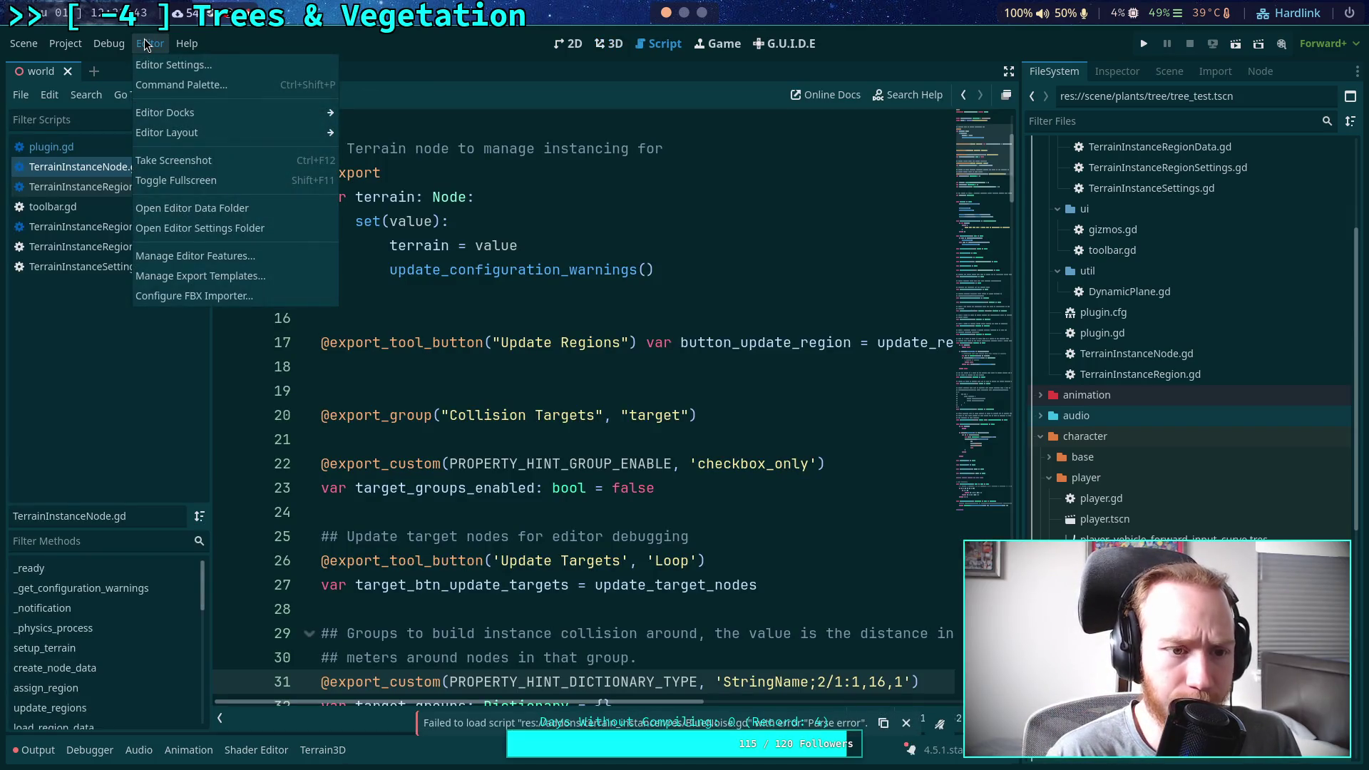
{"action": "left_click", "coordinate": [173, 65]}
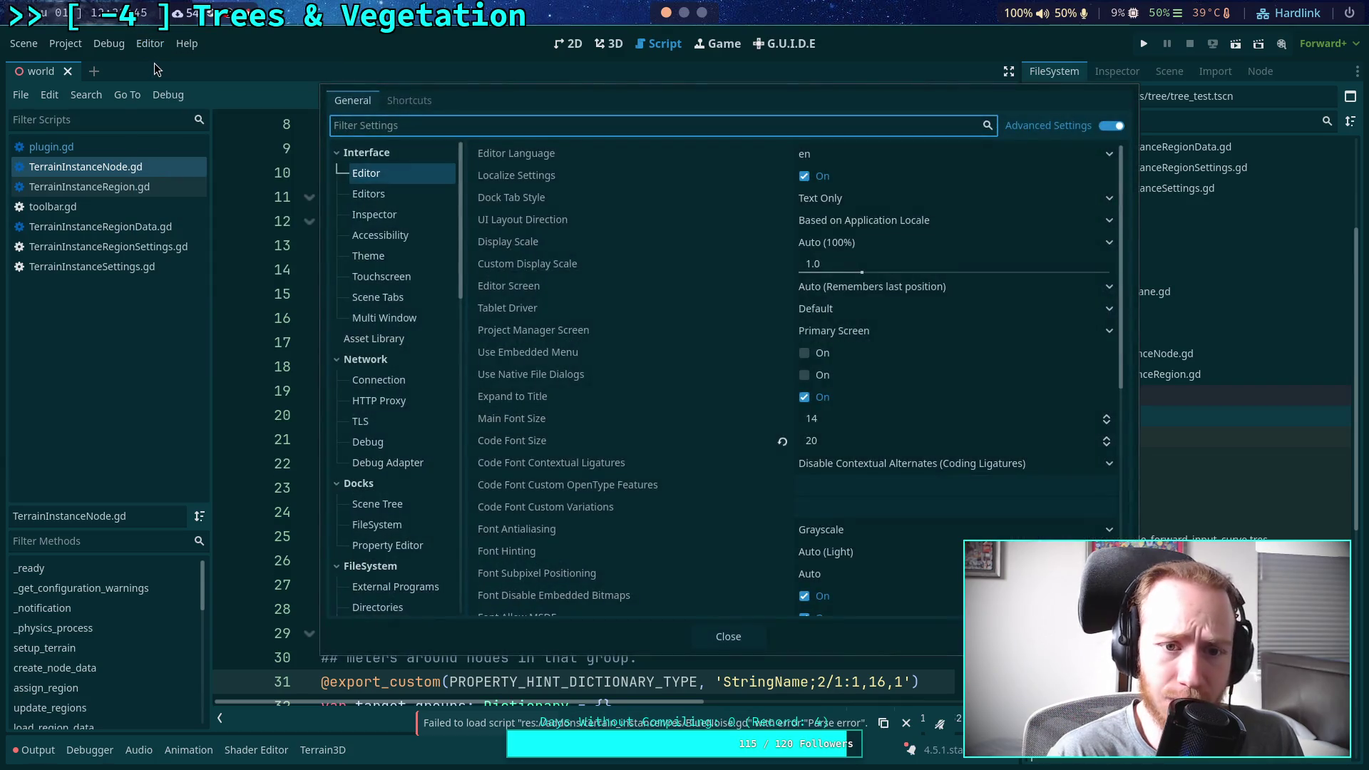
{"action": "left_click_drag", "start_coordinate": [510, 101], "coordinate": [405, 93]}
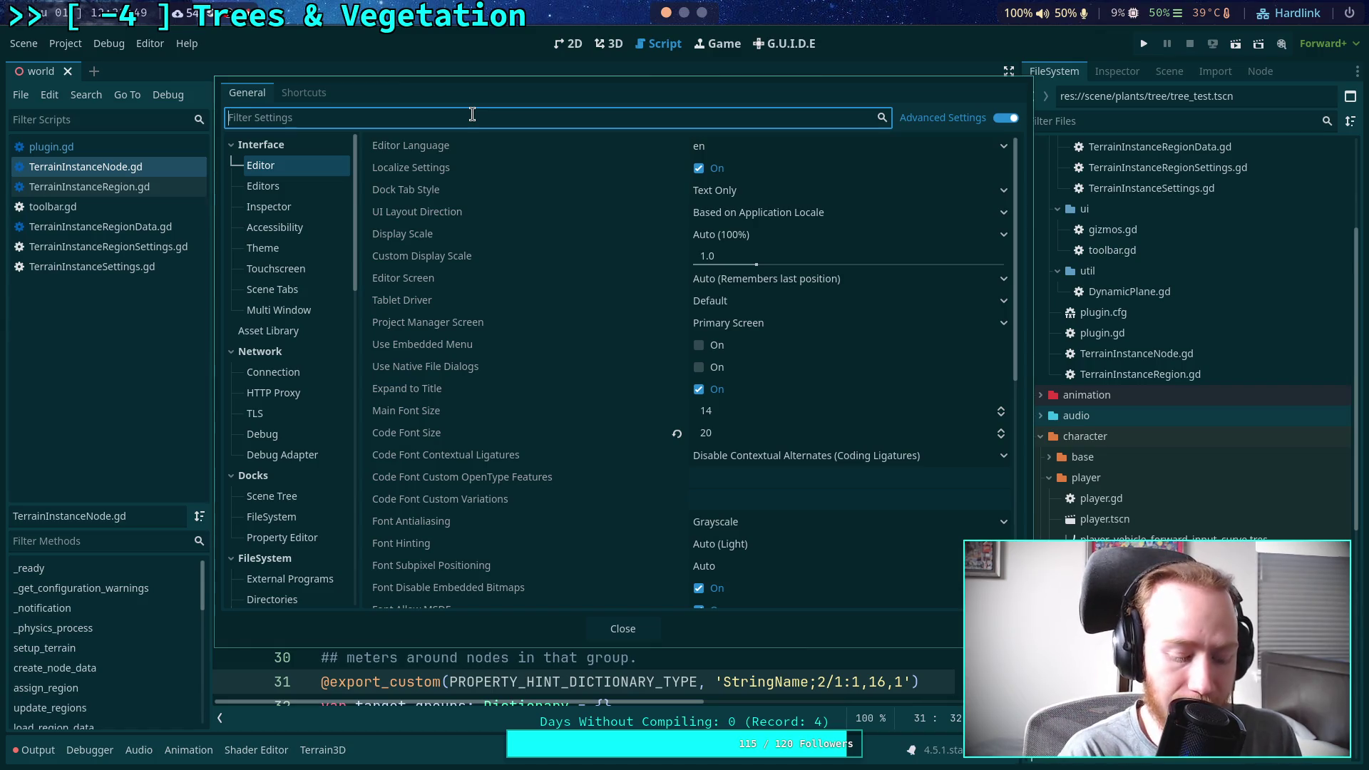
{"action": "type", "text": "one"}
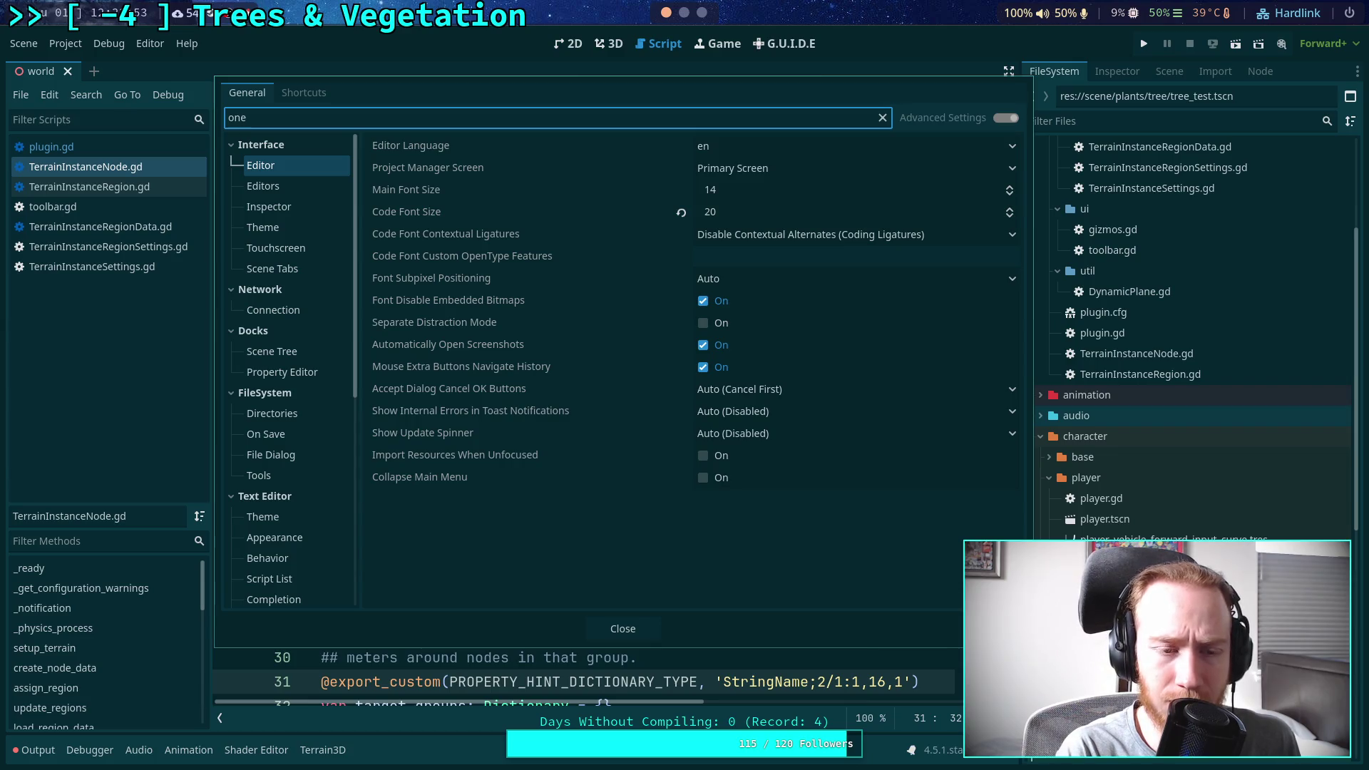
{"action": "key", "text": "BackSpace"}
{"action": "key", "text": "BackSpace"}
{"action": "key", "text": "BackSpace"}
{"action": "type", "text": "winde"}
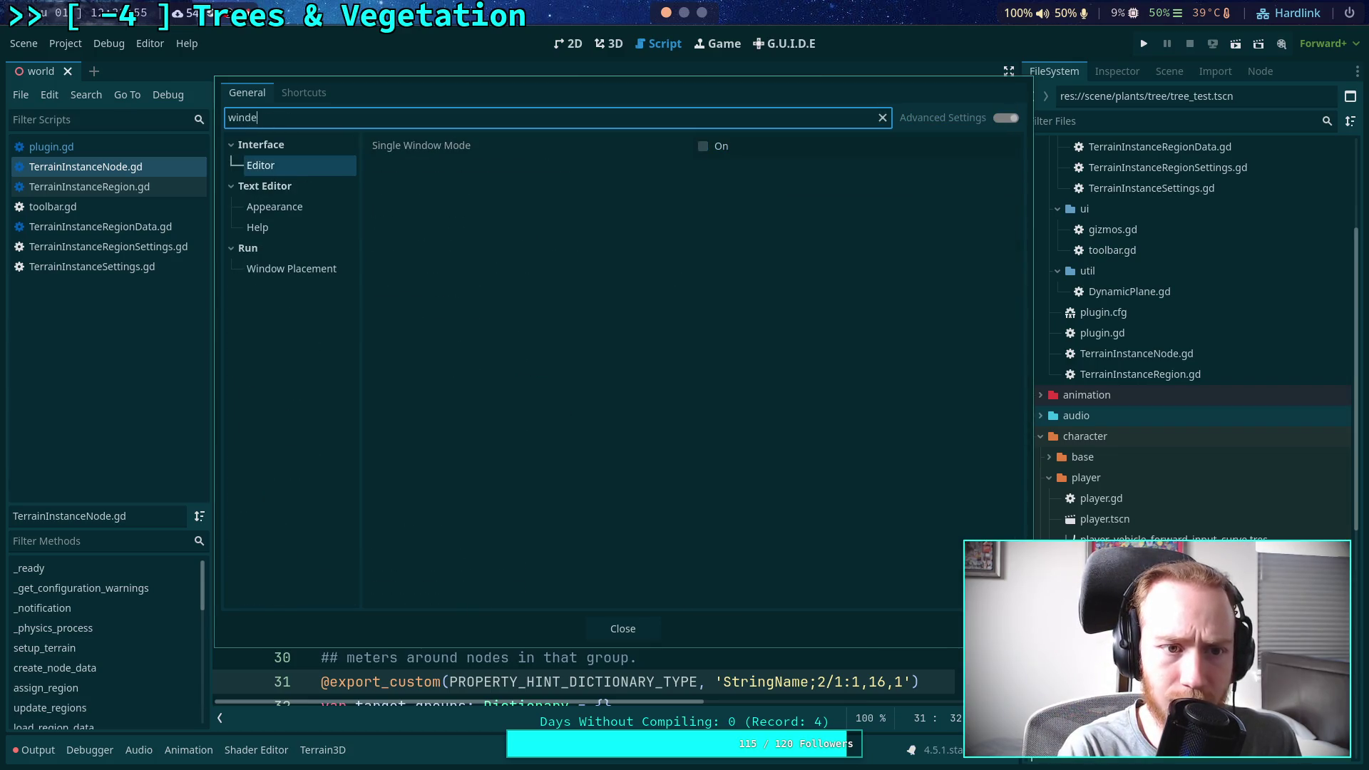
{"action": "key", "text": "BackSpace"}
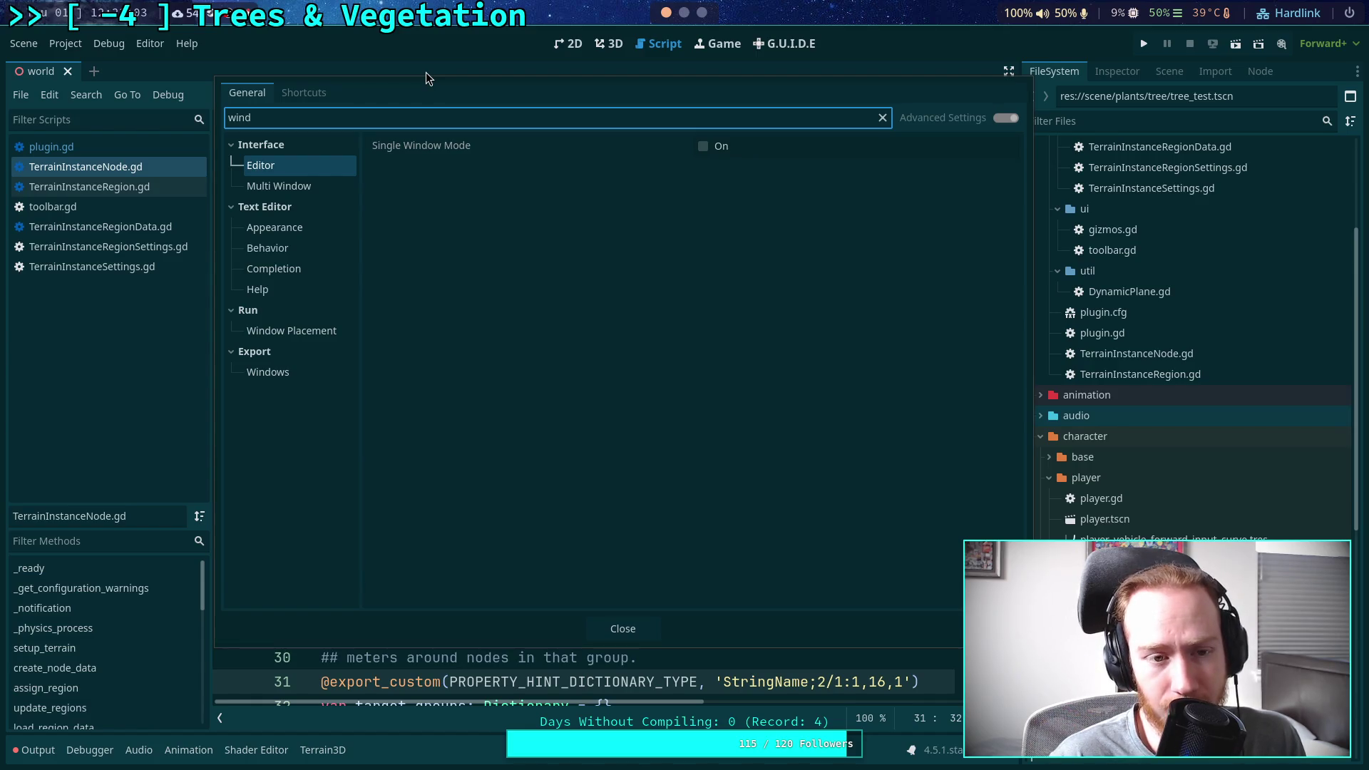
{"action": "left_click", "coordinate": [307, 186]}
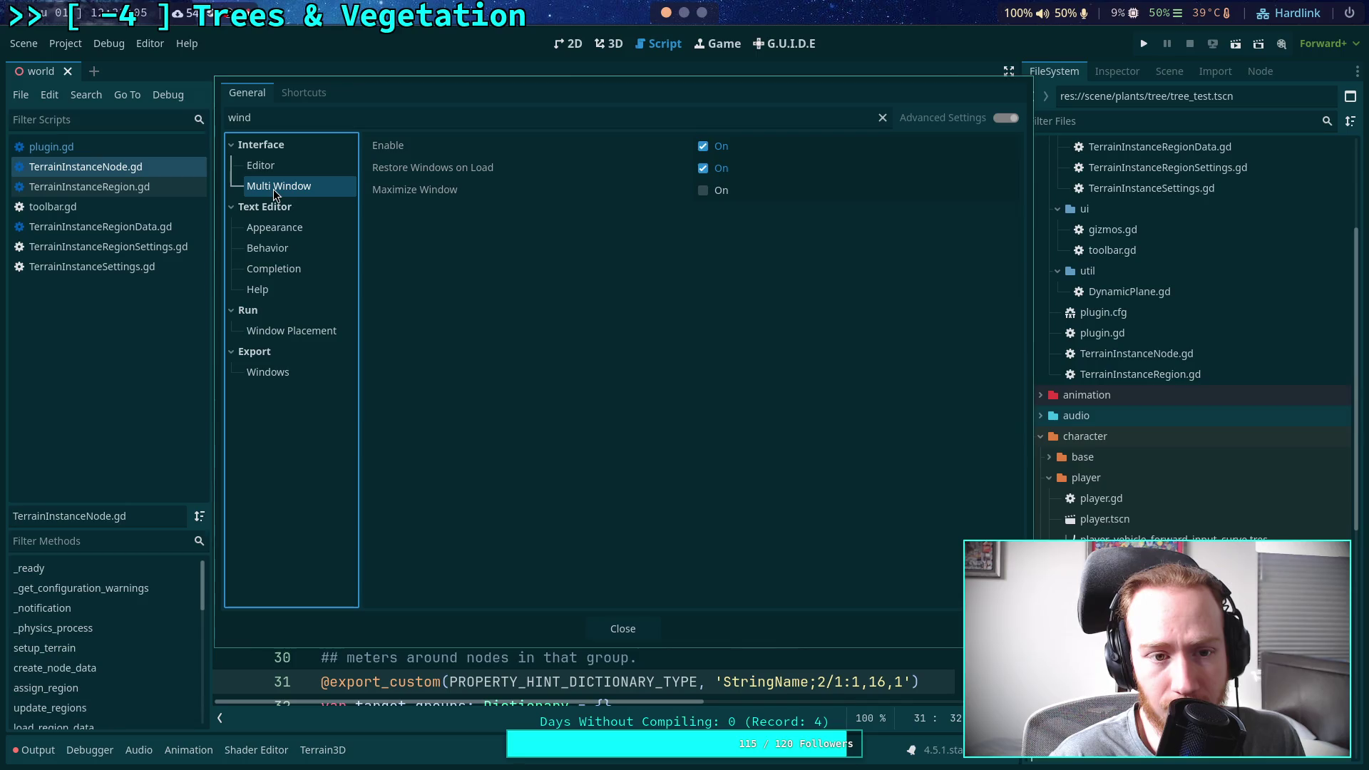
{"action": "left_click", "coordinate": [497, 286]}
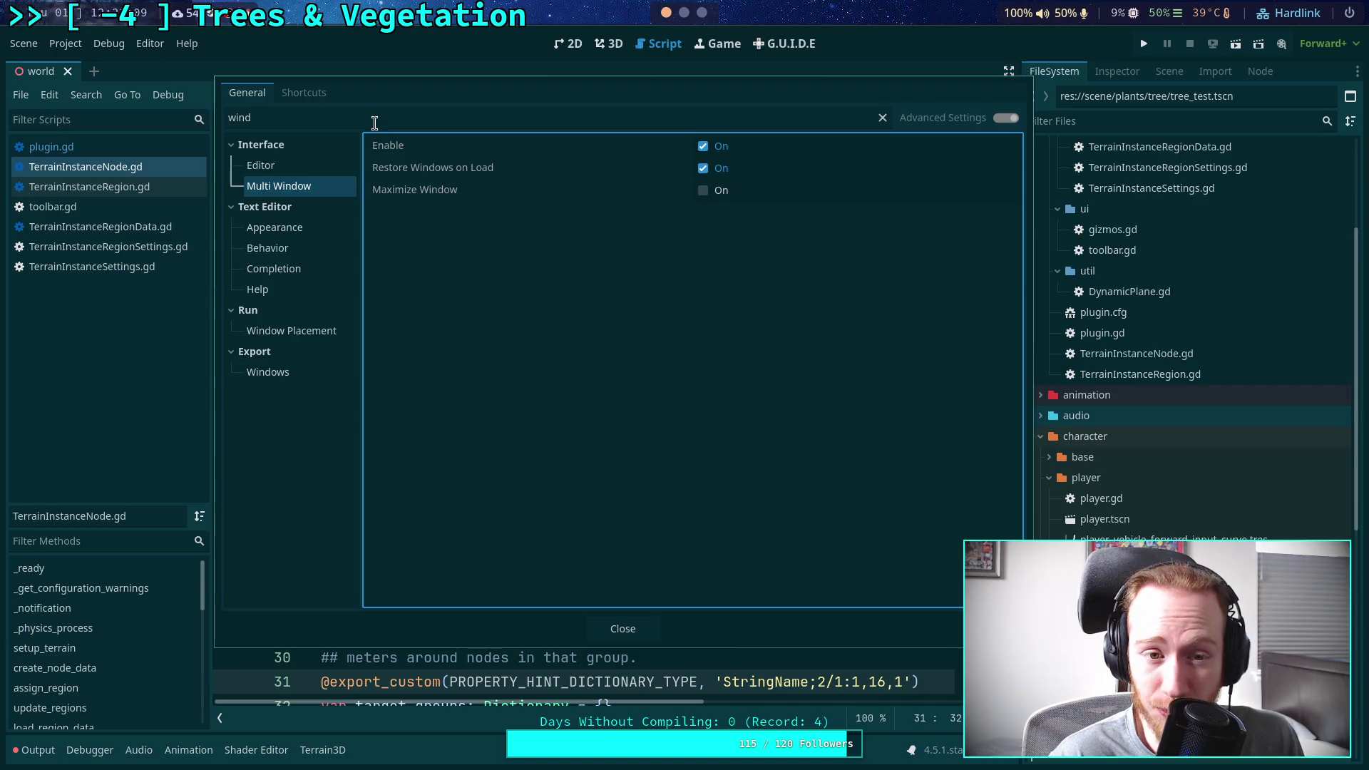
{"action": "mouse_move", "coordinate": [382, 144]}
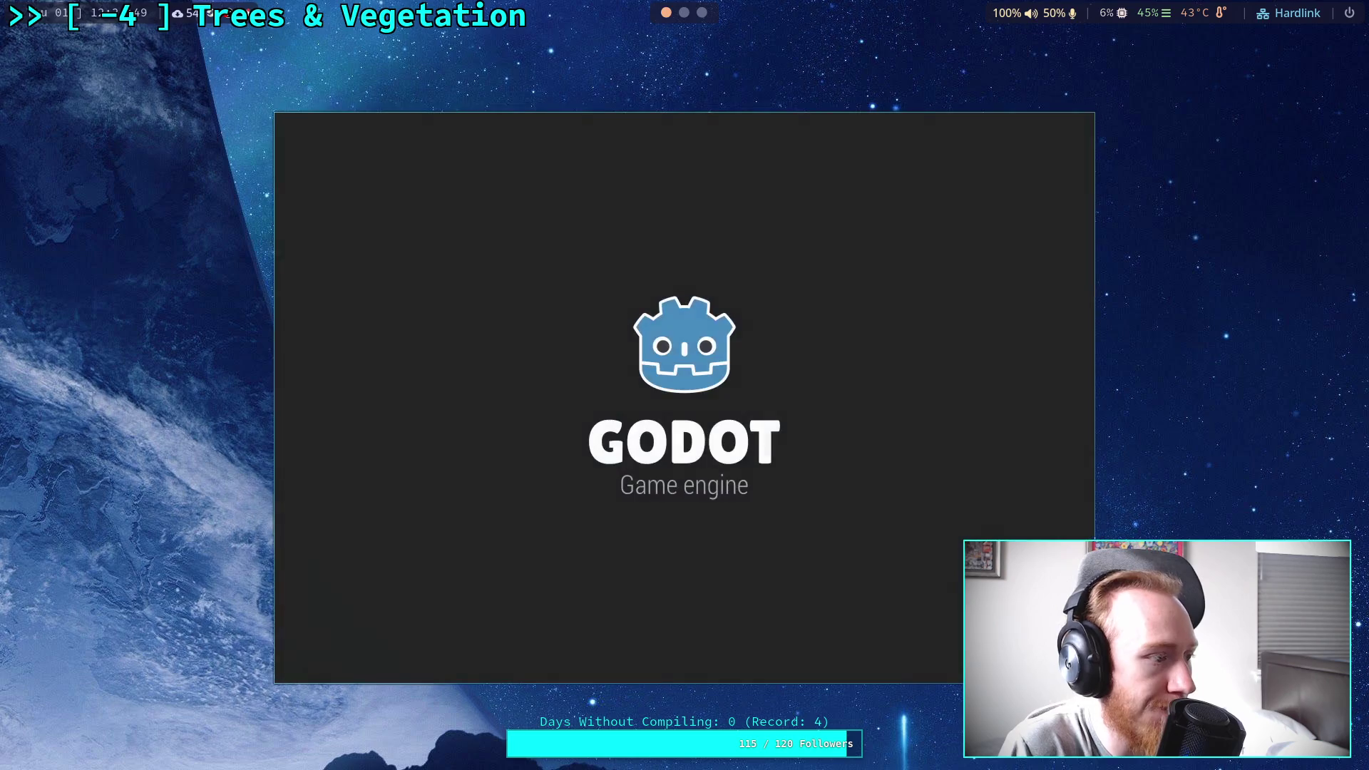
- Reopen Zombie Game in the editor, checking the browser's blue noise image while it loads
{"action": "left_click", "coordinate": [891, 192]}
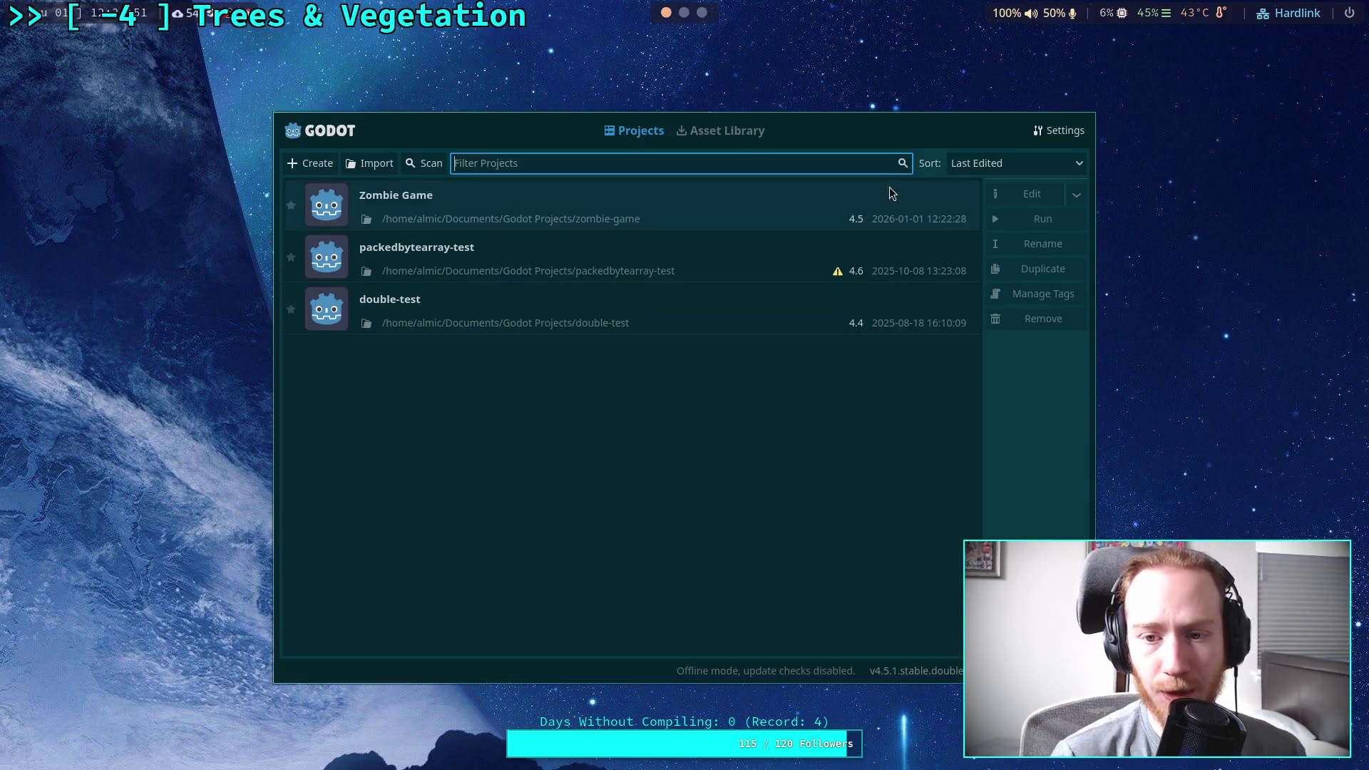
{"action": "left_click", "coordinate": [1001, 194]}
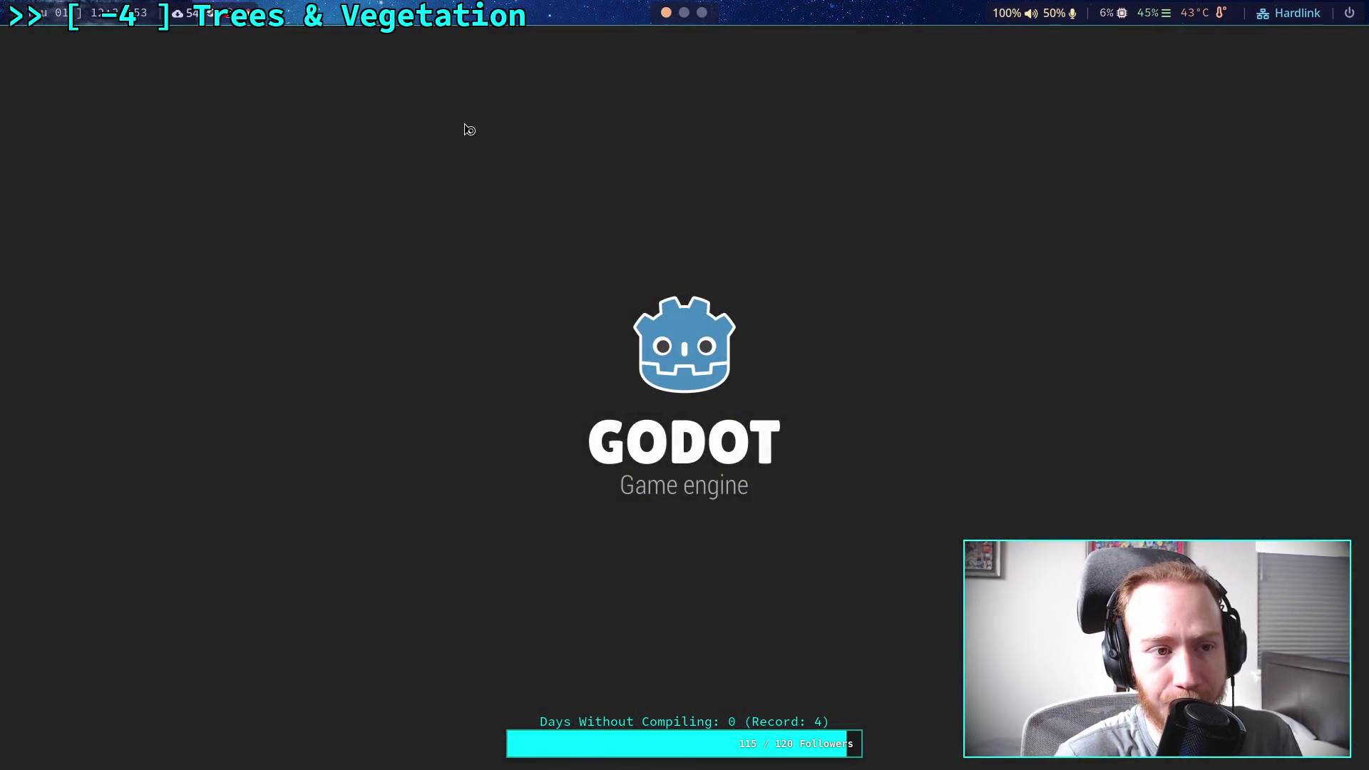
{"action": "left_click", "coordinate": [701, 13]}
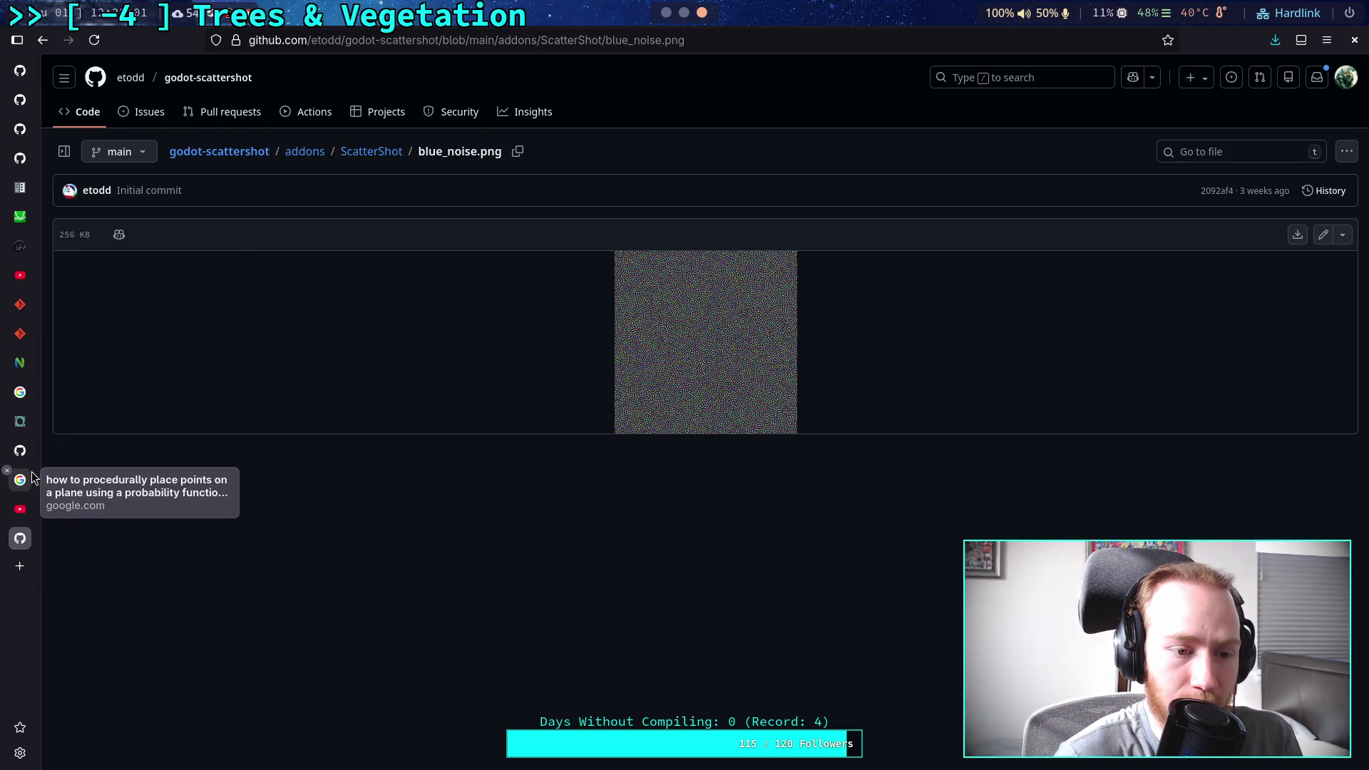
{"action": "left_click", "coordinate": [666, 13]}
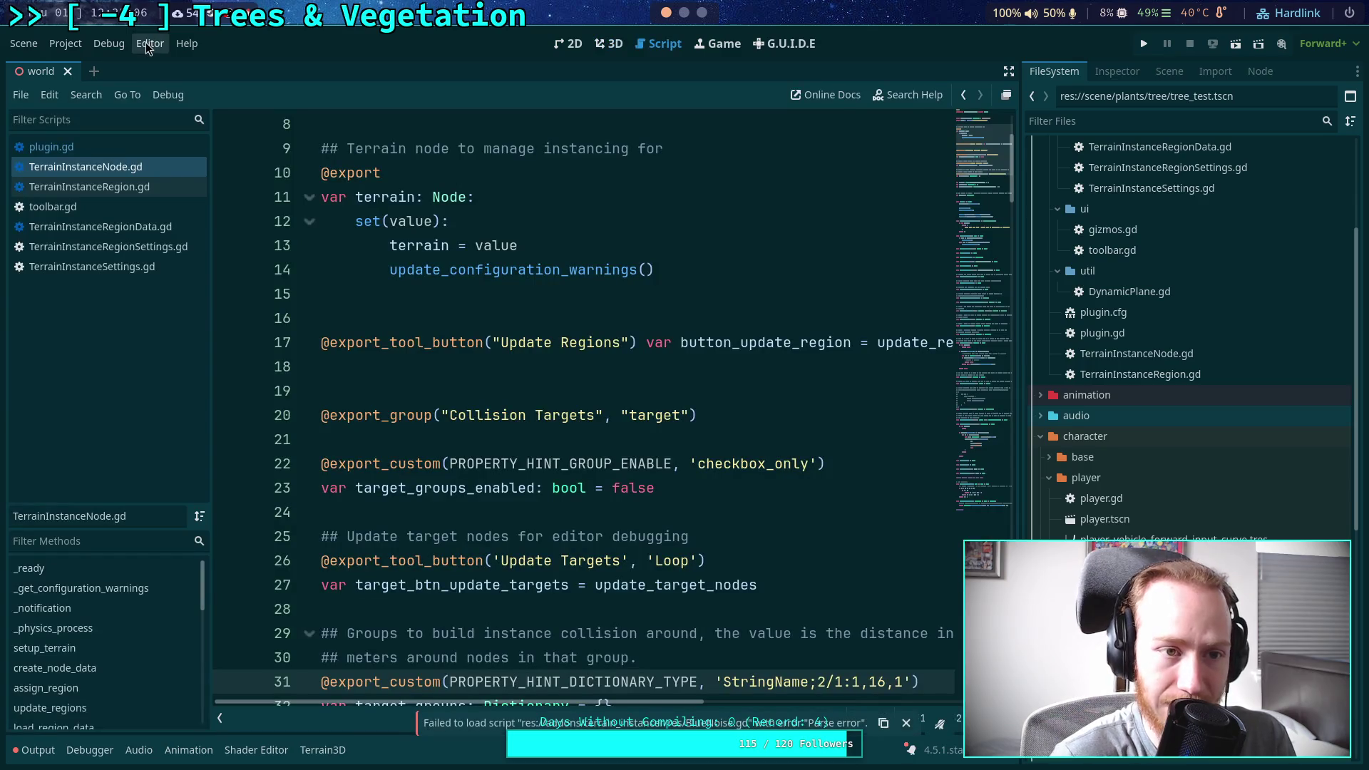
{"action": "left_click", "coordinate": [150, 44]}
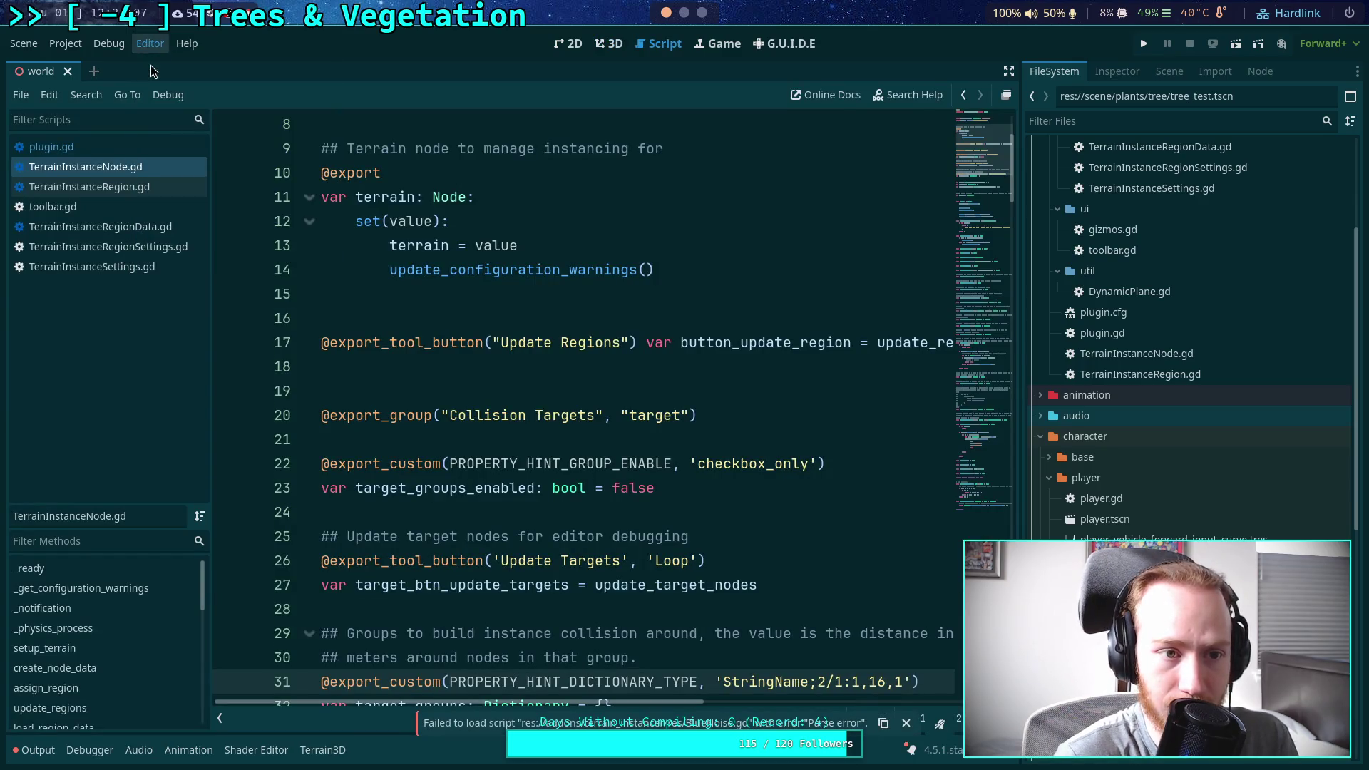
- Filter Editor Settings by 'wind', enable Single Window Mode, and close the dialog
{"action": "left_click", "coordinate": [152, 70]}
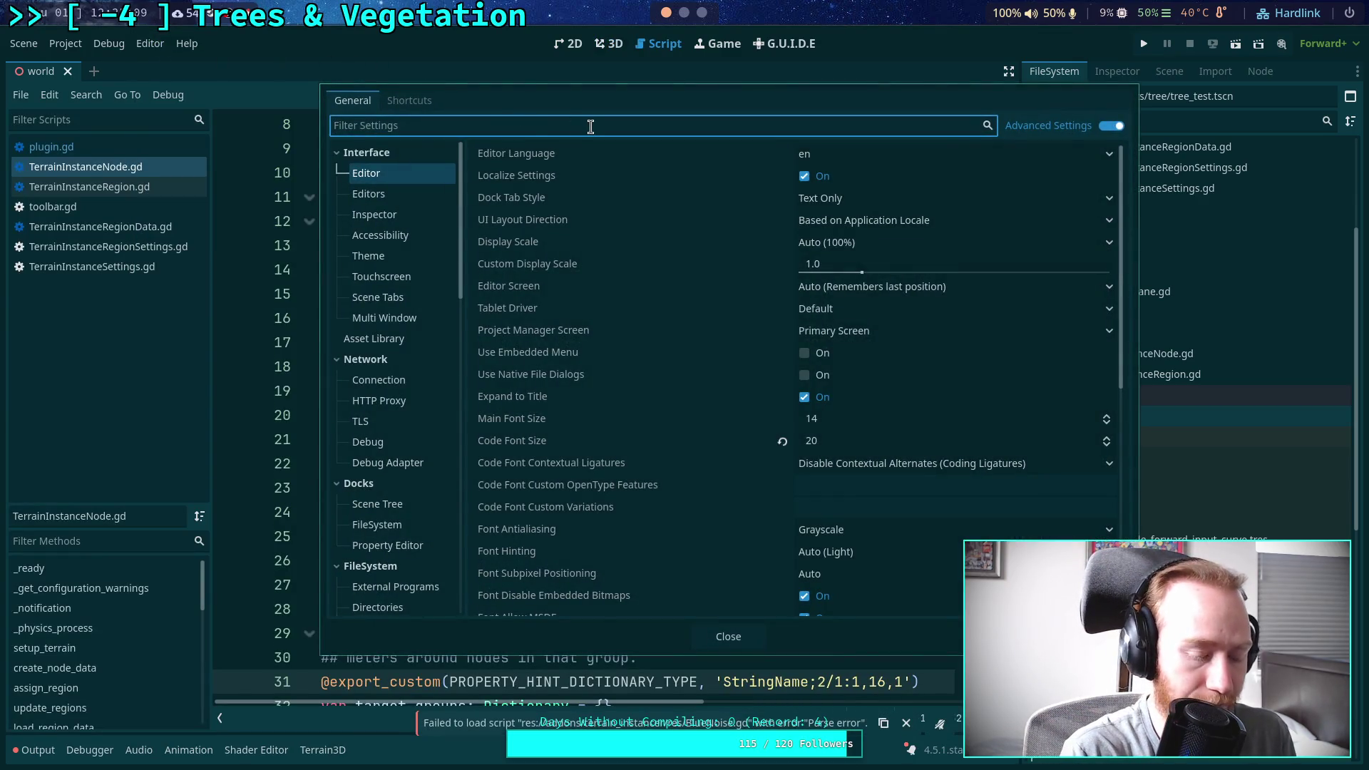
{"action": "type", "text": "wind"}
{"action": "key", "text": "Tab"}
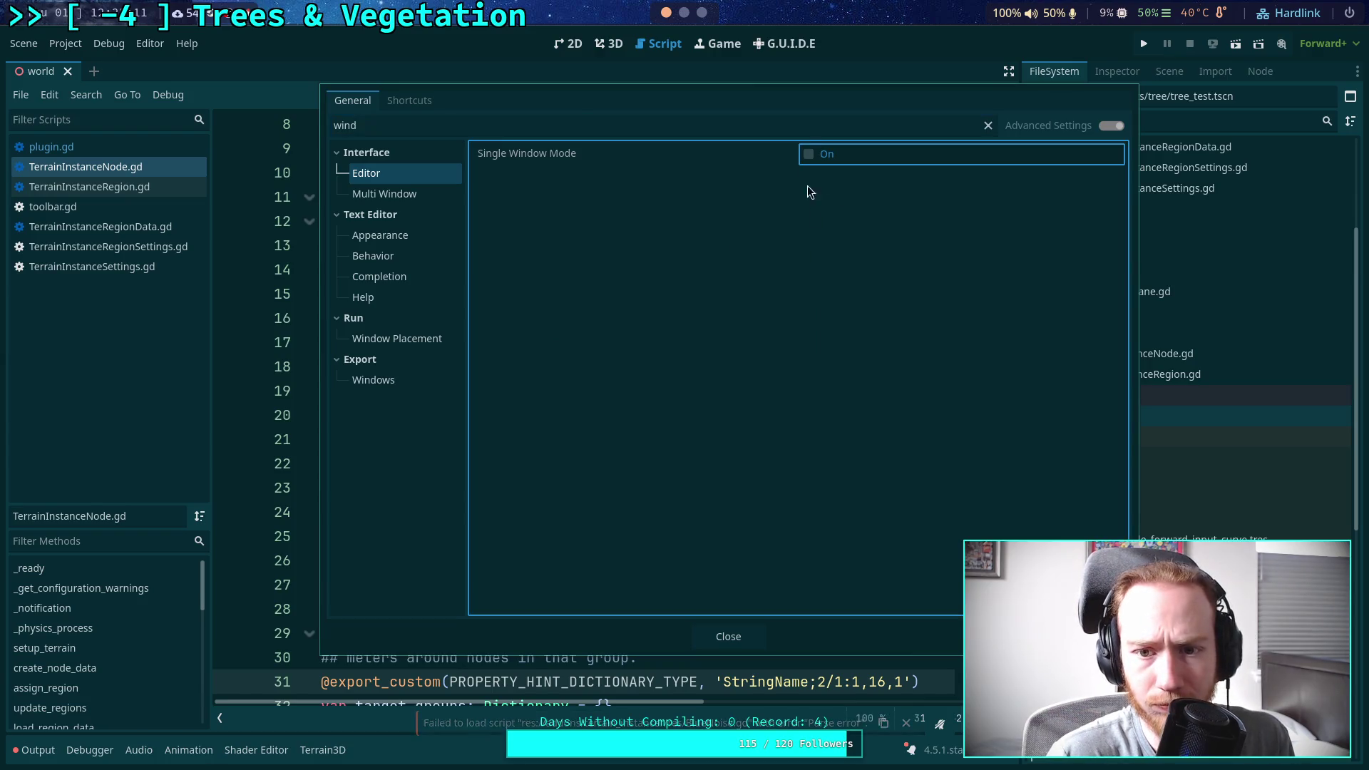
{"action": "key", "text": "space"}
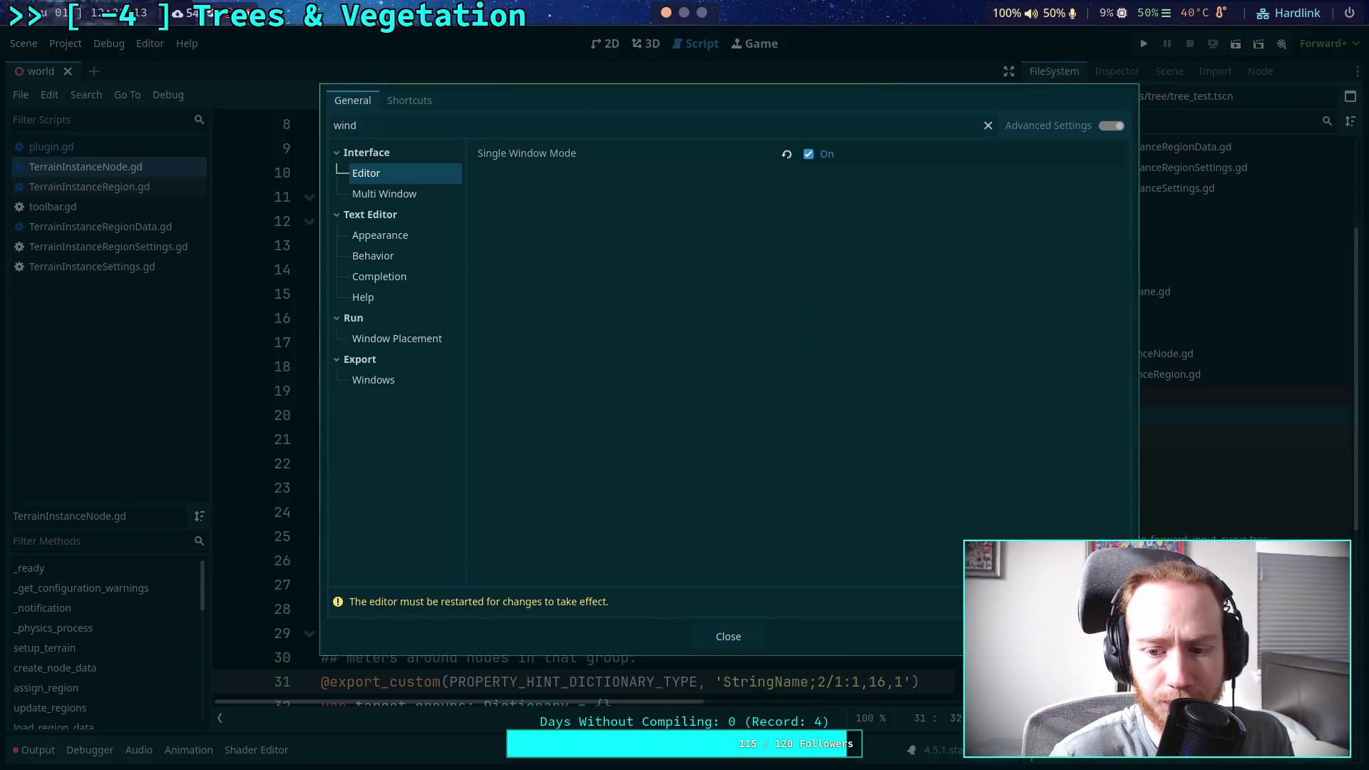
{"action": "key", "text": "Escape"}
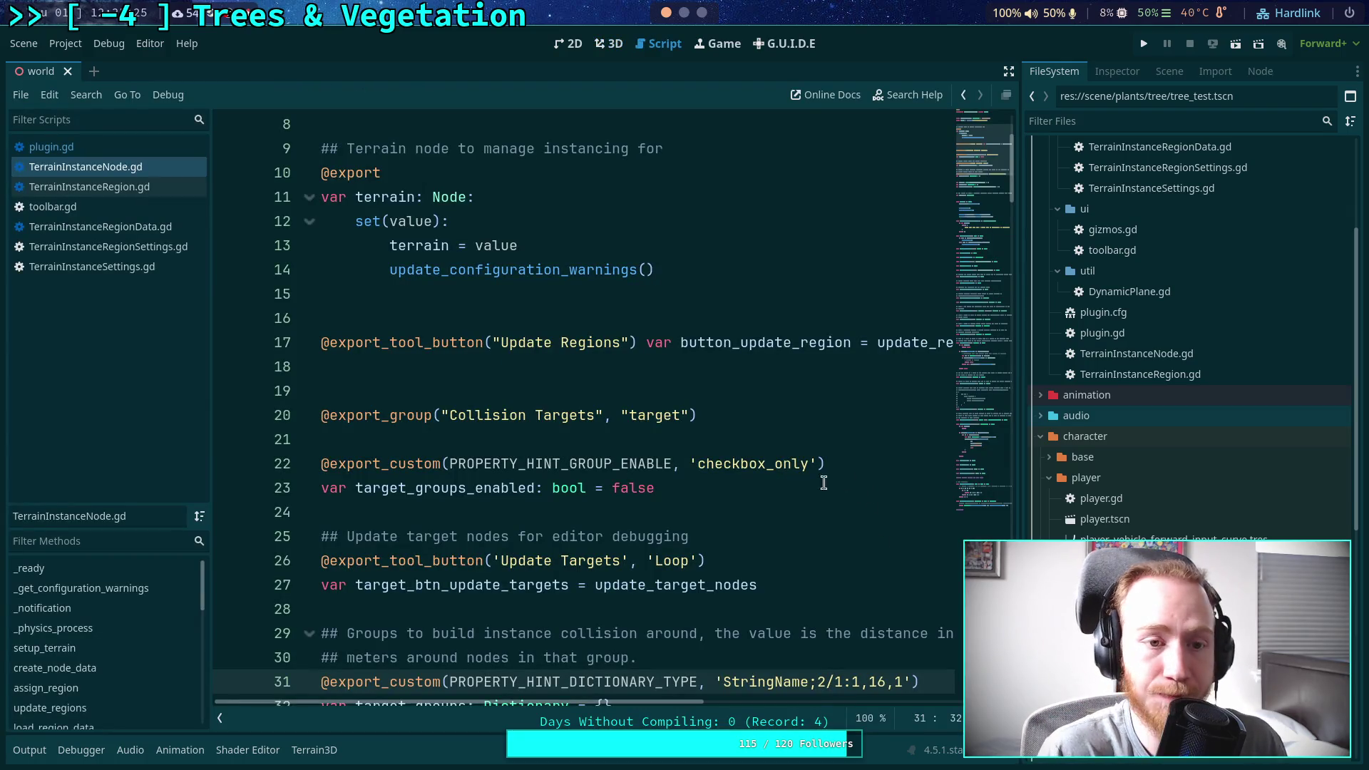
{"action": "left_click", "coordinate": [147, 45]}
{"action": "left_click", "coordinate": [153, 65]}
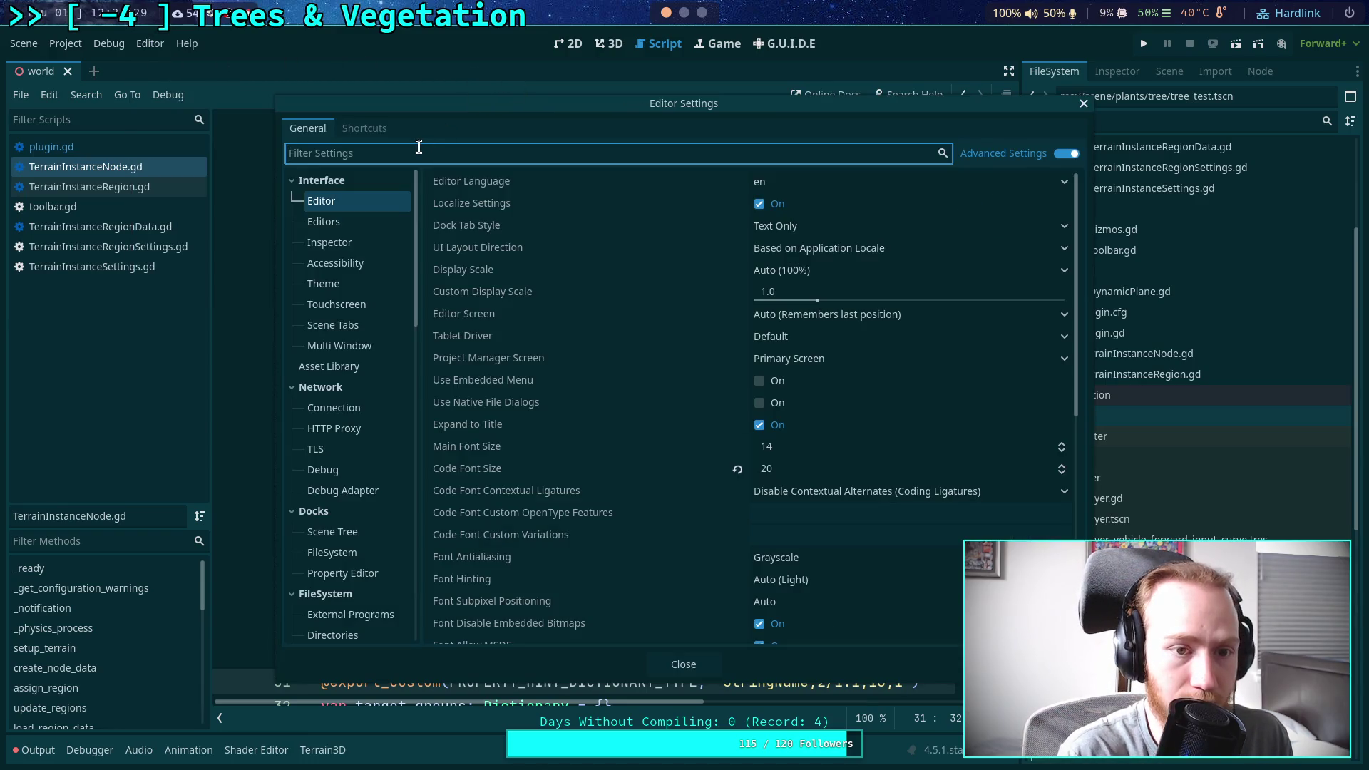
{"action": "type", "text": "wind"}
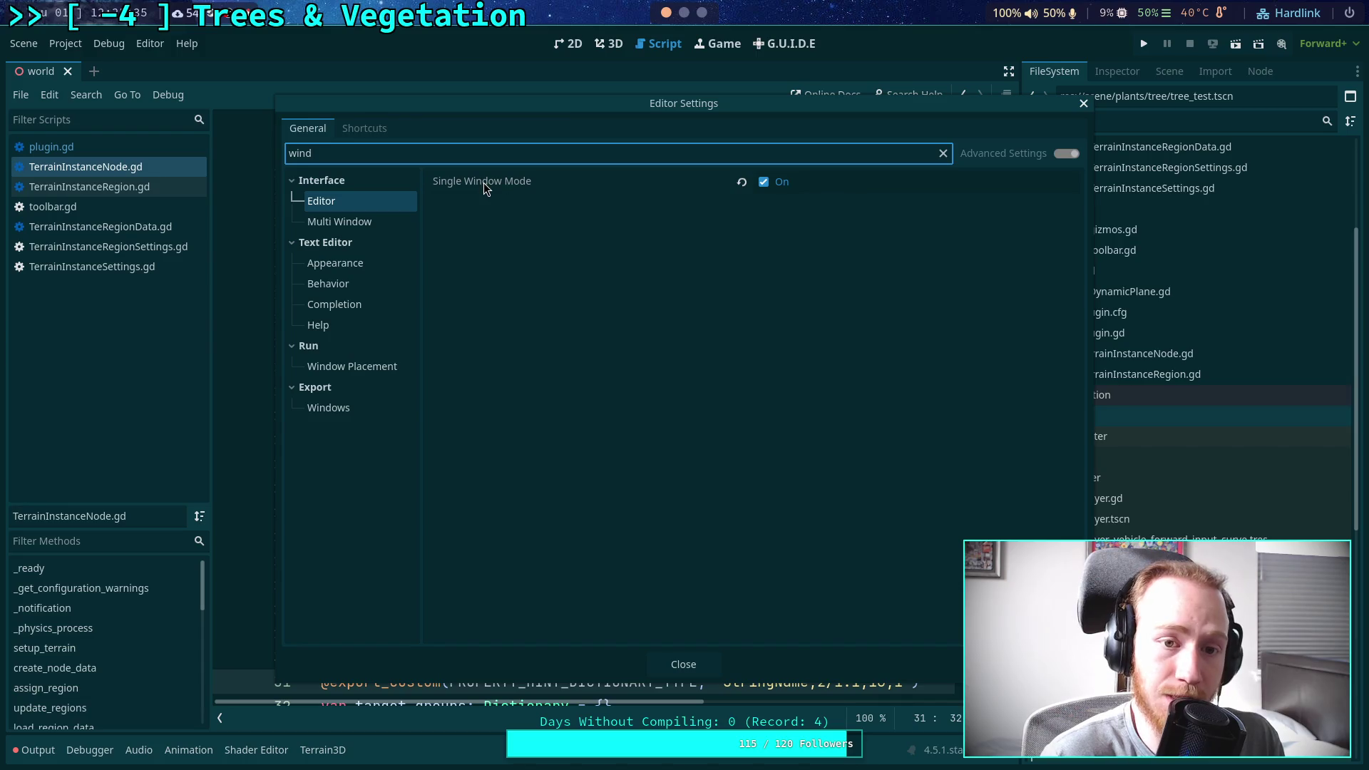
{"action": "mouse_move", "coordinate": [484, 182]}
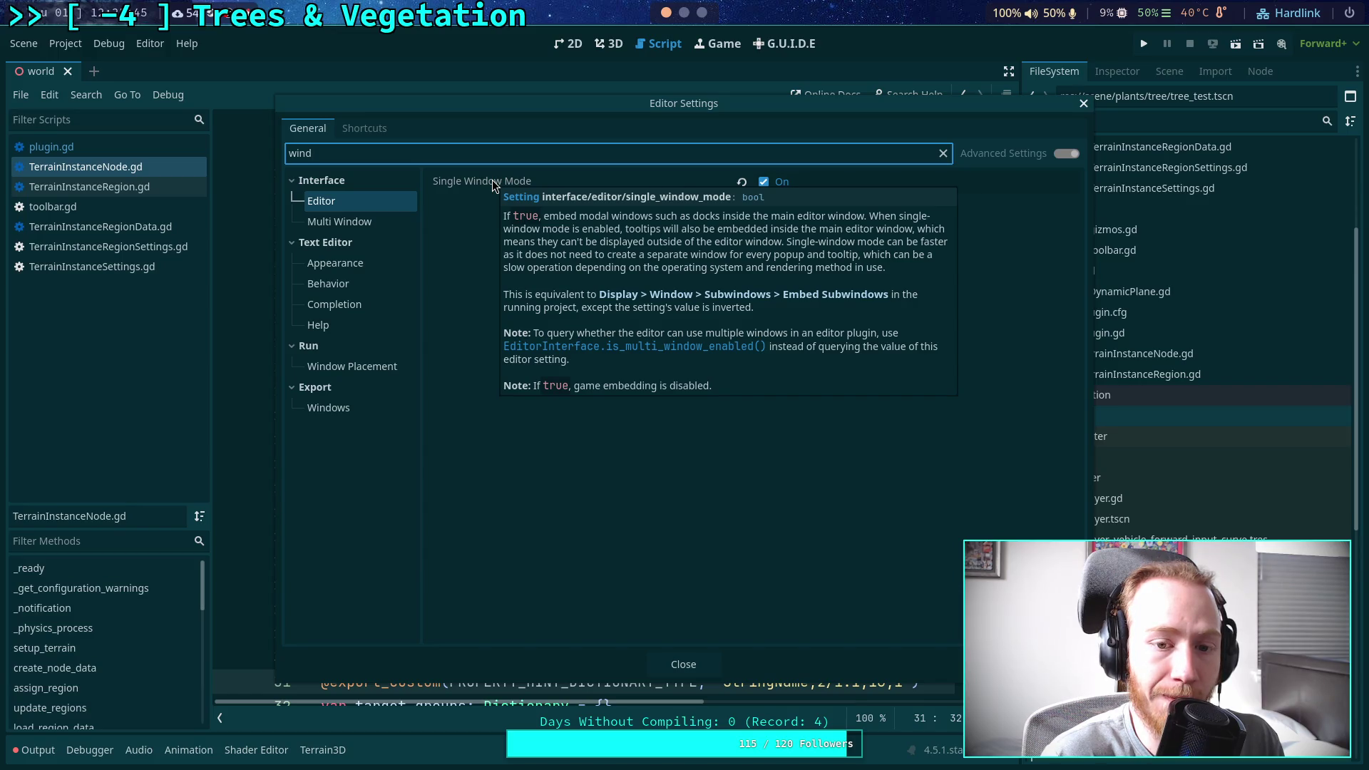
{"action": "left_click", "coordinate": [683, 664]}
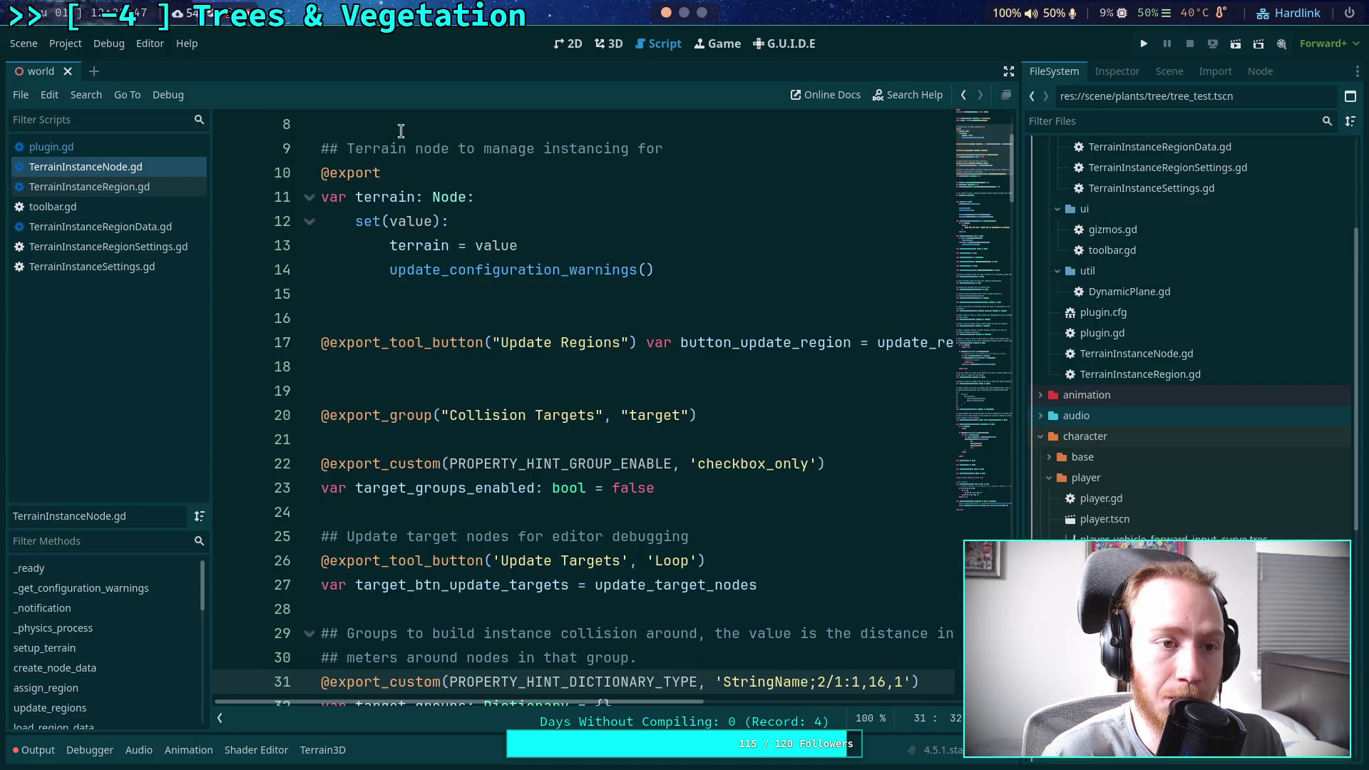
{"action": "left_click", "coordinate": [610, 48]}
- Close the viewport display options, then scroll the FileSystem dock up and select BlueNoise.gd
{"action": "left_click", "coordinate": [408, 95]}
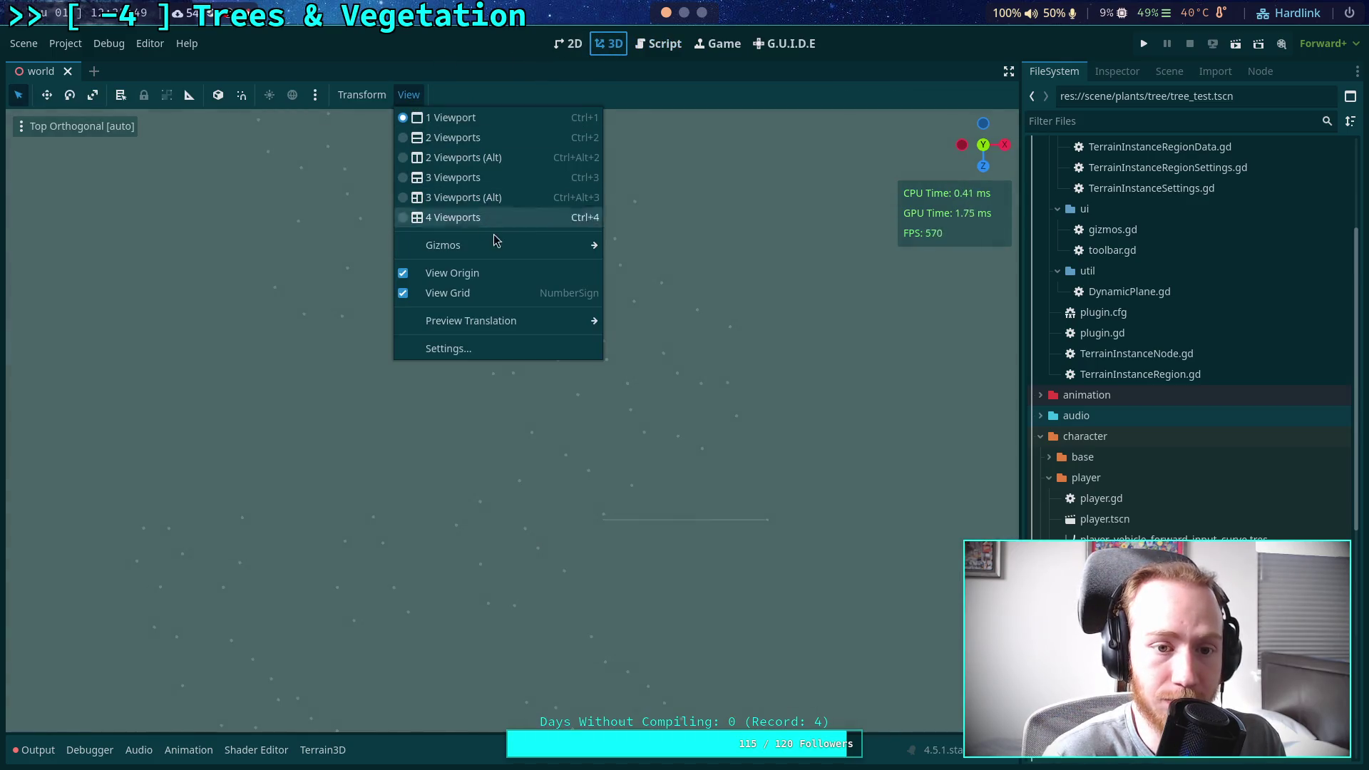
{"action": "mouse_move", "coordinate": [526, 246]}
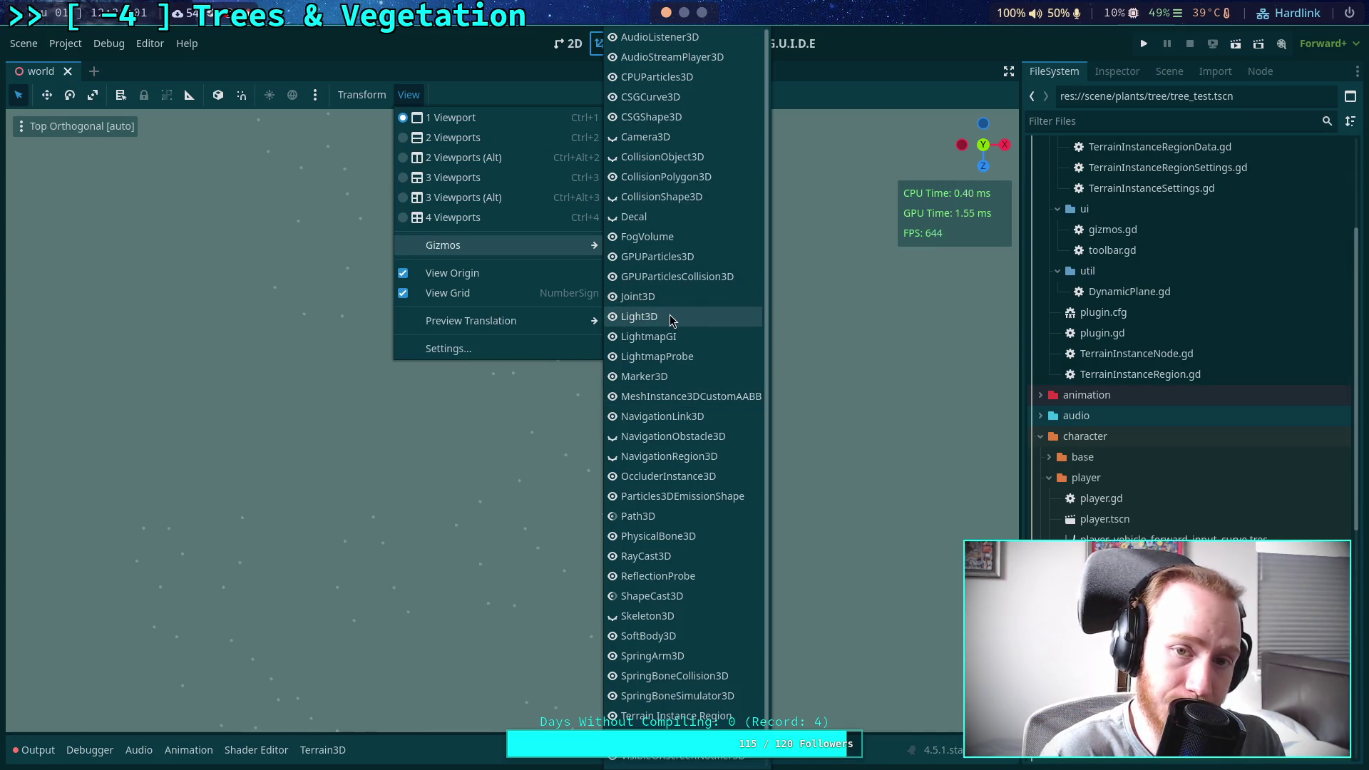
{"action": "left_click", "coordinate": [799, 168]}
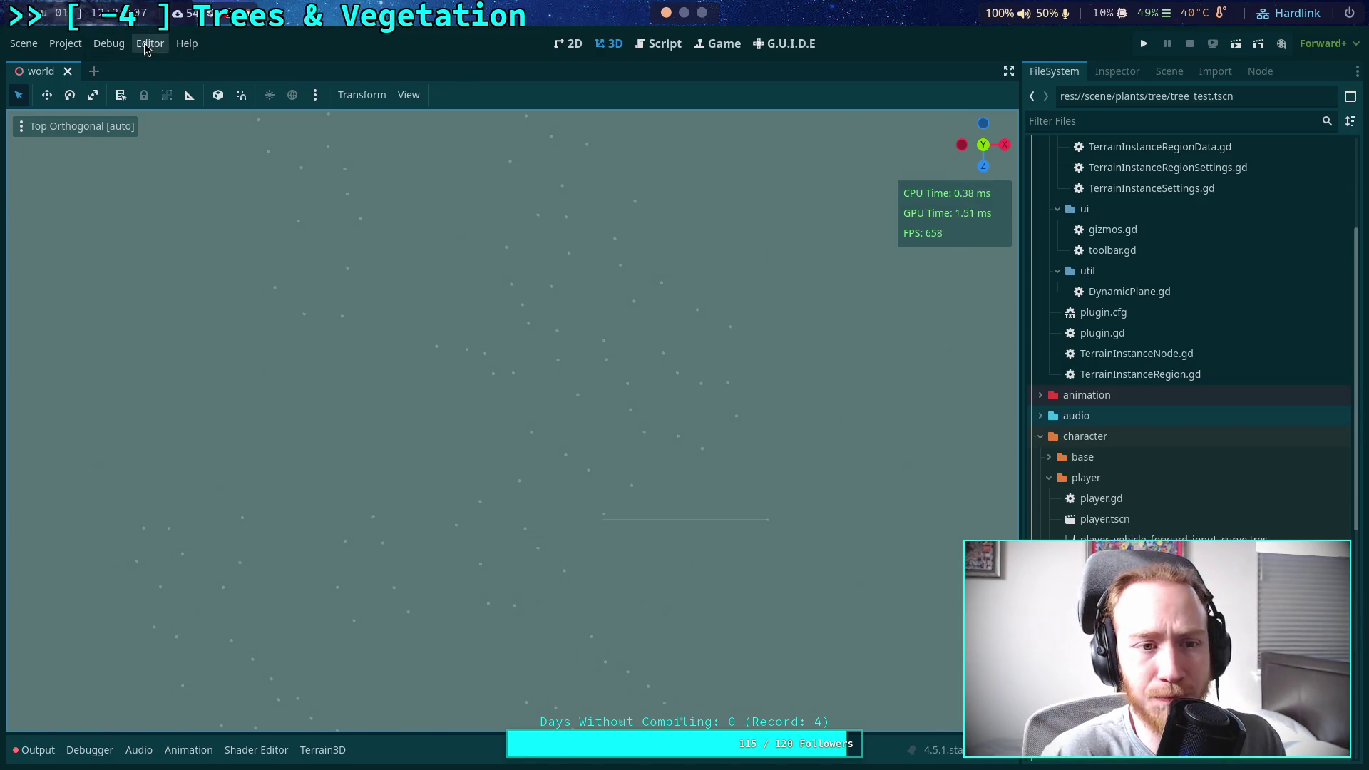
{"action": "left_click", "coordinate": [417, 96]}
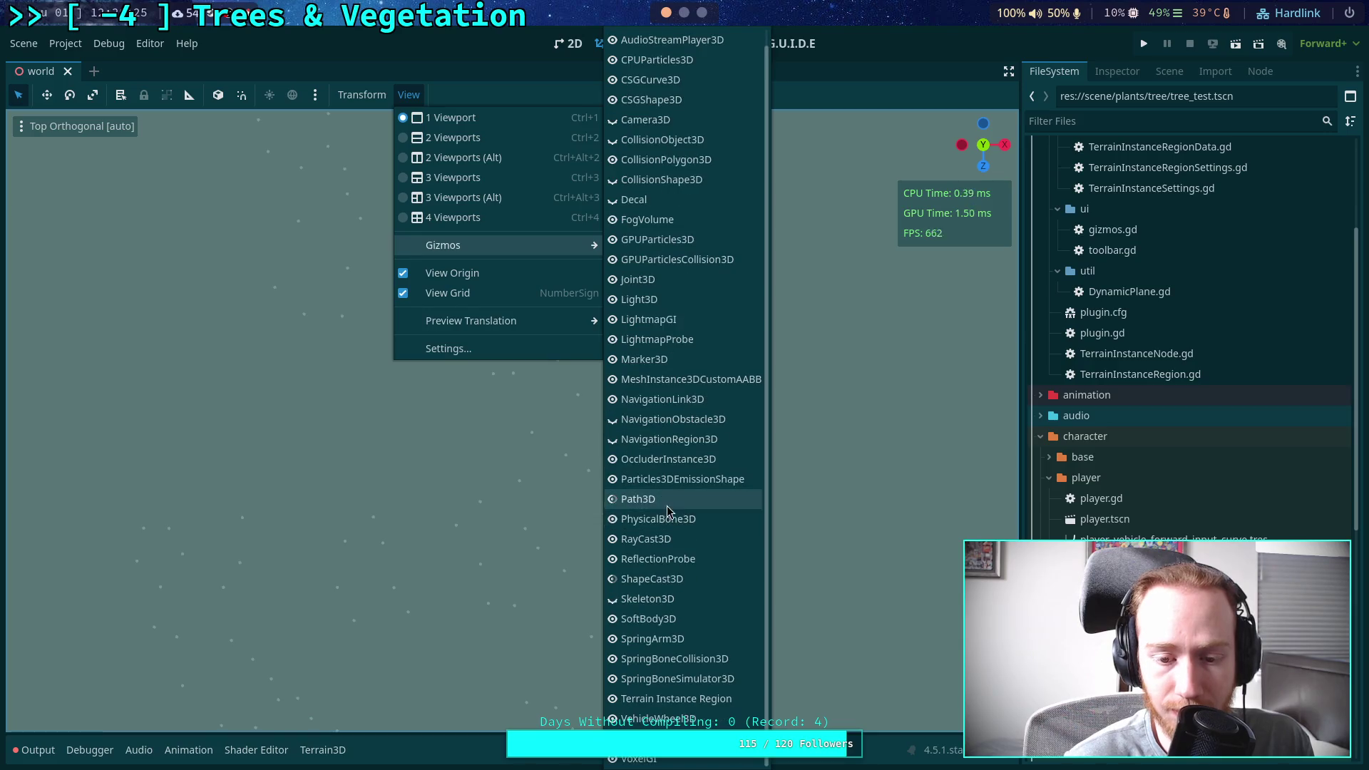
{"action": "mouse_move", "coordinate": [534, 319]}
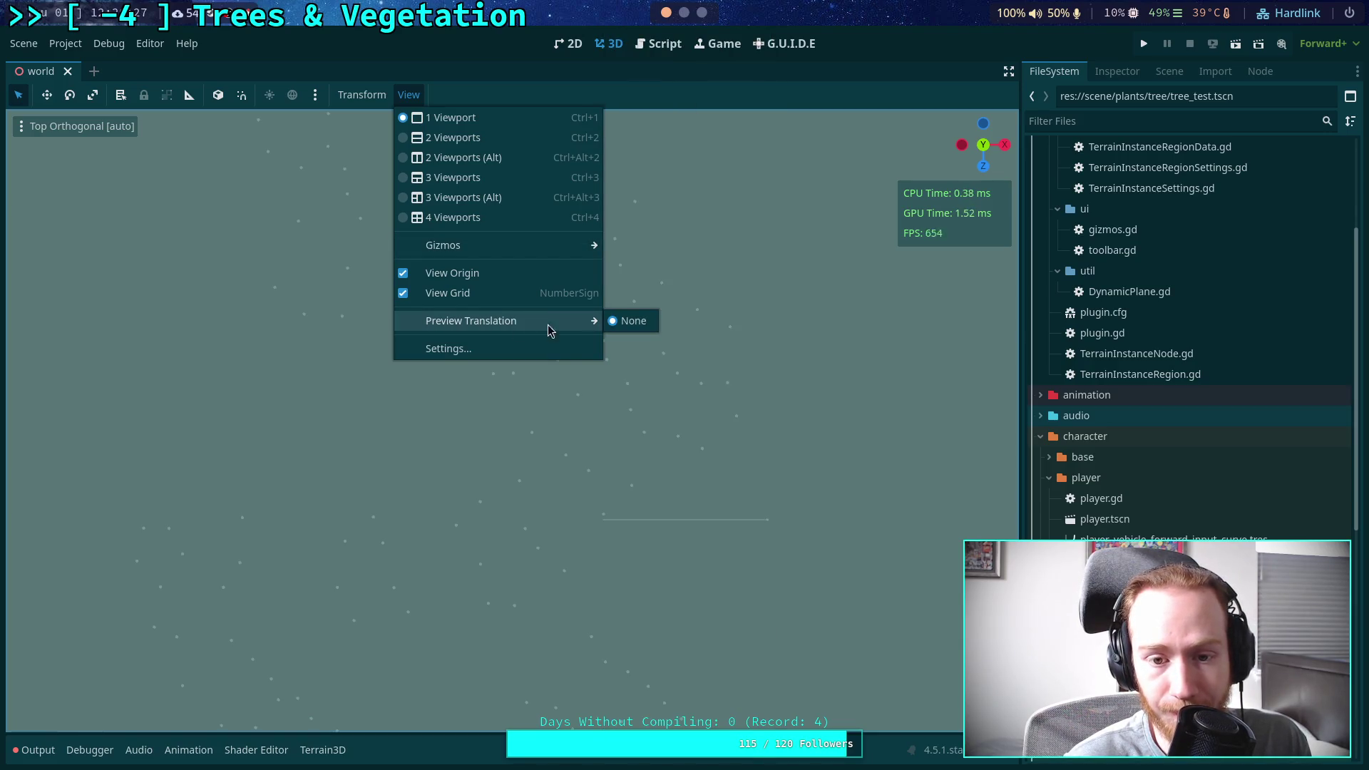
{"action": "left_click", "coordinate": [825, 345]}
{"action": "scroll", "coordinate": [1153, 509], "scroll_direction": "up", "scroll_amount": 5}
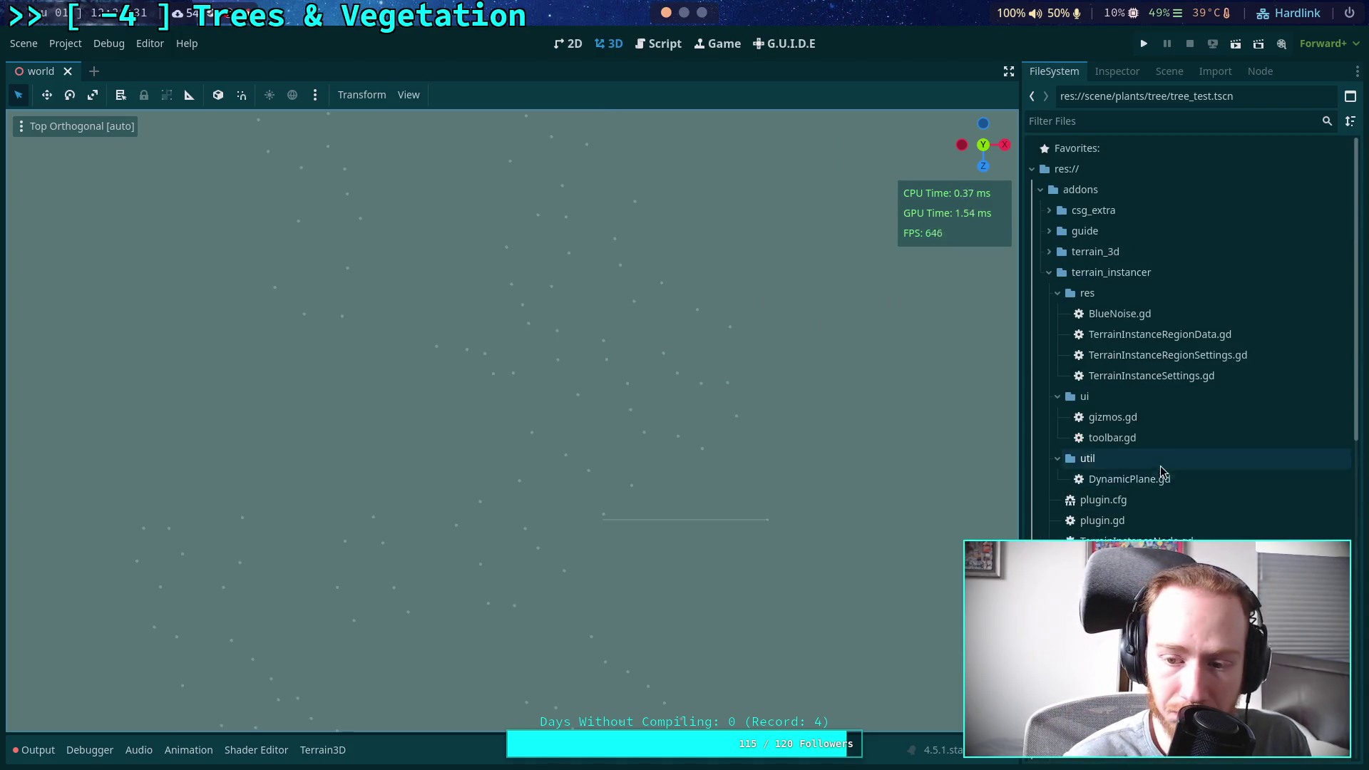
{"action": "left_click", "coordinate": [1178, 315]}
- Open BlueNoise.gd, dismiss the failed-to-load script notice, and inspect the noise variable's Image2D type
{"action": "double_click", "coordinate": [1116, 317]}
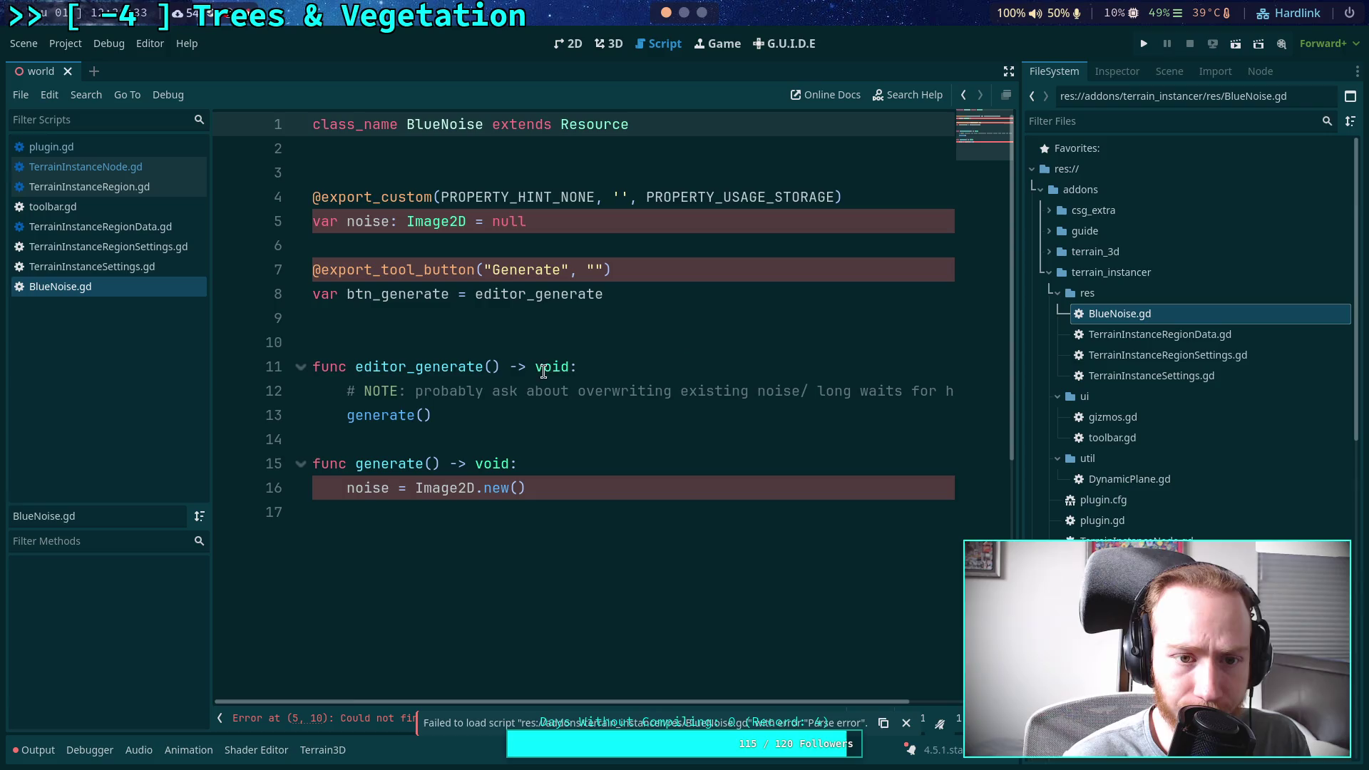
{"action": "left_click", "coordinate": [598, 267]}
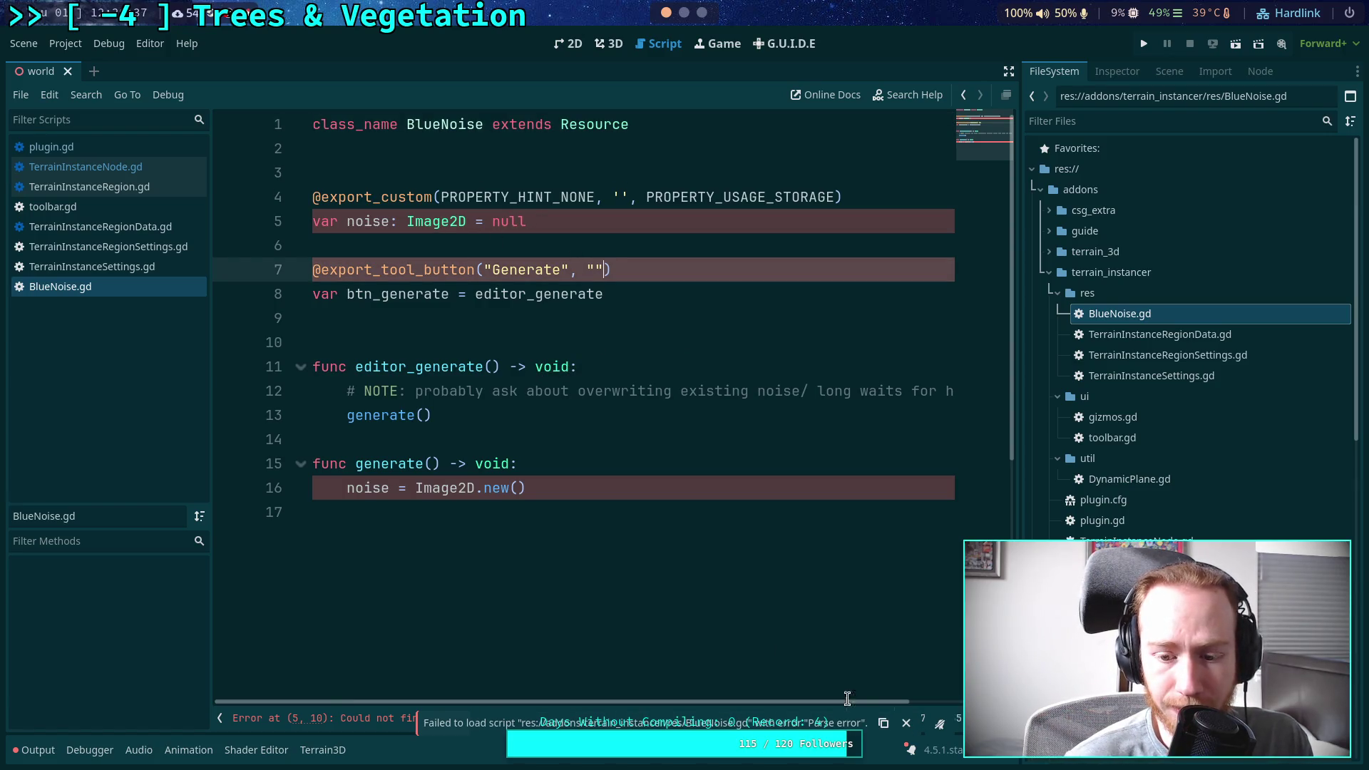
{"action": "left_click", "coordinate": [906, 723]}
{"action": "left_click", "coordinate": [446, 221]}
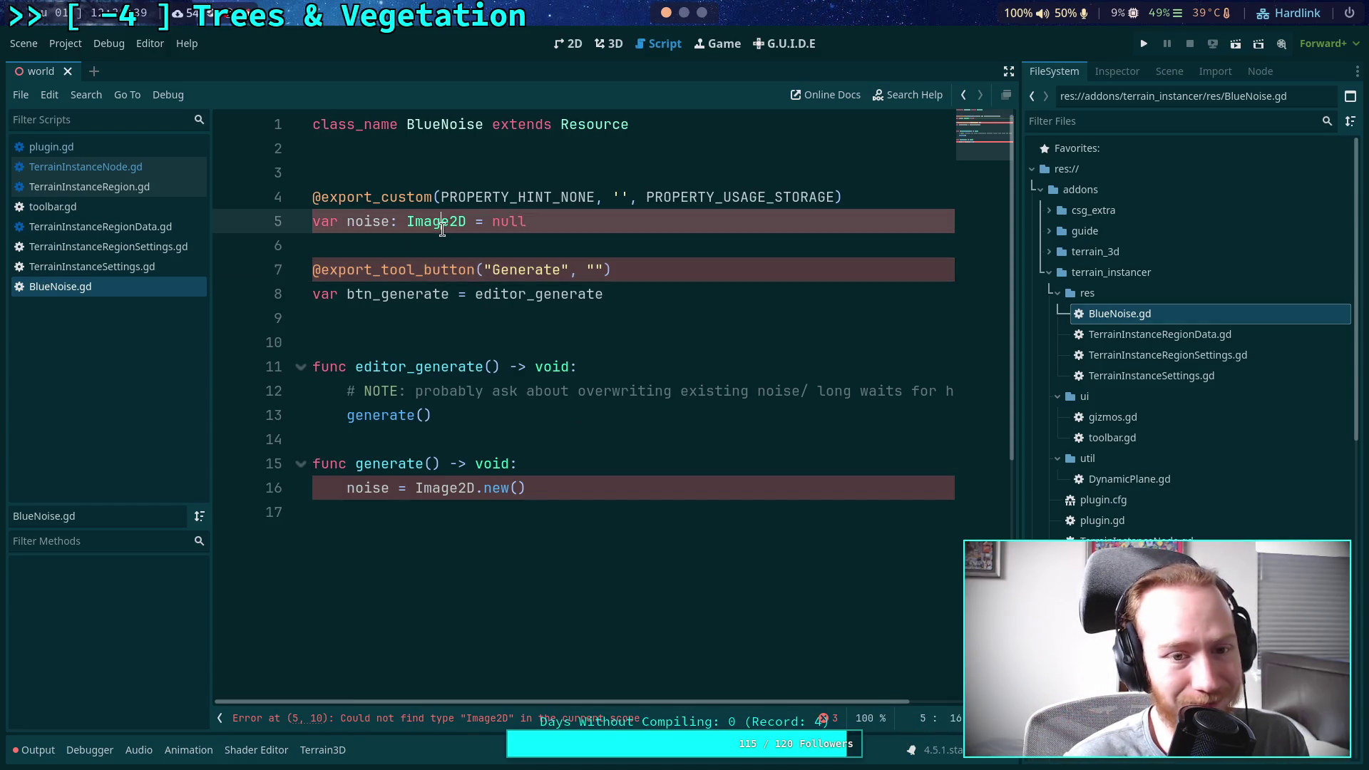
{"action": "right_click", "coordinate": [448, 222]}
{"action": "left_click", "coordinate": [367, 319]}
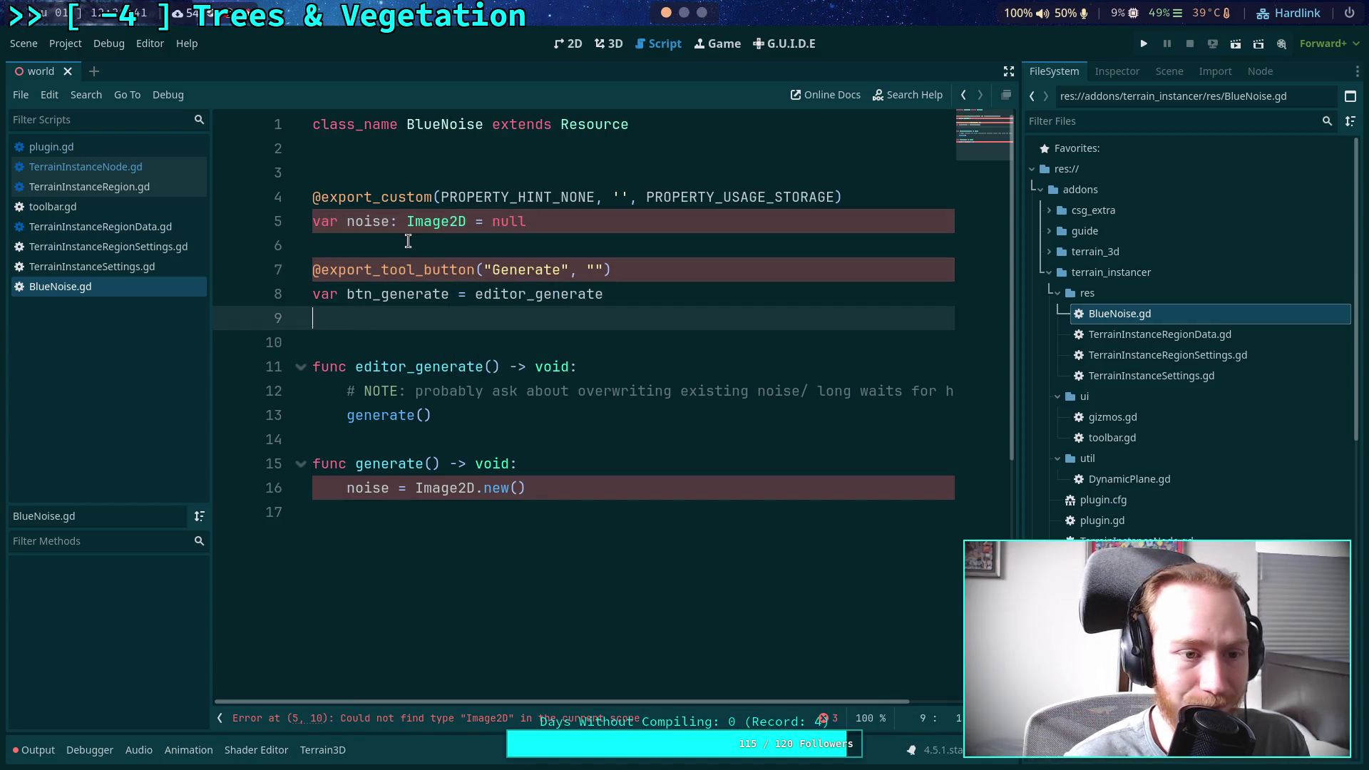
- Look up the Resource class documentation, then follow its link to the Image class
{"action": "right_click", "coordinate": [611, 123]}
{"action": "left_click", "coordinate": [657, 363]}
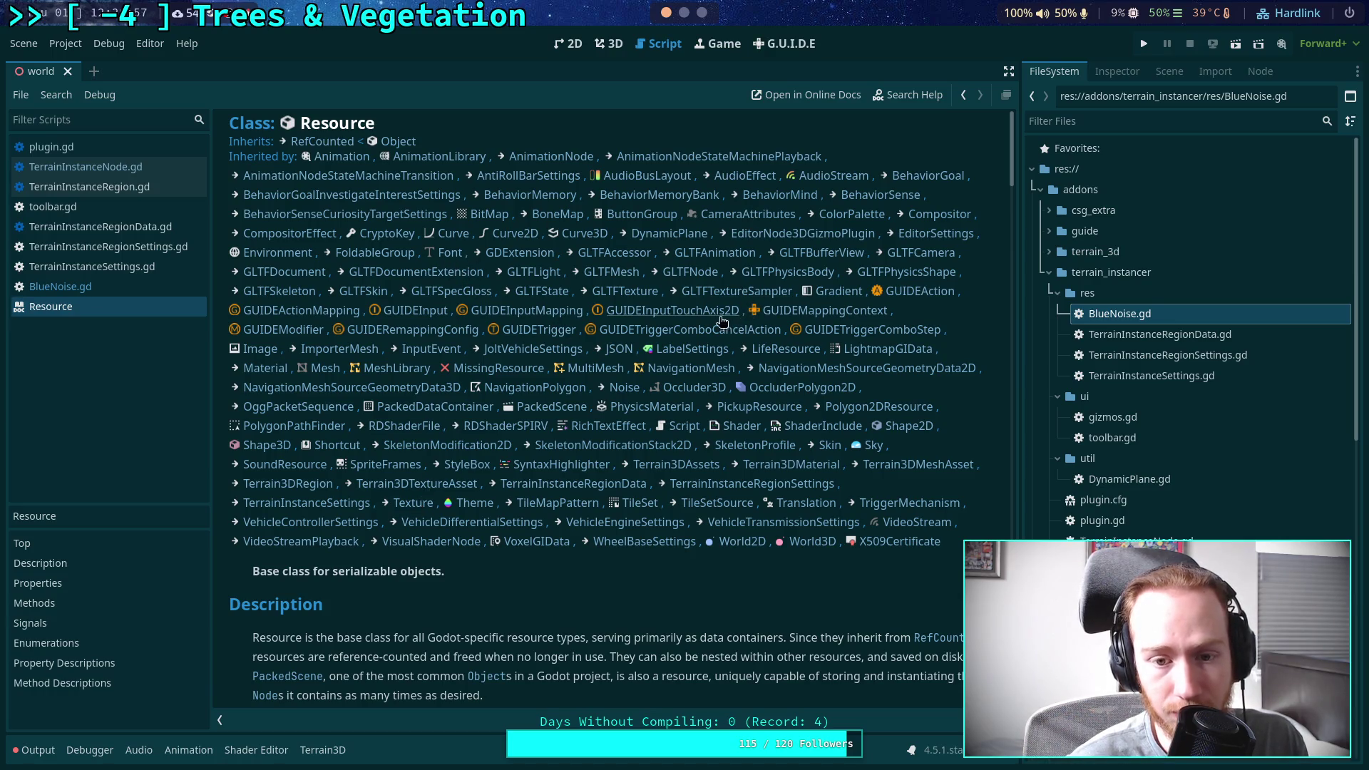
{"action": "left_click", "coordinate": [261, 349]}
- Browse the Image method list and jump to the get_data and get_pixelv descriptions
{"action": "scroll", "coordinate": [404, 288], "scroll_direction": "down", "scroll_amount": 2}
{"action": "scroll", "coordinate": [405, 288], "scroll_direction": "up", "scroll_amount": 2}
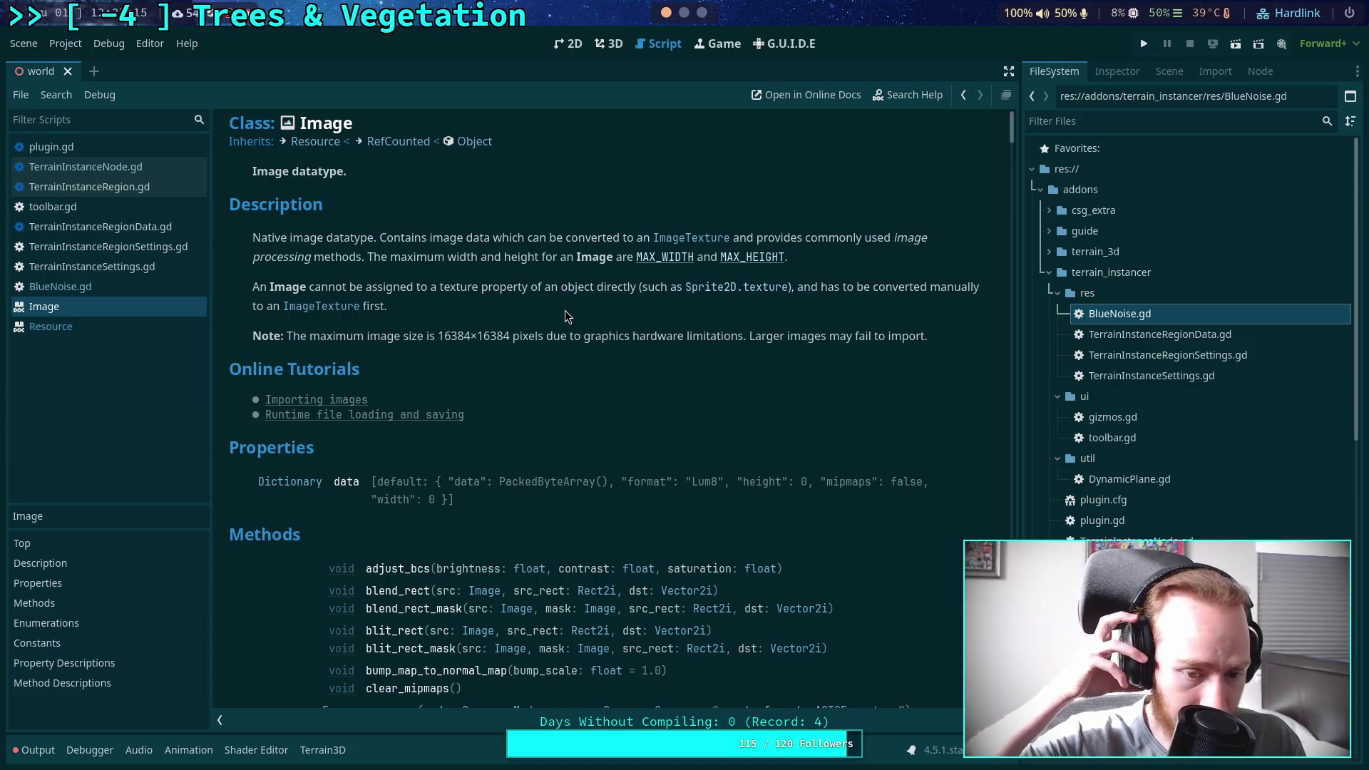
{"action": "scroll", "coordinate": [565, 310], "scroll_direction": "down", "scroll_amount": 8}
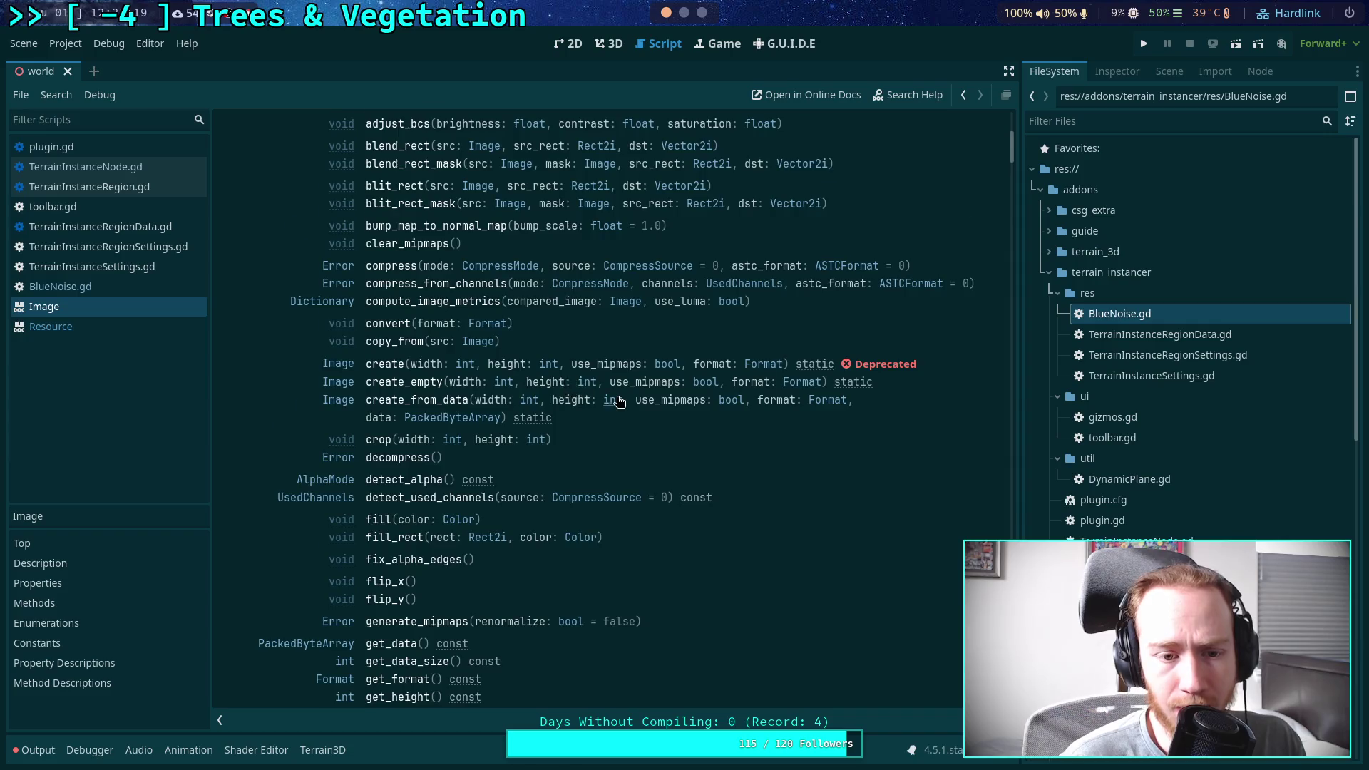
{"action": "scroll", "coordinate": [616, 401], "scroll_direction": "down", "scroll_amount": 7}
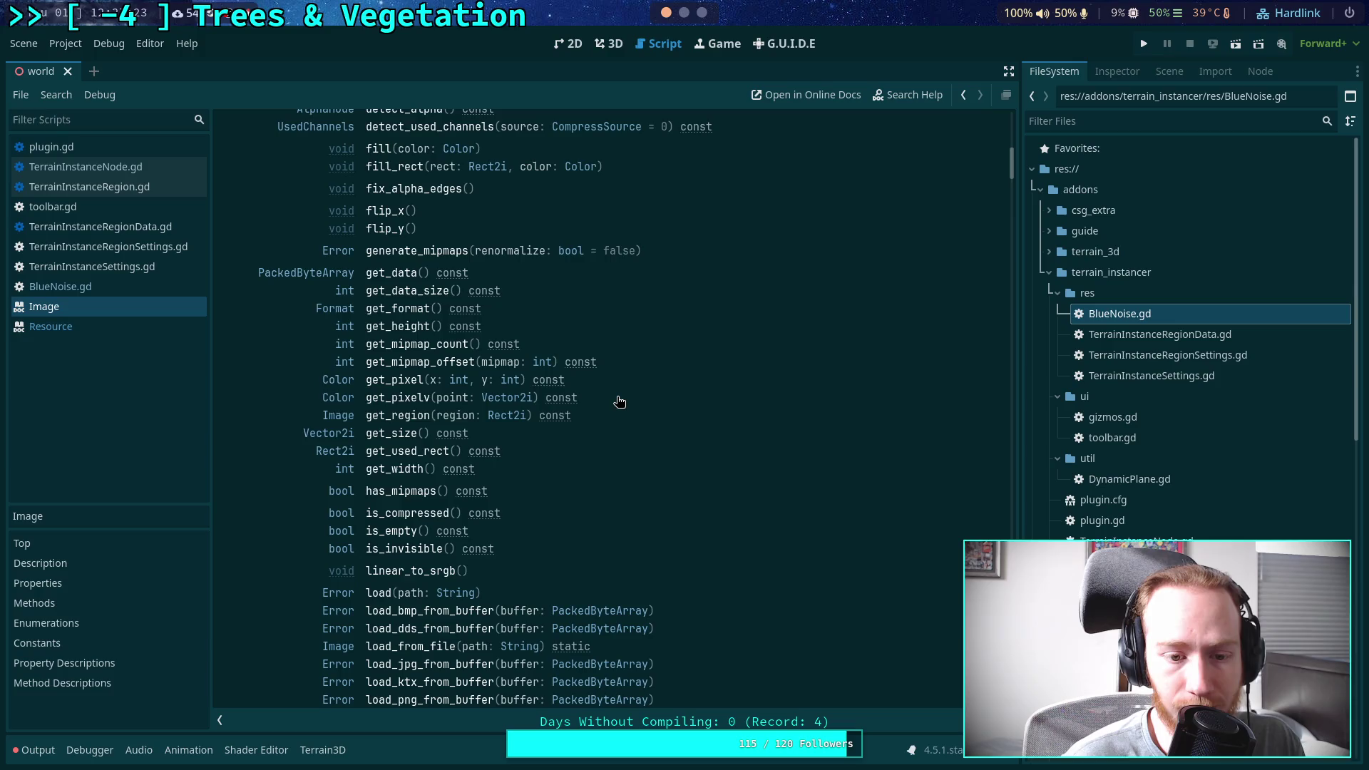
{"action": "scroll", "coordinate": [619, 401], "scroll_direction": "down", "scroll_amount": 8}
{"action": "scroll", "coordinate": [619, 401], "scroll_direction": "down", "scroll_amount": 5}
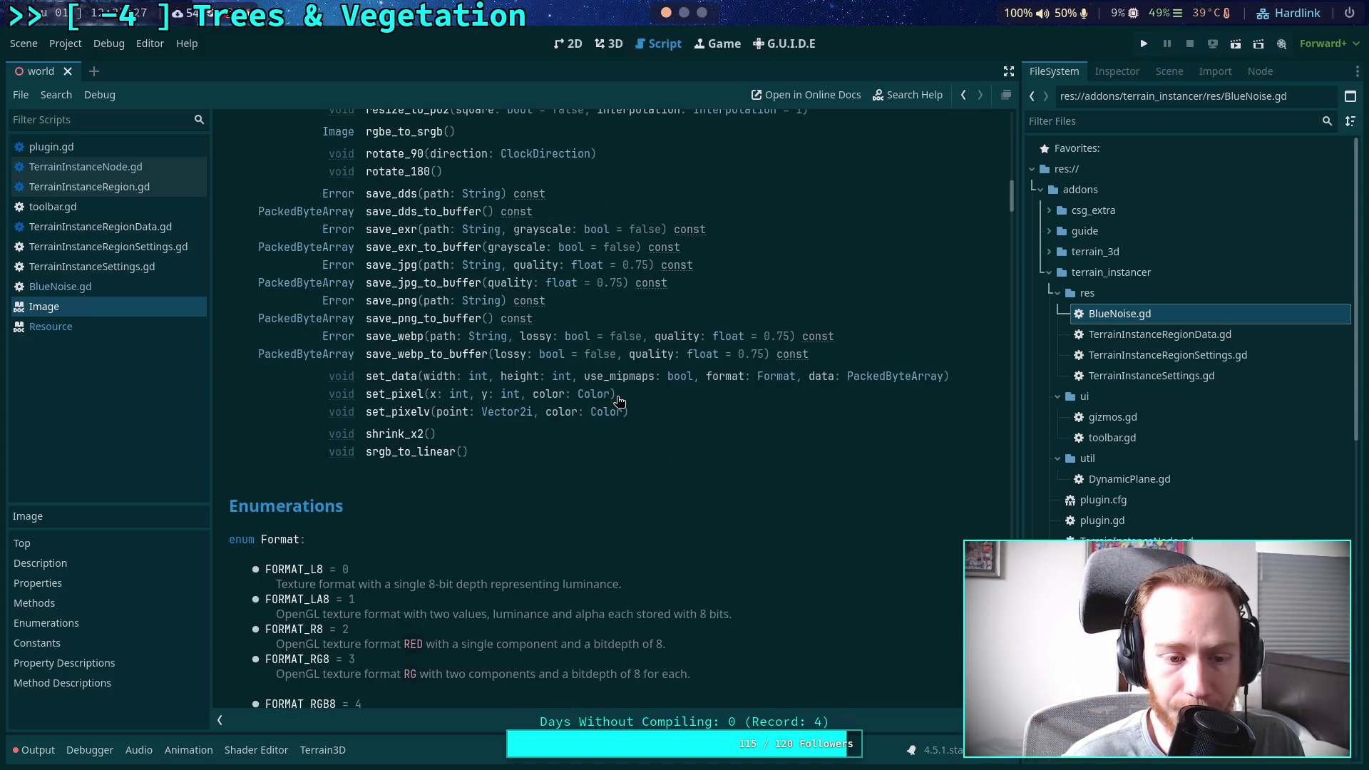
{"action": "scroll", "coordinate": [619, 401], "scroll_direction": "up", "scroll_amount": 13}
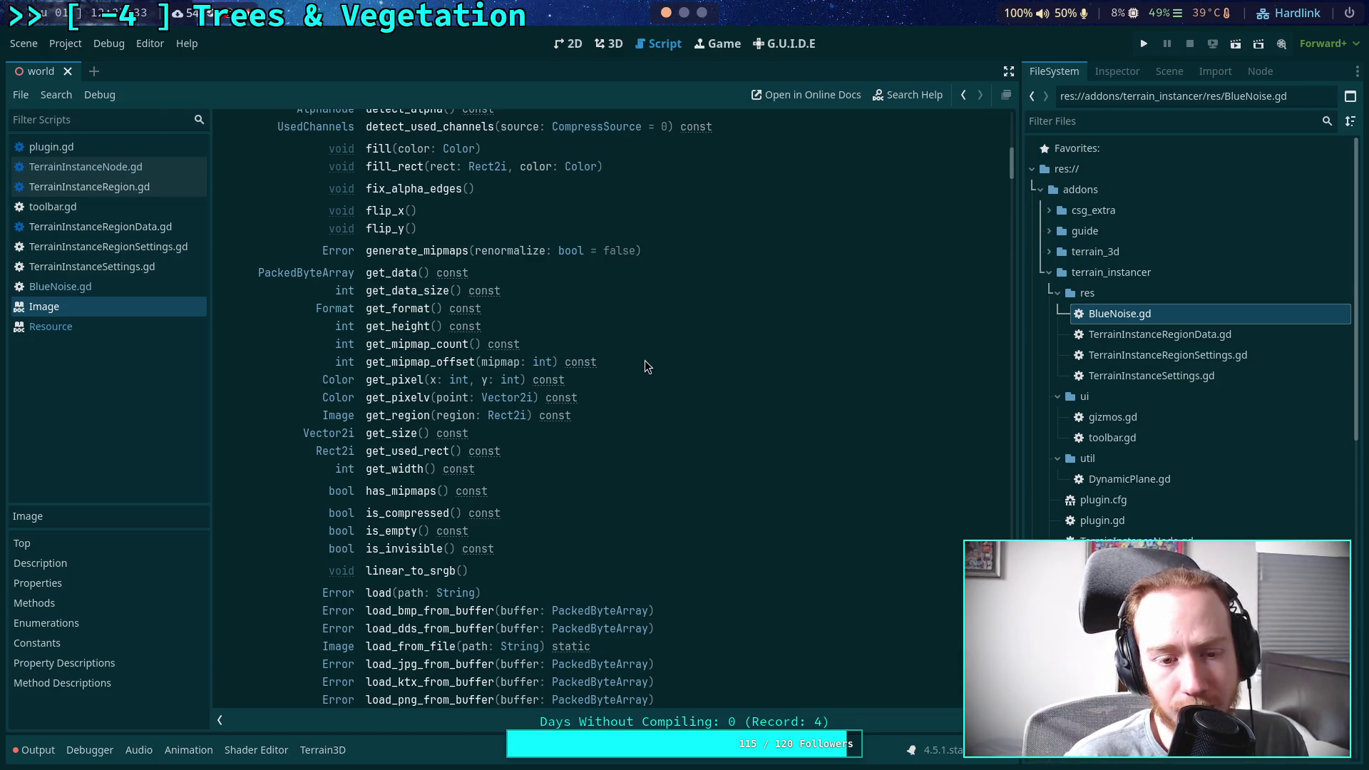
{"action": "scroll", "coordinate": [644, 361], "scroll_direction": "up", "scroll_amount": 3}
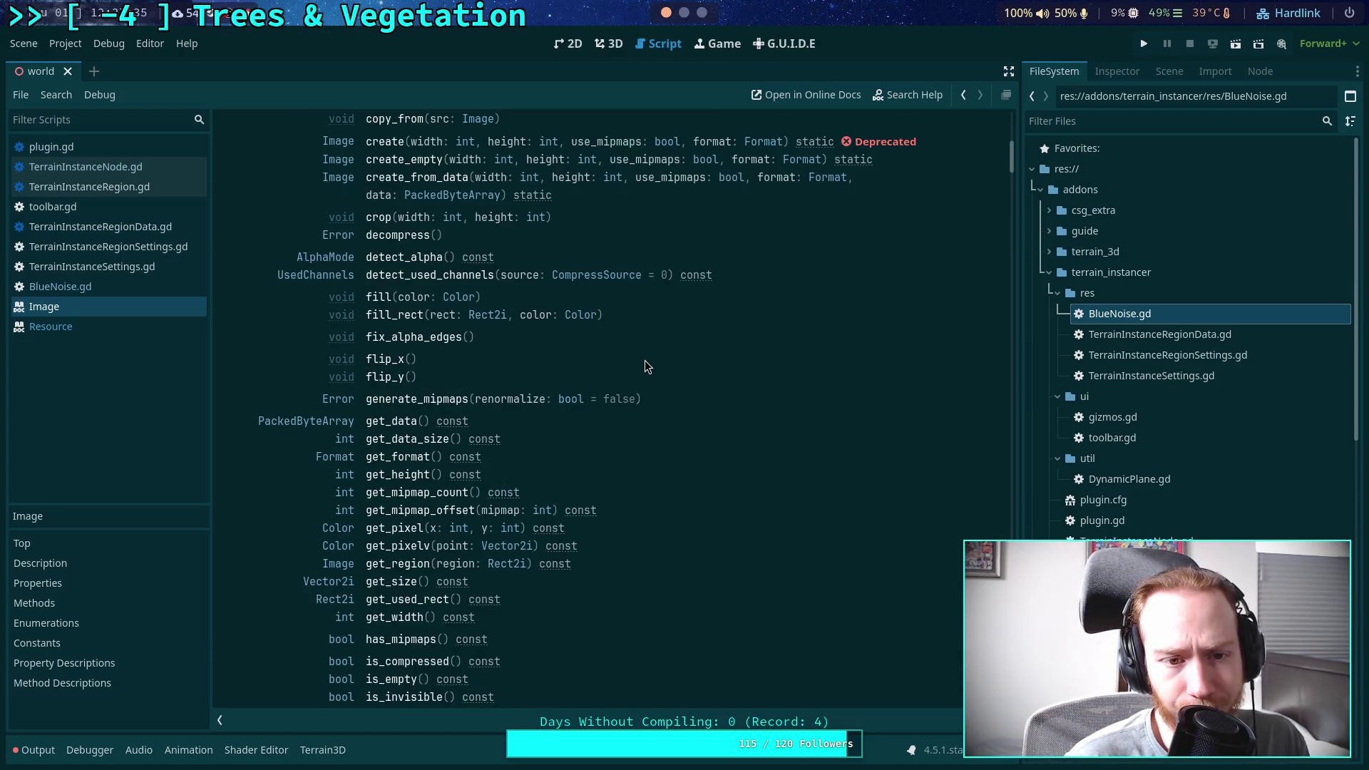
{"action": "left_click", "coordinate": [385, 422]}
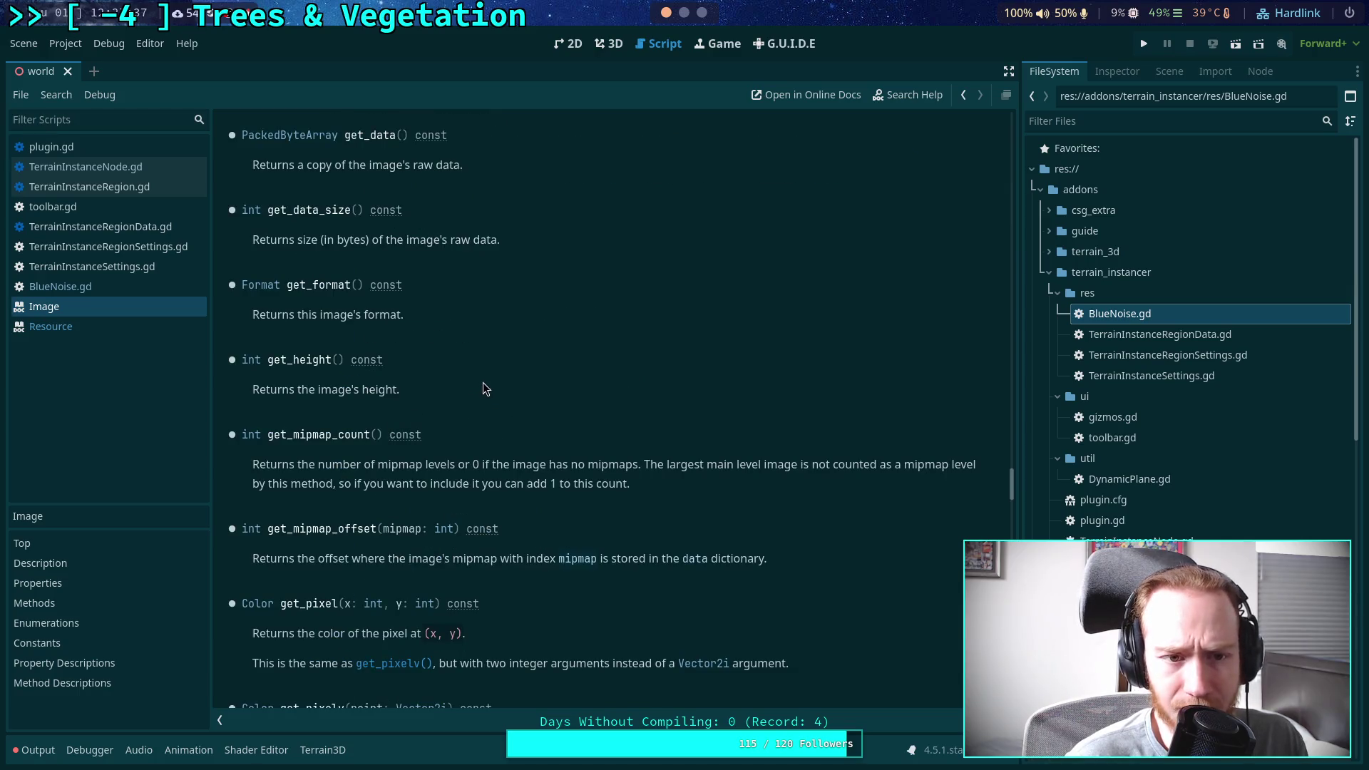
{"action": "left_click_drag", "start_coordinate": [1008, 485], "coordinate": [996, 80]}
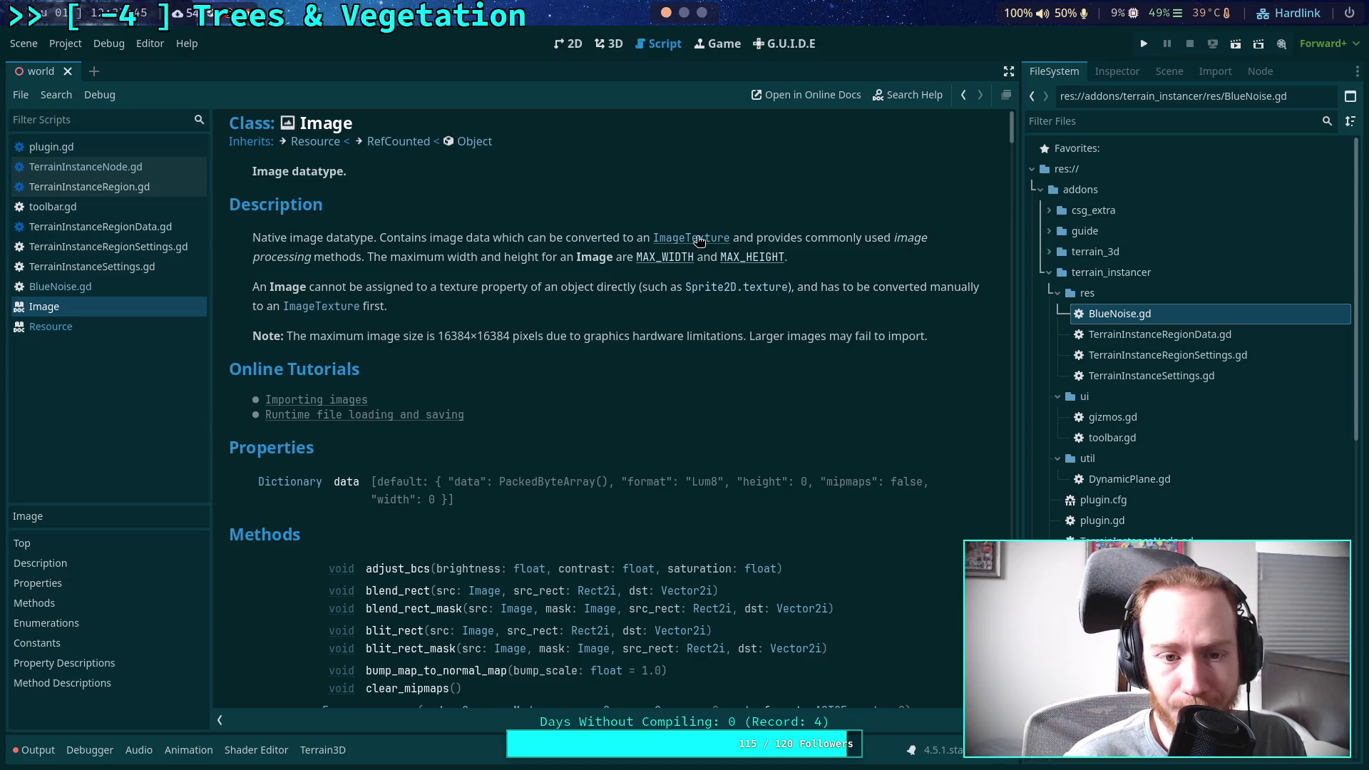
{"action": "scroll", "coordinate": [459, 327], "scroll_direction": "down", "scroll_amount": 15}
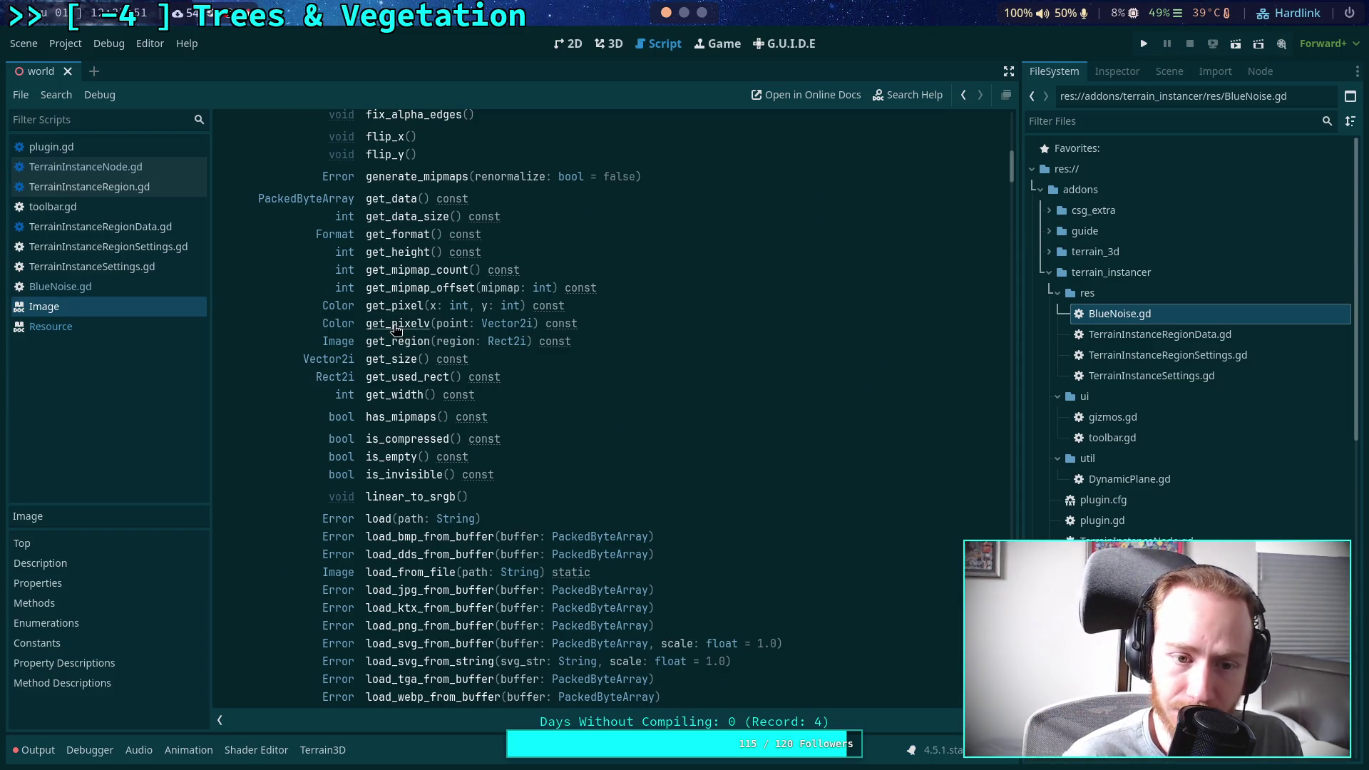
{"action": "left_click", "coordinate": [397, 324]}
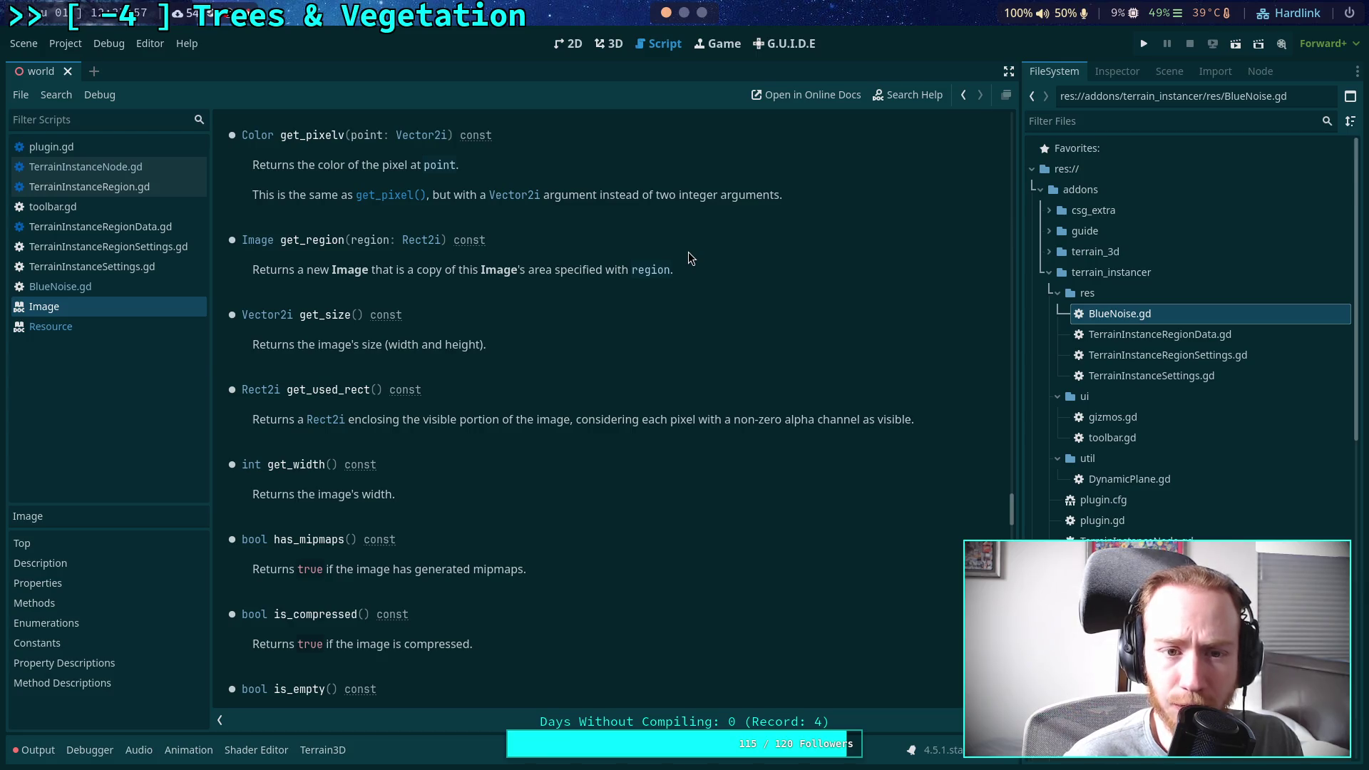
- Jump to the MAX_WIDTH constant and read the 16384×16384 size limit and methods like blit_rect
{"action": "scroll", "coordinate": [641, 292], "scroll_direction": "up", "scroll_amount": 3}
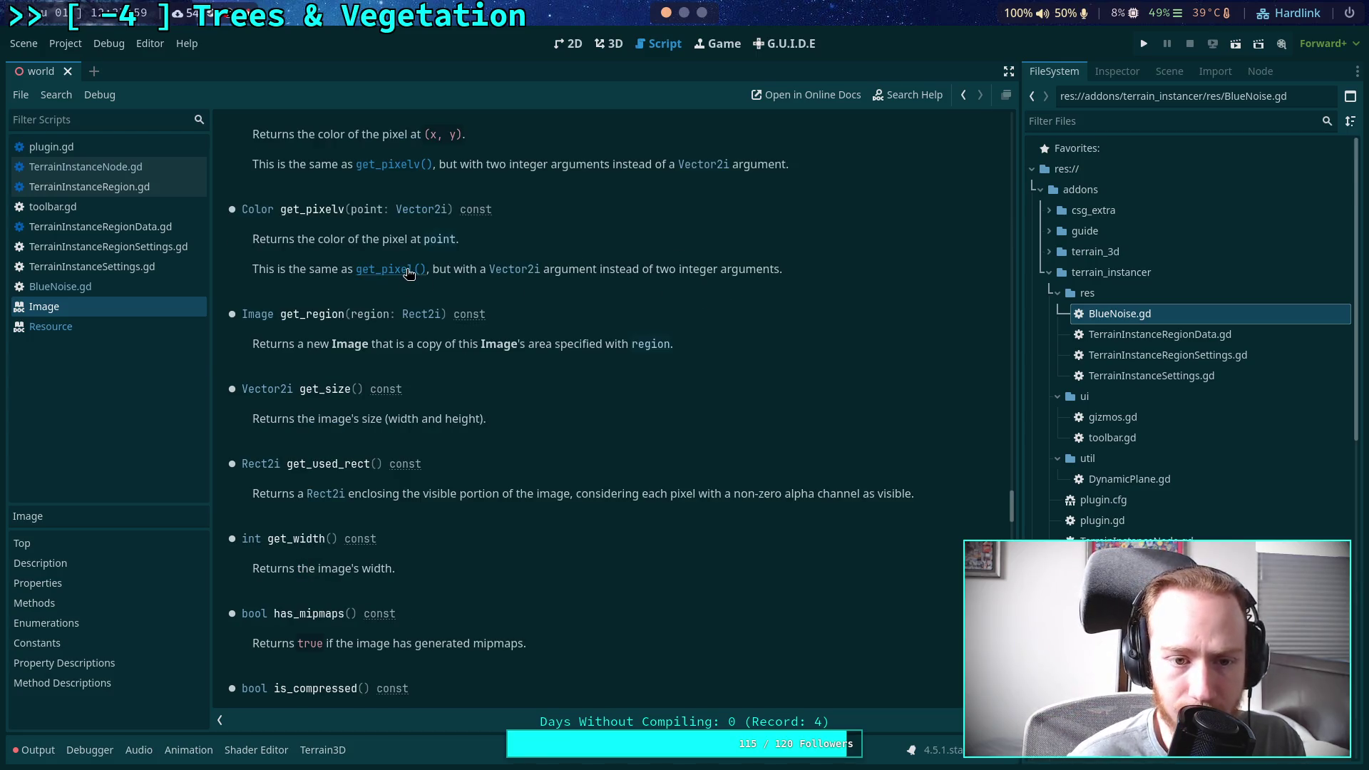
{"action": "scroll", "coordinate": [705, 299], "scroll_direction": "up", "scroll_amount": 2}
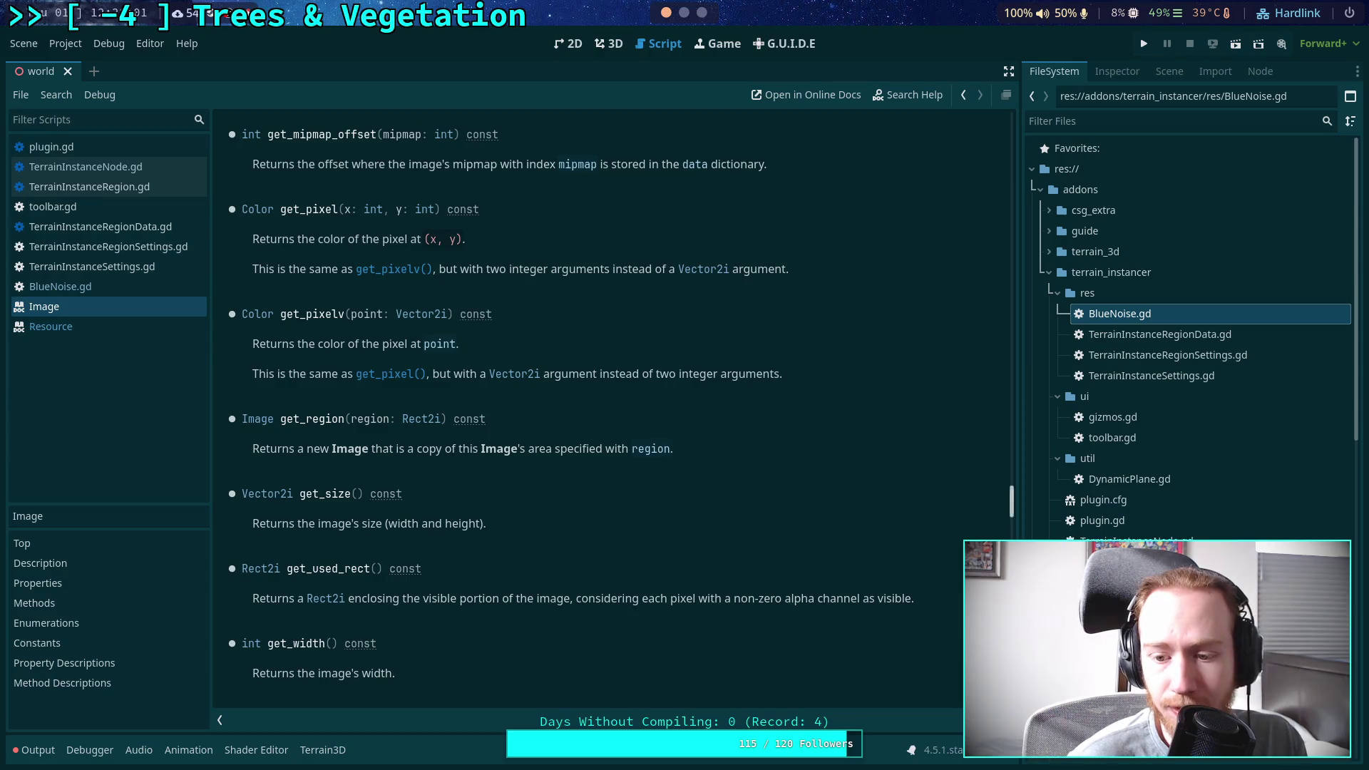
{"action": "left_click_drag", "start_coordinate": [1011, 502], "coordinate": [1010, 127]}
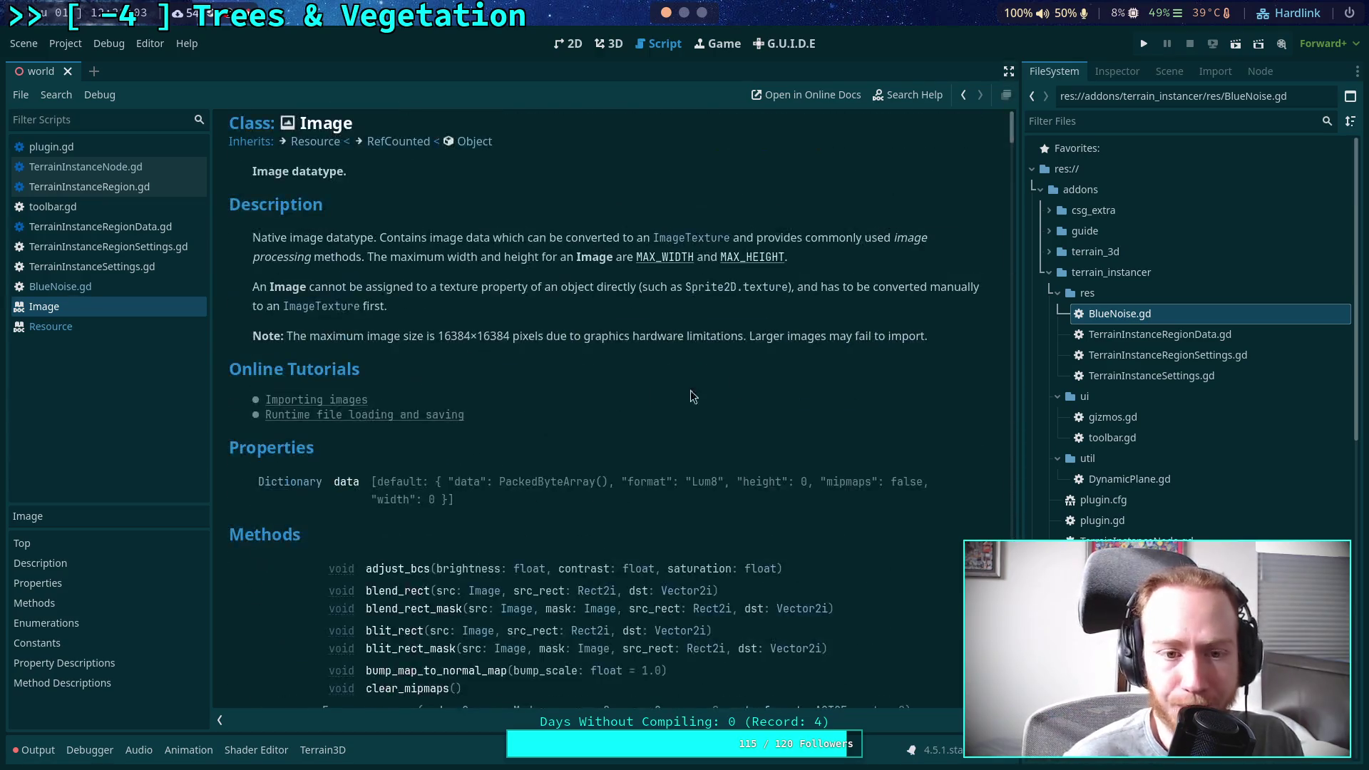
{"action": "left_click", "coordinate": [668, 260]}
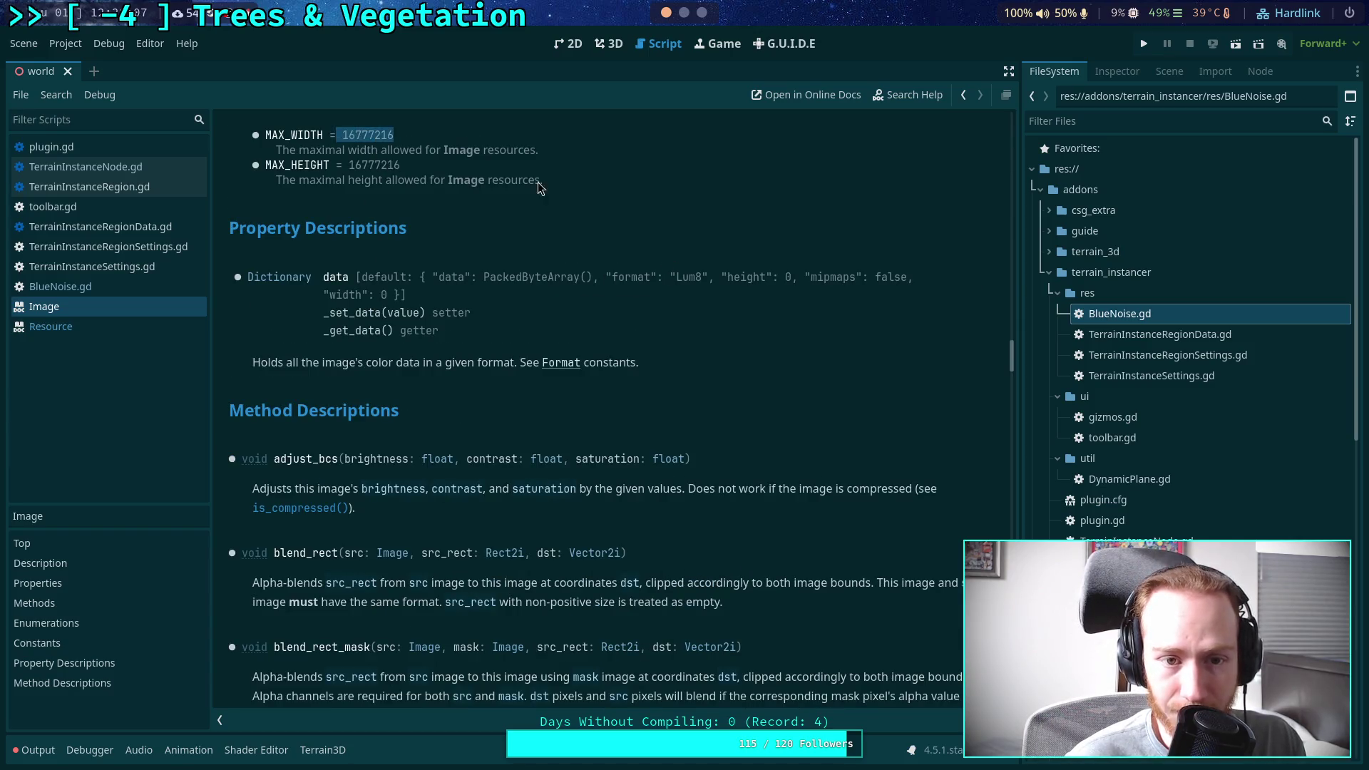
{"action": "left_click_drag", "start_coordinate": [1013, 371], "coordinate": [1011, 135]}
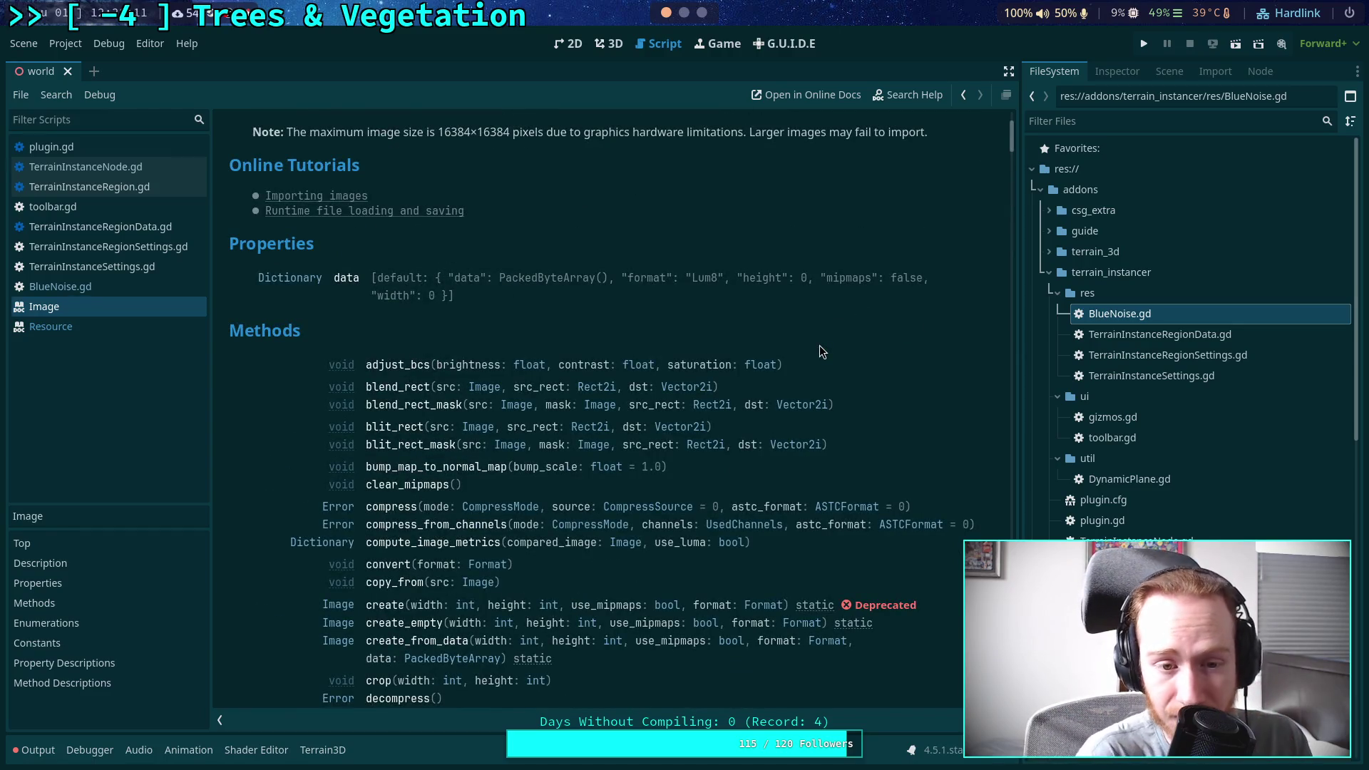
{"action": "scroll", "coordinate": [642, 285], "scroll_direction": "down", "scroll_amount": 3}
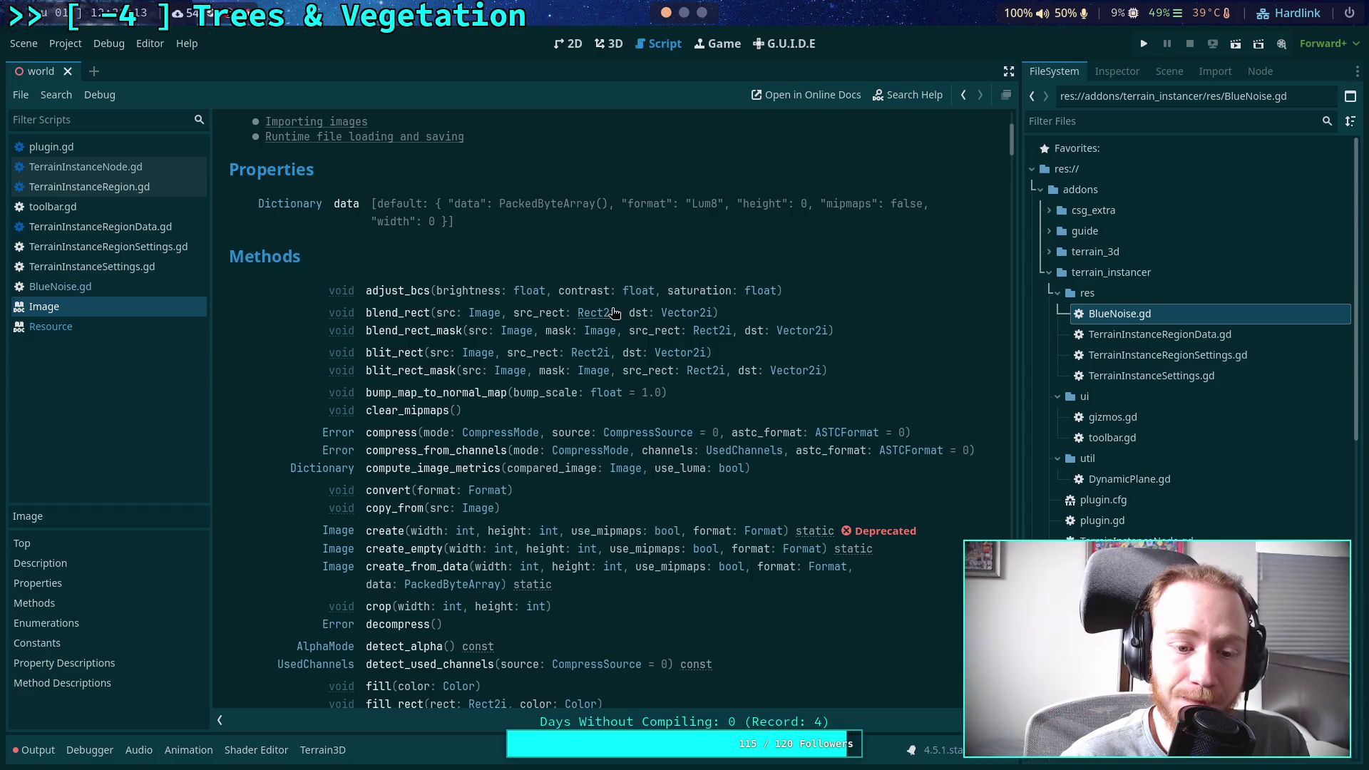
{"action": "scroll", "coordinate": [598, 301], "scroll_direction": "down", "scroll_amount": 2}
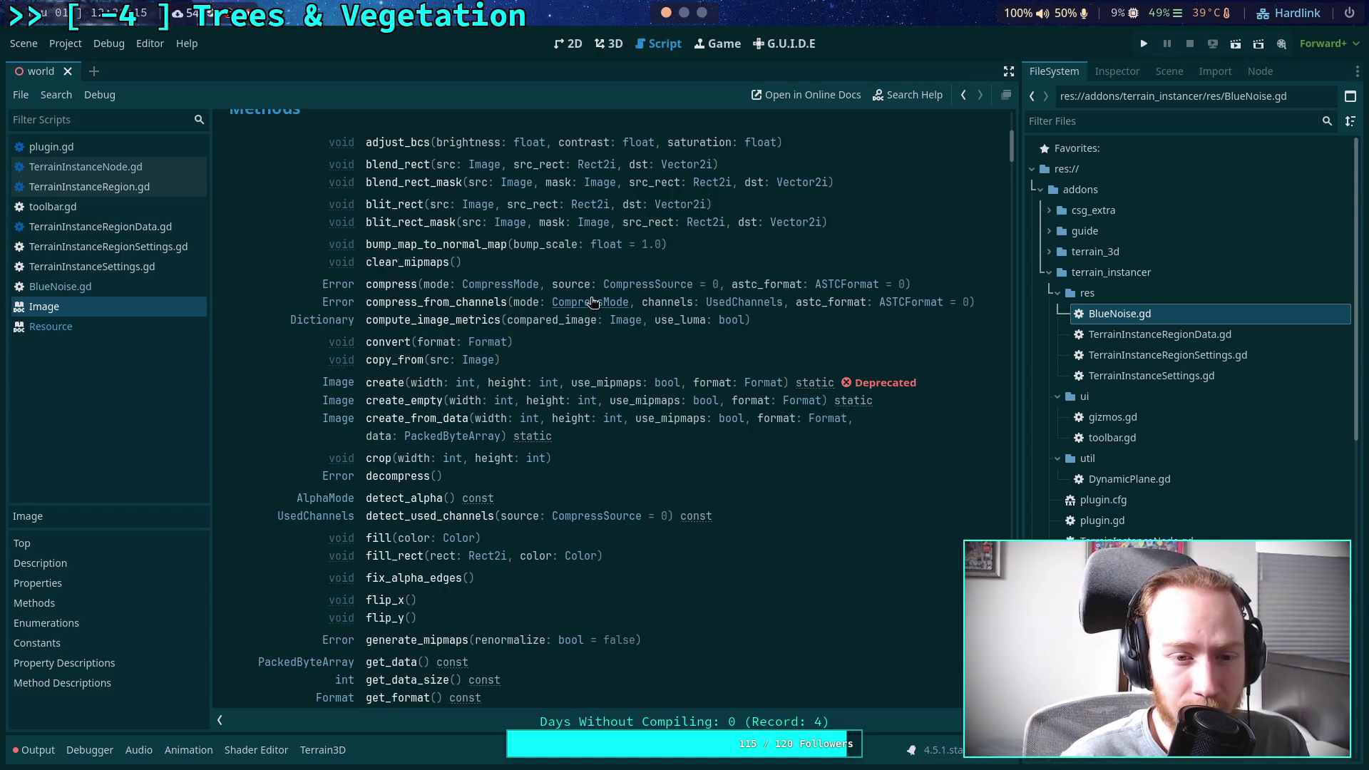
{"action": "scroll", "coordinate": [592, 299], "scroll_direction": "down", "scroll_amount": 3}
{"action": "scroll", "coordinate": [593, 297], "scroll_direction": "up", "scroll_amount": 9}
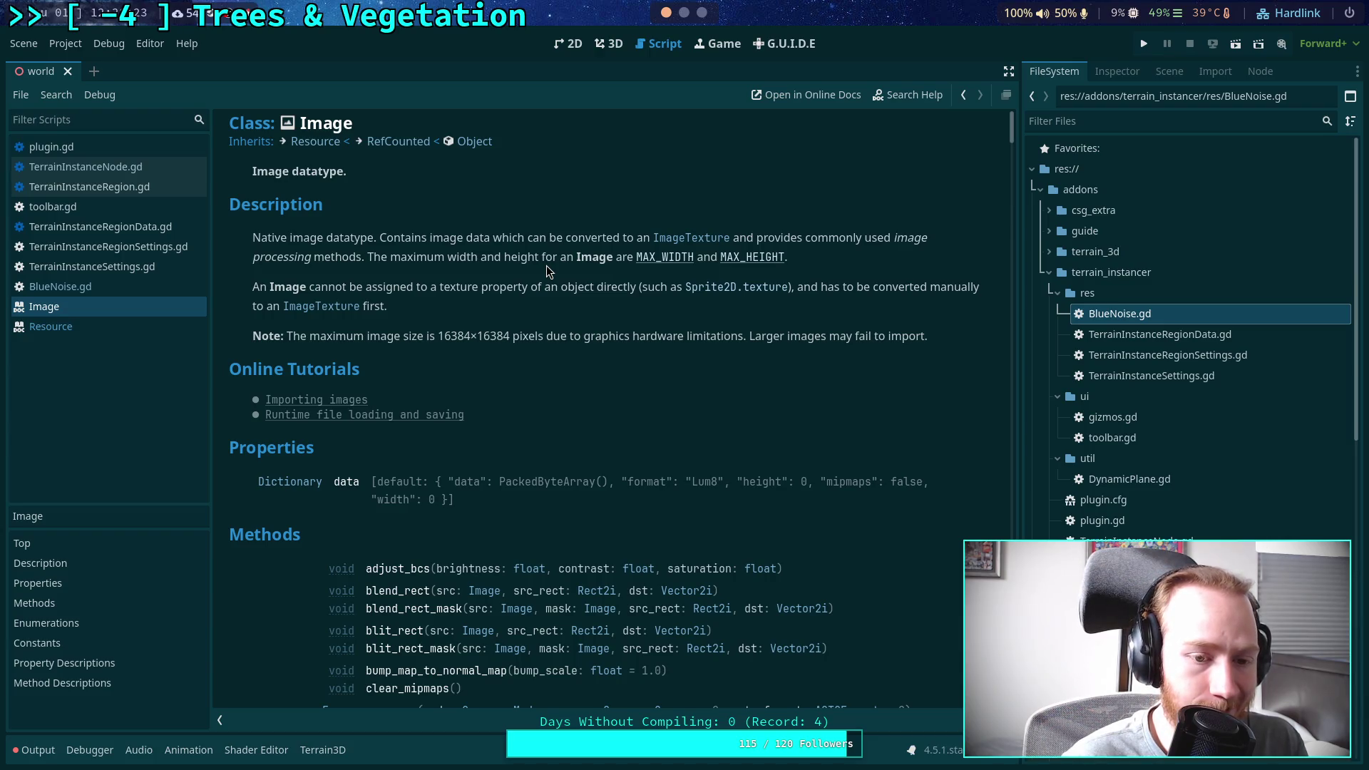
{"action": "scroll", "coordinate": [546, 265], "scroll_direction": "down", "scroll_amount": 6}
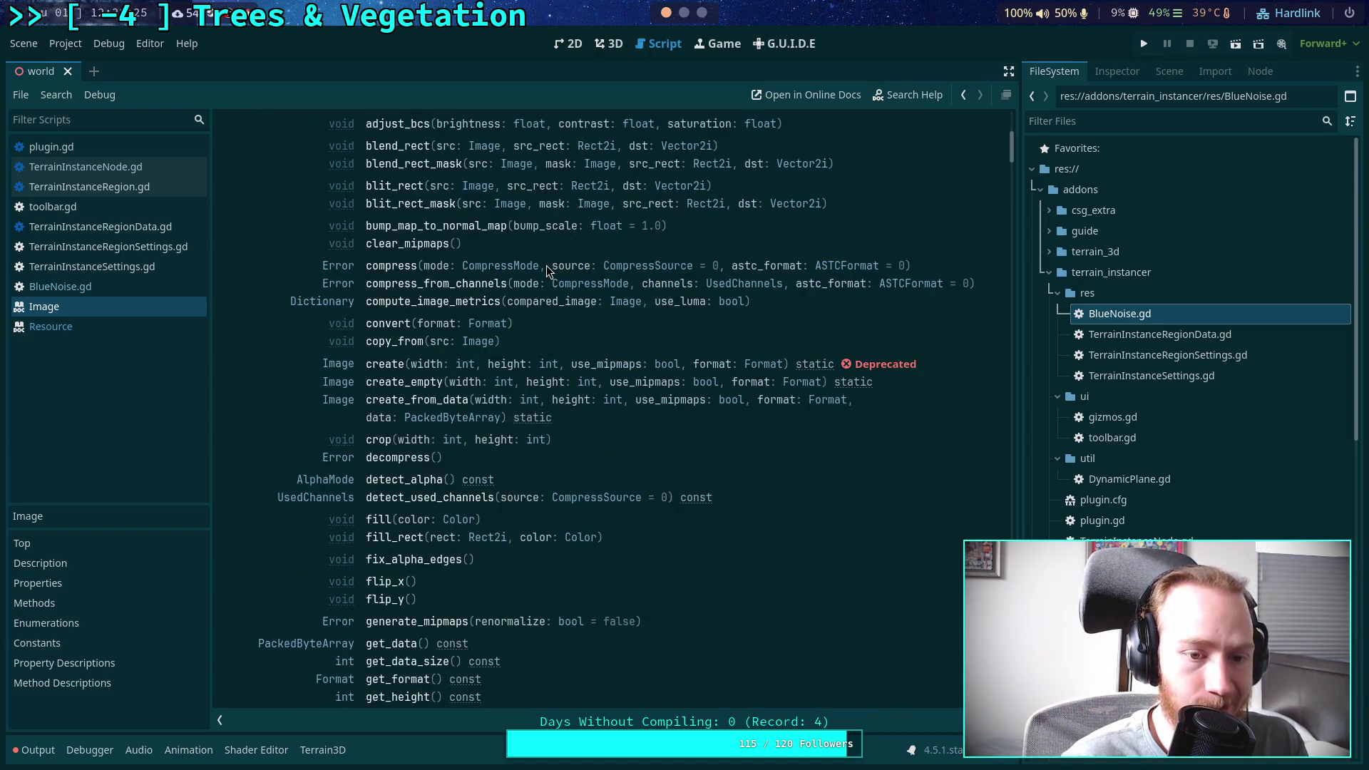
{"action": "scroll", "coordinate": [546, 265], "scroll_direction": "up", "scroll_amount": 6}
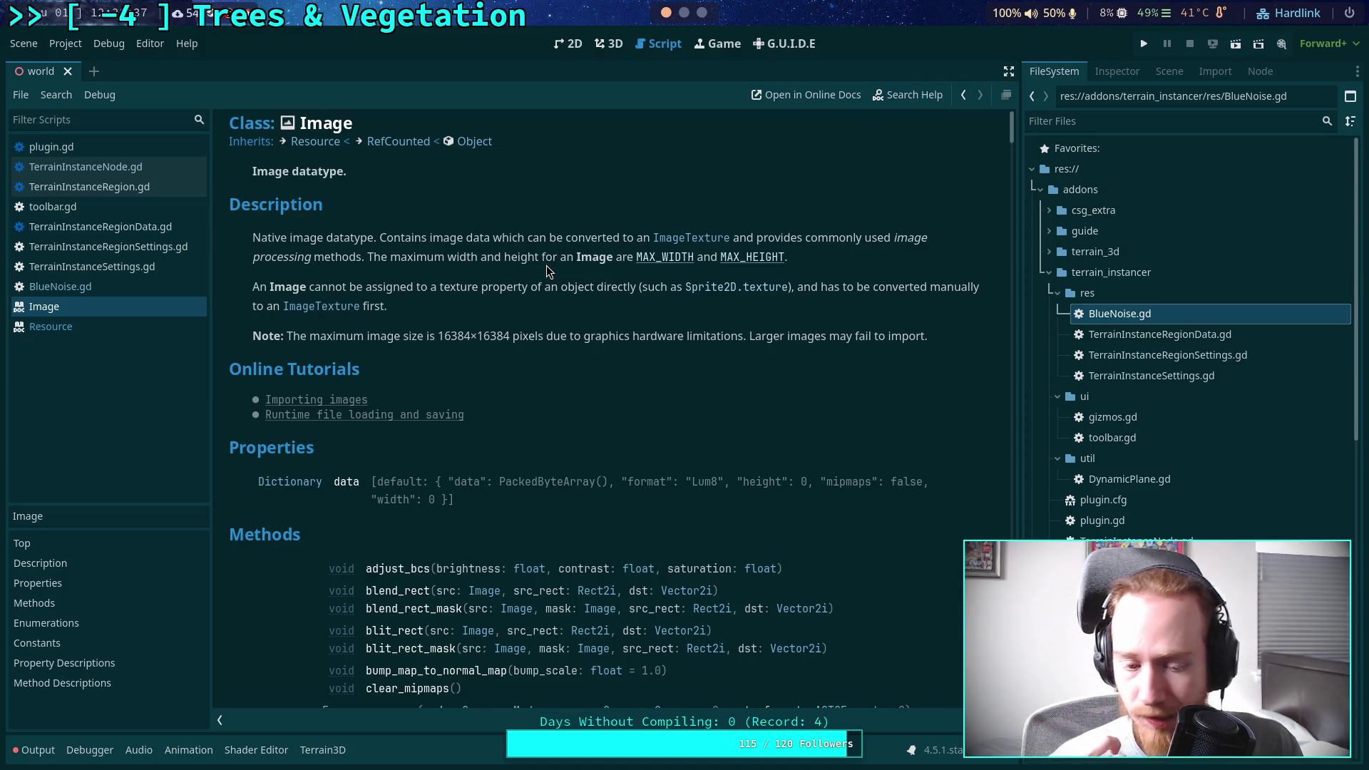
- Browse the ImageTexture, Texture, Texture2D and Resource class pages, ending on the Image reference
{"action": "left_click", "coordinate": [688, 239]}
{"action": "left_click", "coordinate": [392, 141]}
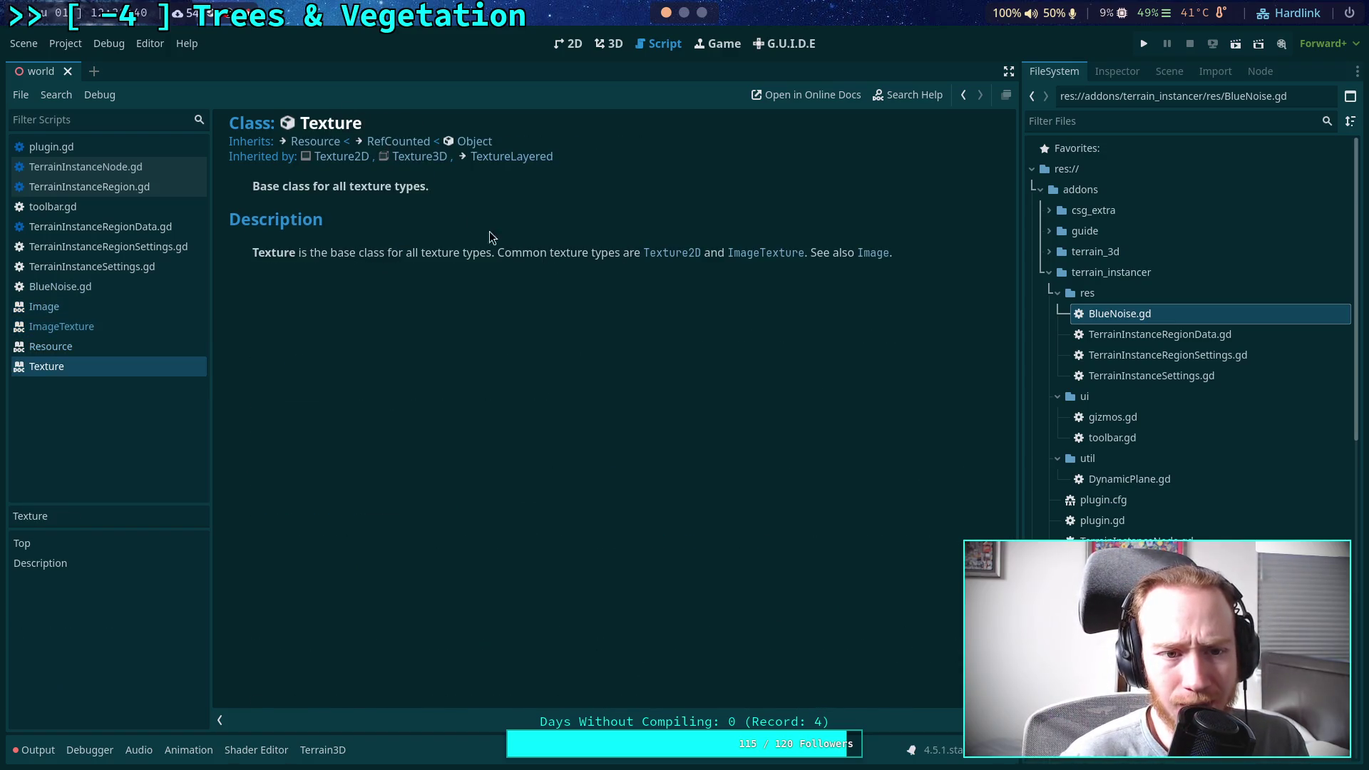
{"action": "left_click", "coordinate": [330, 158]}
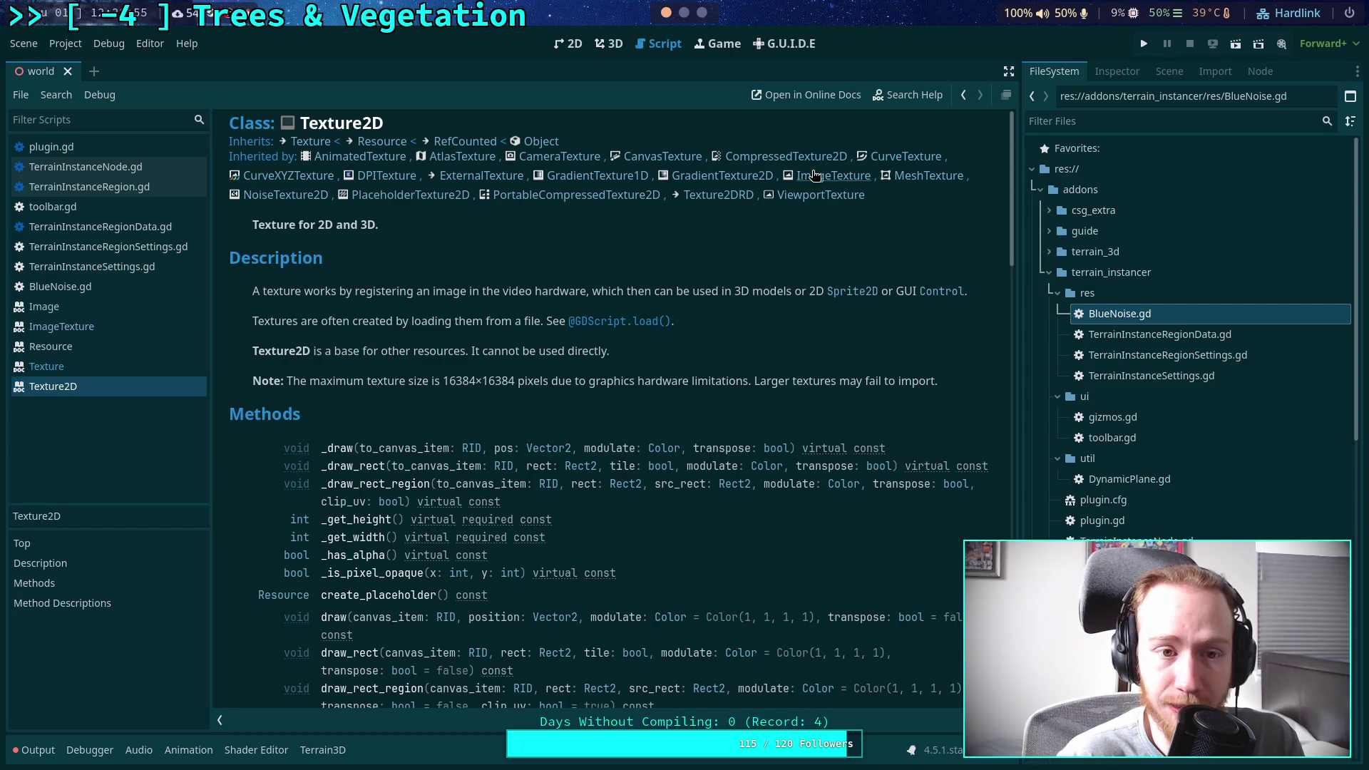
{"action": "left_click", "coordinate": [322, 141]}
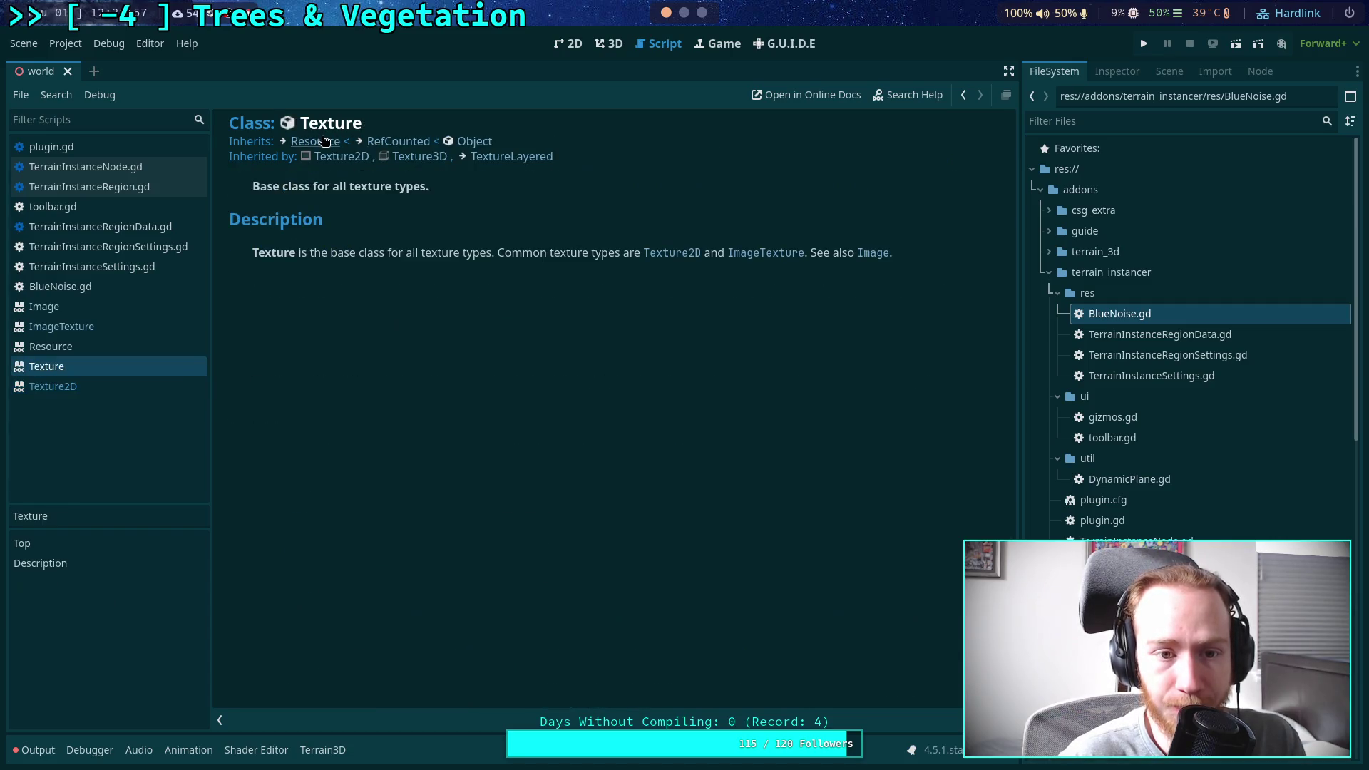
{"action": "left_click", "coordinate": [332, 146]}
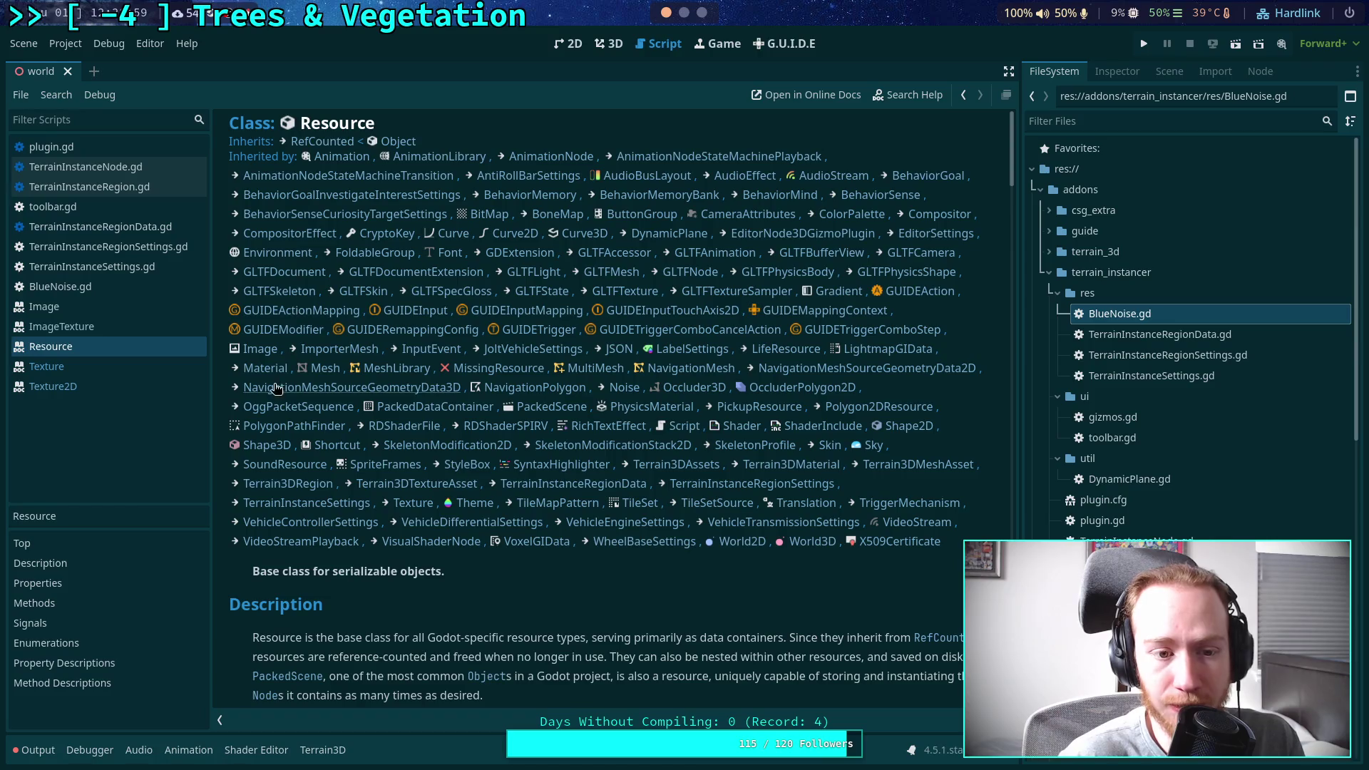
{"action": "left_click", "coordinate": [261, 350]}
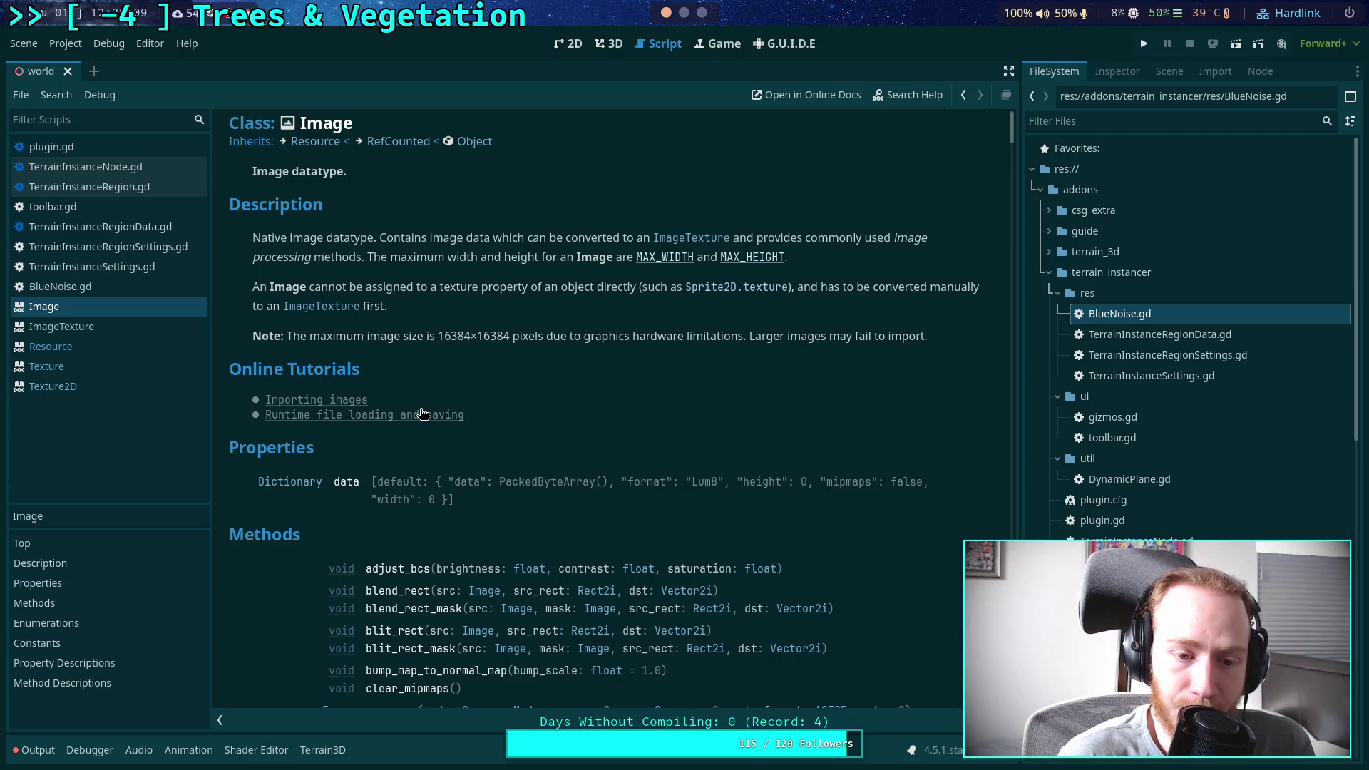
- Scroll down the Image methods list and jump to the save_dds method description
{"action": "scroll", "coordinate": [410, 515], "scroll_direction": "down", "scroll_amount": 5}
{"action": "mouse_move", "coordinate": [256, 259]}
{"action": "left_mouse_down"}
{"action": "mouse_move", "coordinate": [390, 260]}
{"action": "mouse_move", "coordinate": [476, 279]}
{"action": "left_mouse_up"}
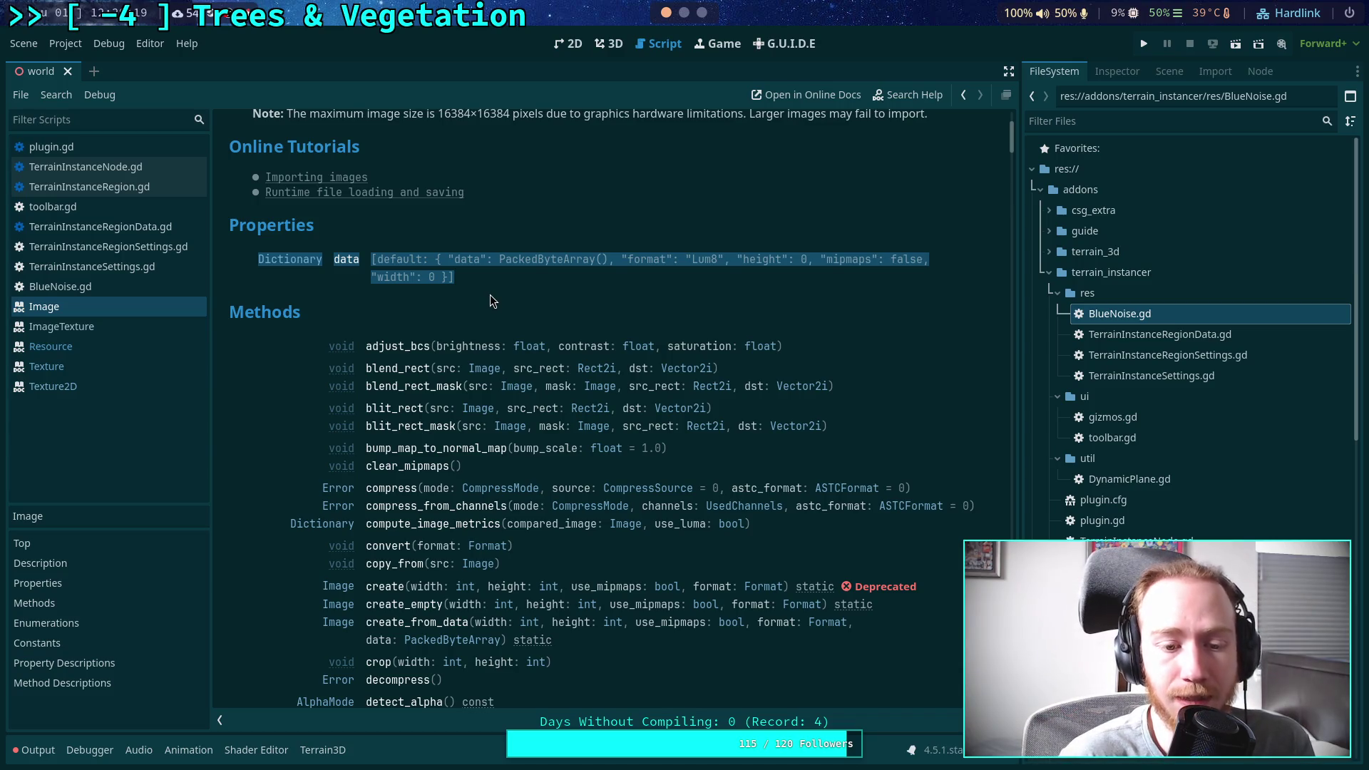
{"action": "scroll", "coordinate": [489, 294], "scroll_direction": "down", "scroll_amount": 5}
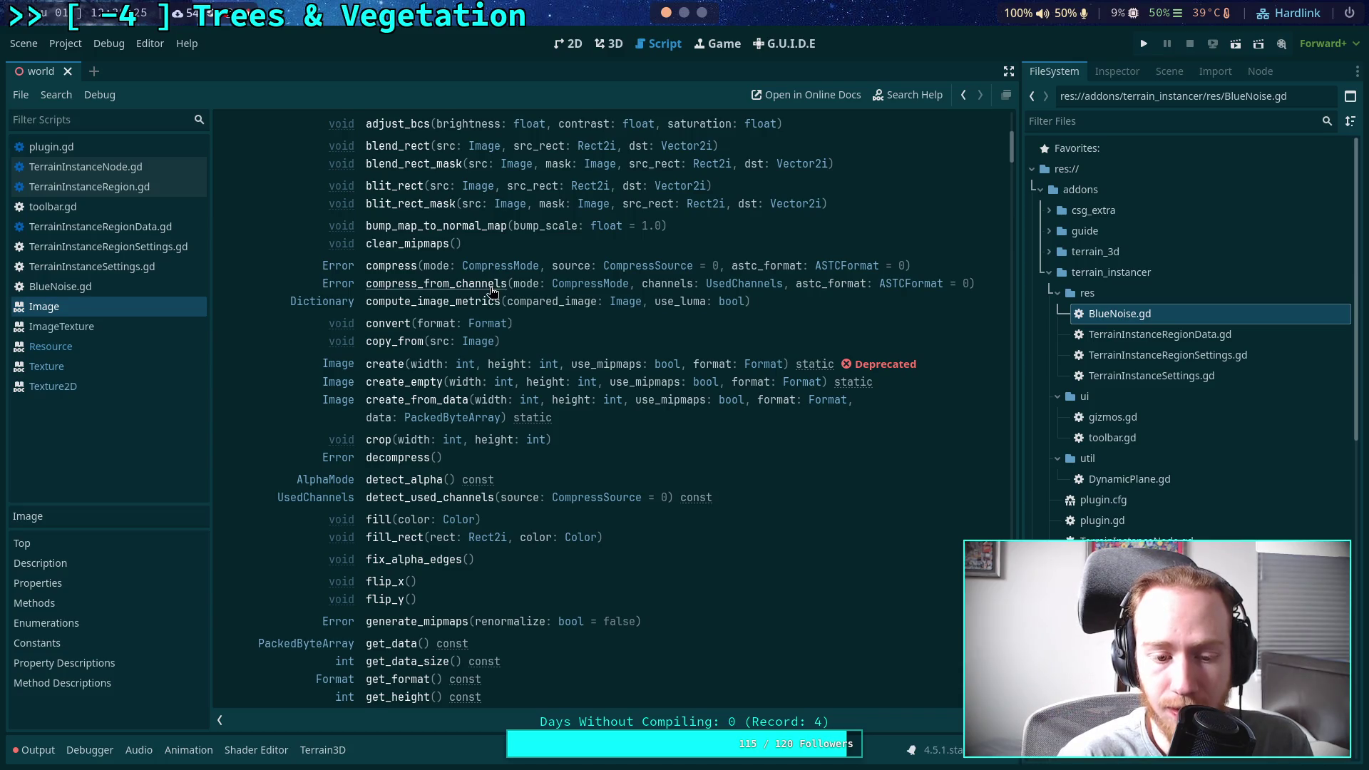
{"action": "scroll", "coordinate": [490, 294], "scroll_direction": "down", "scroll_amount": 3}
{"action": "scroll", "coordinate": [491, 292], "scroll_direction": "down", "scroll_amount": 6}
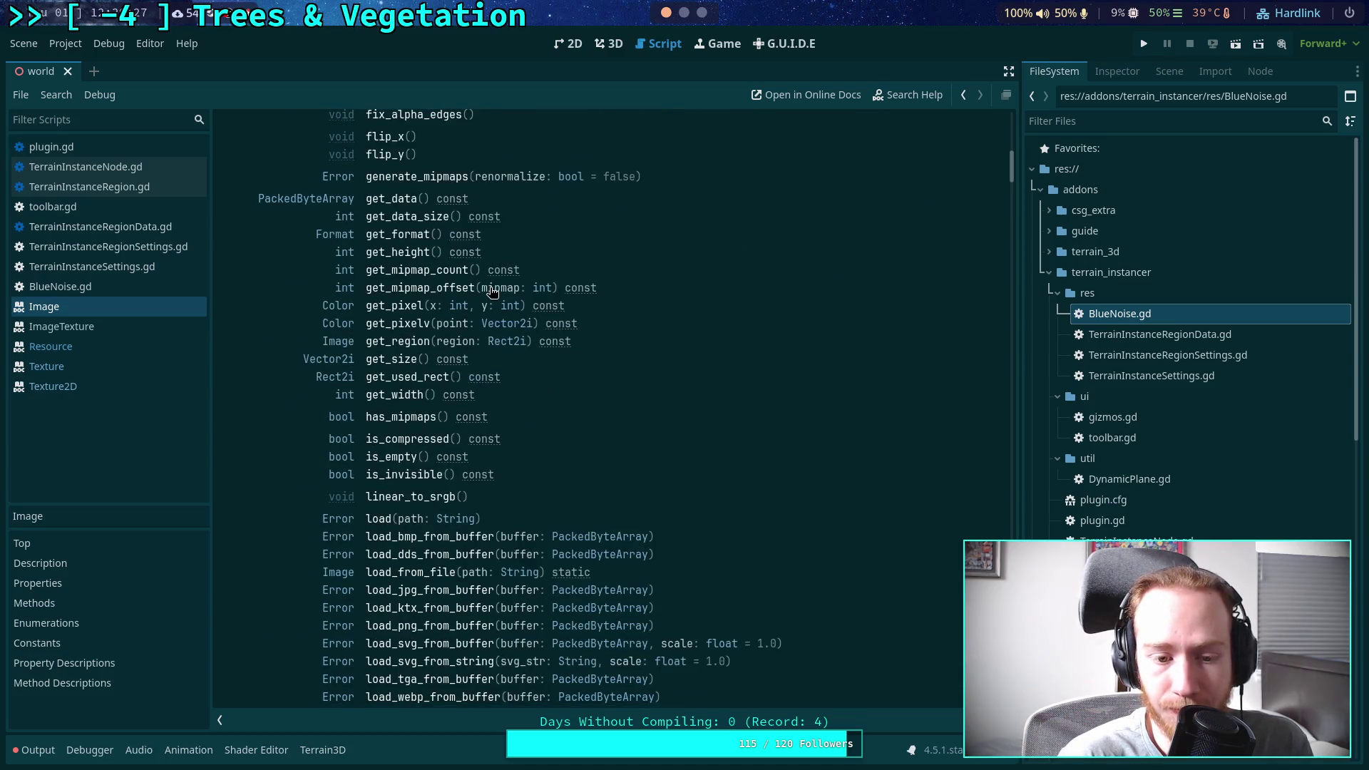
{"action": "scroll", "coordinate": [491, 293], "scroll_direction": "down", "scroll_amount": 3}
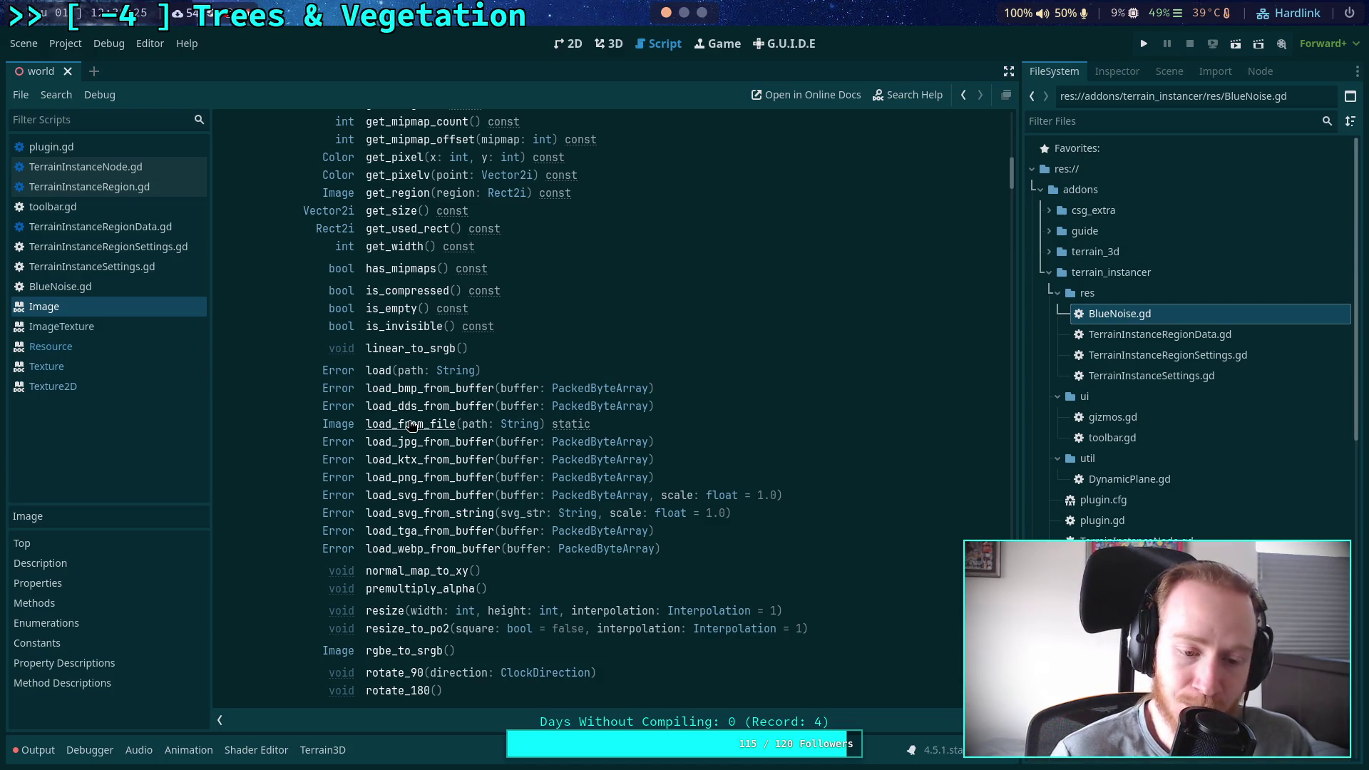
{"action": "scroll", "coordinate": [411, 426], "scroll_direction": "down", "scroll_amount": 4}
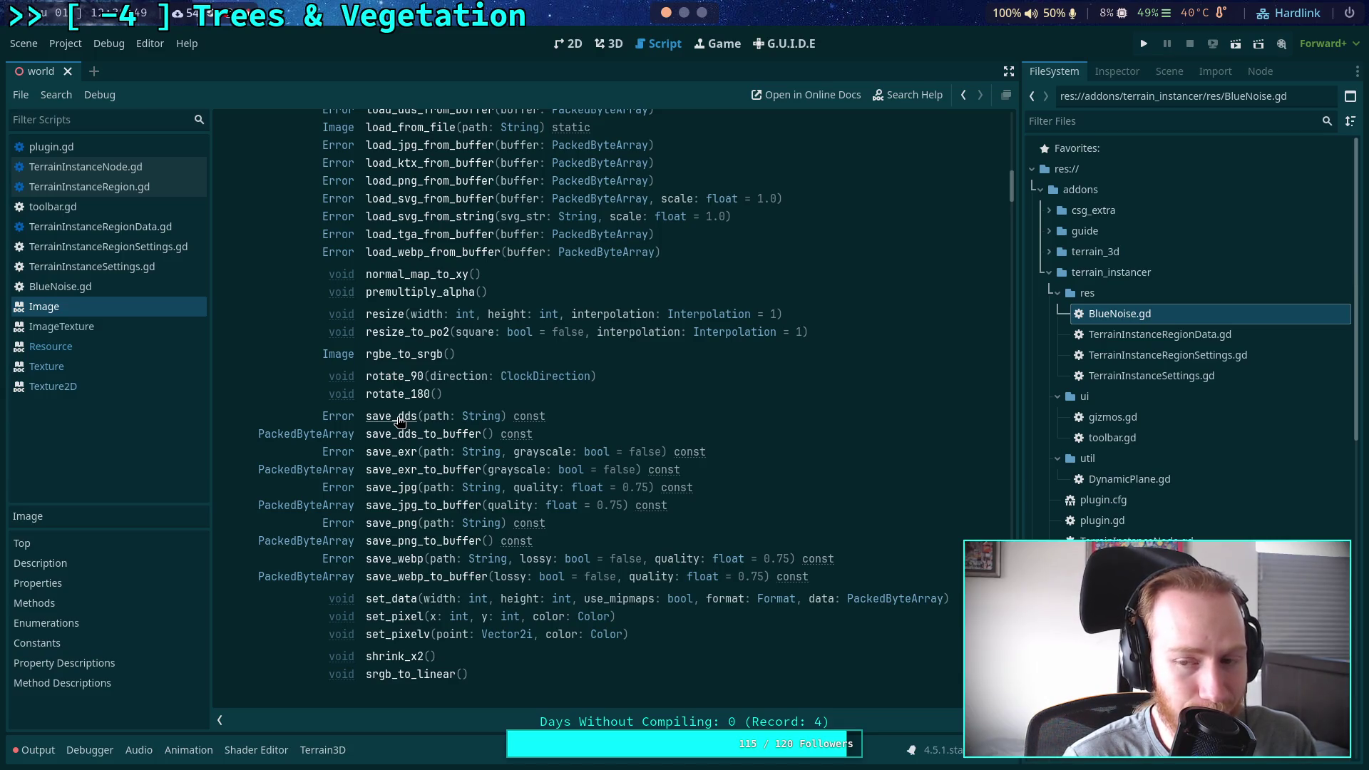
{"action": "left_click", "coordinate": [387, 420]}
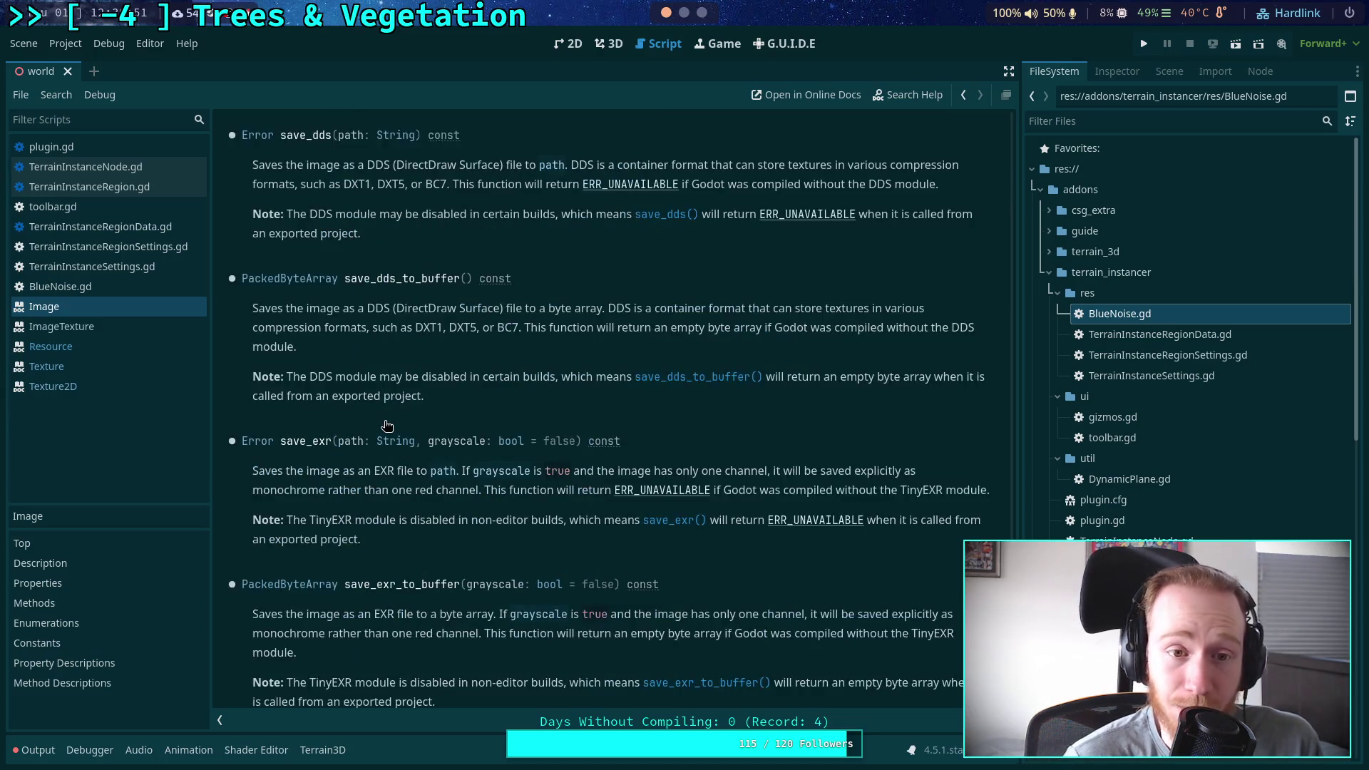
- Scroll the Image docs to the save/set methods and follow the Color type link to its reference
{"action": "scroll", "coordinate": [392, 399], "scroll_direction": "up", "scroll_amount": 1}
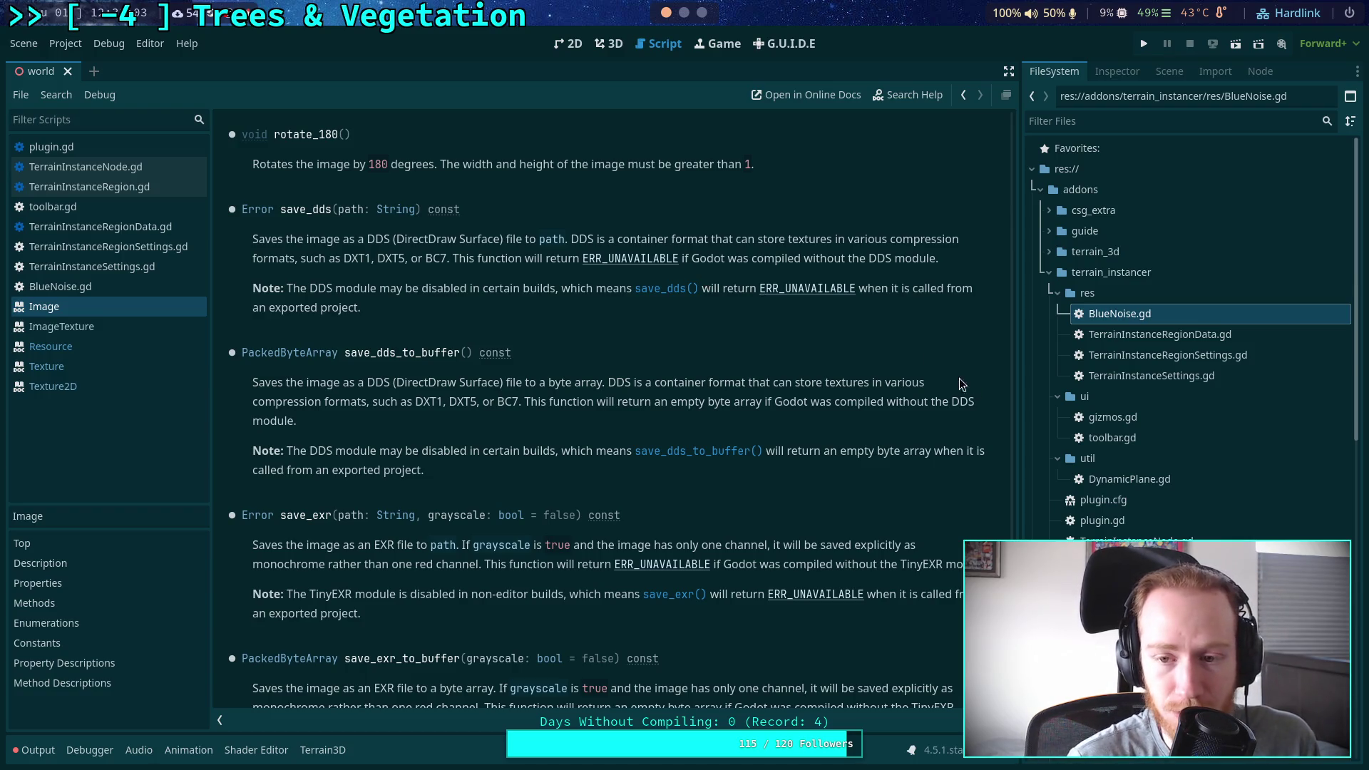
{"action": "scroll", "coordinate": [971, 388], "scroll_direction": "up", "scroll_amount": 5}
{"action": "scroll", "coordinate": [606, 411], "scroll_direction": "up", "scroll_amount": 2}
{"action": "scroll", "coordinate": [671, 405], "scroll_direction": "up", "scroll_amount": 10}
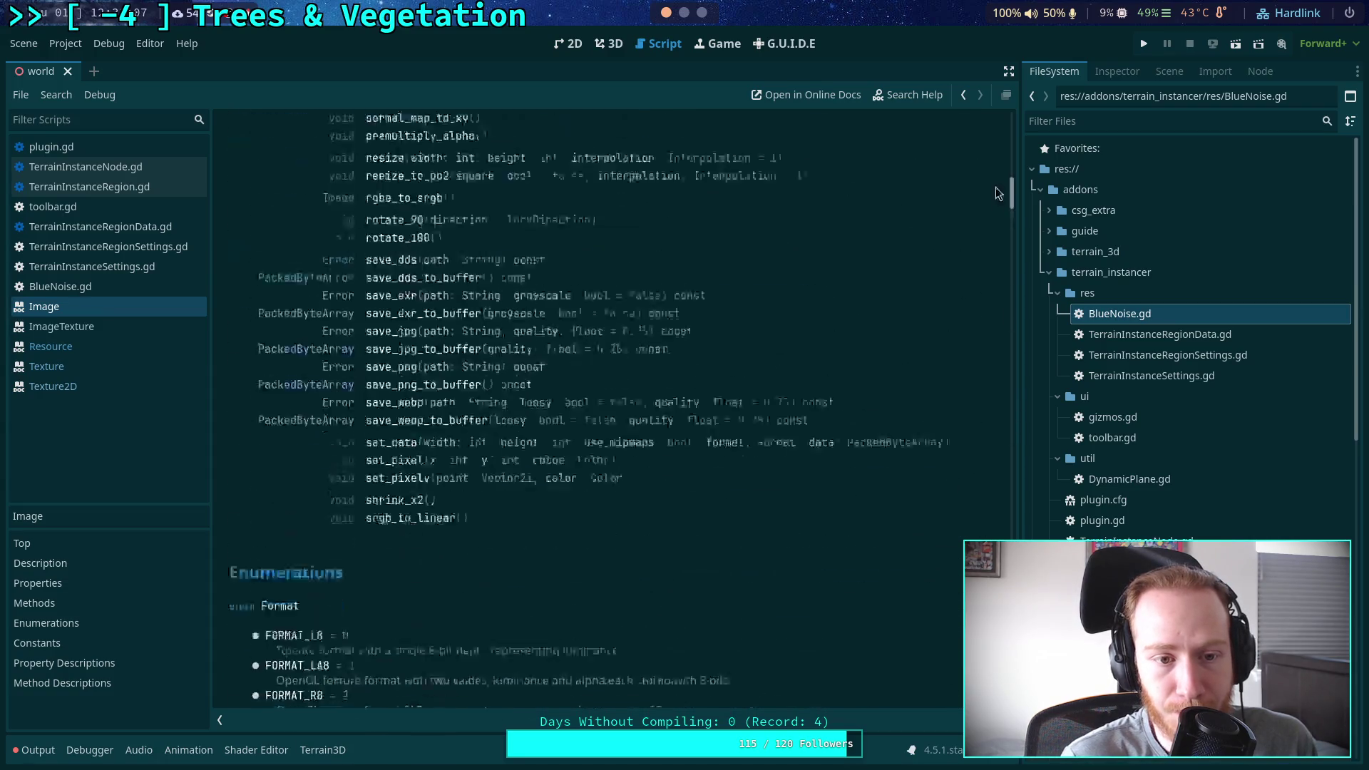
{"action": "scroll", "coordinate": [683, 432], "scroll_direction": "down", "scroll_amount": 2}
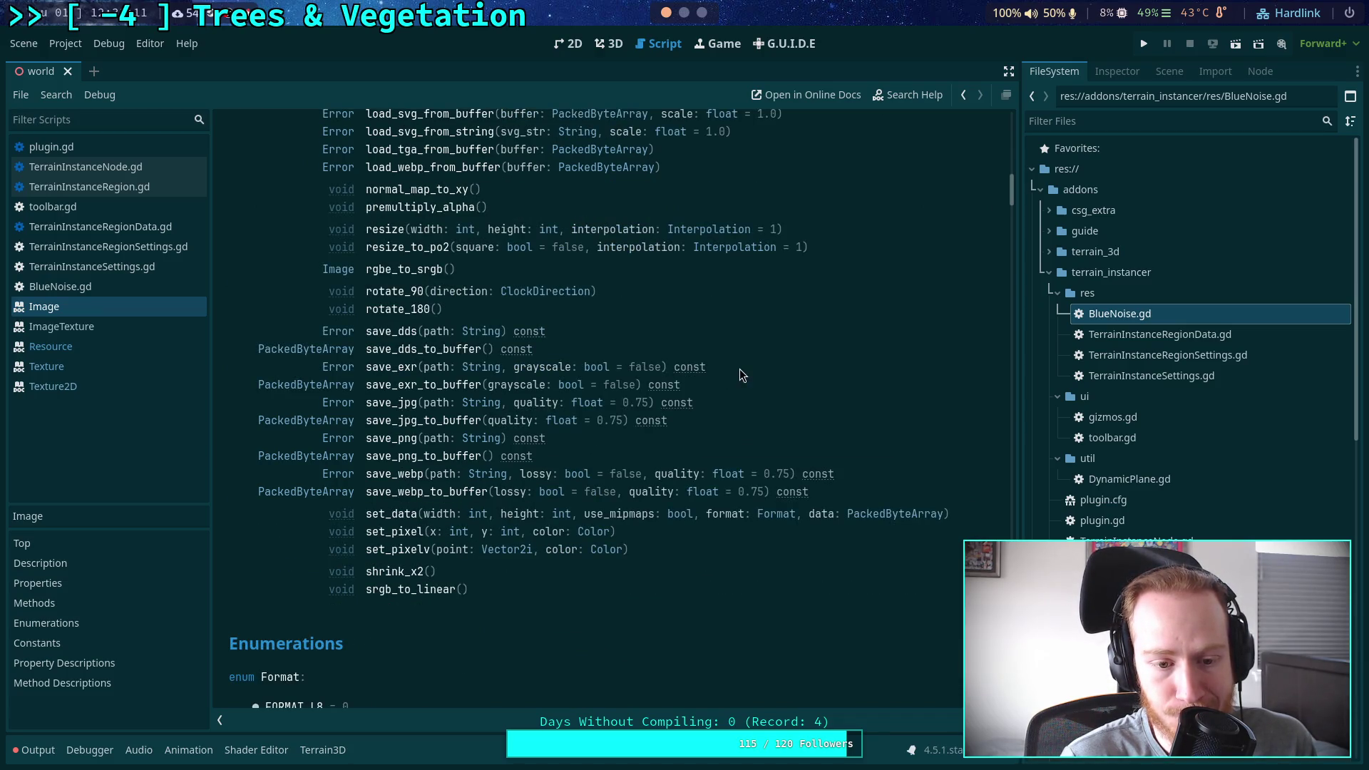
{"action": "scroll", "coordinate": [741, 371], "scroll_direction": "up", "scroll_amount": 14}
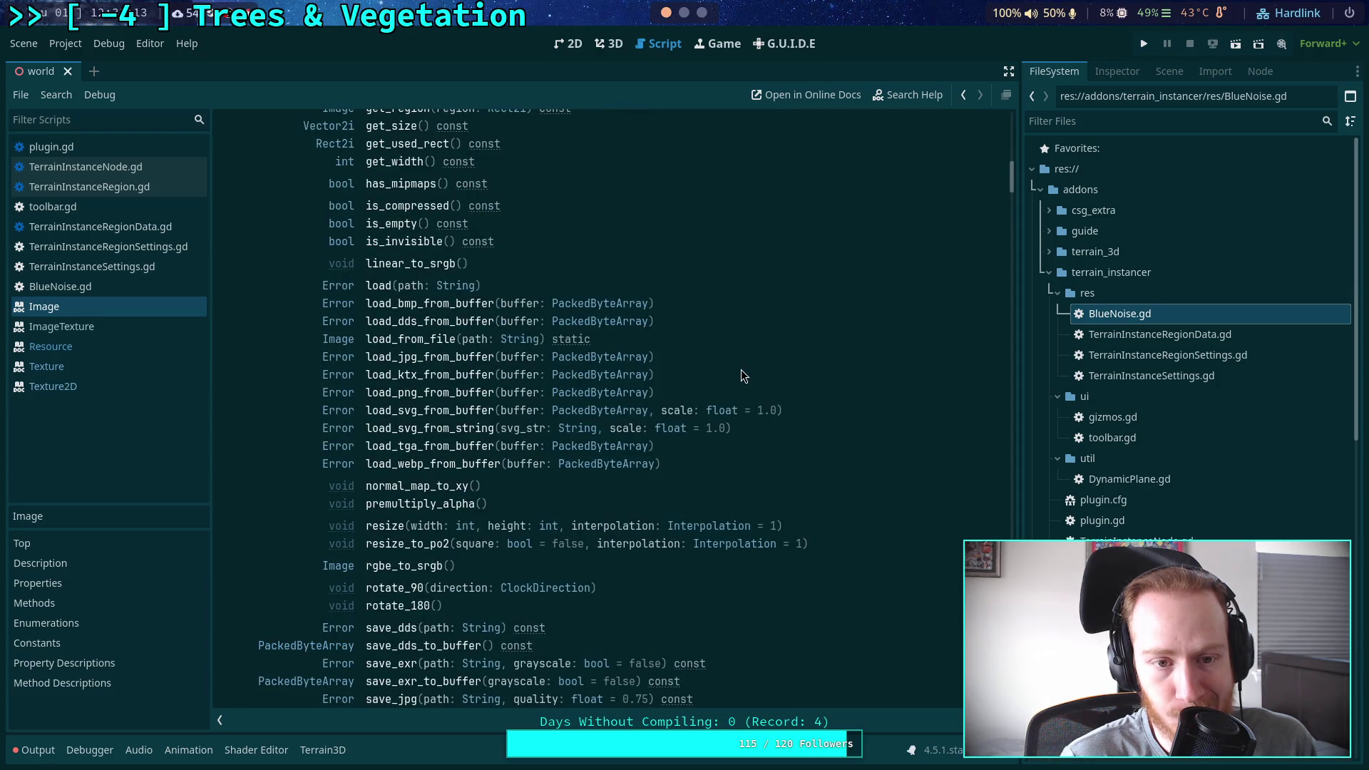
{"action": "scroll", "coordinate": [742, 371], "scroll_direction": "down", "scroll_amount": 16}
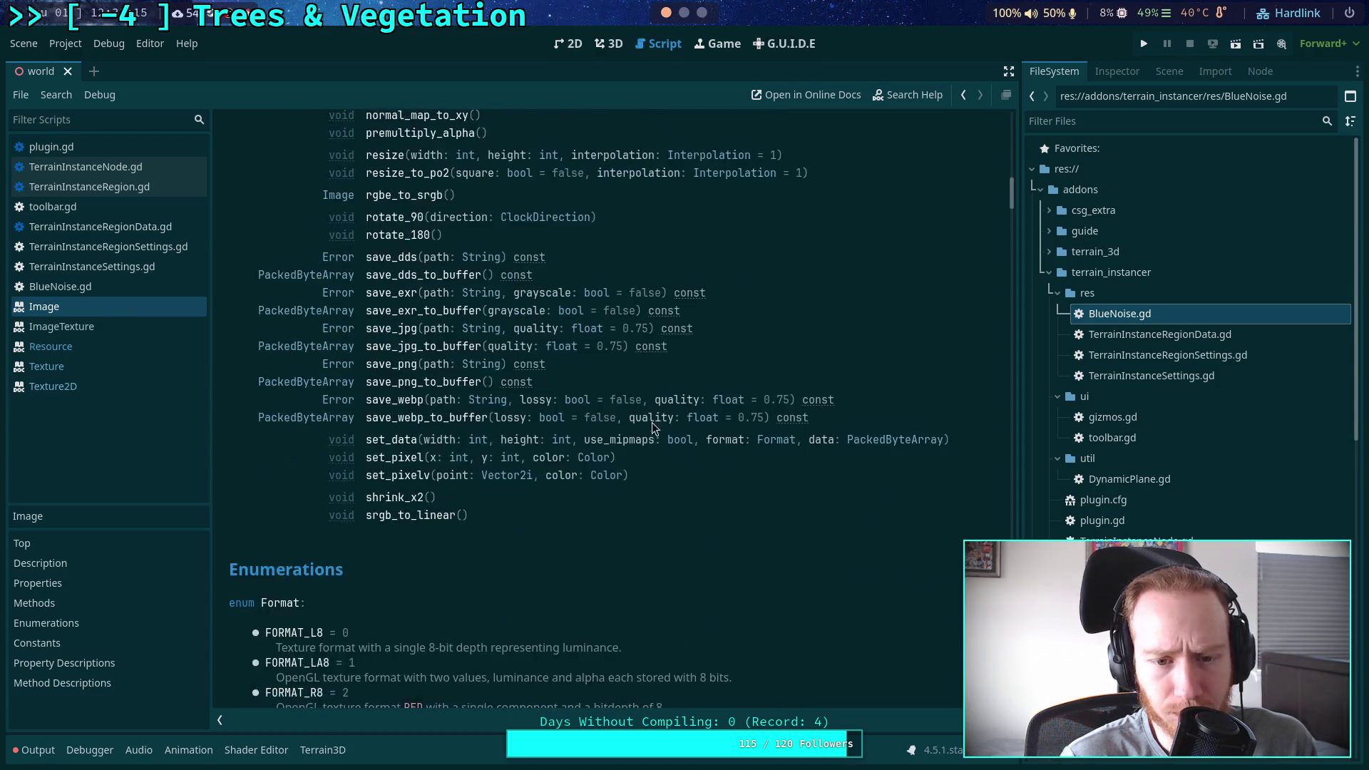
{"action": "left_click", "coordinate": [596, 458]}
{"action": "scroll", "coordinate": [533, 377], "scroll_direction": "down", "scroll_amount": 16}
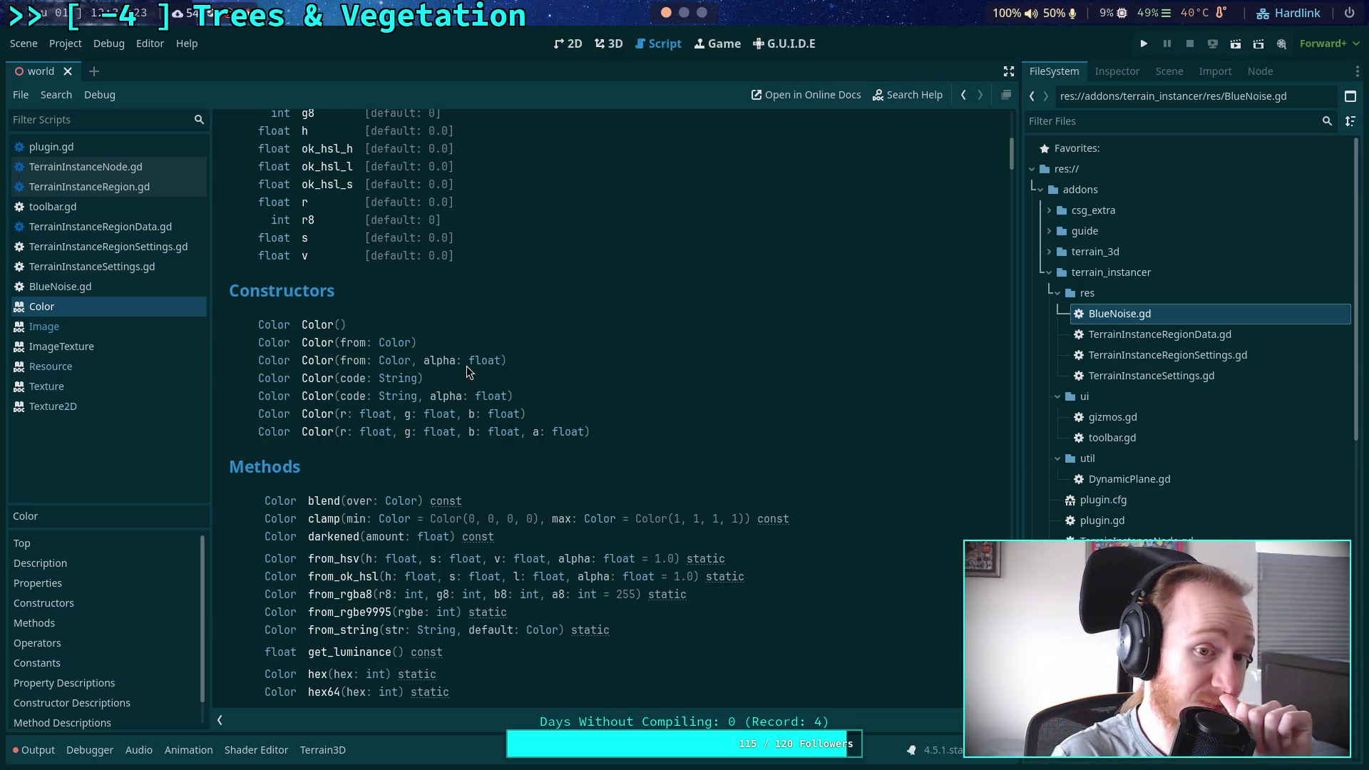
{"action": "scroll", "coordinate": [466, 366], "scroll_direction": "up", "scroll_amount": 3}
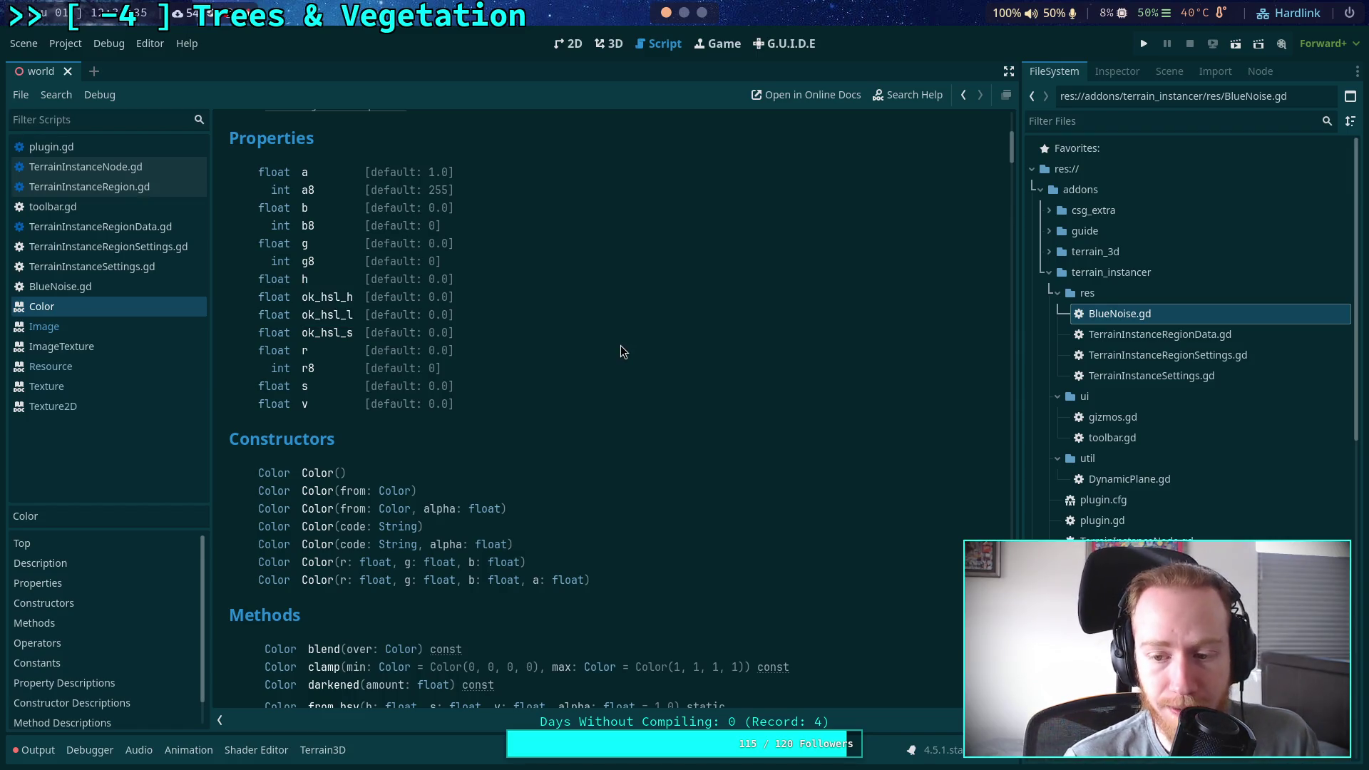
{"action": "scroll", "coordinate": [620, 351], "scroll_direction": "down", "scroll_amount": 5}
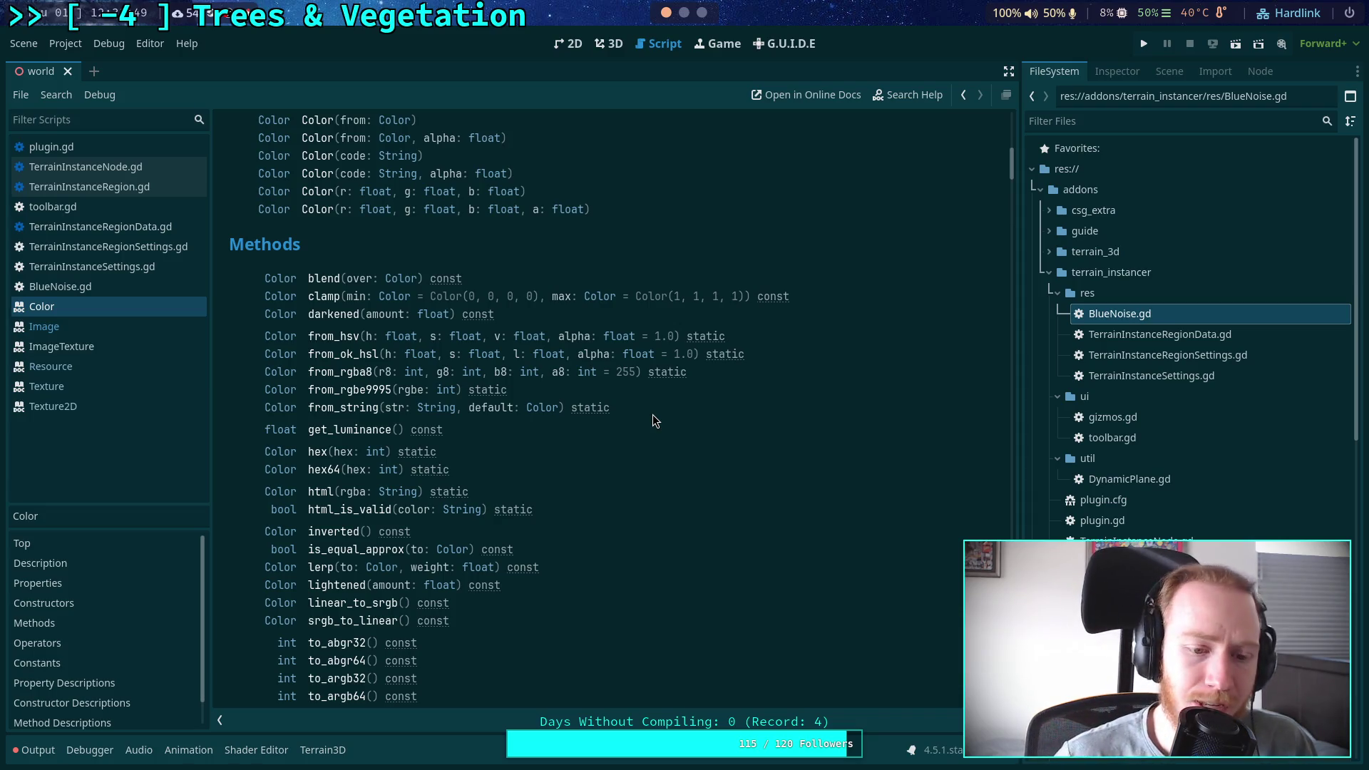
{"action": "scroll", "coordinate": [656, 406], "scroll_direction": "down", "scroll_amount": 2}
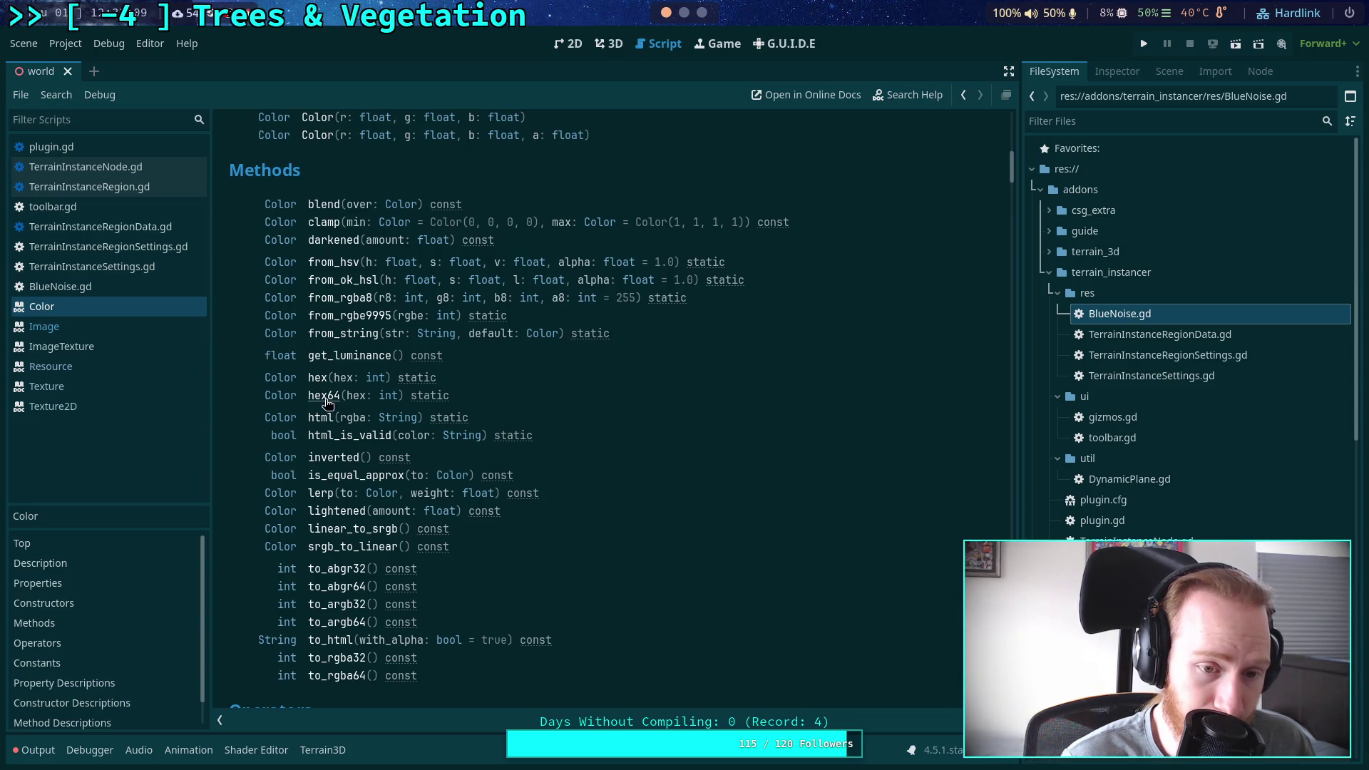
- Jump to the Color hex() method description and scroll through the surrounding method details
{"action": "left_click", "coordinate": [316, 378]}
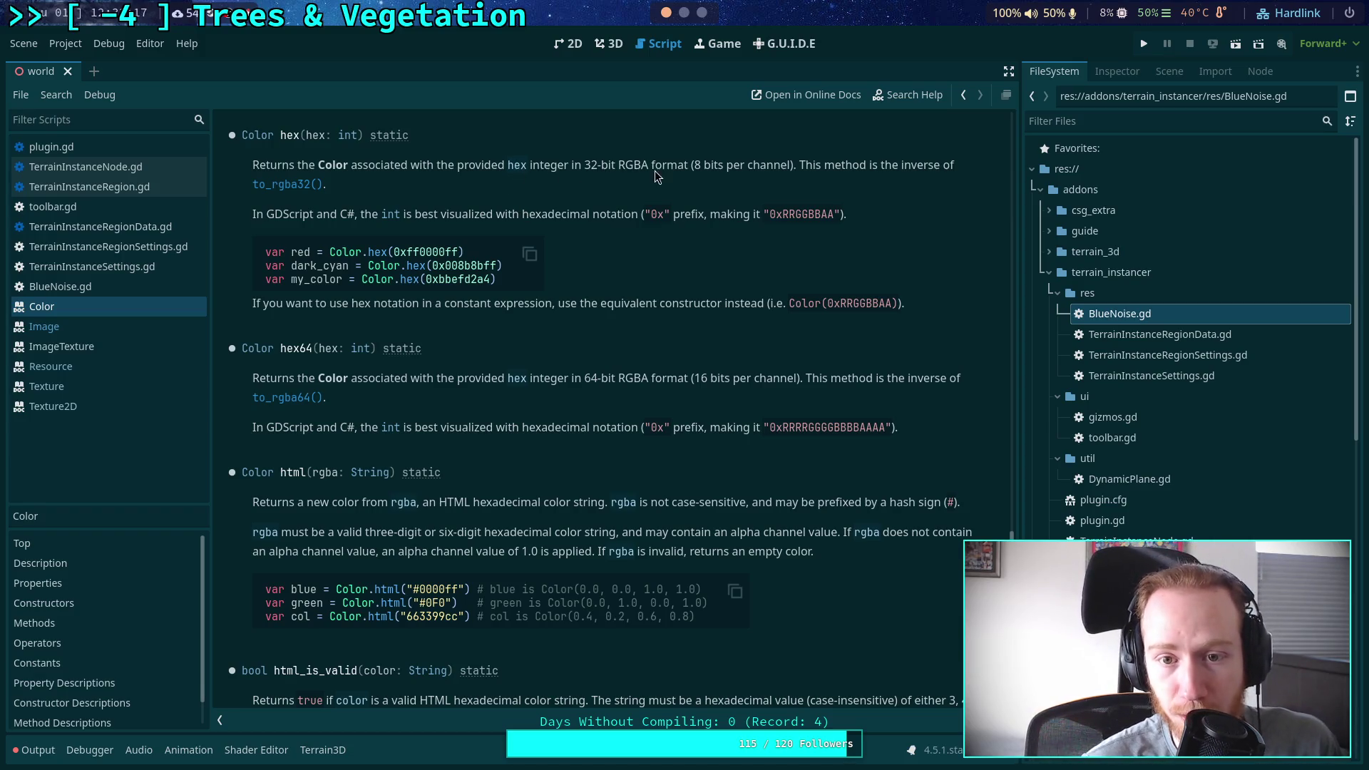
{"action": "scroll", "coordinate": [546, 291], "scroll_direction": "down", "scroll_amount": 10}
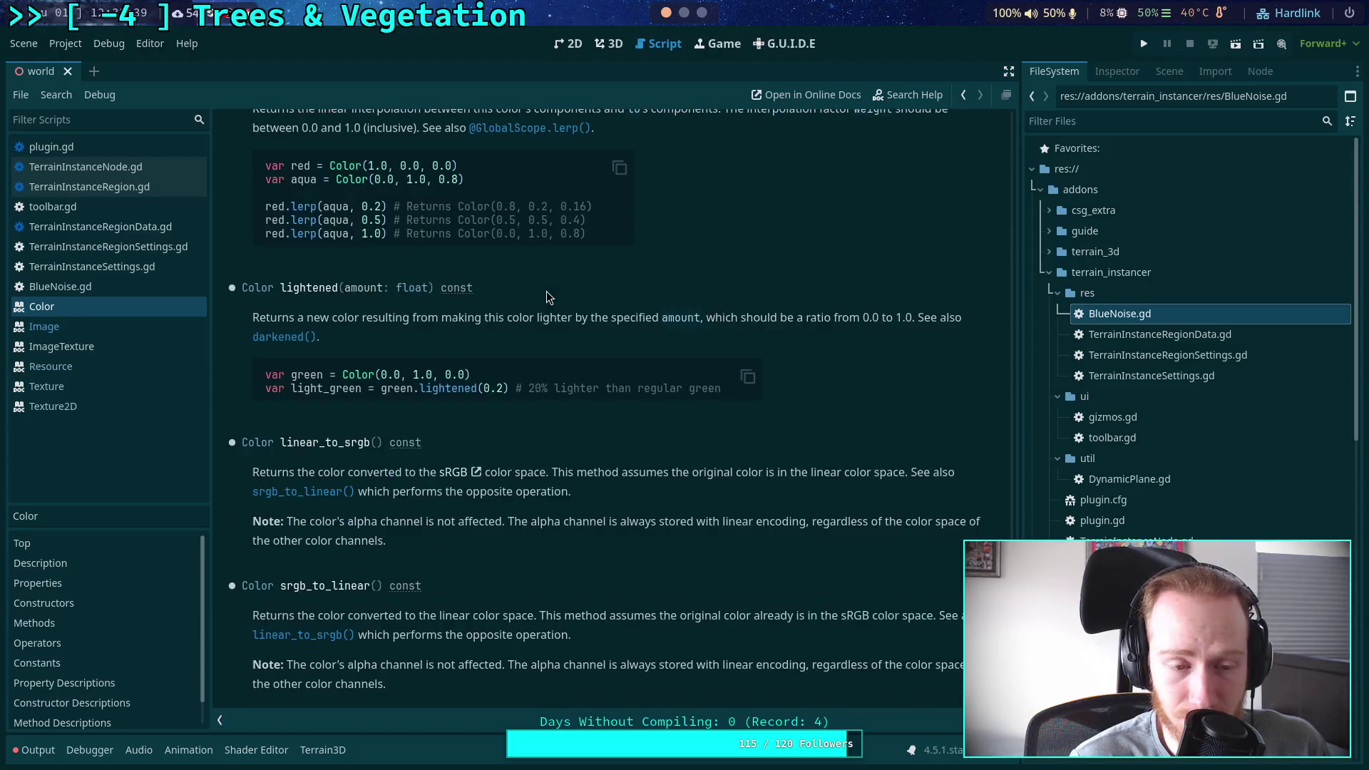
{"action": "scroll", "coordinate": [546, 291], "scroll_direction": "down", "scroll_amount": 5}
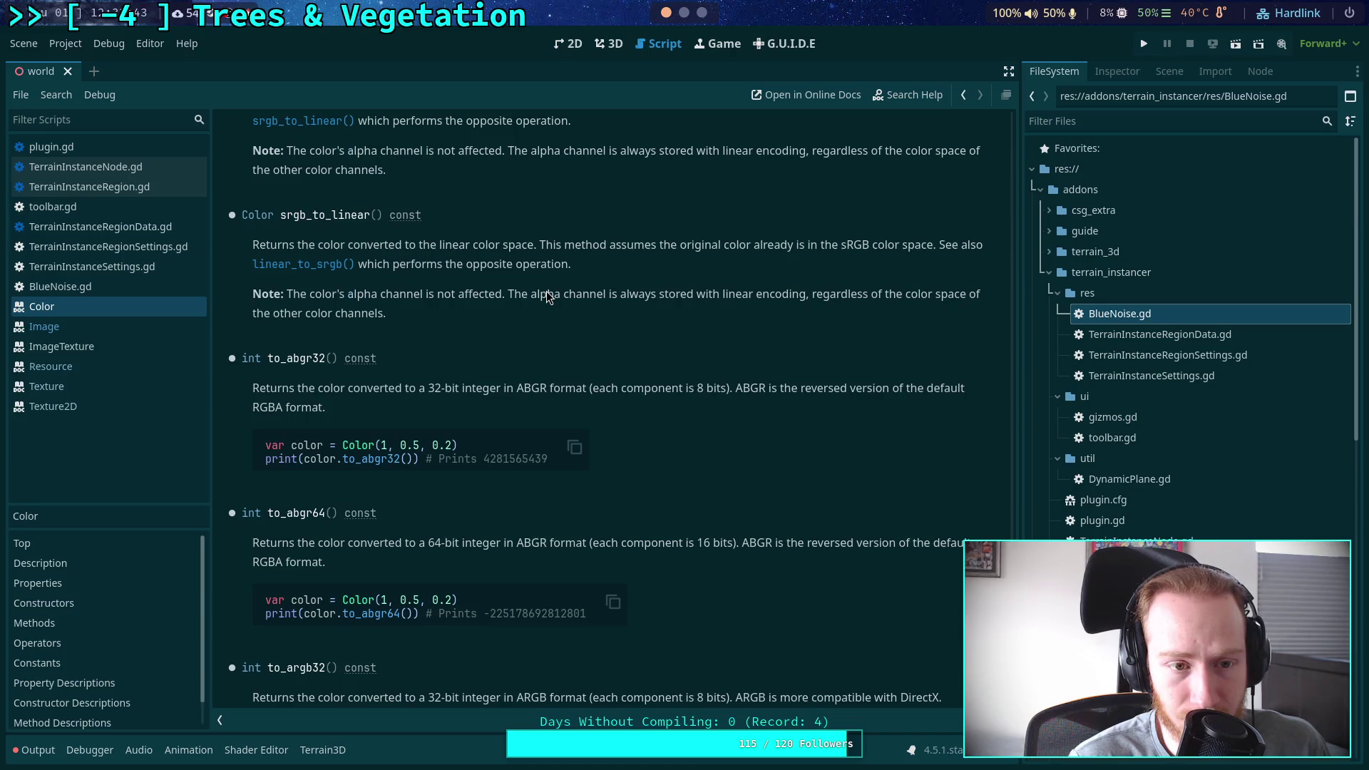
{"action": "scroll", "coordinate": [546, 291], "scroll_direction": "up", "scroll_amount": 2}
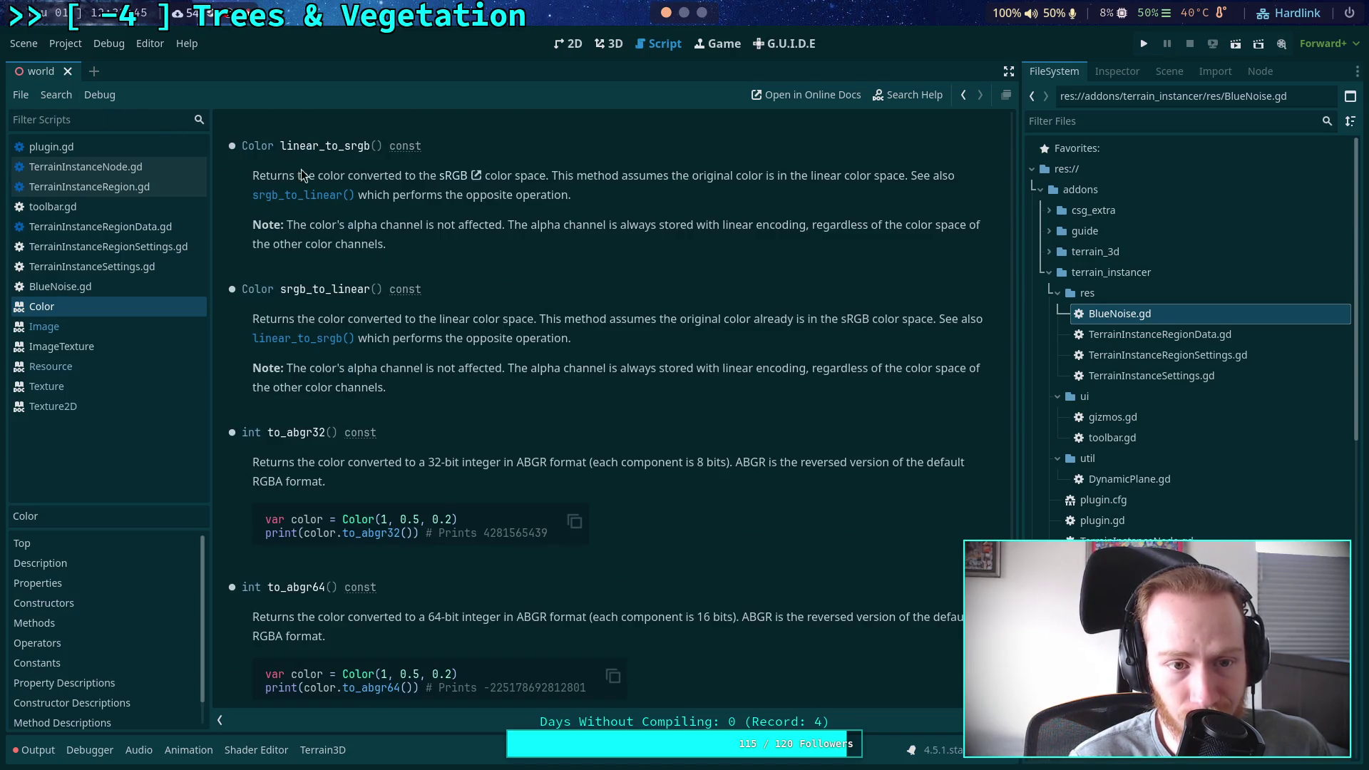
{"action": "mouse_move", "coordinate": [1011, 413]}
{"action": "left_mouse_down"}
{"action": "mouse_move", "coordinate": [1004, 152]}
{"action": "mouse_move", "coordinate": [994, 173]}
{"action": "left_mouse_up"}
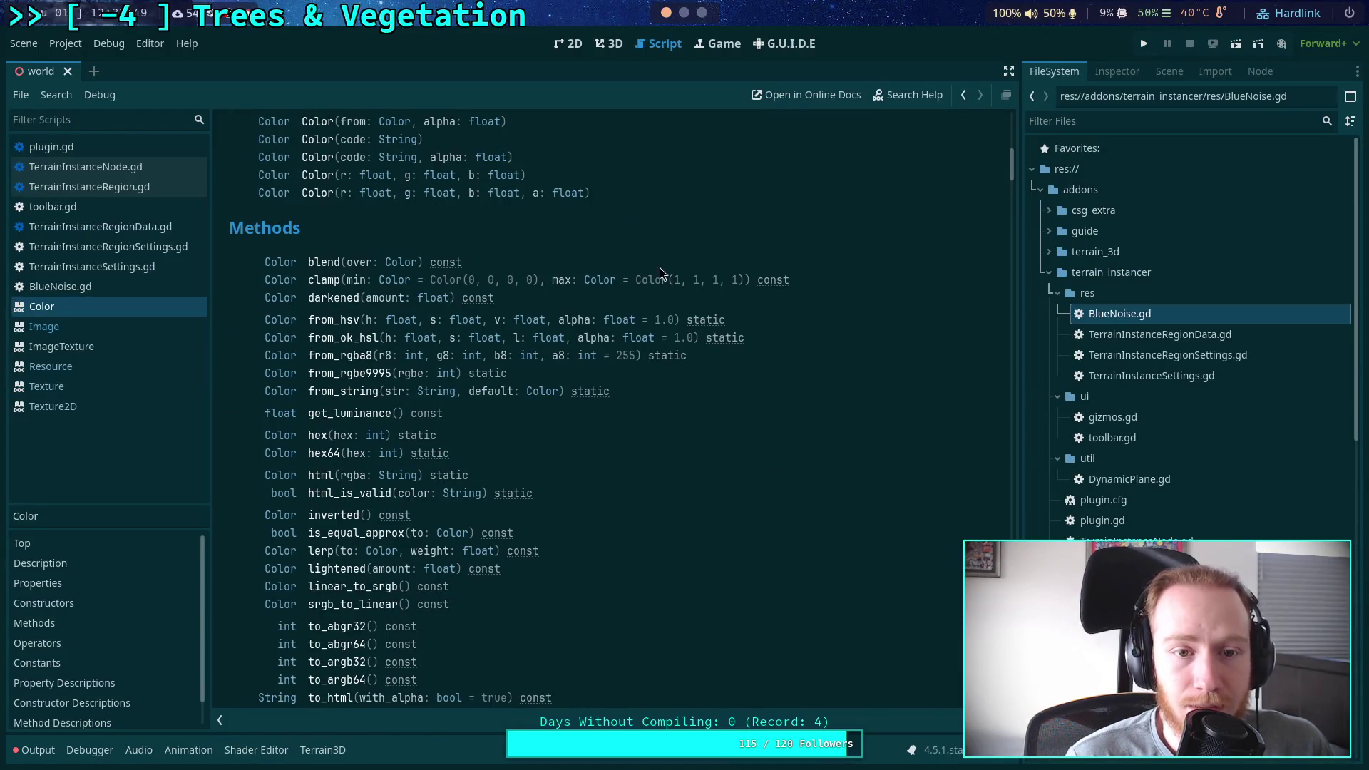
{"action": "scroll", "coordinate": [626, 258], "scroll_direction": "down", "scroll_amount": 4}
{"action": "scroll", "coordinate": [626, 258], "scroll_direction": "up", "scroll_amount": 2}
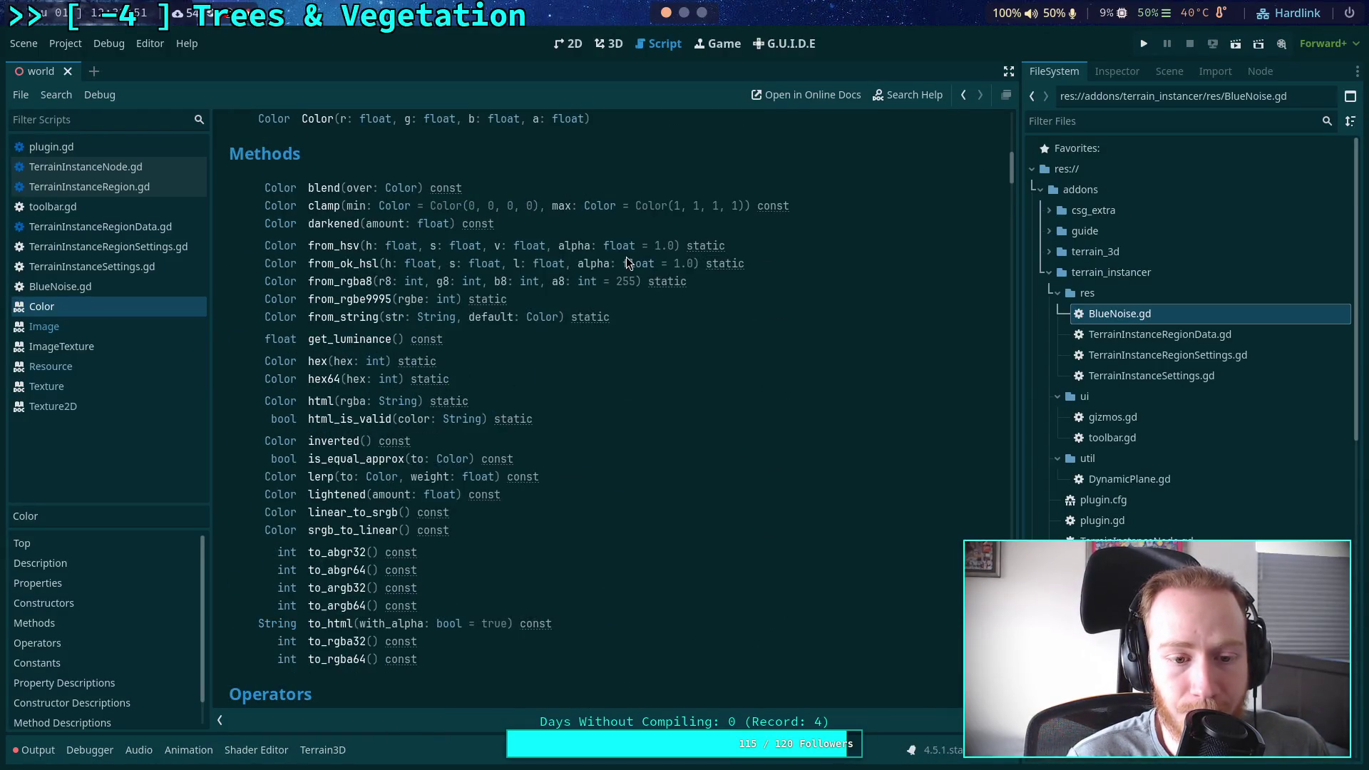
{"action": "scroll", "coordinate": [626, 258], "scroll_direction": "down", "scroll_amount": 7}
{"action": "scroll", "coordinate": [626, 257], "scroll_direction": "up", "scroll_amount": 3}
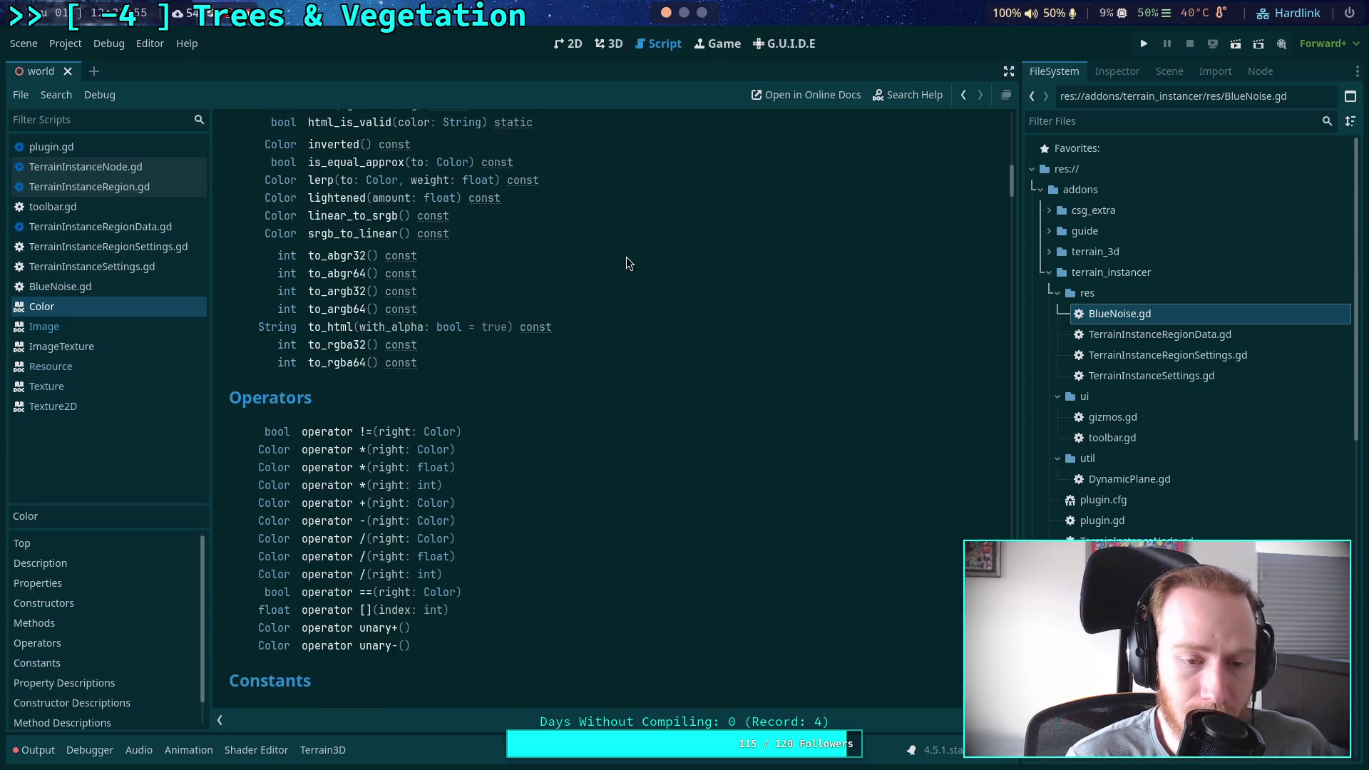
{"action": "scroll", "coordinate": [626, 258], "scroll_direction": "up", "scroll_amount": 8}
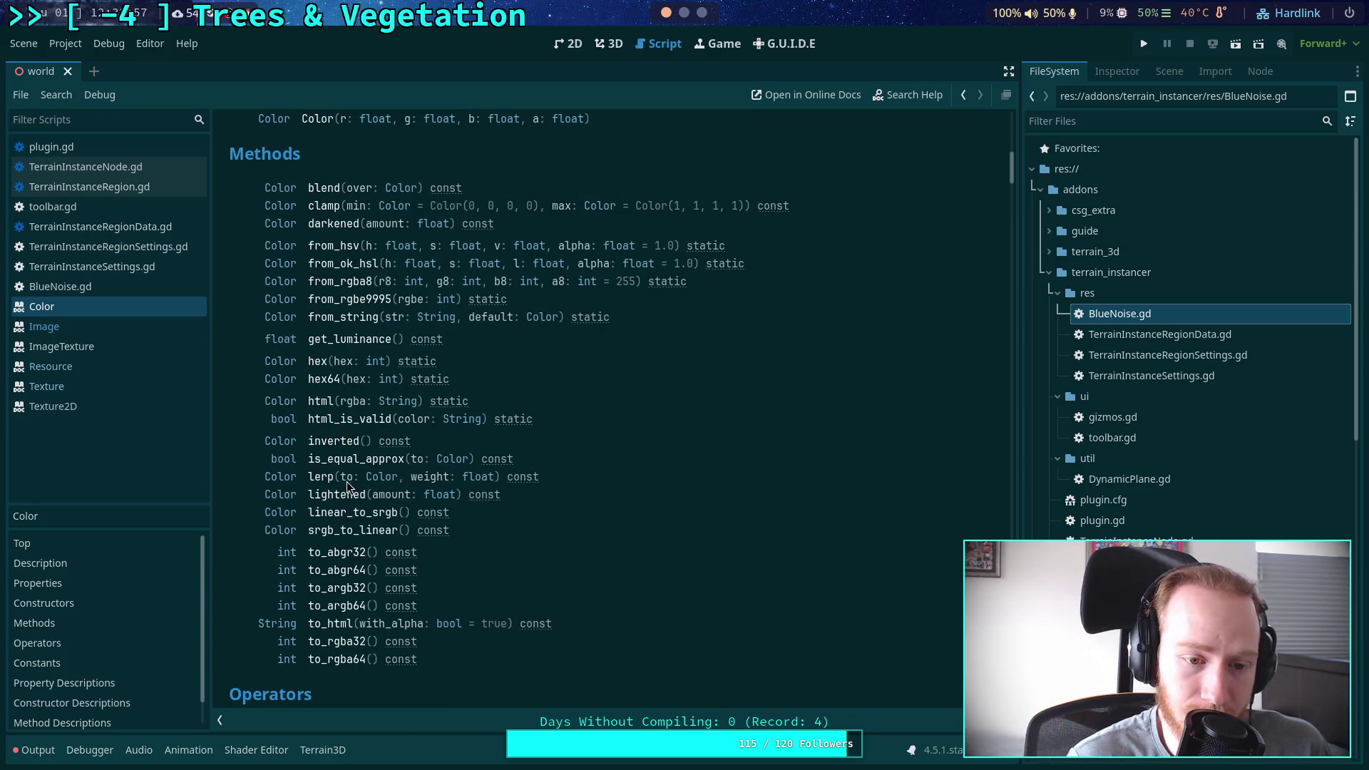
- Return to hex() and highlight ff0000ff in its red example, then switch to the terminal
{"action": "left_click", "coordinate": [315, 362]}
{"action": "left_click_drag", "start_coordinate": [394, 253], "coordinate": [459, 255]}
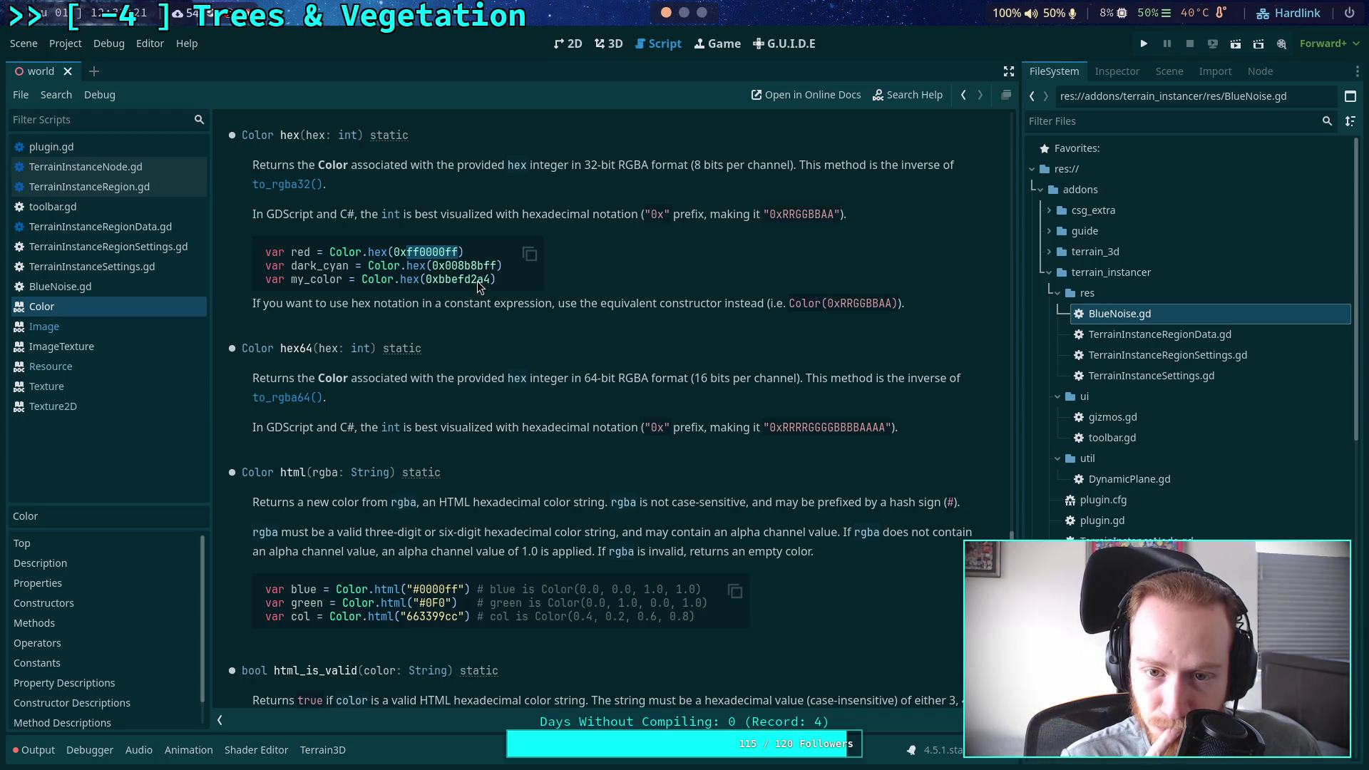
{"action": "left_click", "coordinate": [702, 165]}
{"action": "mouse_move", "coordinate": [407, 252]}
{"action": "left_mouse_down"}
{"action": "mouse_move", "coordinate": [464, 253]}
{"action": "mouse_move", "coordinate": [437, 274]}
{"action": "mouse_move", "coordinate": [457, 253]}
{"action": "left_mouse_up"}
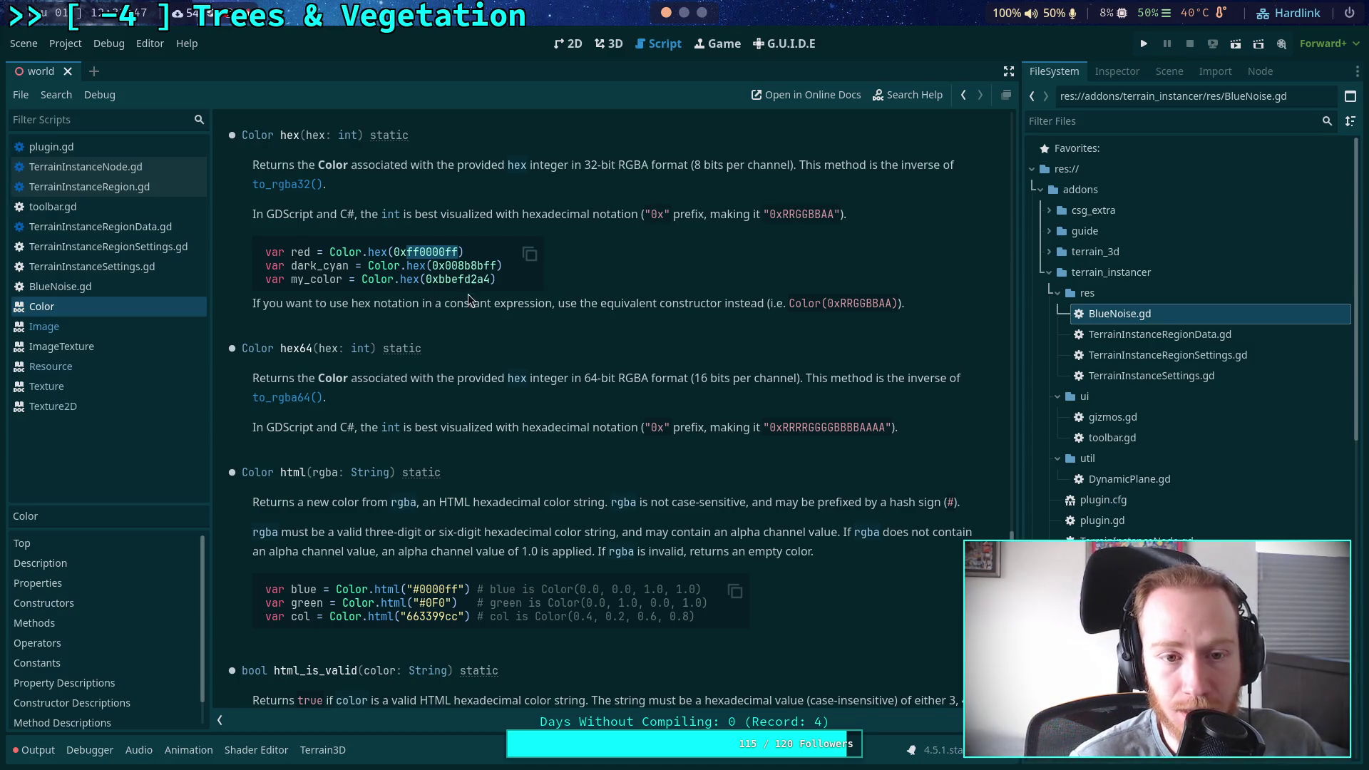
{"action": "left_click_drag", "start_coordinate": [406, 254], "coordinate": [461, 253]}
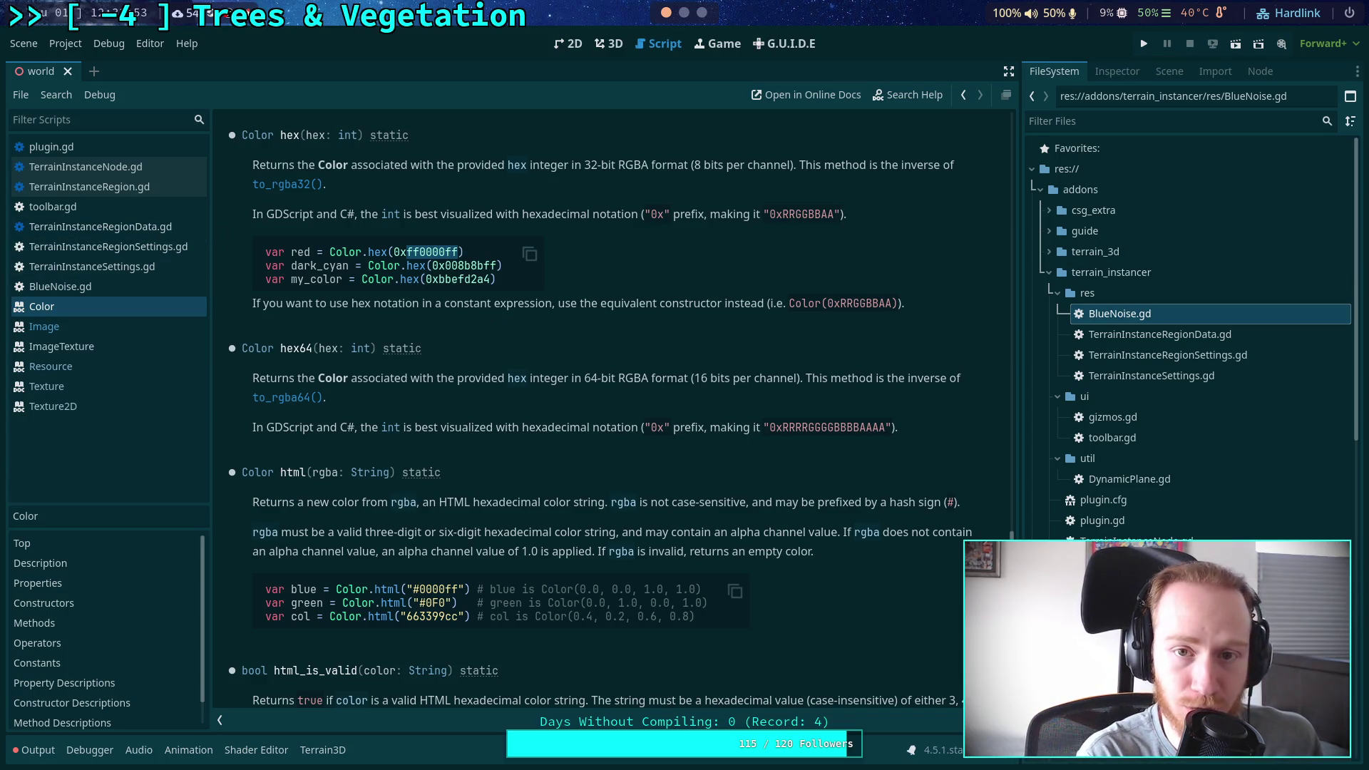
{"action": "key", "text": "super+1"}
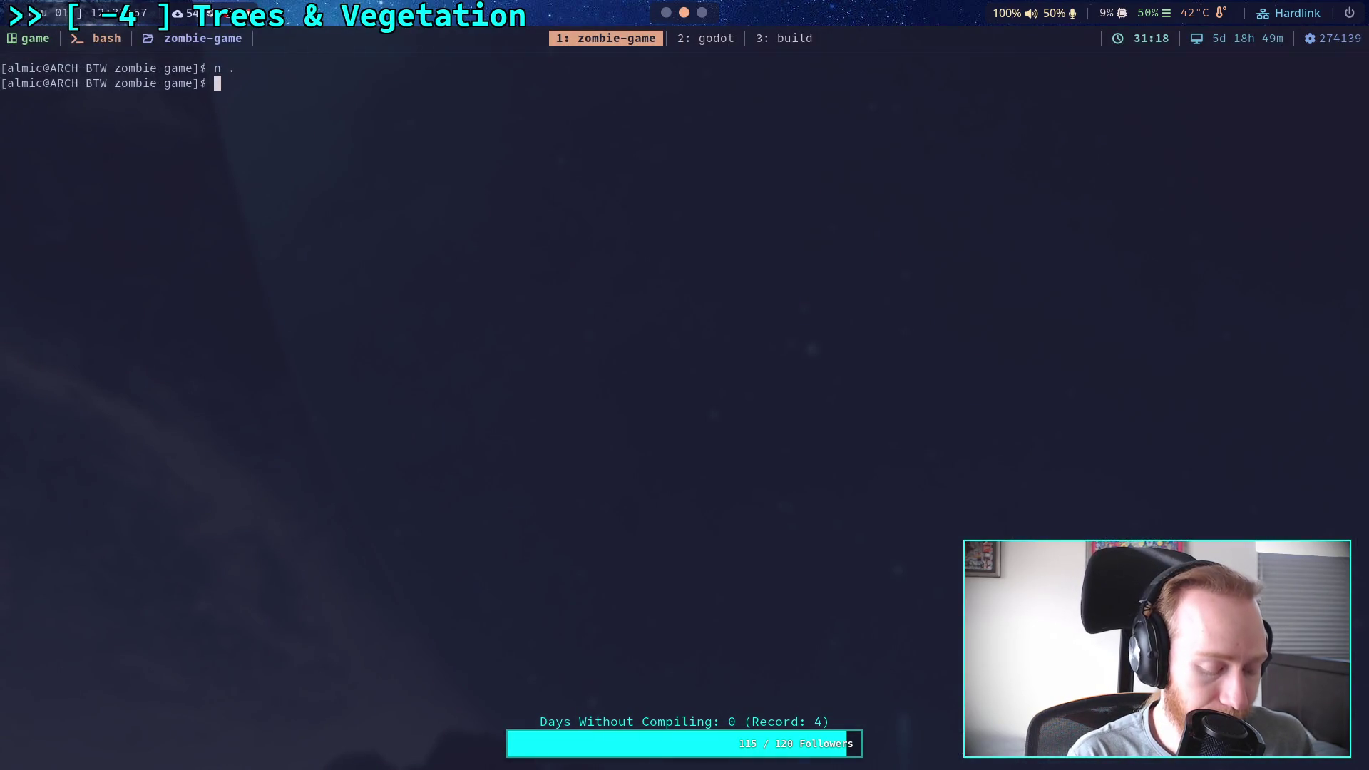
- Open a new tmux shell window and rename it python
{"action": "key", "text": "super+4"}
{"action": "key", "text": "super+Return"}
{"action": "key", "text": "ctrl+b"}
{"action": "key", "text": "comma"}
{"action": "key", "text": "BackSpace"}
{"action": "key", "text": "BackSpace"}
{"action": "key", "text": "BackSpace"}
{"action": "type", "text": "yt"}
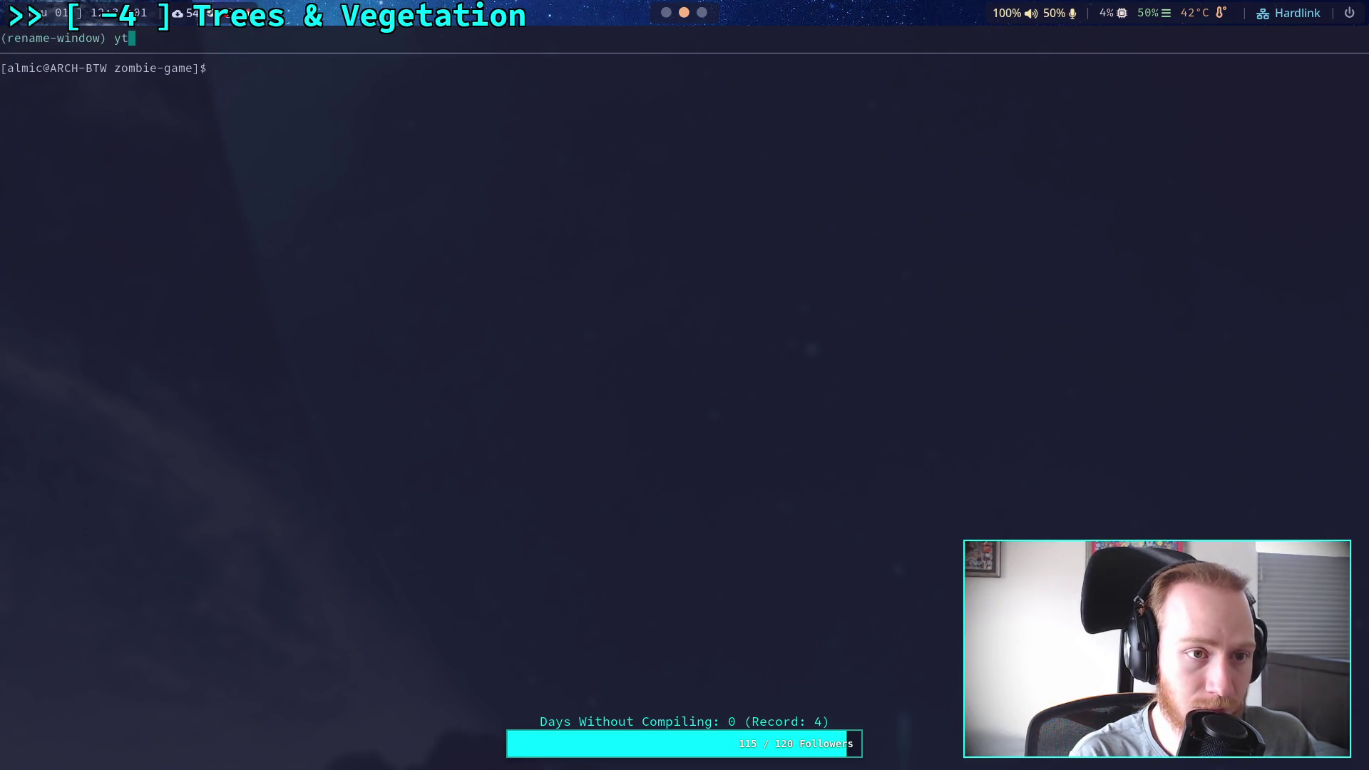
{"action": "key", "text": "BackSpace"}
{"action": "key", "text": "BackSpace"}
{"action": "type", "text": "pyth"}
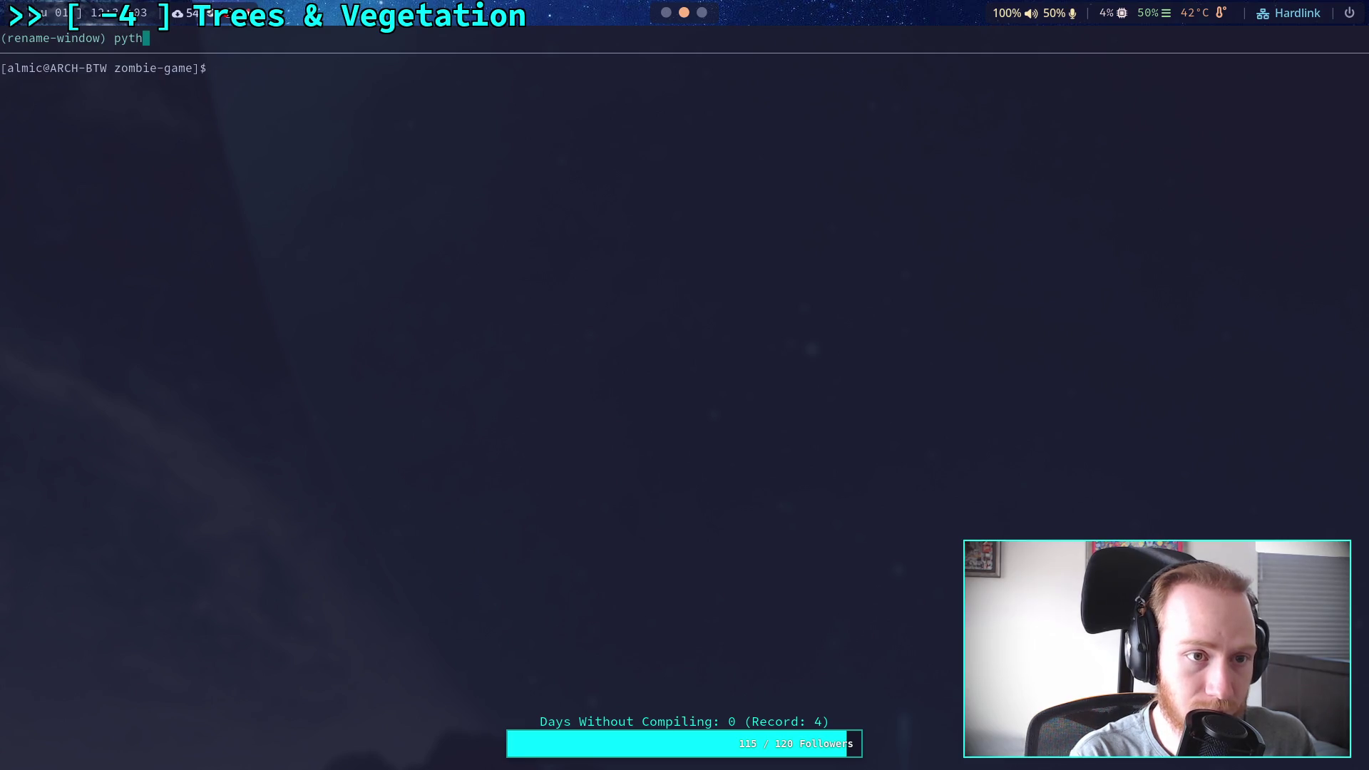
{"action": "type", "text": "on"}
{"action": "key", "text": "Return"}
{"action": "type", "text": "python"}
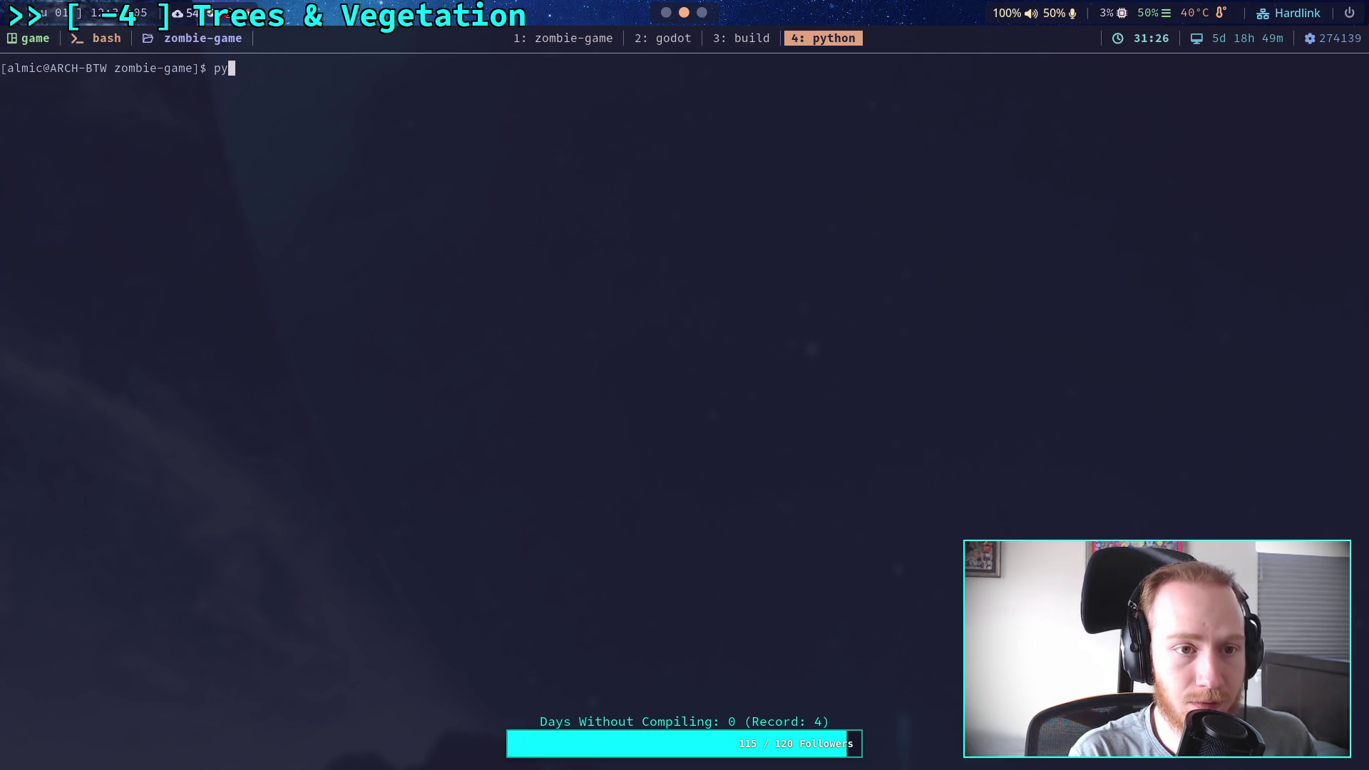
{"action": "key", "text": "Return"}
{"action": "type", "text": "2"}
{"action": "key", "text": "BackSpace"}
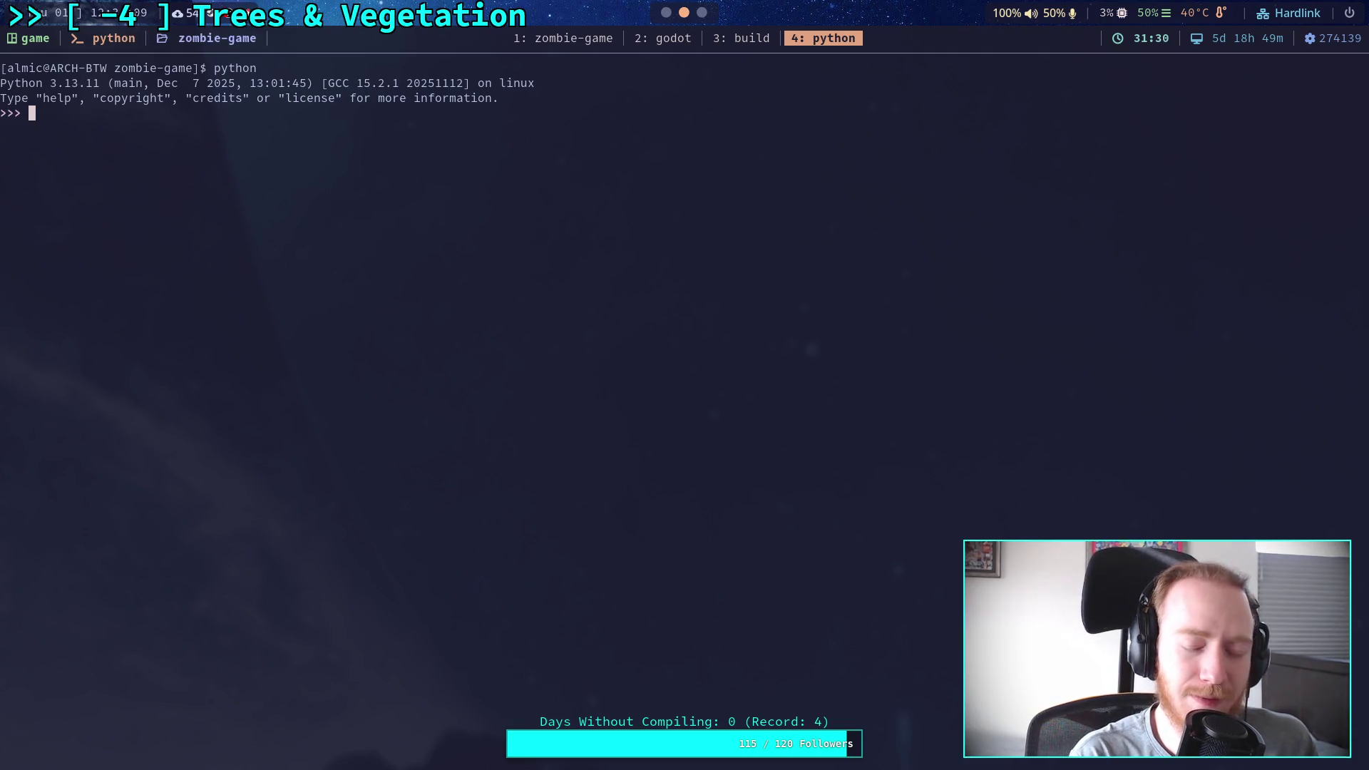
{"action": "type", "text": "0k"}
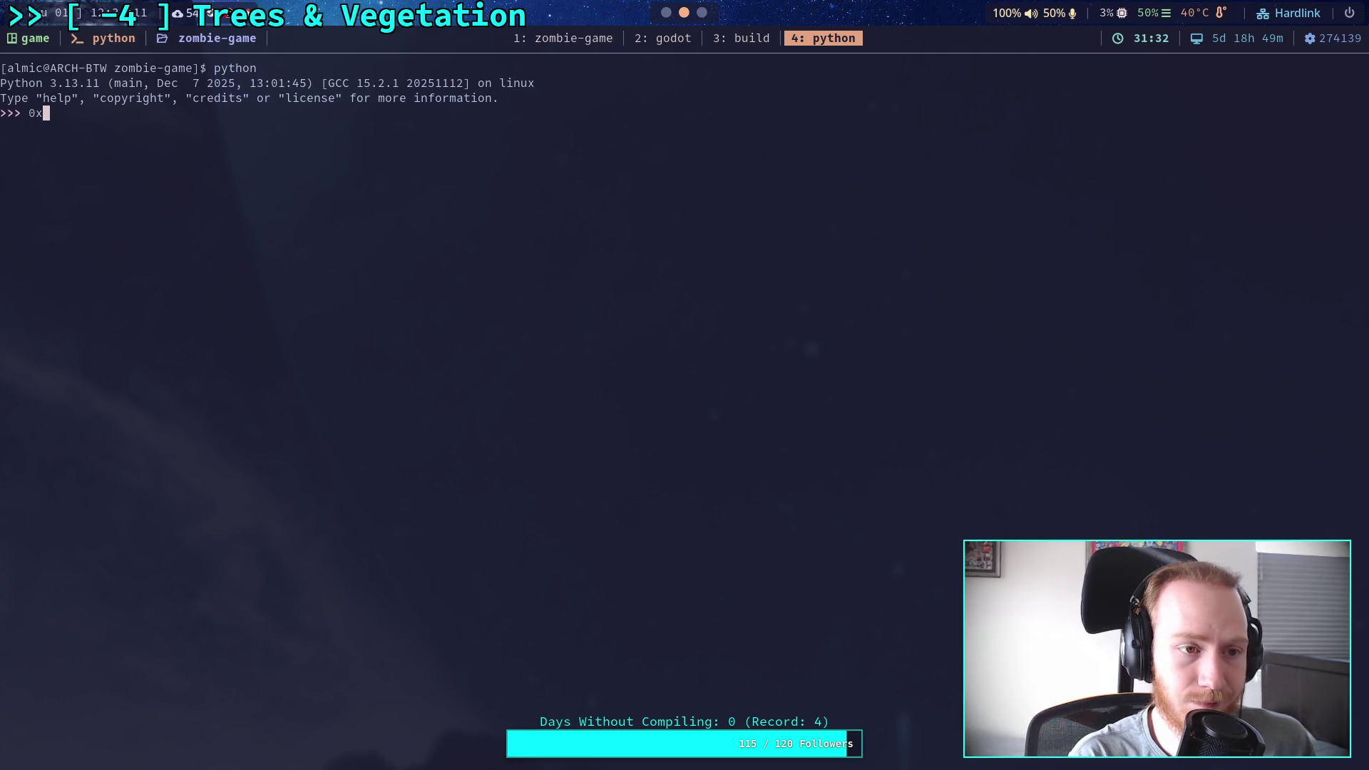
{"action": "type", "text": "ffffffff"}
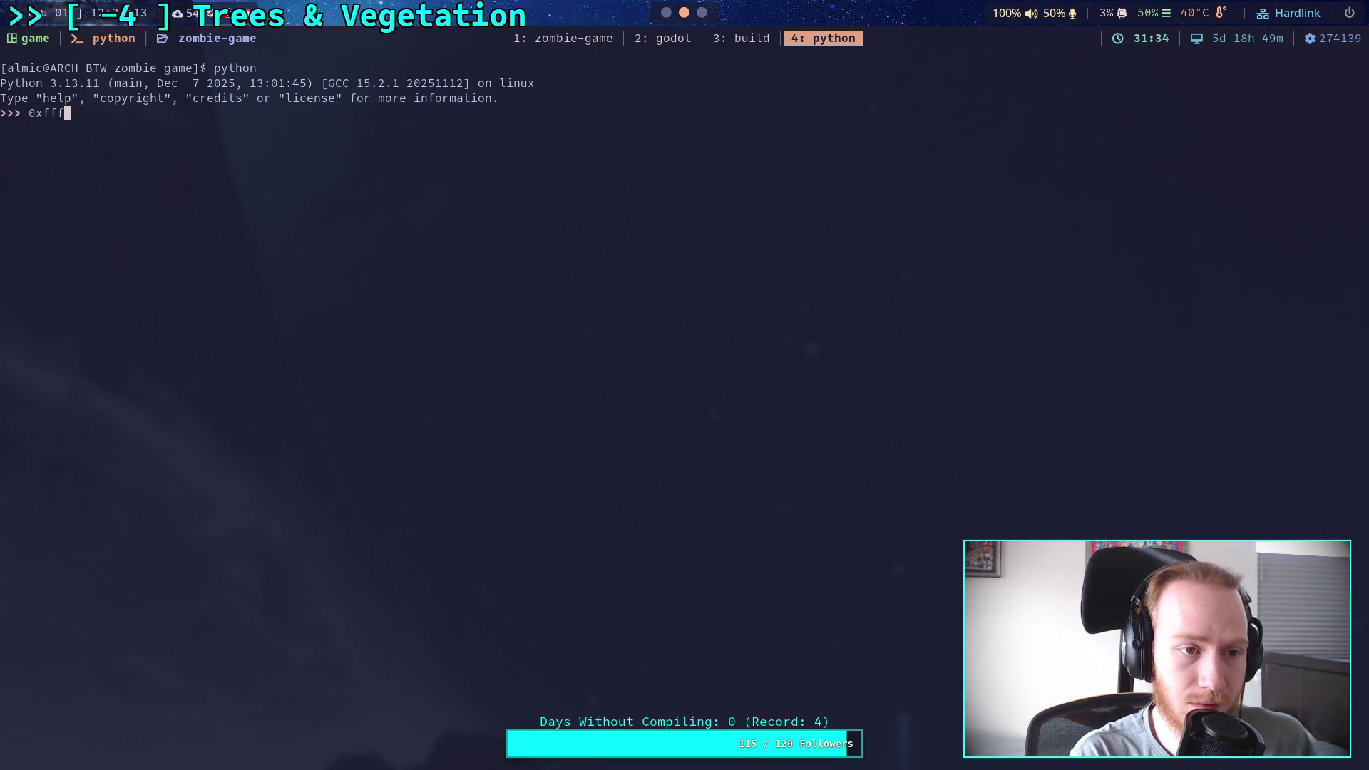
{"action": "key", "text": "Return"}
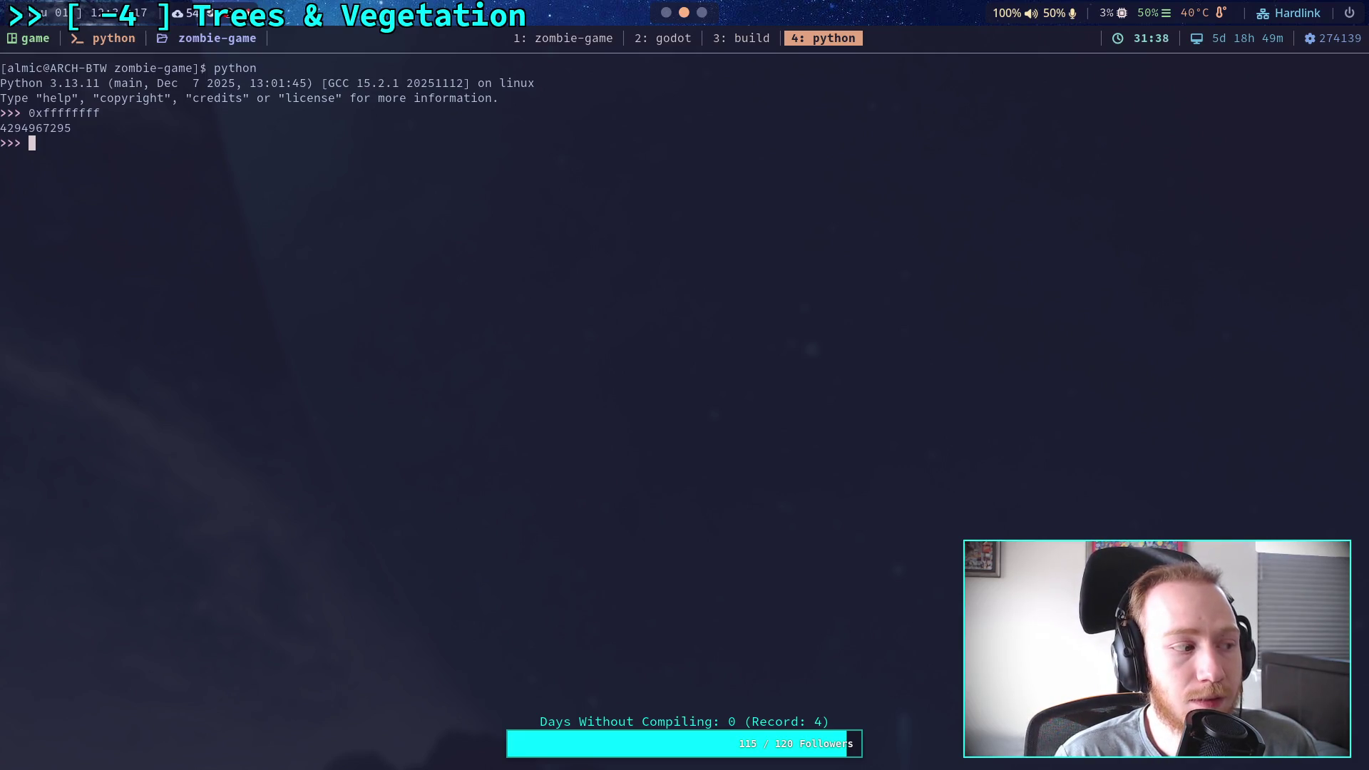
{"action": "type", "text": "2^"}
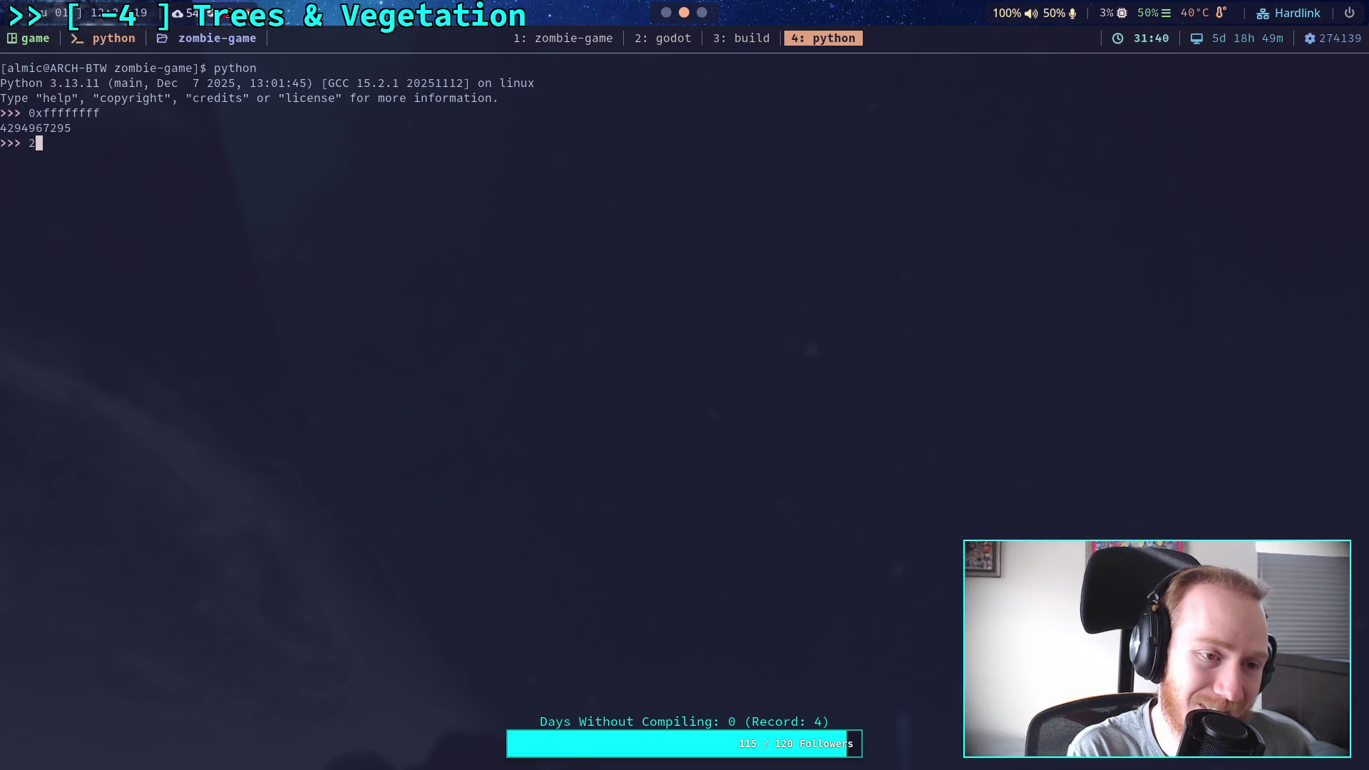
{"action": "key", "text": "BackSpace"}
{"action": "type", "text": "**3"}
{"action": "type", "text": "2"}
{"action": "key", "text": "Return"}
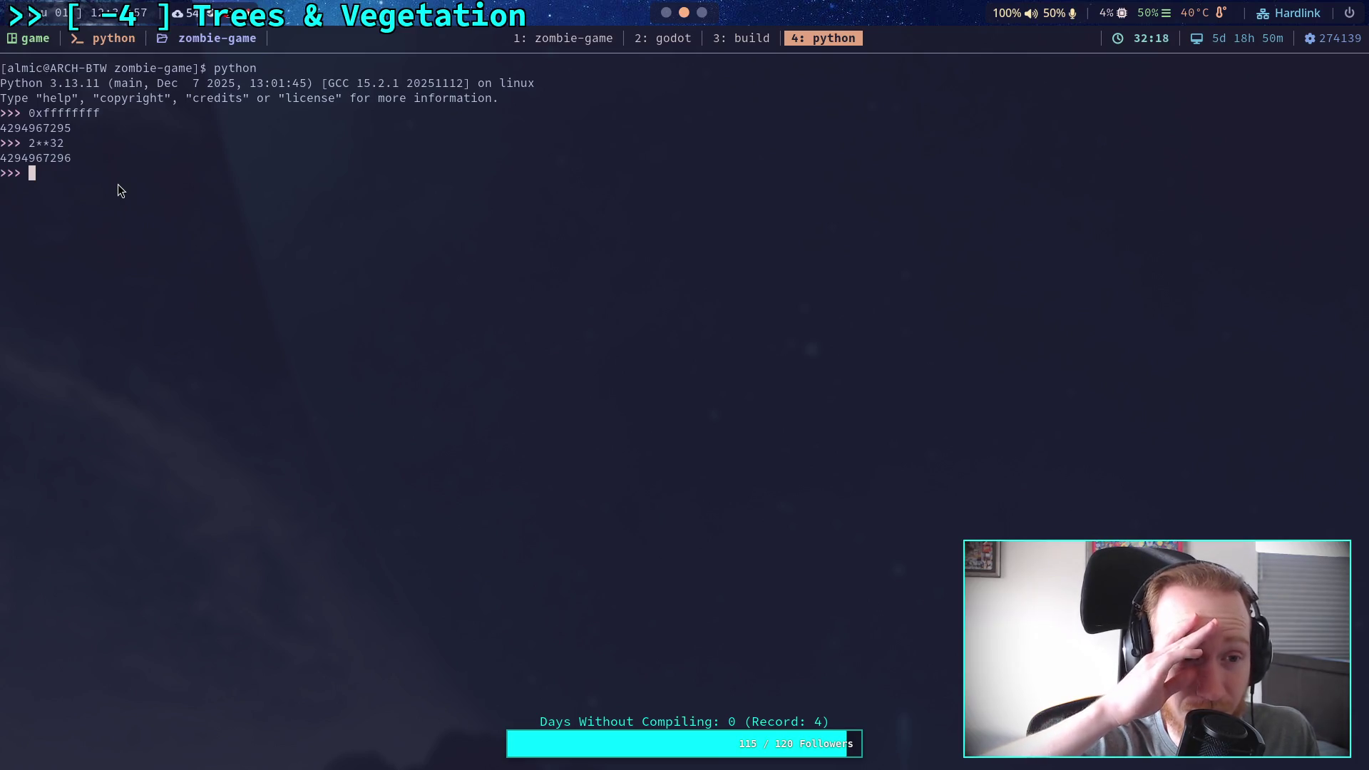
{"action": "left_click_drag", "start_coordinate": [58, 128], "coordinate": [74, 131]}
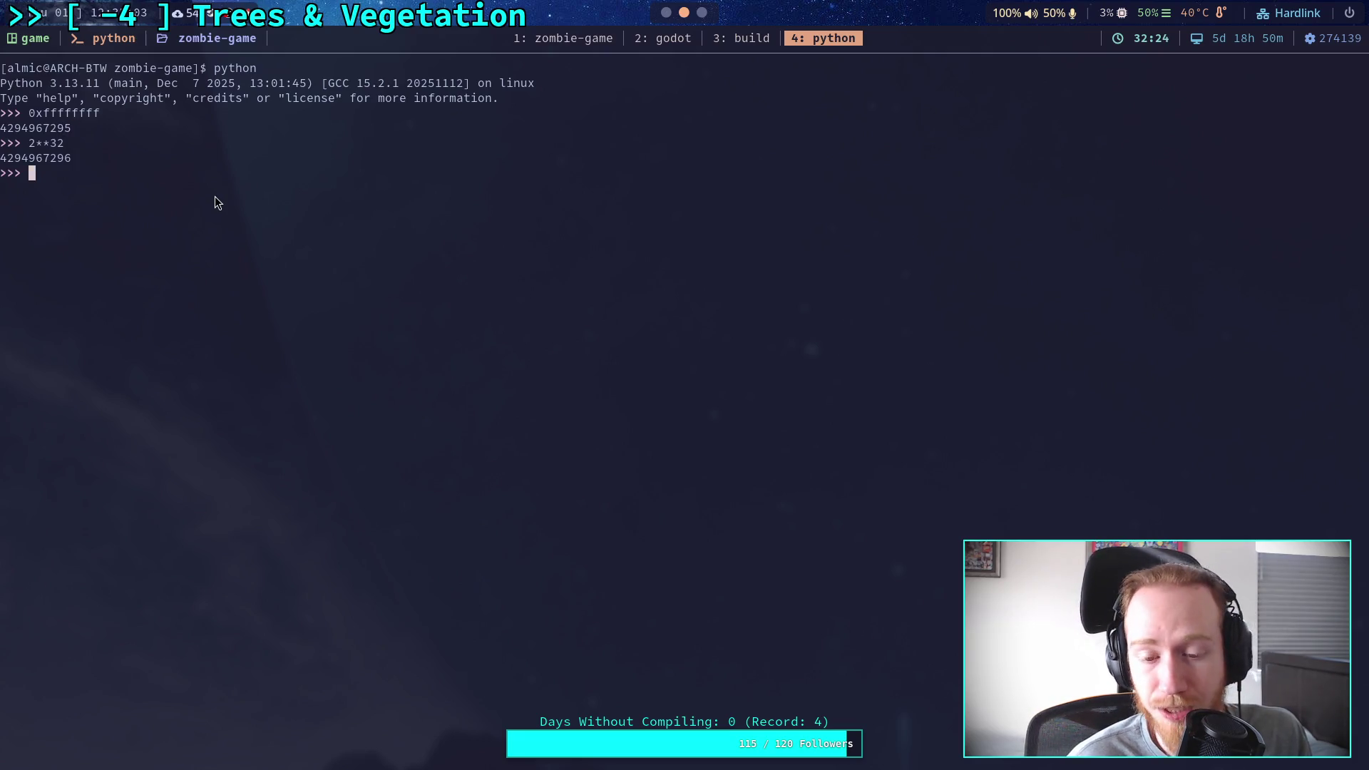
{"action": "key", "text": "super+1"}
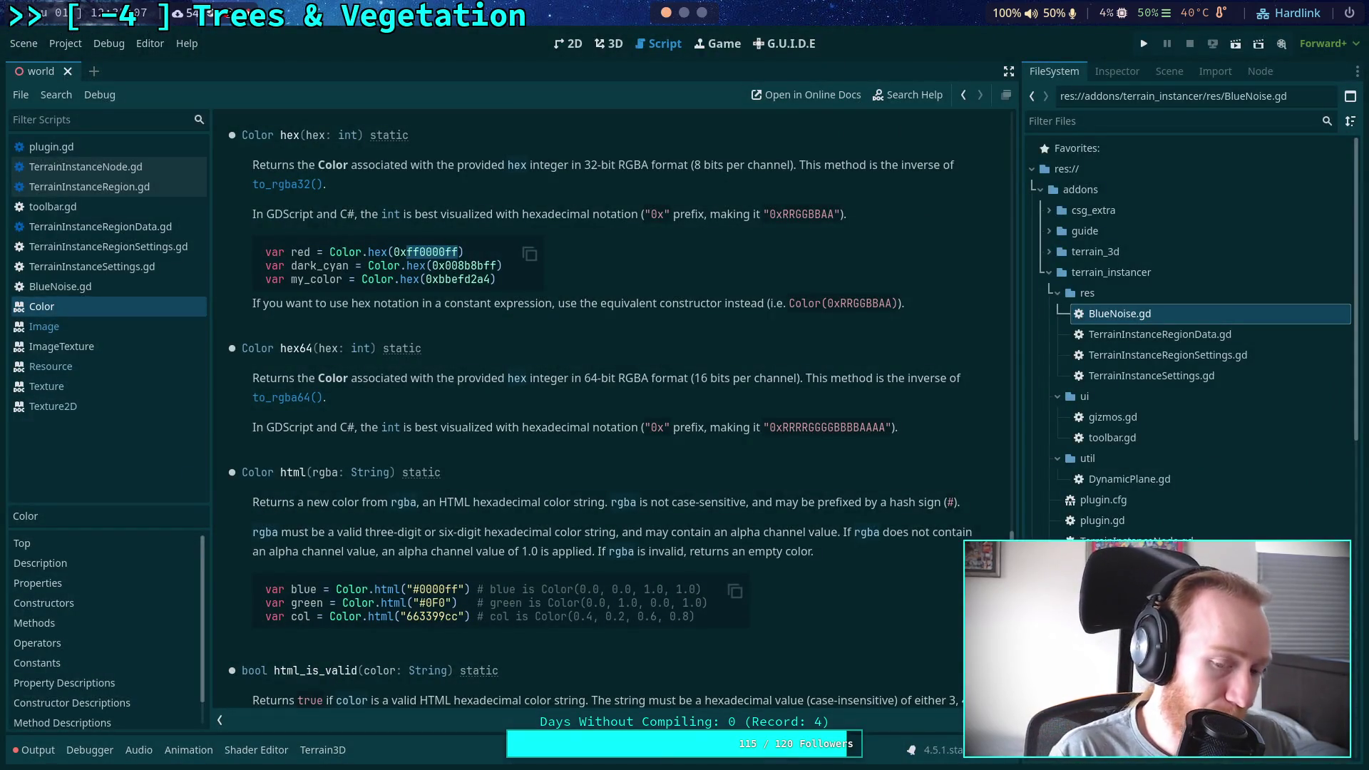
{"action": "left_click", "coordinate": [621, 480]}
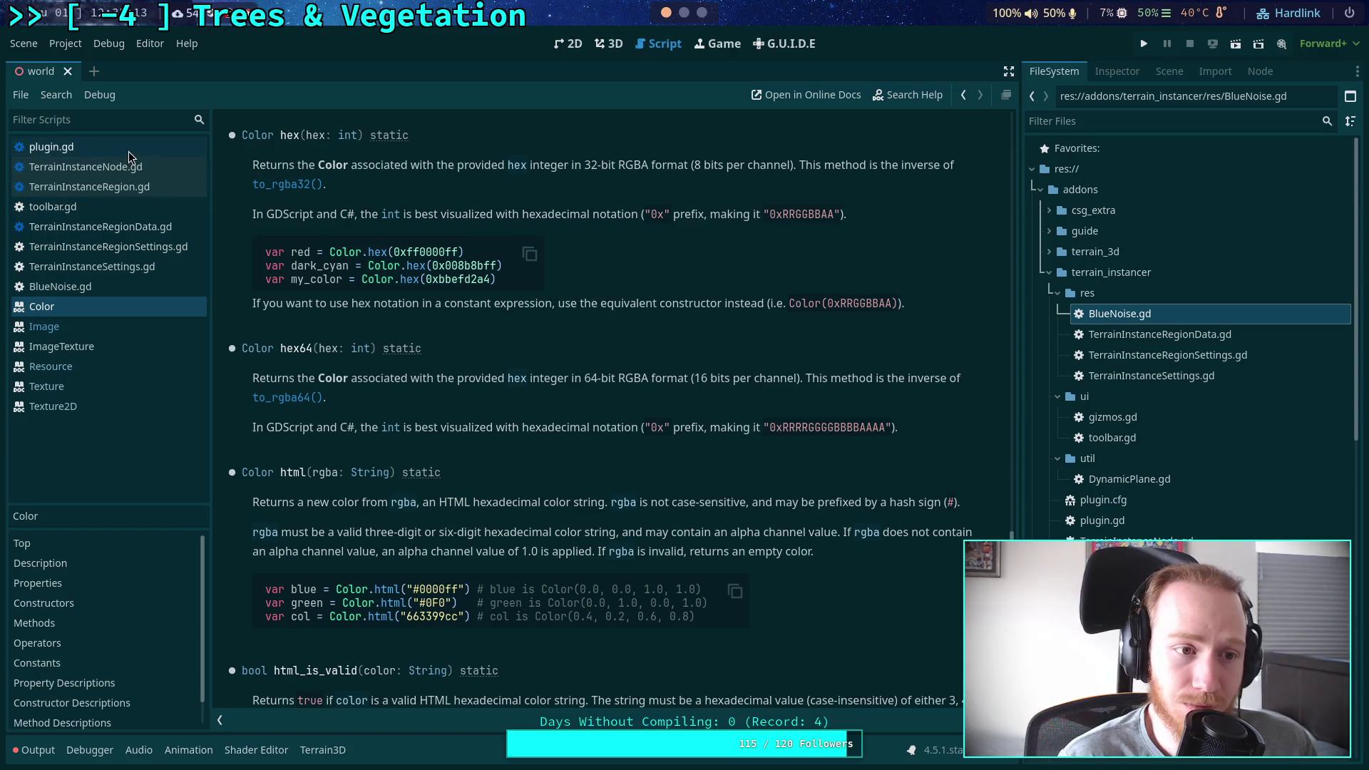
{"action": "scroll", "coordinate": [427, 332], "scroll_direction": "up", "scroll_amount": 4}
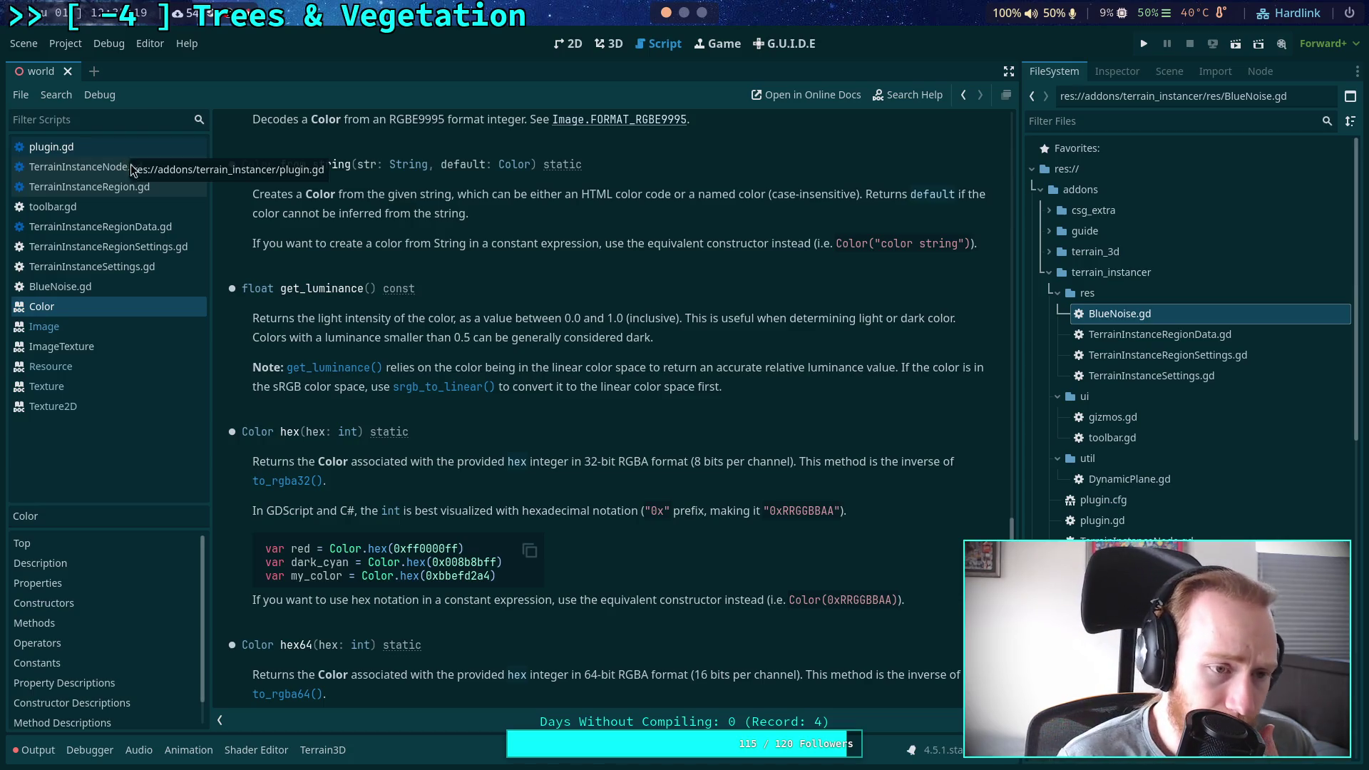
{"action": "left_click", "coordinate": [130, 285]}
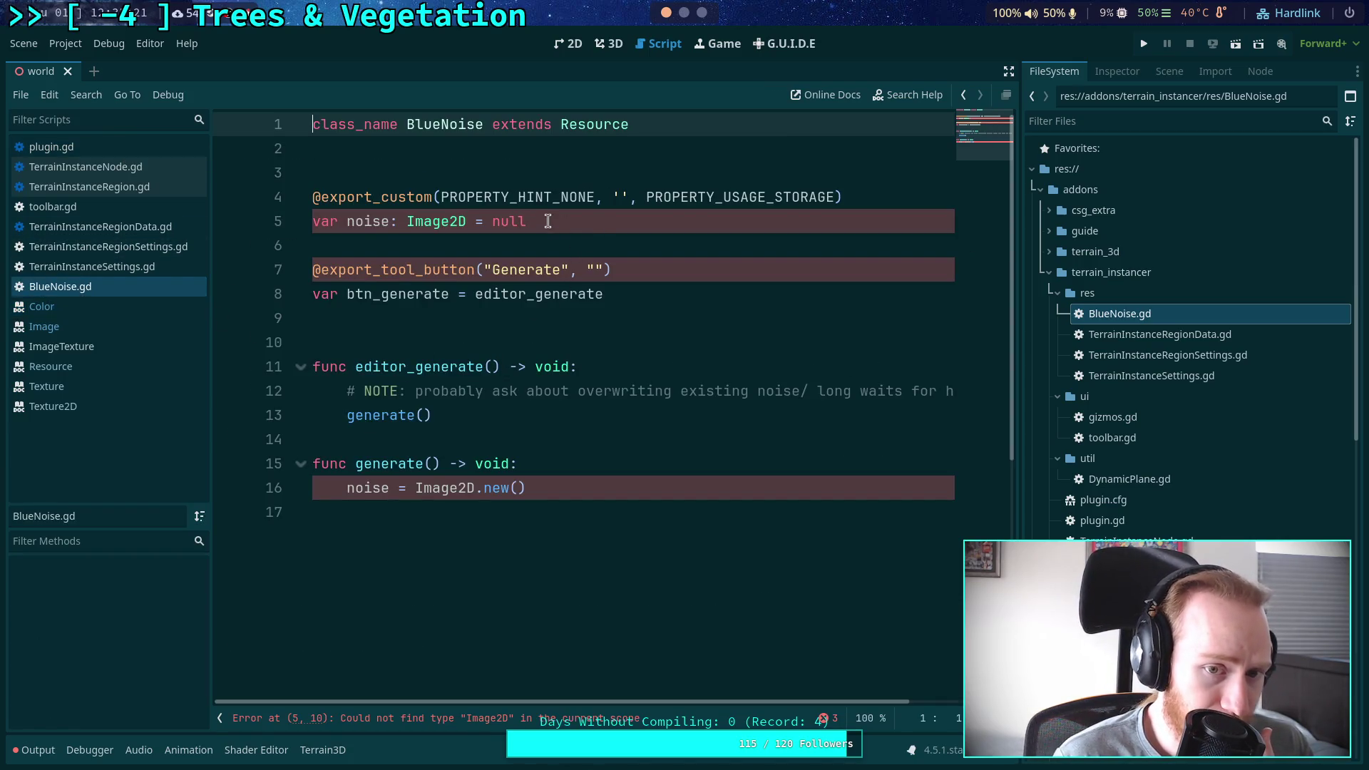
{"action": "left_click", "coordinate": [467, 221]}
{"action": "key", "text": "BackSpace"}
{"action": "key", "text": "BackSpace"}
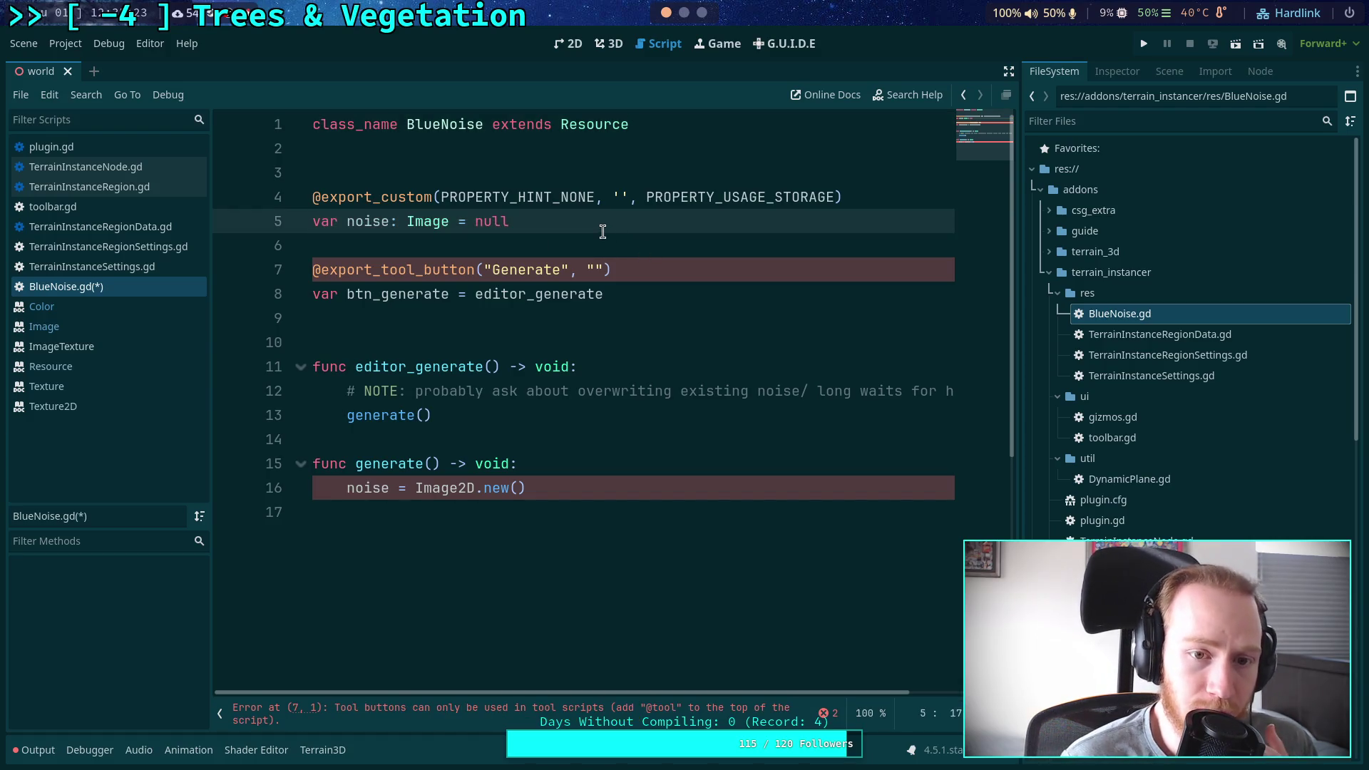
{"action": "left_click_drag", "start_coordinate": [603, 270], "coordinate": [578, 266]}
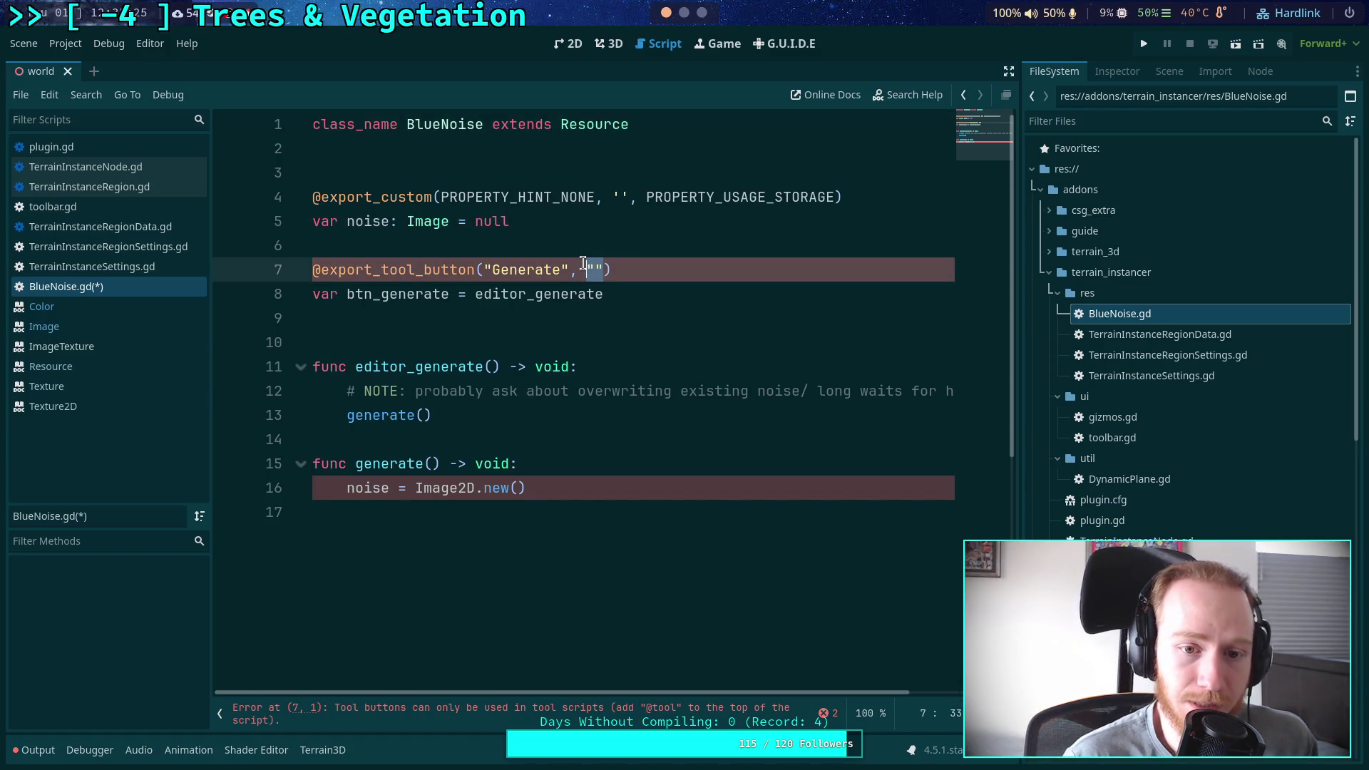
{"action": "key", "text": "ctrl+space"}
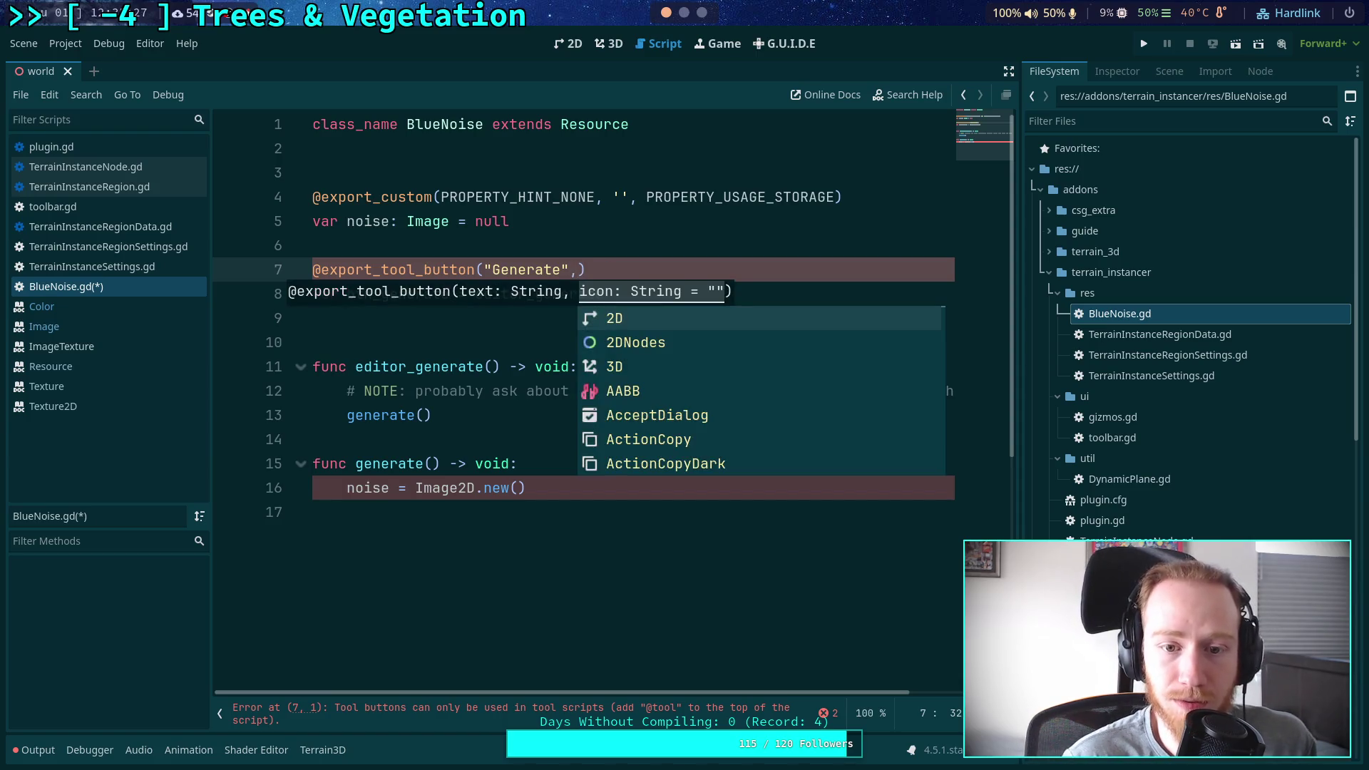
{"action": "key", "text": "Down"}
{"action": "key", "text": "Down"}
{"action": "key", "text": "Down"}
{"action": "key", "text": "Down"}
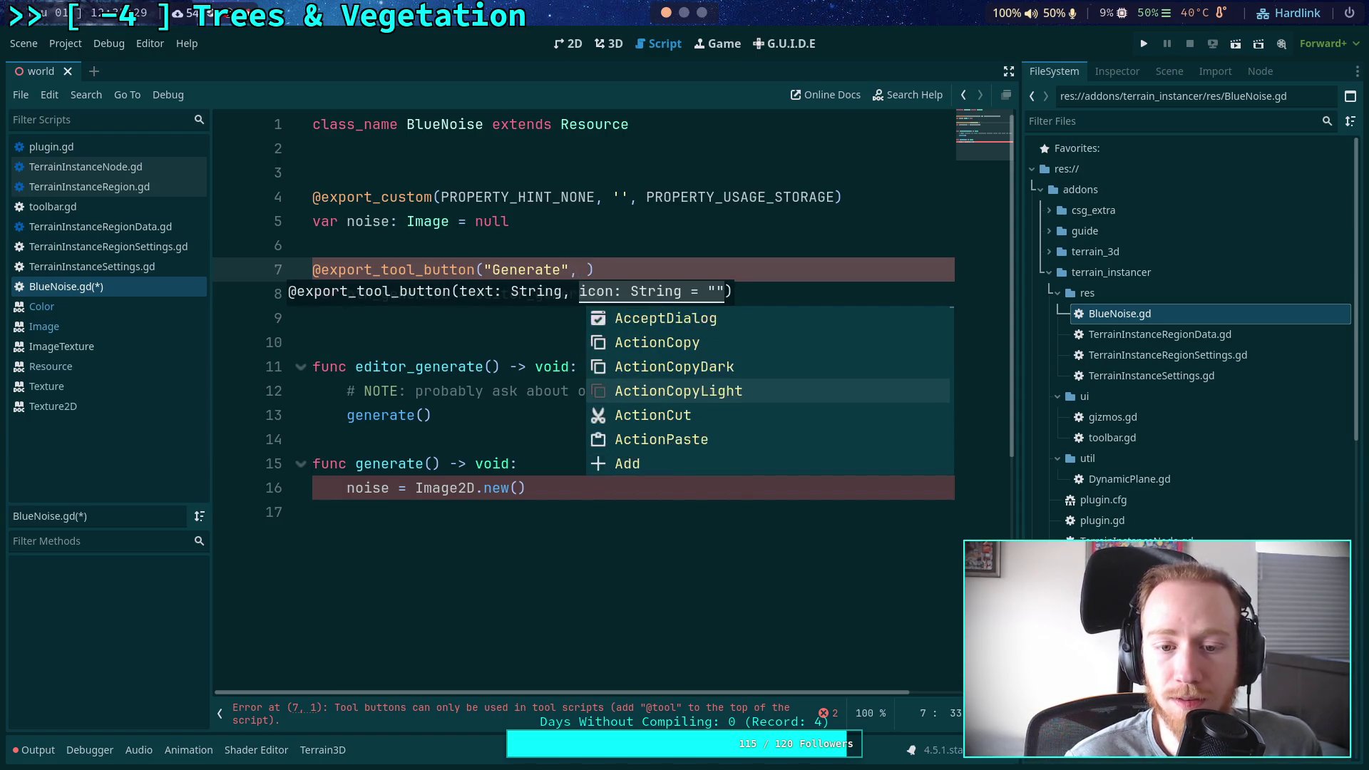
{"action": "key", "text": "Down"}
{"action": "key", "text": "Down"}
{"action": "key", "text": "Down"}
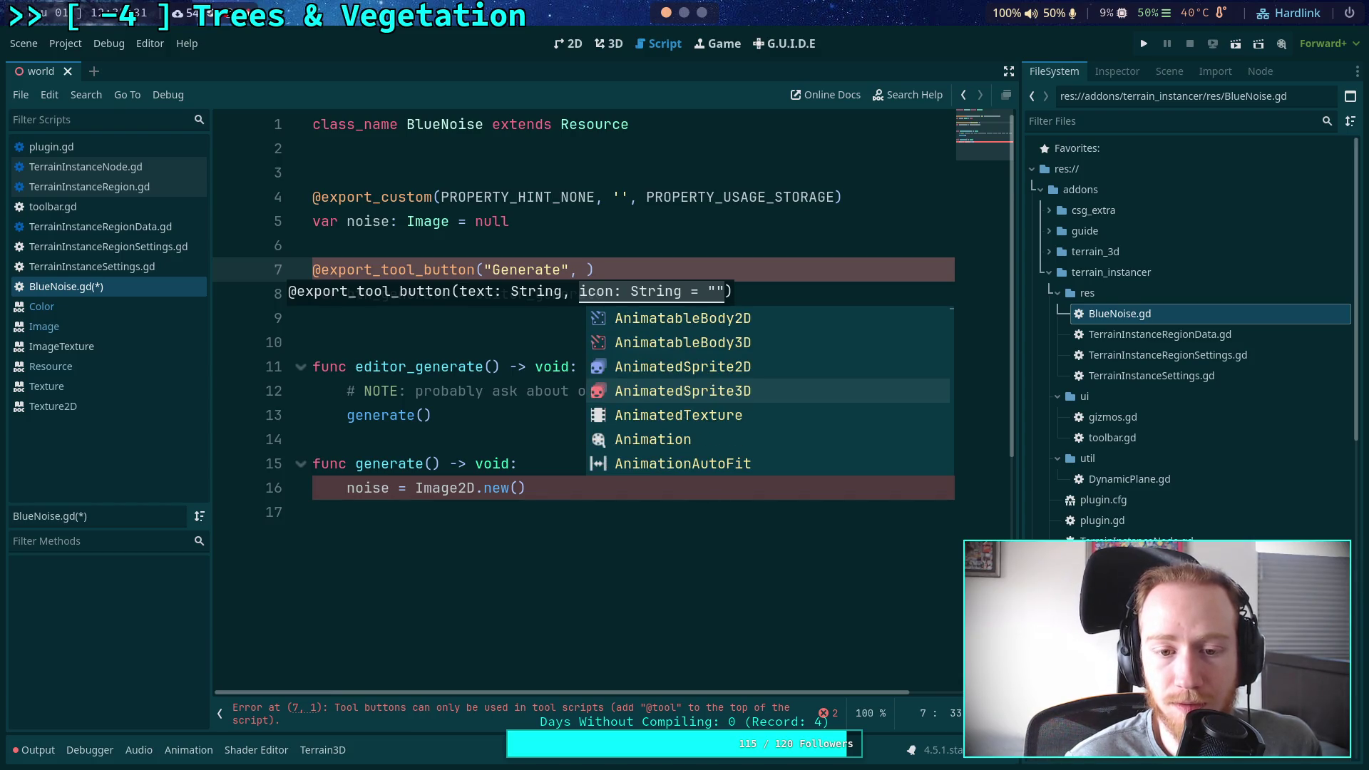
{"action": "key", "text": "Down"}
{"action": "key", "text": "Down"}
{"action": "key", "text": "Down"}
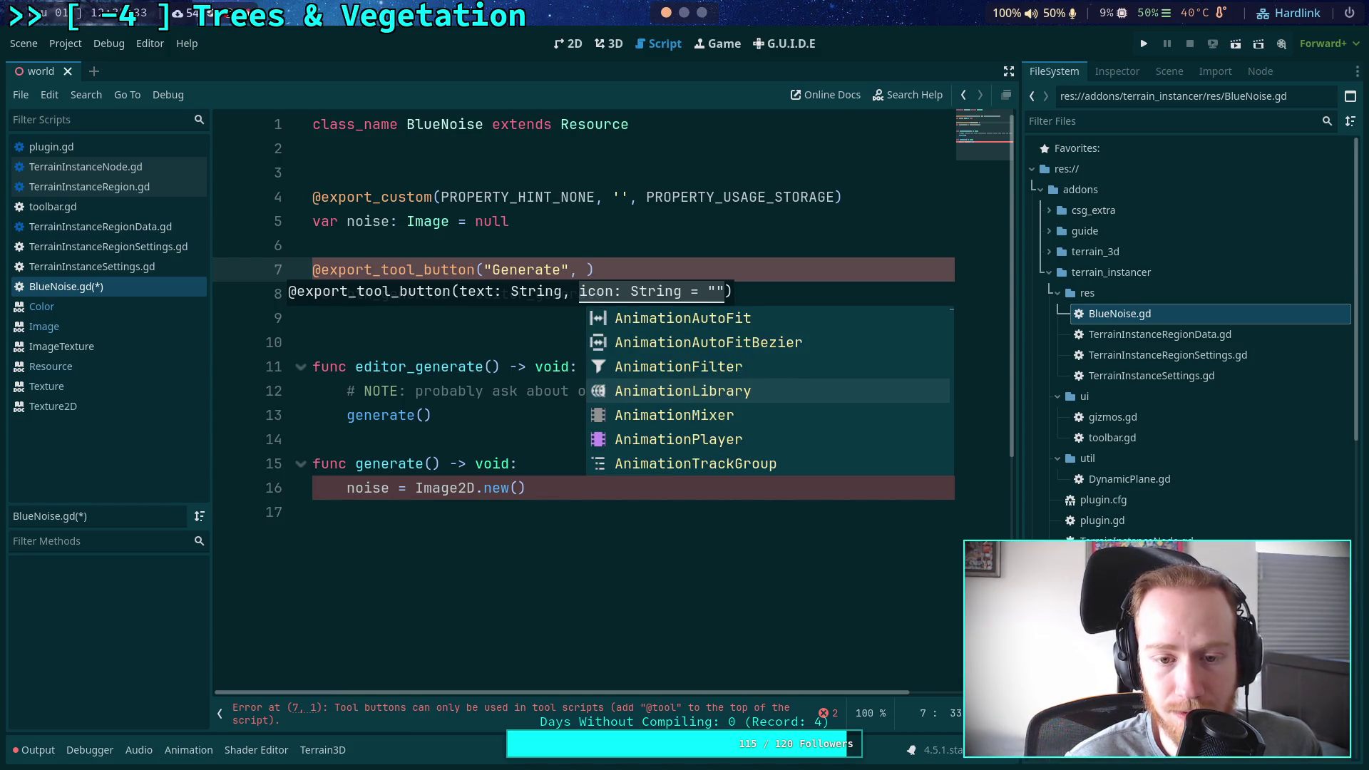
{"action": "key", "text": "Down"}
{"action": "key", "text": "Down"}
{"action": "key", "text": "Down"}
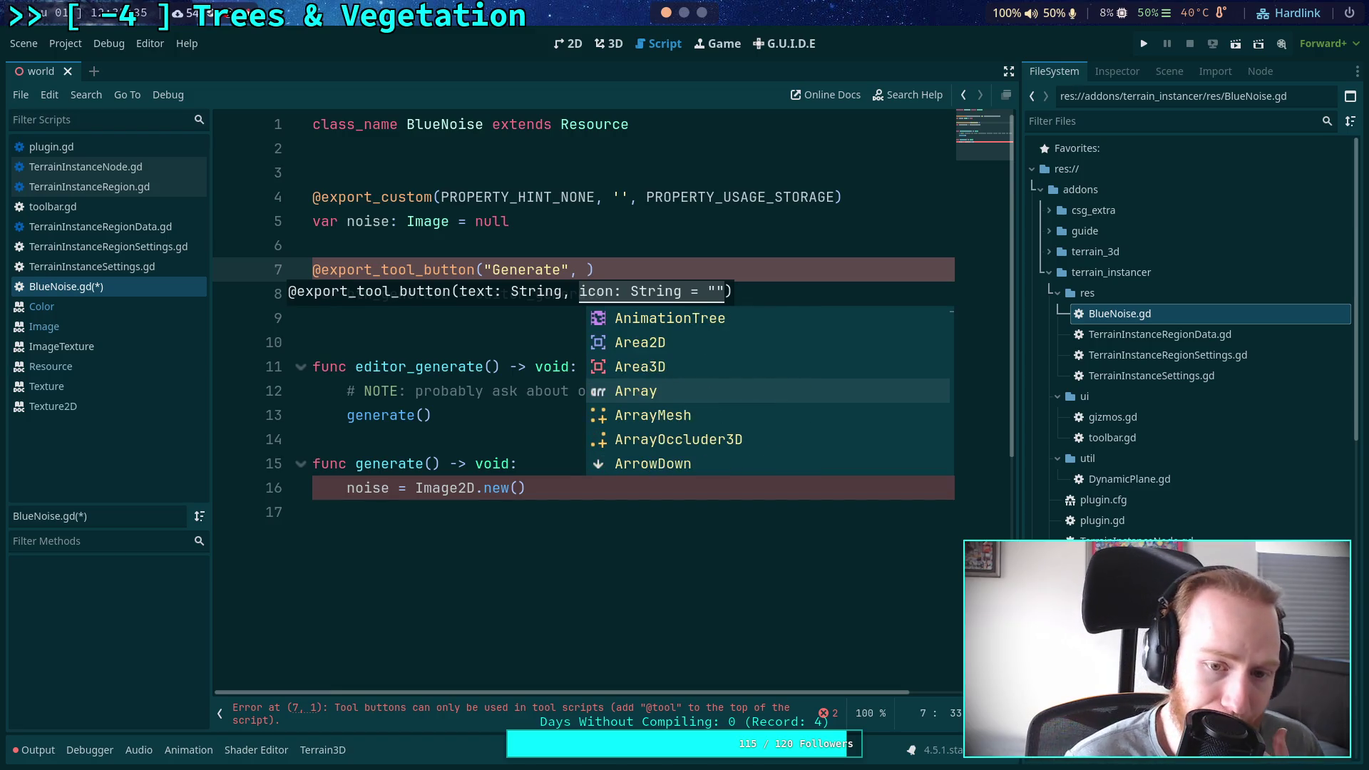
{"action": "key", "text": "Down"}
{"action": "key", "text": "Down"}
{"action": "key", "text": "Down"}
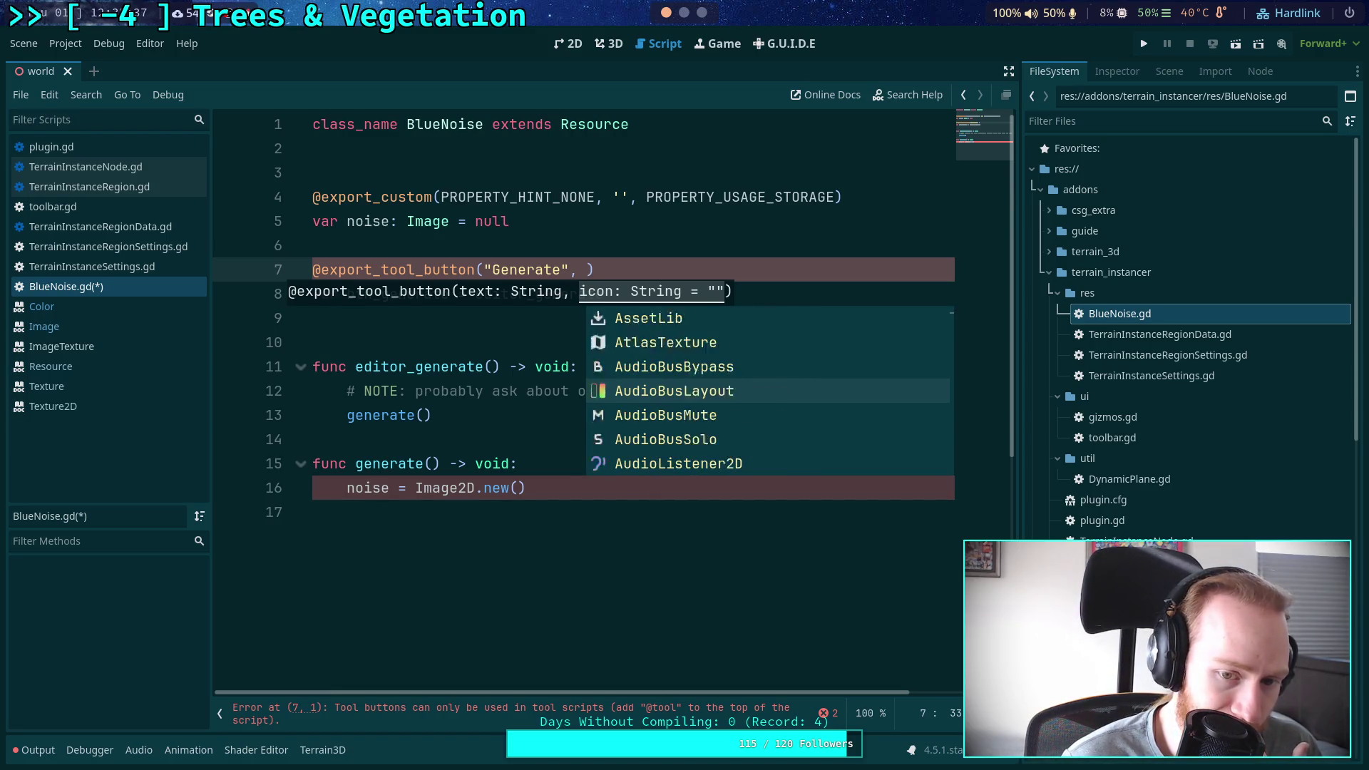
{"action": "key", "text": "Down"}
{"action": "key", "text": "Down"}
{"action": "key", "text": "Down"}
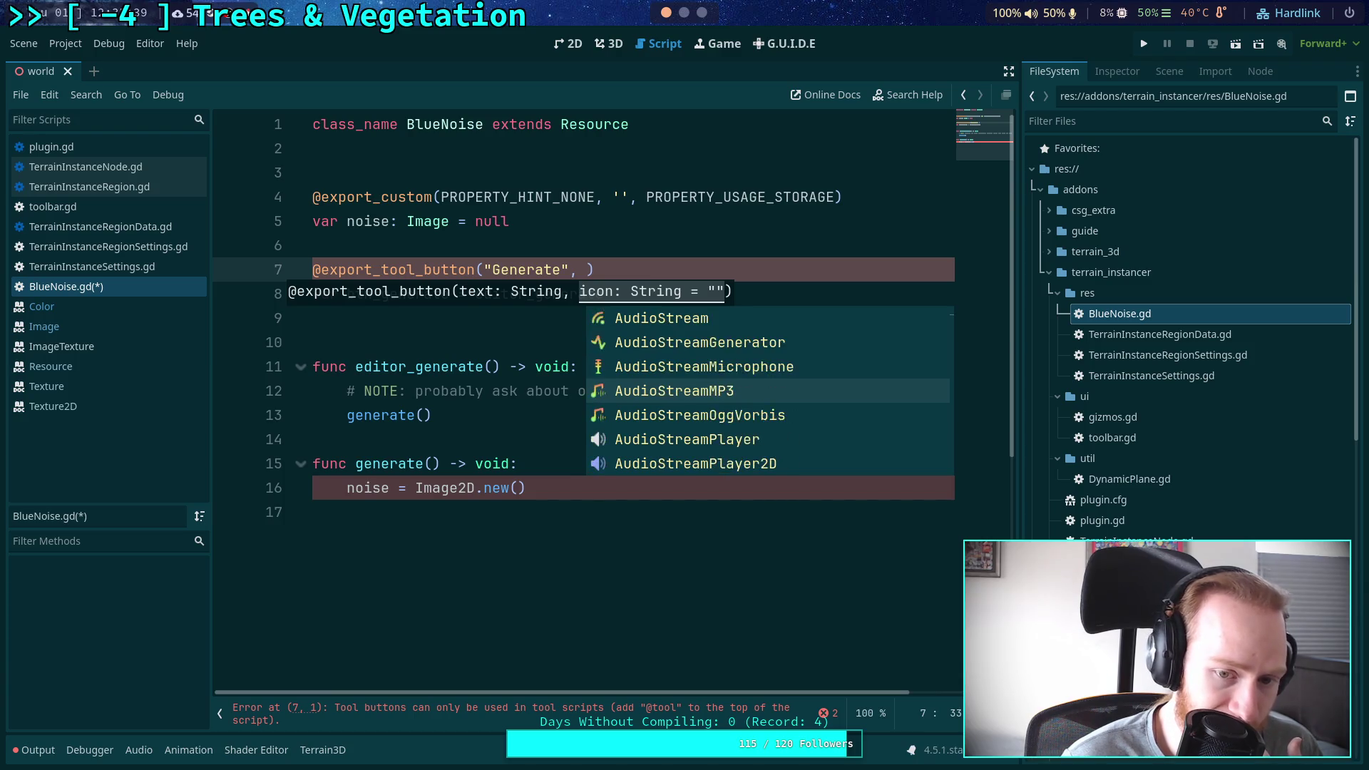
{"action": "key", "text": "Down"}
{"action": "key", "text": "Down"}
{"action": "key", "text": "Down"}
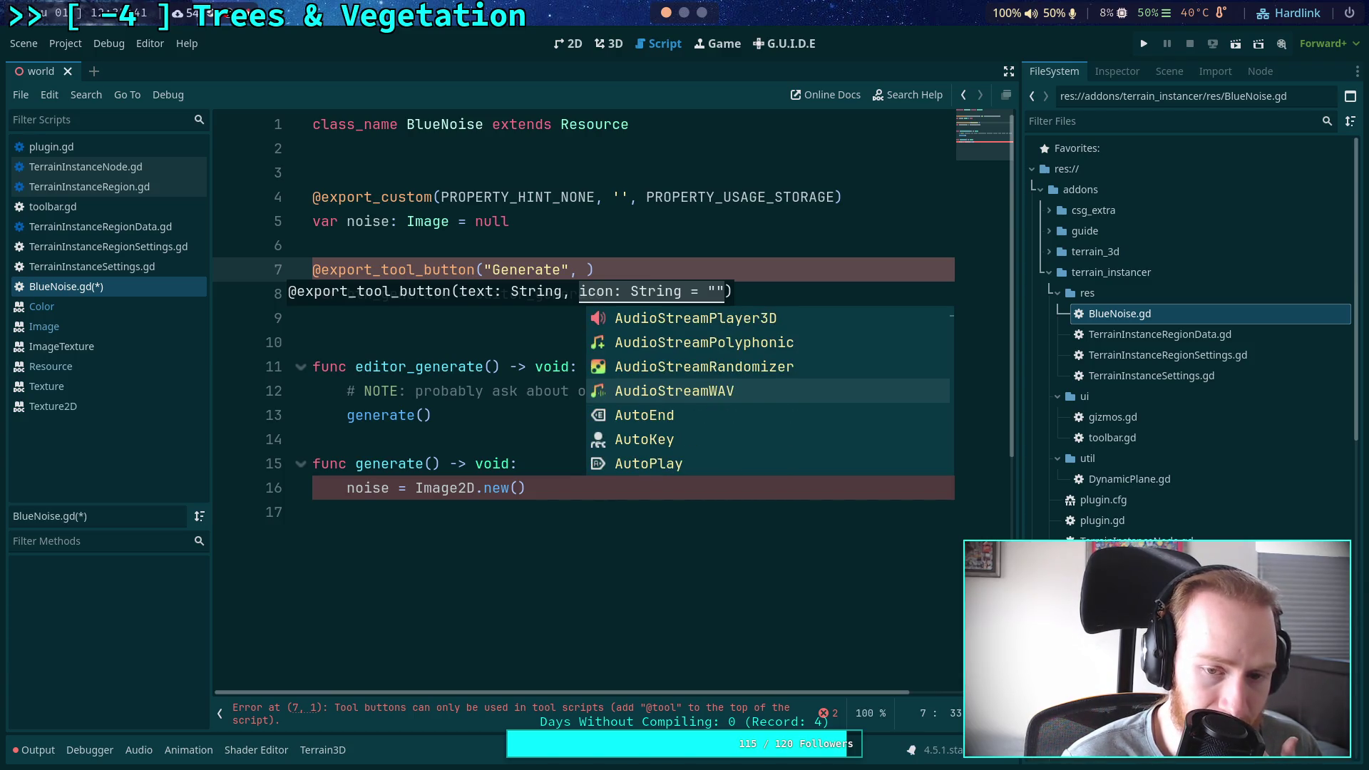
{"action": "key", "text": "Down"}
{"action": "key", "text": "Down"}
{"action": "key", "text": "Down"}
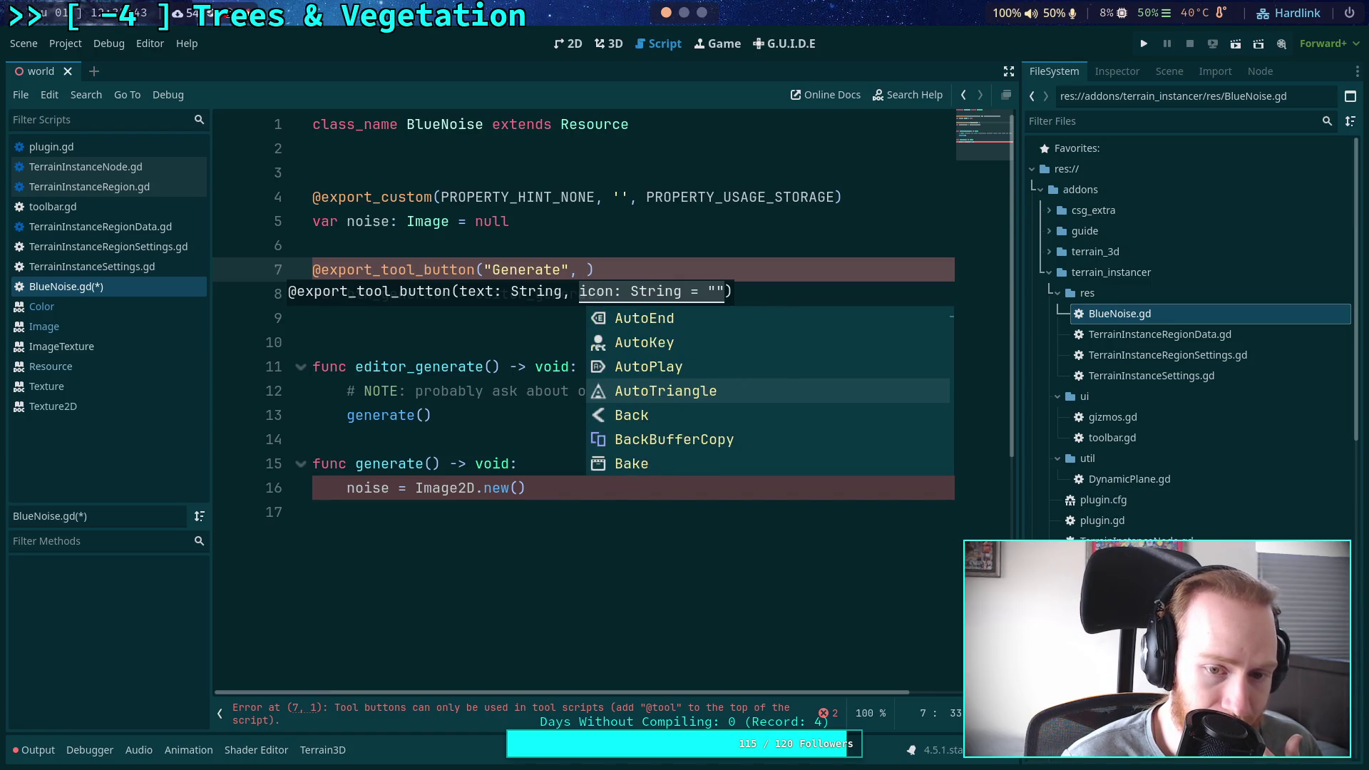
{"action": "key", "text": "Down"}
{"action": "key", "text": "Down"}
{"action": "key", "text": "Down"}
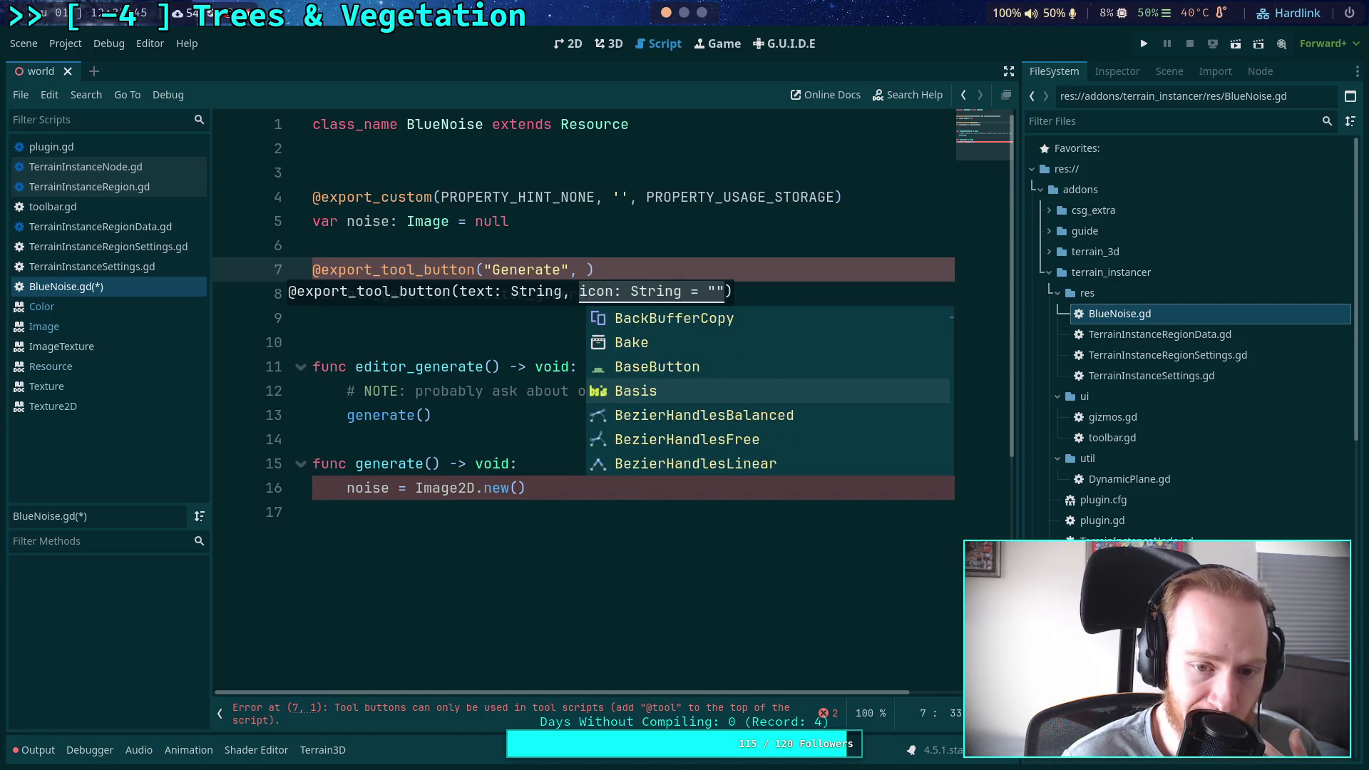
{"action": "key", "text": "Down"}
{"action": "key", "text": "Down"}
{"action": "key", "text": "Down"}
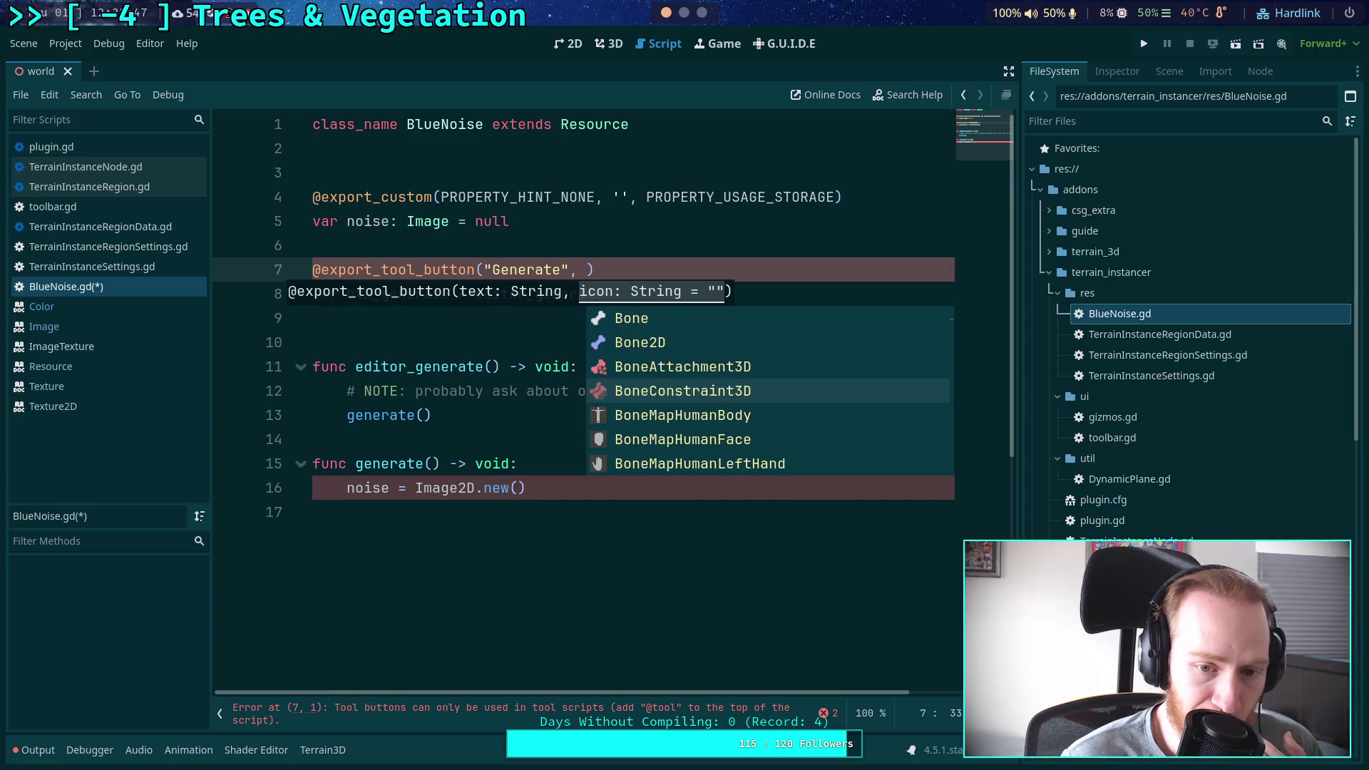
{"action": "key", "text": "Down"}
{"action": "key", "text": "Down"}
{"action": "key", "text": "Down"}
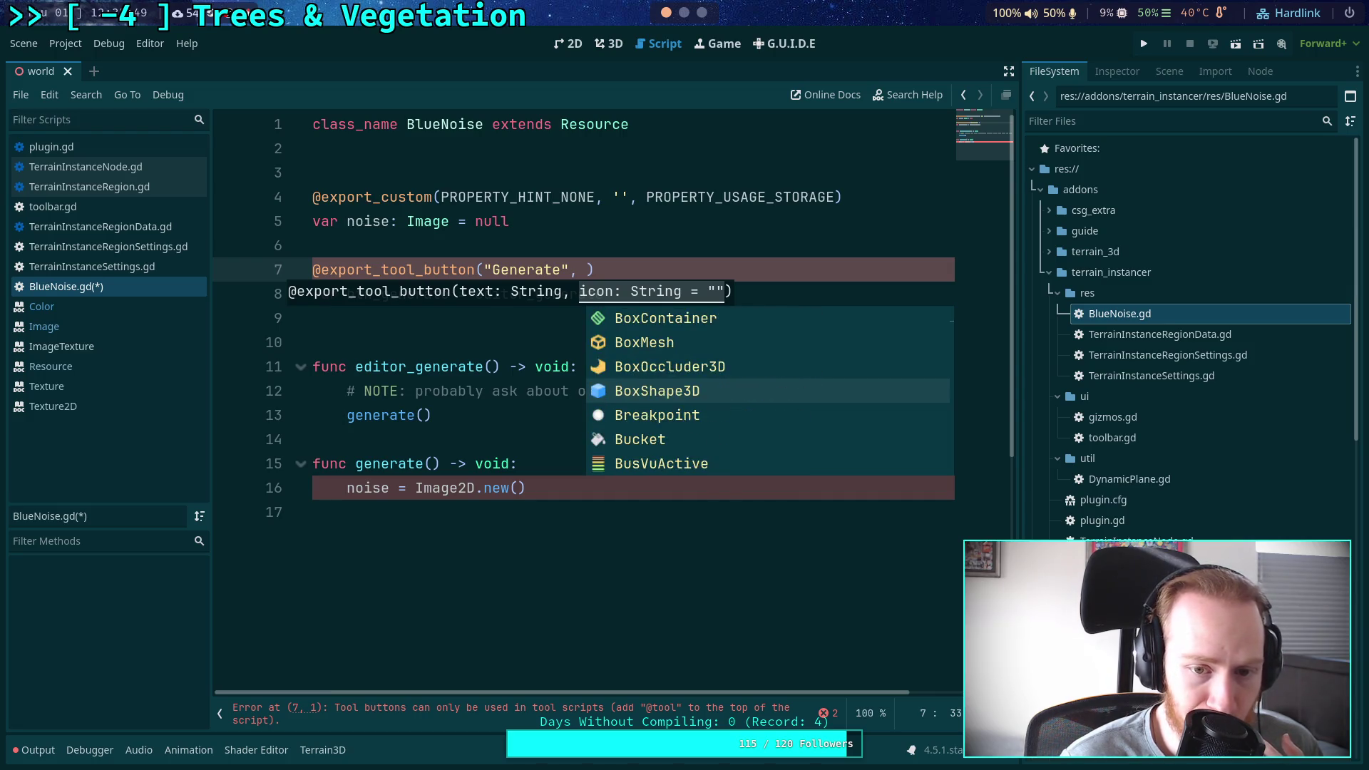
{"action": "key", "text": "Down"}
{"action": "key", "text": "Down"}
{"action": "key", "text": "Down"}
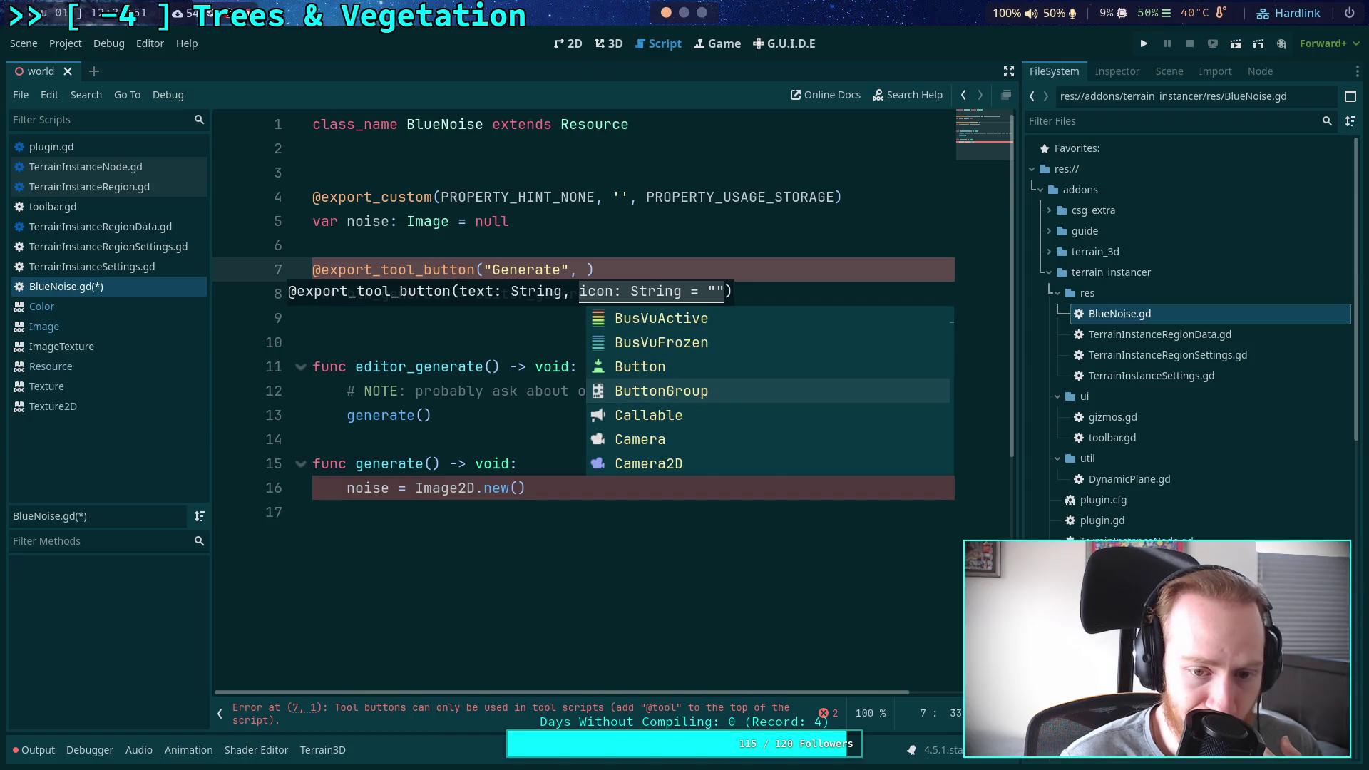
{"action": "key", "text": "Down"}
{"action": "key", "text": "Down"}
{"action": "key", "text": "Up"}
{"action": "key", "text": "Up"}
{"action": "key", "text": "Up"}
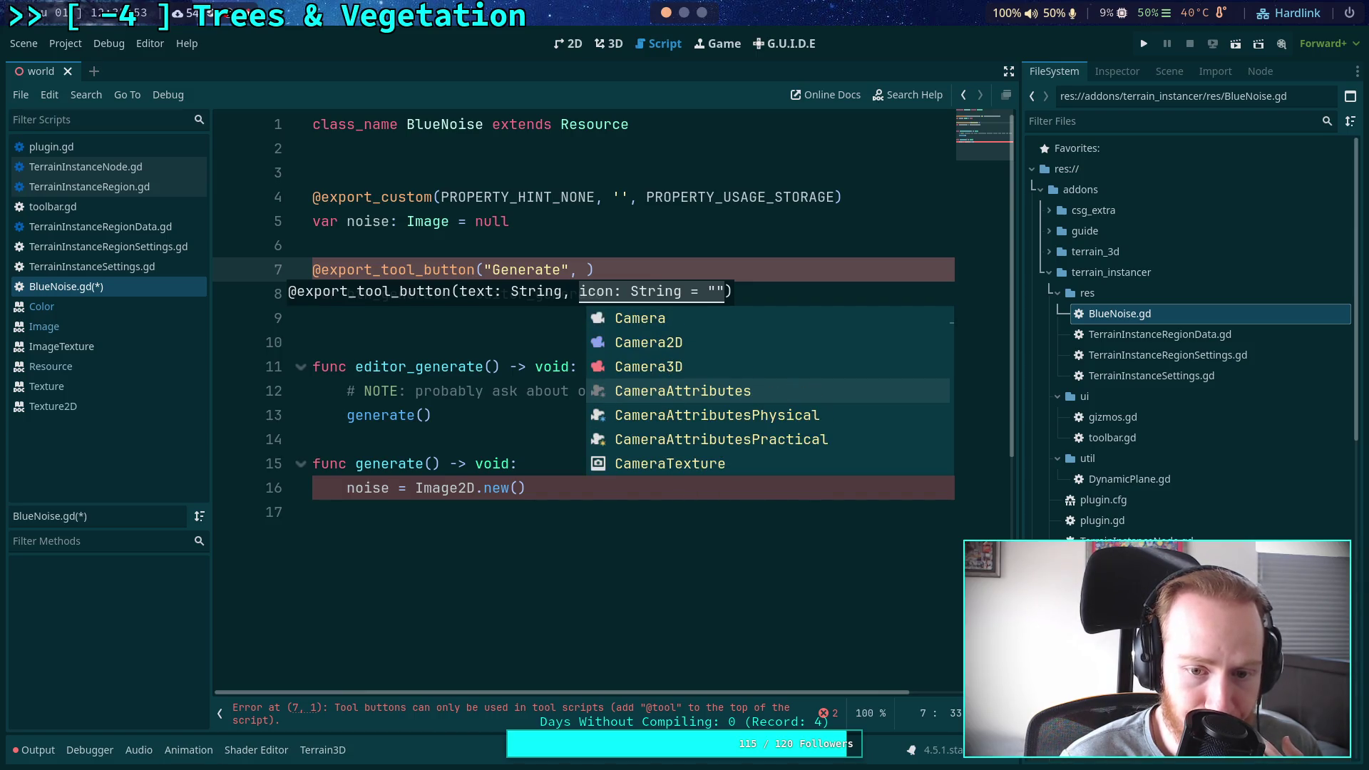
{"action": "key", "text": "BackSpace"}
{"action": "key", "text": "BackSpace"}
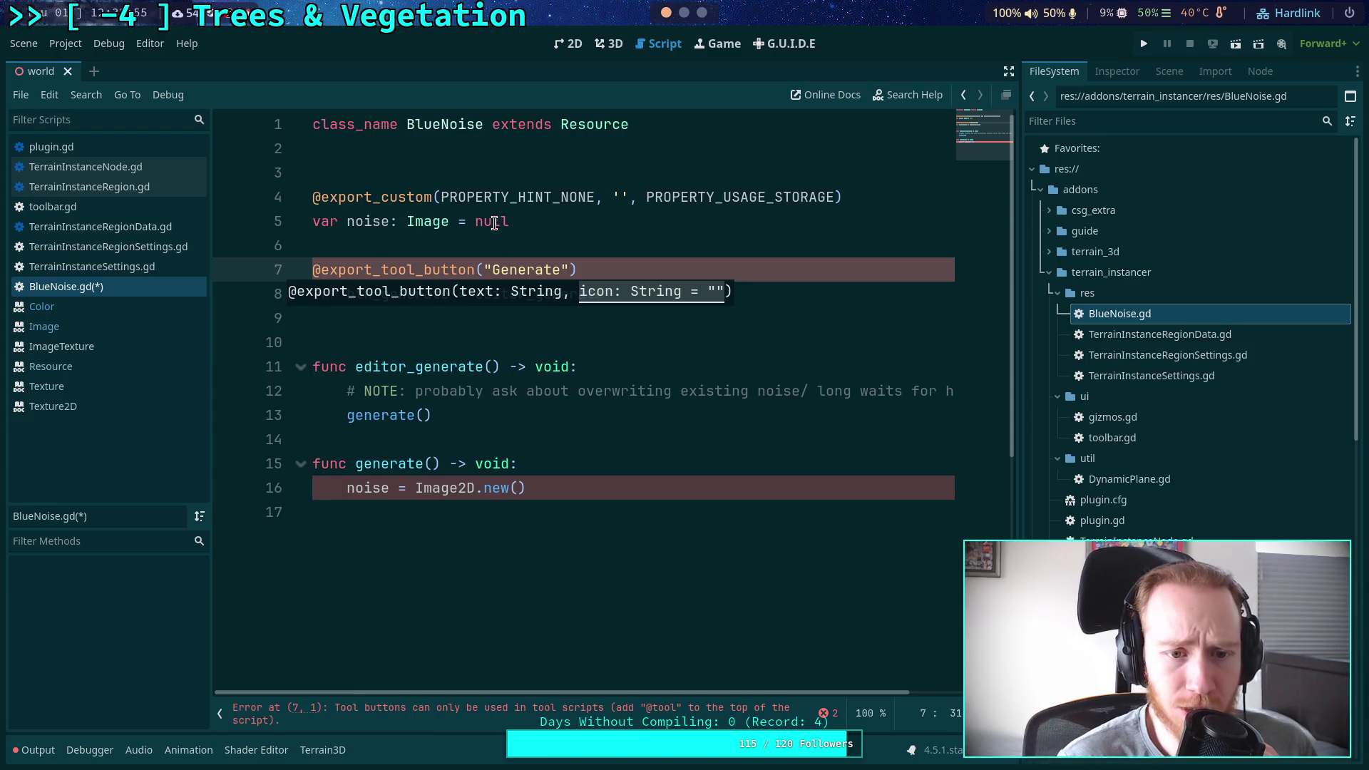
{"action": "left_click", "coordinate": [492, 376]}
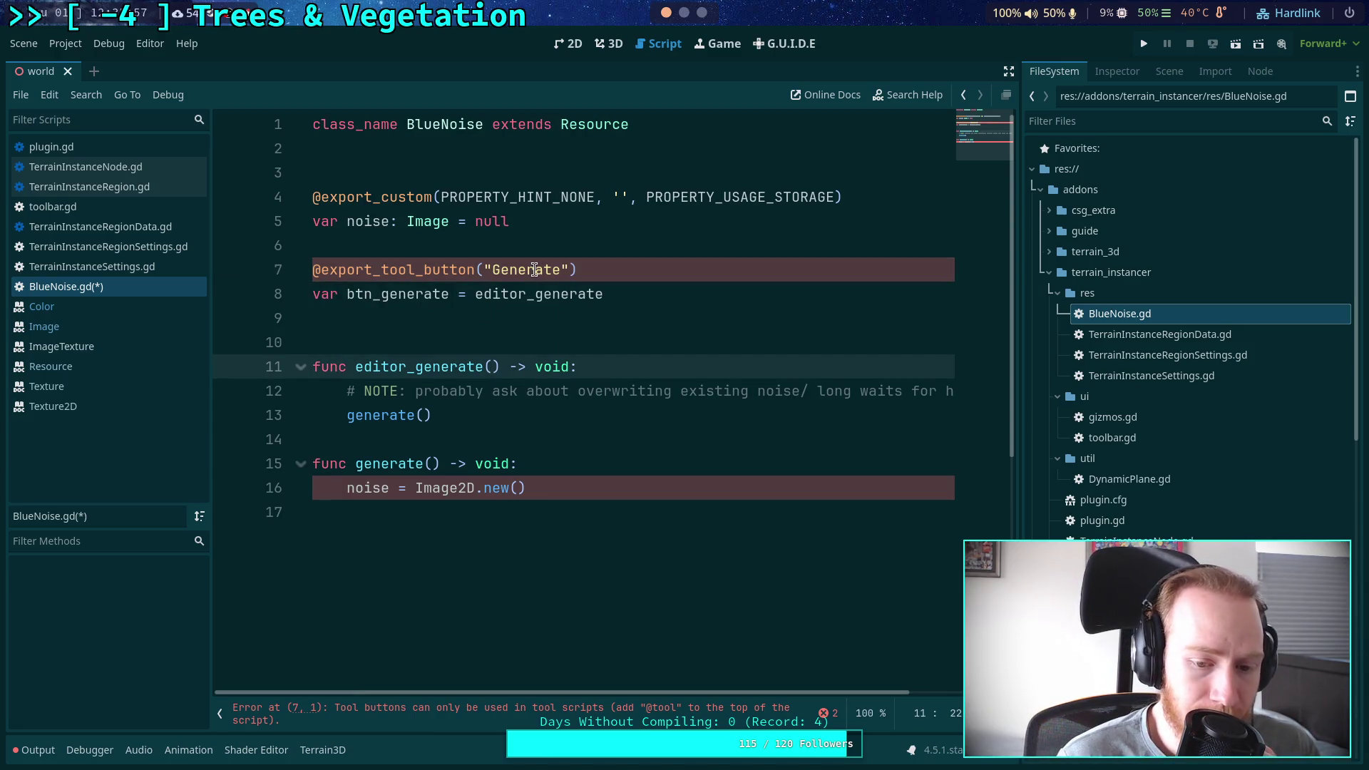
{"action": "left_click", "coordinate": [315, 125]}
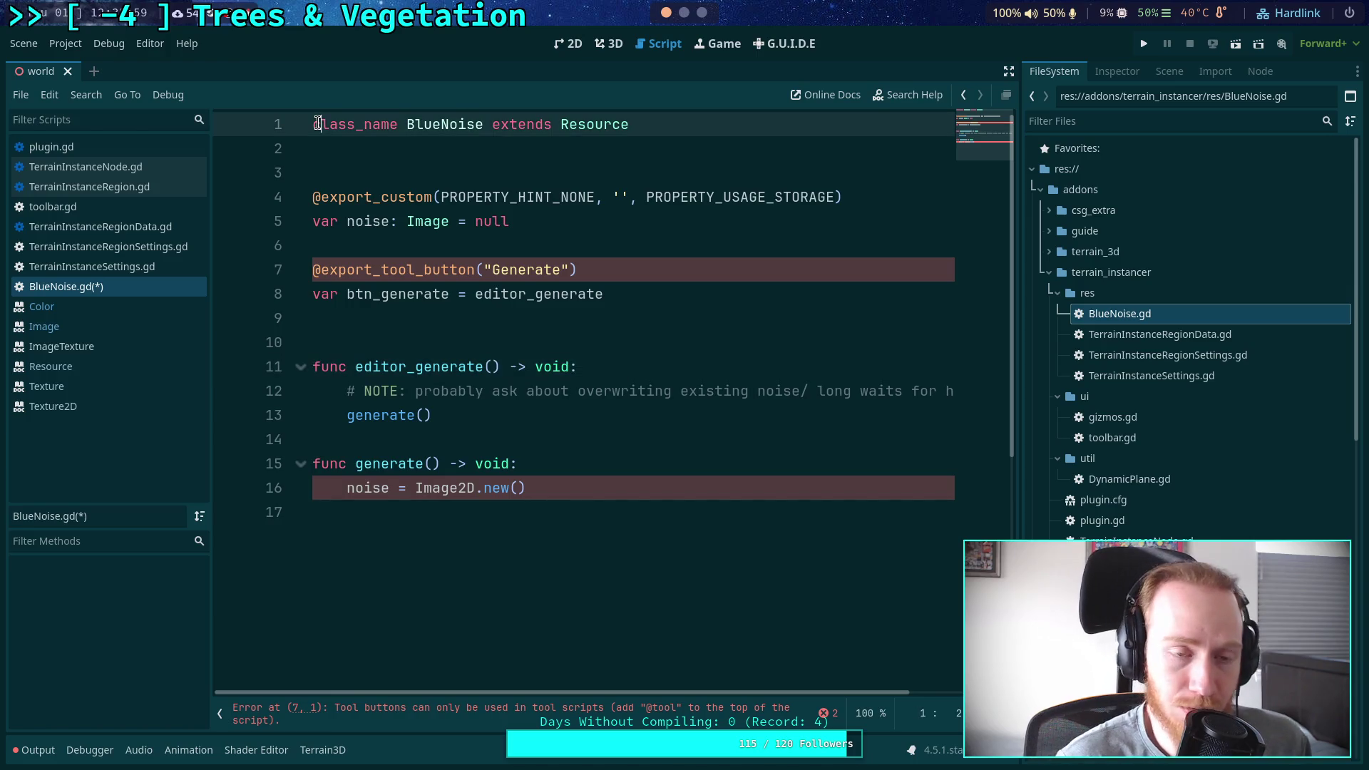
{"action": "key", "text": "Return"}
{"action": "key", "text": "Up"}
{"action": "type", "text": "@tool"}
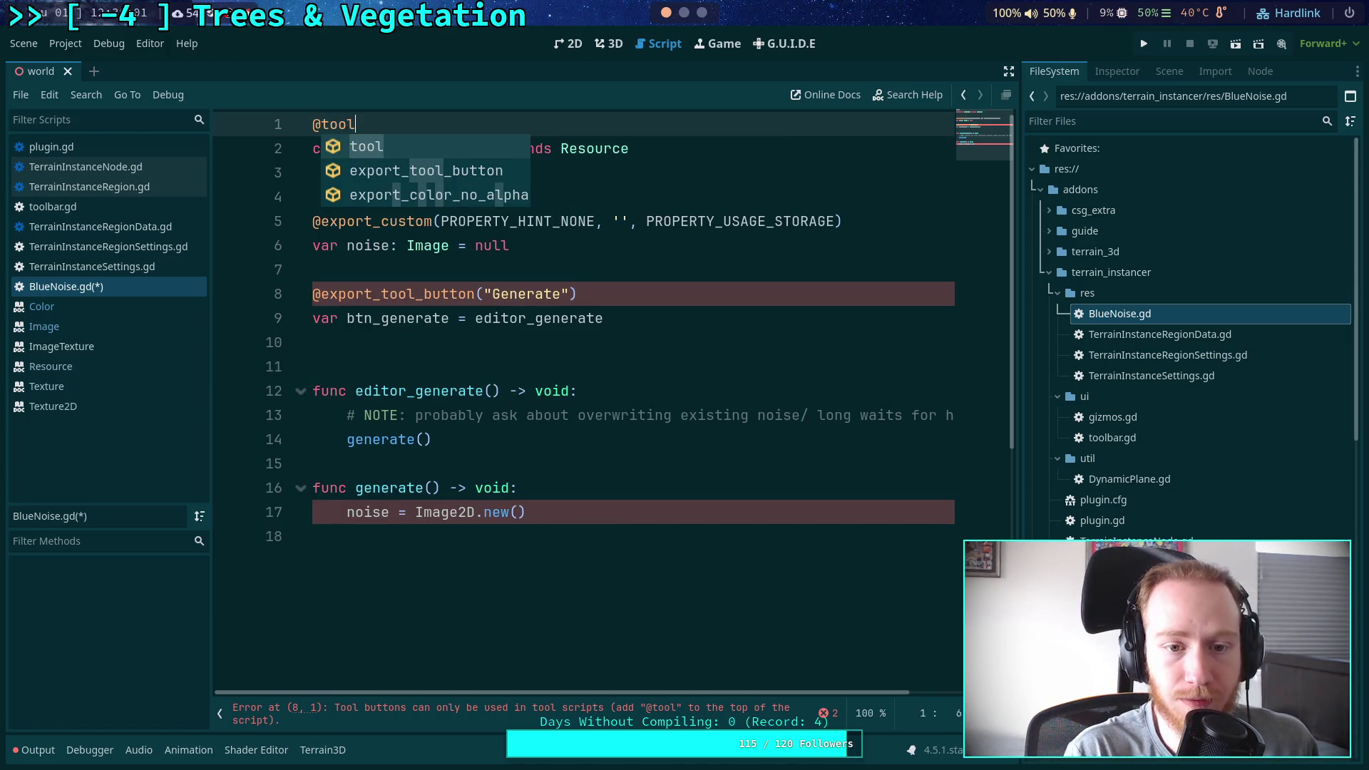
{"action": "left_click", "coordinate": [517, 362]}
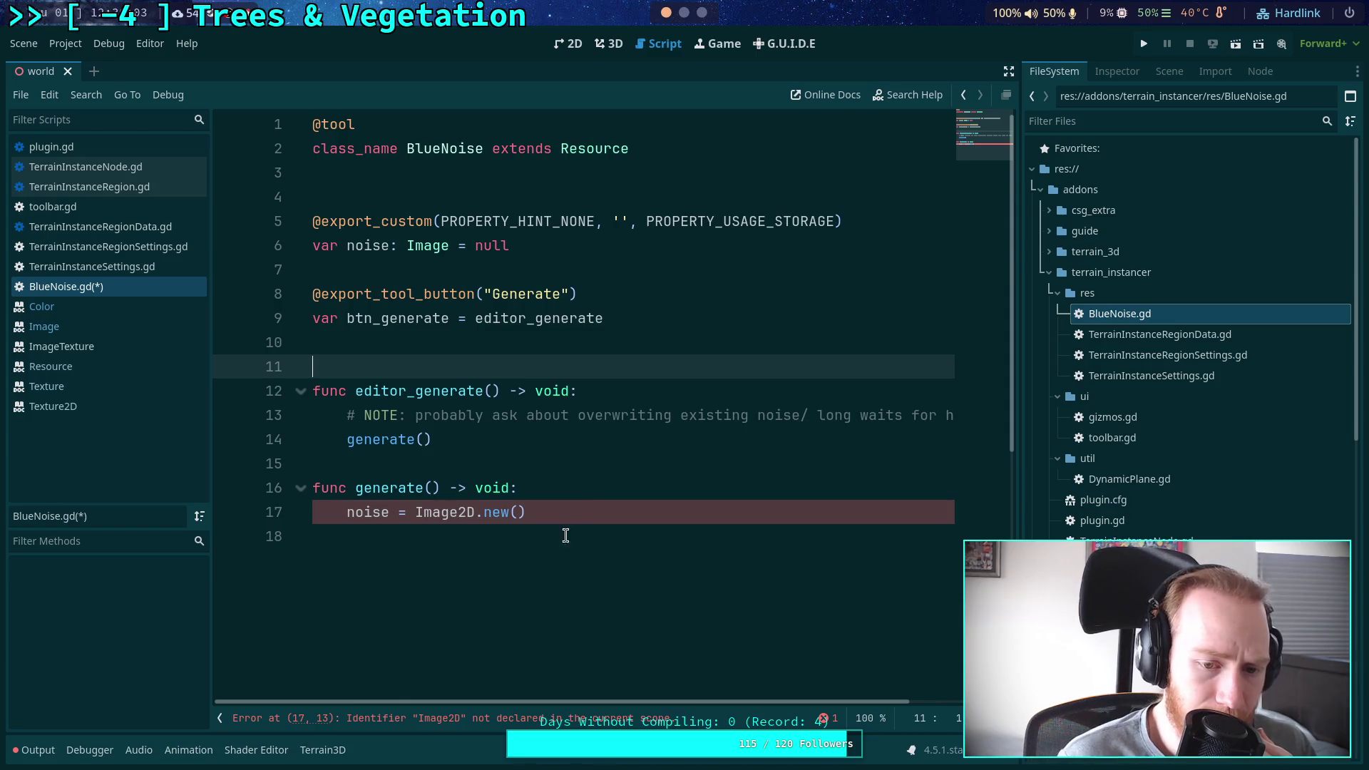
- Change Image2D.new() to Image.new() in generate()
{"action": "left_click", "coordinate": [478, 513]}
{"action": "key", "text": "BackSpace"}
{"action": "key", "text": "BackSpace"}
{"action": "key", "text": "End"}
{"action": "left_click", "coordinate": [457, 513], "text": "shift"}
{"action": "type", "text": ".ne"}
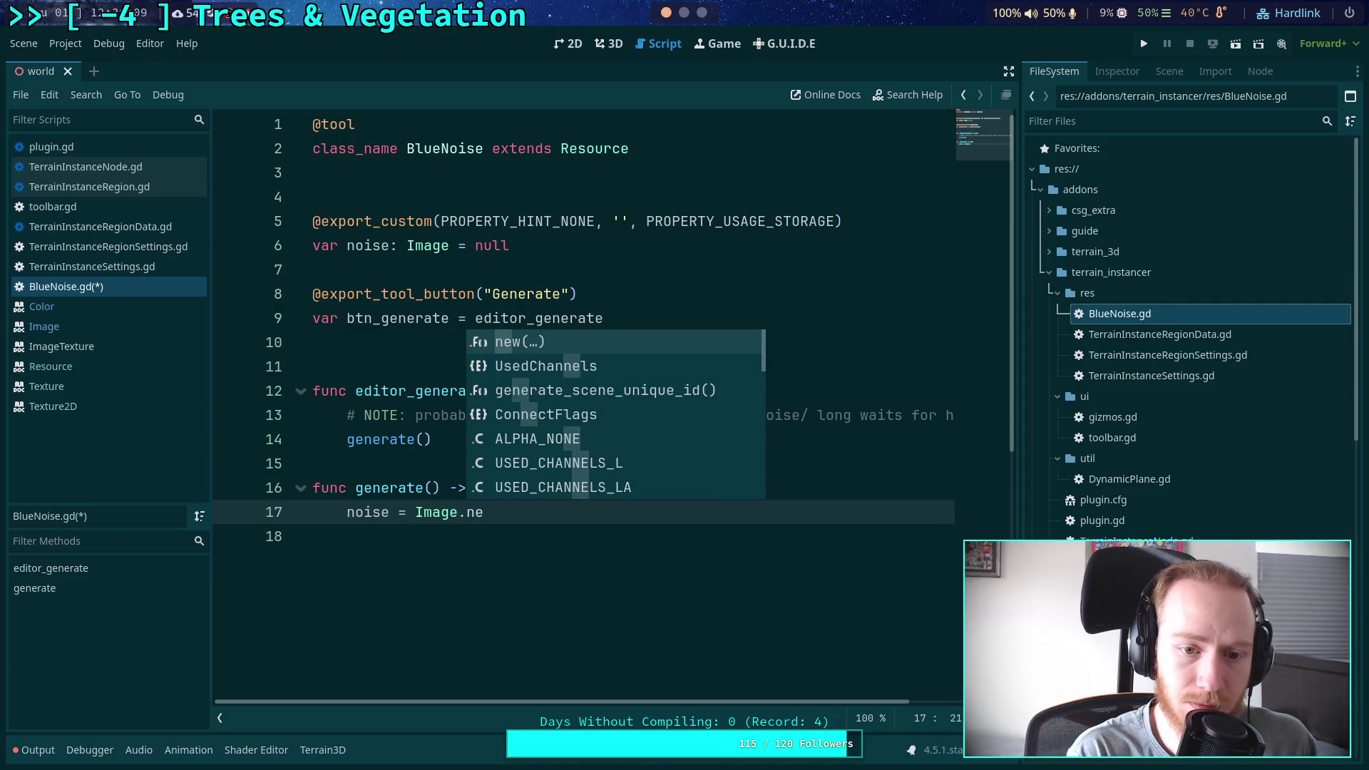
{"action": "key", "text": "Return"}
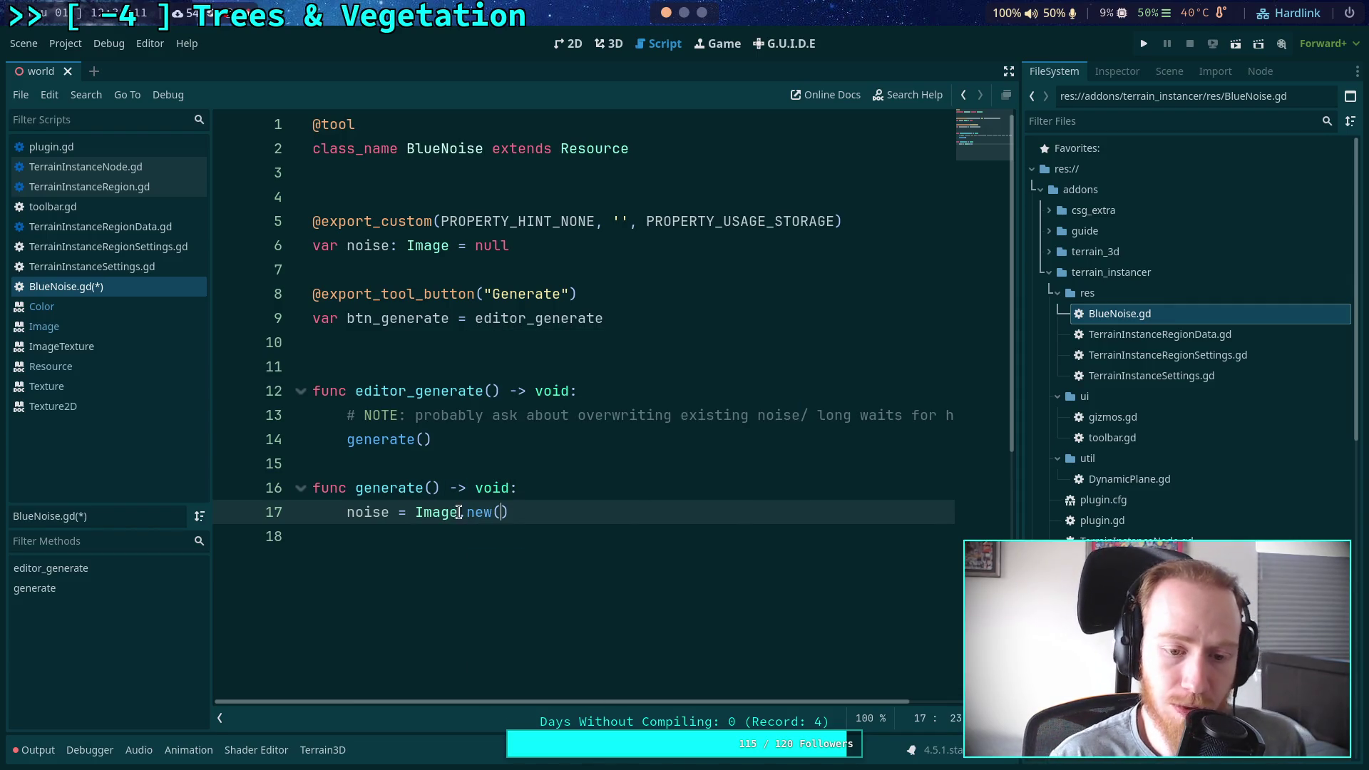
- Begin a noise.hei line below the Image.new() call
{"action": "mouse_move", "coordinate": [446, 512]}
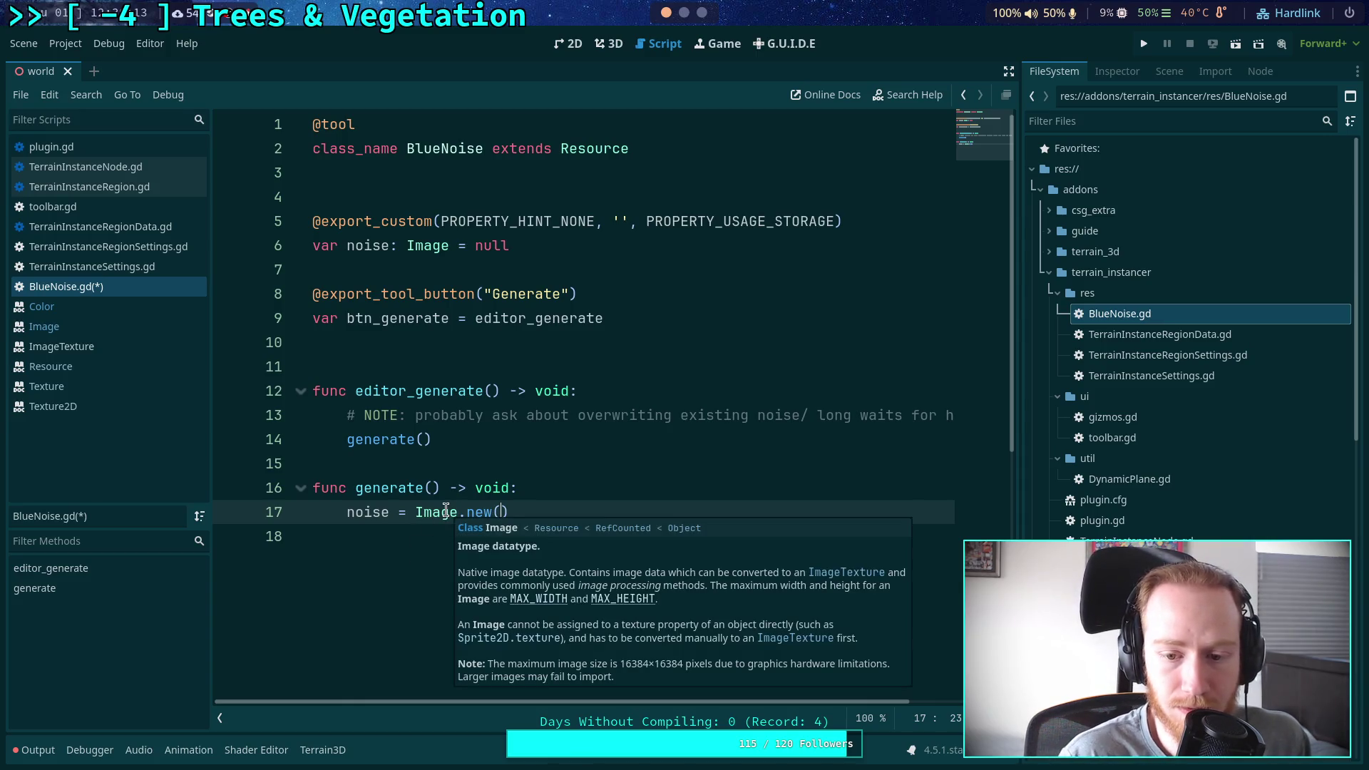
{"action": "left_click", "coordinate": [563, 512]}
{"action": "key", "text": "Return"}
{"action": "type", "text": "noise"}
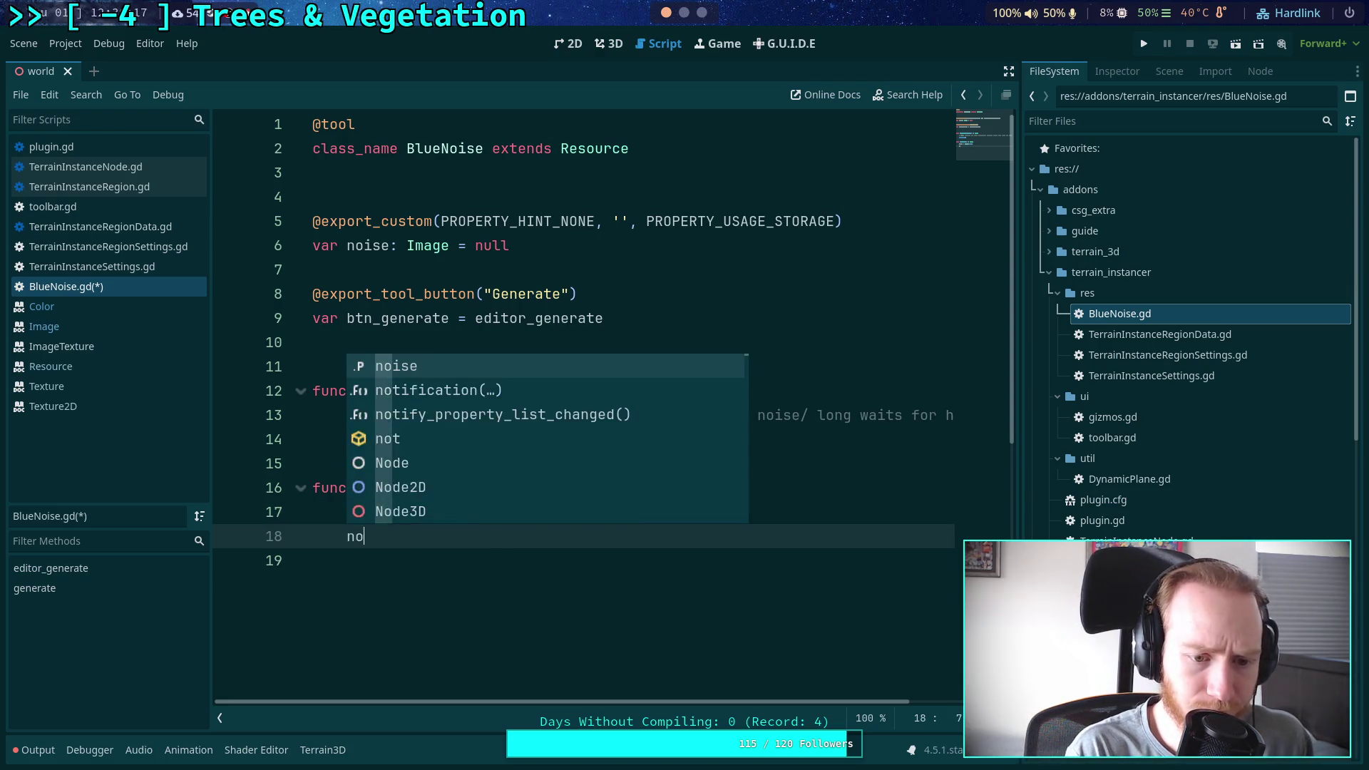
{"action": "type", "text": ".hi"}
{"action": "key", "text": "BackSpace"}
{"action": "type", "text": "ei"}
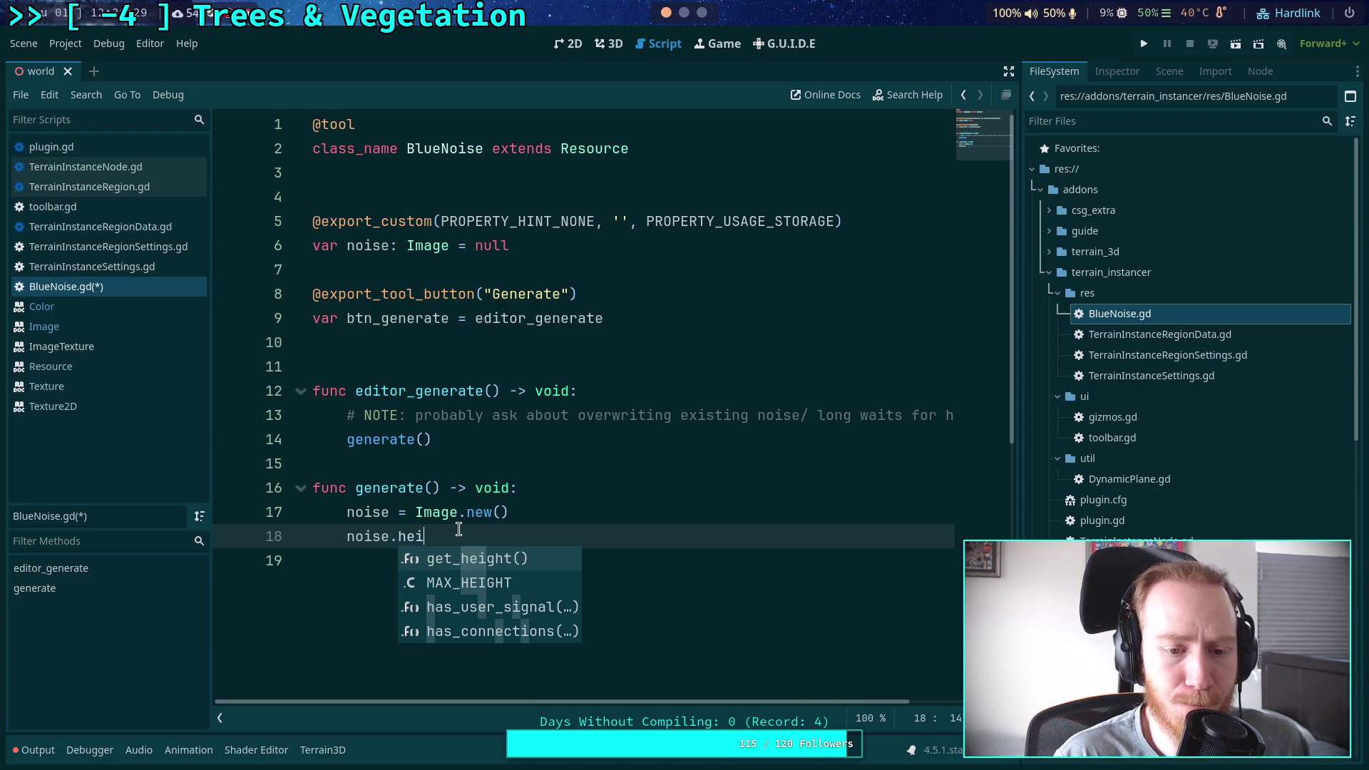
{"action": "left_click", "coordinate": [442, 512]}
{"action": "right_click", "coordinate": [442, 512]}
{"action": "left_click", "coordinate": [470, 742]}
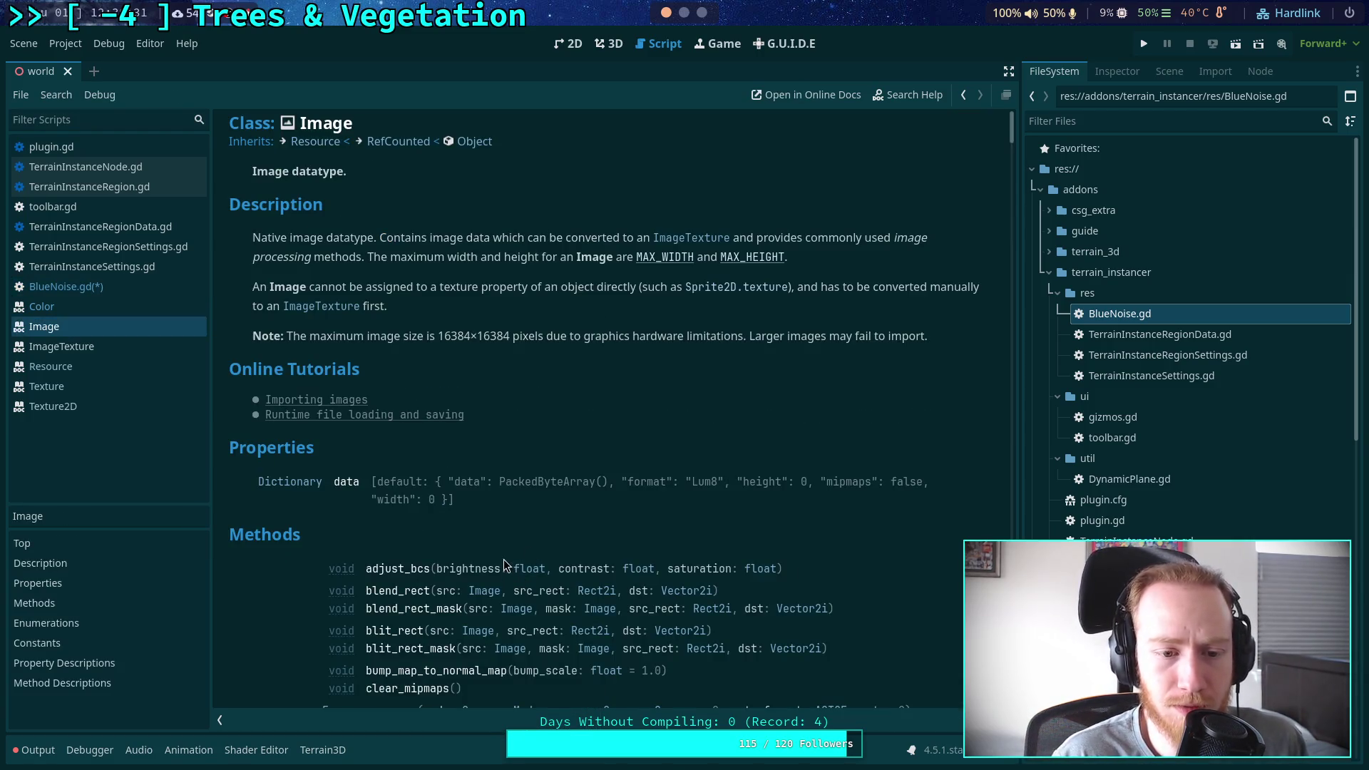
{"action": "scroll", "coordinate": [519, 542], "scroll_direction": "down", "scroll_amount": 3}
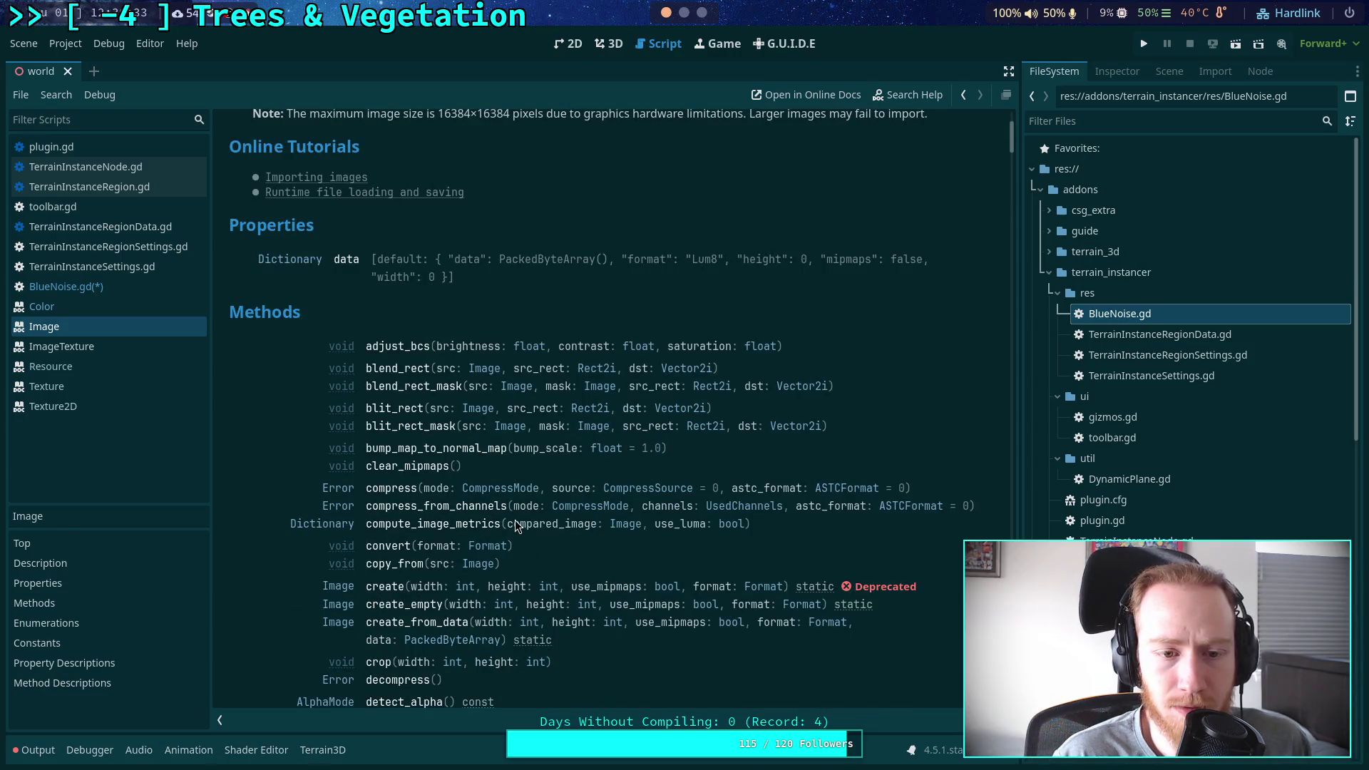
{"action": "scroll", "coordinate": [513, 511], "scroll_direction": "up", "scroll_amount": 2}
{"action": "scroll", "coordinate": [514, 509], "scroll_direction": "up", "scroll_amount": 1}
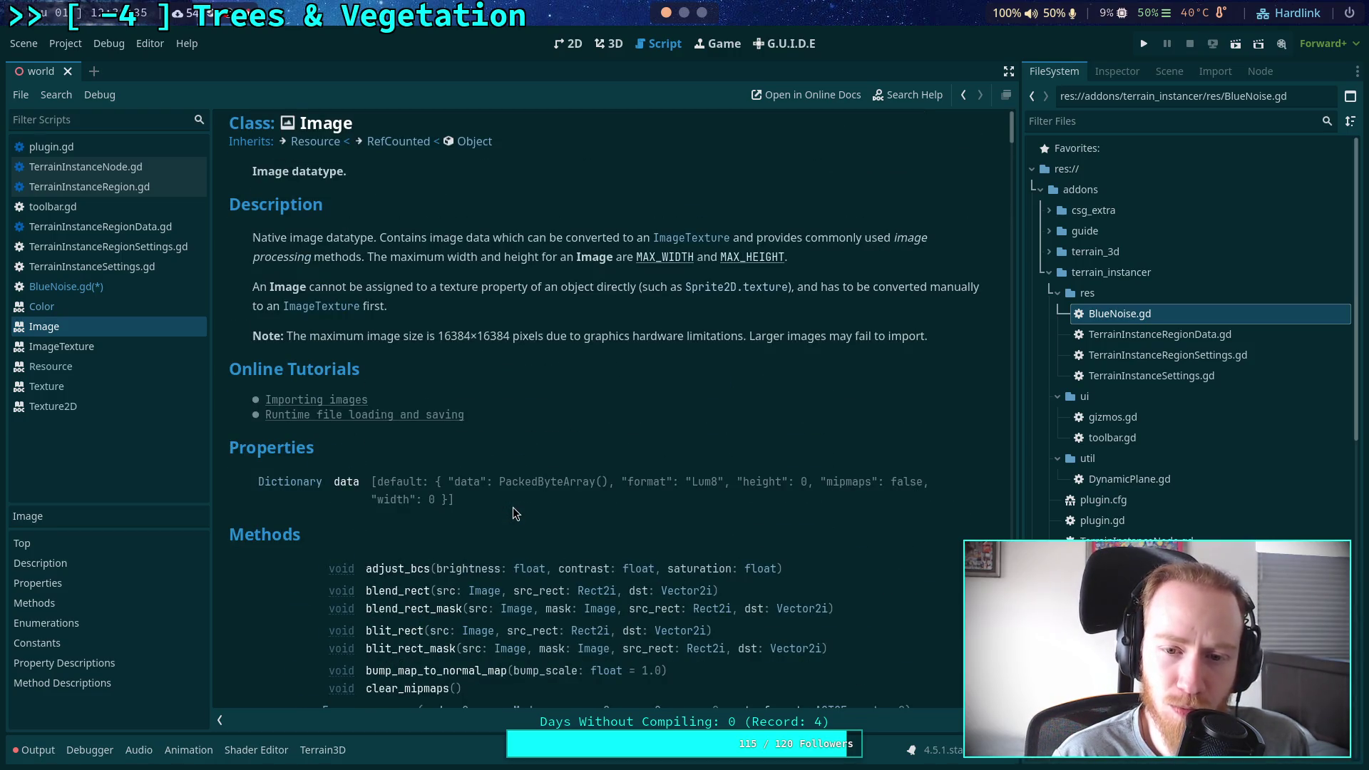
{"action": "scroll", "coordinate": [513, 499], "scroll_direction": "down", "scroll_amount": 7}
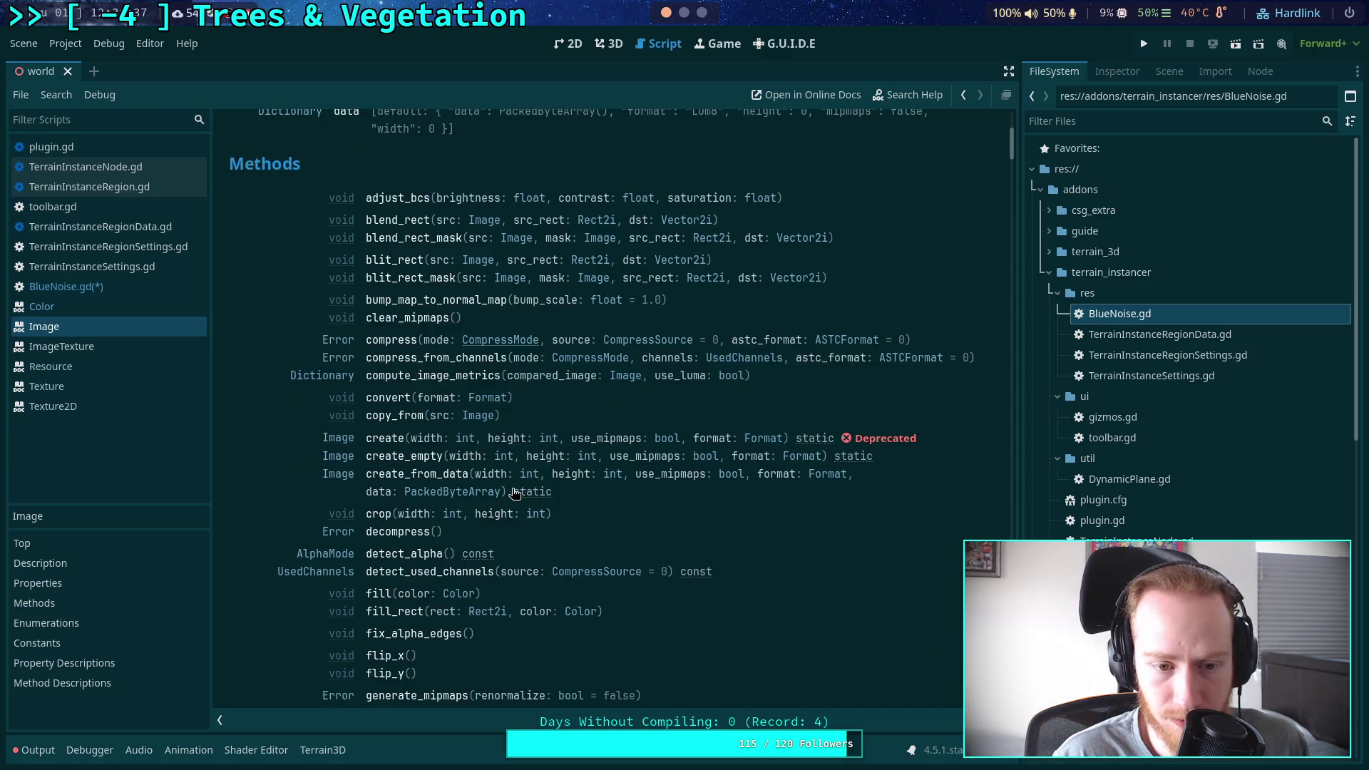
{"action": "scroll", "coordinate": [514, 493], "scroll_direction": "down", "scroll_amount": 2}
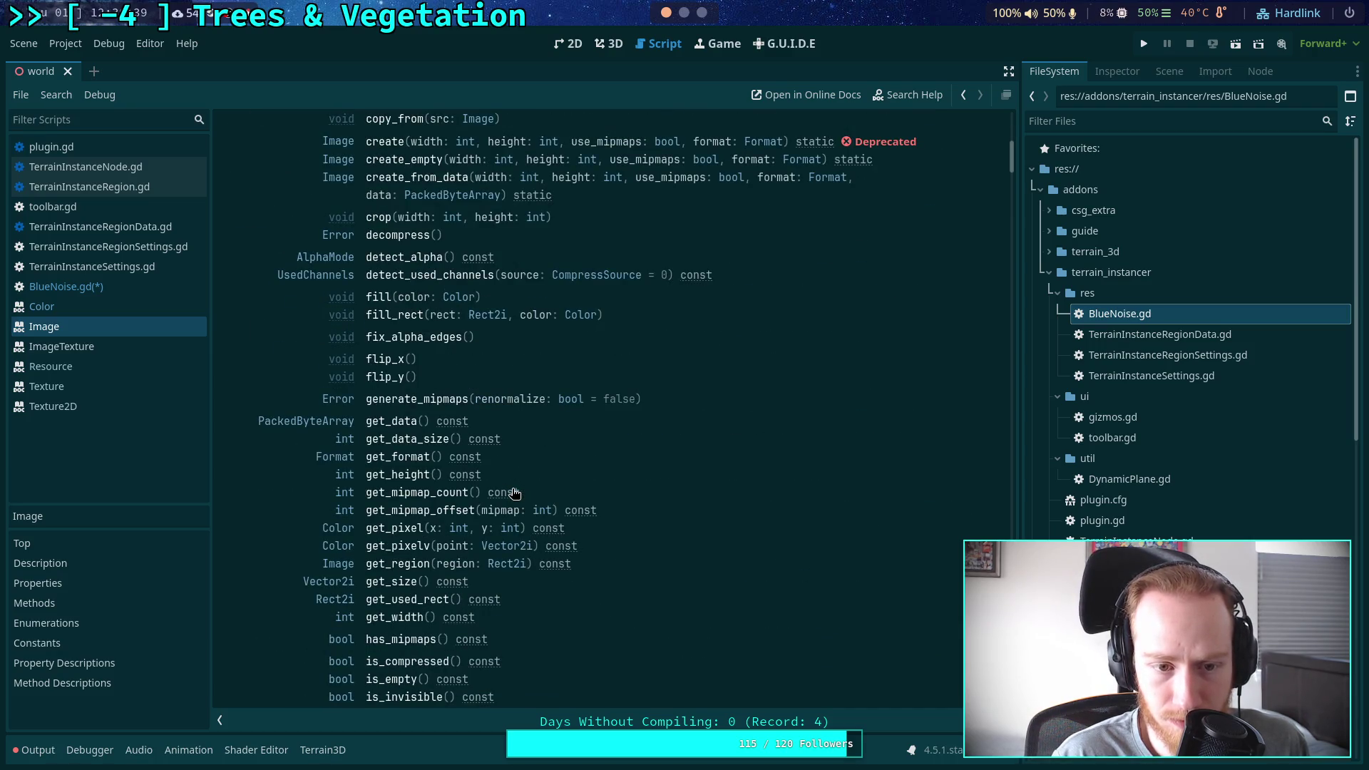
{"action": "scroll", "coordinate": [514, 494], "scroll_direction": "up", "scroll_amount": 3}
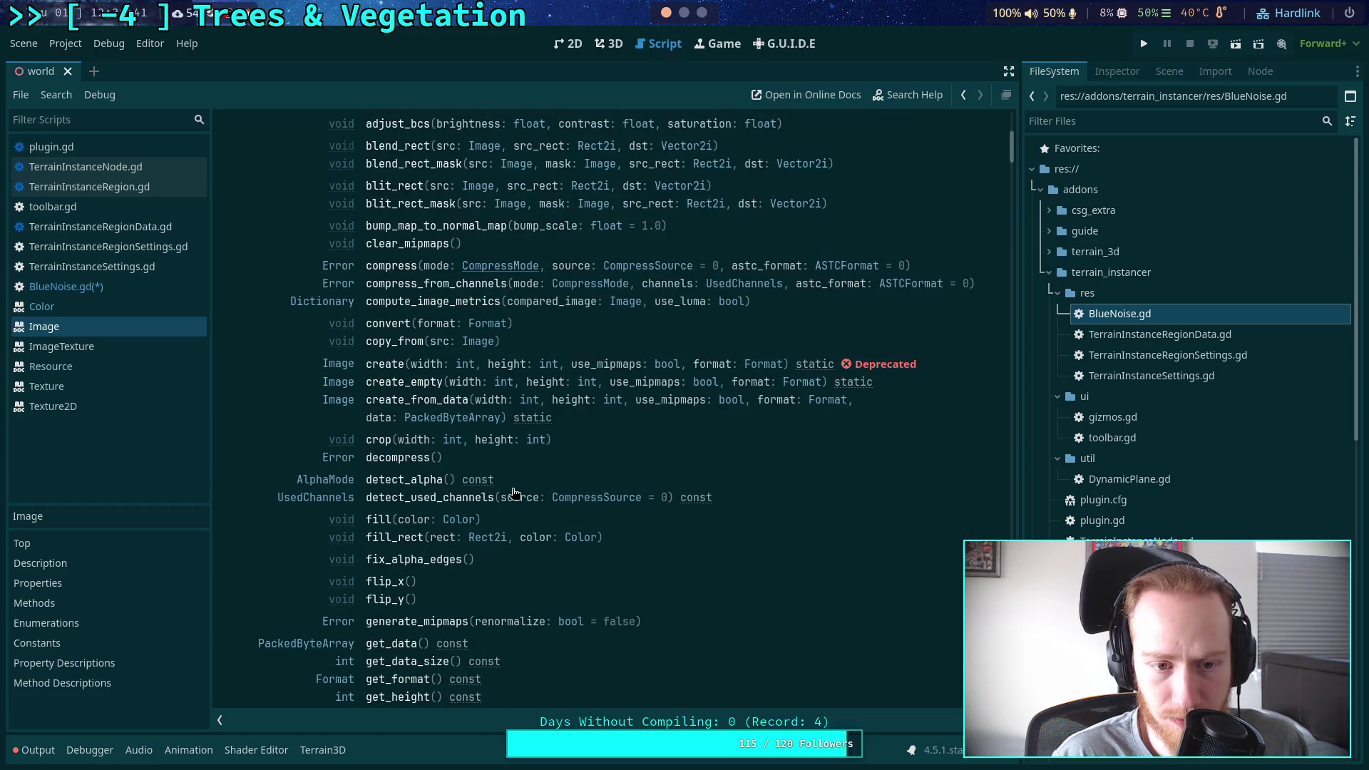
{"action": "scroll", "coordinate": [514, 493], "scroll_direction": "up", "scroll_amount": 2}
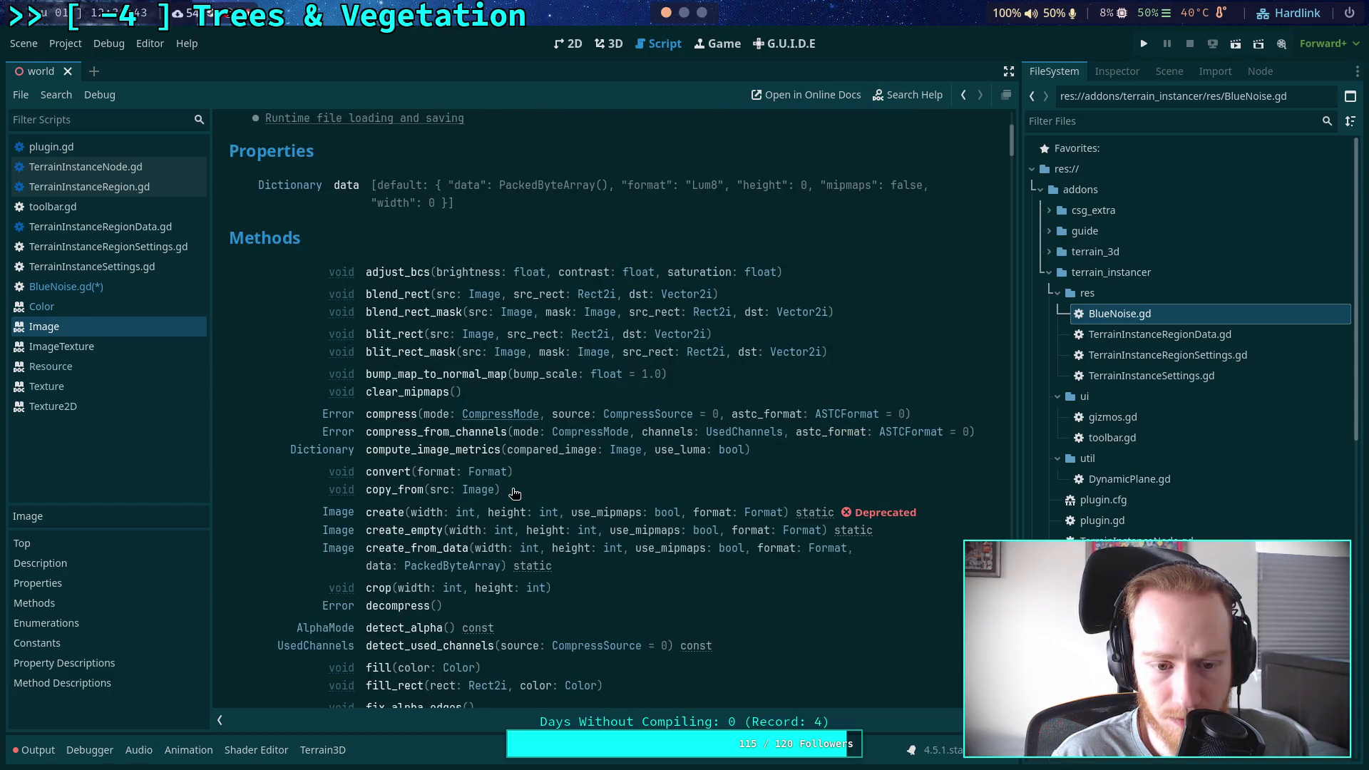
{"action": "scroll", "coordinate": [514, 493], "scroll_direction": "down", "scroll_amount": 1}
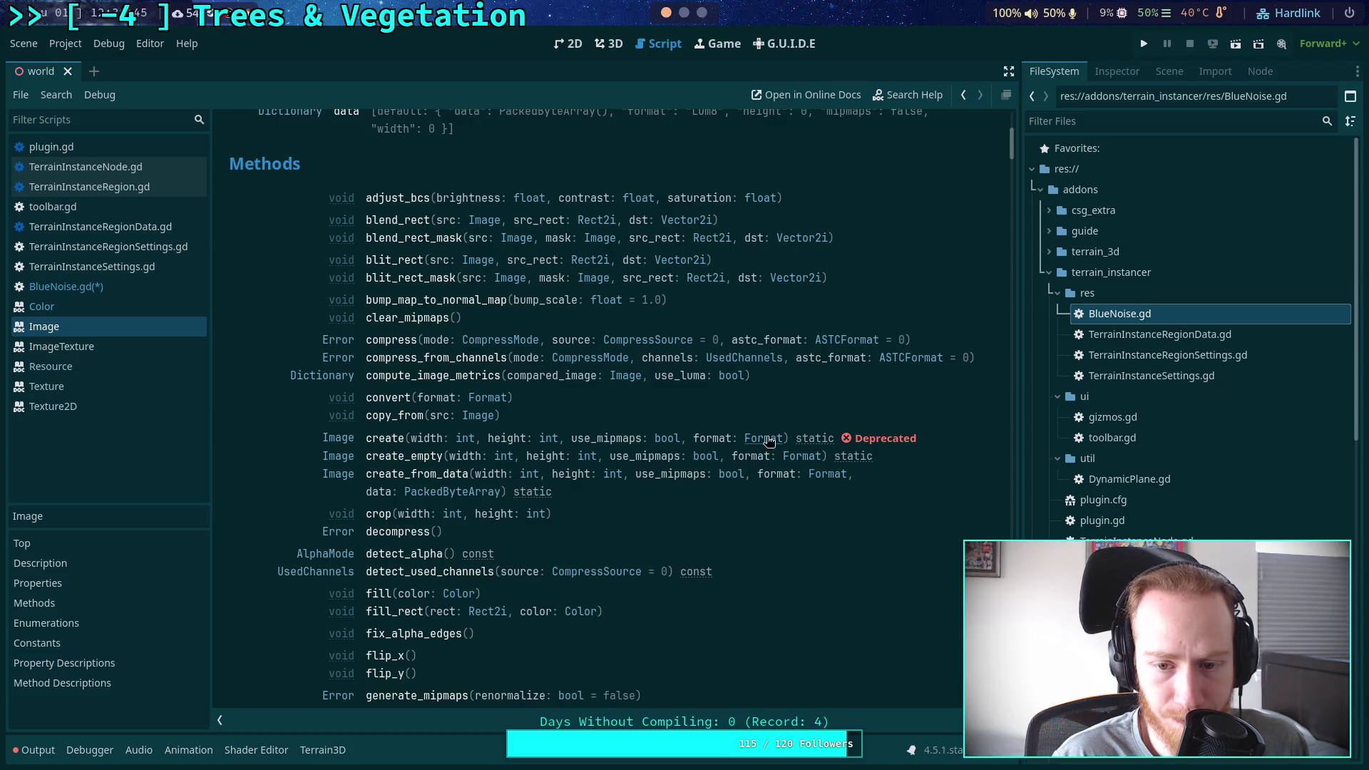
{"action": "left_click", "coordinate": [399, 457]}
{"action": "scroll", "coordinate": [491, 442], "scroll_direction": "up", "scroll_amount": 2}
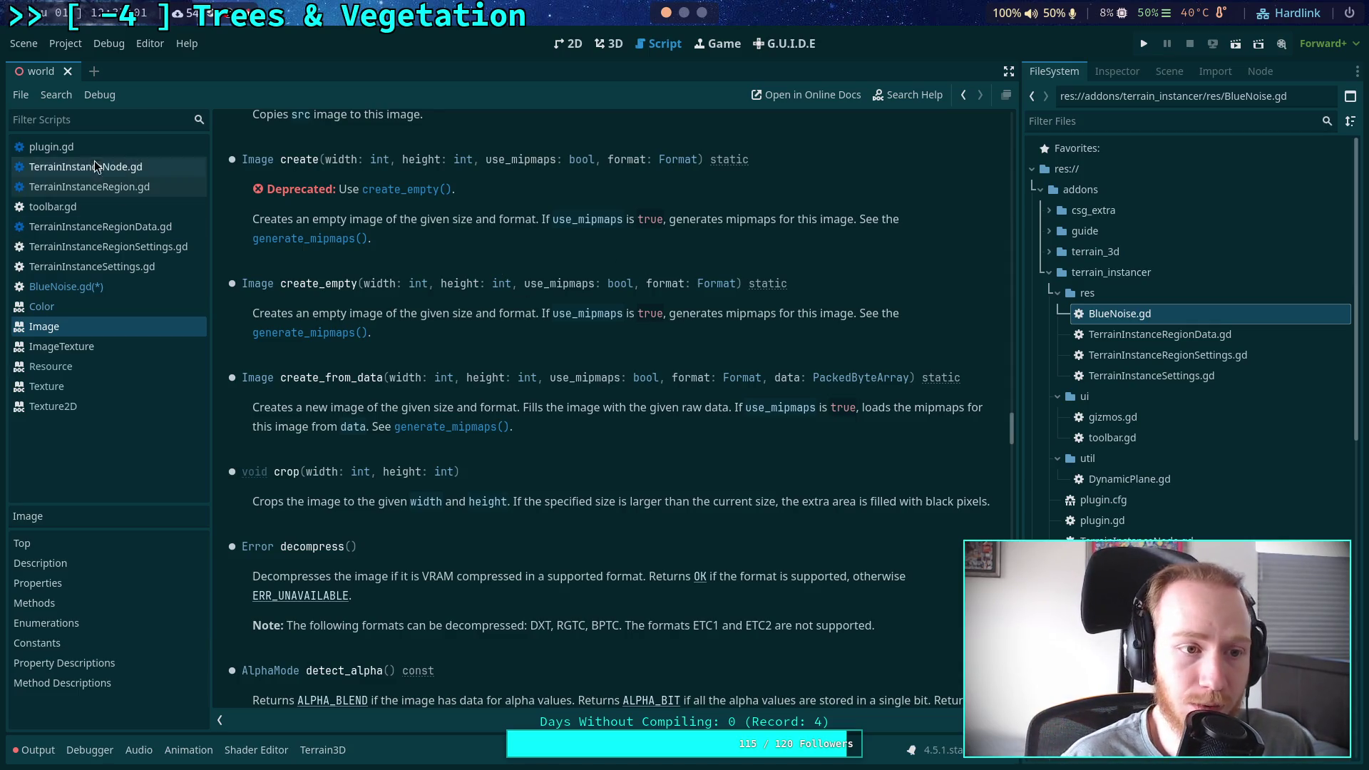
{"action": "left_click", "coordinate": [117, 285]}
- Replace new() with create_empty() as the Image constructor in generate()
{"action": "left_click_drag", "start_coordinate": [460, 508], "coordinate": [465, 508]}
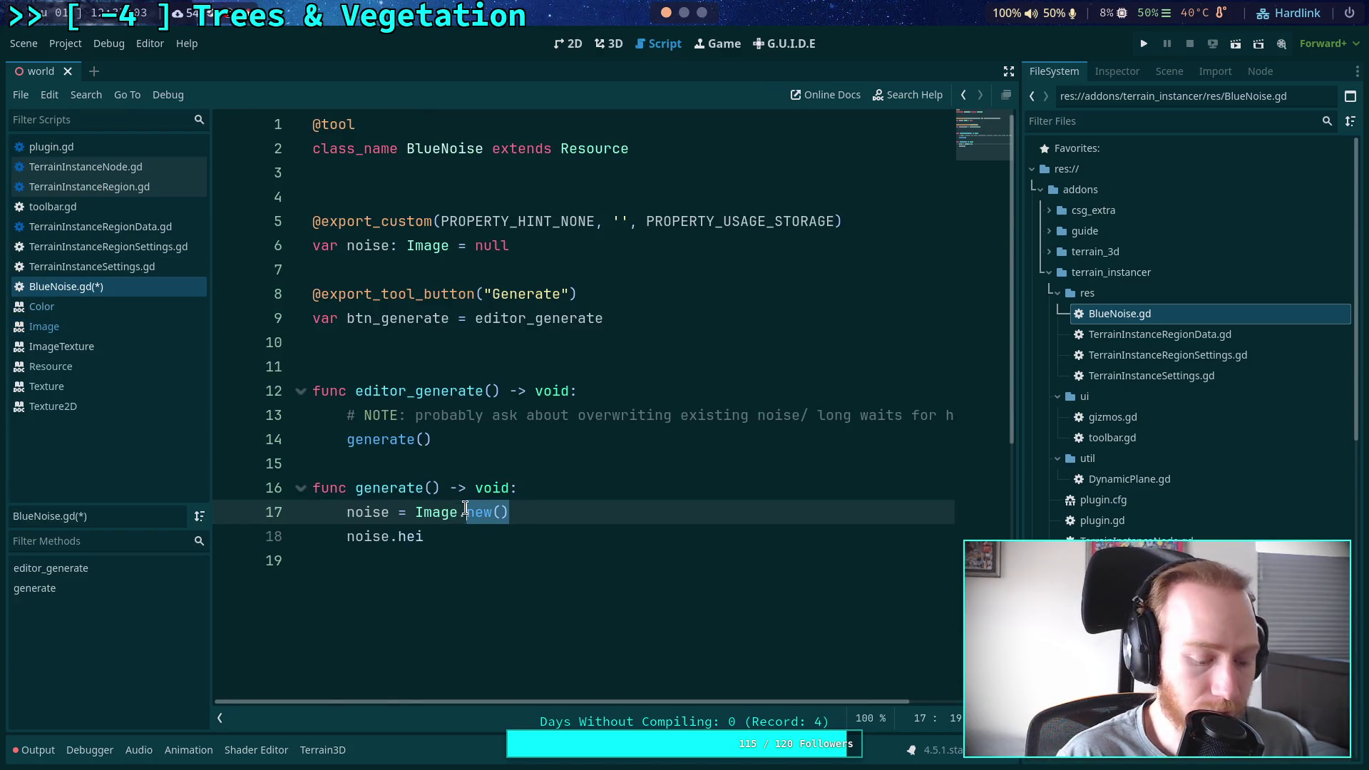
{"action": "type", "text": "cre"}
{"action": "key", "text": "Down"}
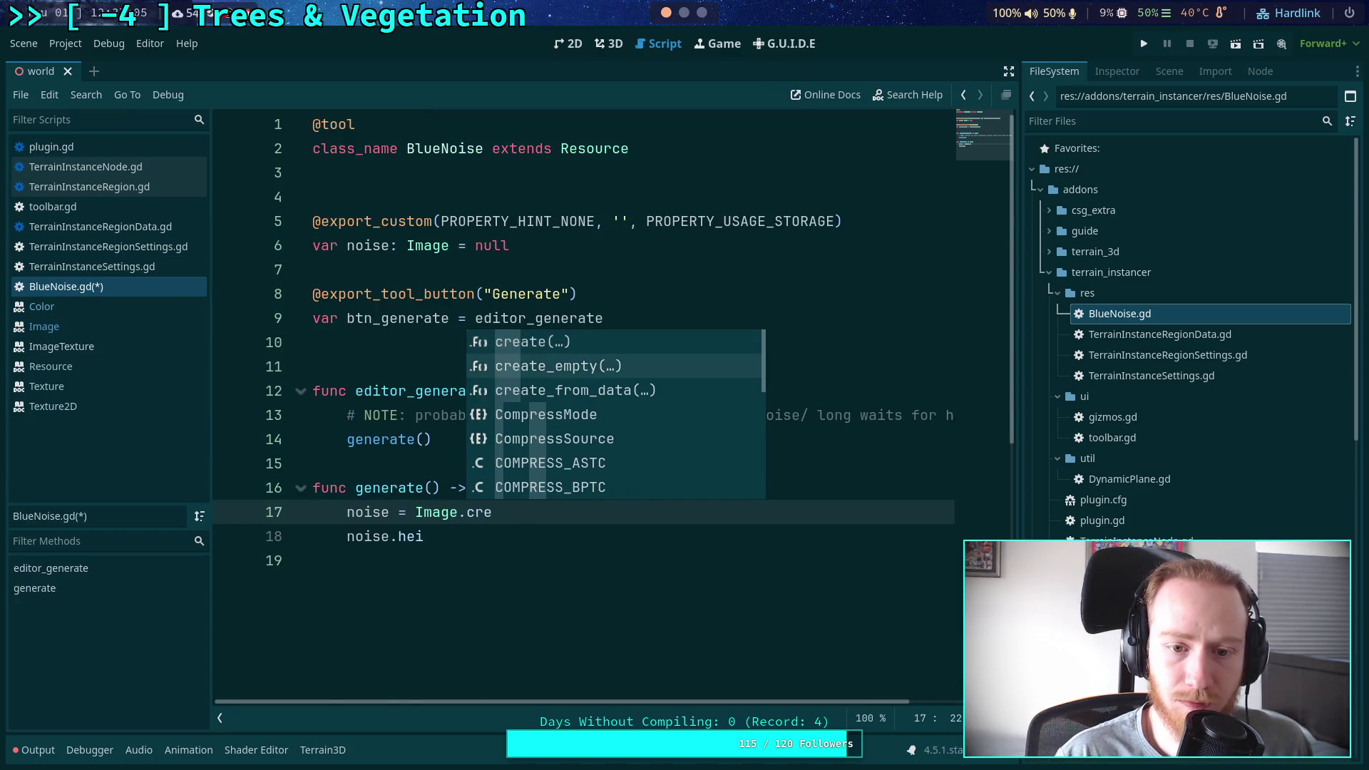
{"action": "key", "text": "Return"}
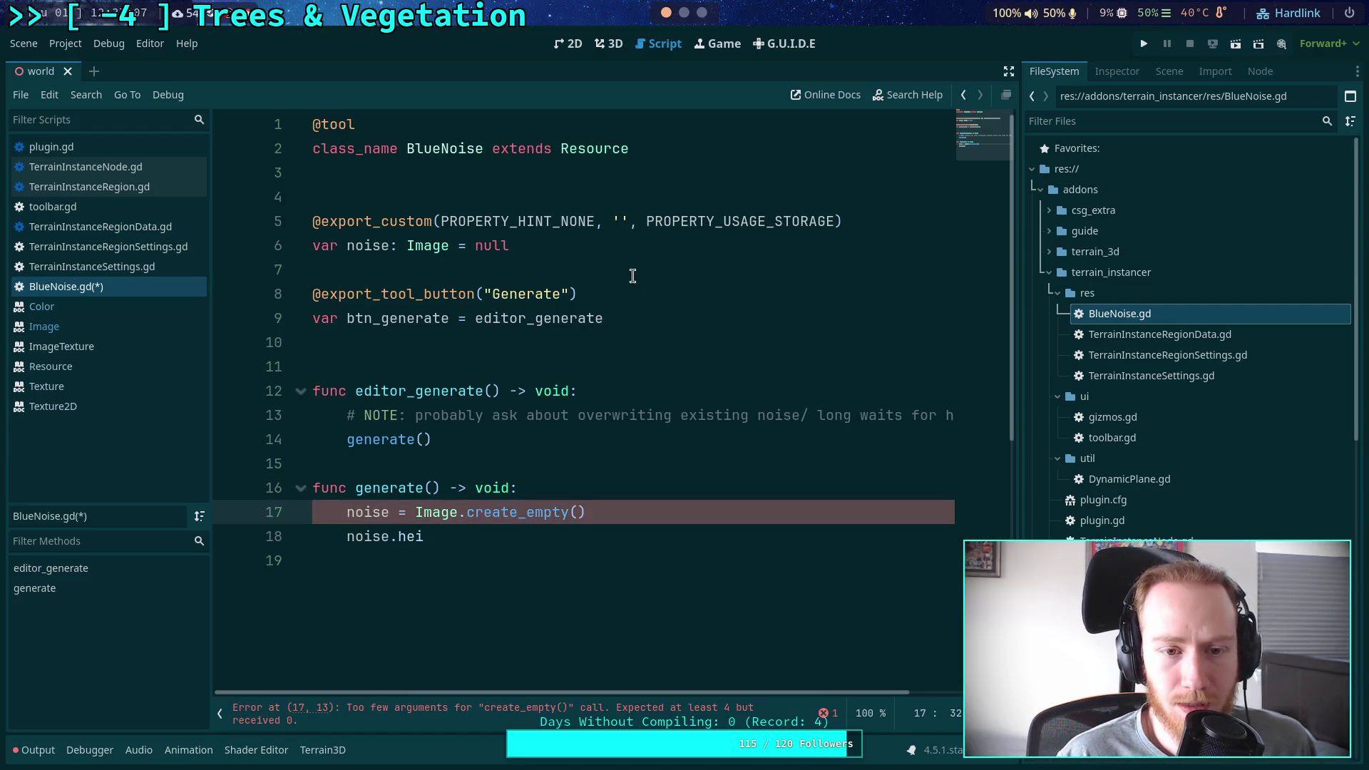
{"action": "left_click", "coordinate": [633, 275]}
{"action": "key", "text": "Down"}
{"action": "key", "text": "Down"}
{"action": "key", "text": "Down"}
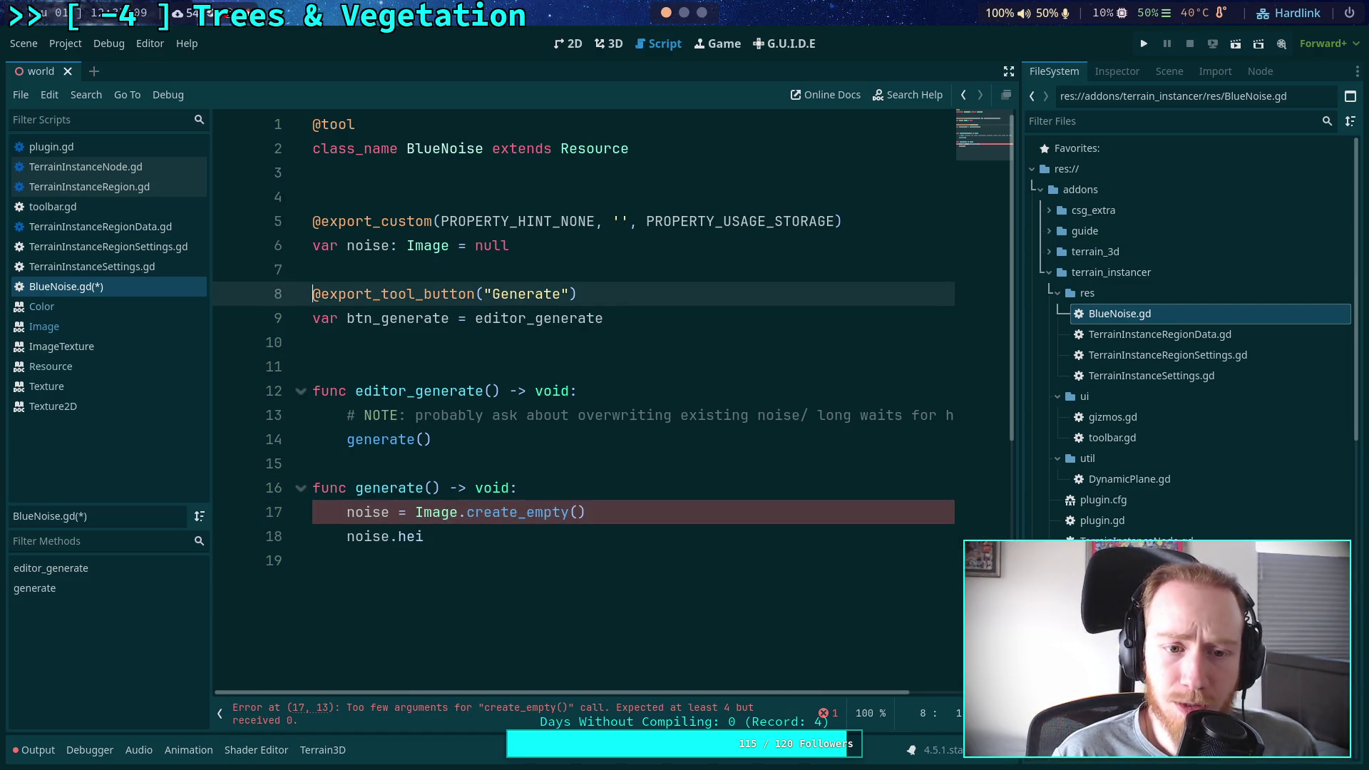
{"action": "key", "text": "Return"}
{"action": "key", "text": "Return"}
{"action": "key", "text": "Up"}
{"action": "type", "text": "@export"}
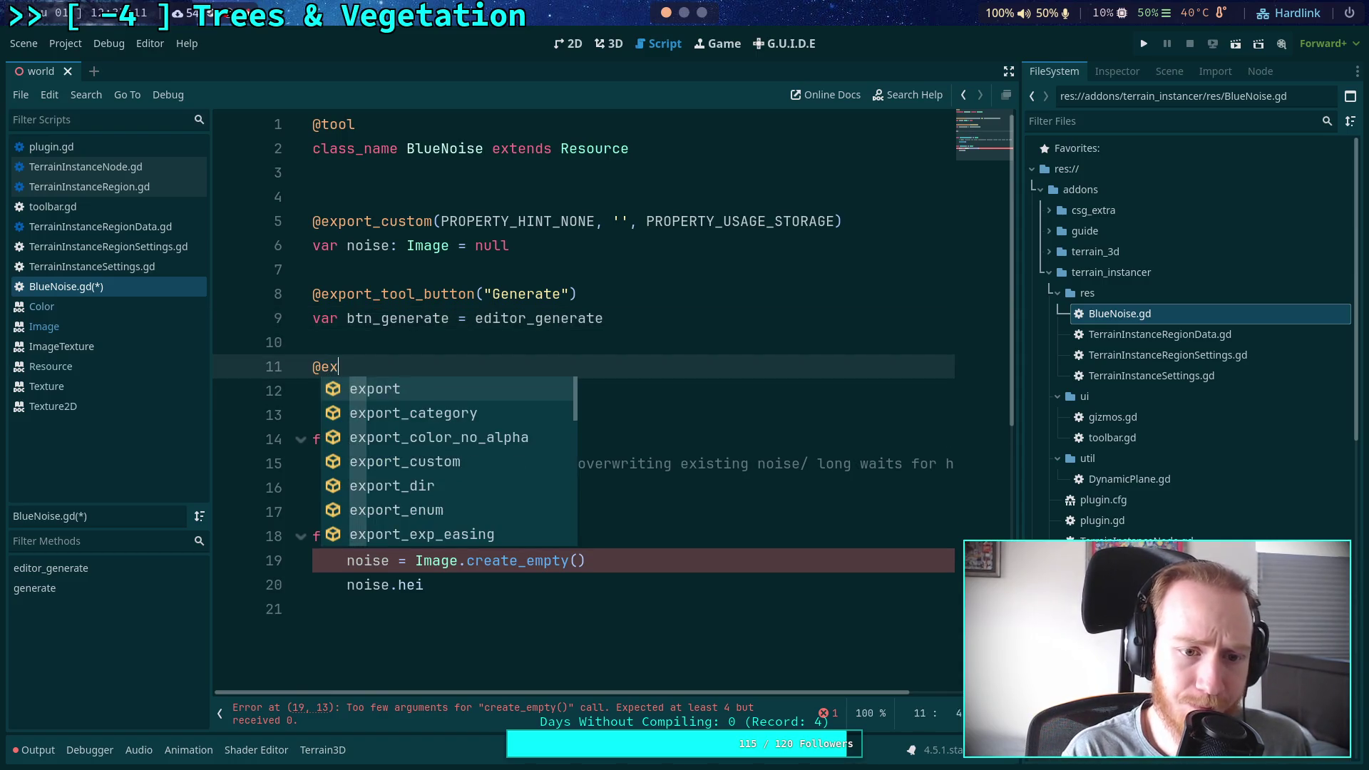
{"action": "type", "text": "_r"}
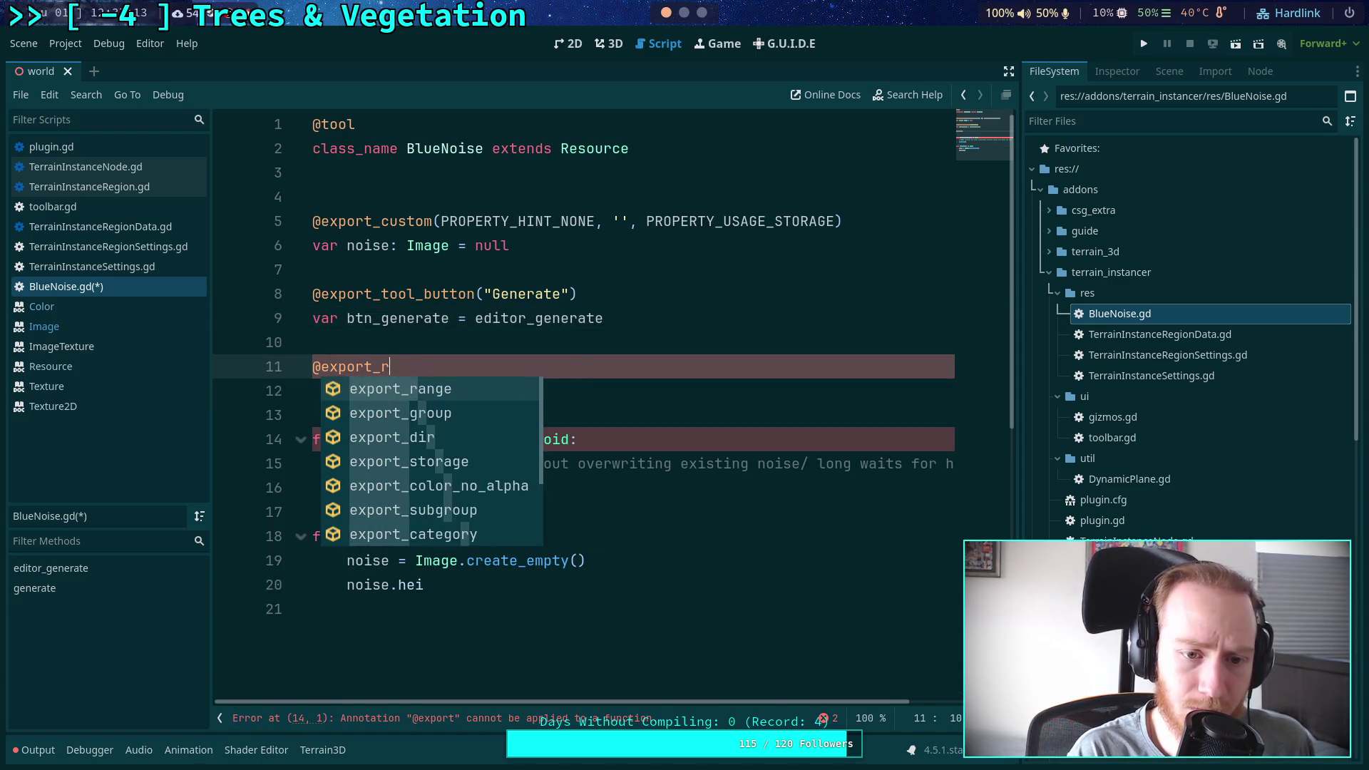
{"action": "key", "text": "Return"}
{"action": "type", "text": "("}
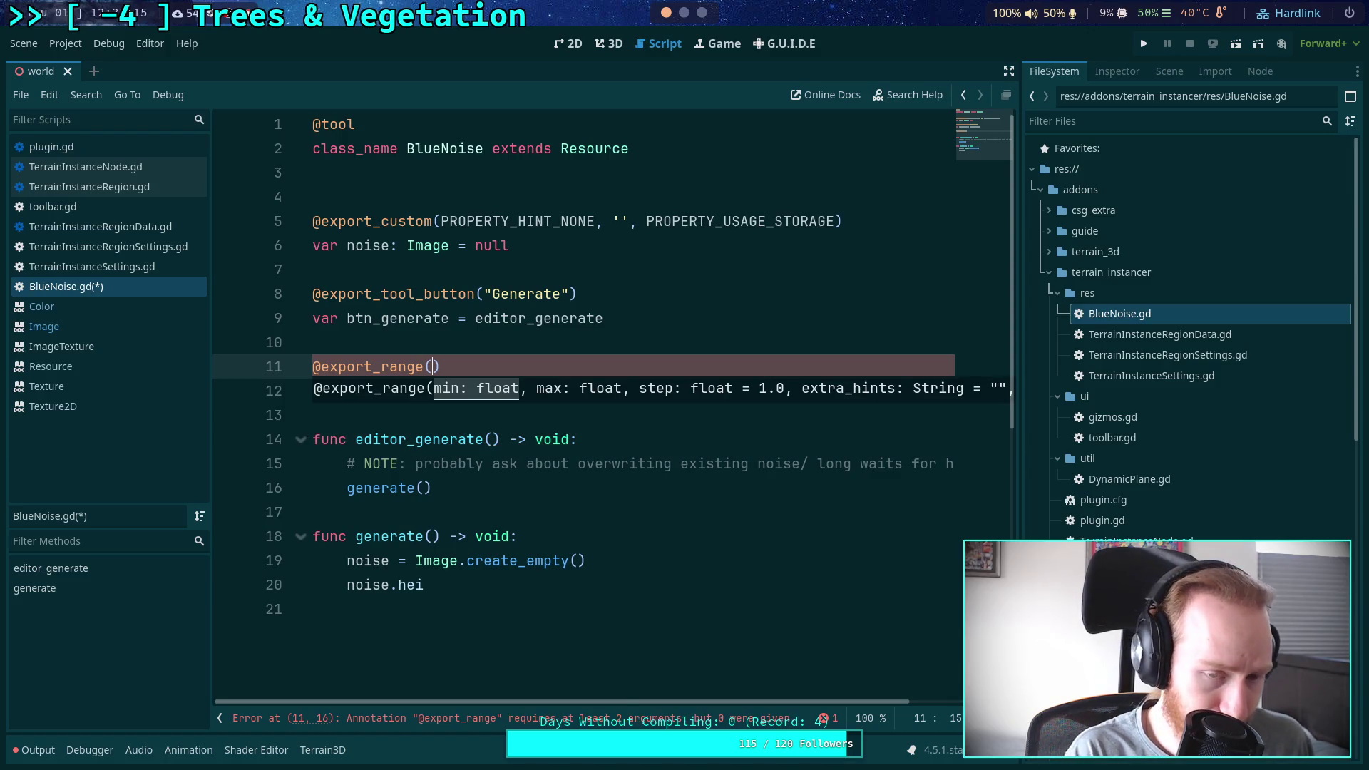
{"action": "type", "text": "1,"}
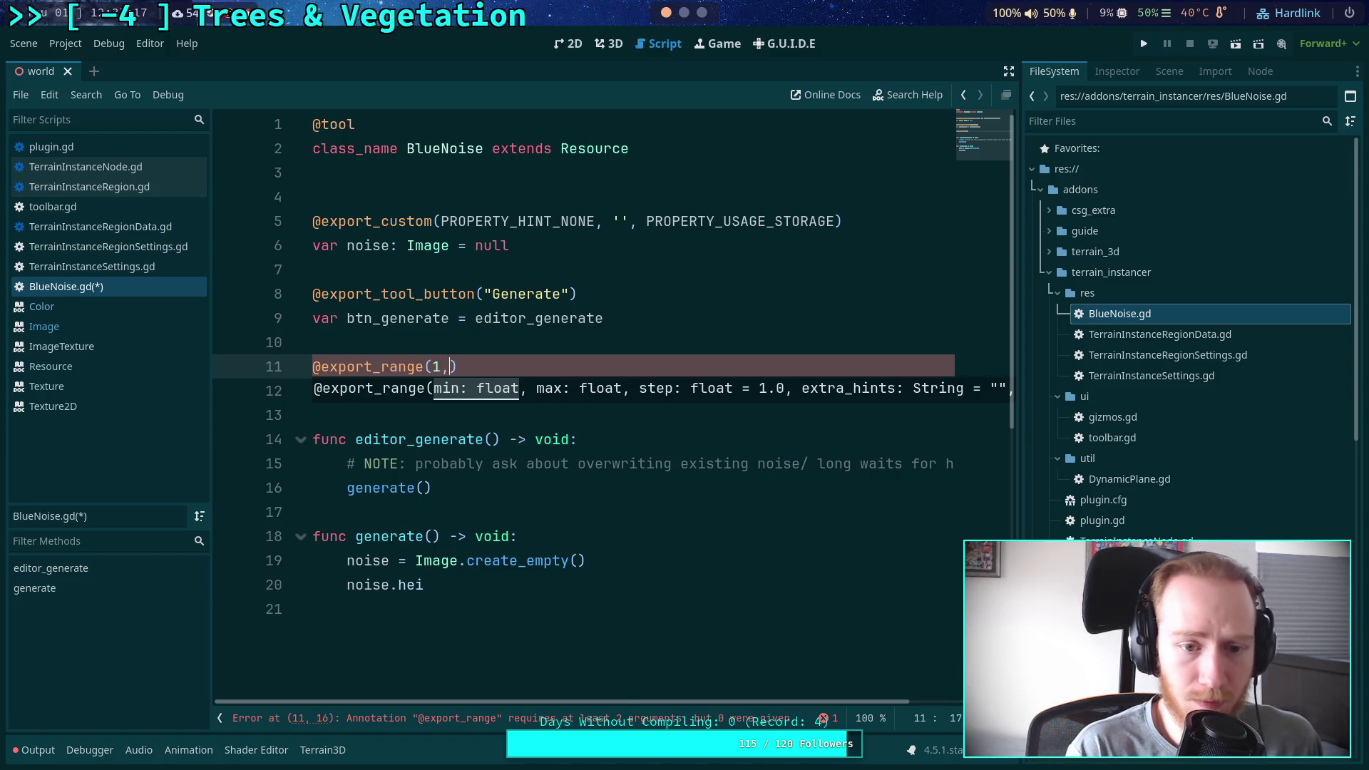
{"action": "key", "text": "BackSpace"}
{"action": "key", "text": "BackSpace"}
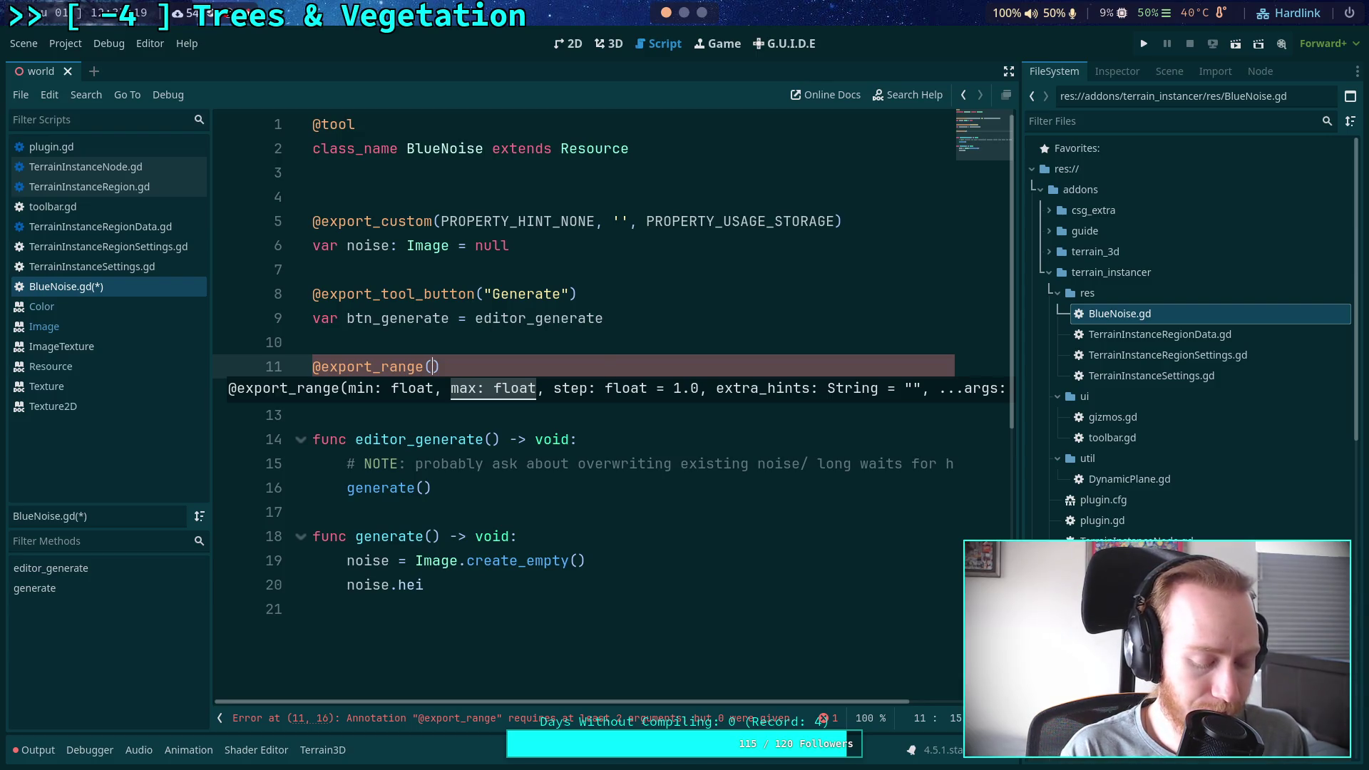
{"action": "type", "text": "4,"}
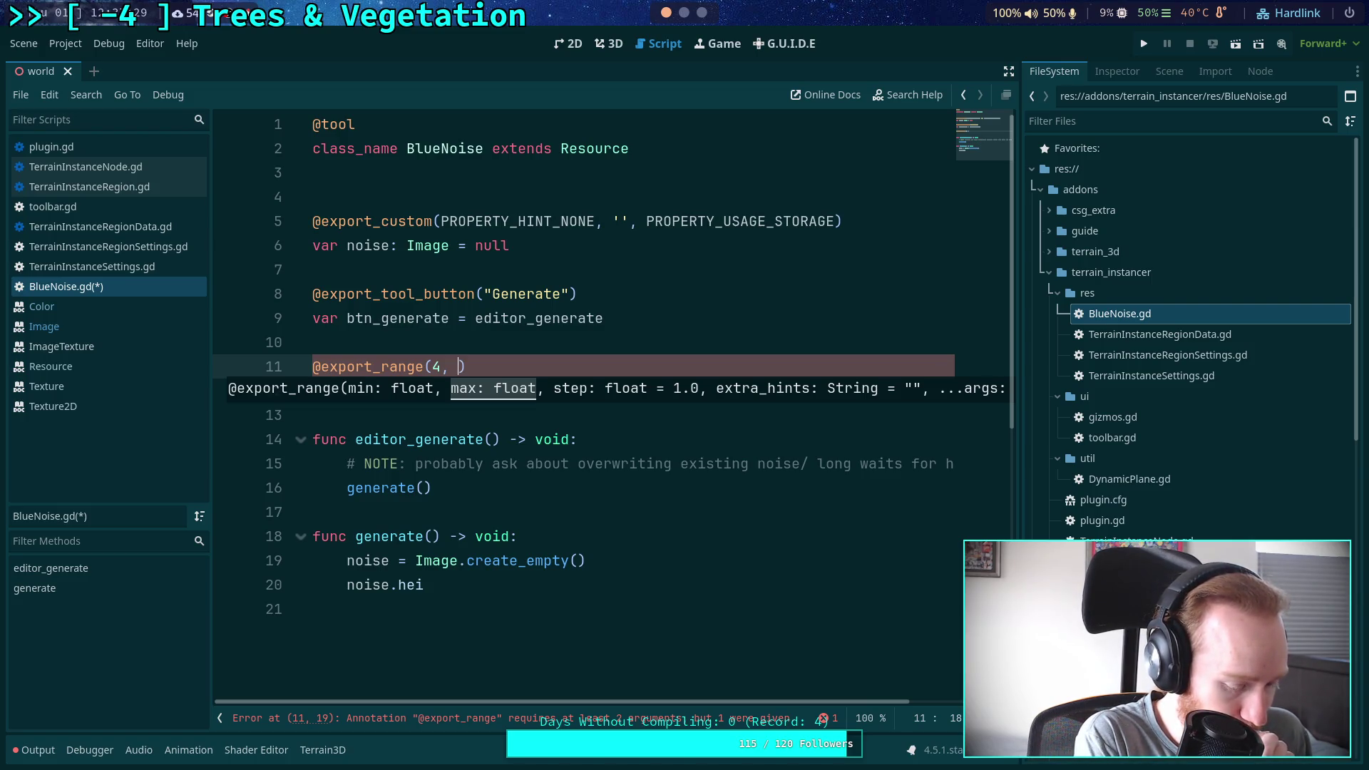
{"action": "key", "text": "BackSpace"}
{"action": "key", "text": "BackSpace"}
{"action": "key", "text": "BackSpace"}
{"action": "type", "text": "2"}
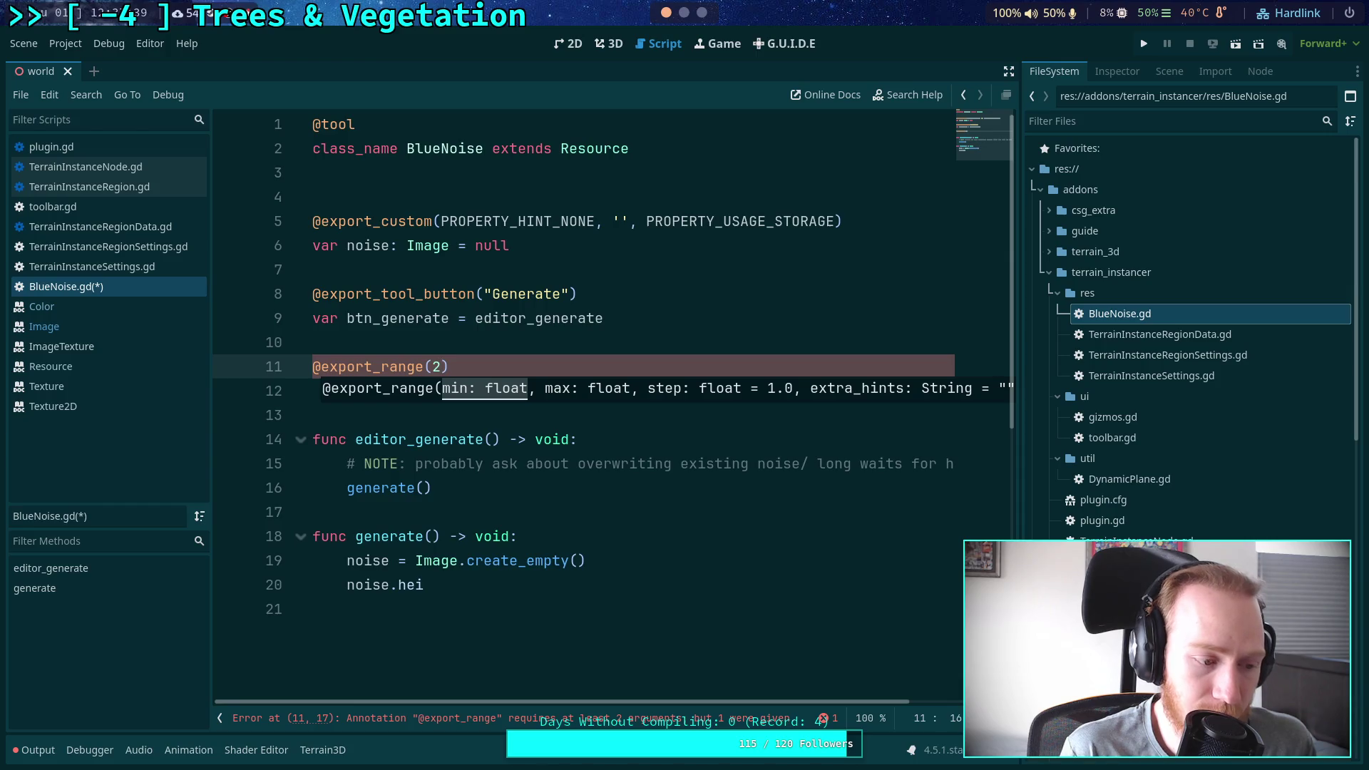
{"action": "key", "text": "BackSpace"}
{"action": "type", "text": "4,"}
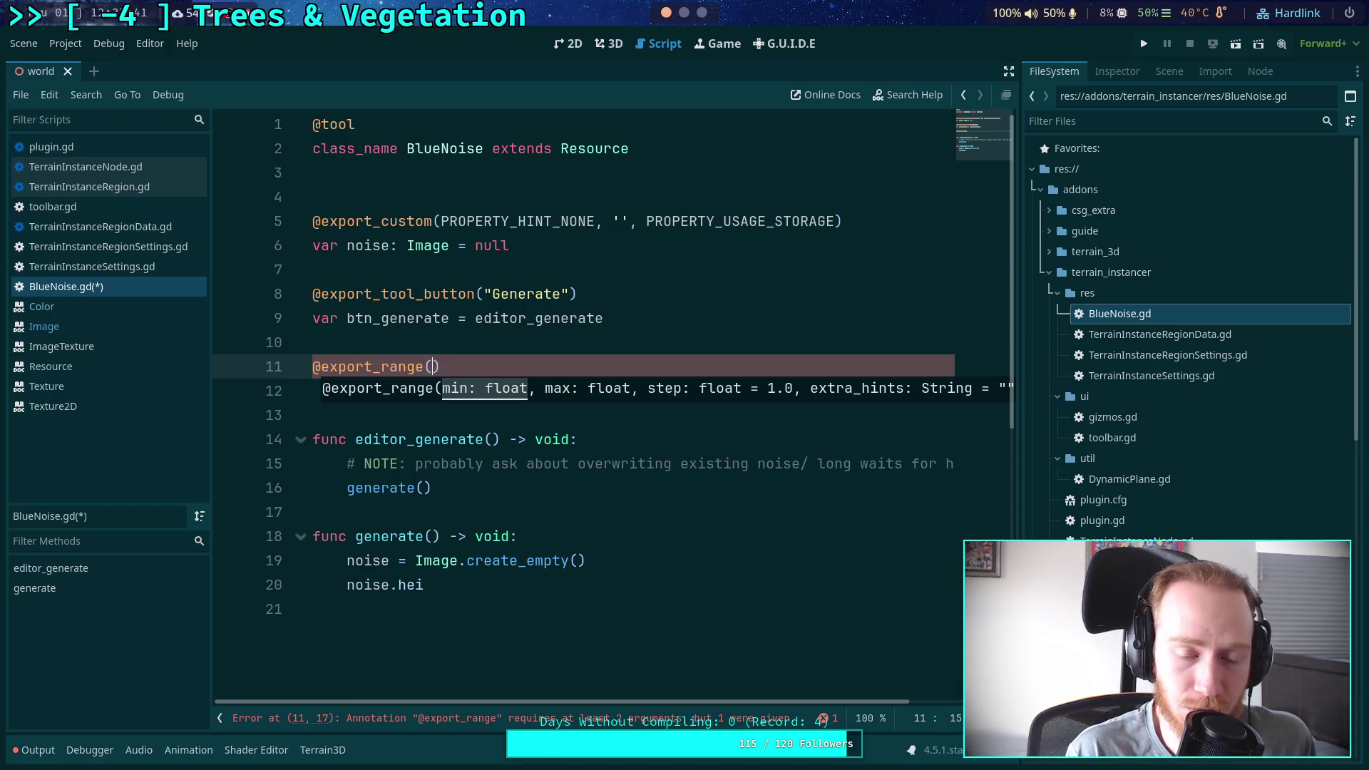
{"action": "type", "text": " 512, 1"}
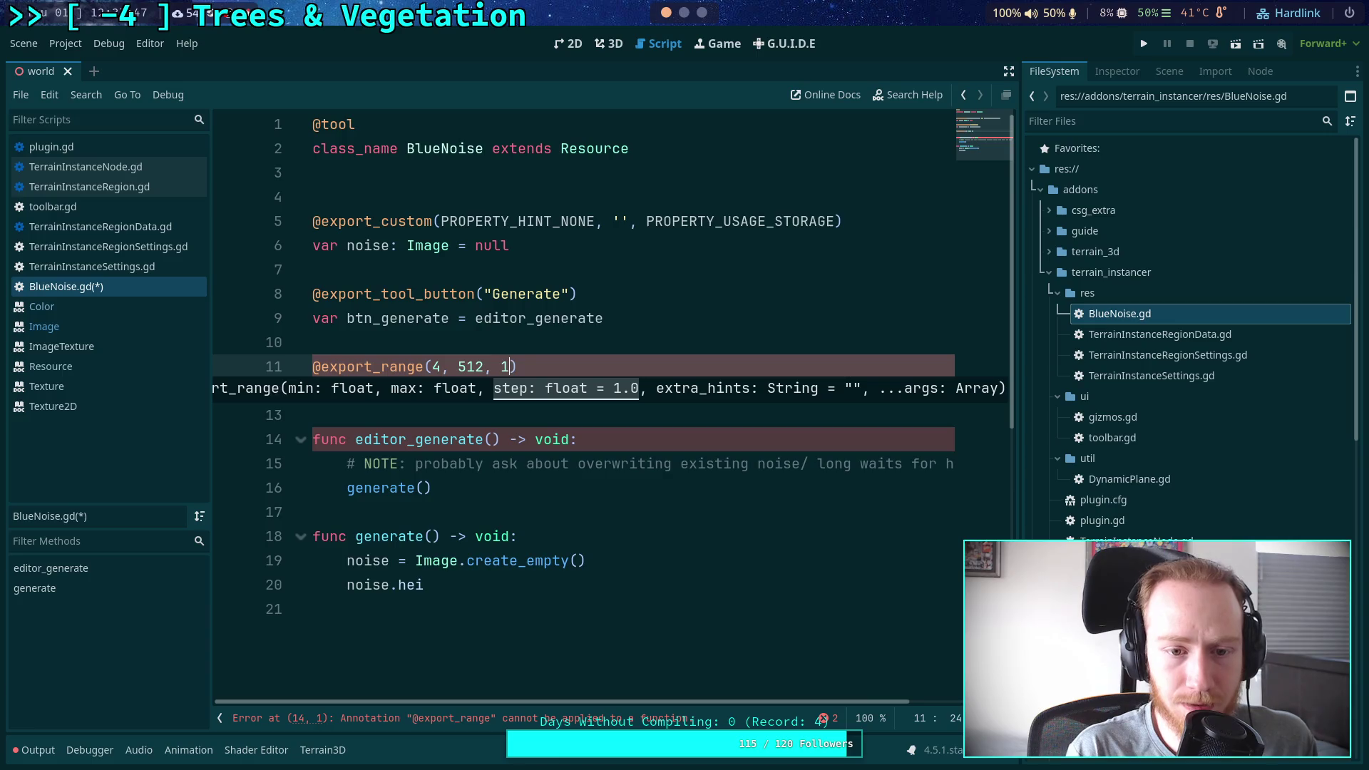
{"action": "type", "text": ","}
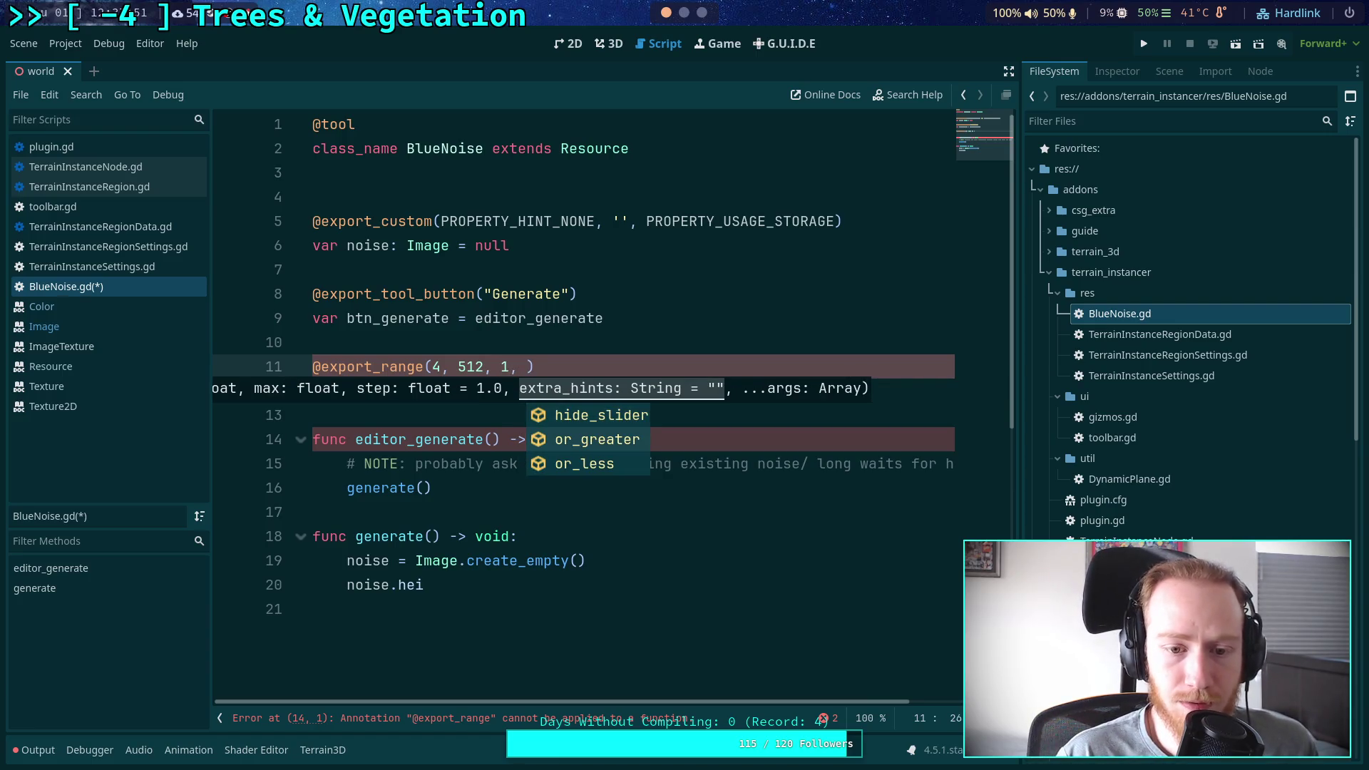
{"action": "type", "text": " '"}
{"action": "key", "text": "Down"}
{"action": "key", "text": "Return"}
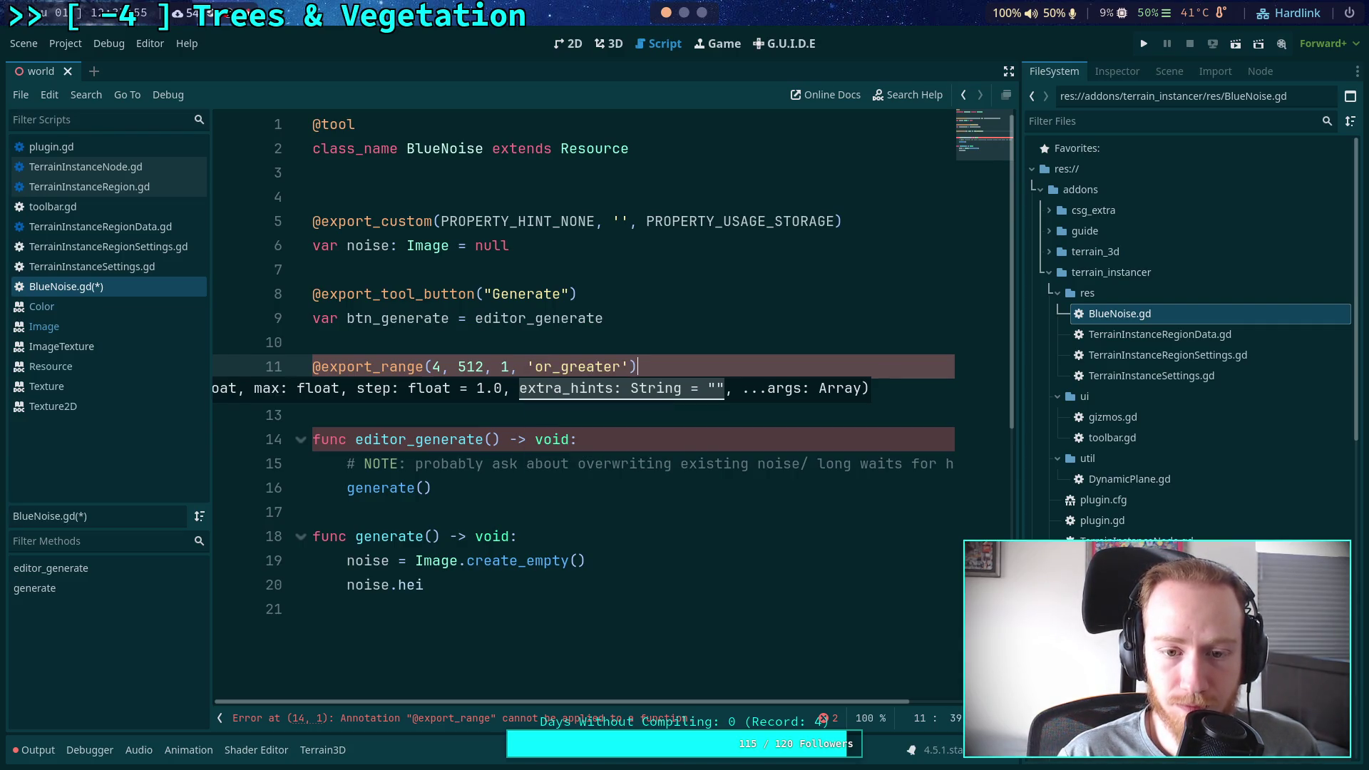
- Declare var size: int = 128 beneath the range annotation
{"action": "key", "text": "Return"}
{"action": "type", "text": "vr"}
{"action": "key", "text": "BackSpace"}
{"action": "type", "text": "ar size;"}
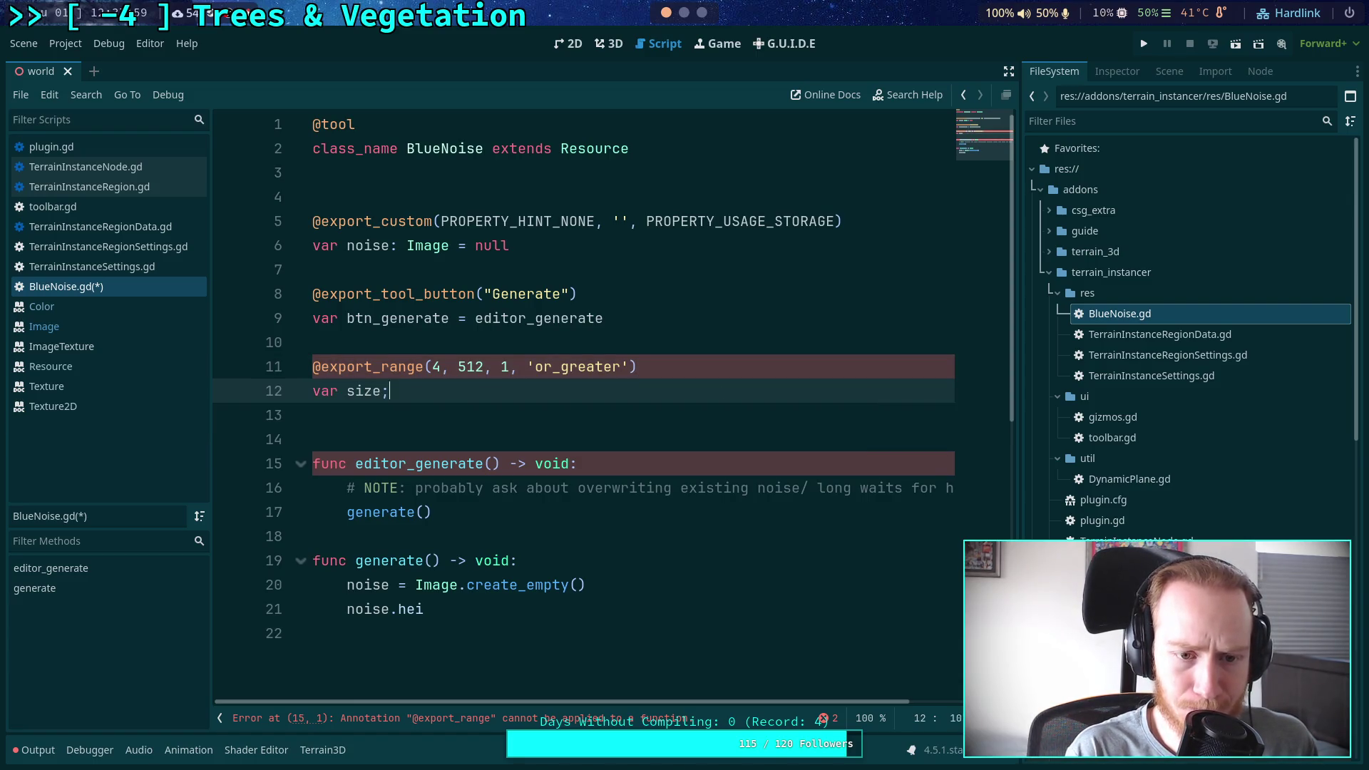
{"action": "key", "text": "BackSpace"}
{"action": "type", "text": ": int"}
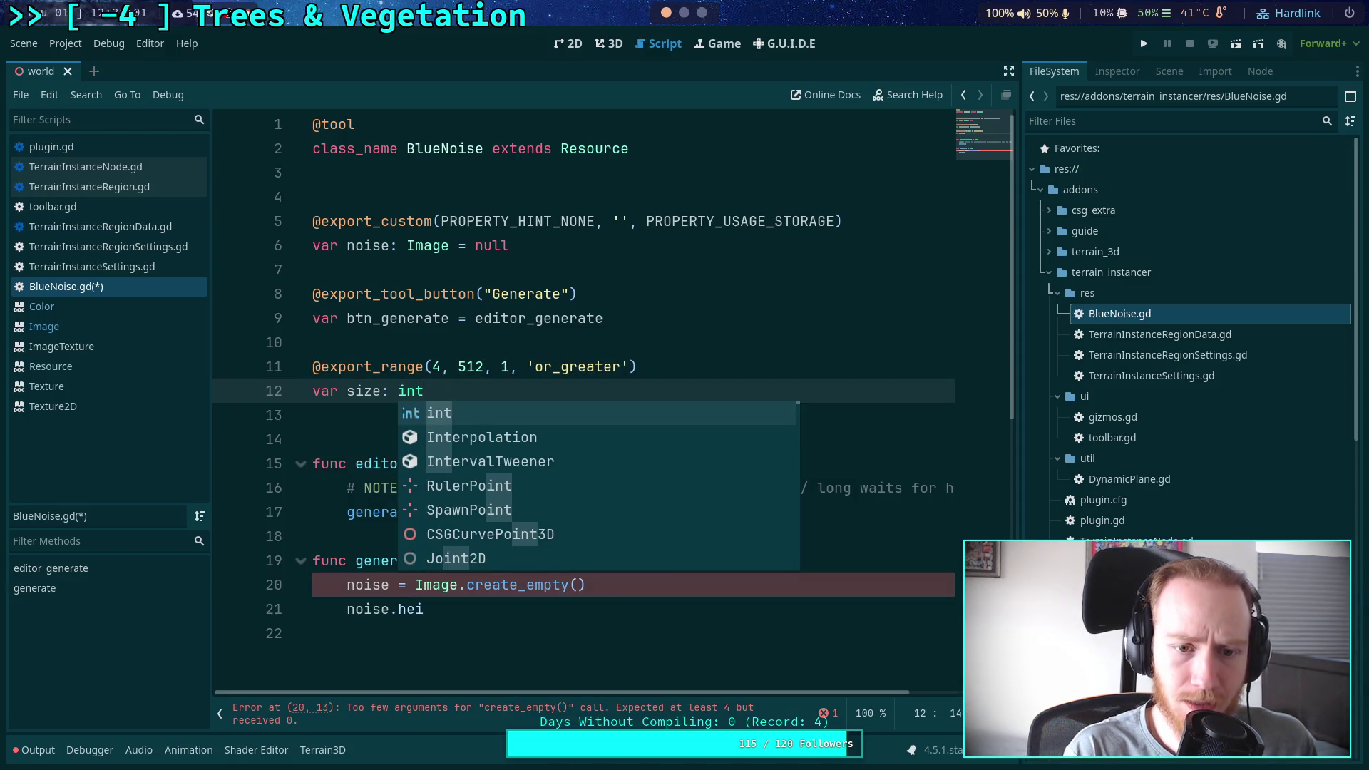
{"action": "type", "text": " = 128"}
{"action": "left_click", "coordinate": [582, 585]}
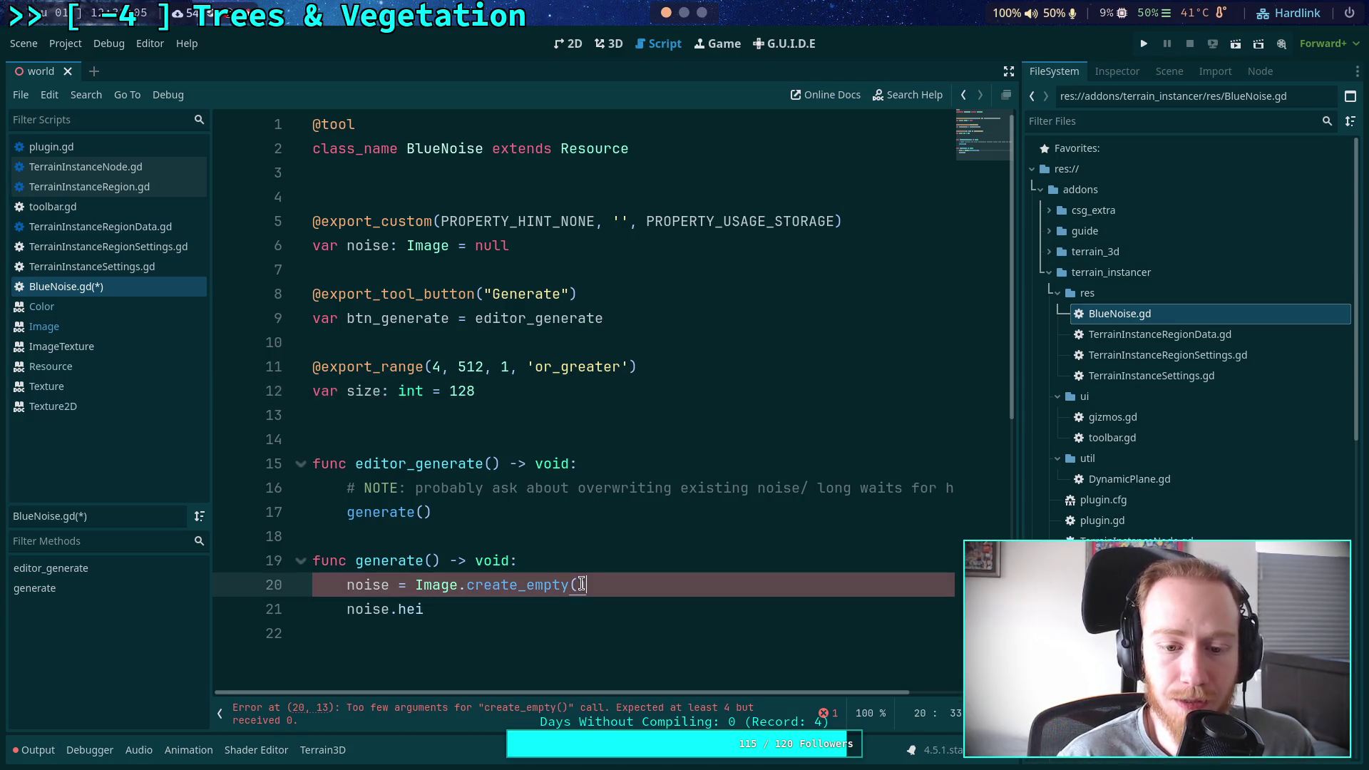
- Fill create_empty with size, size, false, Image.FORMAT_RGBA8
{"action": "type", "text": "size, siz"}
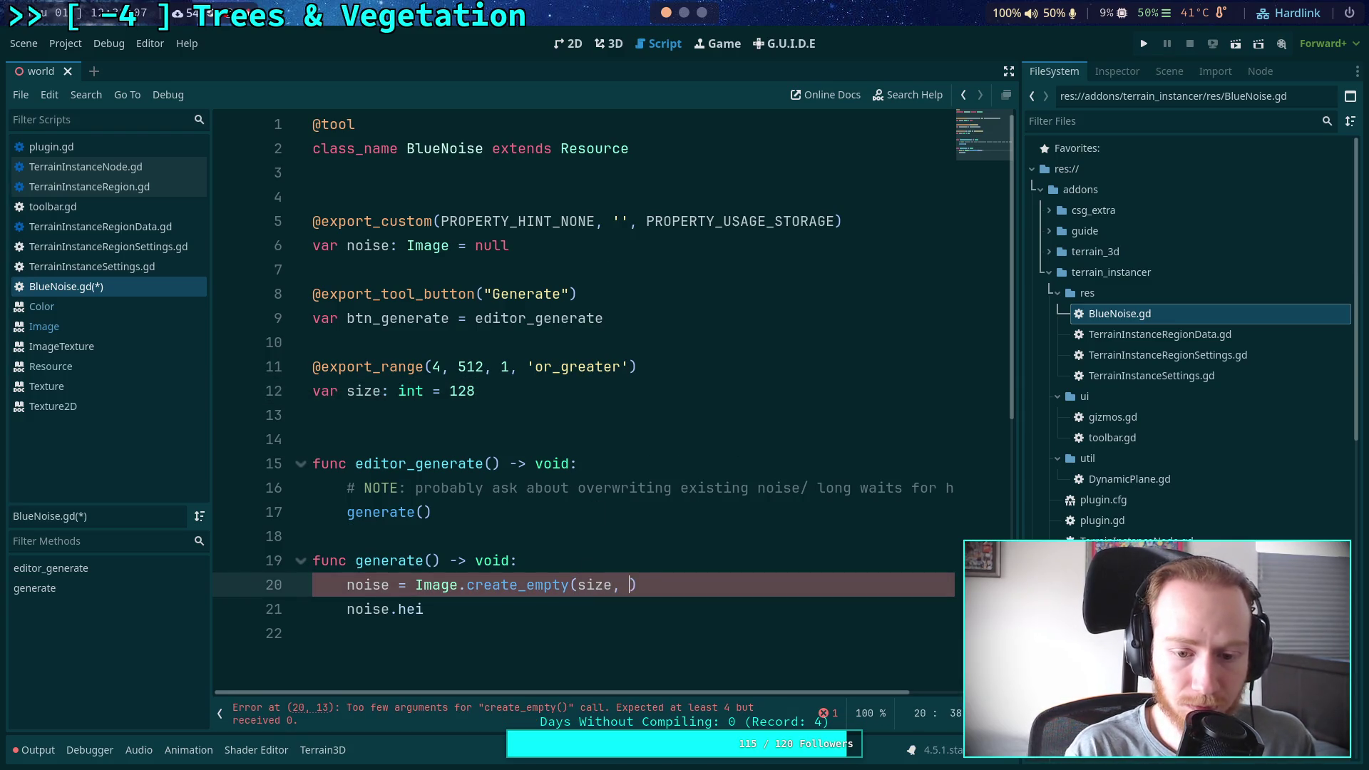
{"action": "type", "text": "e, false,"}
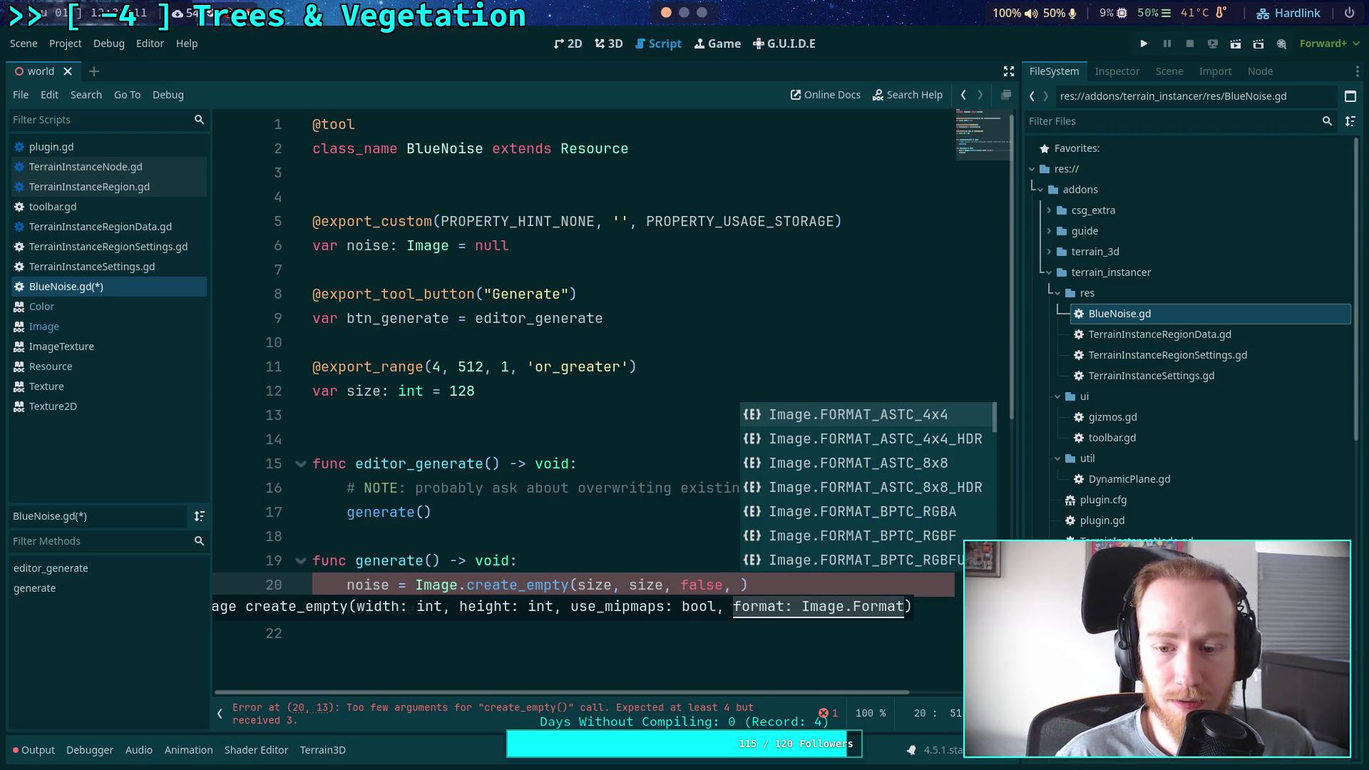
{"action": "key", "text": "Down"}
{"action": "key", "text": "Down"}
{"action": "key", "text": "Down"}
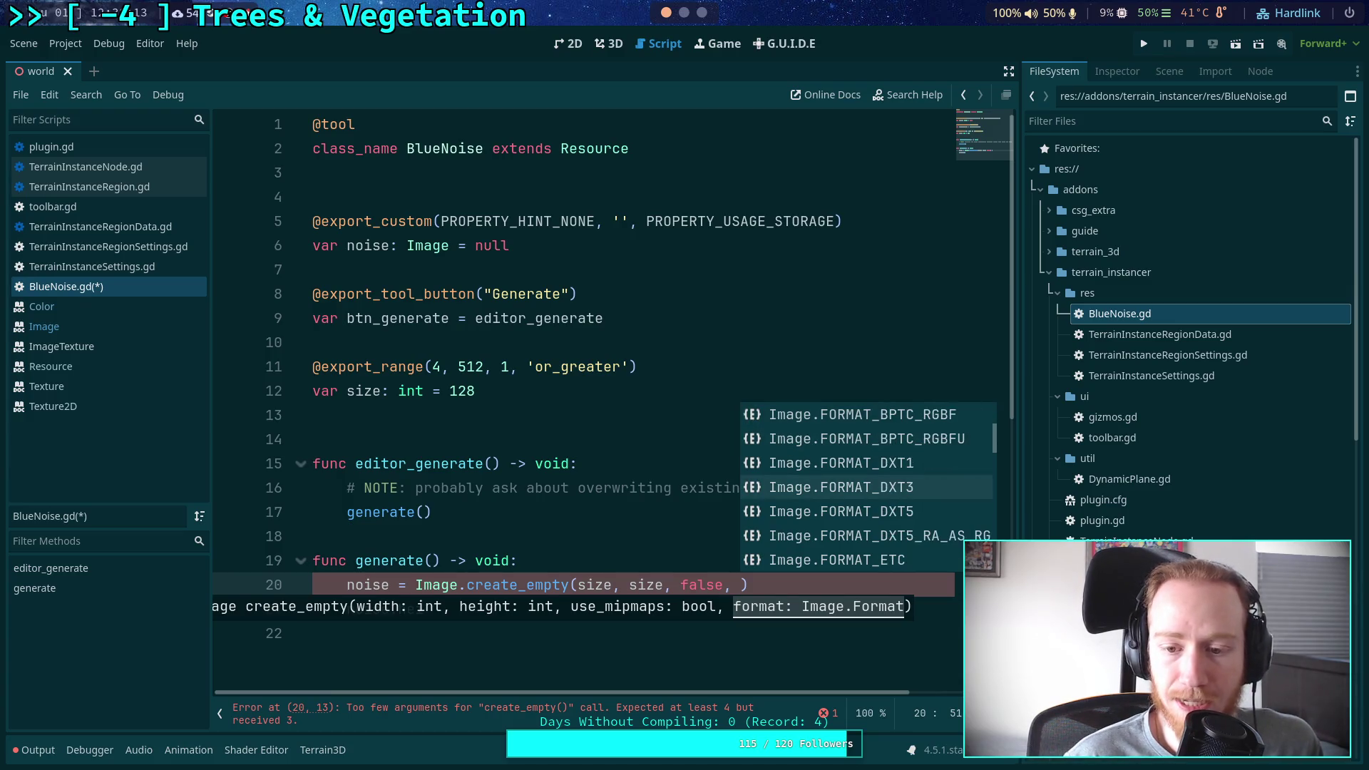
{"action": "key", "text": "Down"}
{"action": "key", "text": "Down"}
{"action": "key", "text": "Down"}
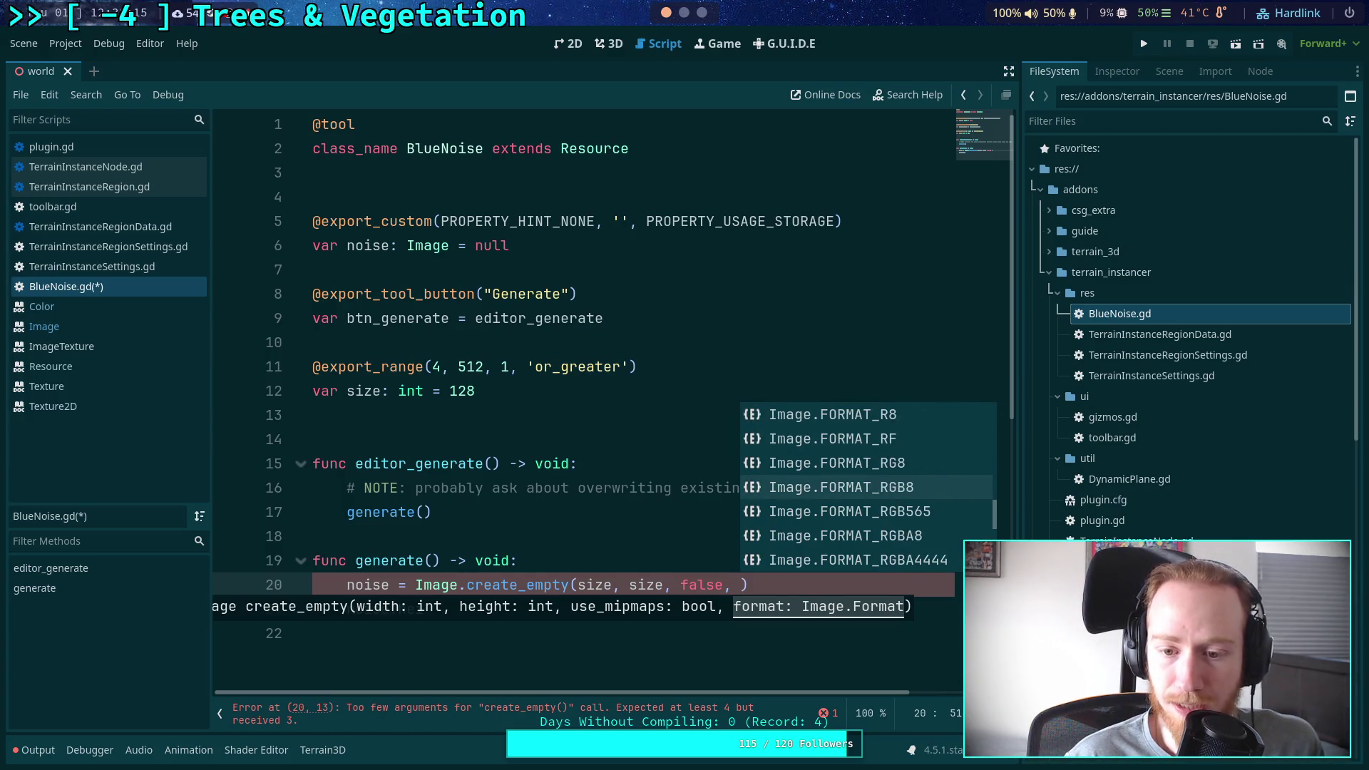
{"action": "key", "text": "Down"}
{"action": "key", "text": "Down"}
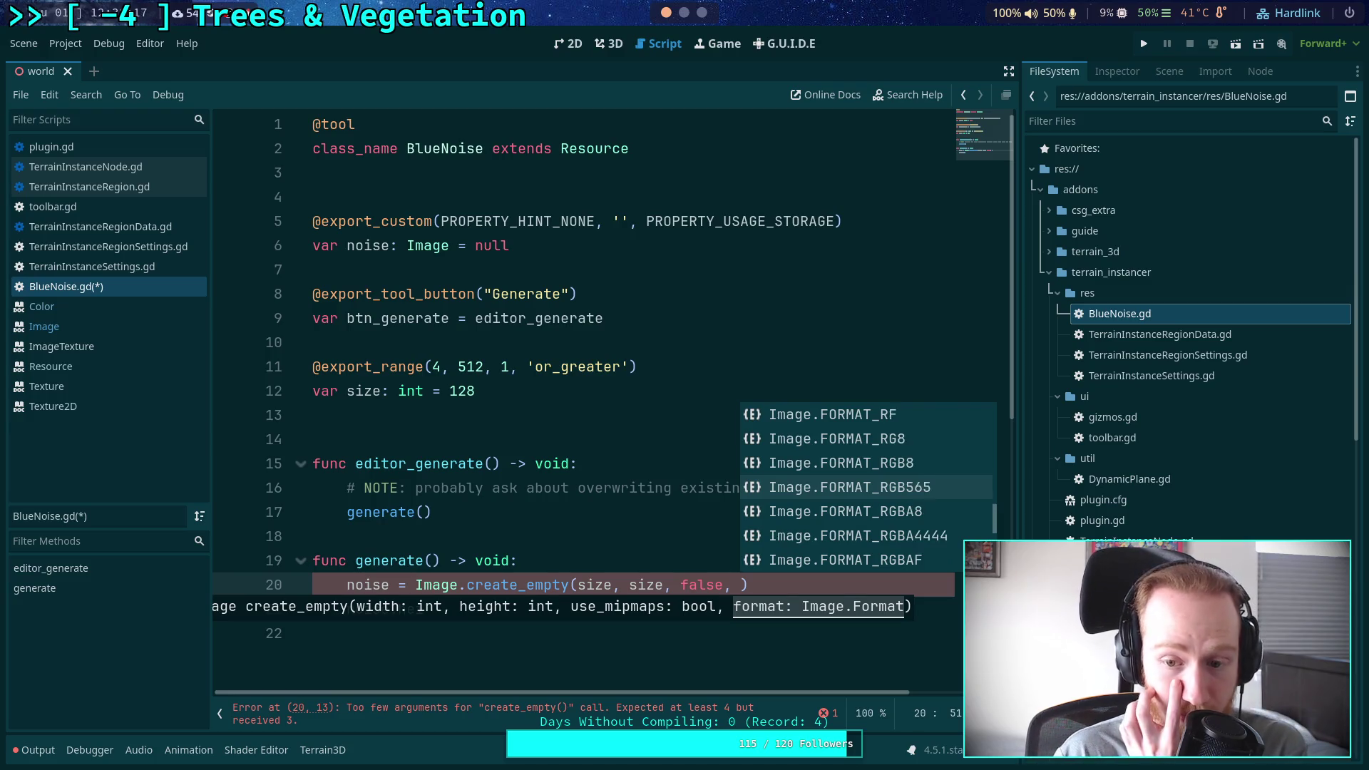
{"action": "key", "text": "Return"}
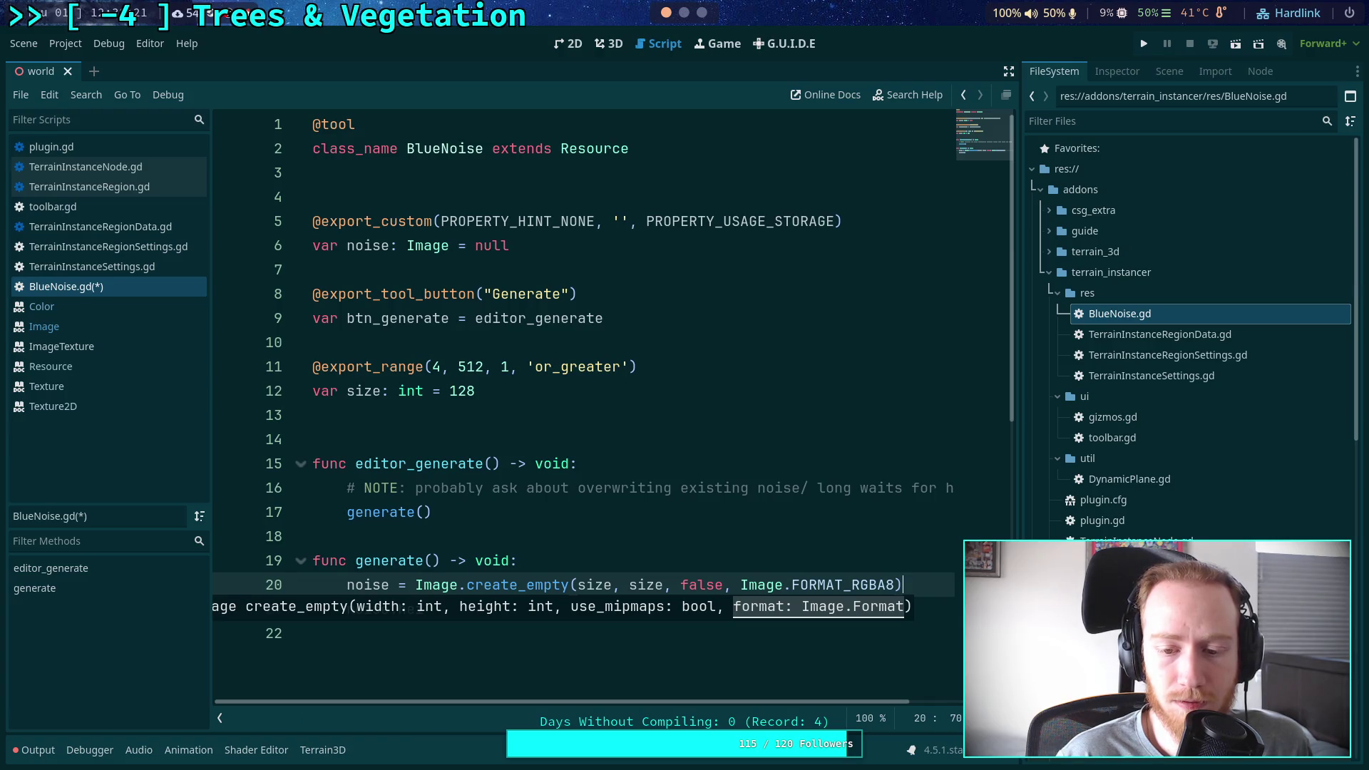
- Start a noise.hei line below the create_empty call
{"action": "key", "text": "Return"}
{"action": "type", "text": "noise.hei"}
{"action": "right_click", "coordinate": [825, 583]}
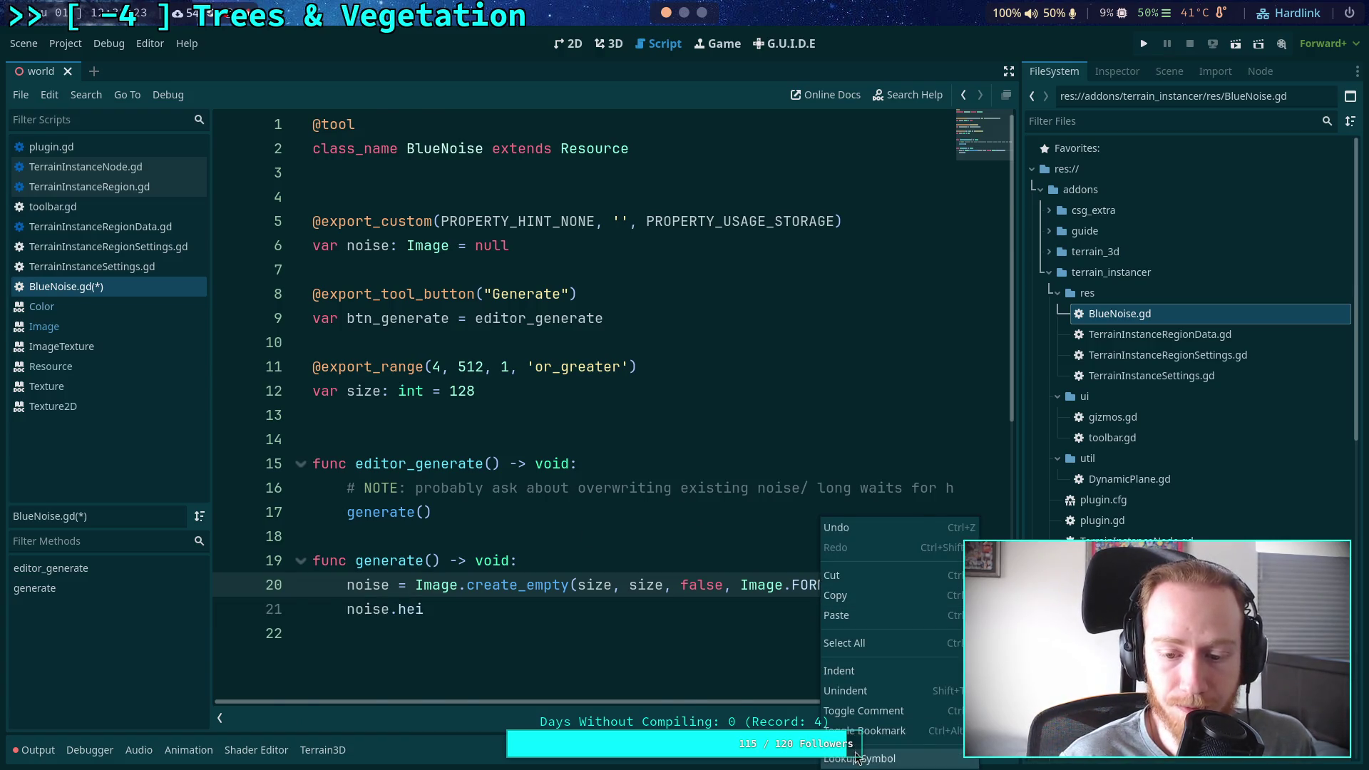
- Look up FORMAT_RGBA8 in the Image documentation's format constants
{"action": "left_click", "coordinate": [856, 757]}
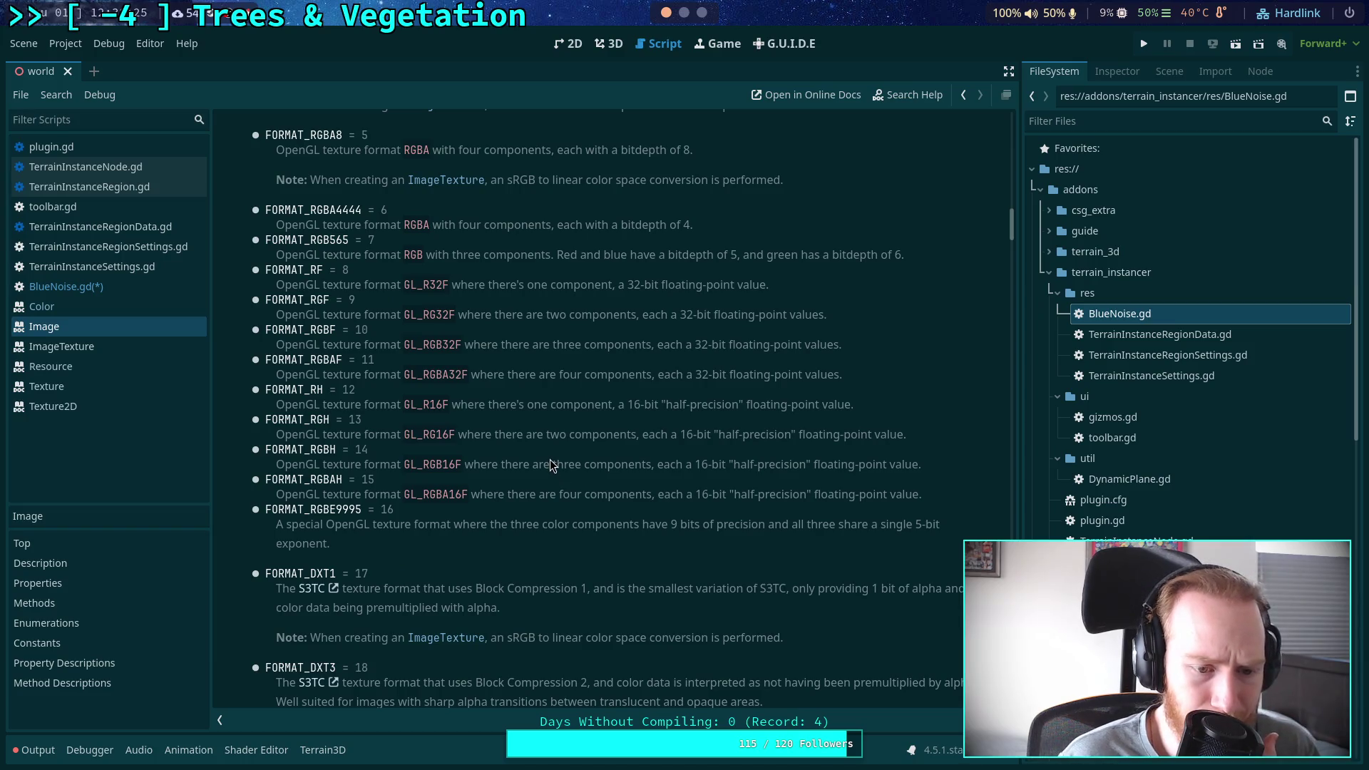
{"action": "scroll", "coordinate": [551, 464], "scroll_direction": "down", "scroll_amount": 15}
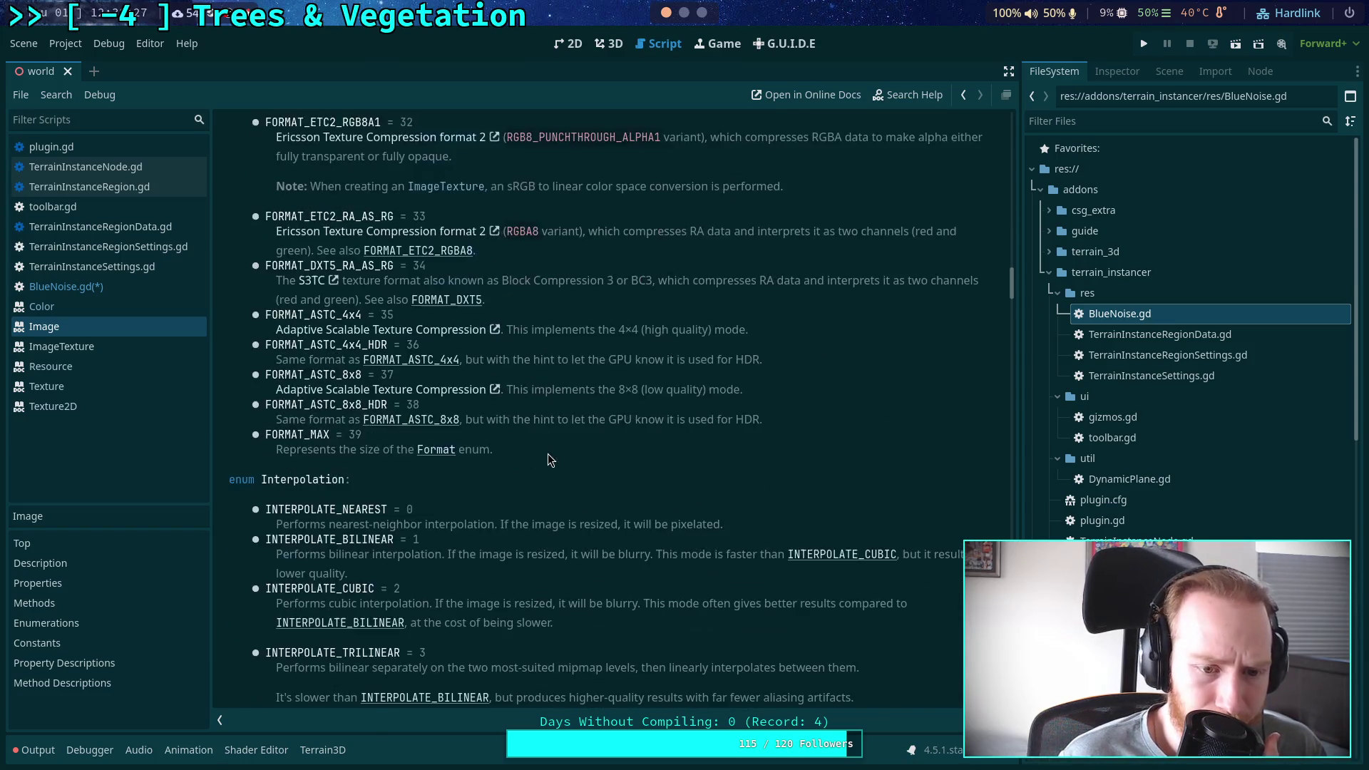
{"action": "scroll", "coordinate": [547, 459], "scroll_direction": "up", "scroll_amount": 15}
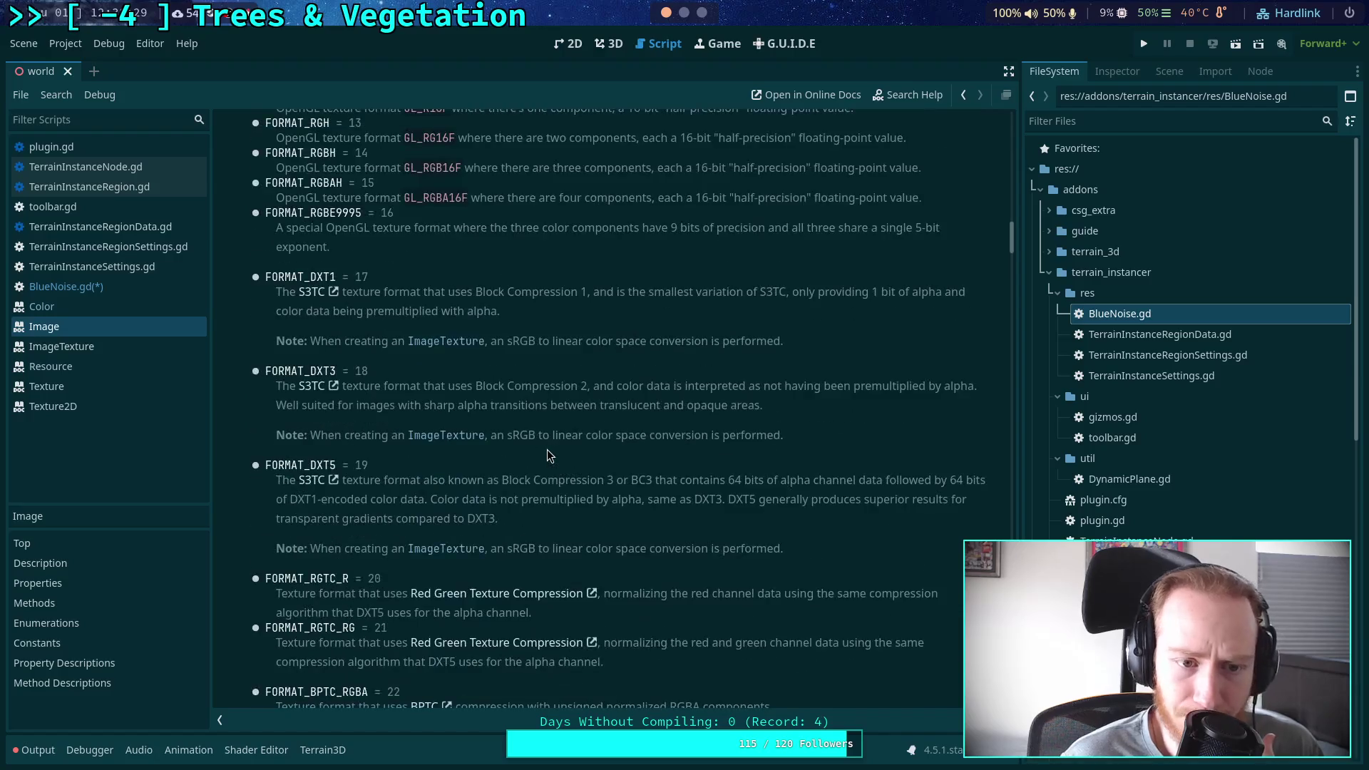
{"action": "scroll", "coordinate": [546, 449], "scroll_direction": "up", "scroll_amount": 5}
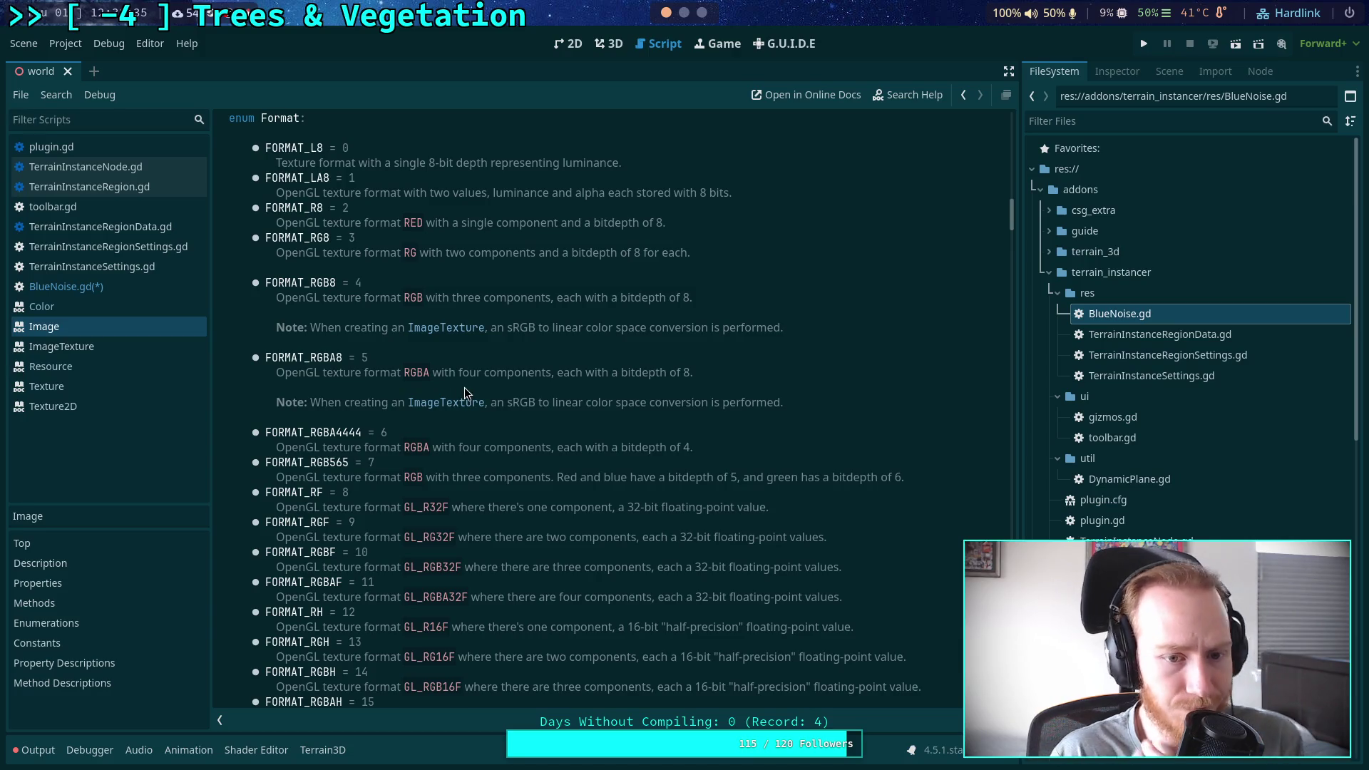
- Back in BlueNoise.gd, delete the unfinished noise.hei text
{"action": "left_click", "coordinate": [120, 286]}
{"action": "left_click_drag", "start_coordinate": [464, 609], "coordinate": [346, 609]}
{"action": "key", "text": "BackSpace"}
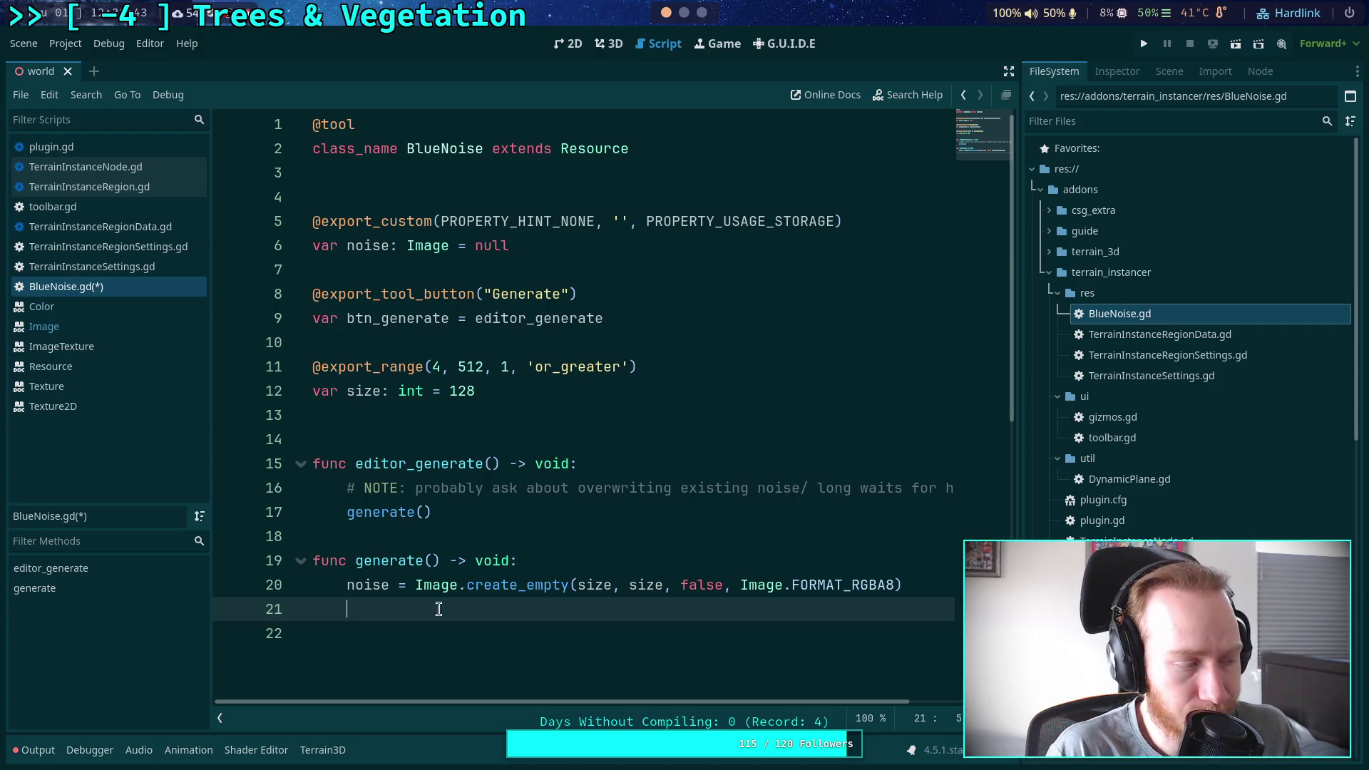
{"action": "key", "text": "super+3"}
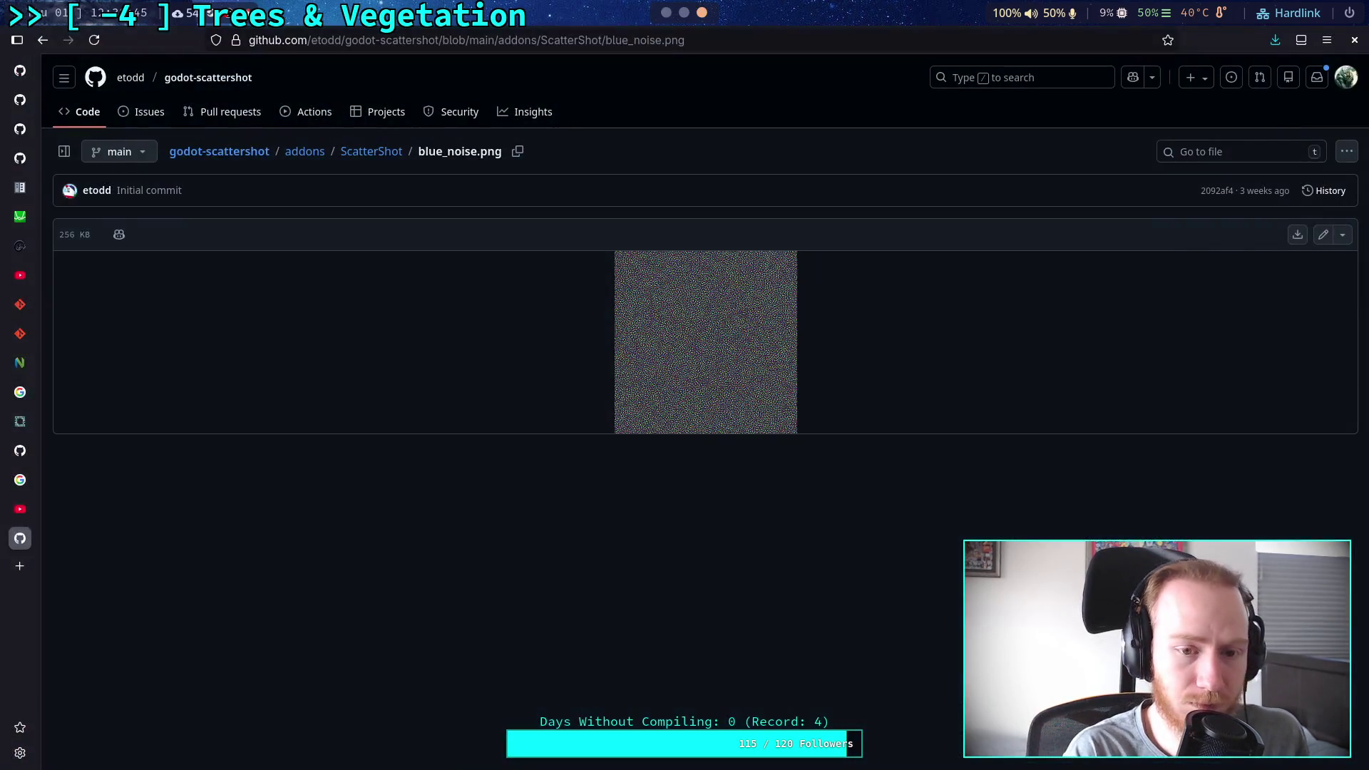
{"action": "left_click", "coordinate": [20, 422]}
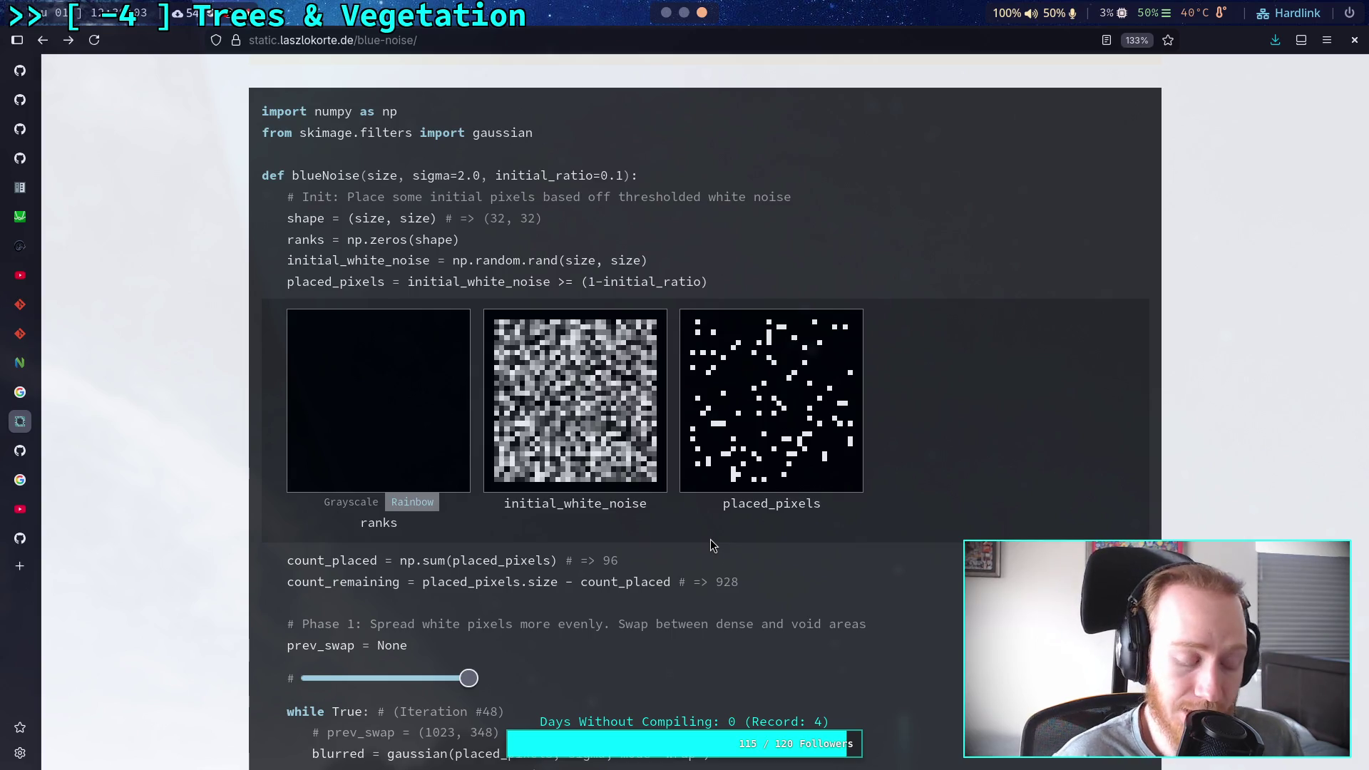
{"action": "key", "text": "alt+Tab"}
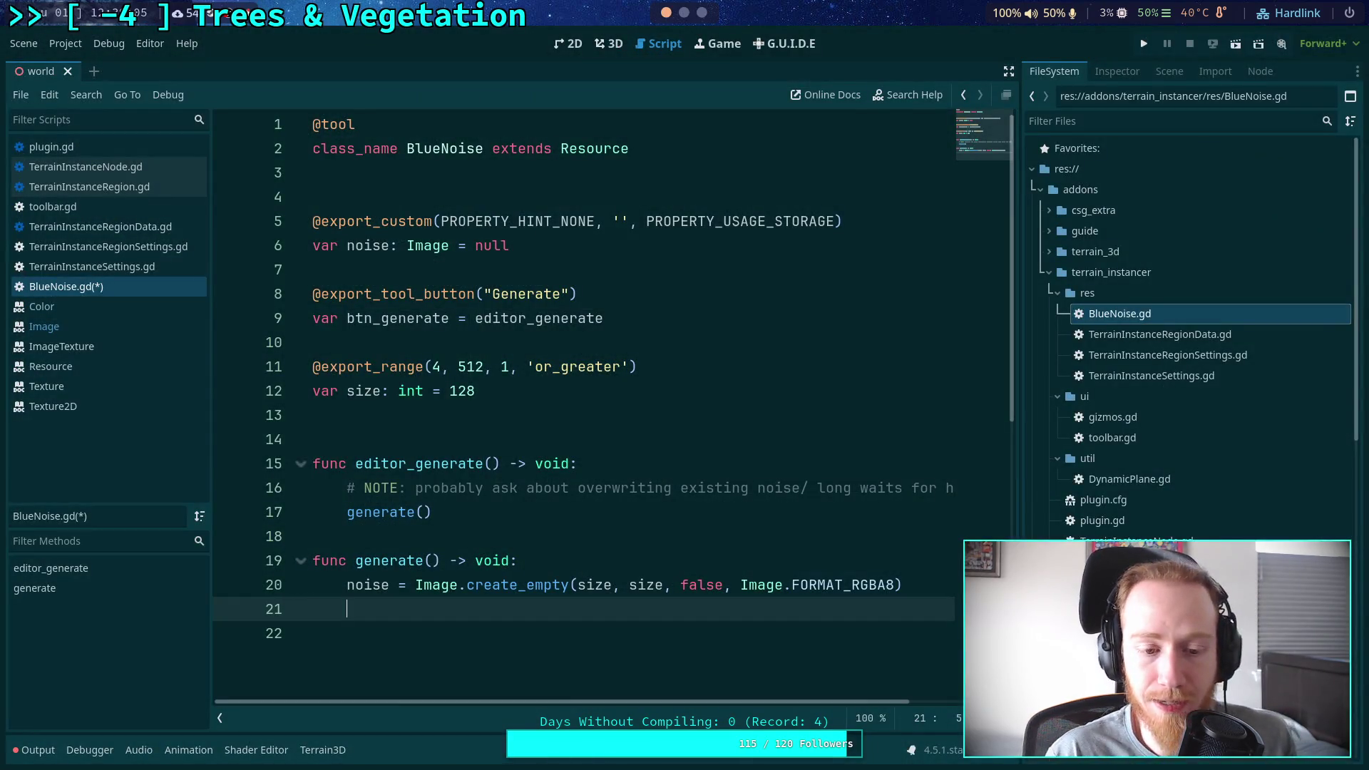
- Add a rand_from_seed() call on line 21 of generate(), after the create_empty line
{"action": "type", "text": "seed"}
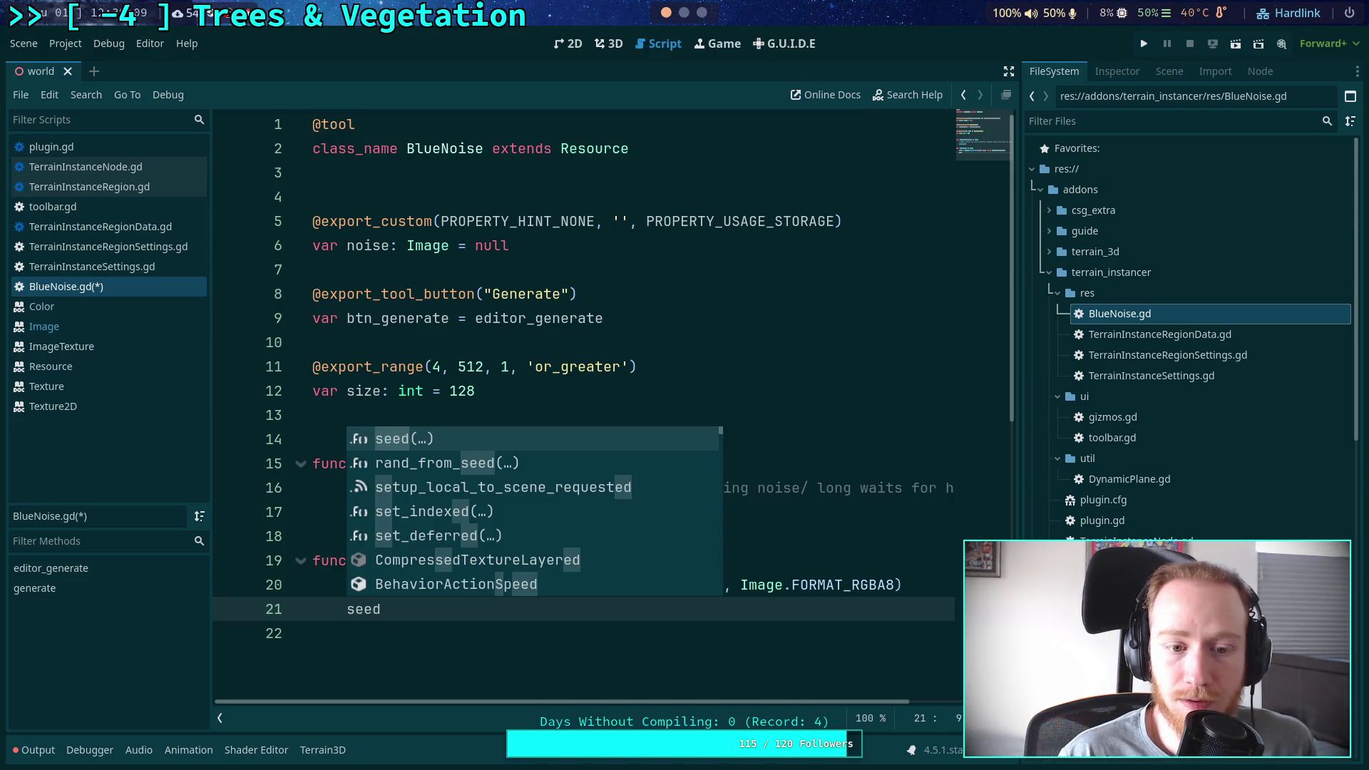
{"action": "key", "text": "Down"}
{"action": "key", "text": "Return"}
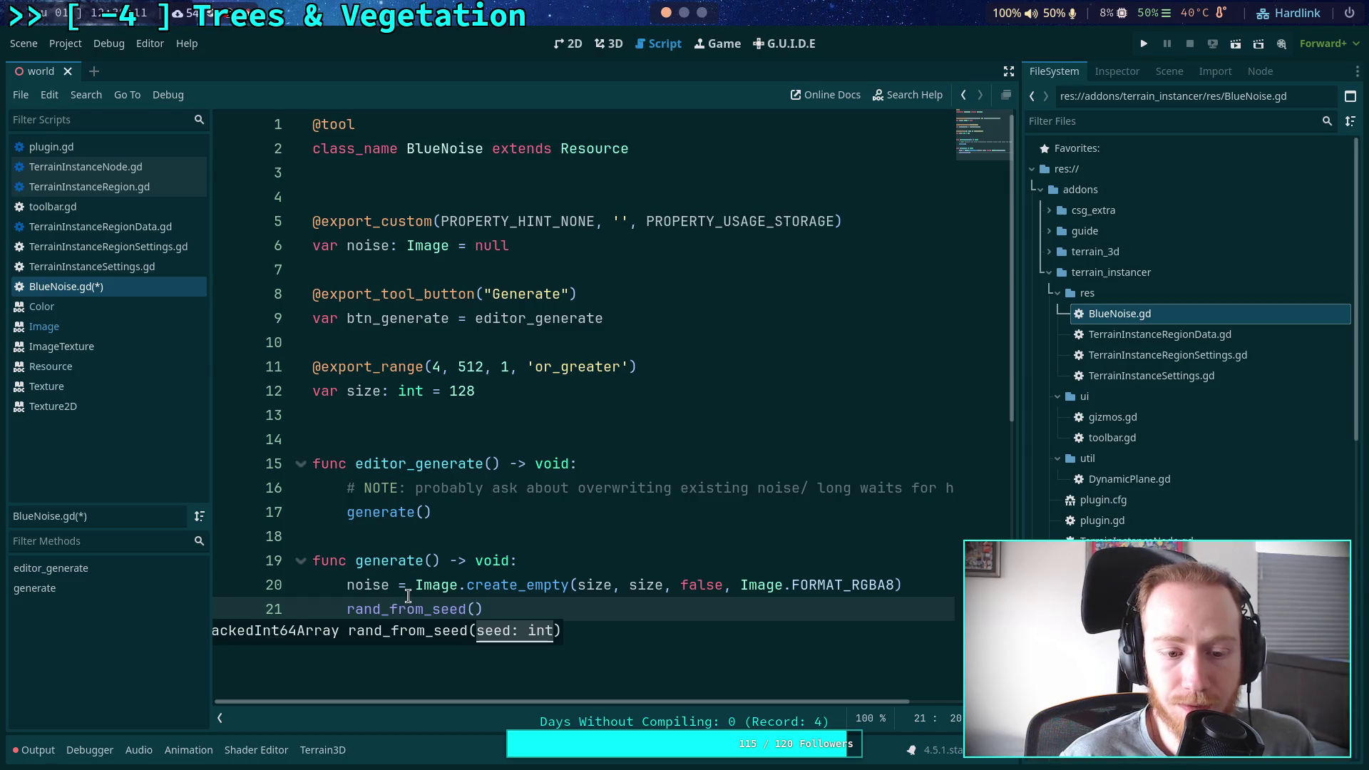
{"action": "mouse_move", "coordinate": [405, 612]}
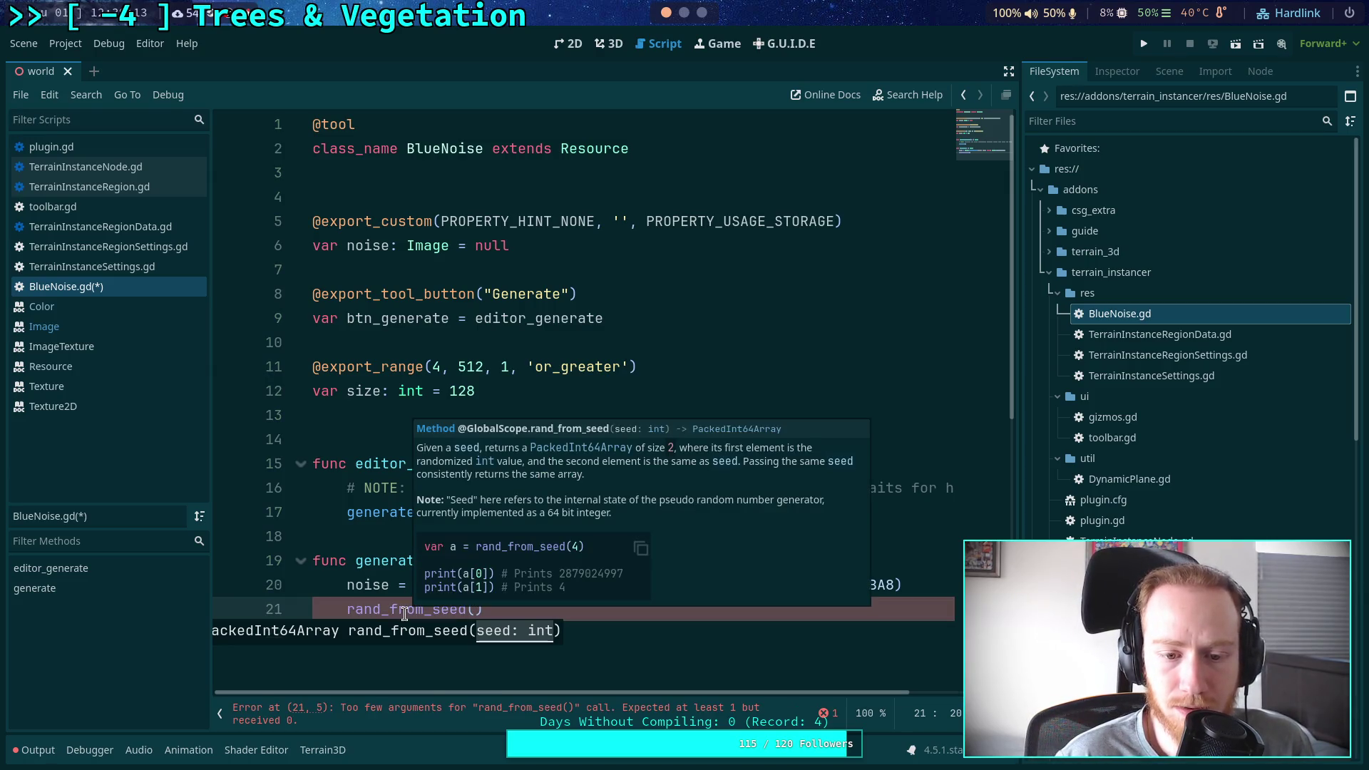
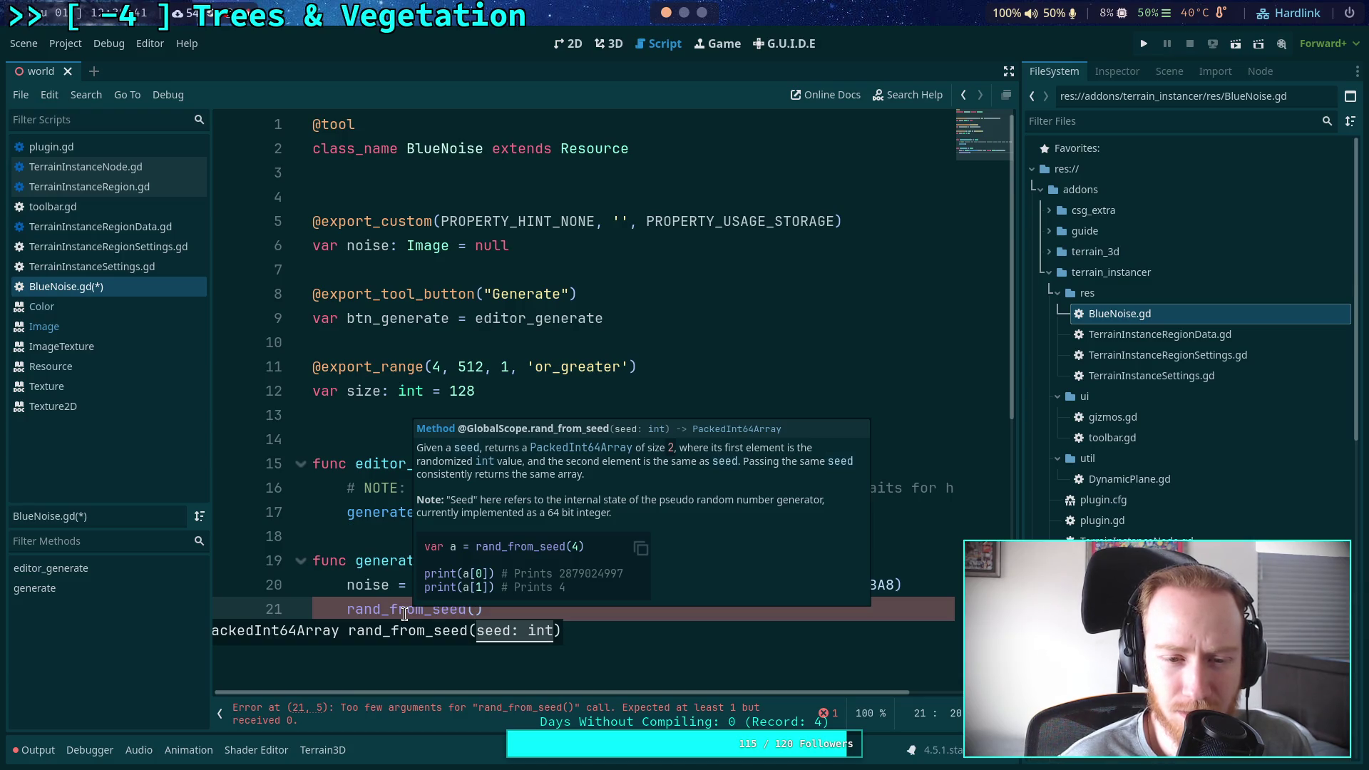
- Replace rand_from_seed() on line 21 with seed() and open the seed() documentation
{"action": "key", "text": "BackSpace"}
{"action": "key", "text": "BackSpace"}
{"action": "key", "text": "BackSpace"}
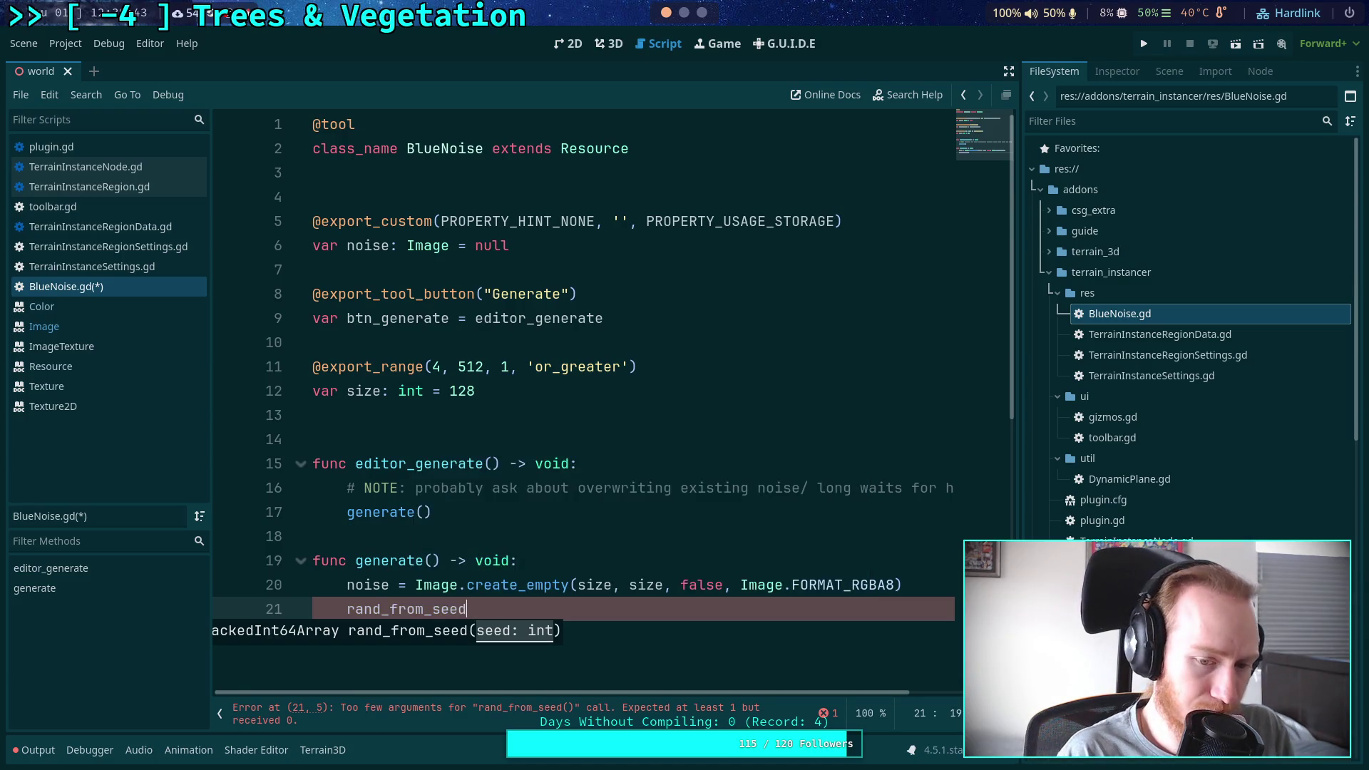
{"action": "key", "text": "BackSpace"}
{"action": "key", "text": "BackSpace"}
{"action": "key", "text": "BackSpace"}
{"action": "type", "text": "seed"}
{"action": "key", "text": "Up"}
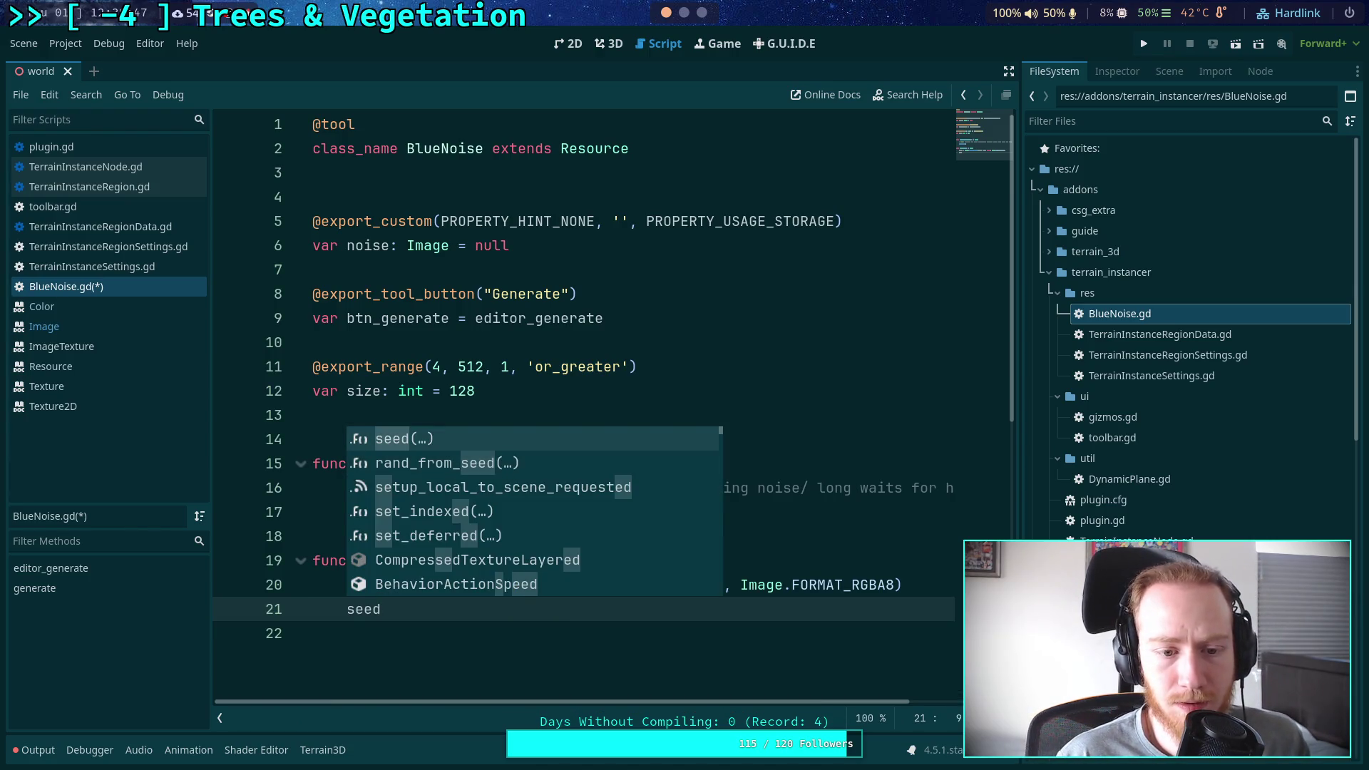
{"action": "key", "text": "Return"}
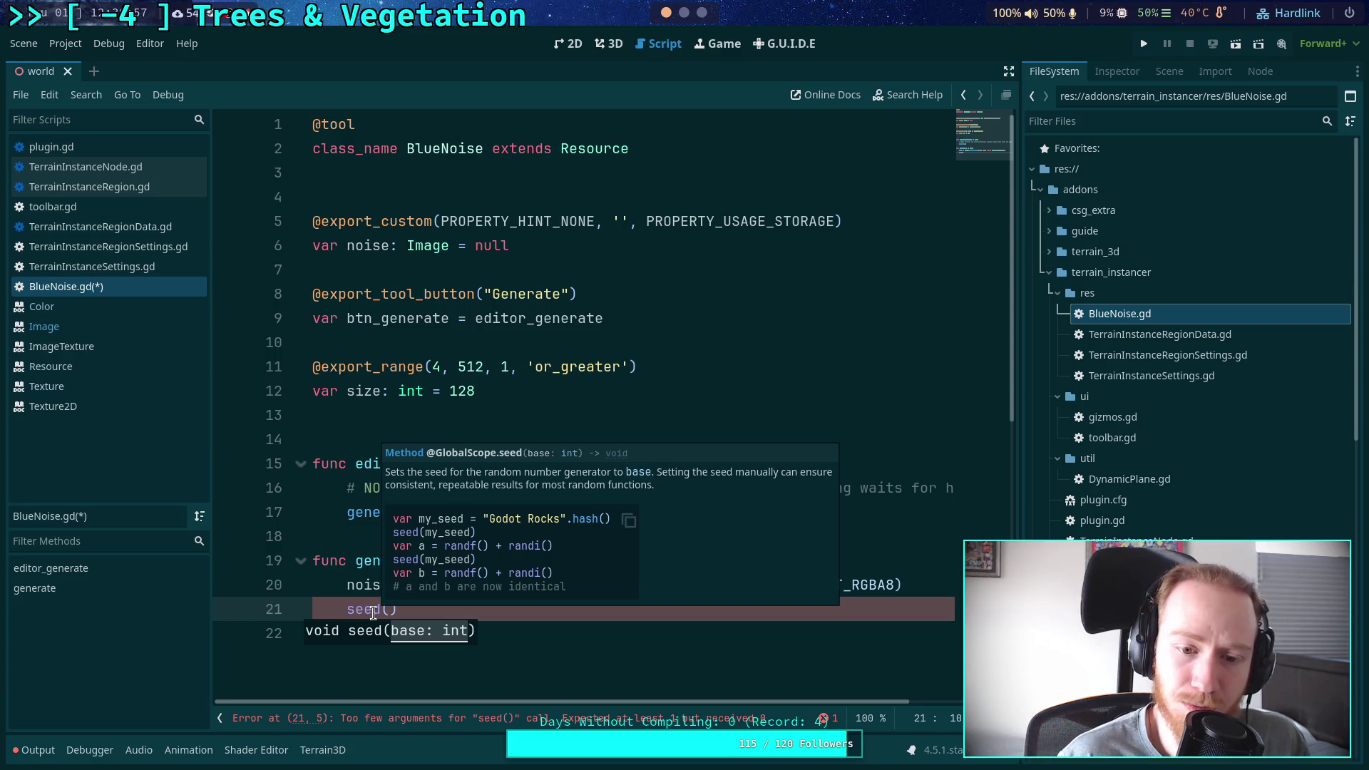
{"action": "right_click", "coordinate": [361, 611]}
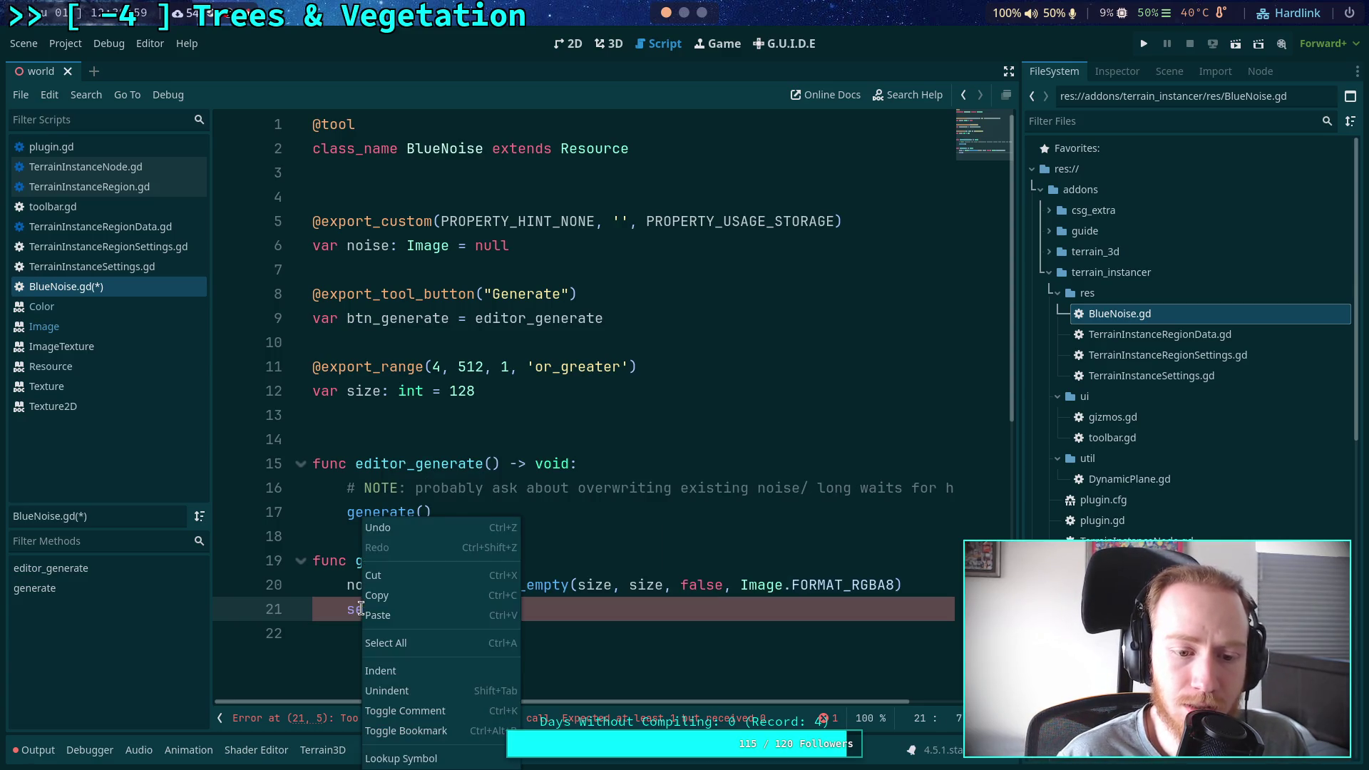
{"action": "left_click", "coordinate": [415, 757]}
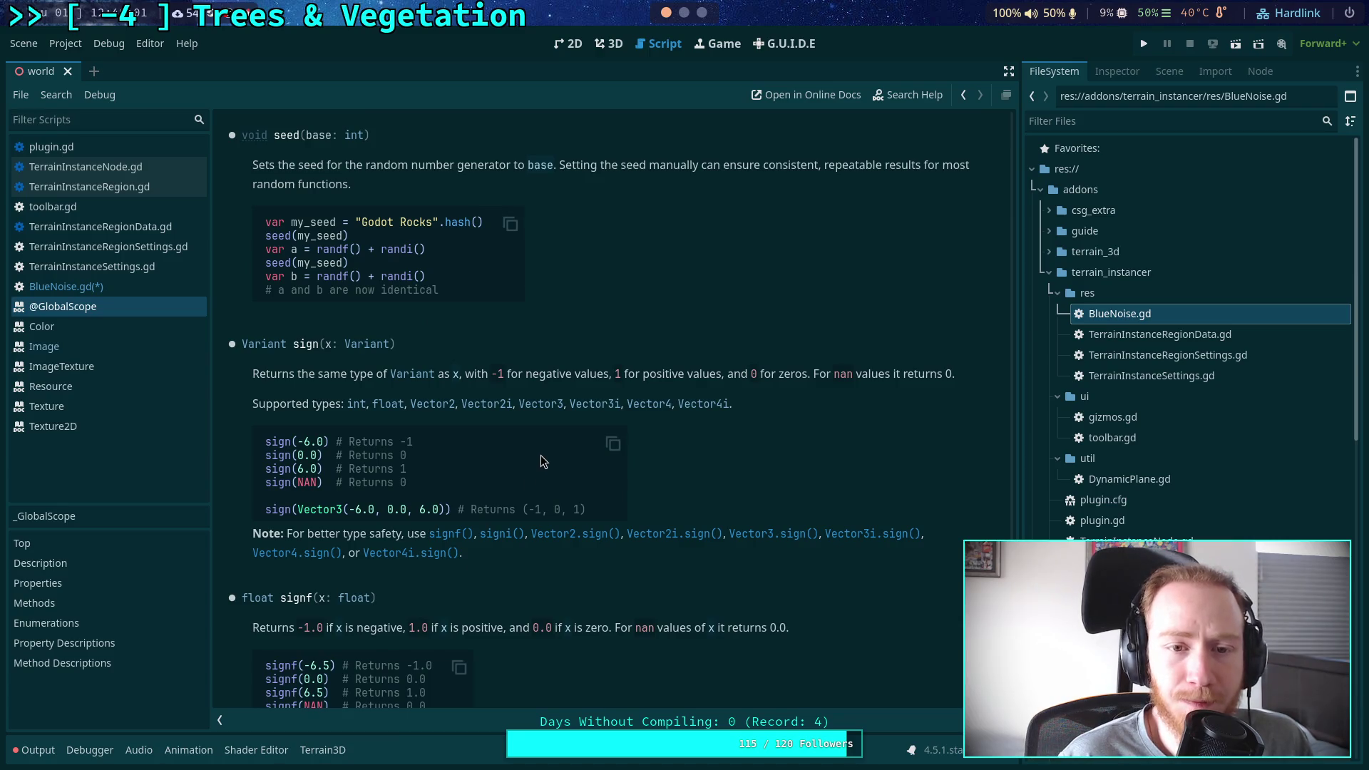
{"action": "scroll", "coordinate": [541, 461], "scroll_direction": "down", "scroll_amount": 1}
{"action": "scroll", "coordinate": [541, 461], "scroll_direction": "up", "scroll_amount": 2}
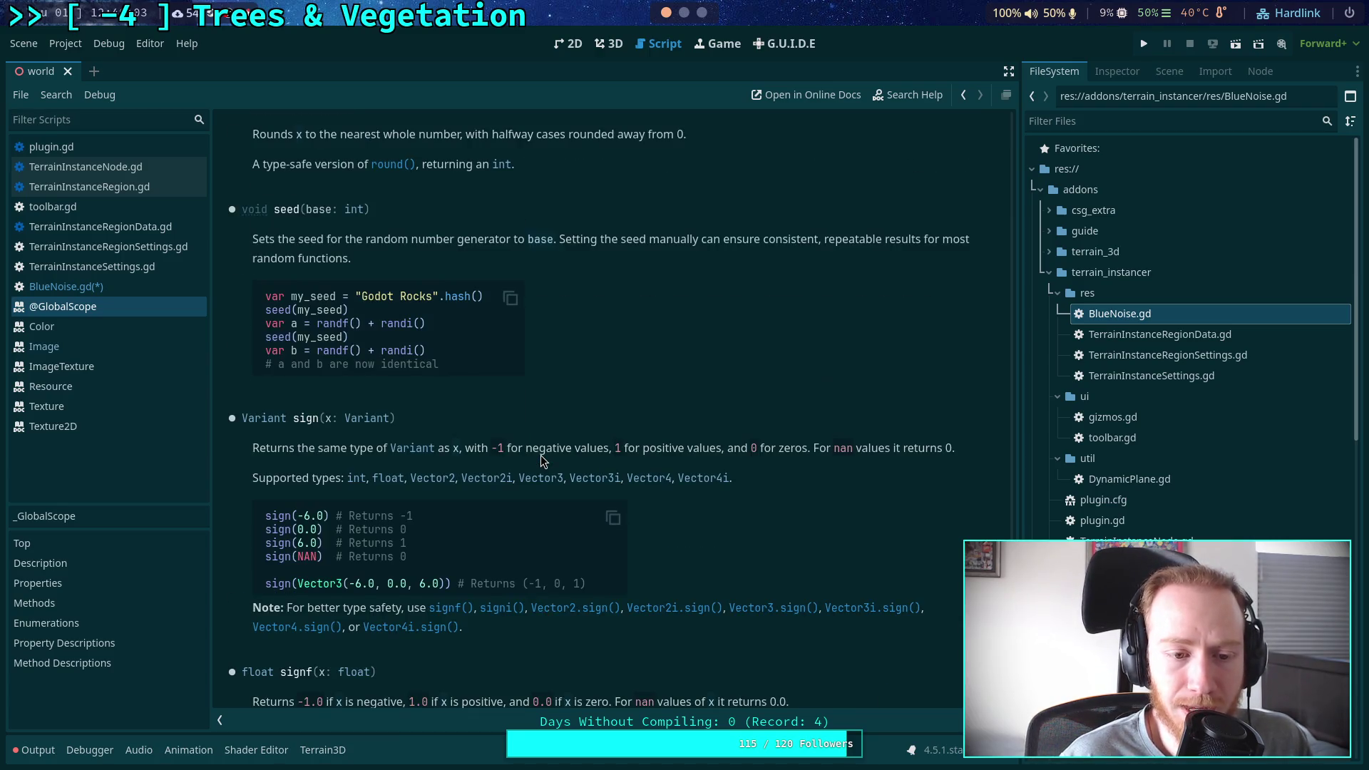
{"action": "scroll", "coordinate": [540, 461], "scroll_direction": "up", "scroll_amount": 2}
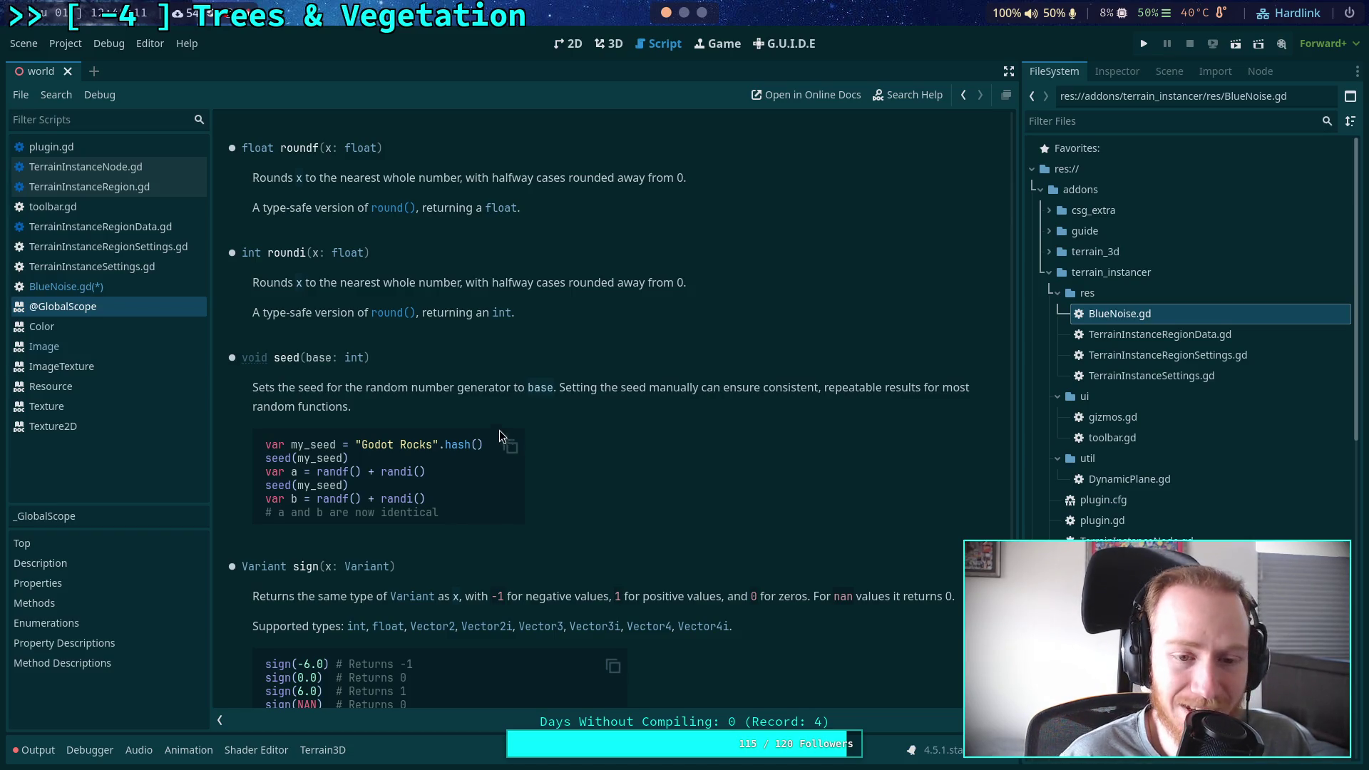
{"action": "scroll", "coordinate": [426, 387], "scroll_direction": "up", "scroll_amount": 3}
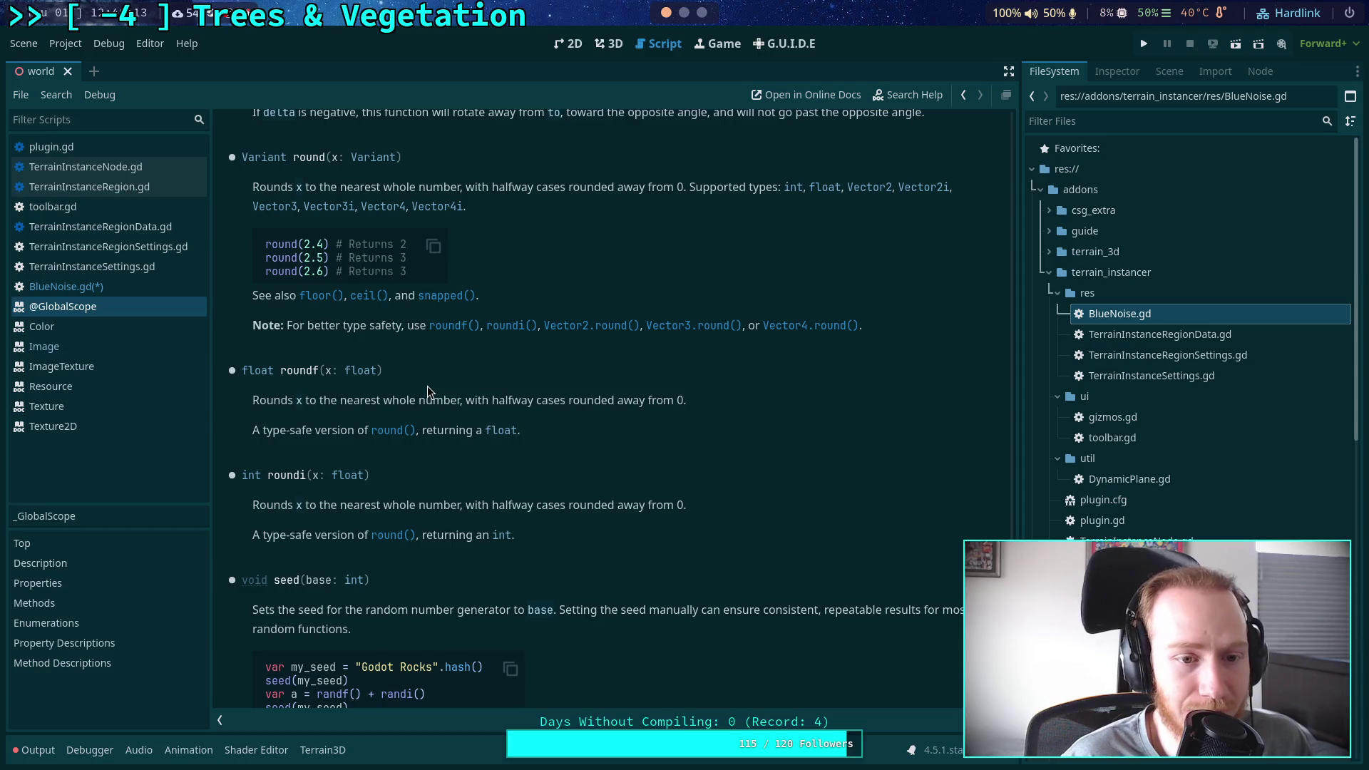
{"action": "scroll", "coordinate": [426, 386], "scroll_direction": "down", "scroll_amount": 2}
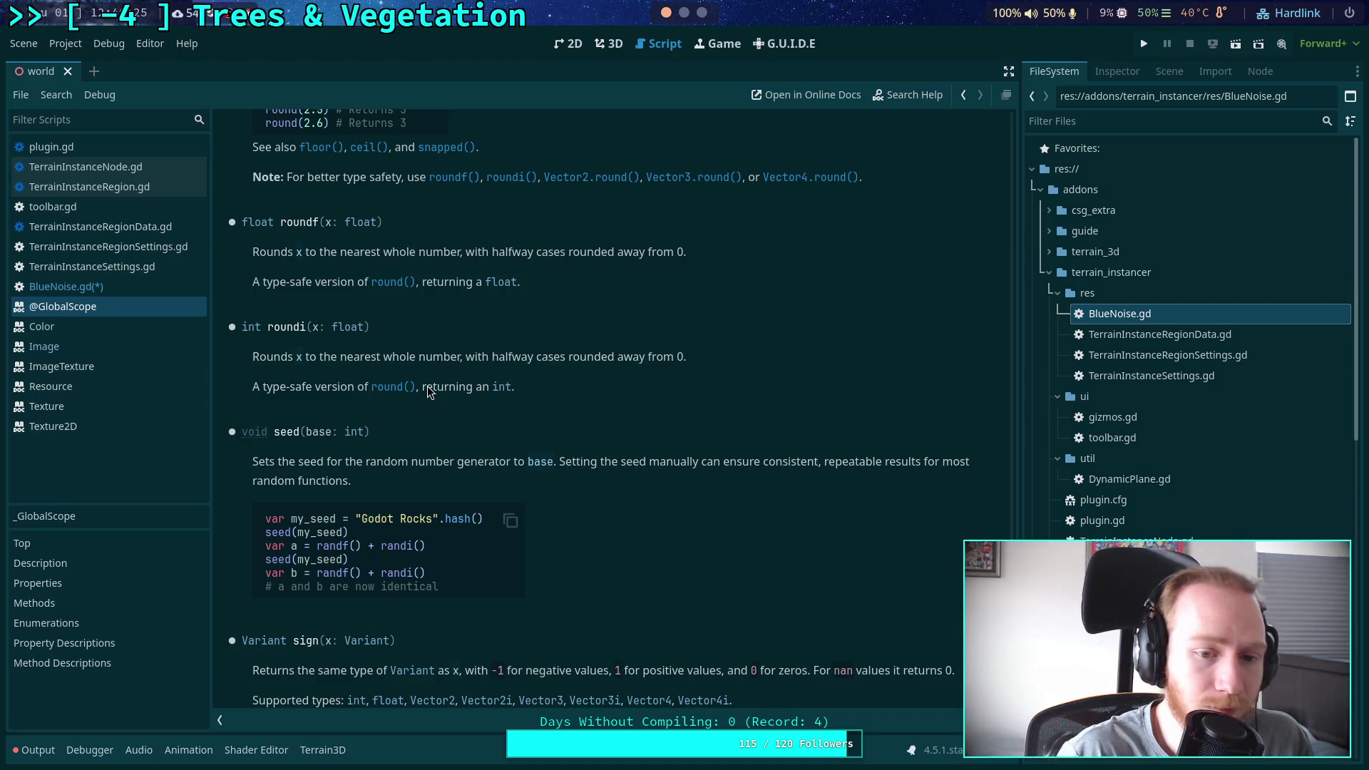
{"action": "scroll", "coordinate": [486, 395], "scroll_direction": "up", "scroll_amount": 4}
{"action": "scroll", "coordinate": [486, 393], "scroll_direction": "up", "scroll_amount": 3}
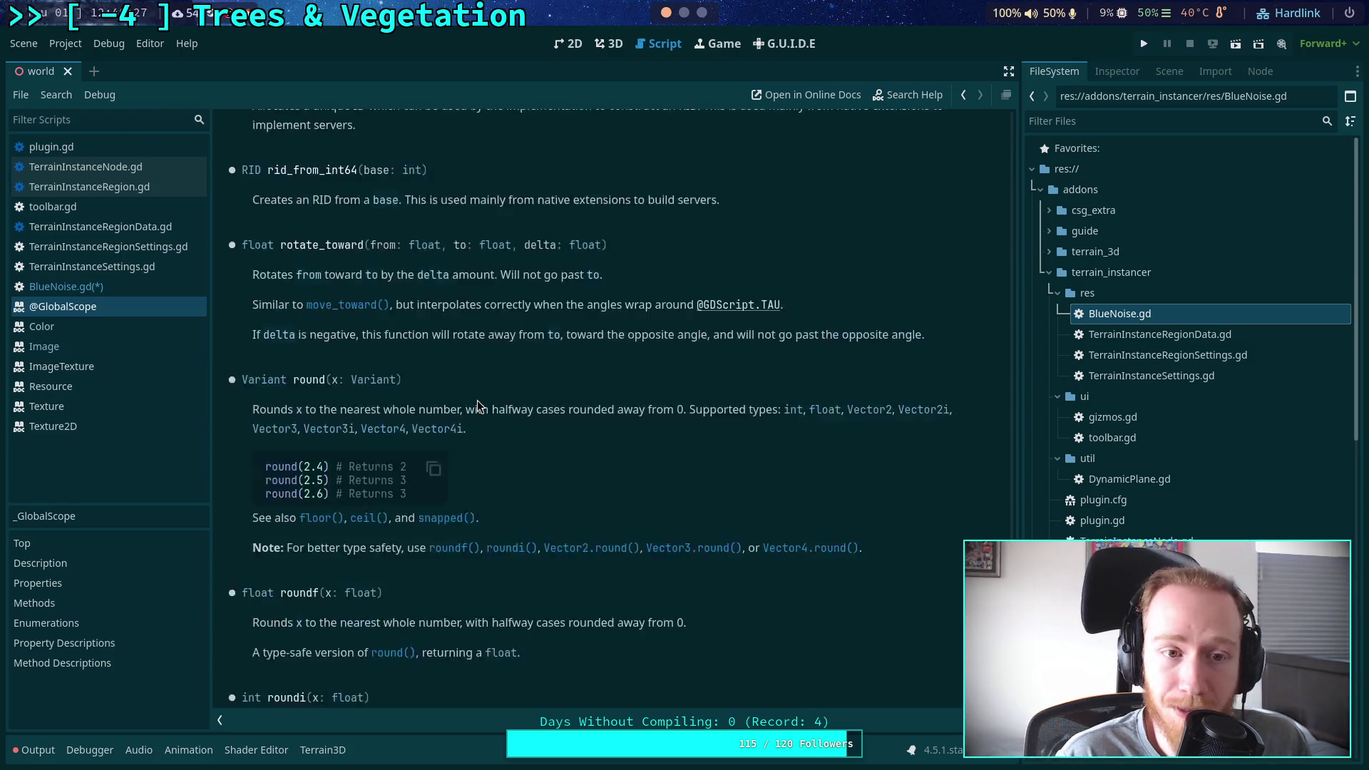
{"action": "scroll", "coordinate": [477, 400], "scroll_direction": "up", "scroll_amount": 9}
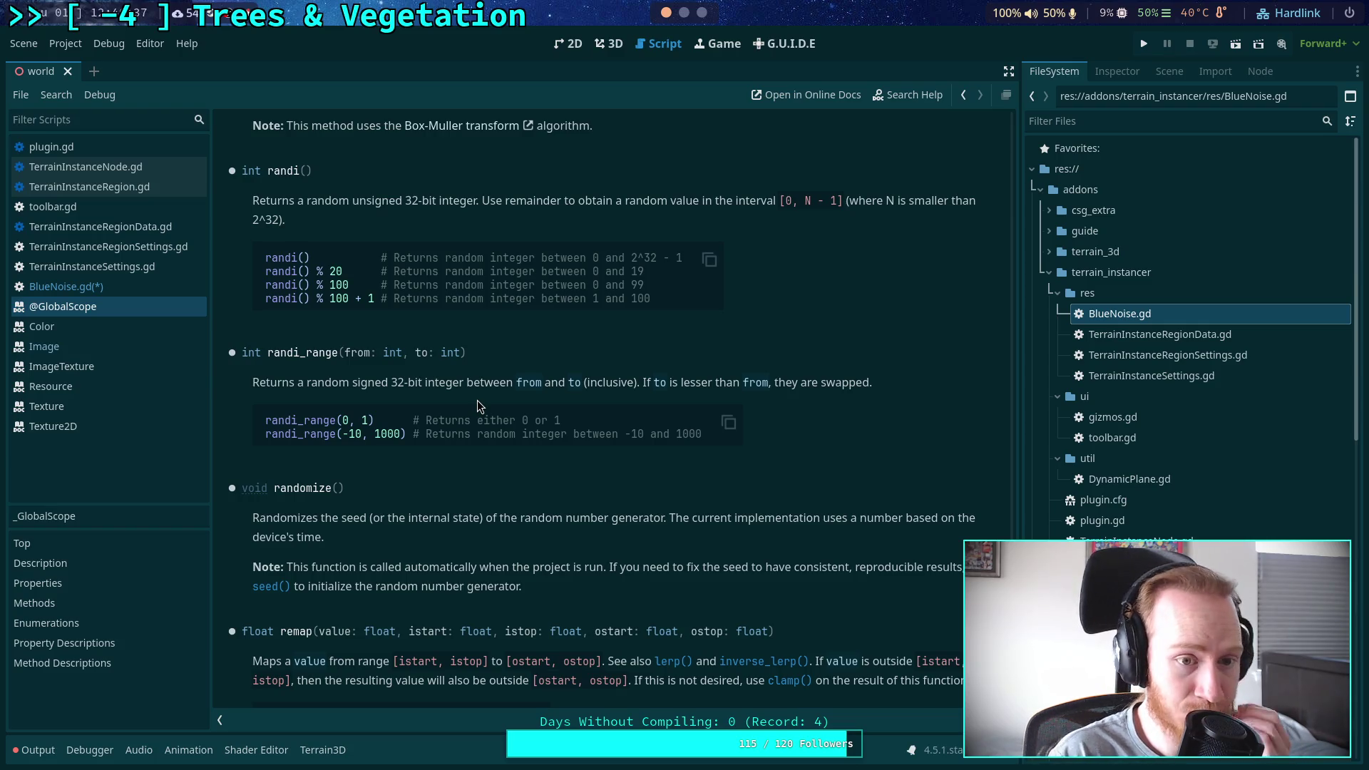
{"action": "scroll", "coordinate": [477, 400], "scroll_direction": "up", "scroll_amount": 1}
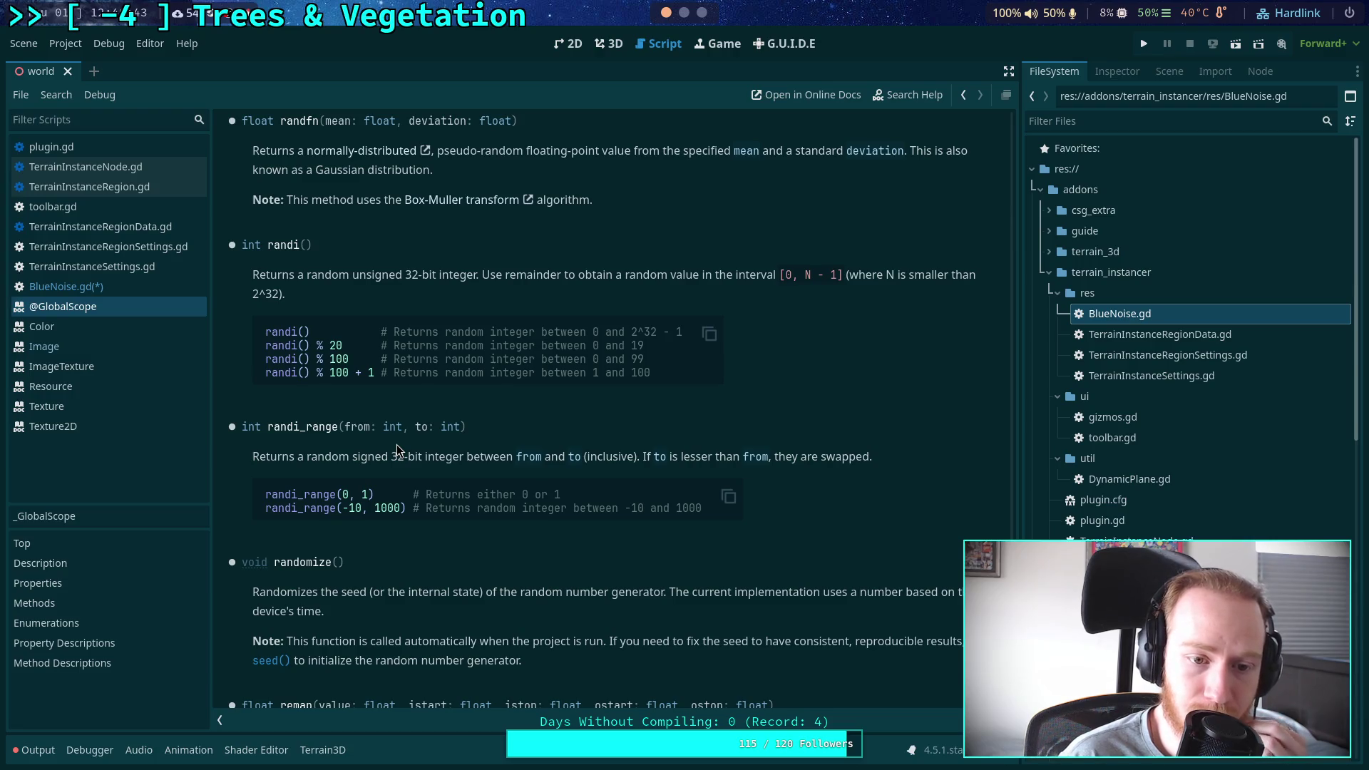
{"action": "scroll", "coordinate": [397, 445], "scroll_direction": "up", "scroll_amount": 1}
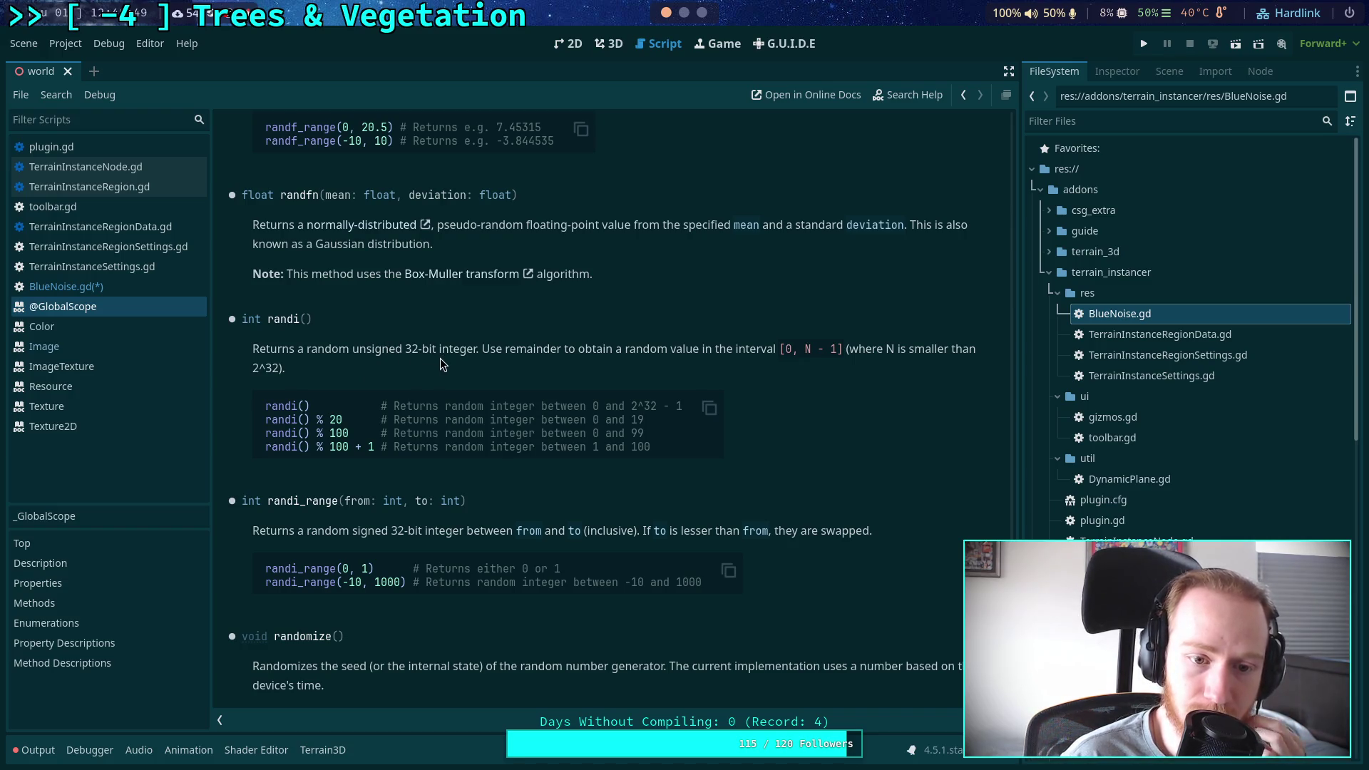
{"action": "left_click_drag", "start_coordinate": [599, 407], "coordinate": [697, 412]}
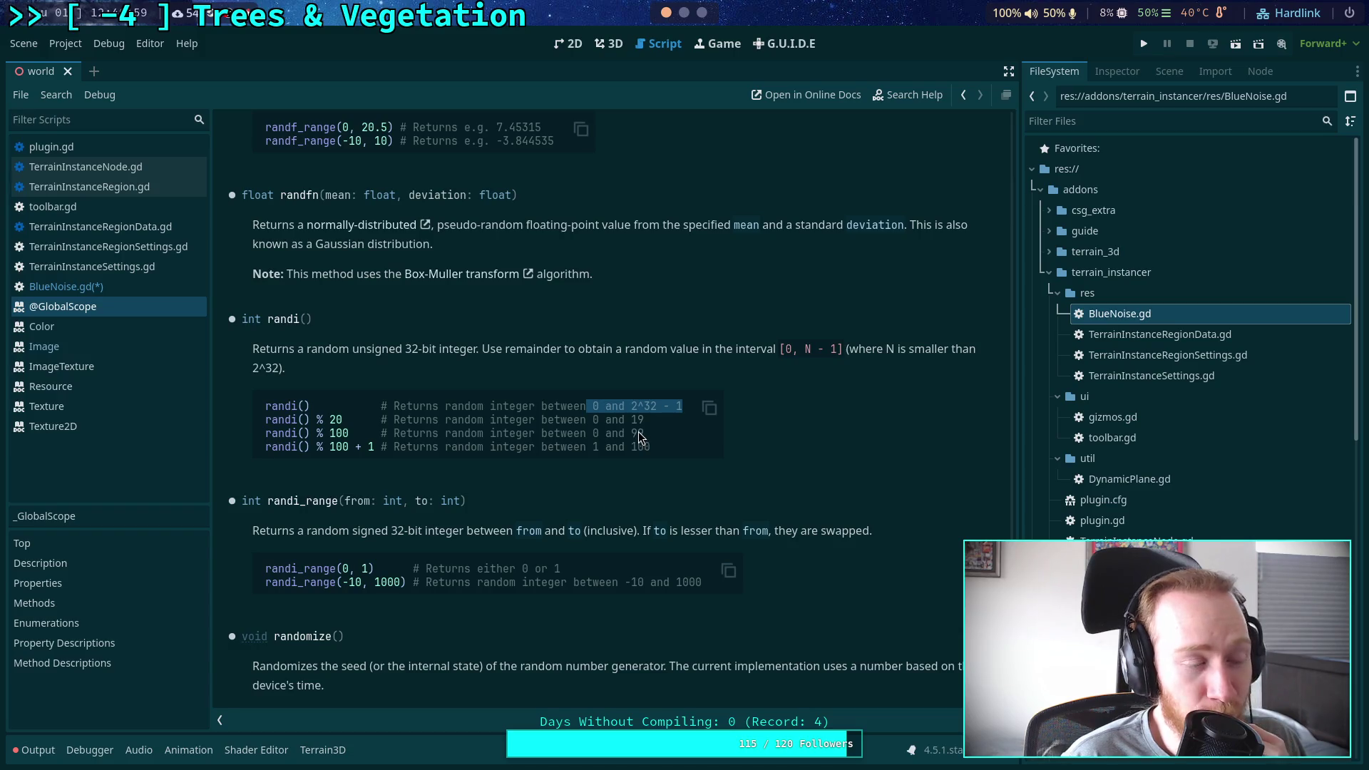
{"action": "scroll", "coordinate": [613, 417], "scroll_direction": "up", "scroll_amount": 2}
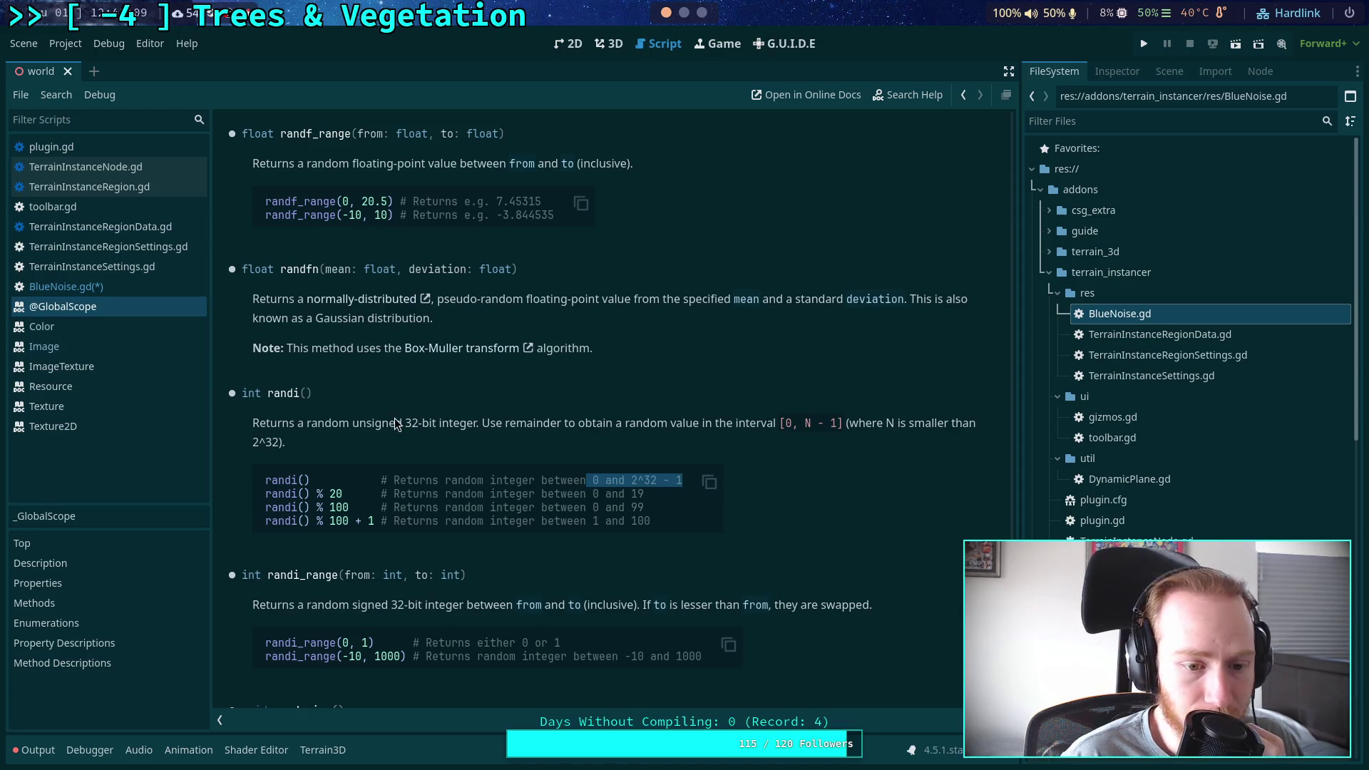
{"action": "left_click", "coordinate": [486, 489]}
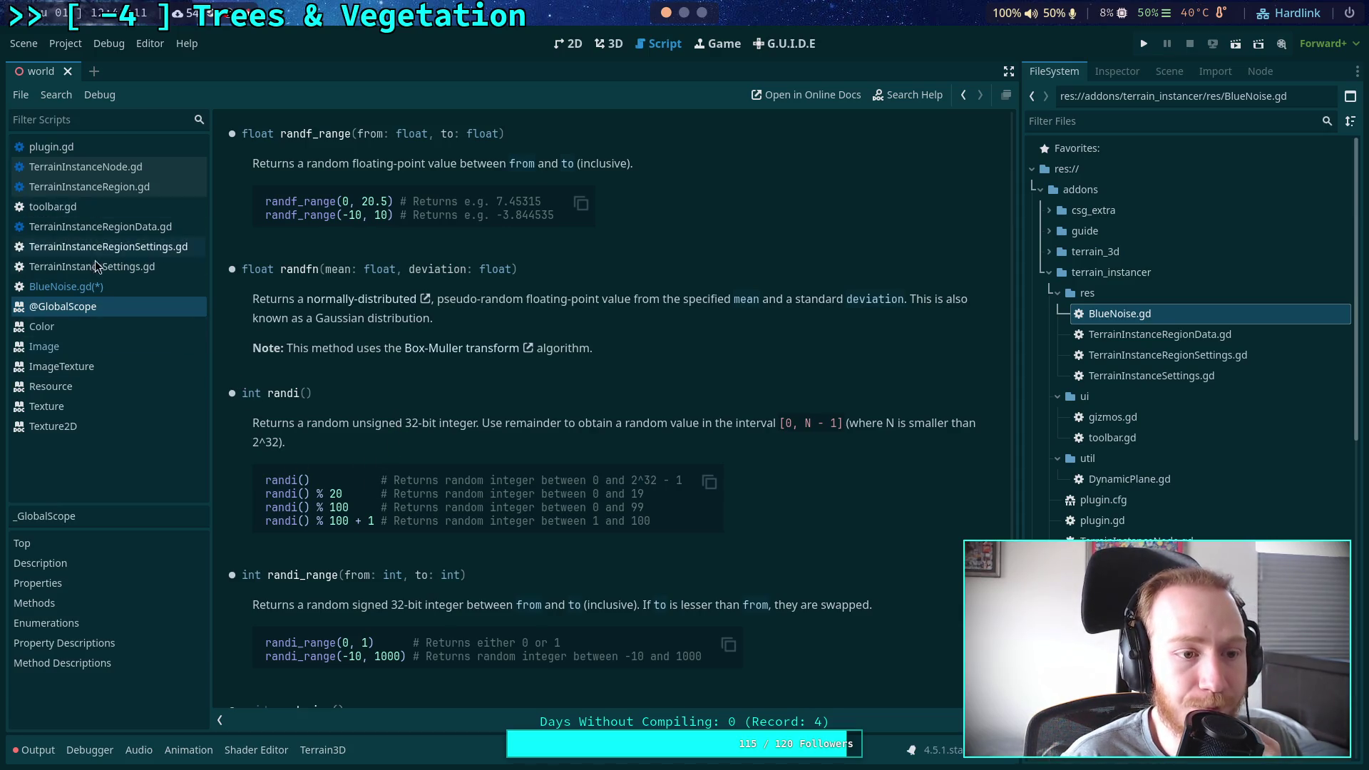
{"action": "left_click", "coordinate": [64, 286]}
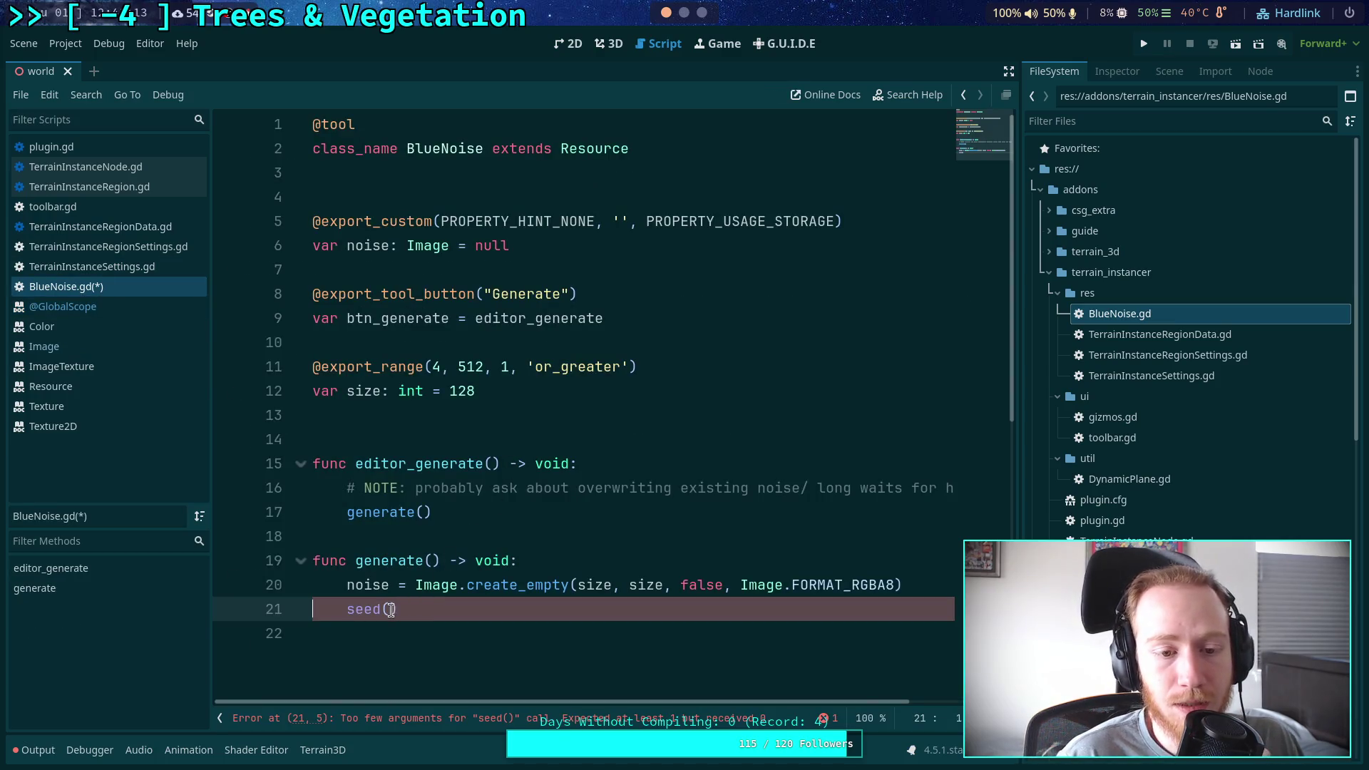
{"action": "left_click", "coordinate": [589, 390]}
{"action": "key", "text": "Return"}
{"action": "key", "text": "Return"}
{"action": "type", "text": "@export-"}
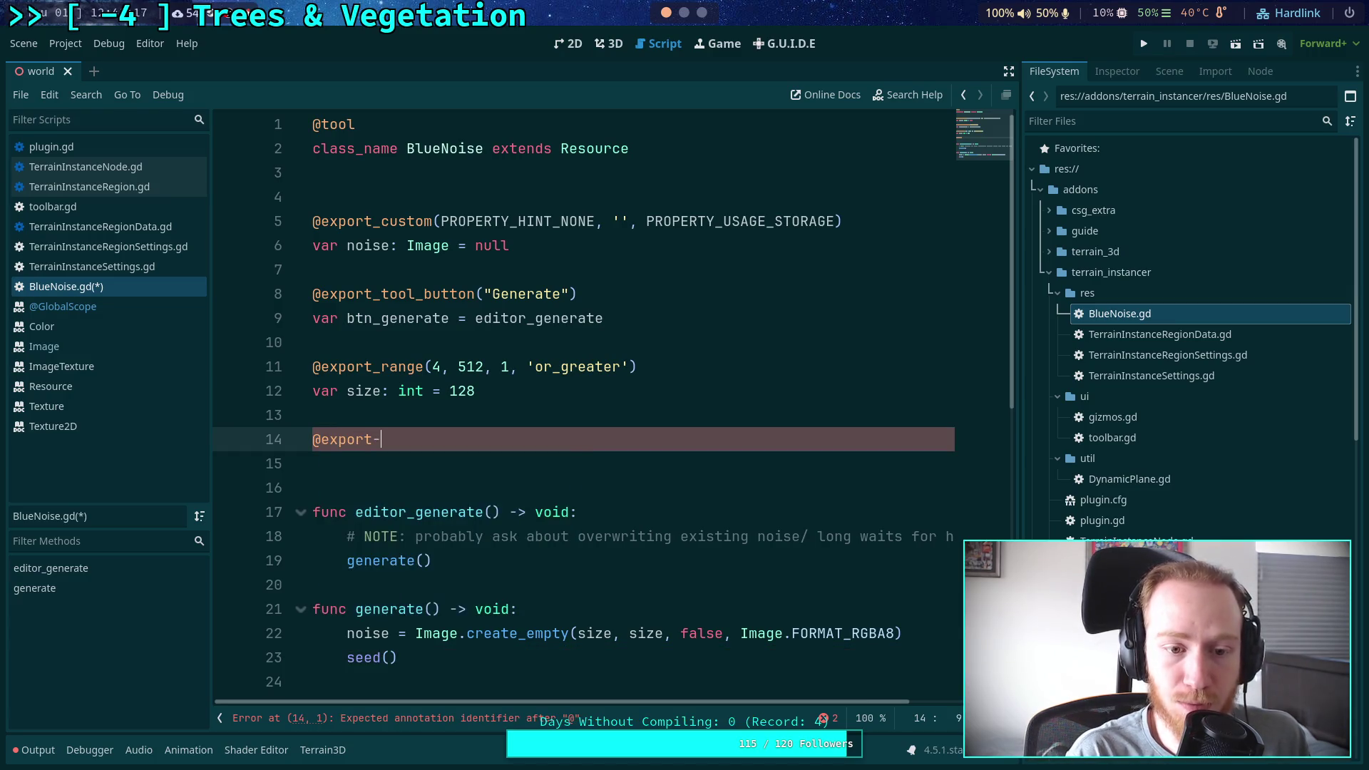
{"action": "key", "text": "BackSpace"}
{"action": "type", "text": "_"}
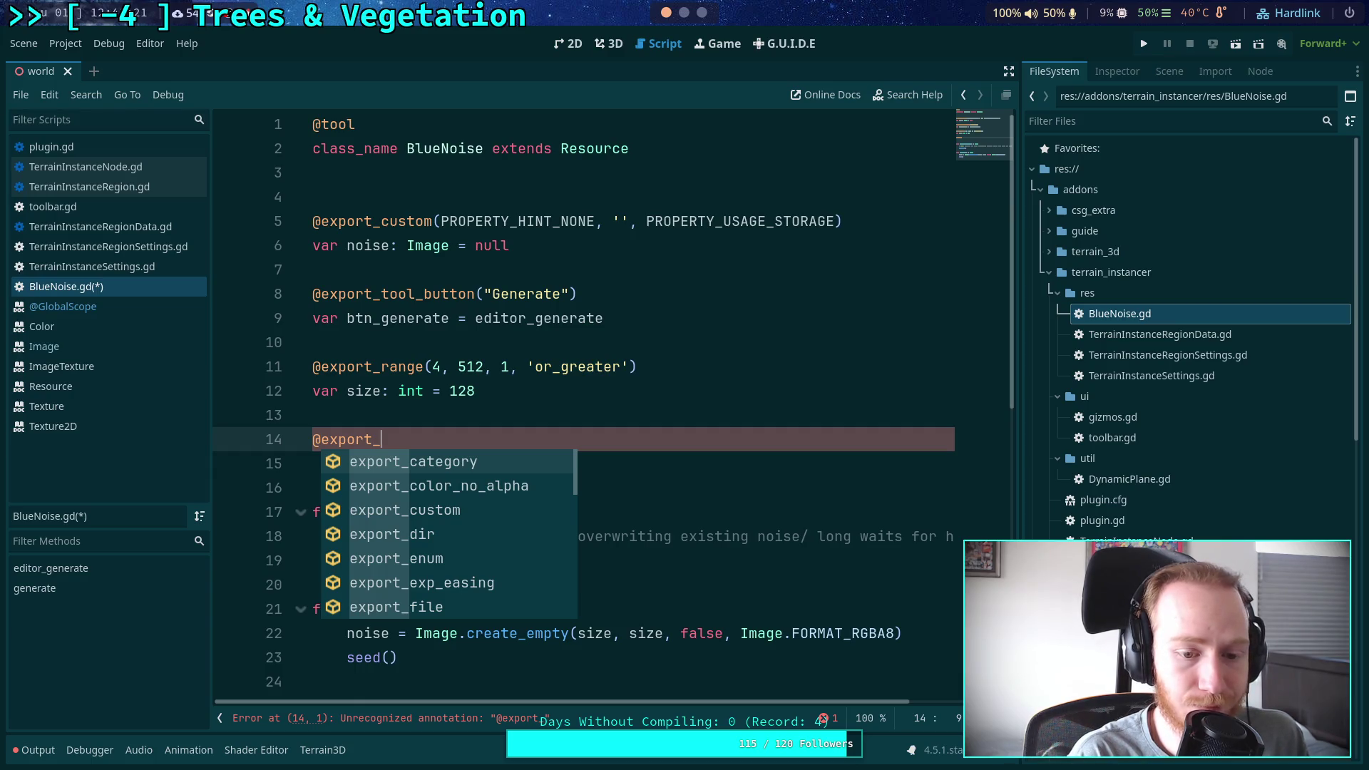
{"action": "type", "text": "ran"}
{"action": "key", "text": "Return"}
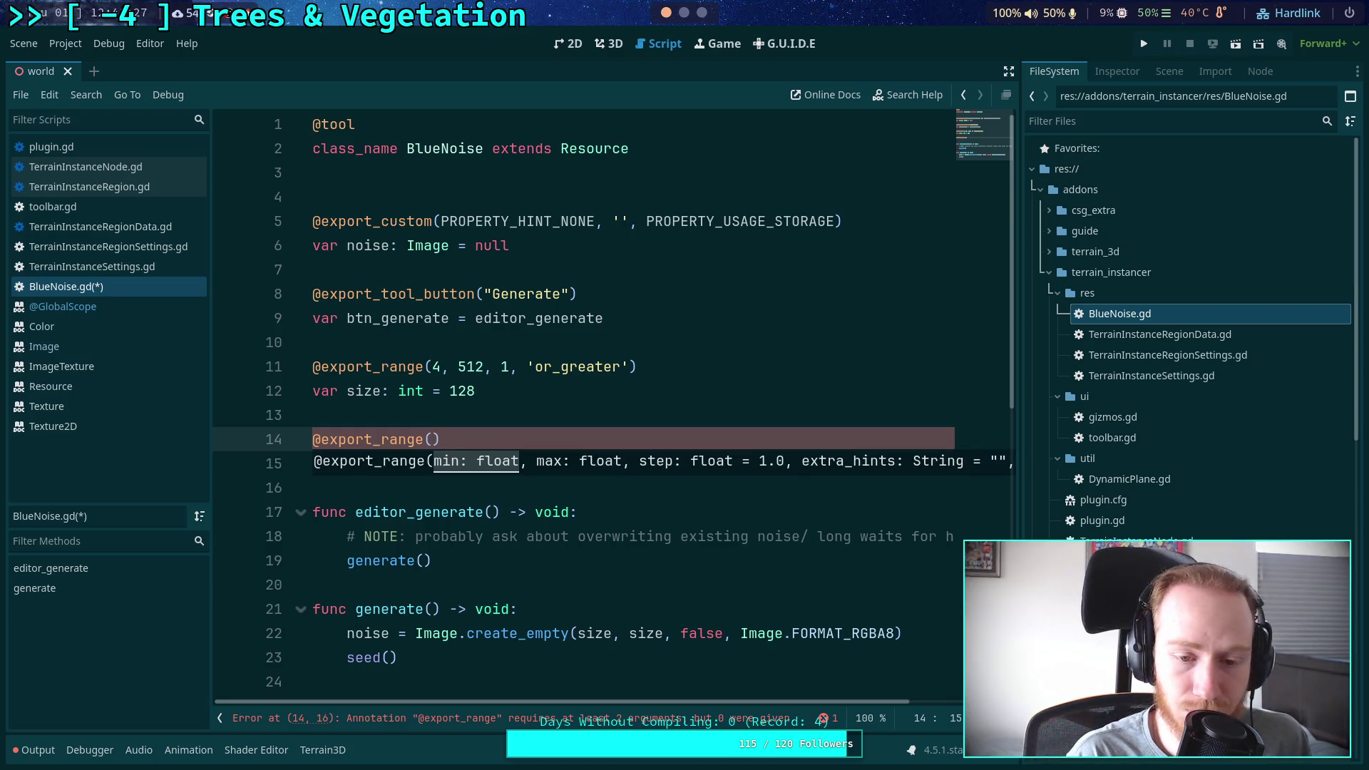
{"action": "key", "text": "BackSpace"}
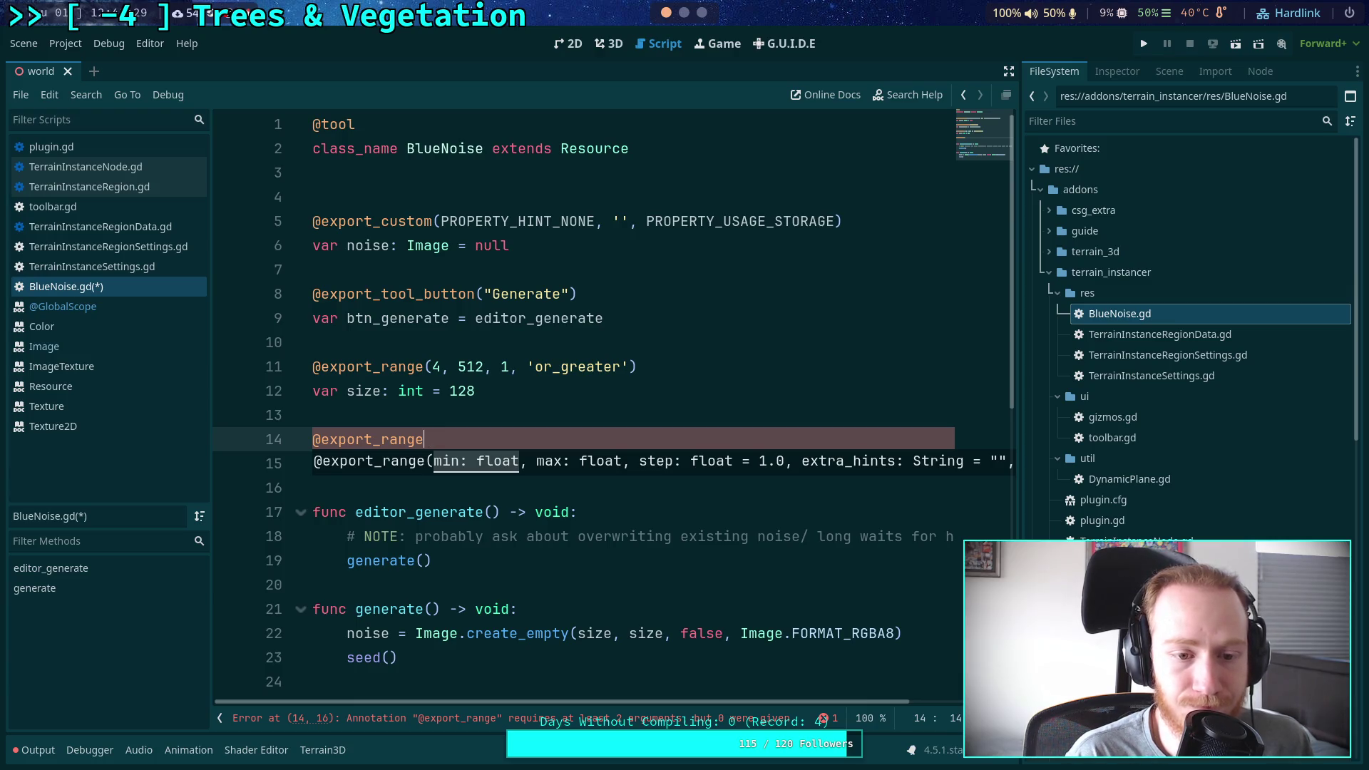
{"action": "key", "text": "BackSpace"}
{"action": "key", "text": "BackSpace"}
{"action": "key", "text": "BackSpace"}
{"action": "type", "text": "()"}
{"action": "key", "text": "BackSpace"}
{"action": "key", "text": "Return"}
{"action": "key", "text": "BackSpace"}
- Complete the declaration as var noise_seed: int = 12345
{"action": "type", "text": "var int"}
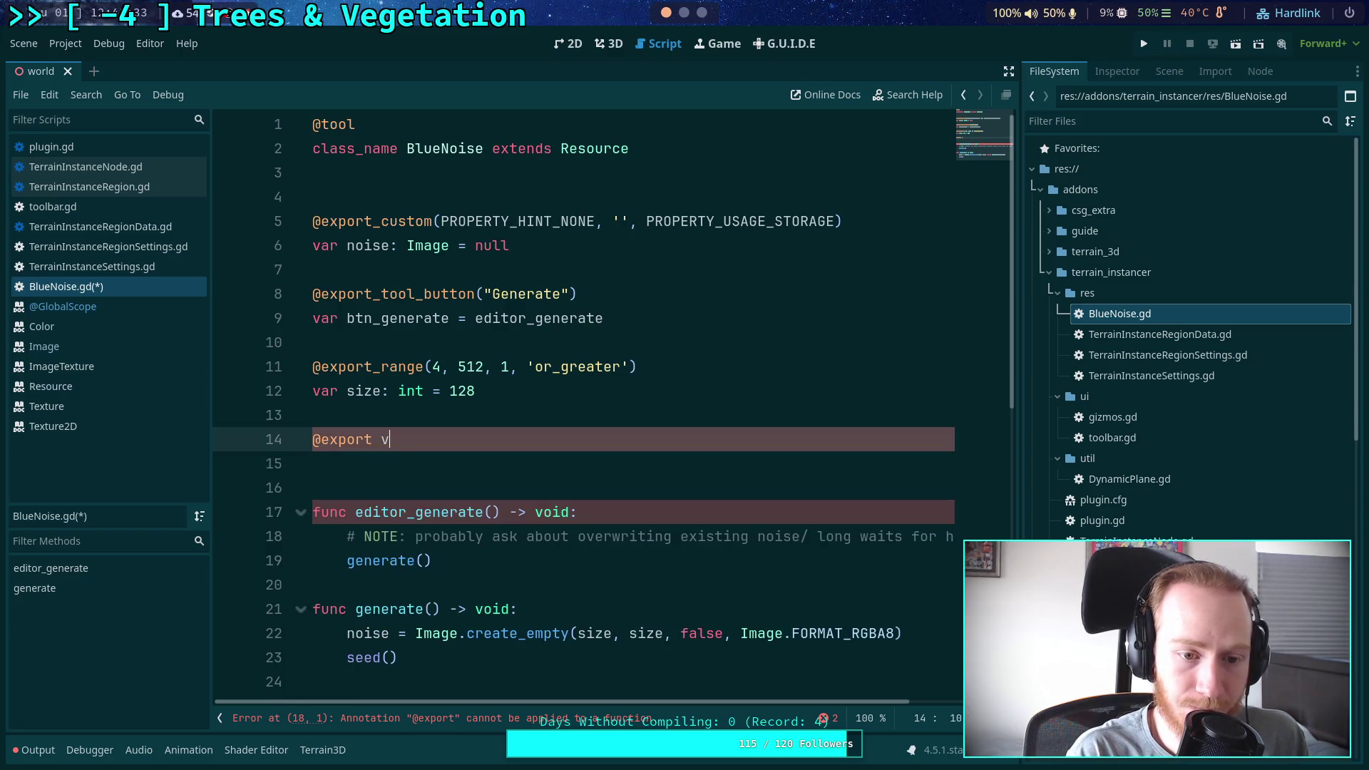
{"action": "key", "text": "BackSpace"}
{"action": "key", "text": "BackSpace"}
{"action": "key", "text": "BackSpace"}
{"action": "type", "text": "seed"}
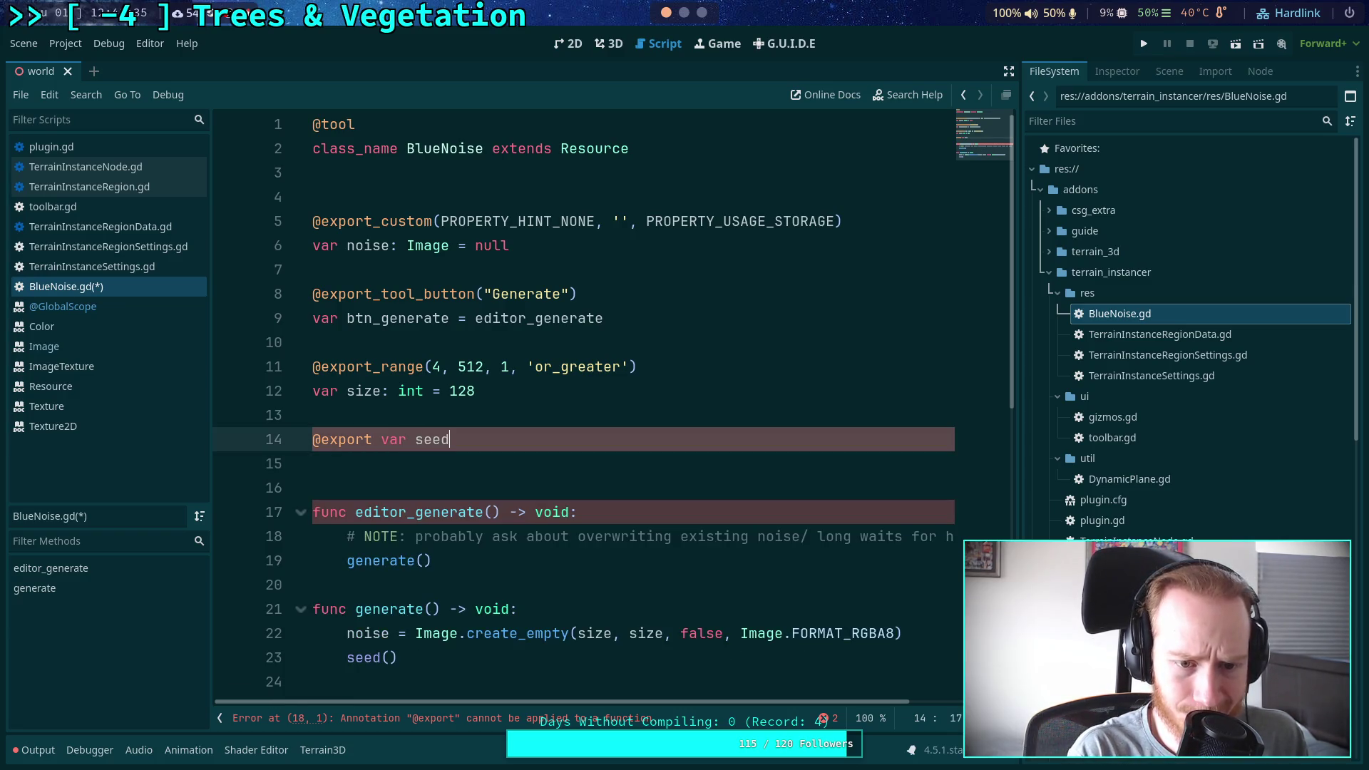
{"action": "key", "text": "BackSpace"}
{"action": "key", "text": "BackSpace"}
{"action": "key", "text": "BackSpace"}
{"action": "key", "text": "BackSpace"}
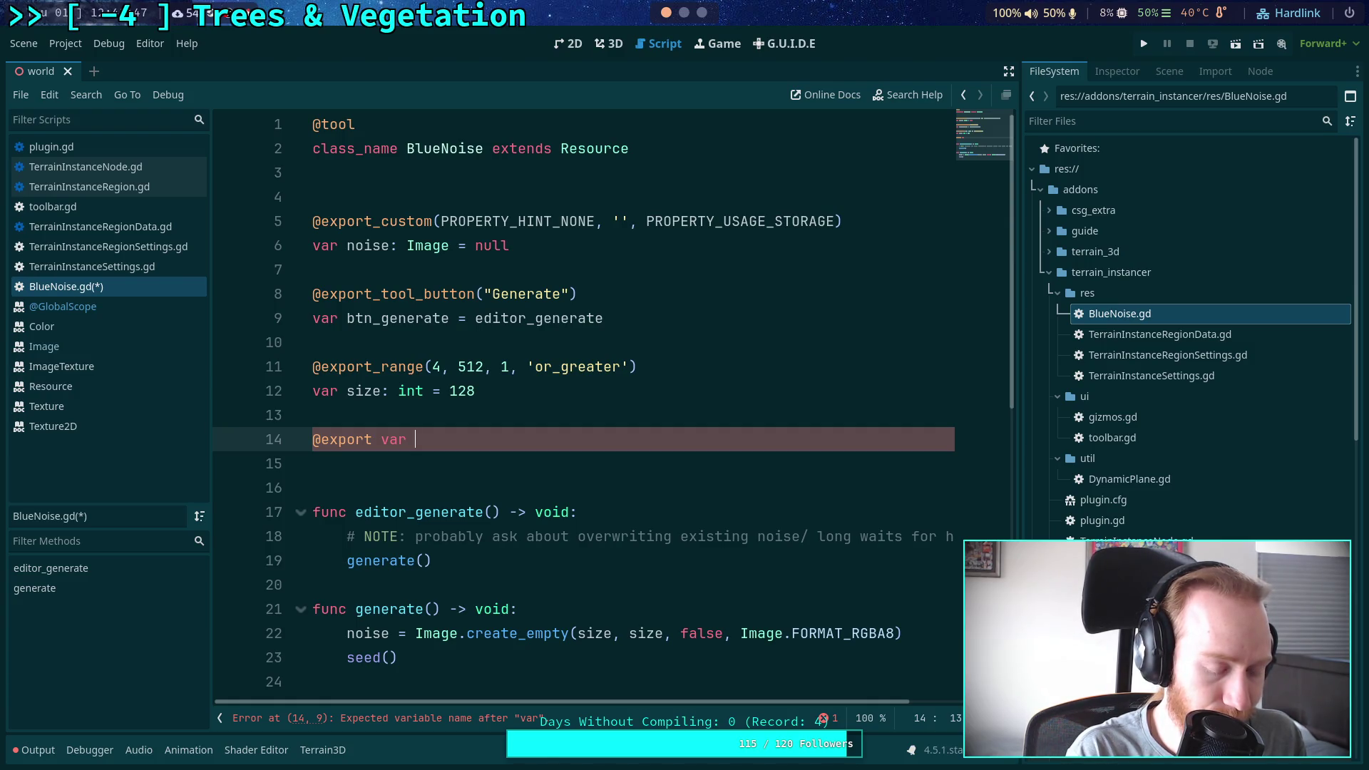
{"action": "type", "text": "noise-s"}
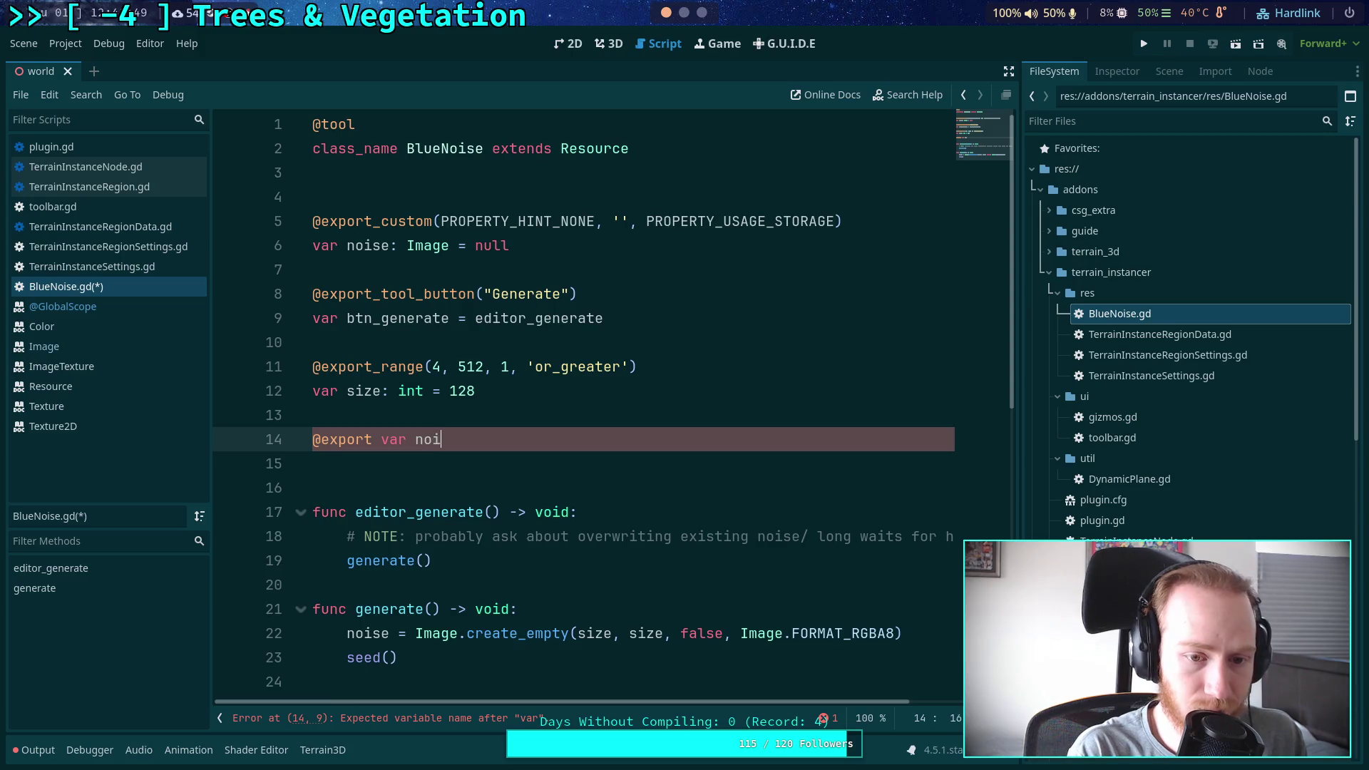
{"action": "key", "text": "BackSpace"}
{"action": "key", "text": "BackSpace"}
{"action": "type", "text": "S"}
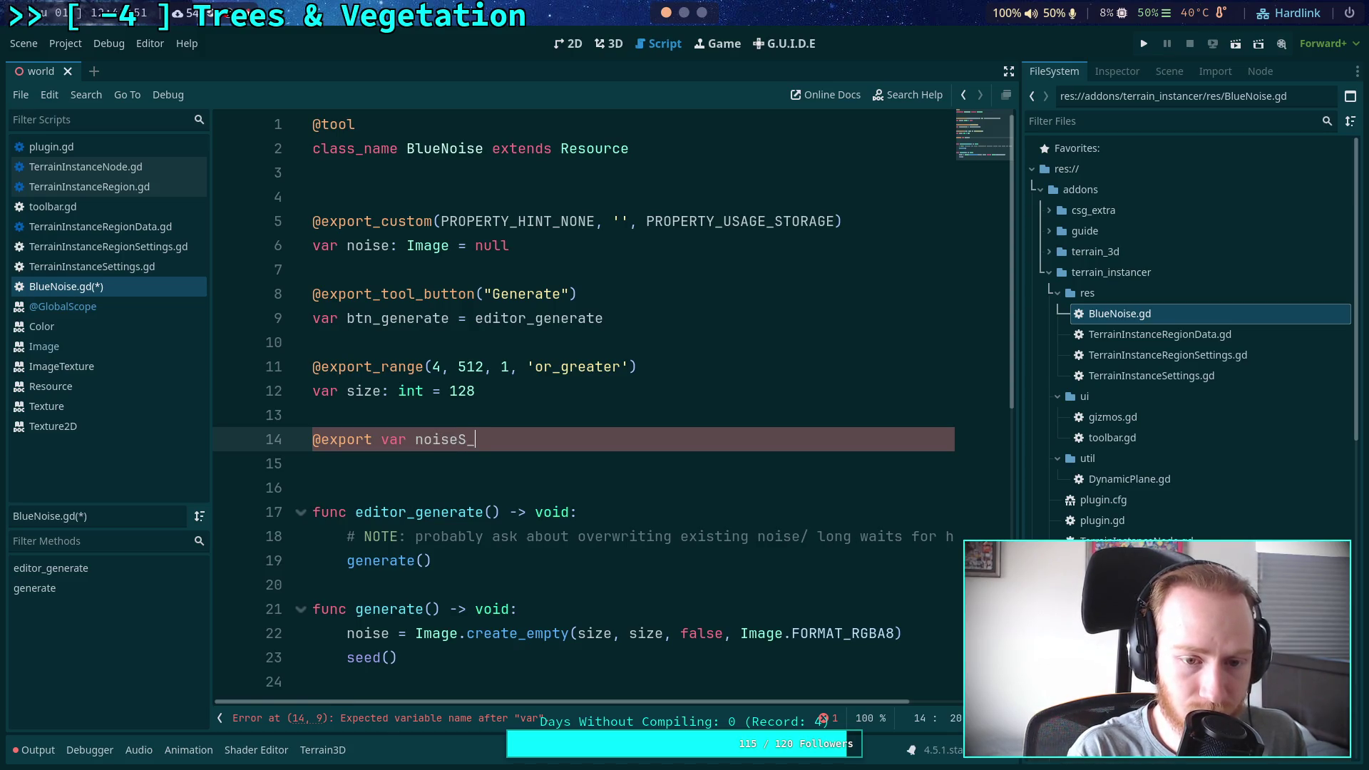
{"action": "key", "text": "BackSpace"}
{"action": "type", "text": "_seed: int ="}
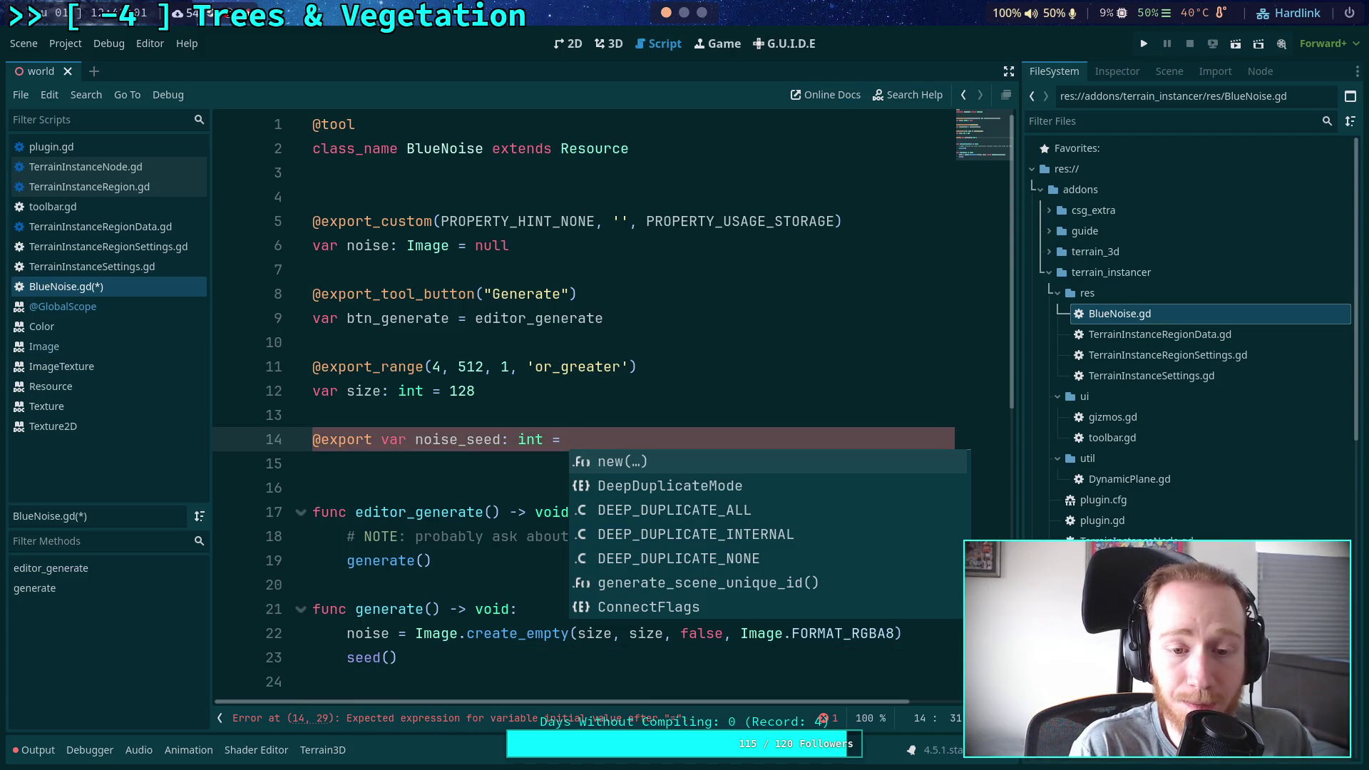
{"action": "type", "text": "12345"}
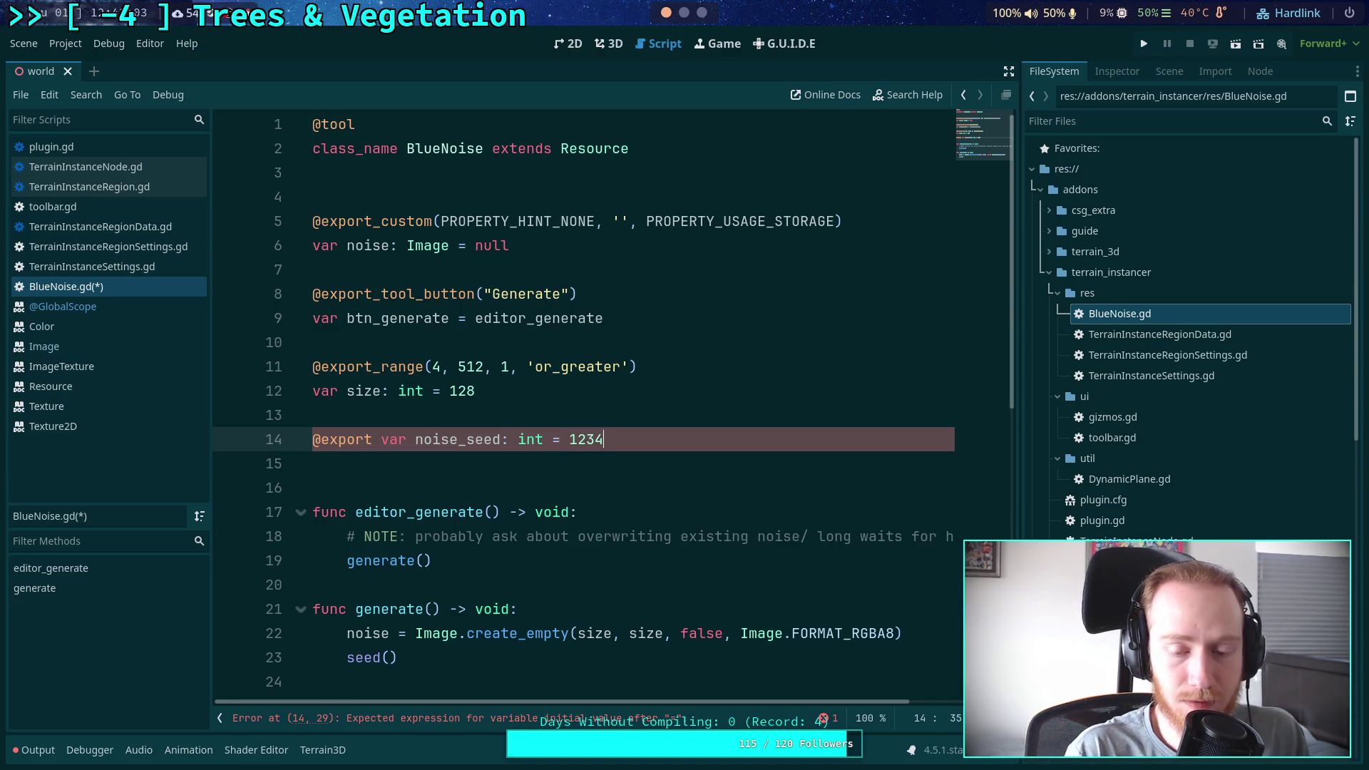
{"action": "scroll", "coordinate": [622, 385], "scroll_direction": "down", "scroll_amount": 2}
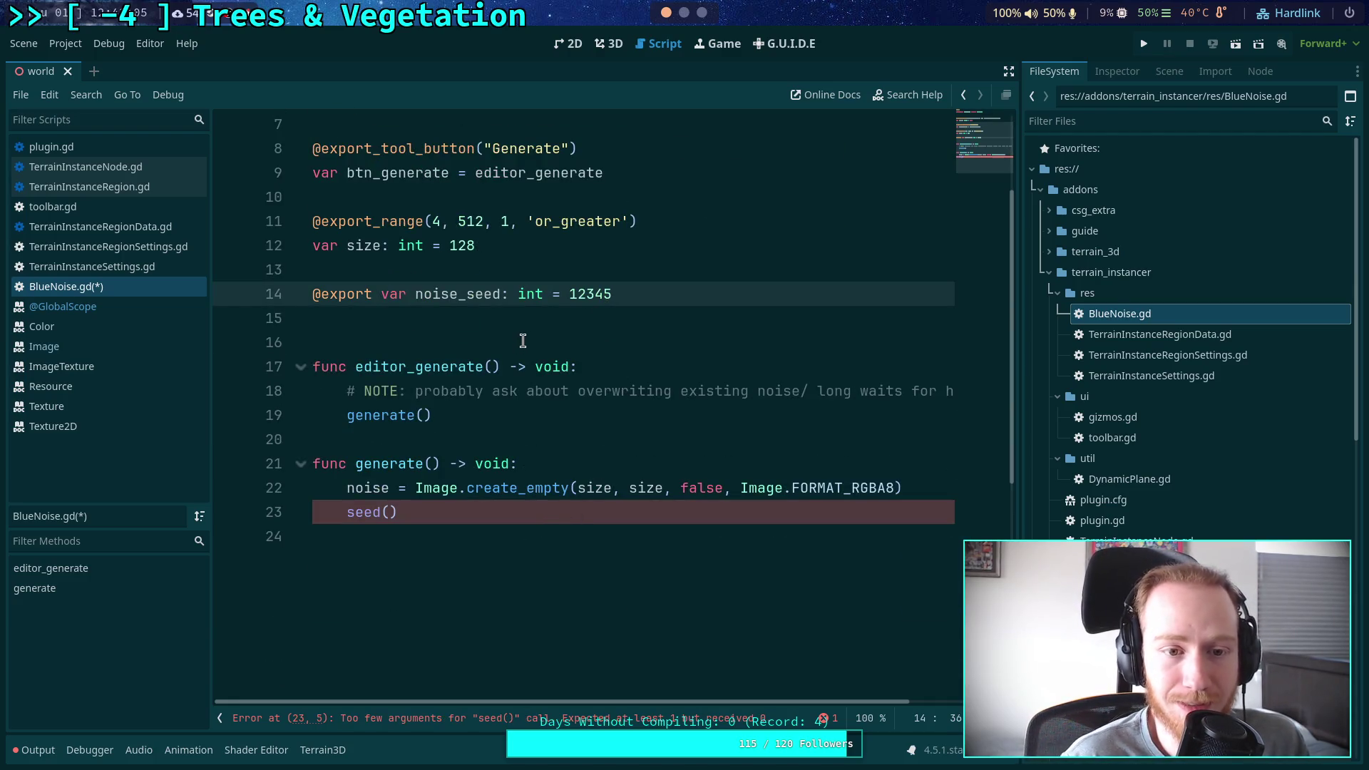
{"action": "scroll", "coordinate": [521, 342], "scroll_direction": "up", "scroll_amount": 2}
- Pass noise_seed as the argument to seed() in generate()
{"action": "left_click", "coordinate": [389, 658]}
{"action": "type", "text": "noi"}
{"action": "key", "text": "Down"}
{"action": "key", "text": "Return"}
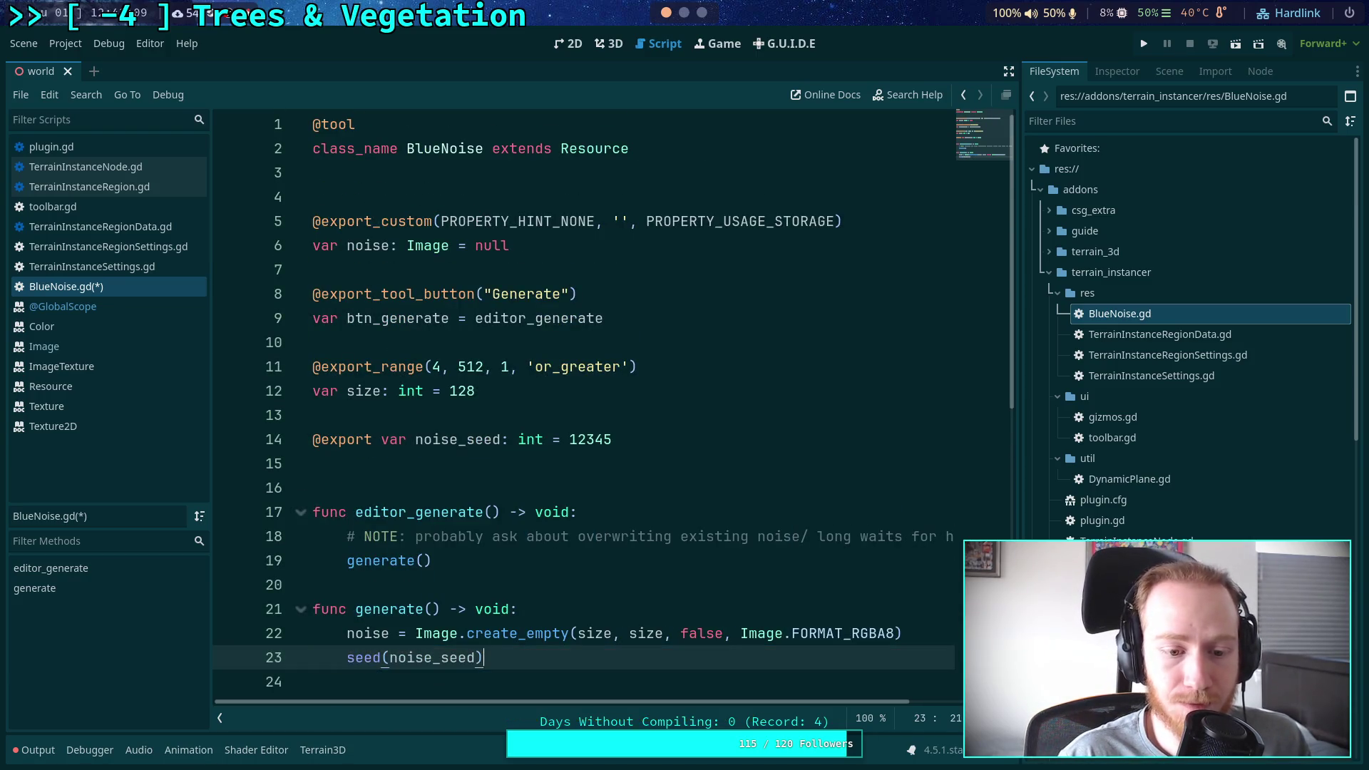
{"action": "key", "text": "End"}
{"action": "key", "text": "Return"}
- Add the comment '# Step 1, generate white noise image' above the noise creation line
{"action": "scroll", "coordinate": [482, 568], "scroll_direction": "down", "scroll_amount": 2}
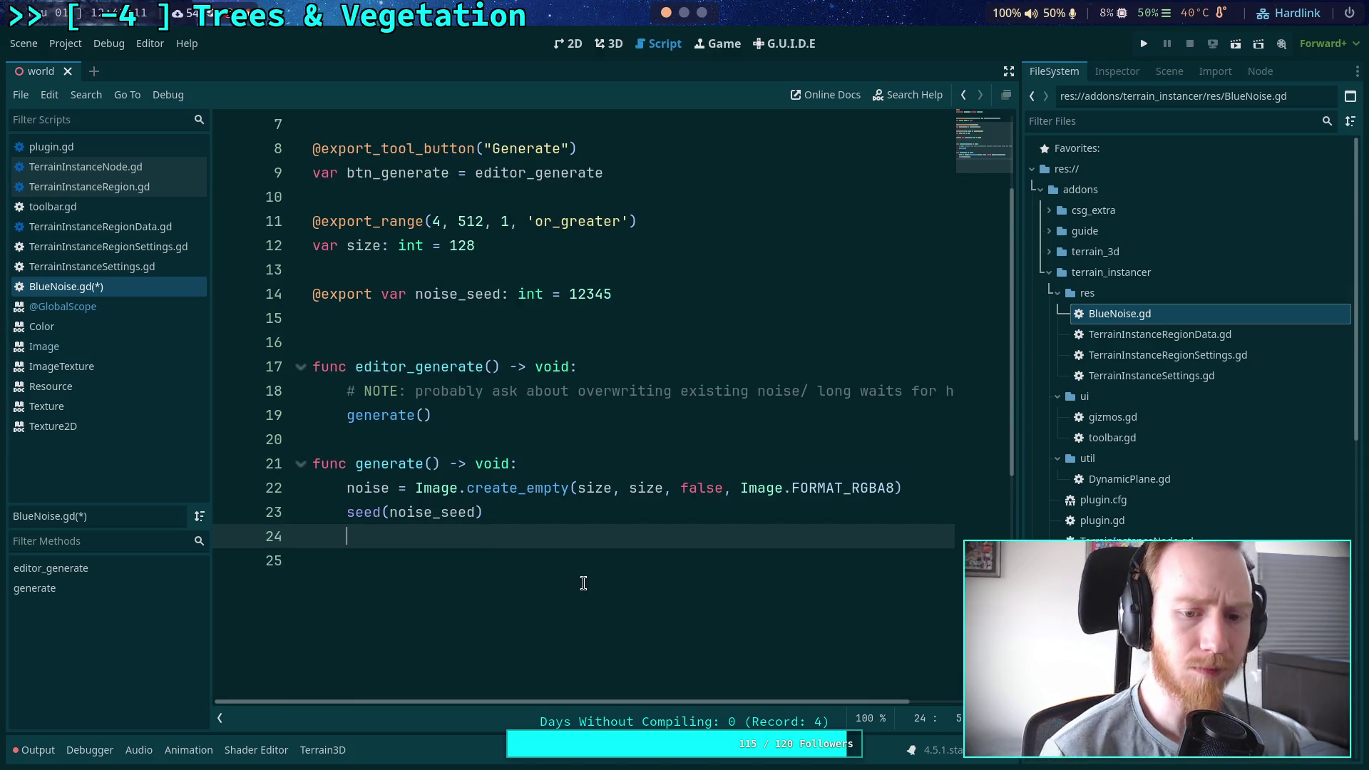
{"action": "key", "text": "Up"}
{"action": "key", "text": "Return"}
{"action": "key", "text": "Up"}
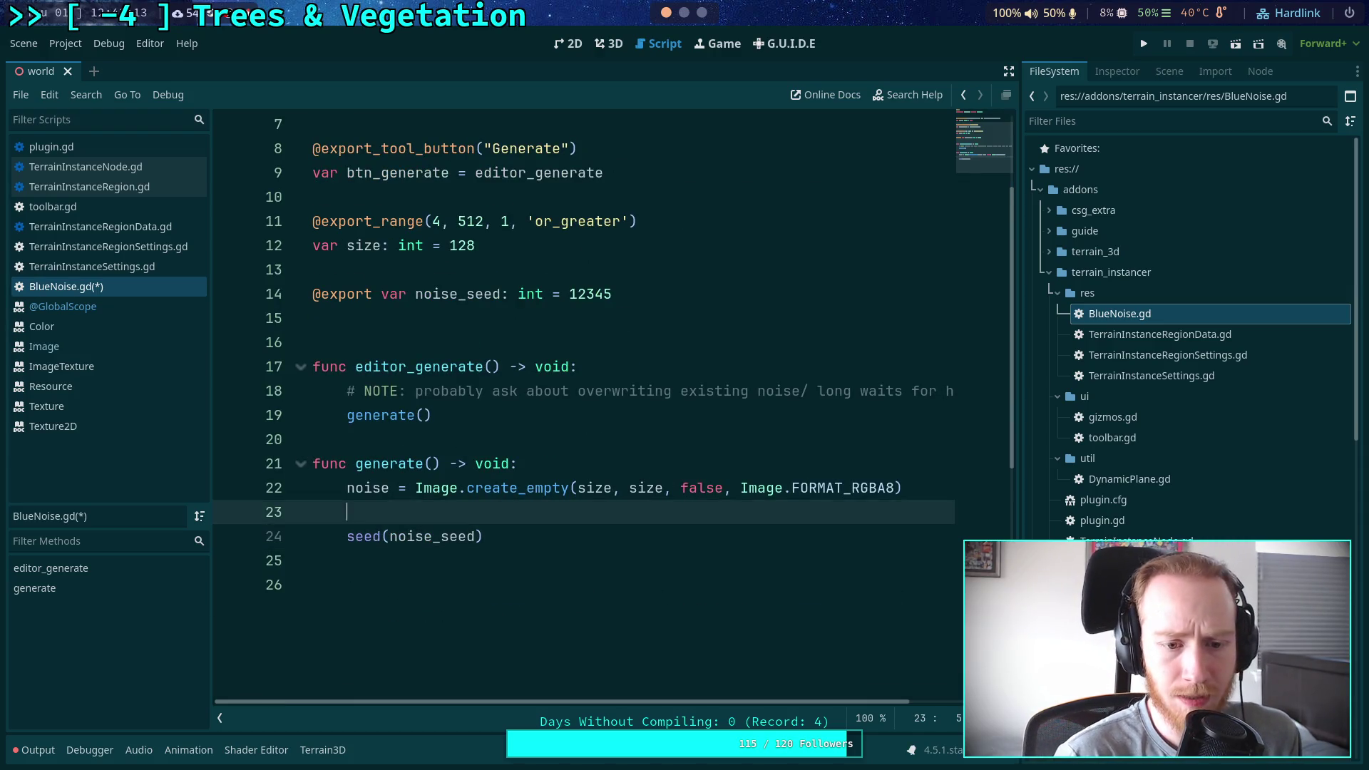
{"action": "key", "text": "Up"}
{"action": "key", "text": "Return"}
{"action": "key", "text": "Up"}
{"action": "type", "text": "# S"}
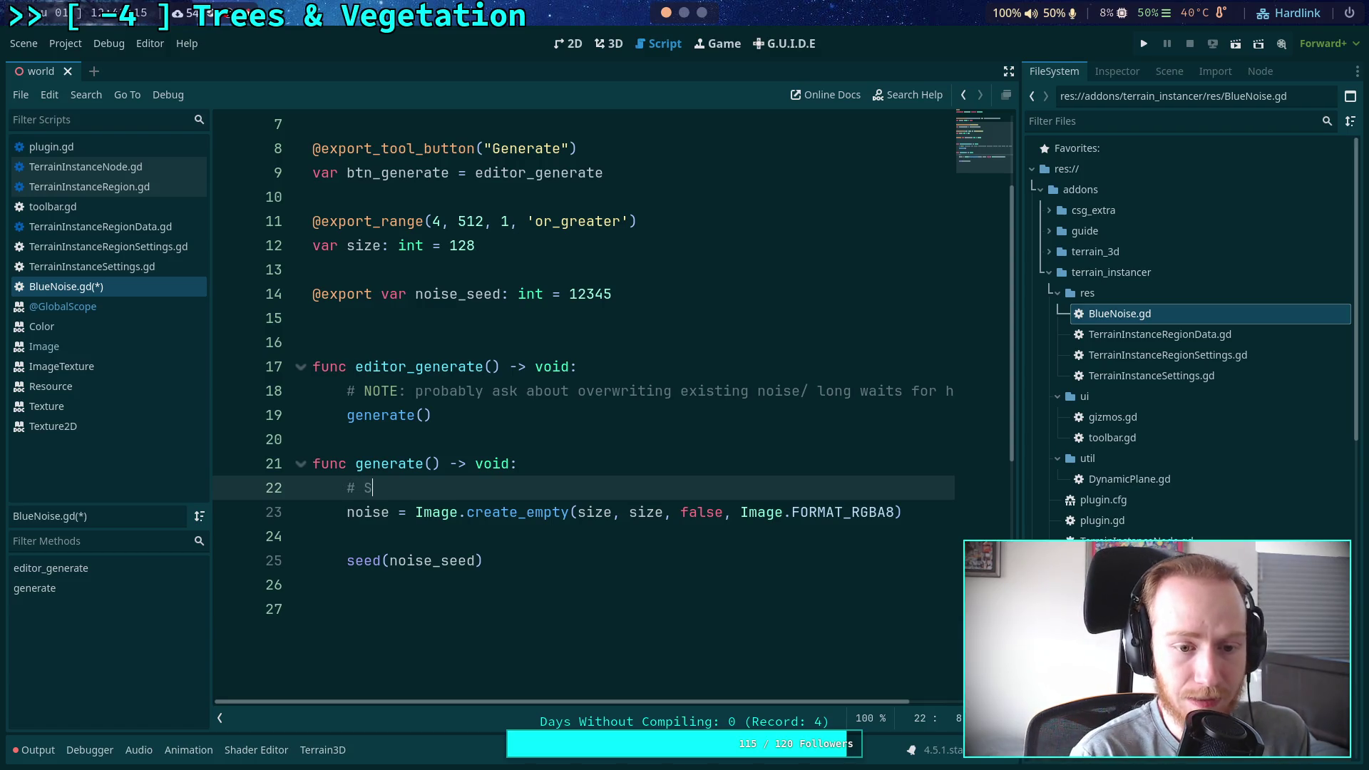
{"action": "type", "text": "tep"}
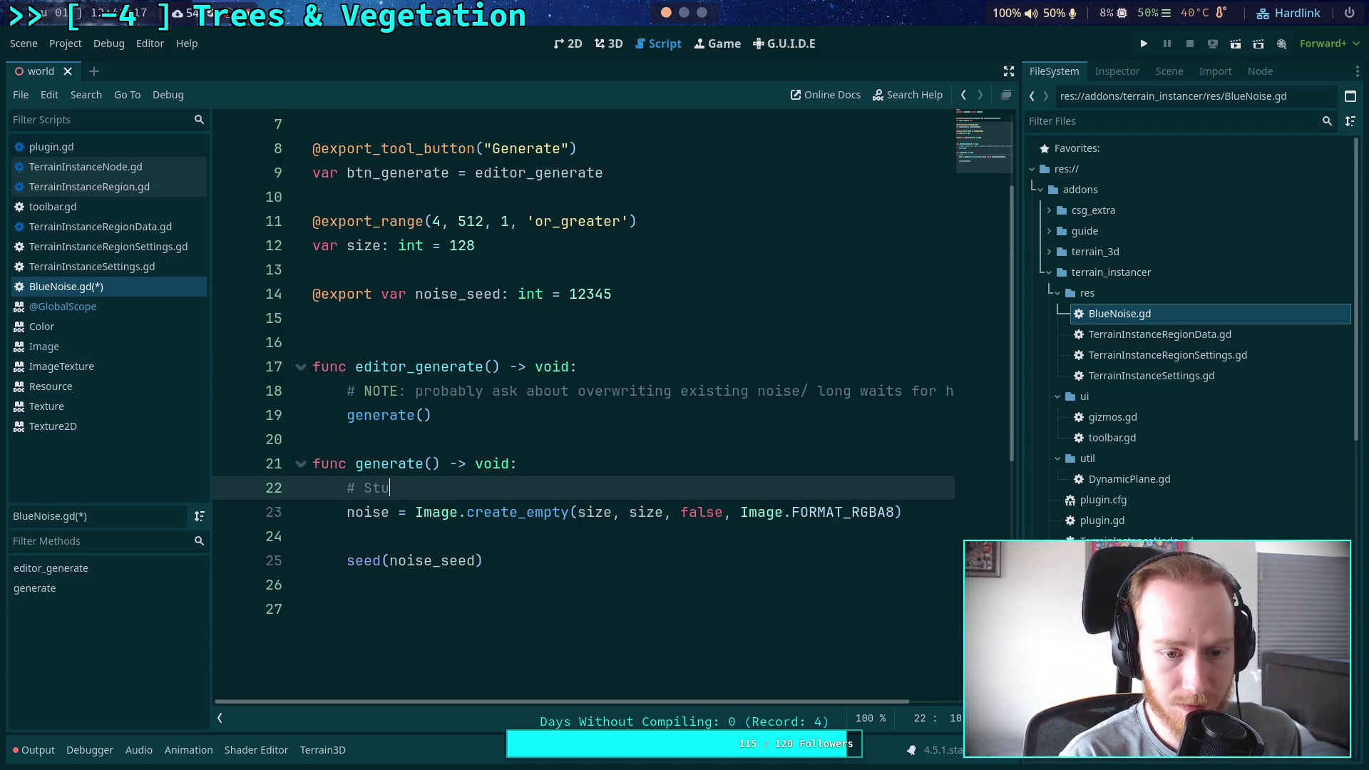
{"action": "type", "text": " 1, generate white noise image"}
{"action": "scroll", "coordinate": [593, 590], "scroll_direction": "up", "scroll_amount": 1}
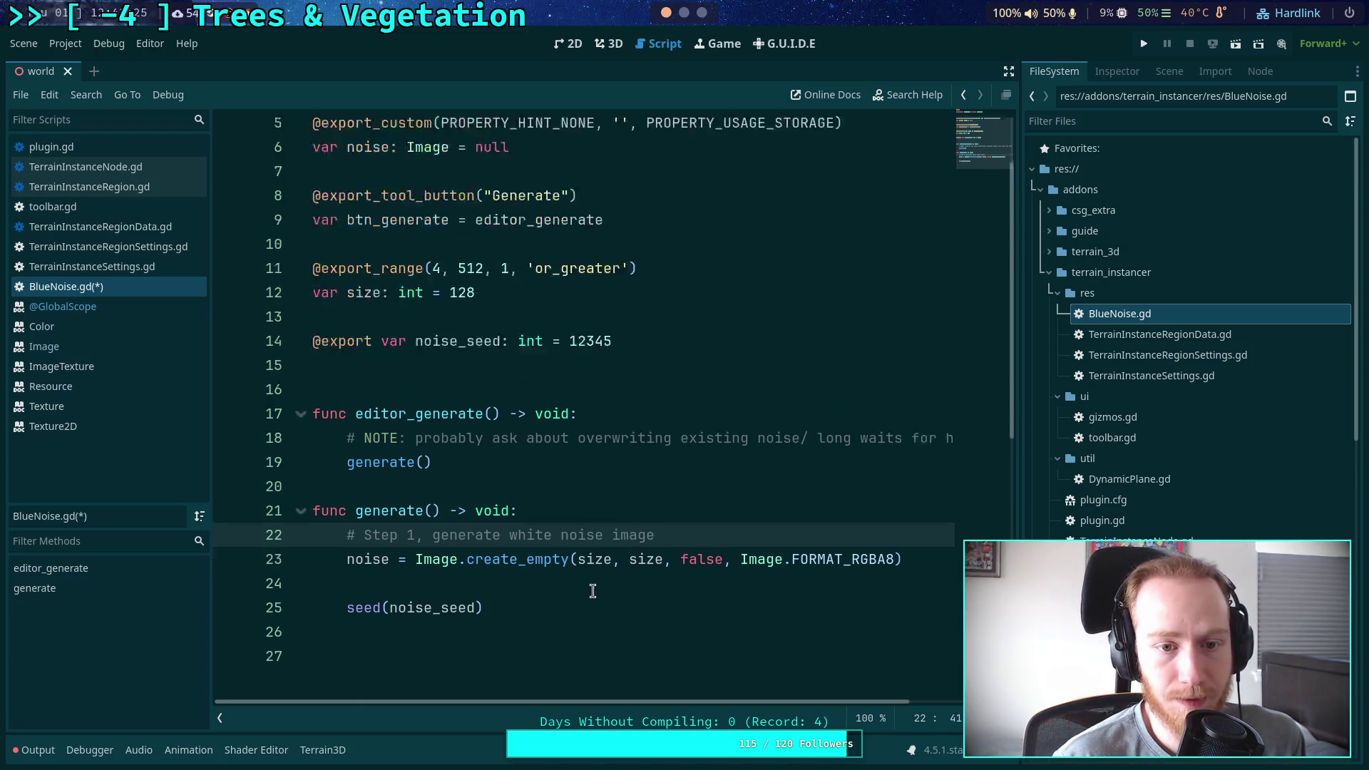
{"action": "scroll", "coordinate": [592, 590], "scroll_direction": "up", "scroll_amount": 1}
{"action": "left_click", "coordinate": [669, 373]}
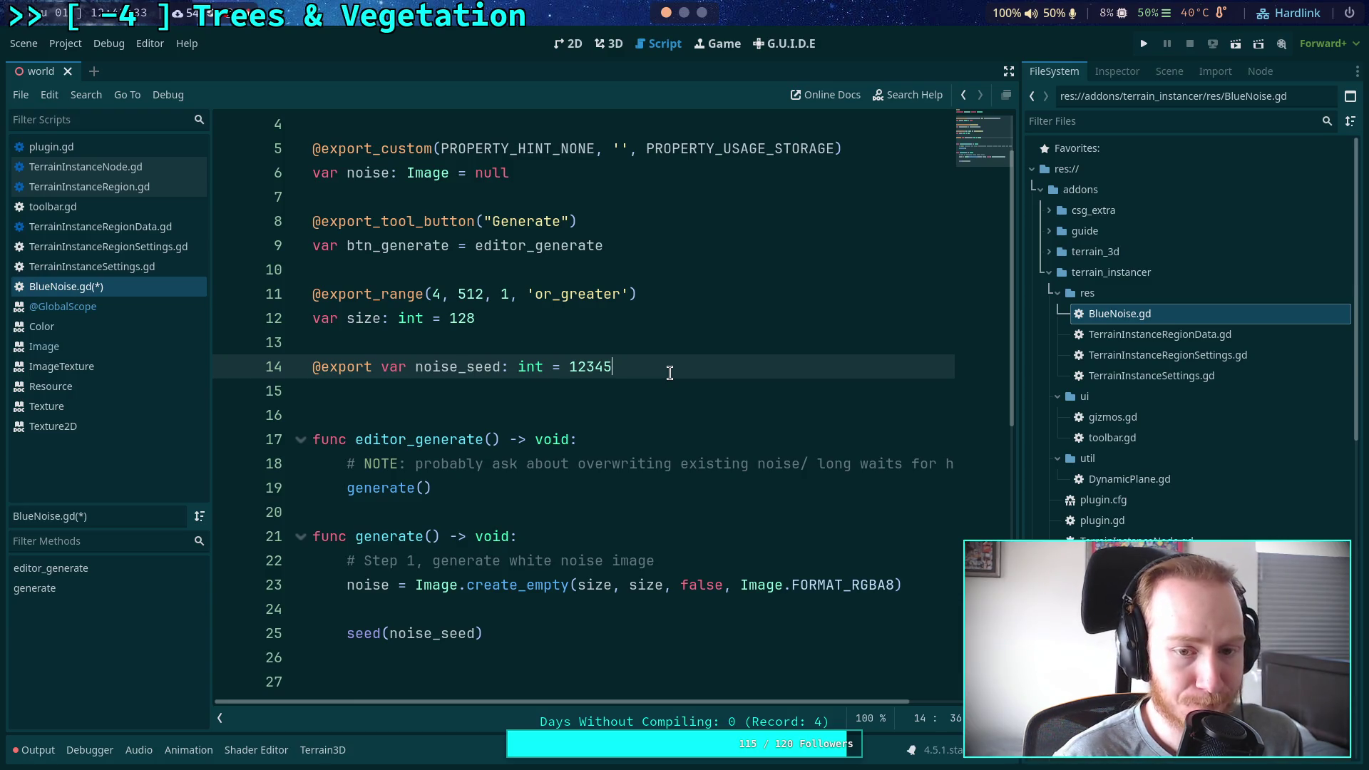
{"action": "key", "text": "Return"}
{"action": "key", "text": "Up"}
{"action": "key", "text": "Up"}
{"action": "key", "text": "Return"}
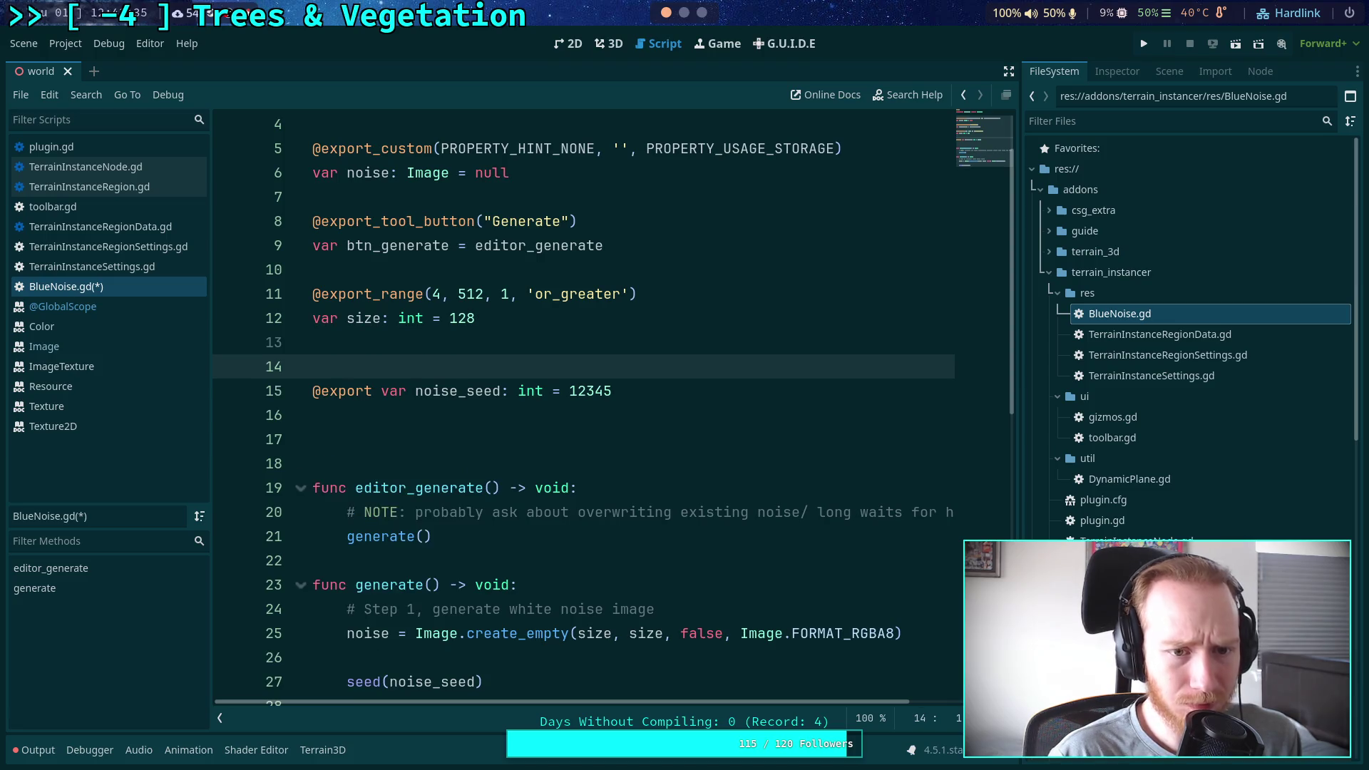
{"action": "type", "text": "#"}
{"action": "key", "text": "BackSpace"}
{"action": "key", "text": "BackSpace"}
{"action": "key", "text": "Down"}
{"action": "key", "text": "Down"}
{"action": "key", "text": "Return"}
{"action": "type", "text": "@export"}
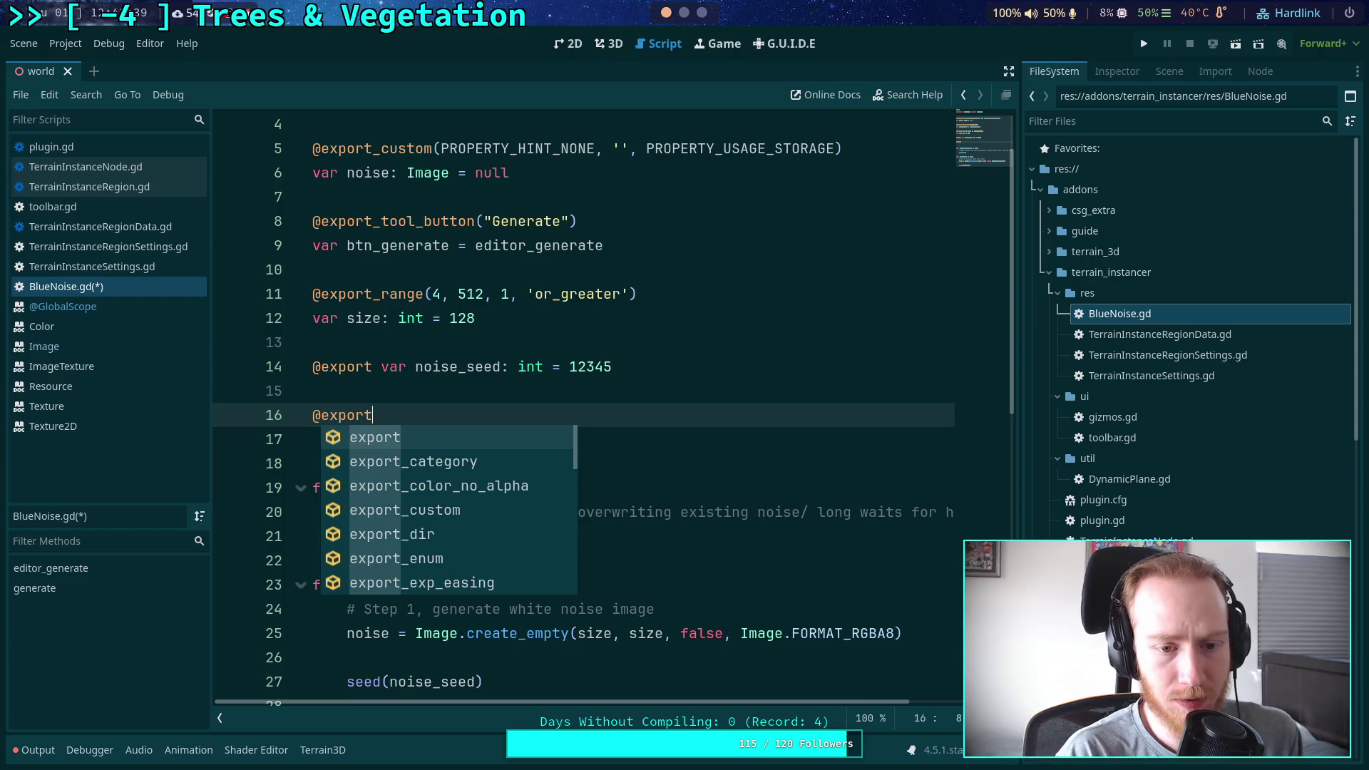
{"action": "key", "text": "BackSpace"}
{"action": "type", "text": "_sub"}
{"action": "key", "text": "Return"}
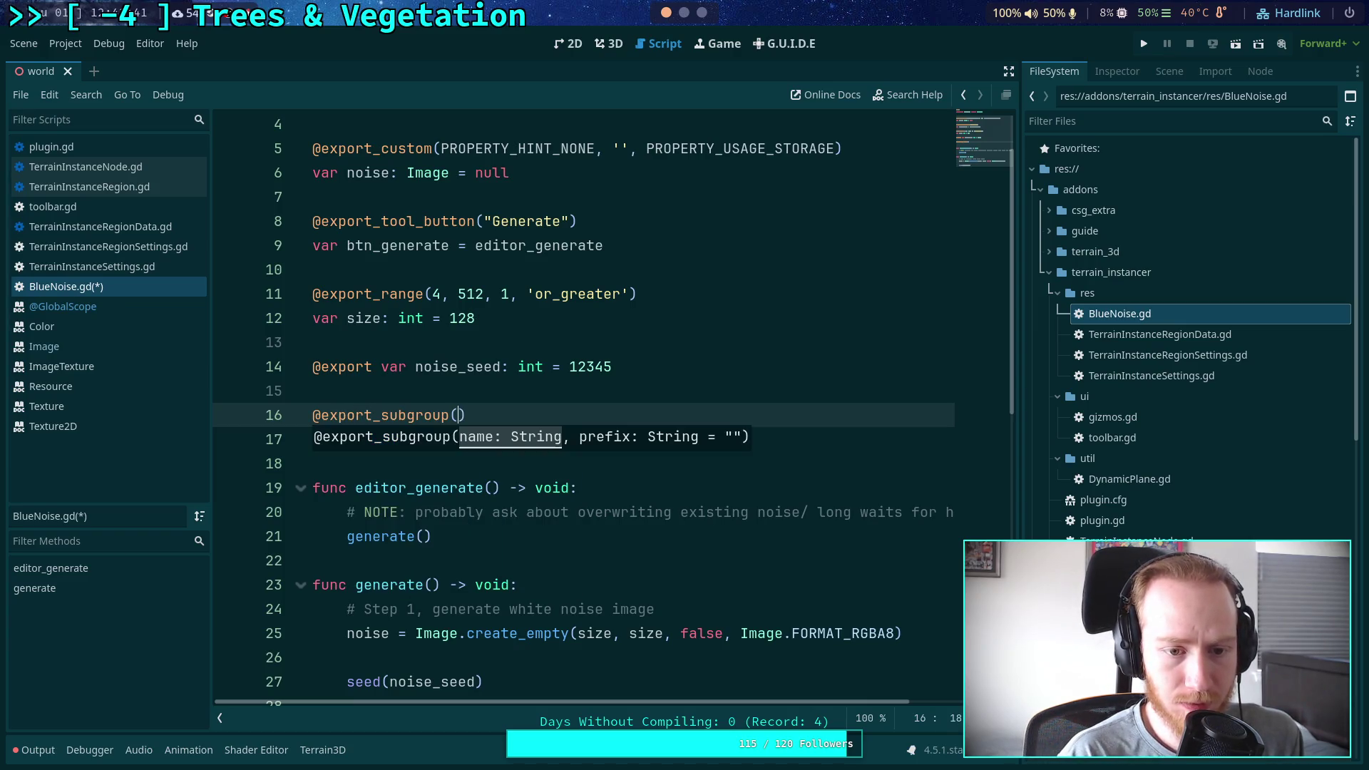
{"action": "type", "text": "\""}
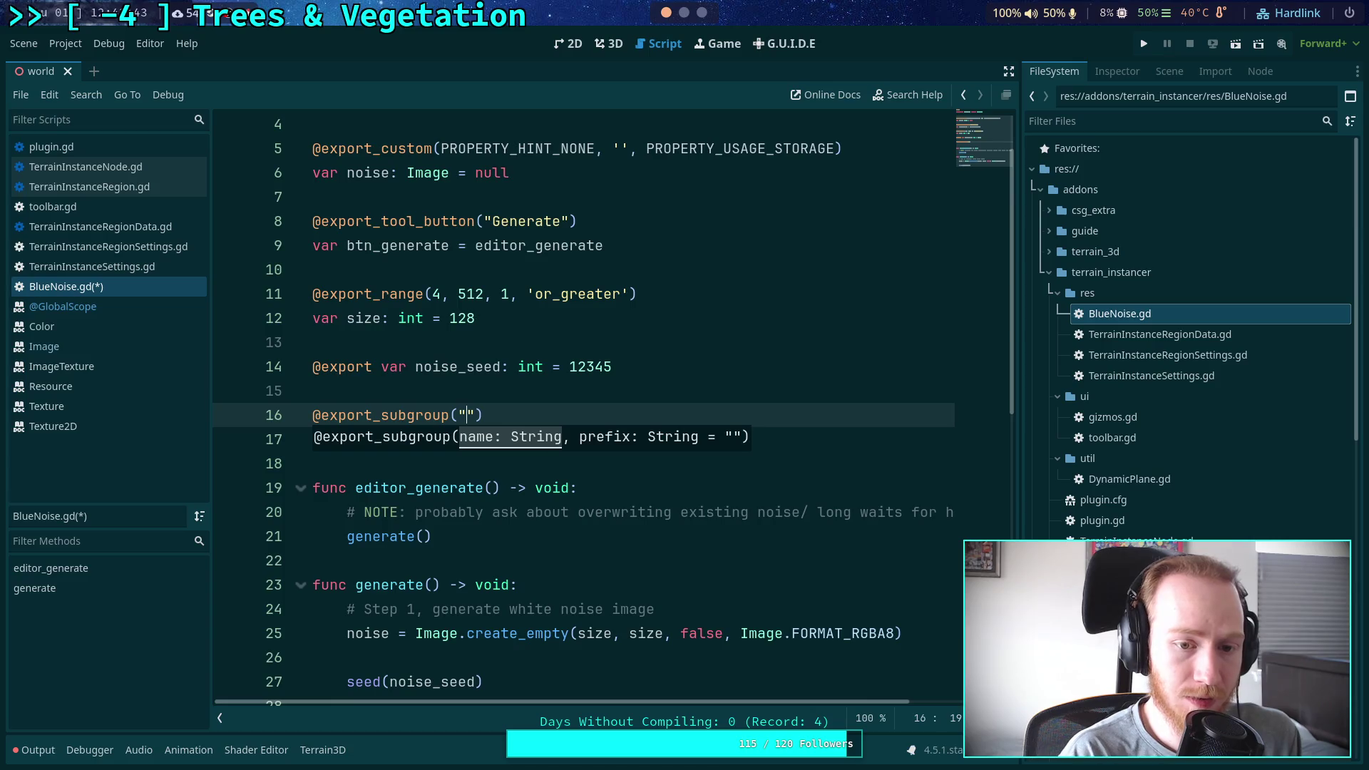
{"action": "type", "text": "Po"}
{"action": "key", "text": "BackSpace"}
{"action": "key", "text": "BackSpace"}
{"action": "type", "text": "Advanced"}
{"action": "key", "text": "BackSpace"}
{"action": "key", "text": "Return"}
{"action": "key", "text": "Return"}
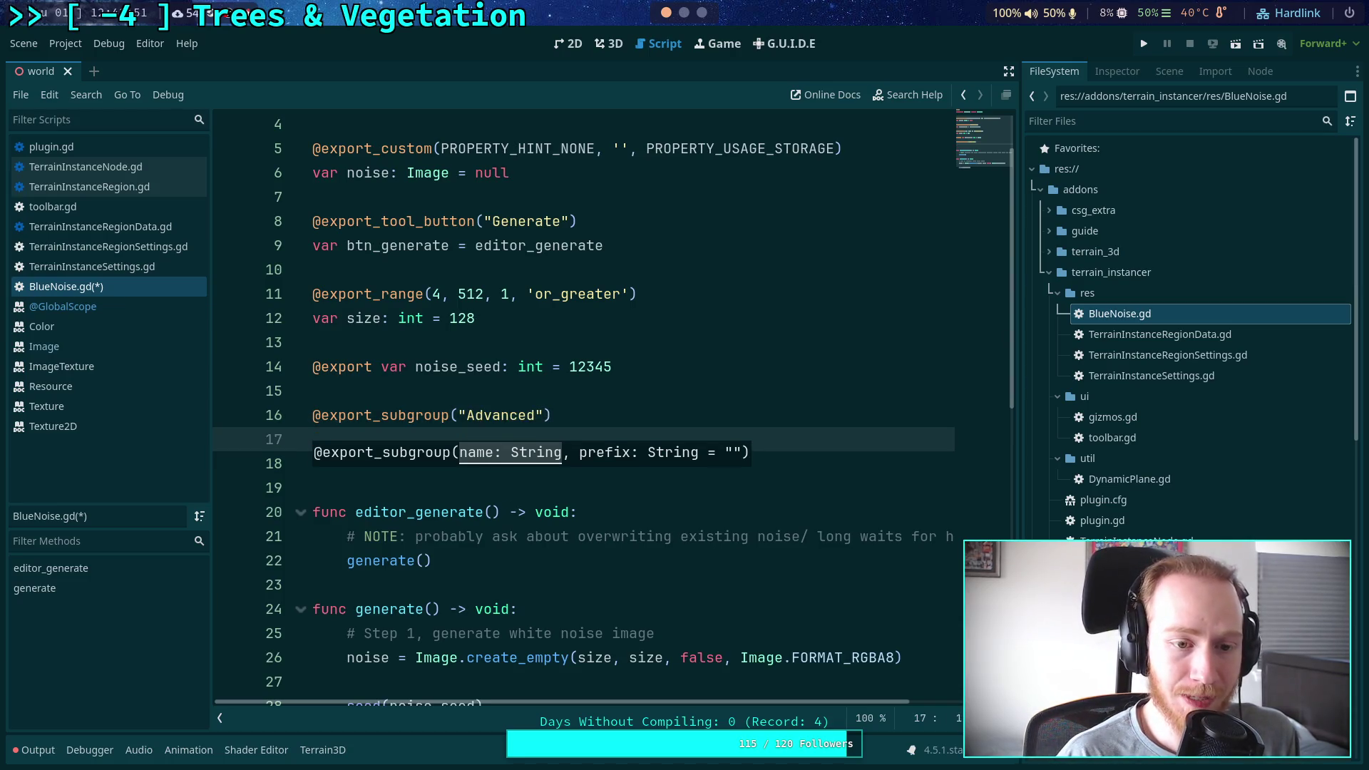
{"action": "key", "text": "Up"}
{"action": "key", "text": "Up"}
{"action": "key", "text": "Home"}
{"action": "key", "text": "Return"}
{"action": "key", "text": "Up"}
{"action": "key", "text": "Down"}
{"action": "key", "text": "Down"}
{"action": "key", "text": "Down"}
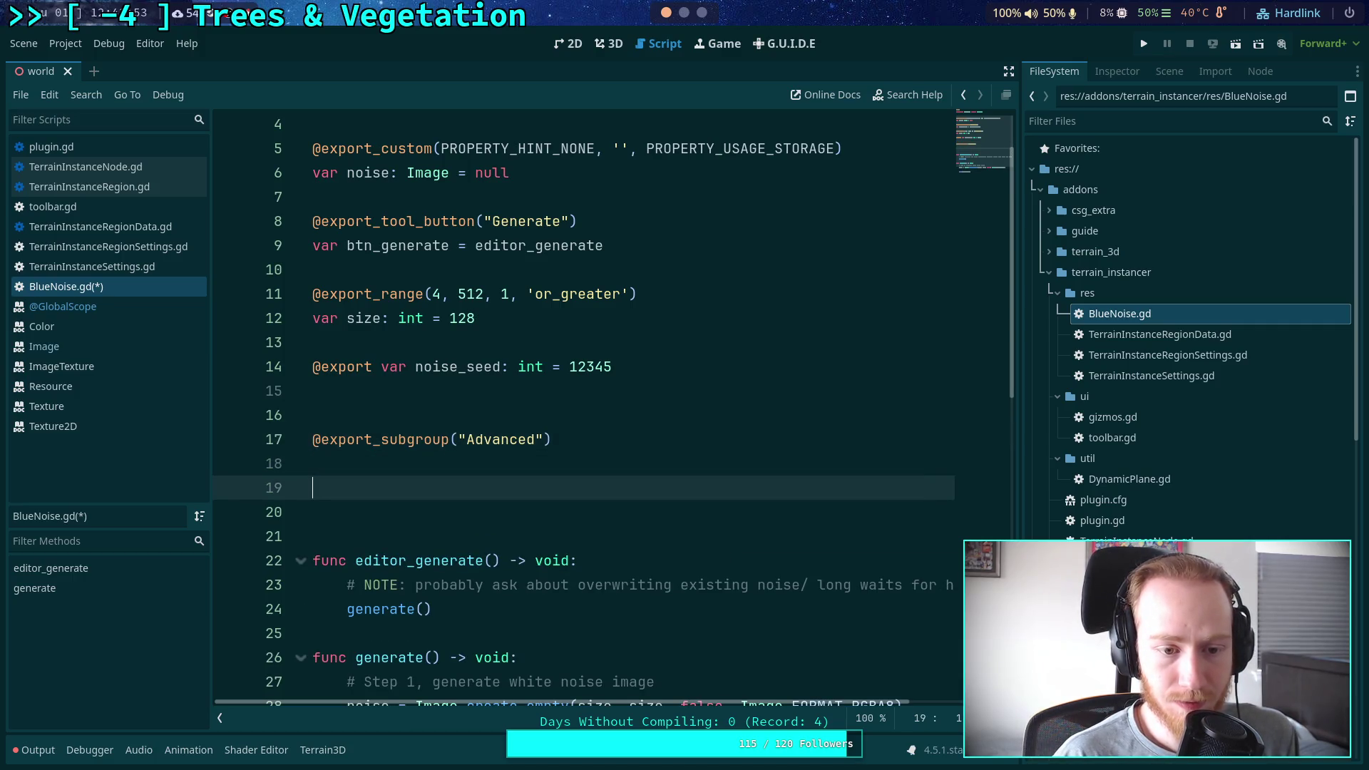
{"action": "key", "text": "Return"}
{"action": "key", "text": "Up"}
{"action": "type", "text": "@exp"}
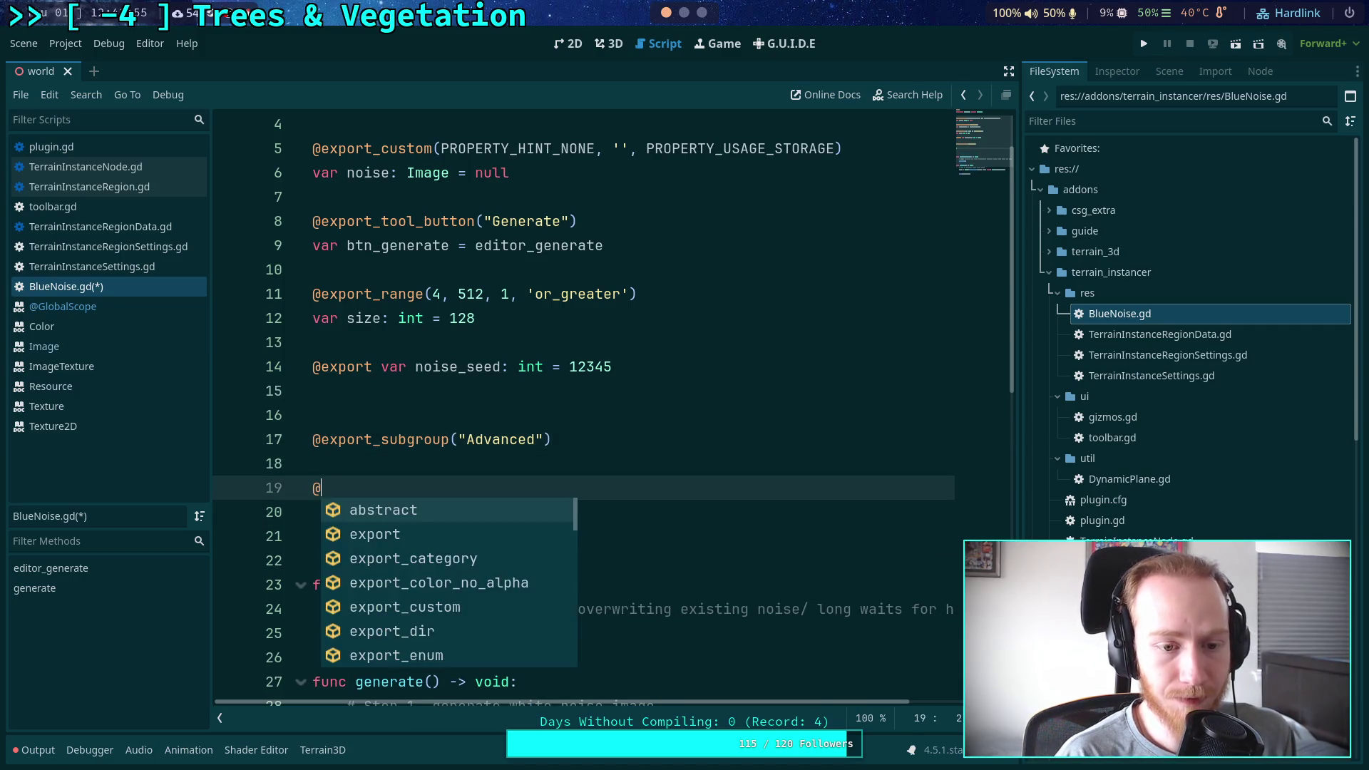
{"action": "type", "text": "ort_range"}
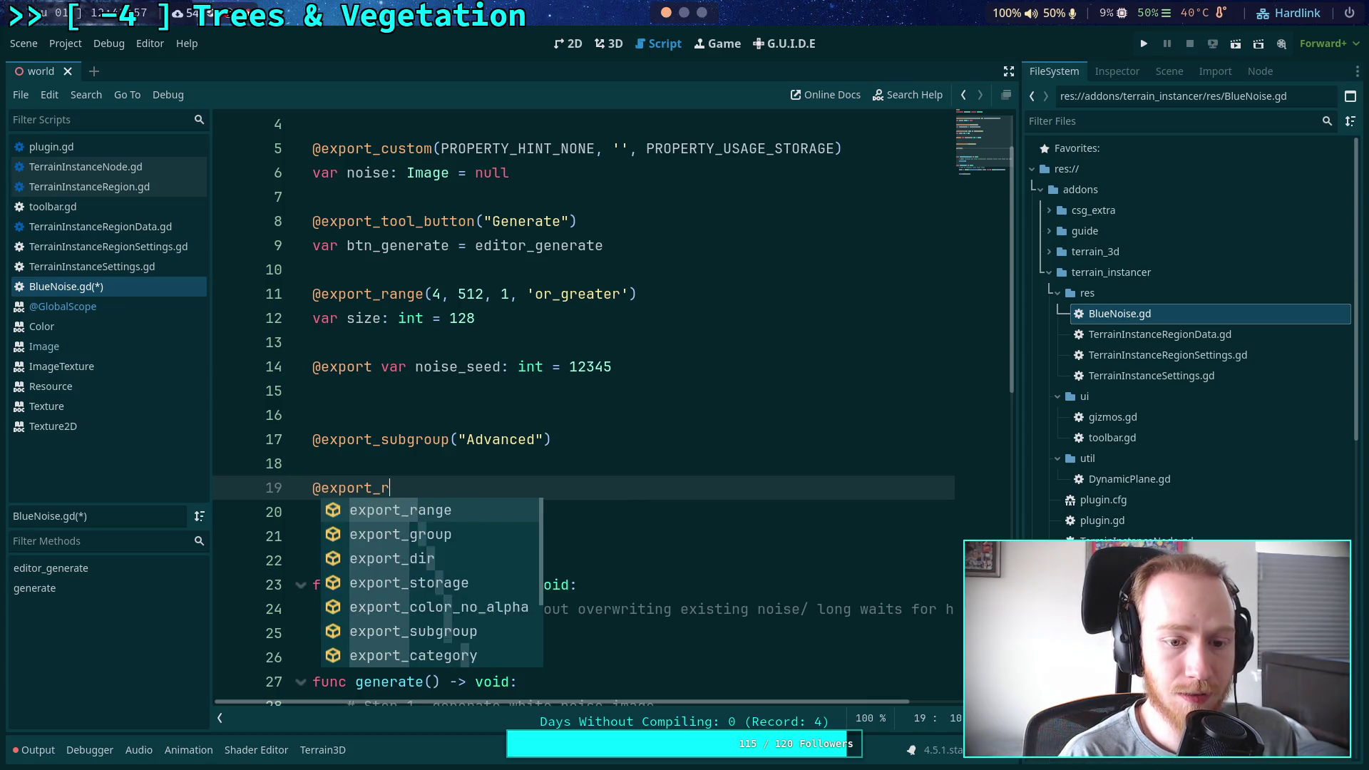
{"action": "type", "text": "("}
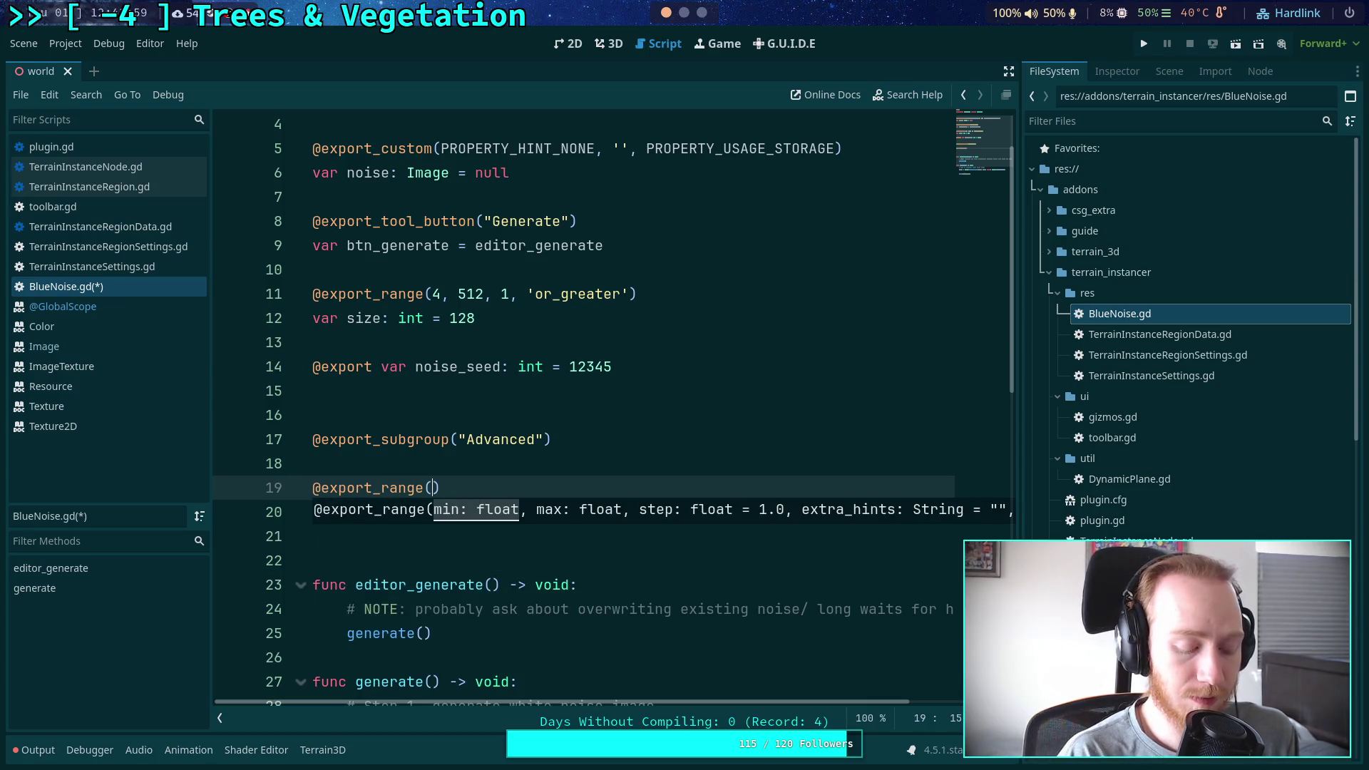
- In generate(), try autocompleting blur and gaus, leaving a partial noise line
{"action": "scroll", "coordinate": [589, 427], "scroll_direction": "down", "scroll_amount": 3}
{"action": "left_click", "coordinate": [654, 532]}
{"action": "type", "text": "blur"}
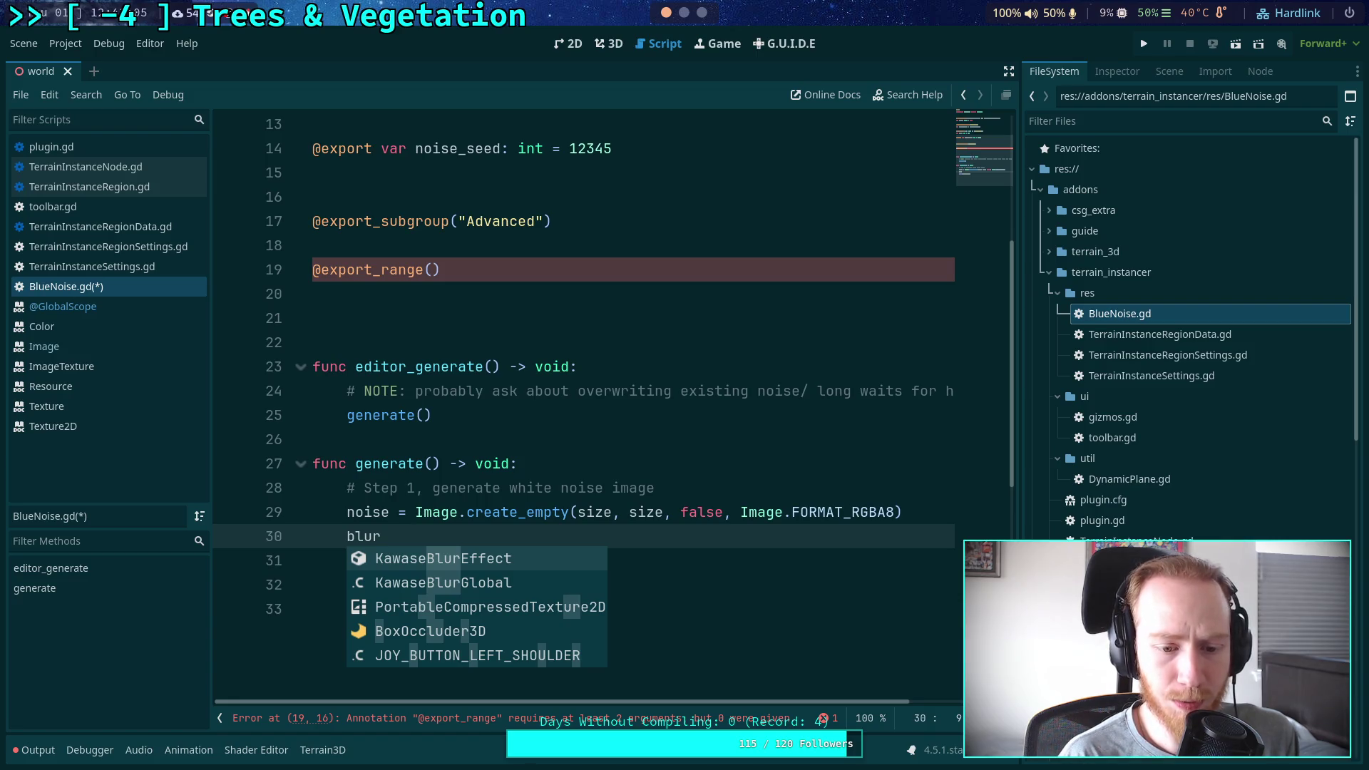
{"action": "key", "text": "BackSpace"}
{"action": "key", "text": "BackSpace"}
{"action": "key", "text": "BackSpace"}
{"action": "type", "text": "ga"}
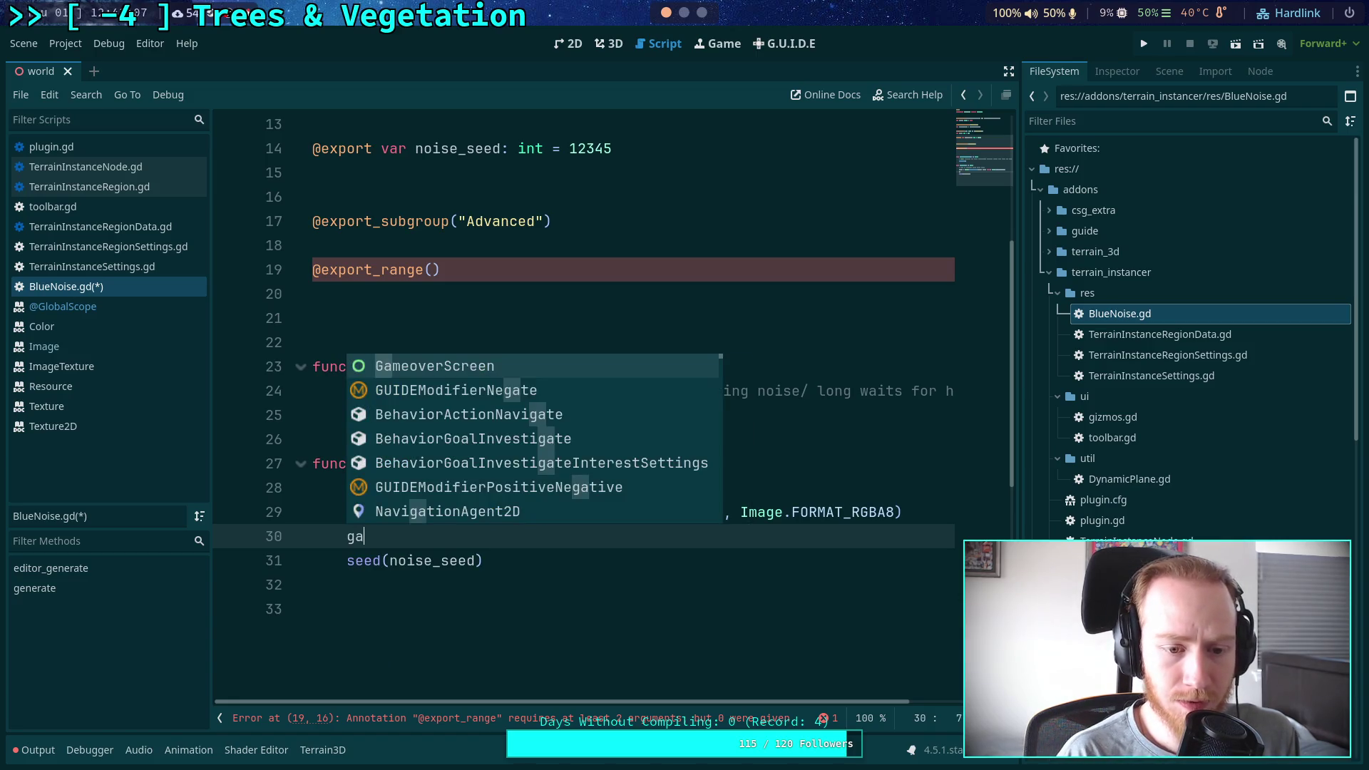
{"action": "type", "text": "us"}
{"action": "key", "text": "BackSpace"}
{"action": "key", "text": "BackSpace"}
{"action": "key", "text": "BackSpace"}
{"action": "key", "text": "BackSpace"}
{"action": "type", "text": "noise."}
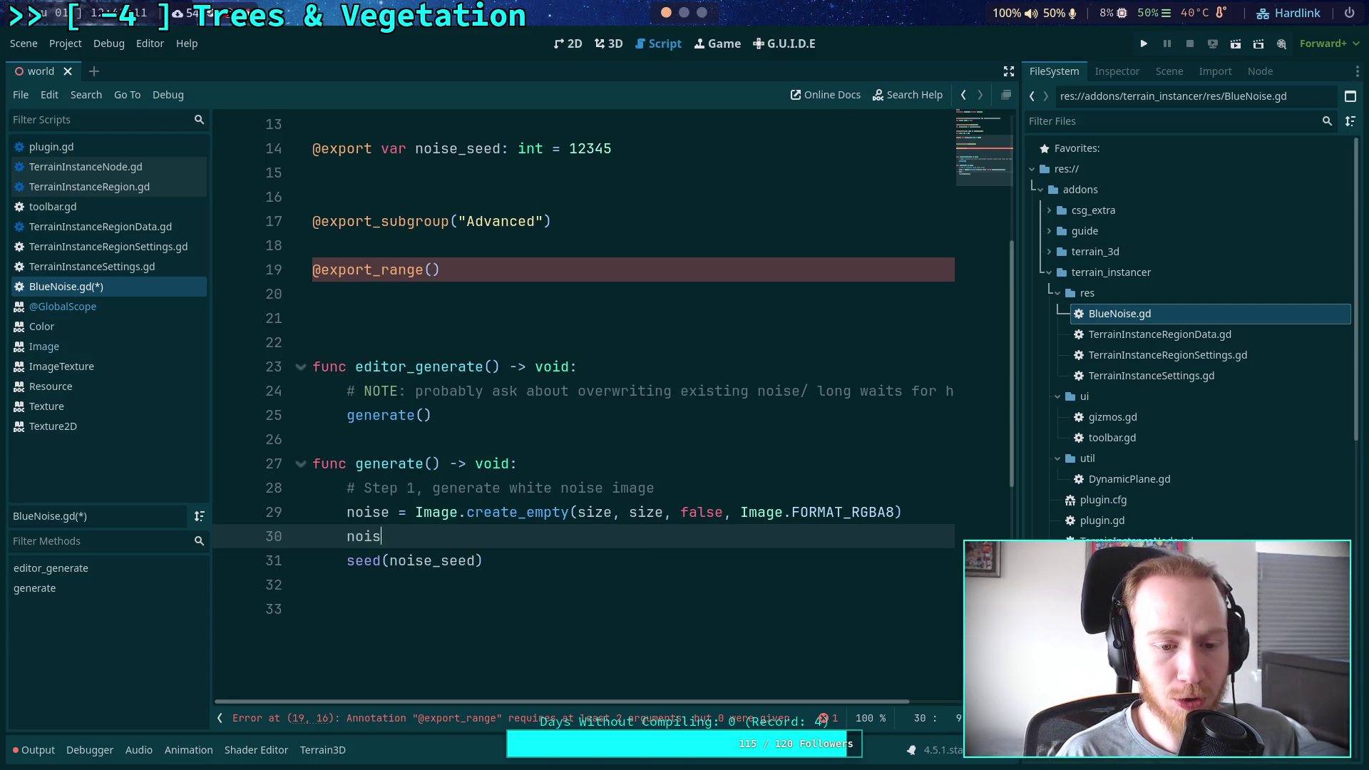
{"action": "type", "text": "bl"}
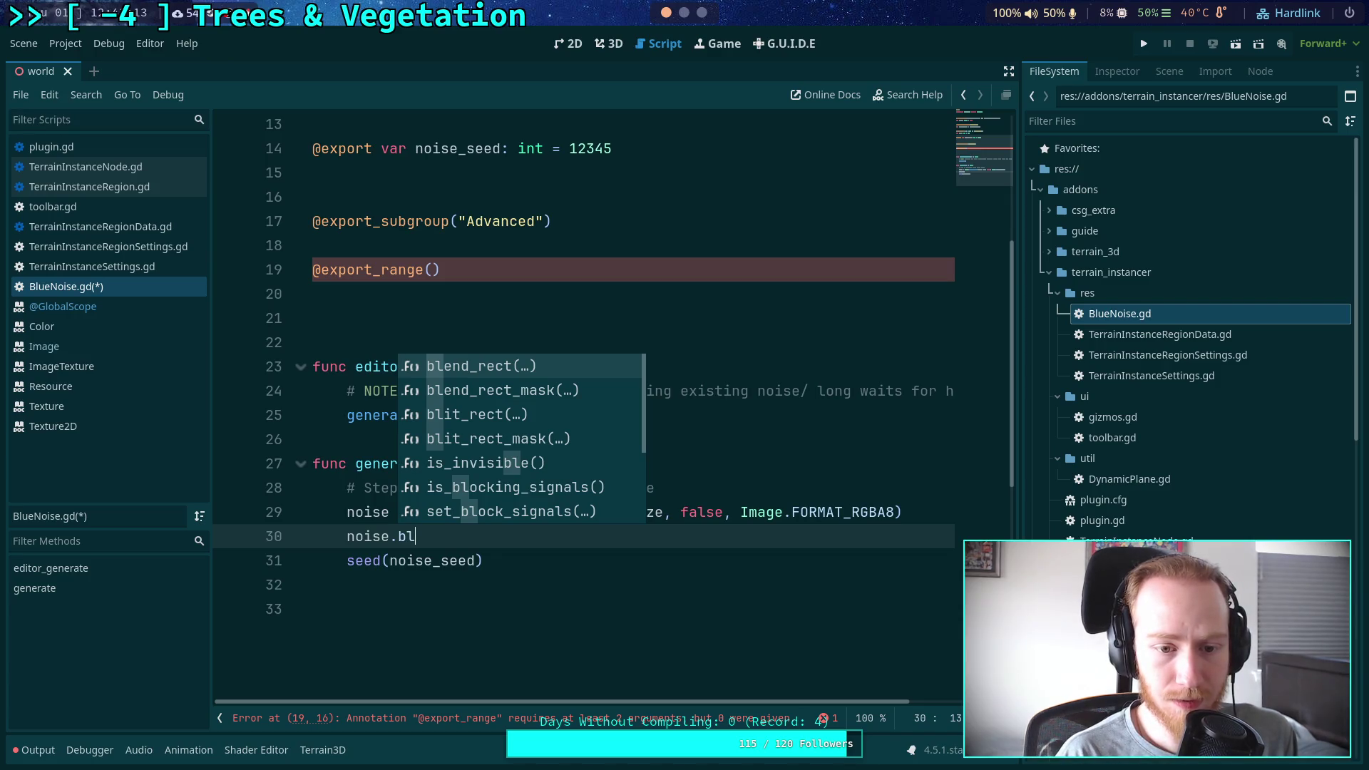
{"action": "type", "text": "u"}
{"action": "key", "text": "BackSpace"}
{"action": "key", "text": "BackSpace"}
{"action": "key", "text": "BackSpace"}
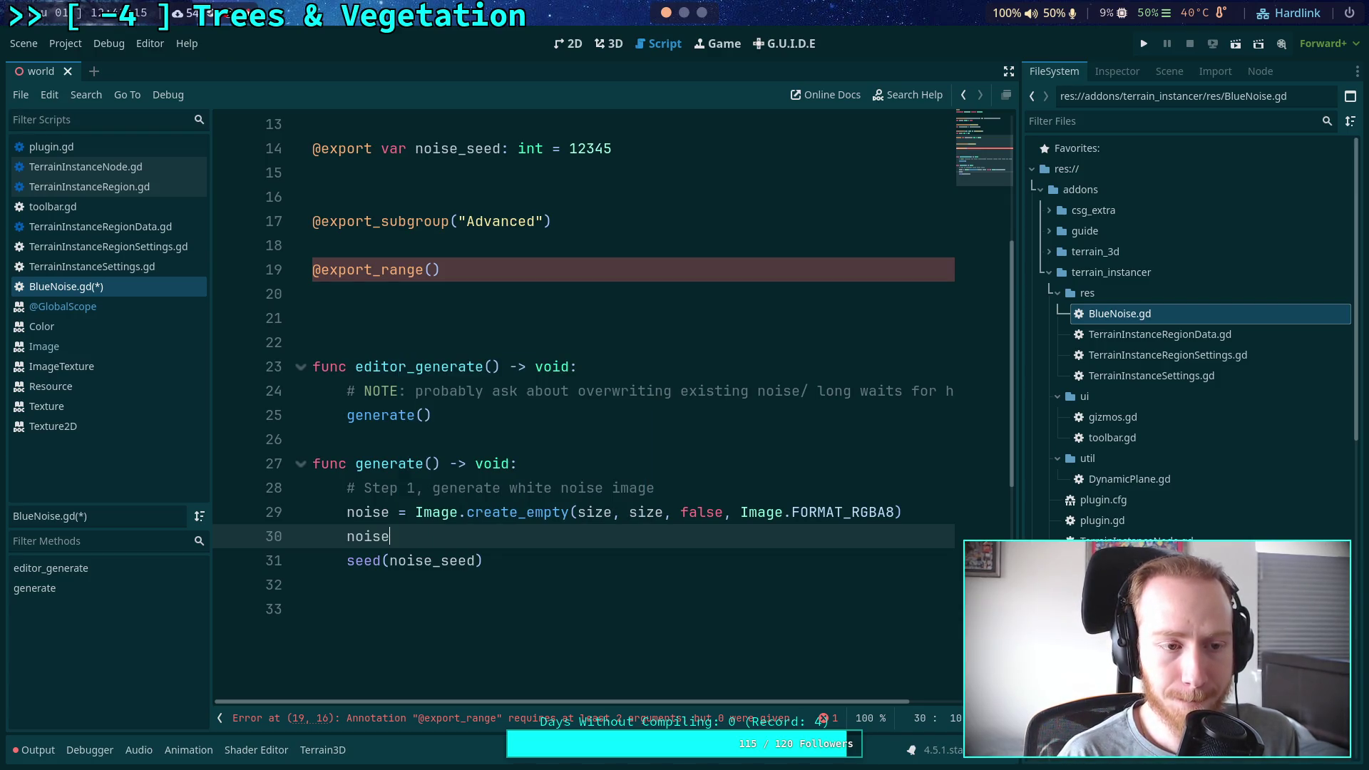
- Browse the Image and ImageTexture class documentation
{"action": "left_click", "coordinate": [135, 345]}
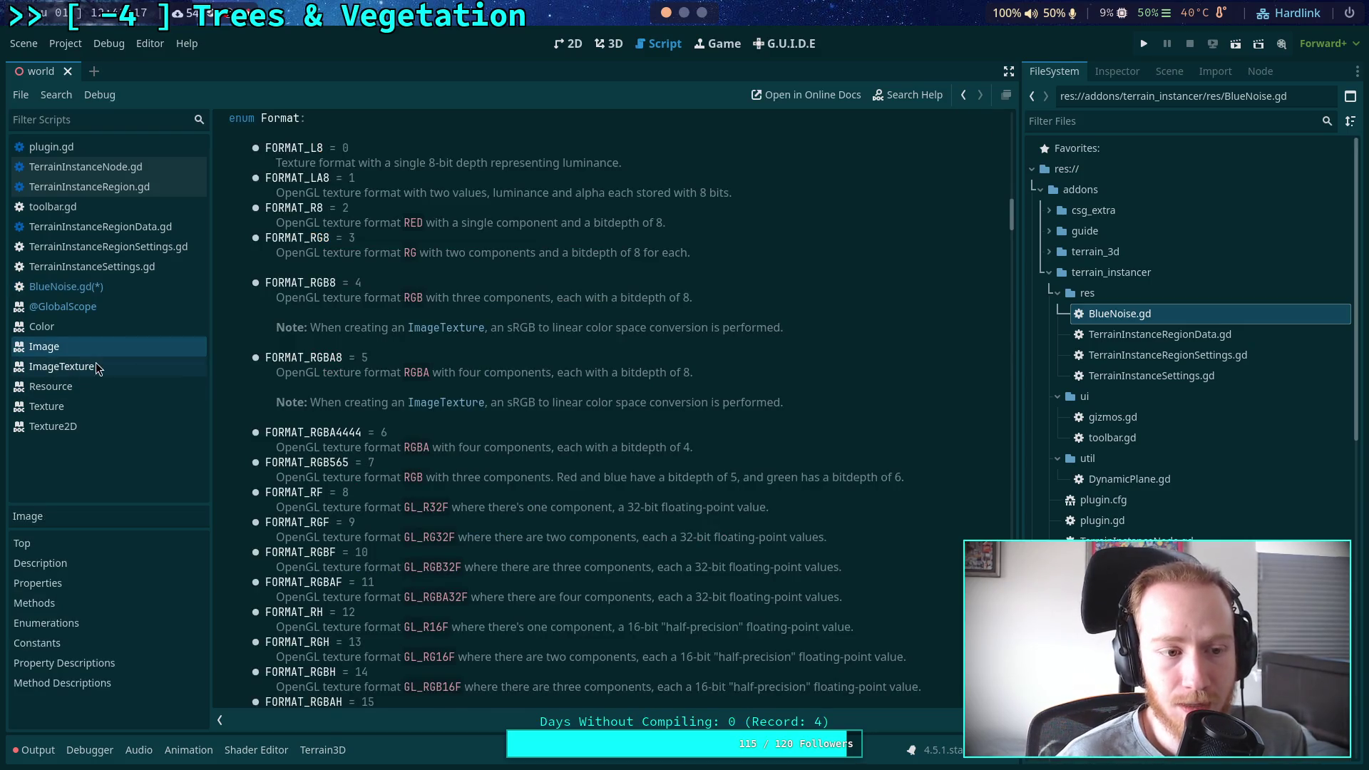
{"action": "left_click", "coordinate": [97, 368]}
{"action": "scroll", "coordinate": [575, 474], "scroll_direction": "down", "scroll_amount": 10}
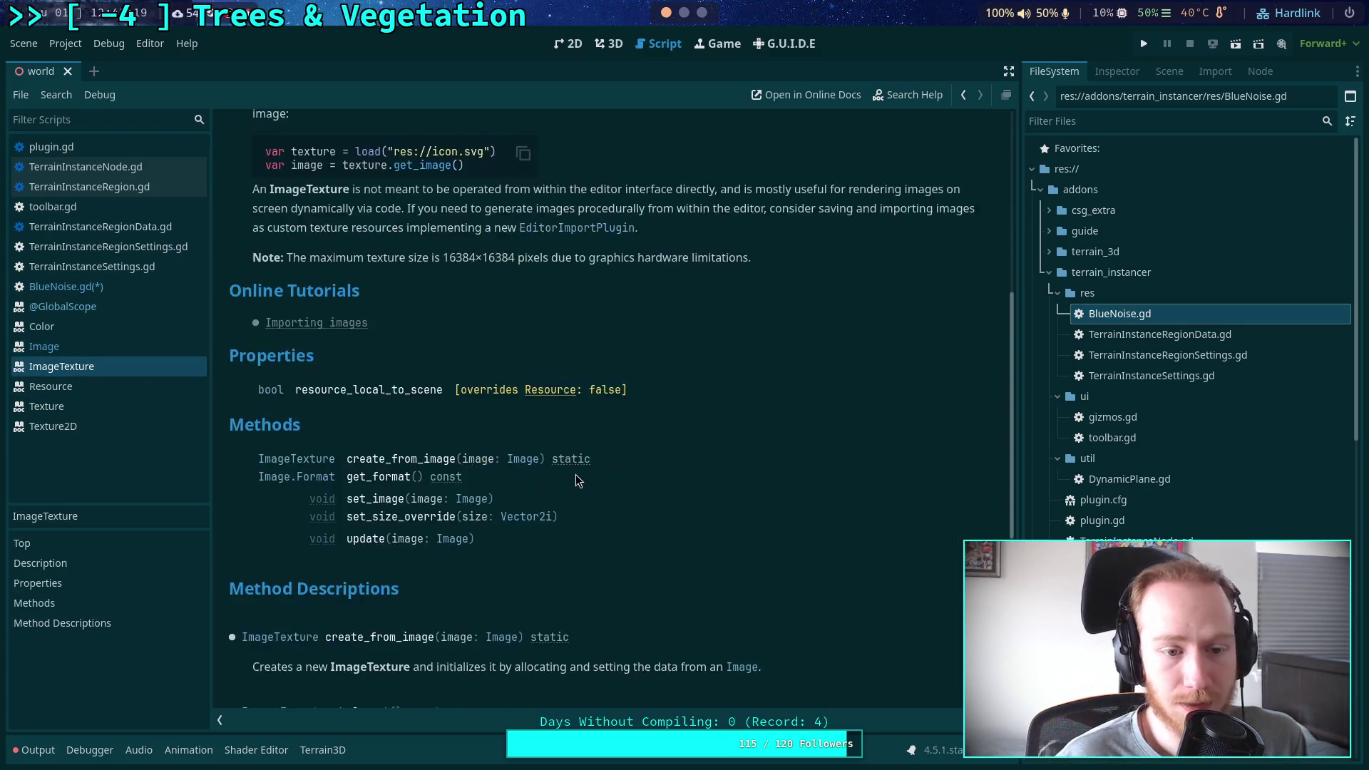
{"action": "scroll", "coordinate": [576, 473], "scroll_direction": "up", "scroll_amount": 10}
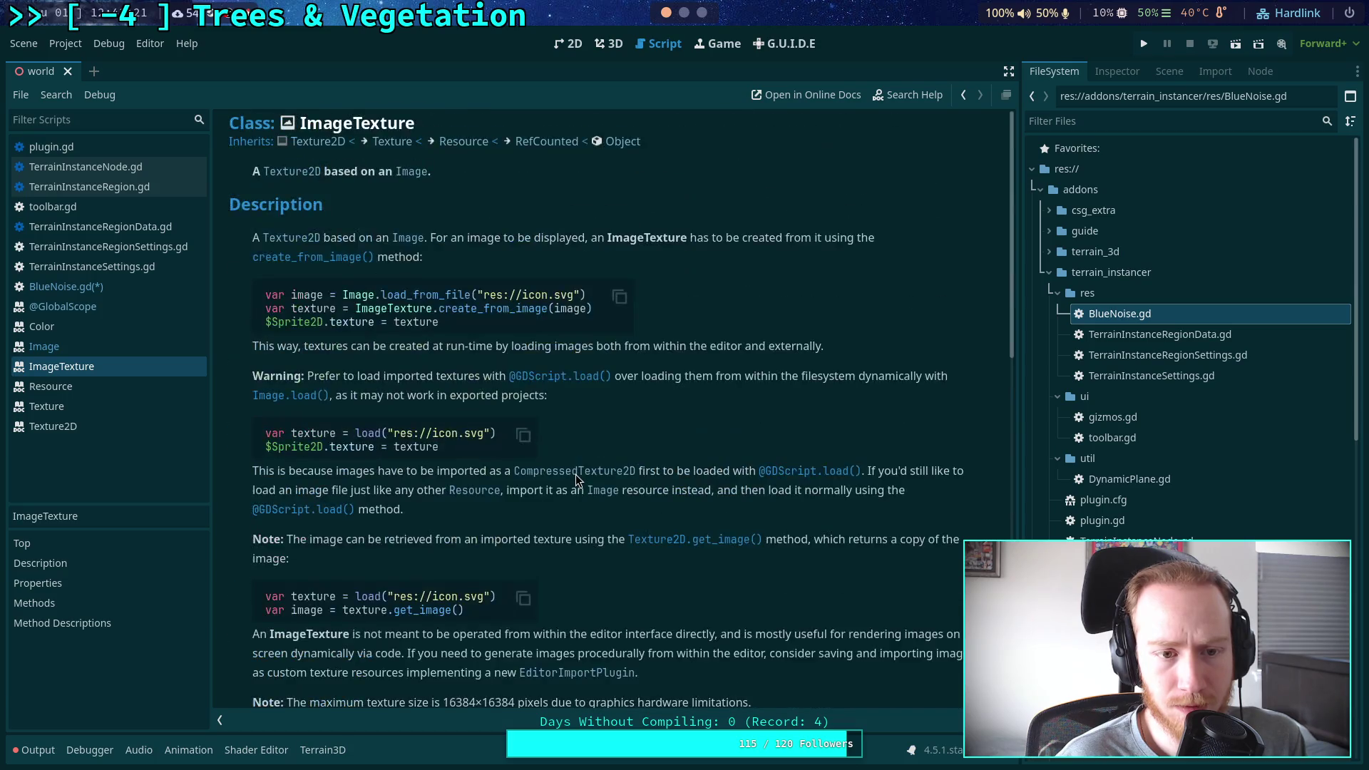
{"action": "scroll", "coordinate": [571, 445], "scroll_direction": "down", "scroll_amount": 8}
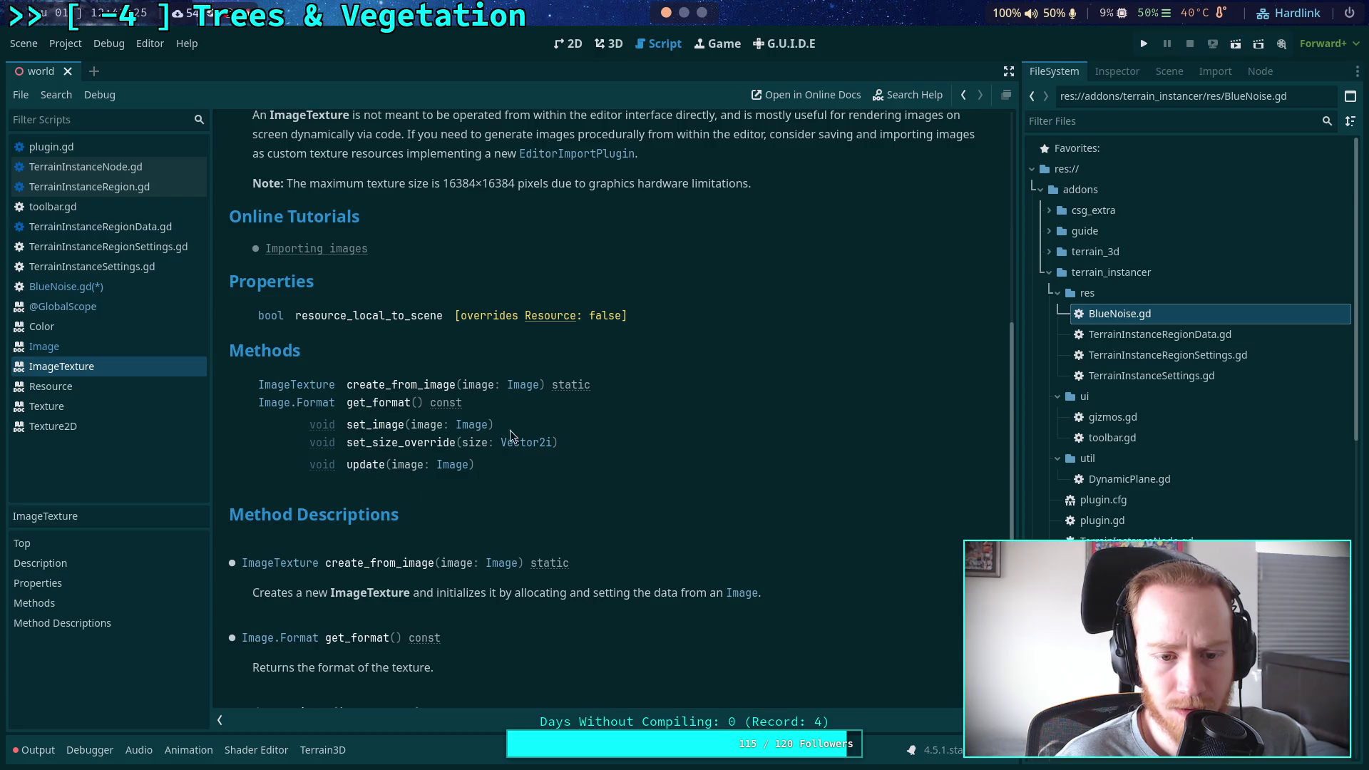
{"action": "scroll", "coordinate": [571, 456], "scroll_direction": "up", "scroll_amount": 10}
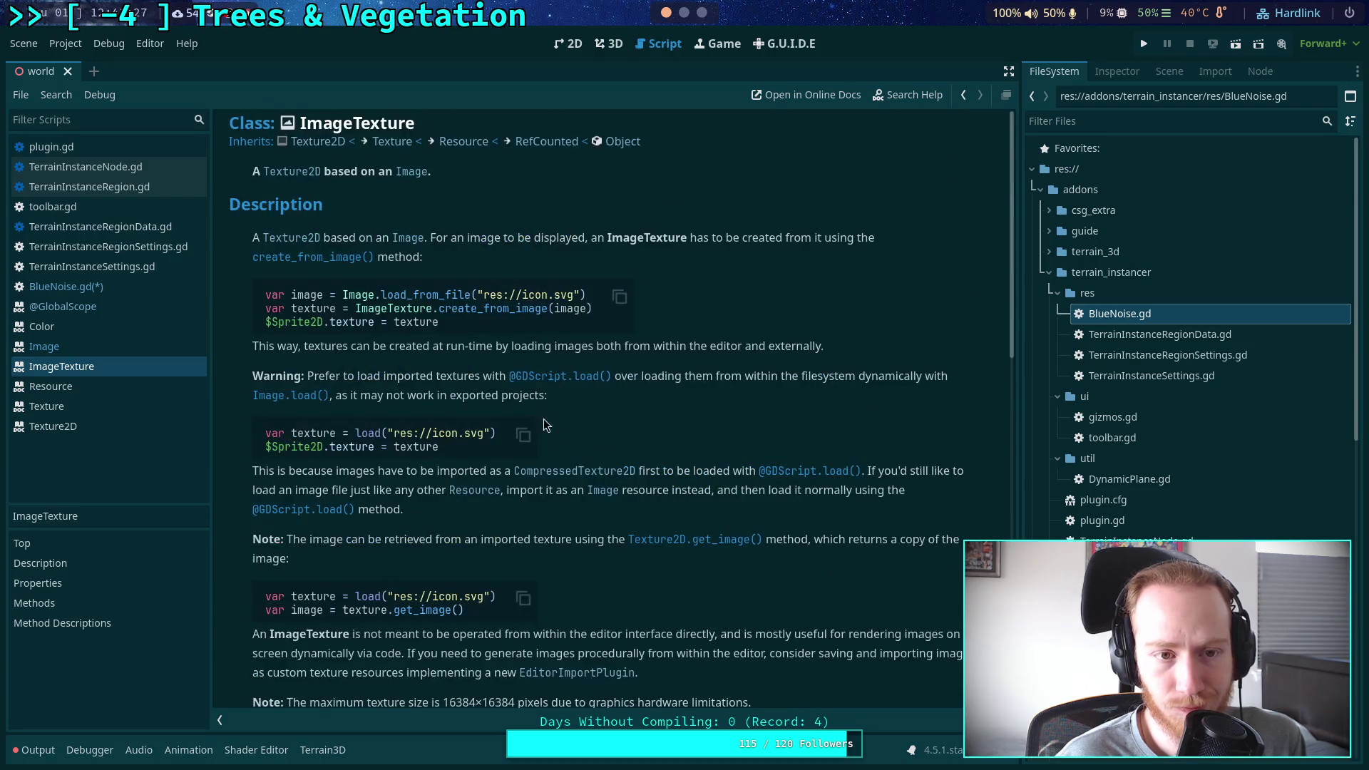
- Read the Texture2D documentation and its parent Texture class
{"action": "left_click", "coordinate": [319, 142]}
{"action": "scroll", "coordinate": [524, 453], "scroll_direction": "down", "scroll_amount": 3}
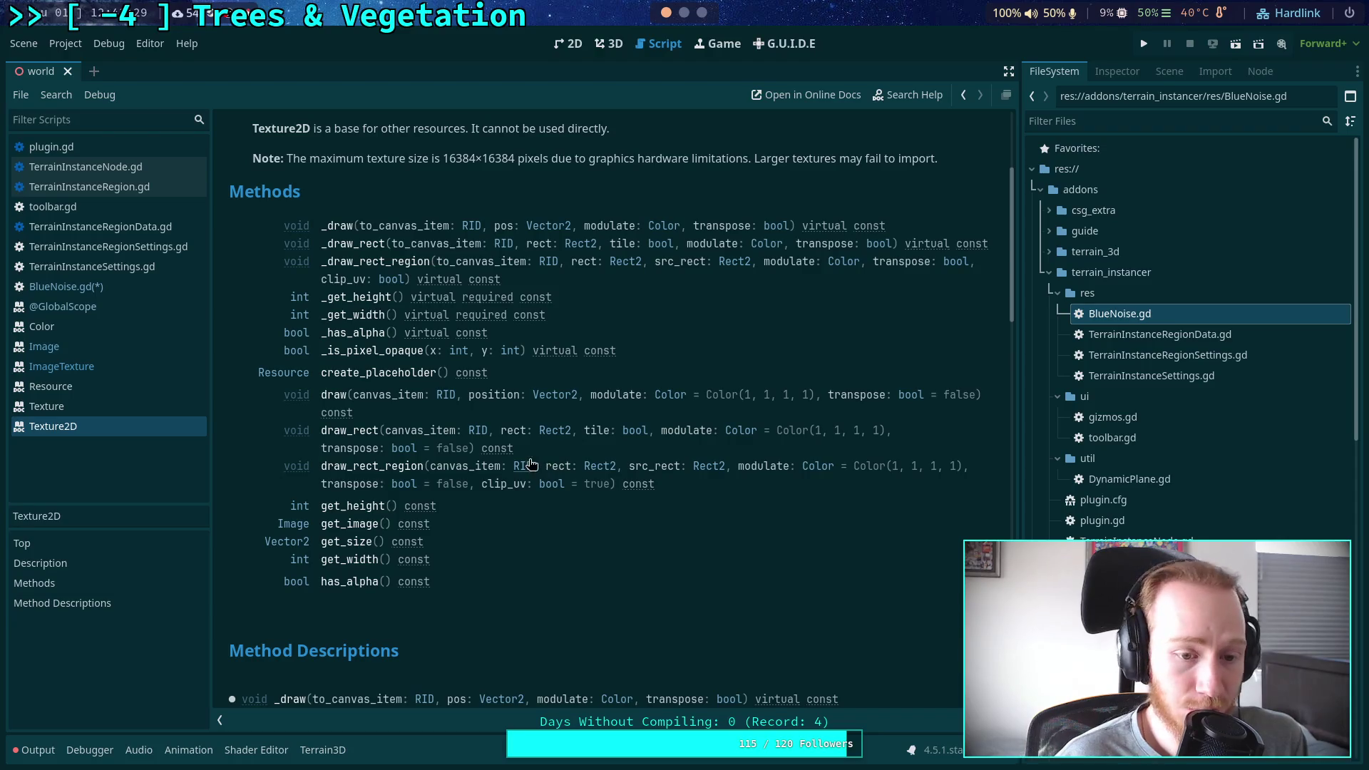
{"action": "scroll", "coordinate": [521, 453], "scroll_direction": "down", "scroll_amount": 6}
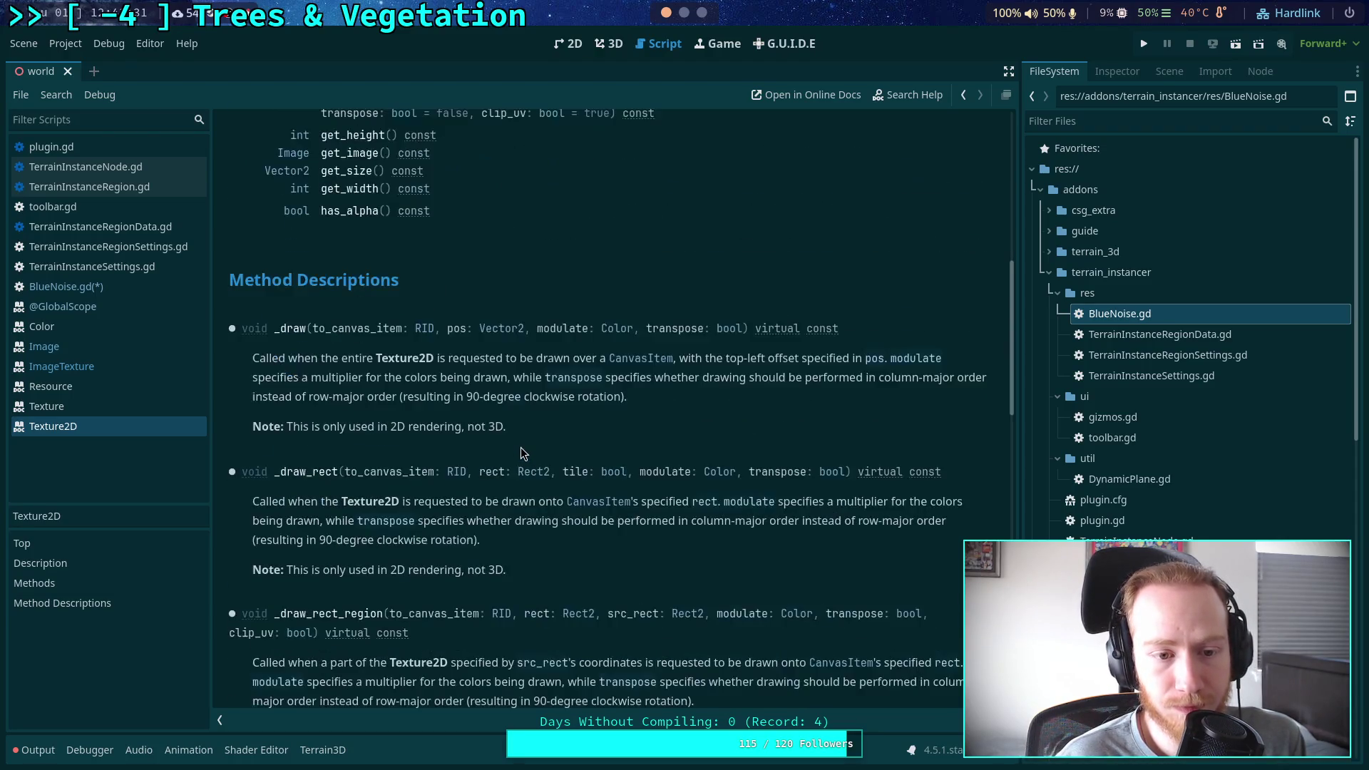
{"action": "scroll", "coordinate": [520, 452], "scroll_direction": "up", "scroll_amount": 9}
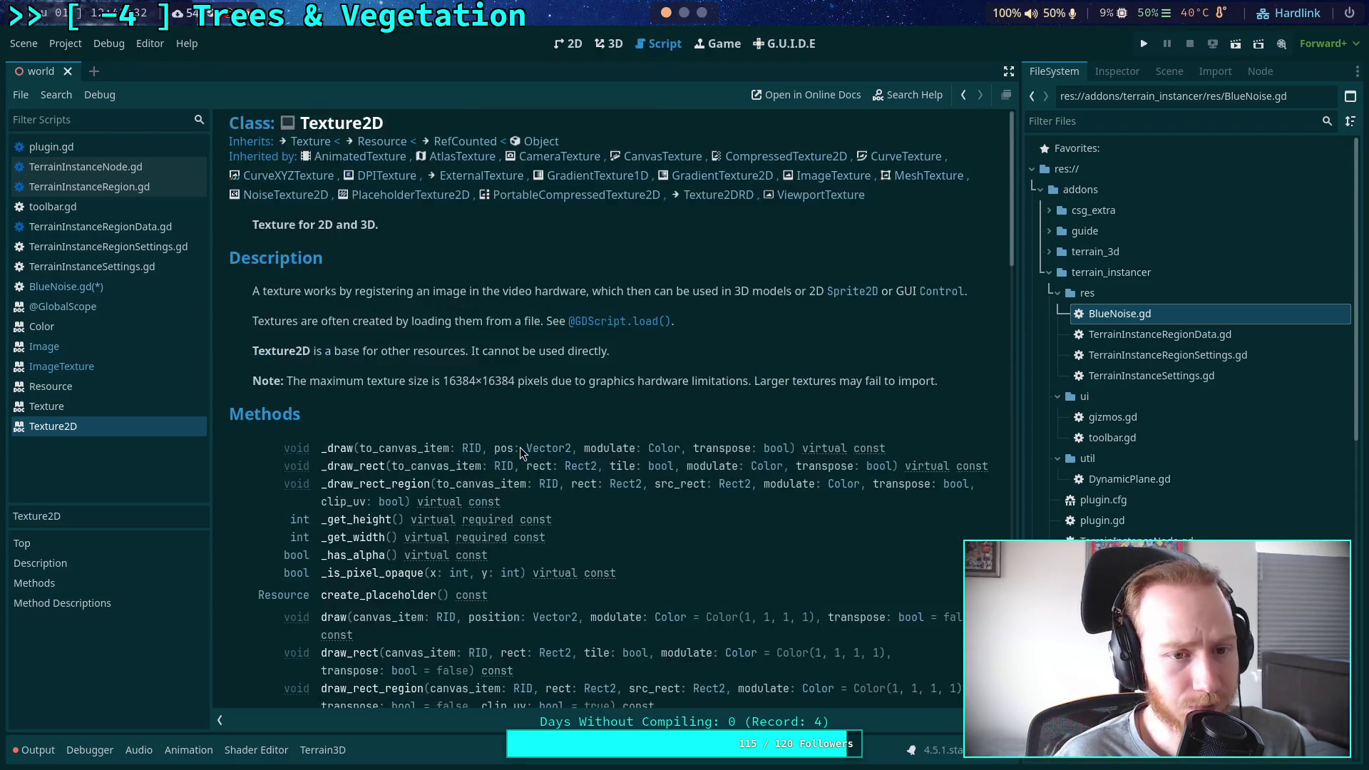
{"action": "left_click", "coordinate": [314, 141]}
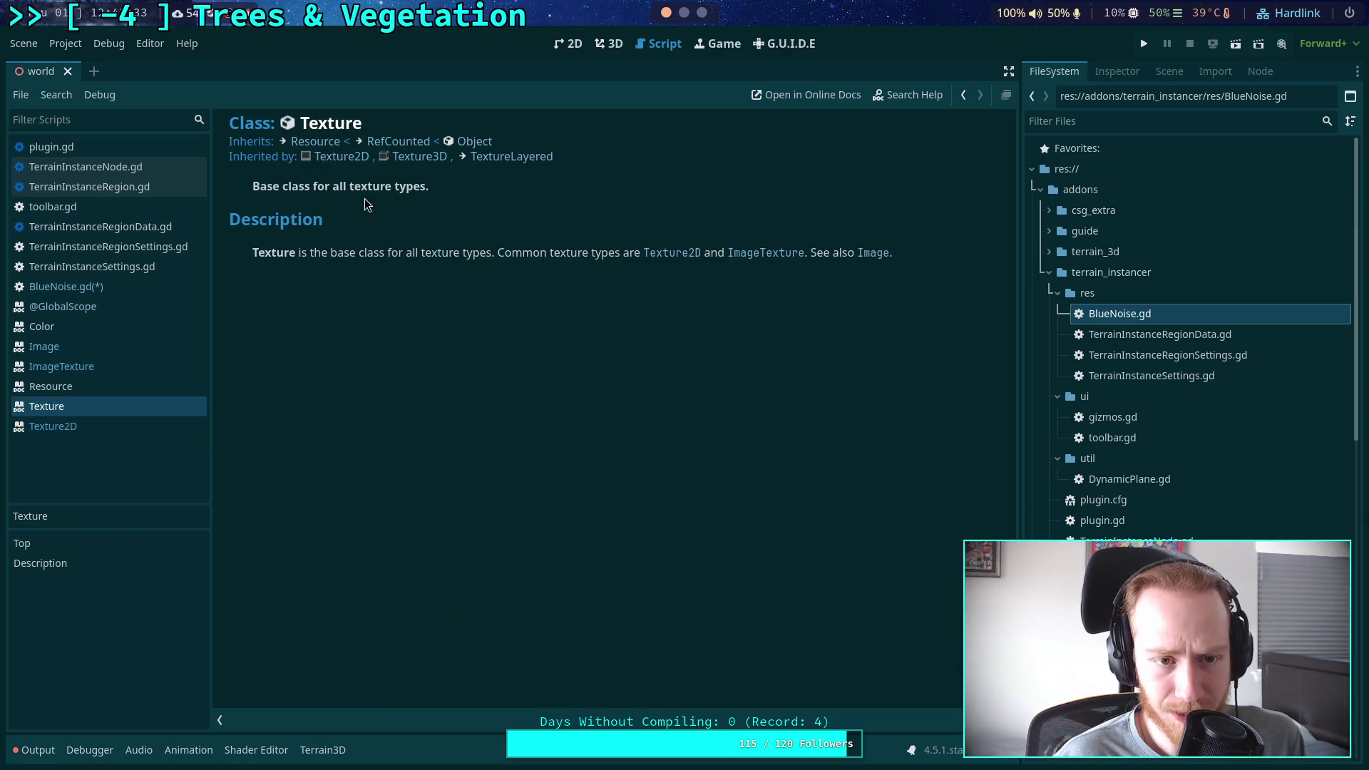
{"action": "left_click", "coordinate": [341, 157]}
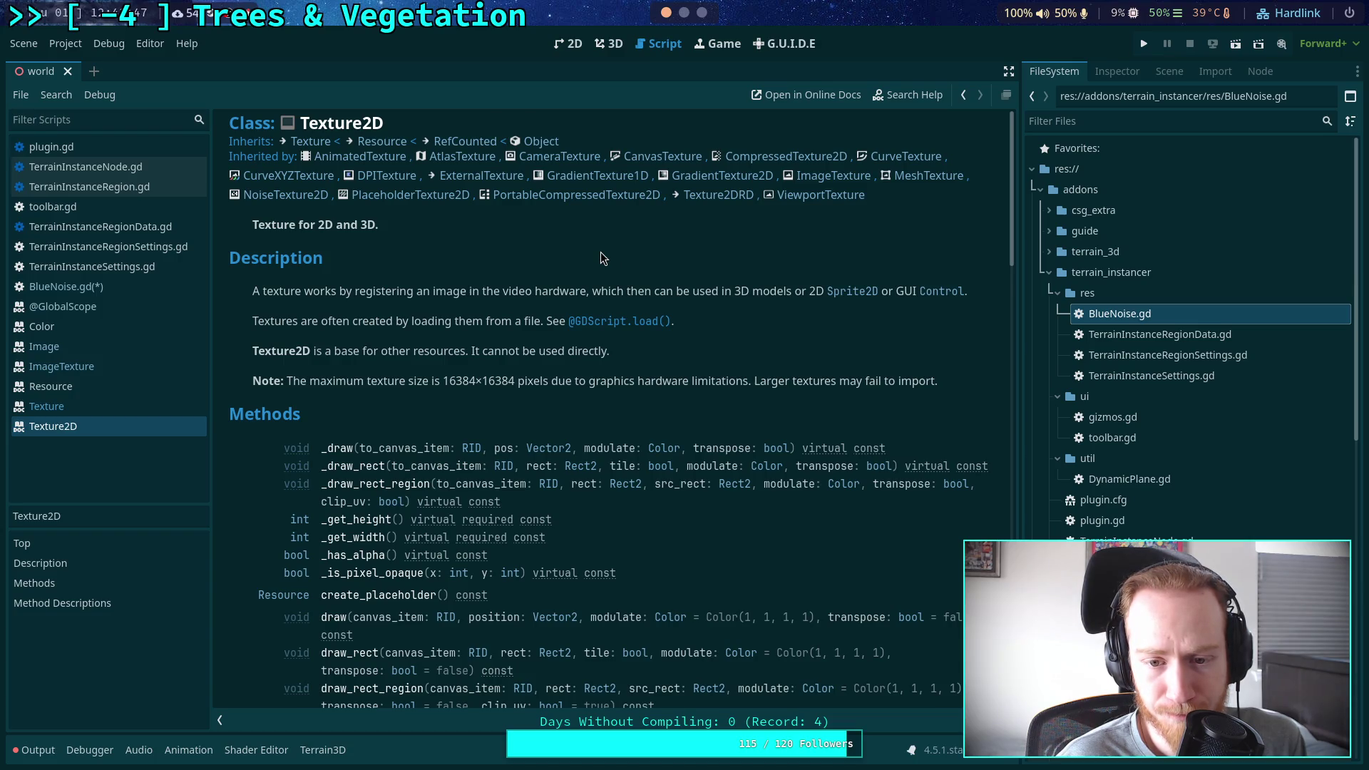
{"action": "scroll", "coordinate": [601, 255], "scroll_direction": "down", "scroll_amount": 3}
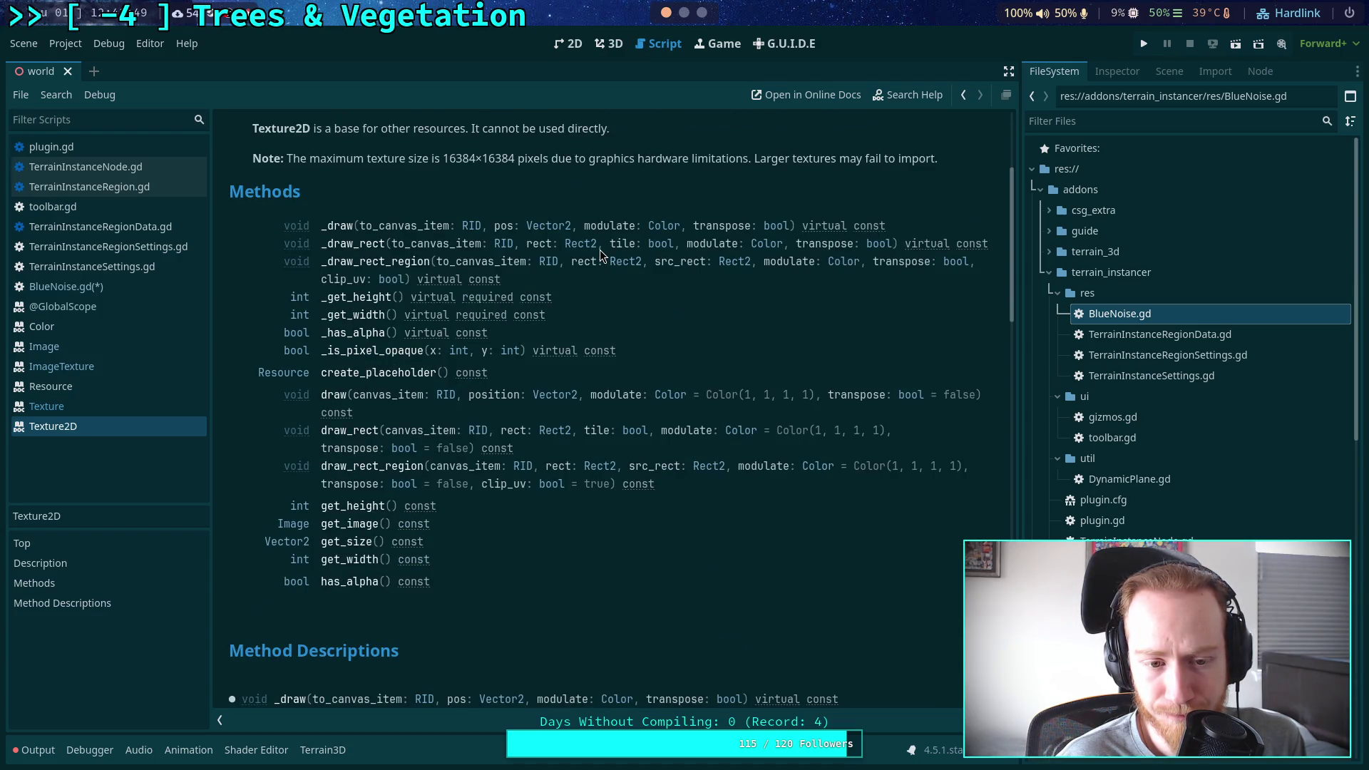
{"action": "scroll", "coordinate": [601, 249], "scroll_direction": "down", "scroll_amount": 4}
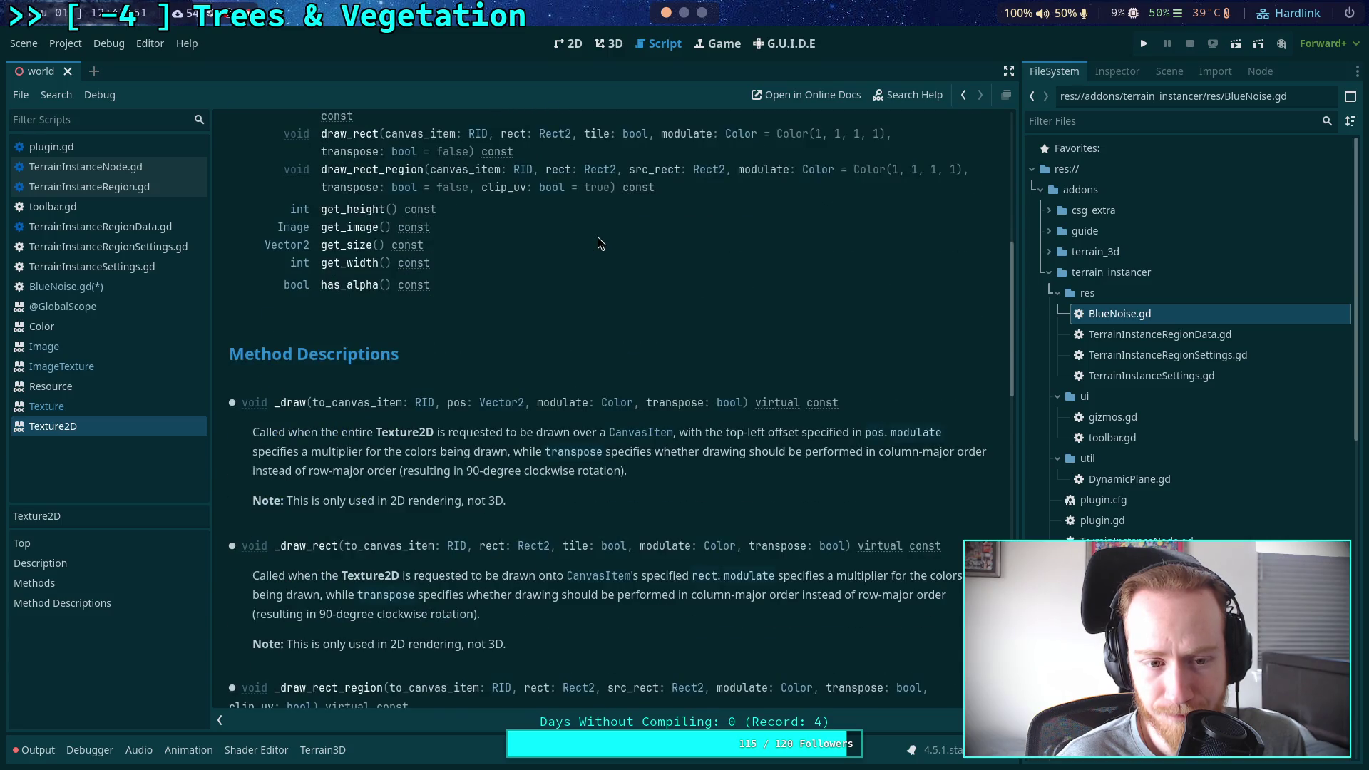
{"action": "scroll", "coordinate": [597, 244], "scroll_direction": "down", "scroll_amount": 4}
{"action": "scroll", "coordinate": [597, 244], "scroll_direction": "up", "scroll_amount": 12}
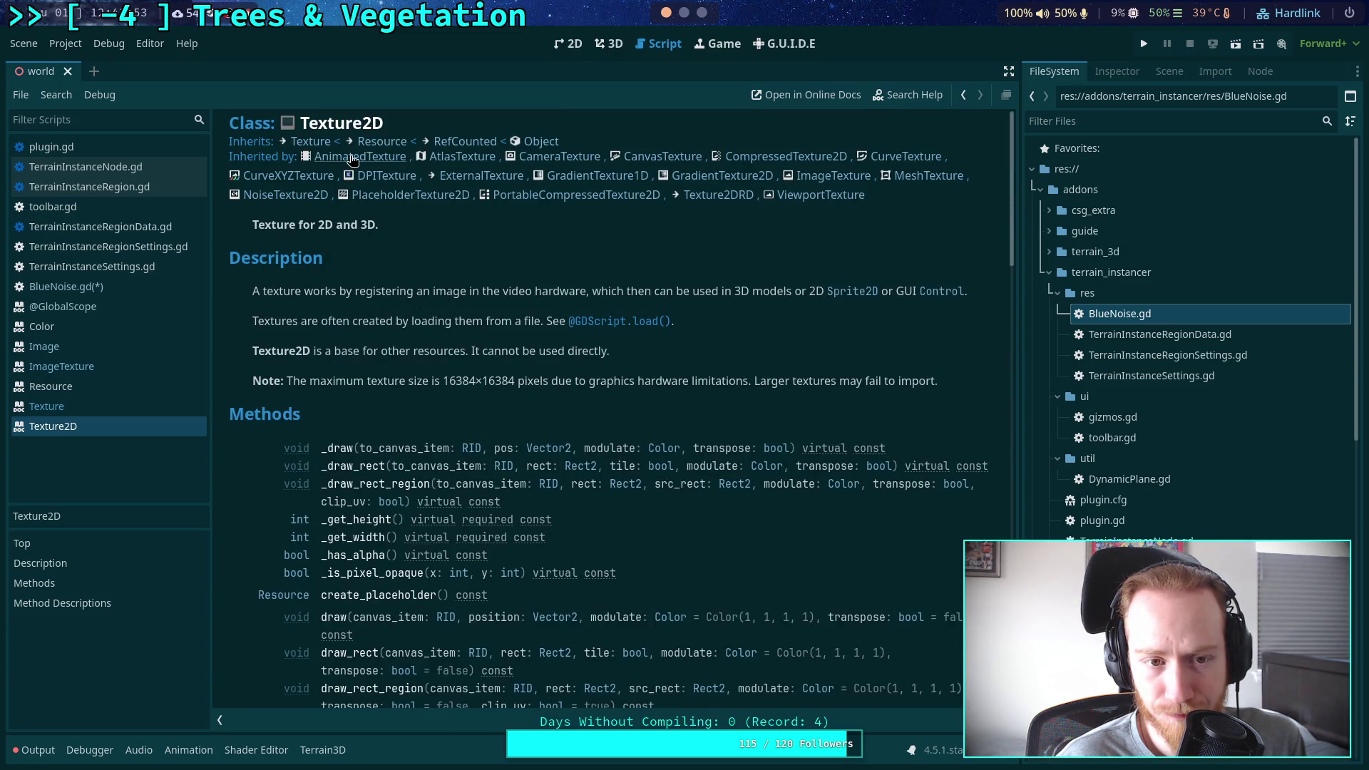
{"action": "left_click", "coordinate": [305, 146]}
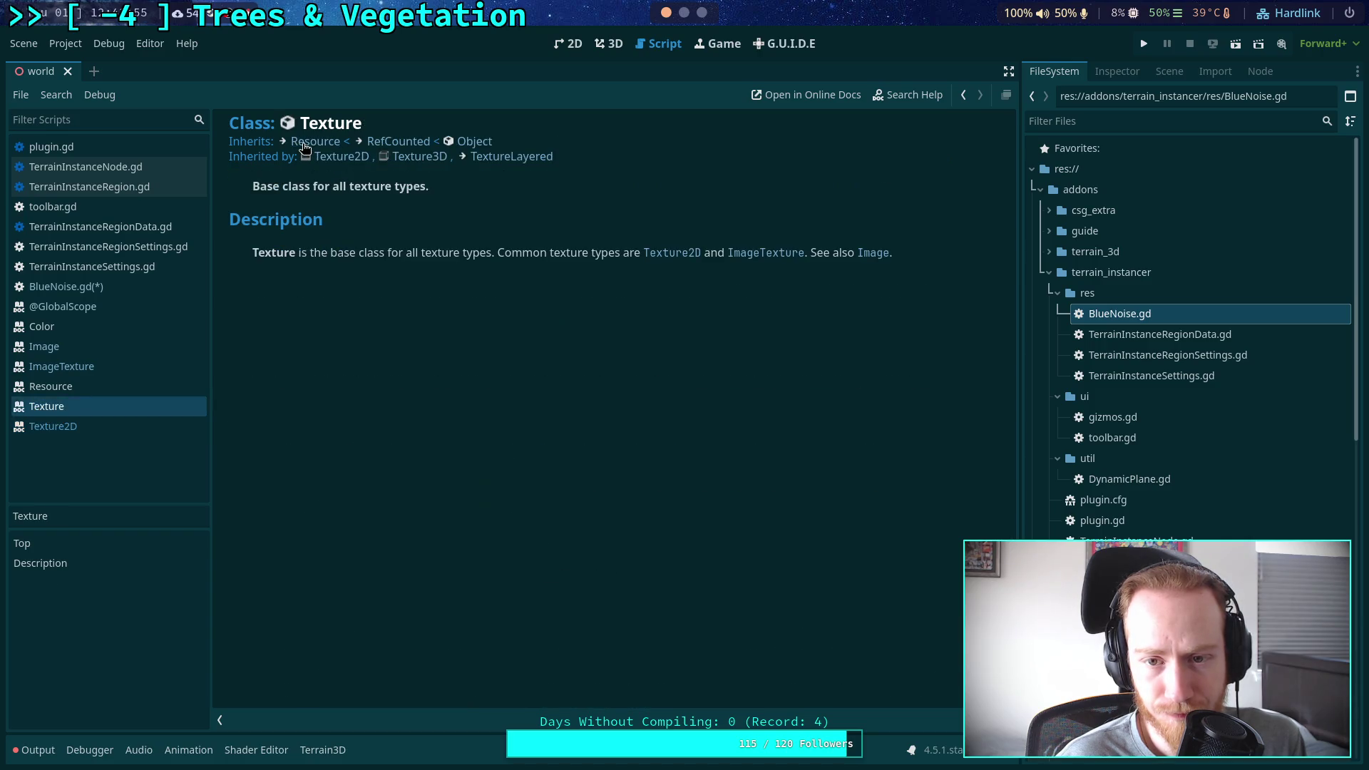
- Scroll through the Image class methods, then return to BlueNoise.gd
{"action": "left_click", "coordinate": [864, 254]}
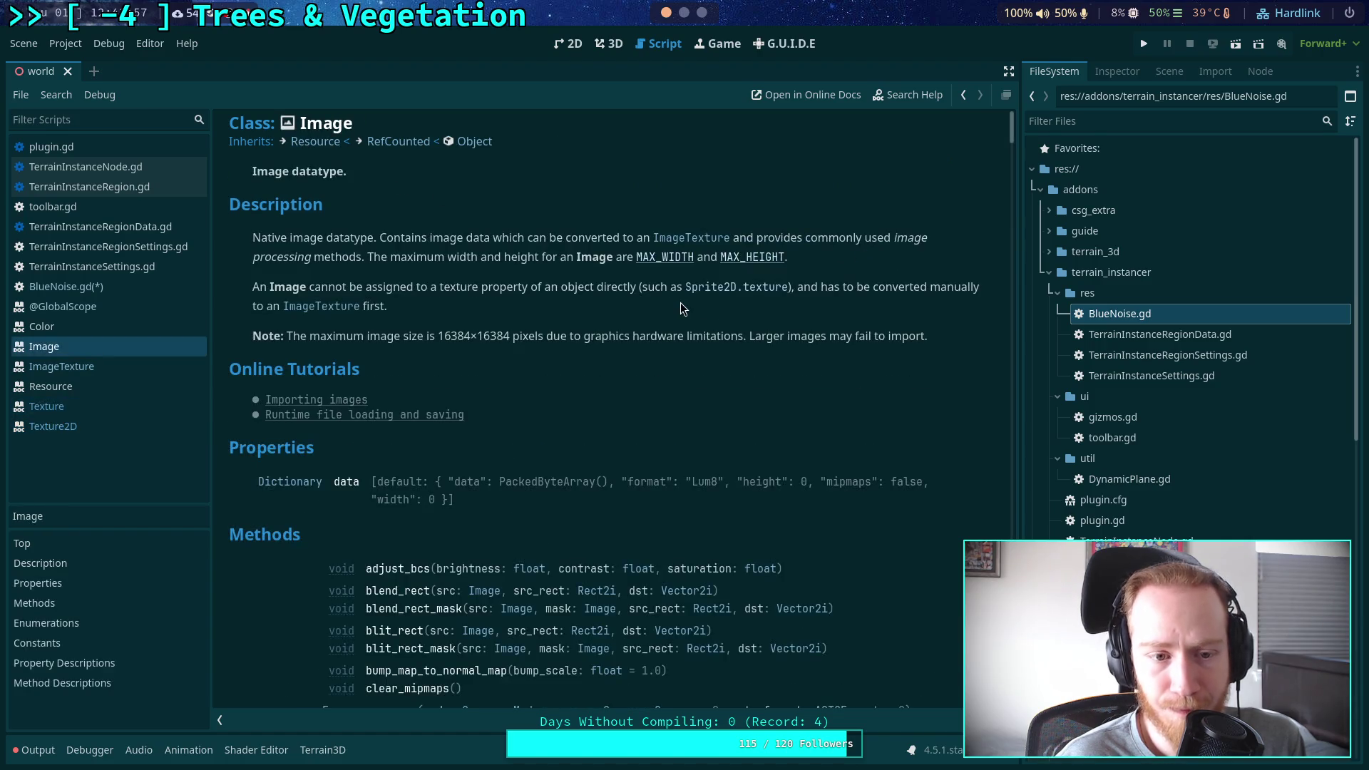
{"action": "scroll", "coordinate": [671, 296], "scroll_direction": "down", "scroll_amount": 4}
{"action": "scroll", "coordinate": [627, 305], "scroll_direction": "down", "scroll_amount": 1}
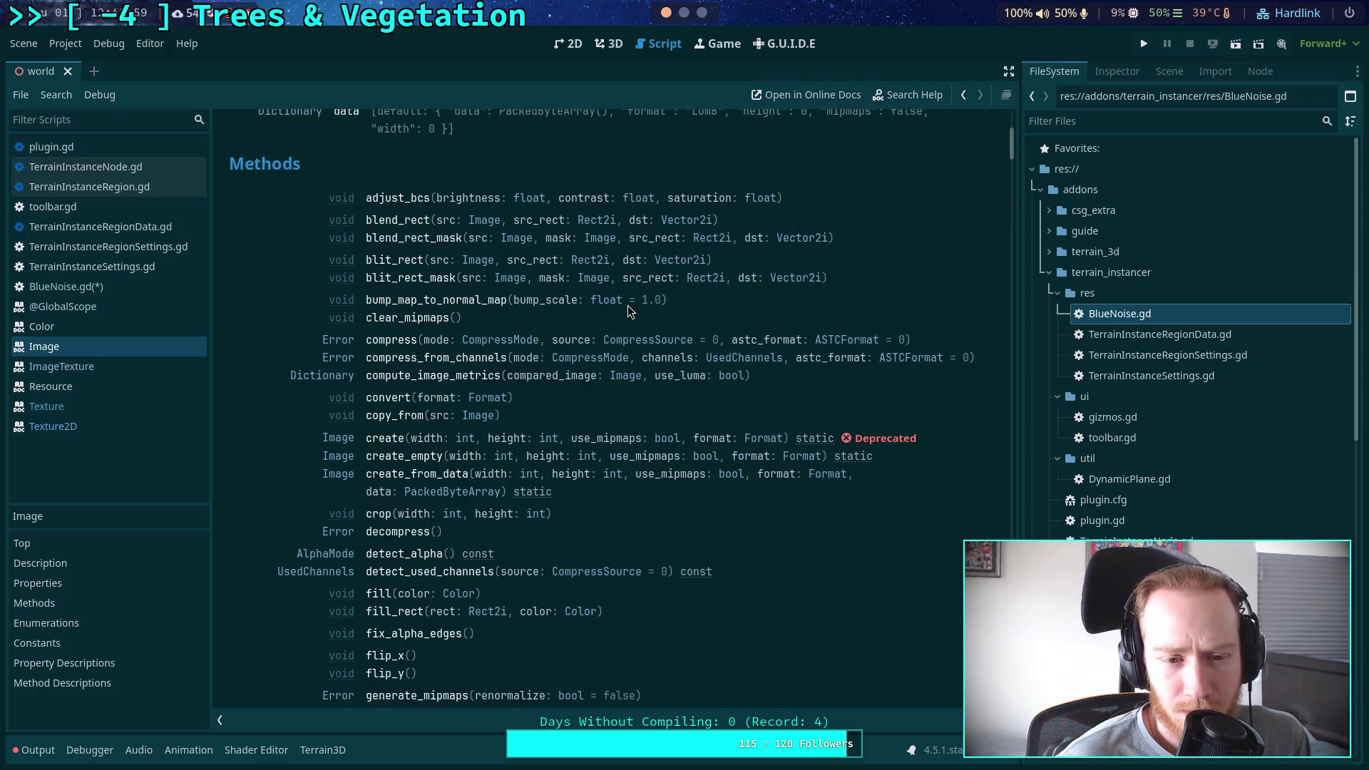
{"action": "scroll", "coordinate": [627, 306], "scroll_direction": "down", "scroll_amount": 5}
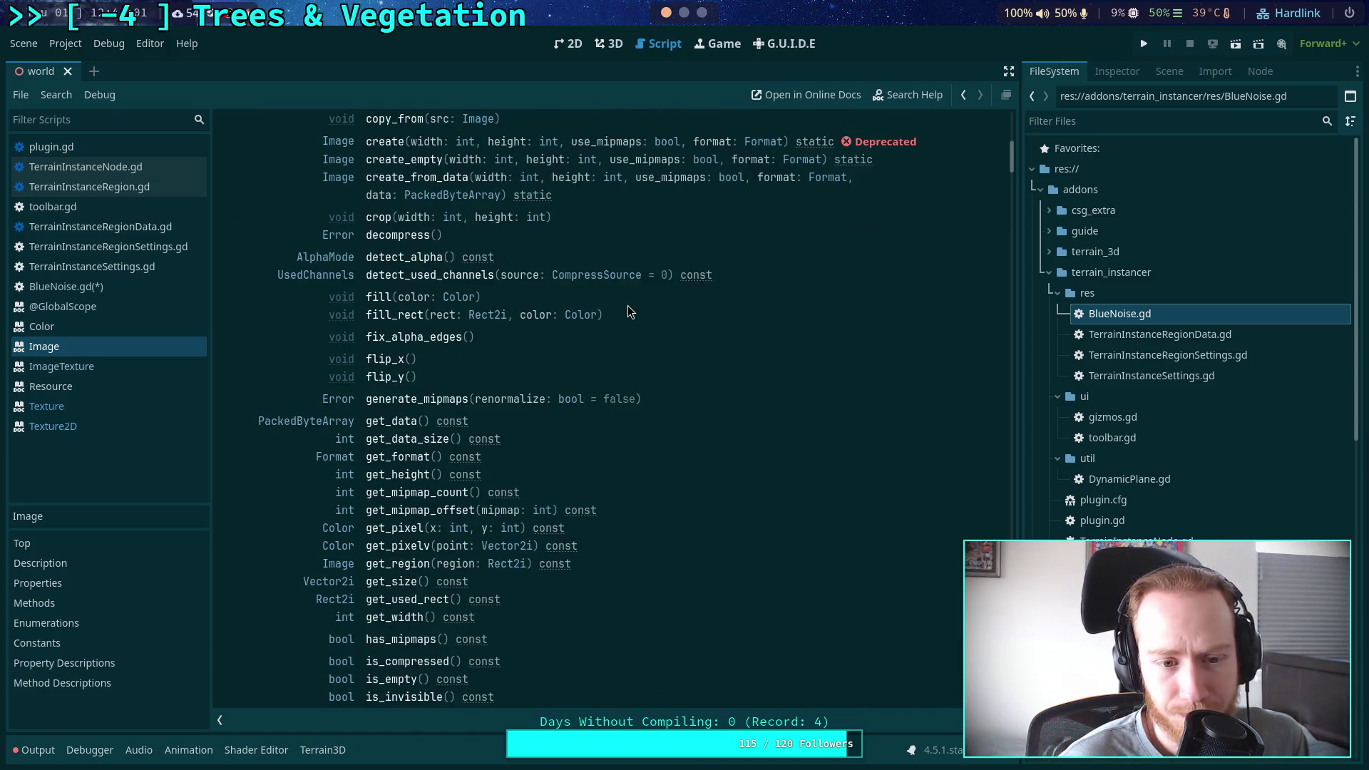
{"action": "scroll", "coordinate": [627, 305], "scroll_direction": "down", "scroll_amount": 3}
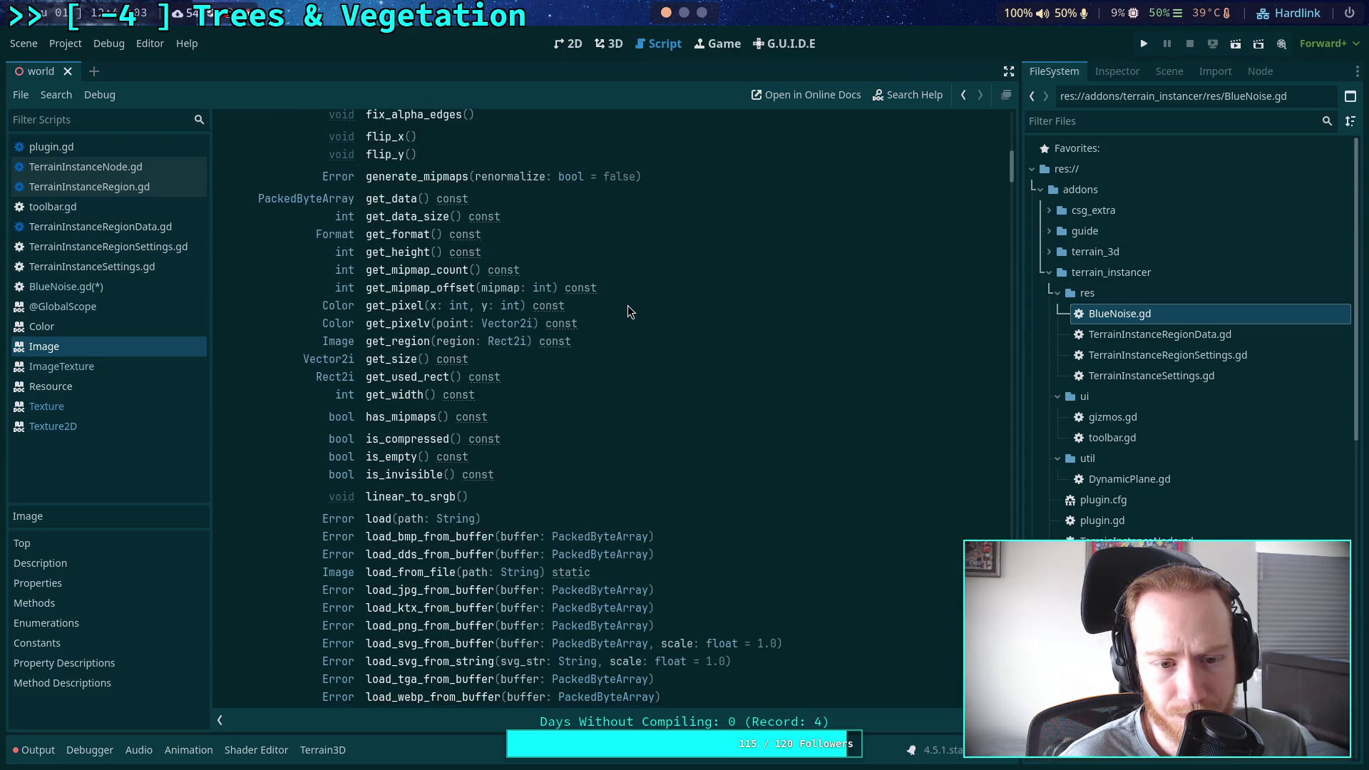
{"action": "scroll", "coordinate": [628, 305], "scroll_direction": "down", "scroll_amount": 4}
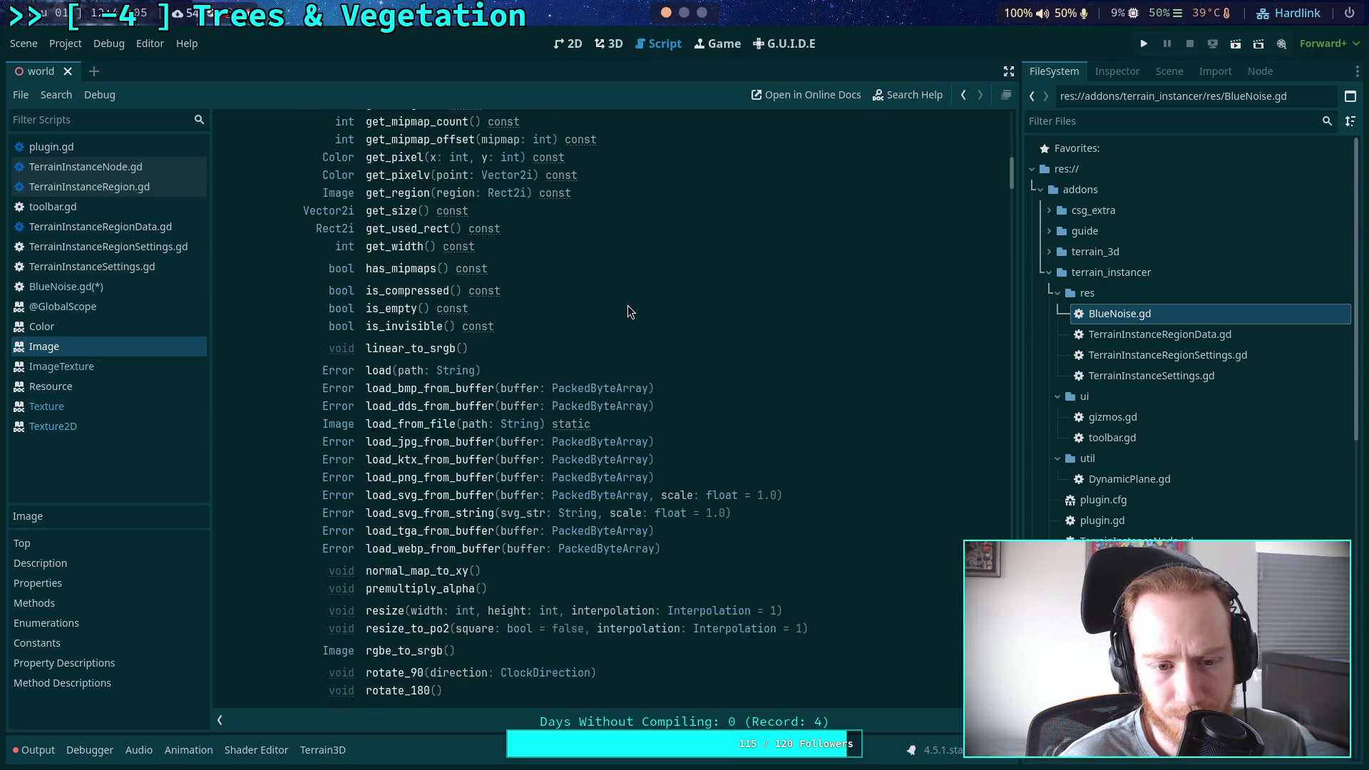
{"action": "scroll", "coordinate": [628, 305], "scroll_direction": "down", "scroll_amount": 3}
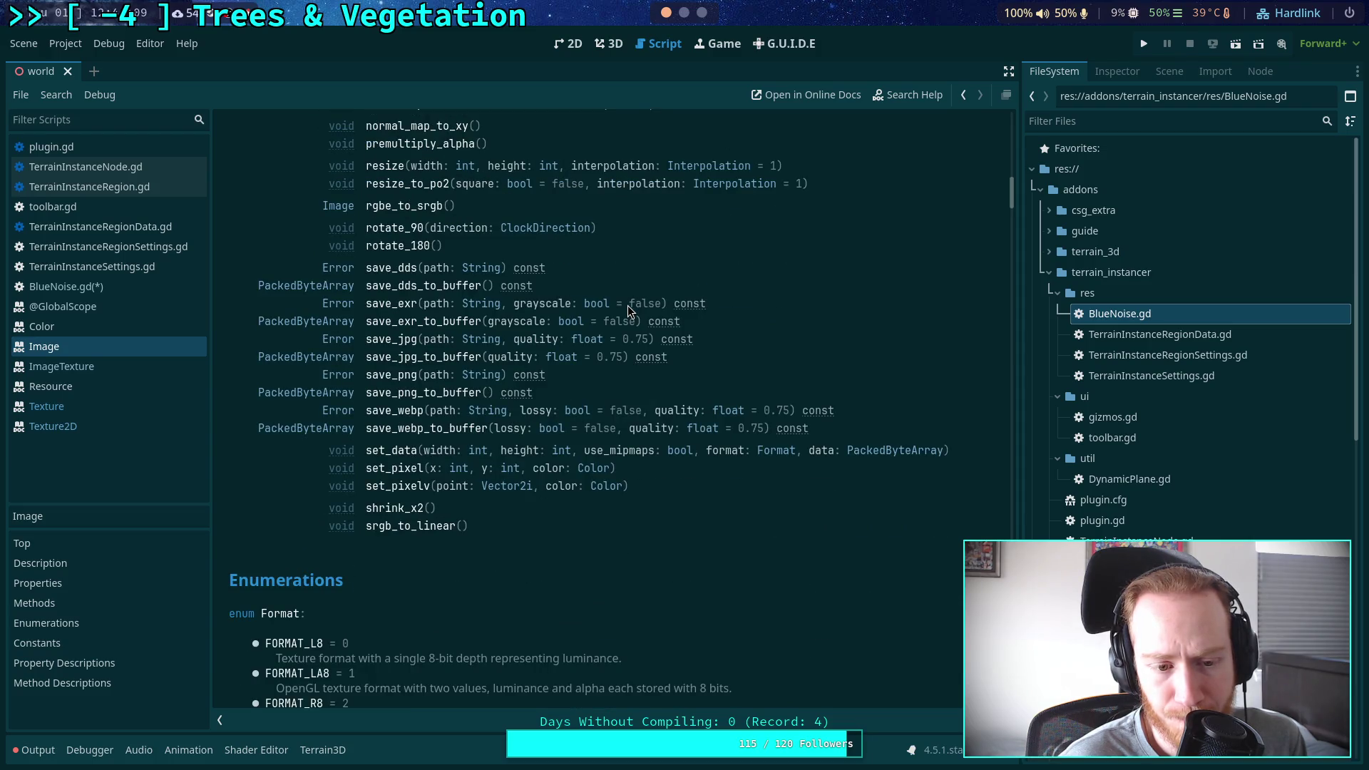
{"action": "scroll", "coordinate": [627, 305], "scroll_direction": "up", "scroll_amount": 20}
{"action": "left_click", "coordinate": [133, 287]}
{"action": "scroll", "coordinate": [477, 296], "scroll_direction": "up", "scroll_amount": 5}
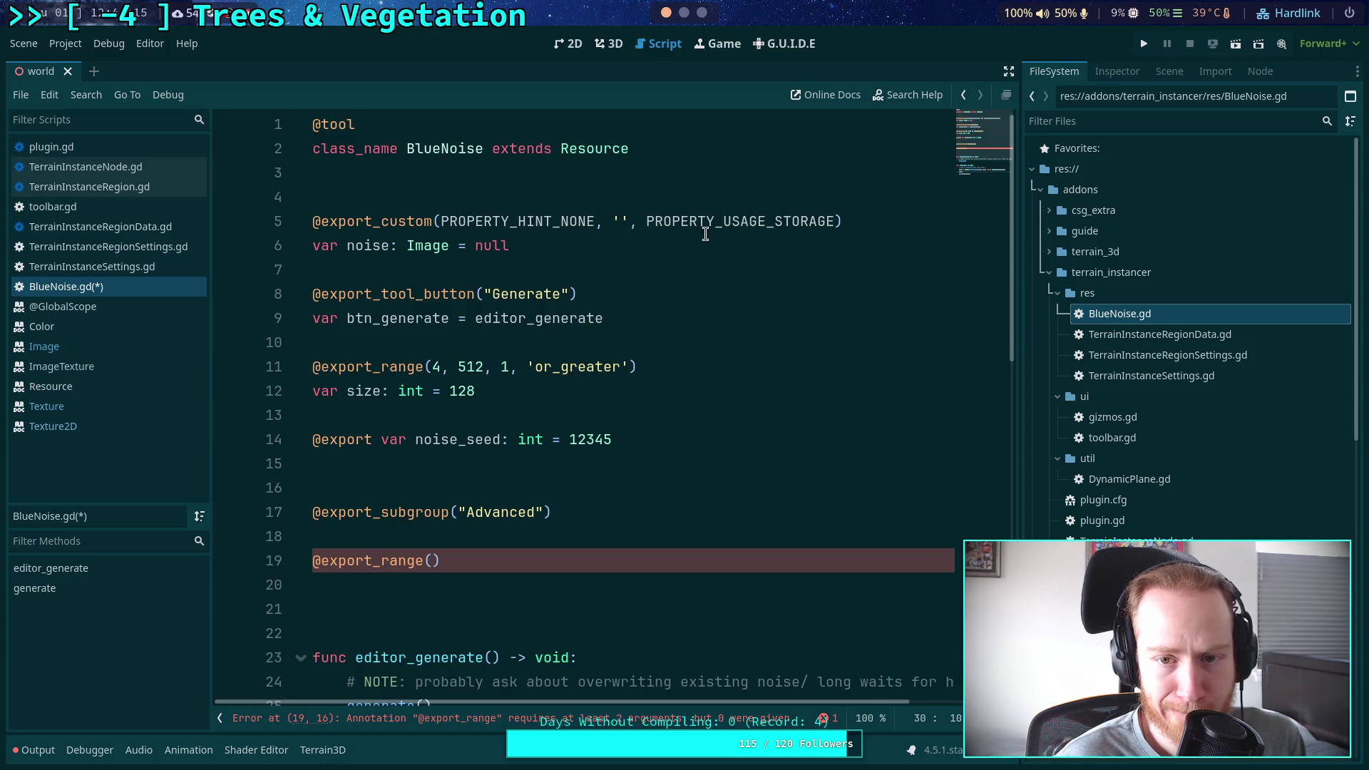
{"action": "left_click_drag", "start_coordinate": [918, 214], "coordinate": [827, 206]}
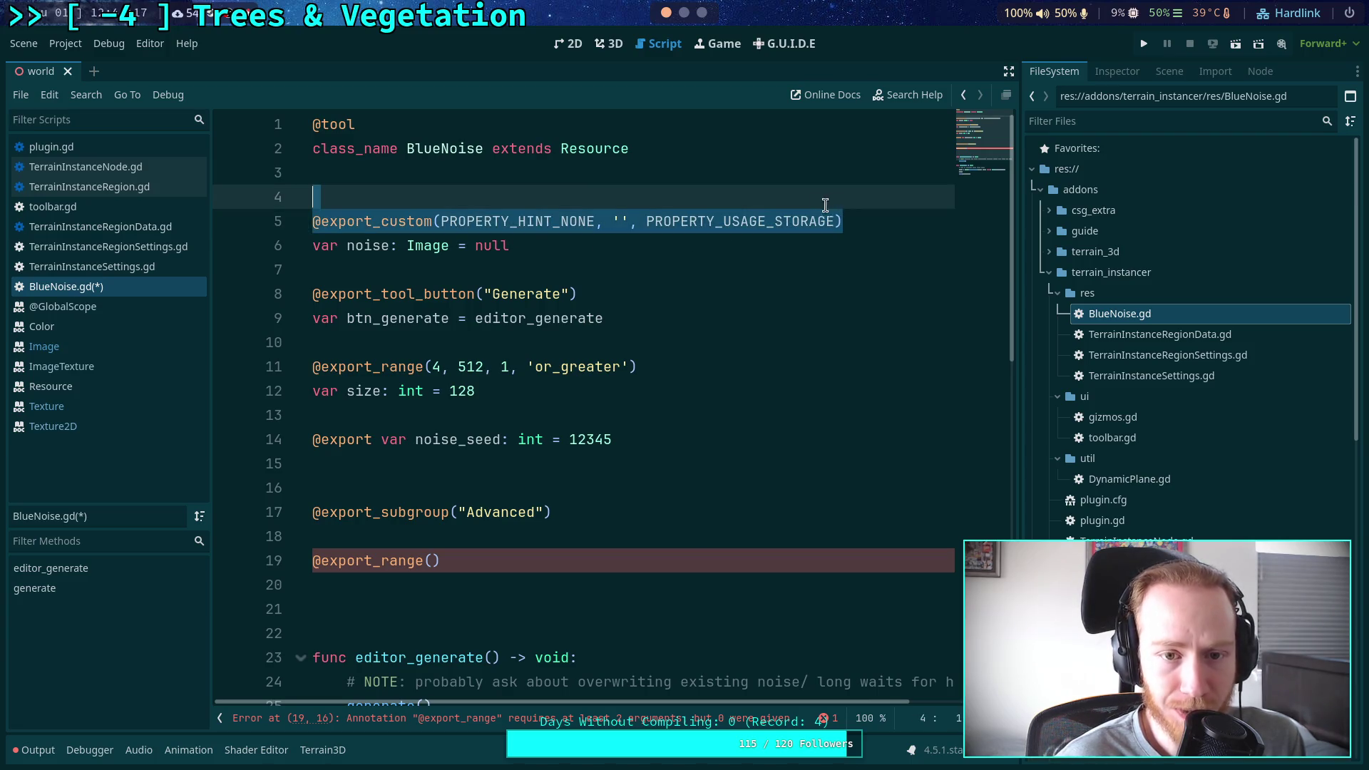
{"action": "left_click", "coordinate": [642, 221]}
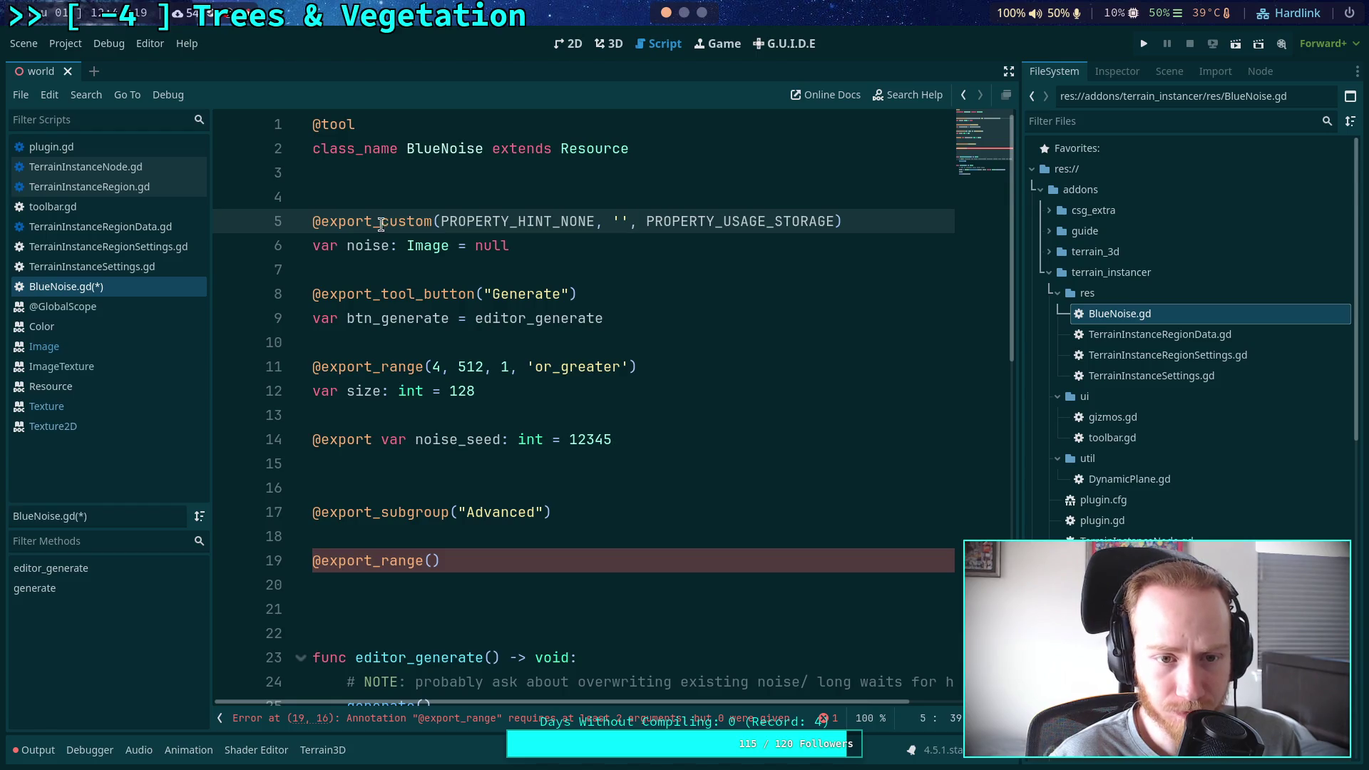
{"action": "left_click_drag", "start_coordinate": [372, 221], "coordinate": [854, 214]}
{"action": "key", "text": "BackSpace"}
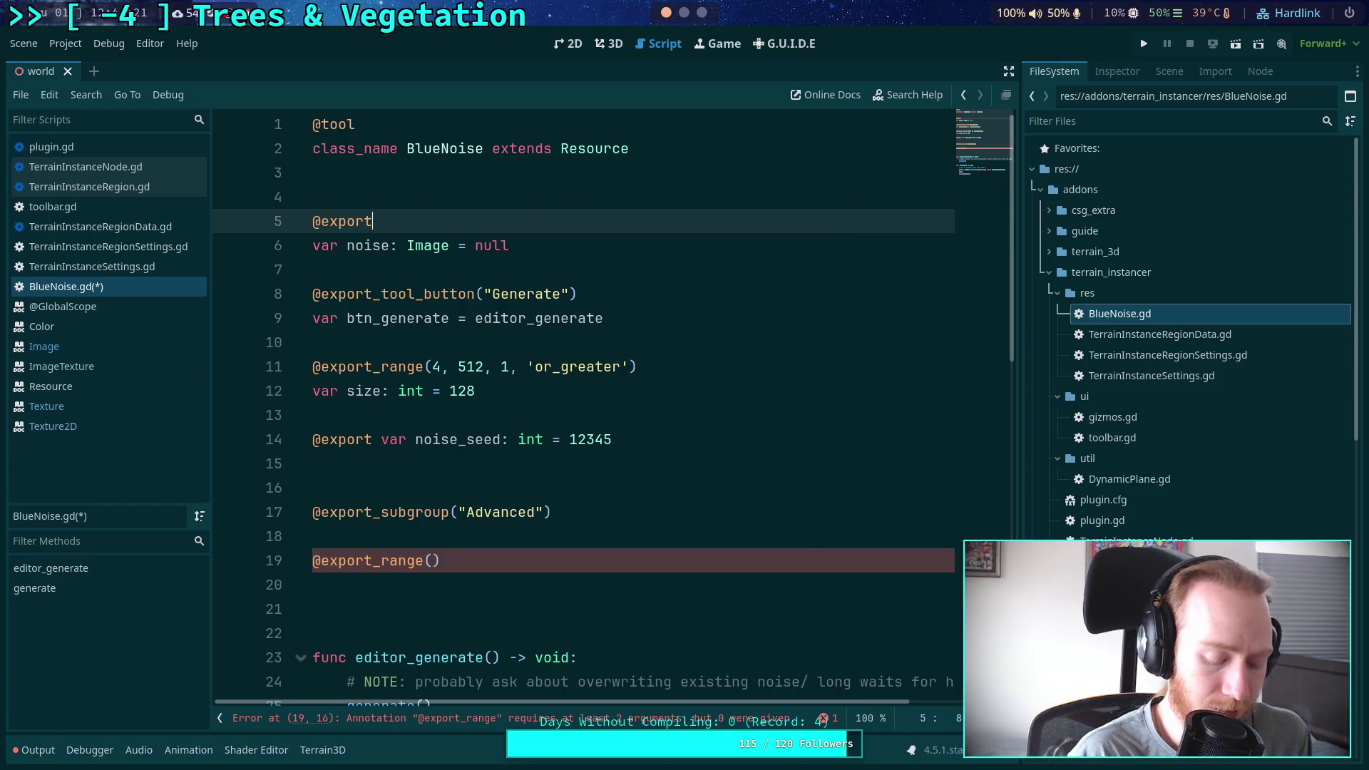
{"action": "type", "text": "_f"}
{"action": "key", "text": "Down"}
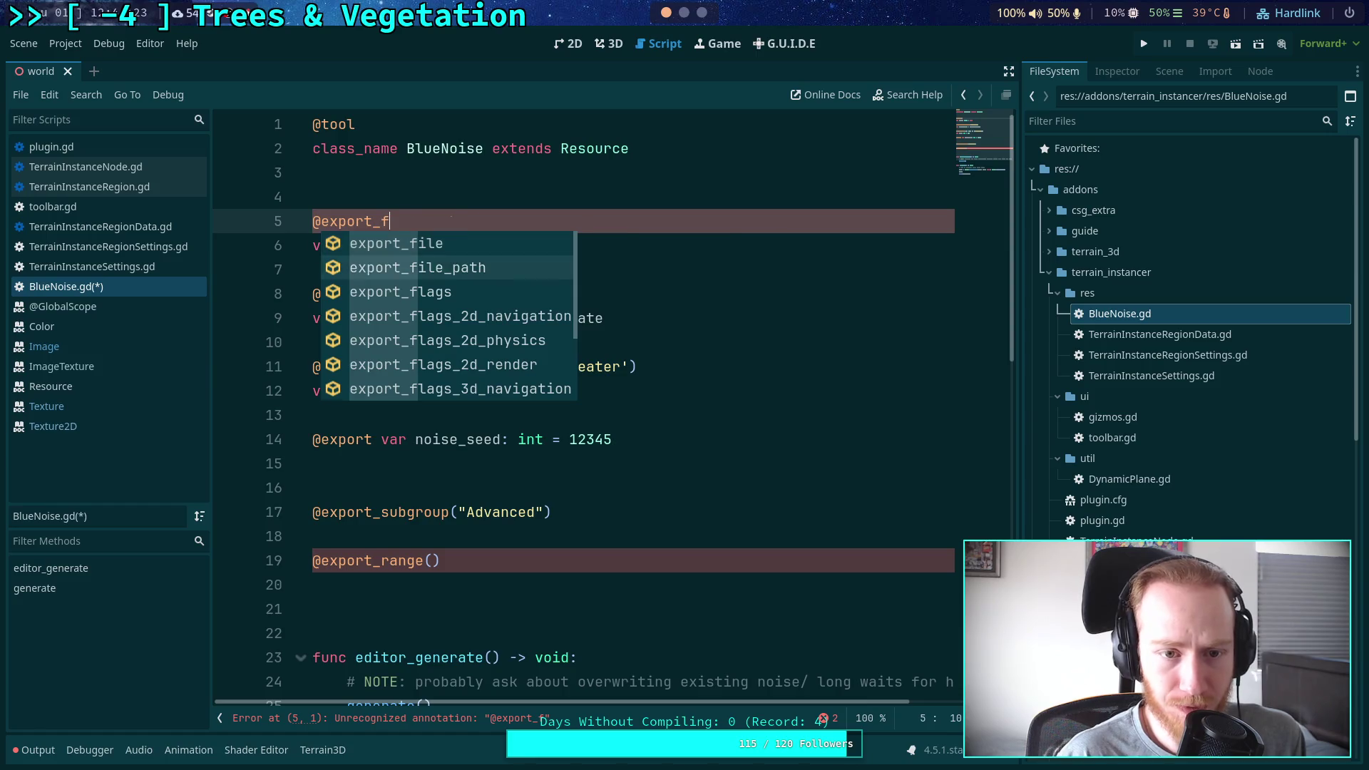
{"action": "key", "text": "Return"}
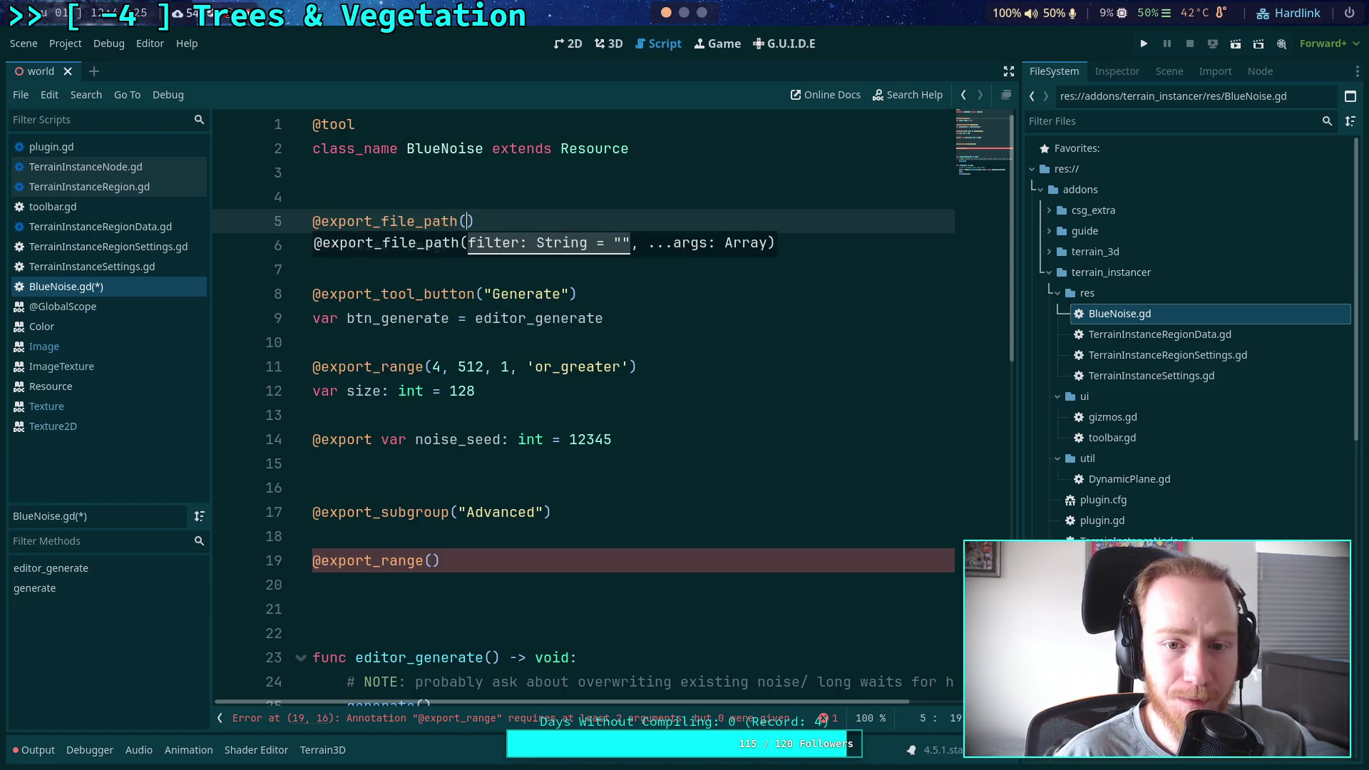
{"action": "type", "text": "\","}
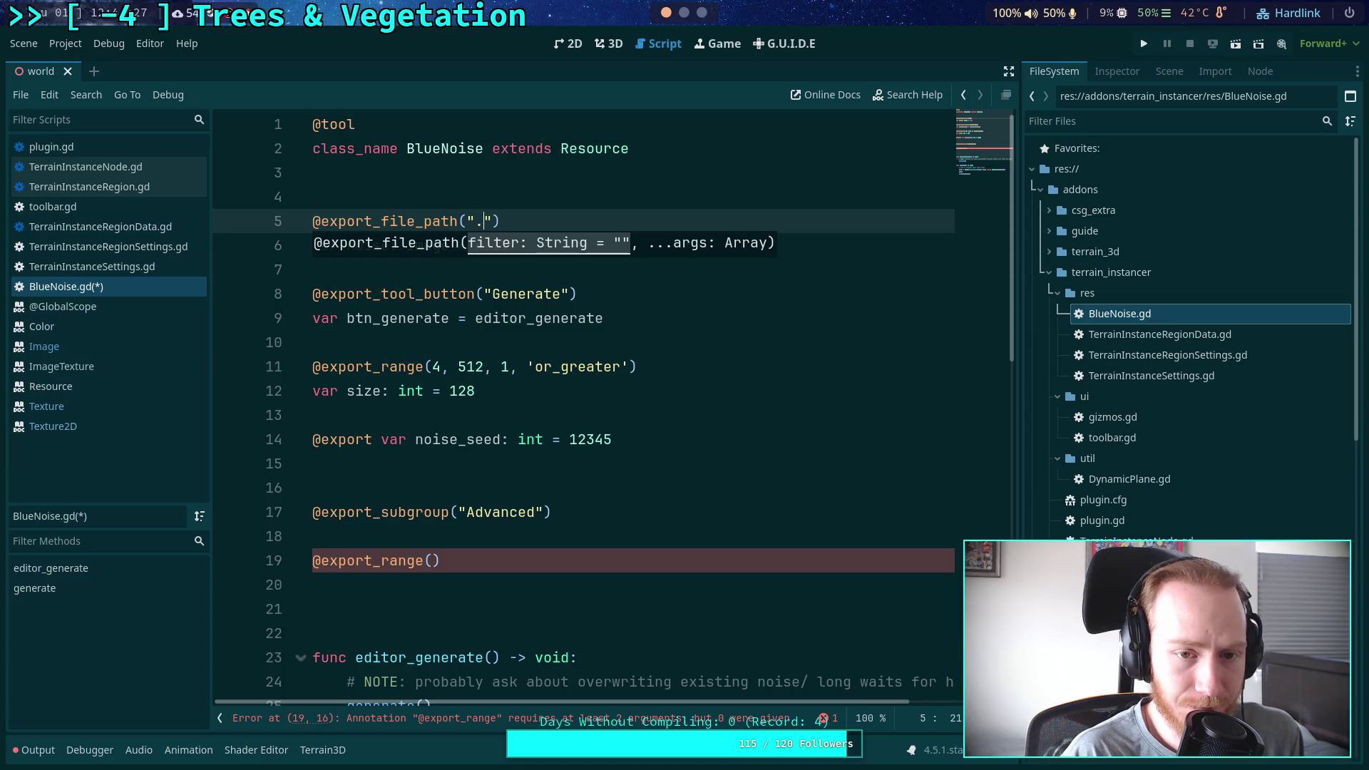
{"action": "type", "text": "png"}
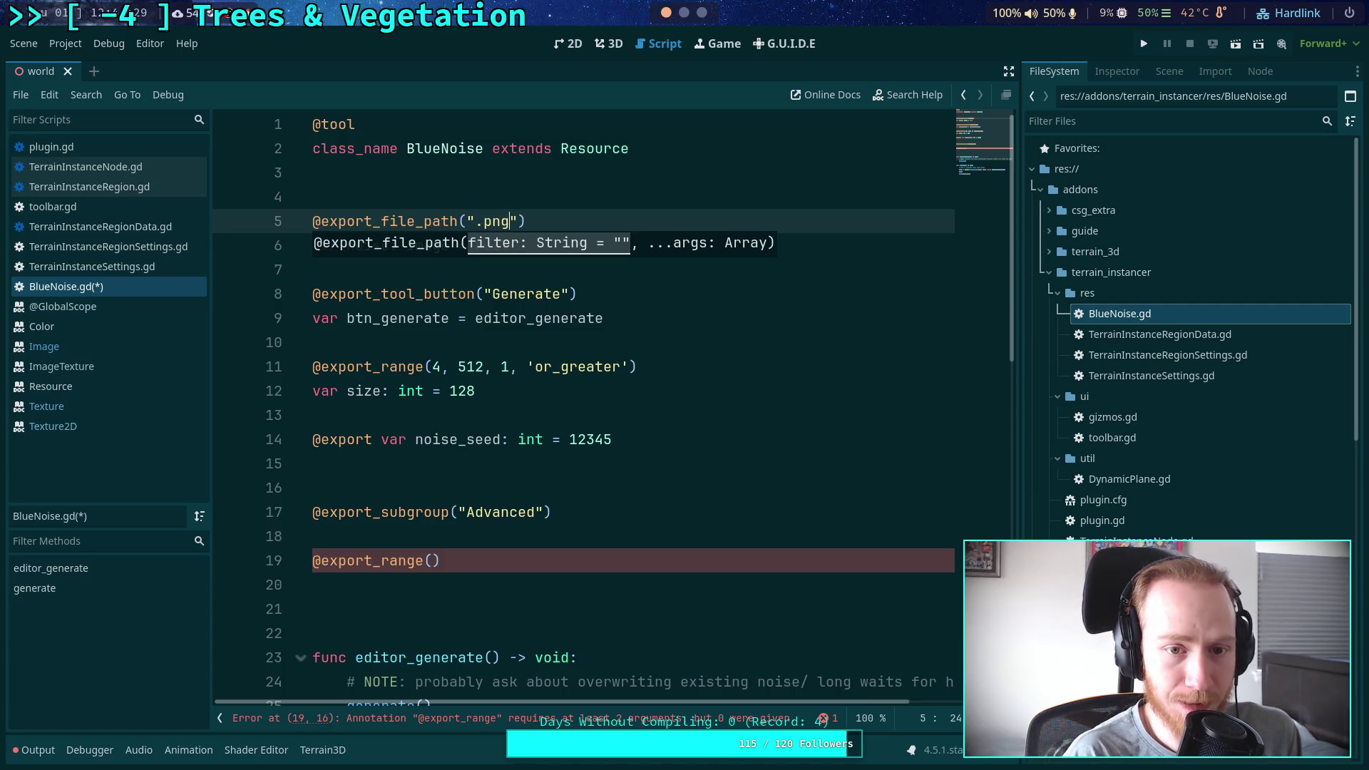
{"action": "left_click", "coordinate": [810, 170]}
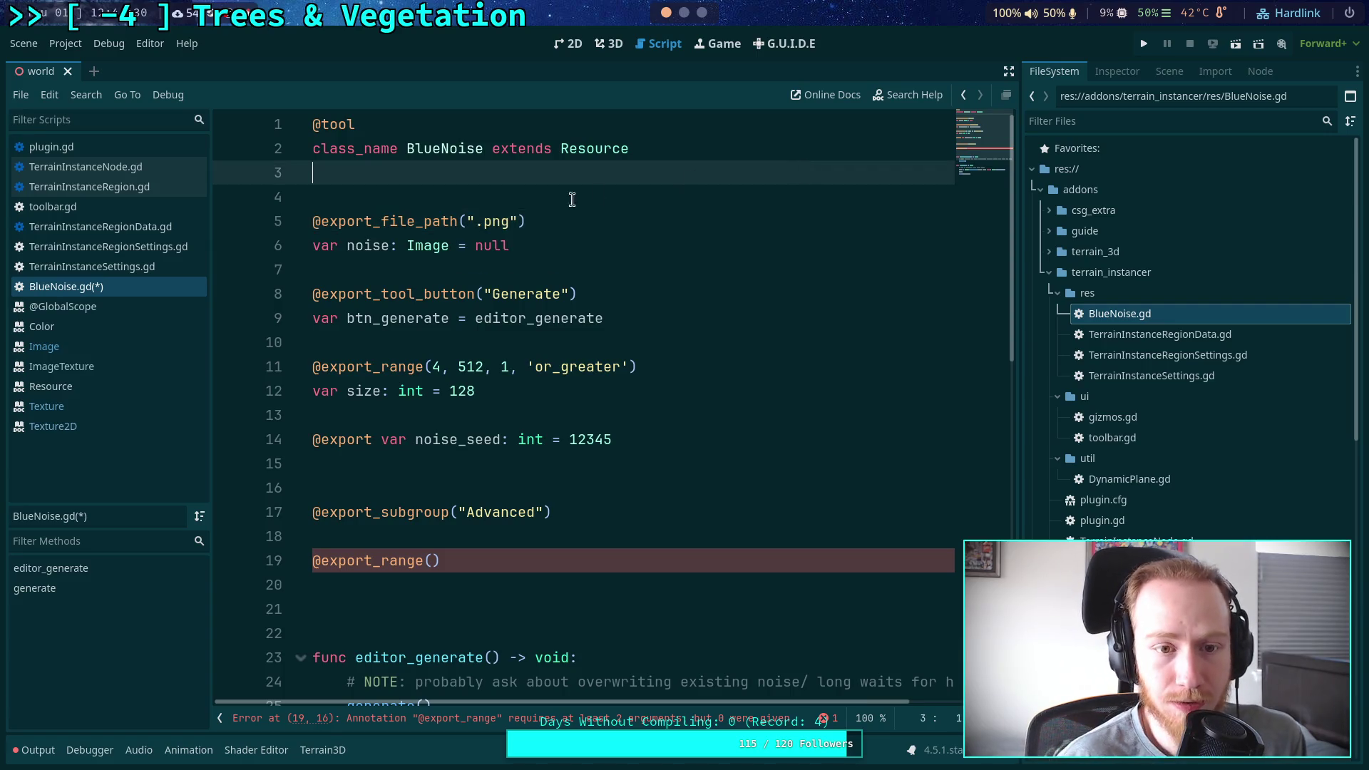
{"action": "right_click", "coordinate": [426, 227]}
{"action": "left_click", "coordinate": [474, 469]}
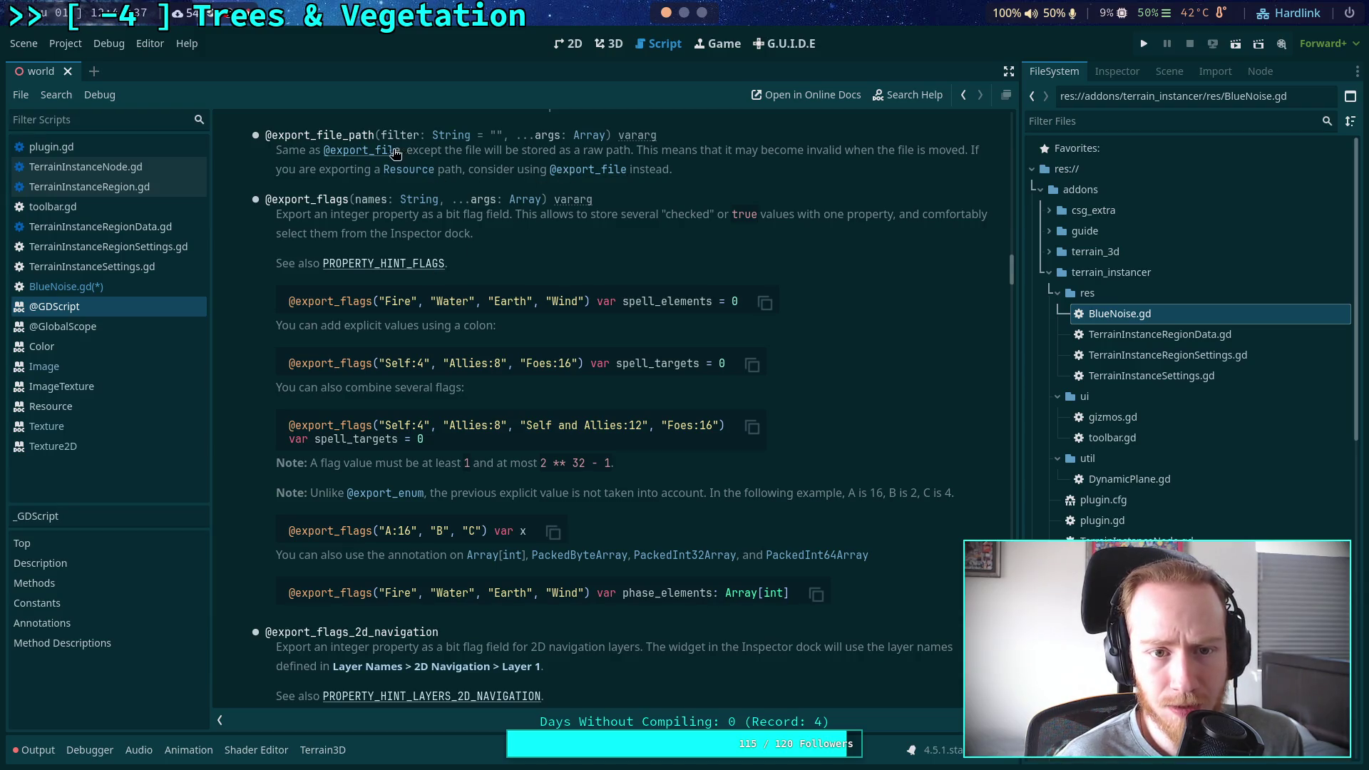
{"action": "left_click", "coordinate": [365, 154]}
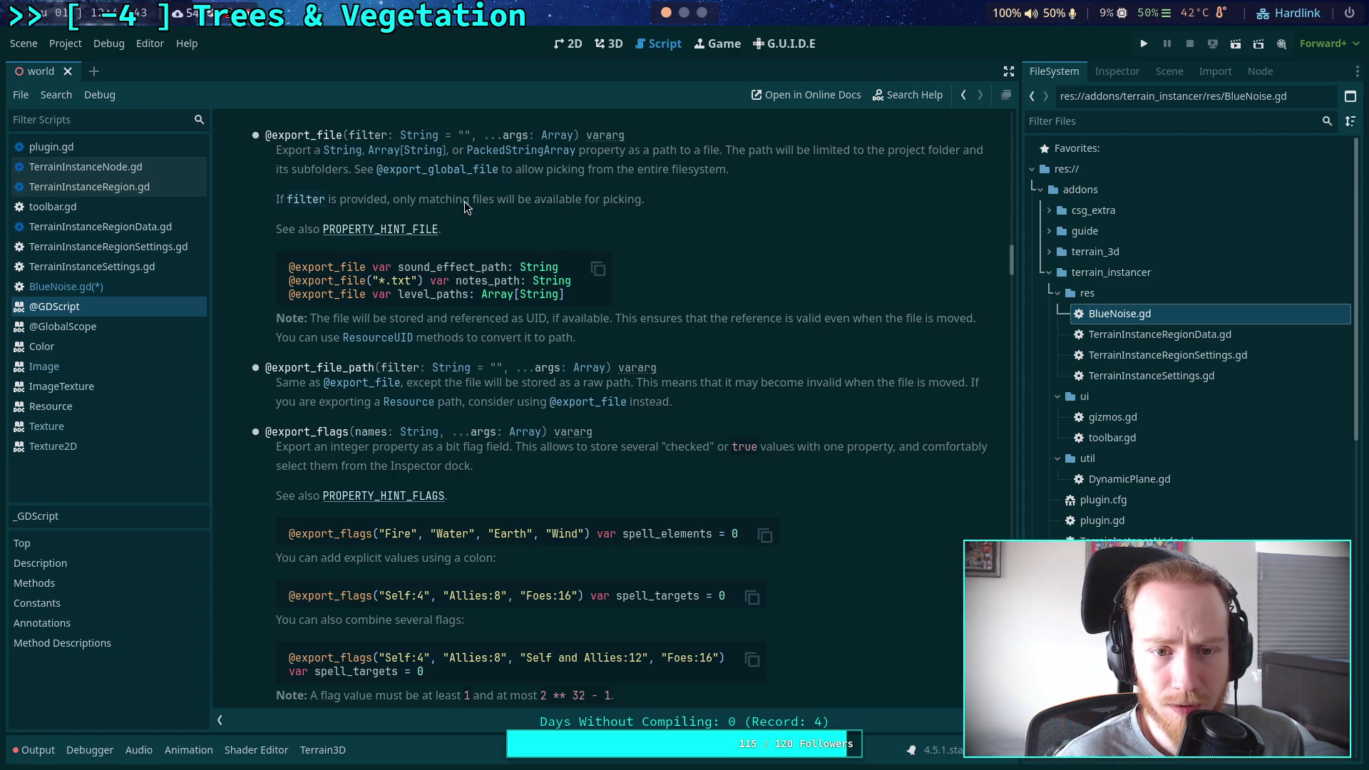
{"action": "left_click_drag", "start_coordinate": [379, 280], "coordinate": [412, 280]}
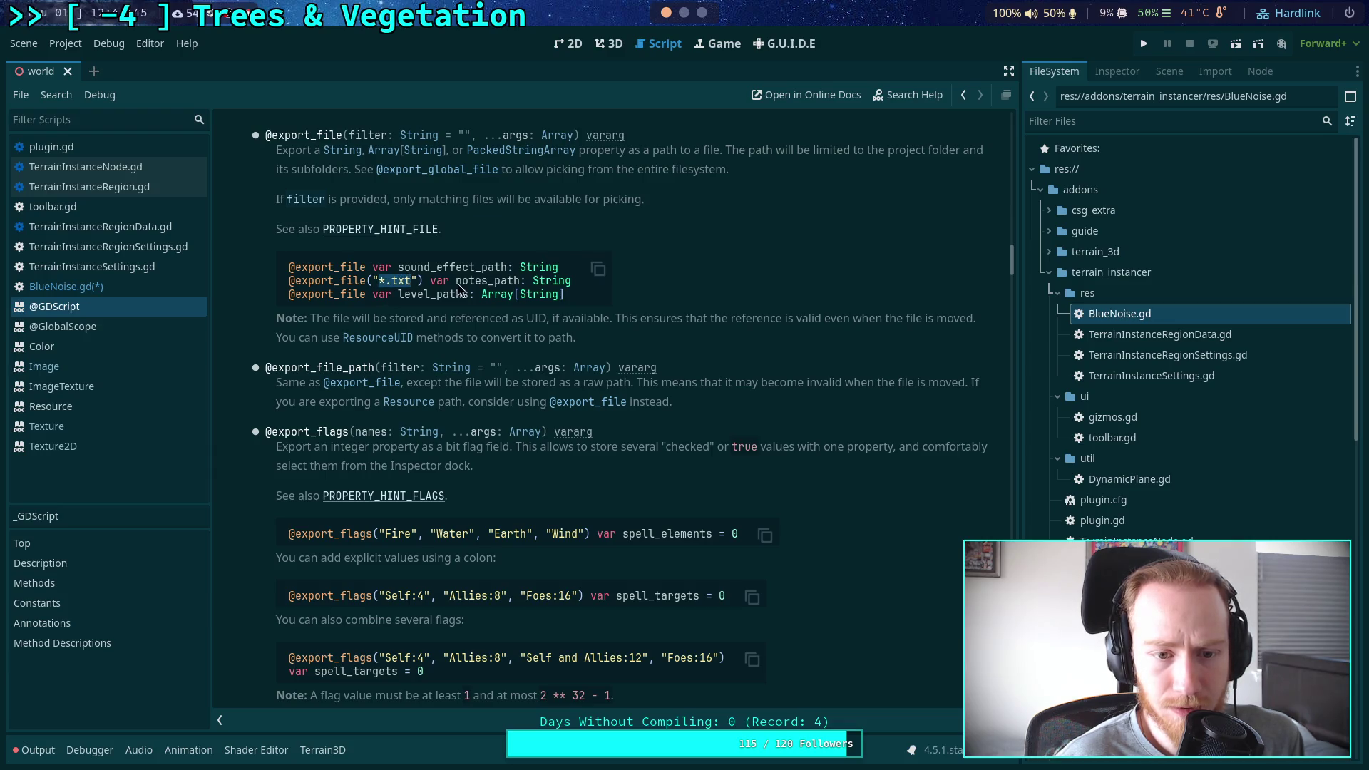
{"action": "left_click", "coordinate": [113, 288]}
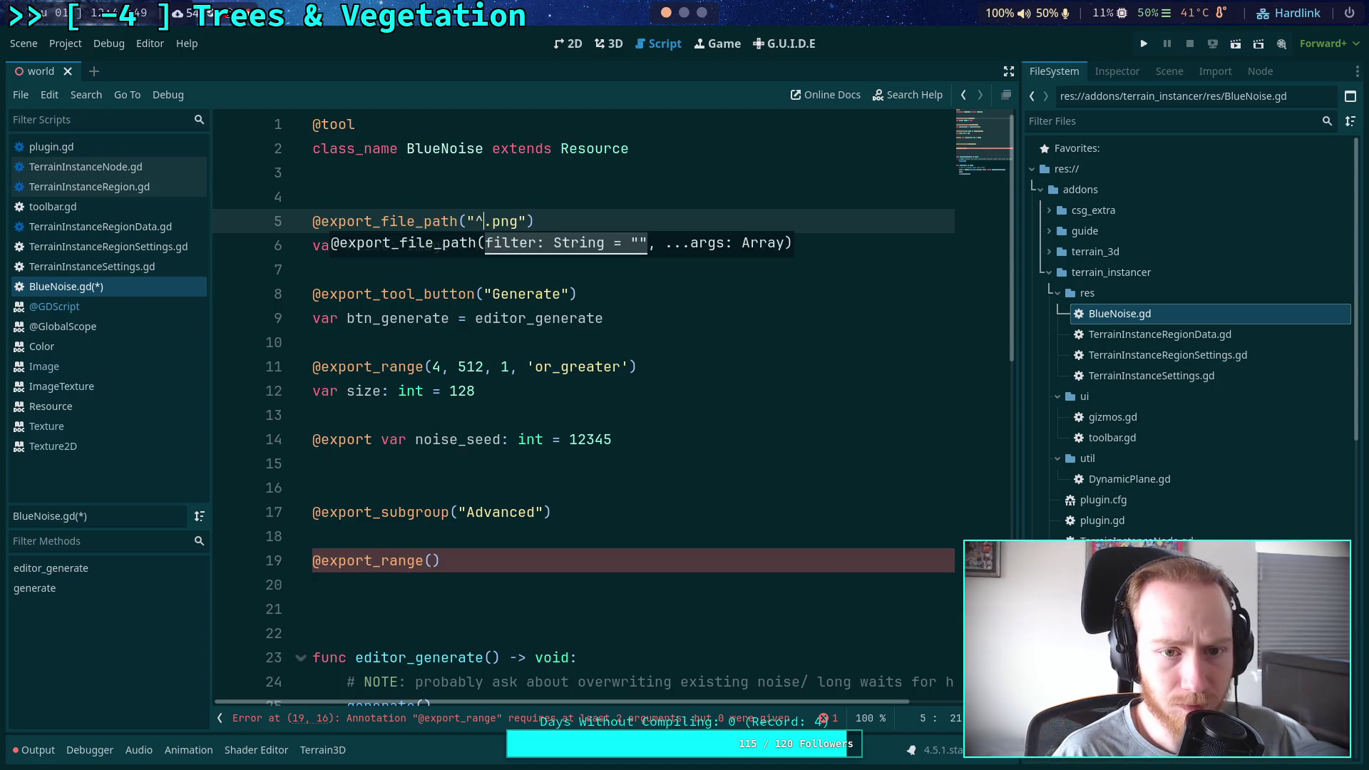
{"action": "key", "text": "Delete"}
{"action": "type", "text": "*"}
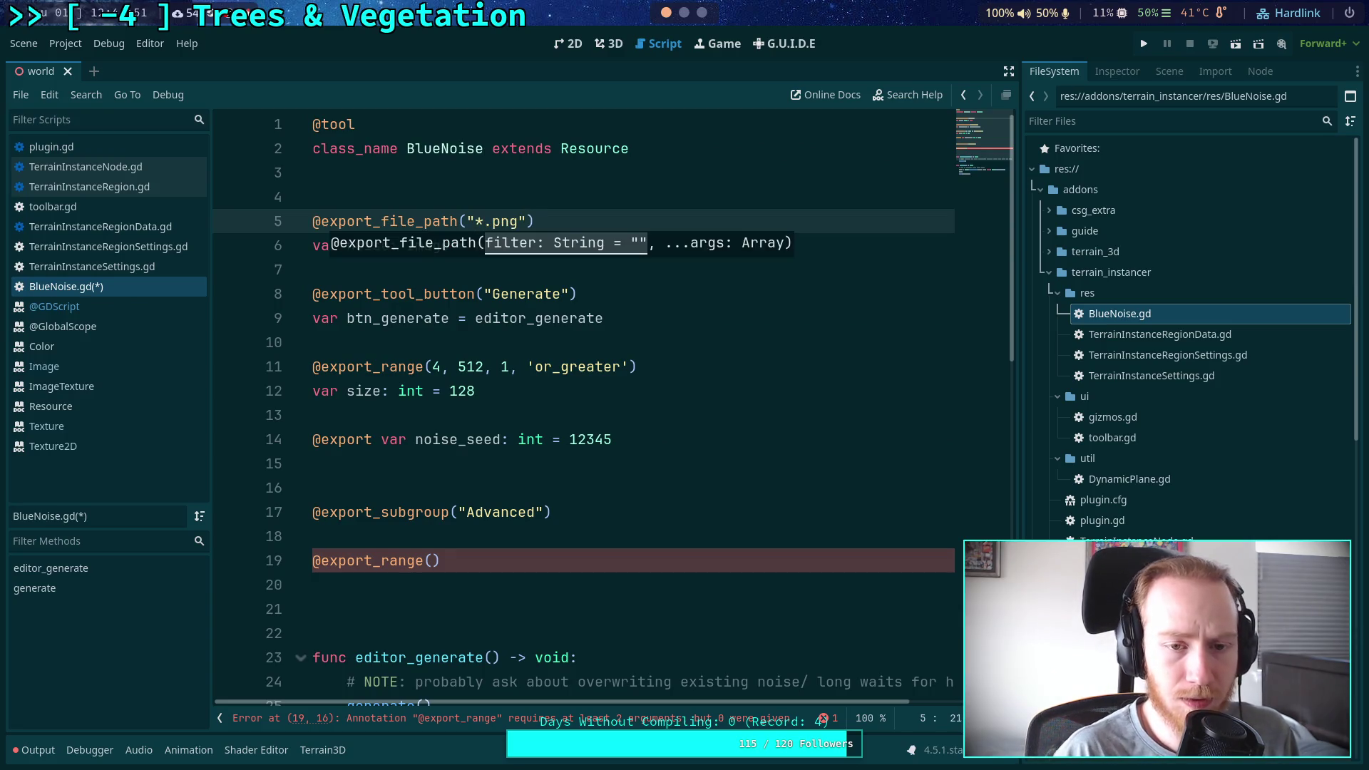
{"action": "left_click", "coordinate": [524, 340]}
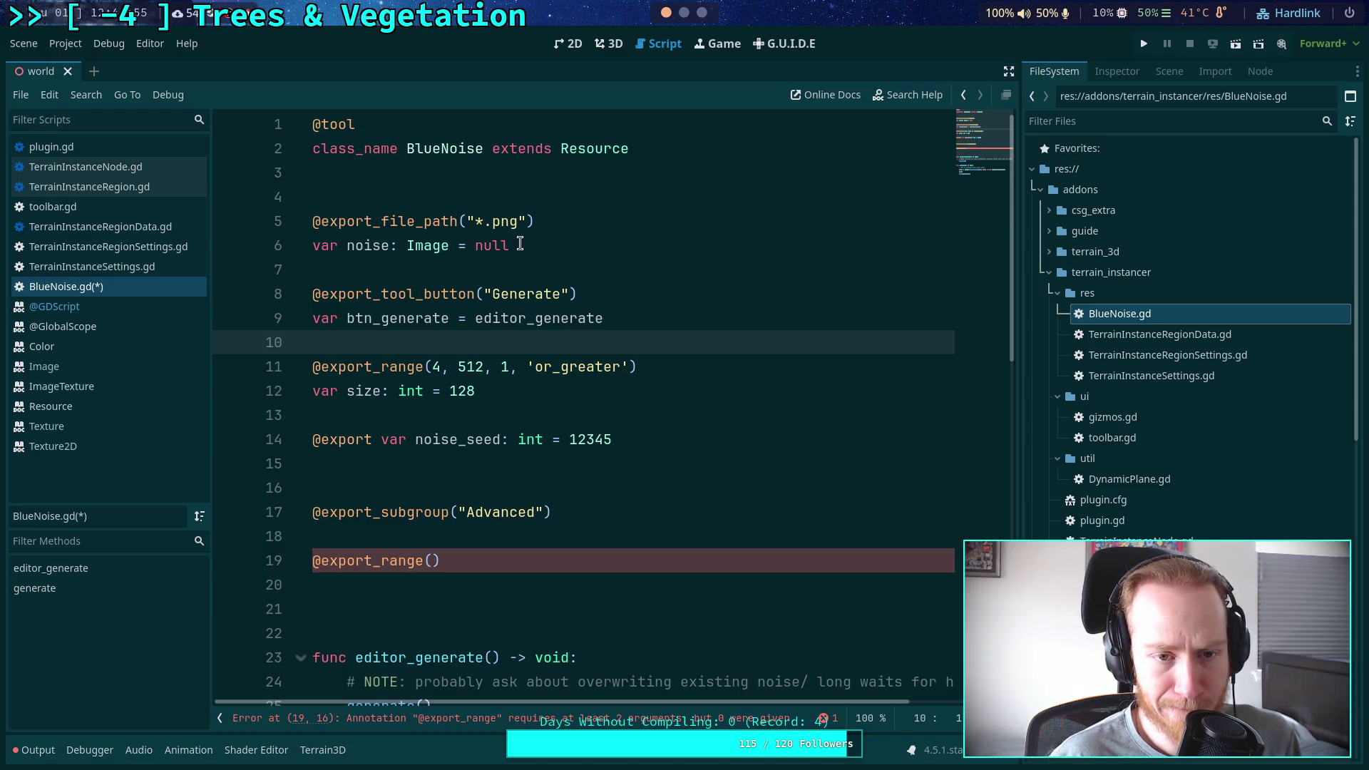
{"action": "mouse_move", "coordinate": [411, 221]}
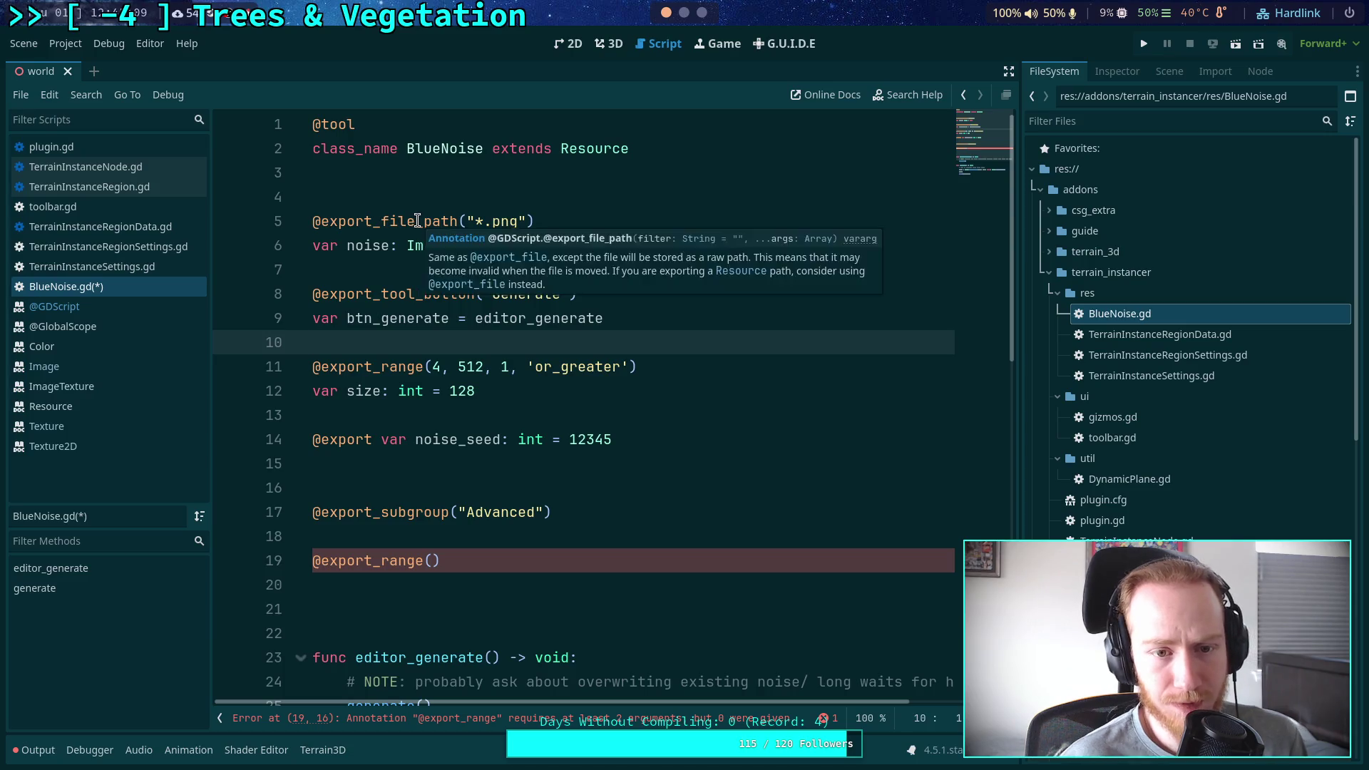
{"action": "left_click_drag", "start_coordinate": [459, 221], "coordinate": [415, 221]}
{"action": "key", "text": "BackSpace"}
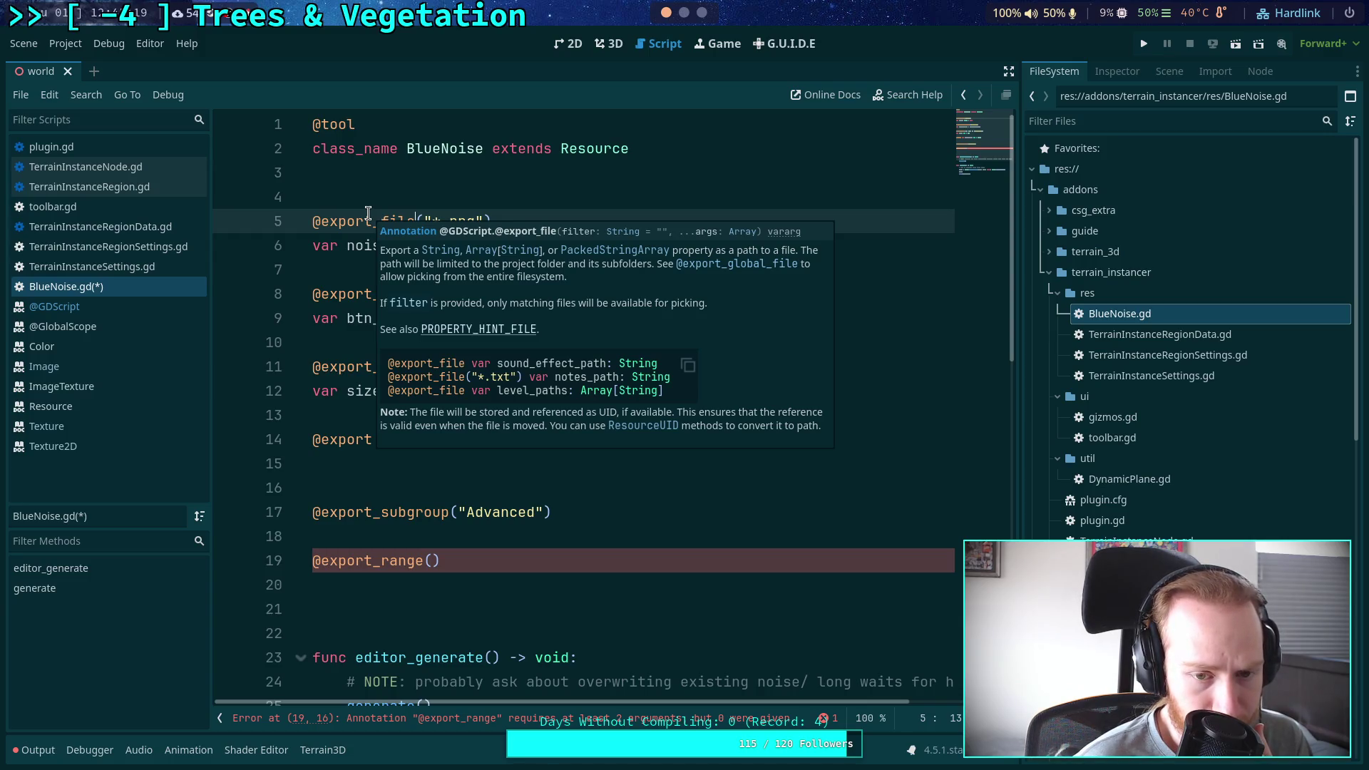
{"action": "left_click", "coordinate": [391, 173]}
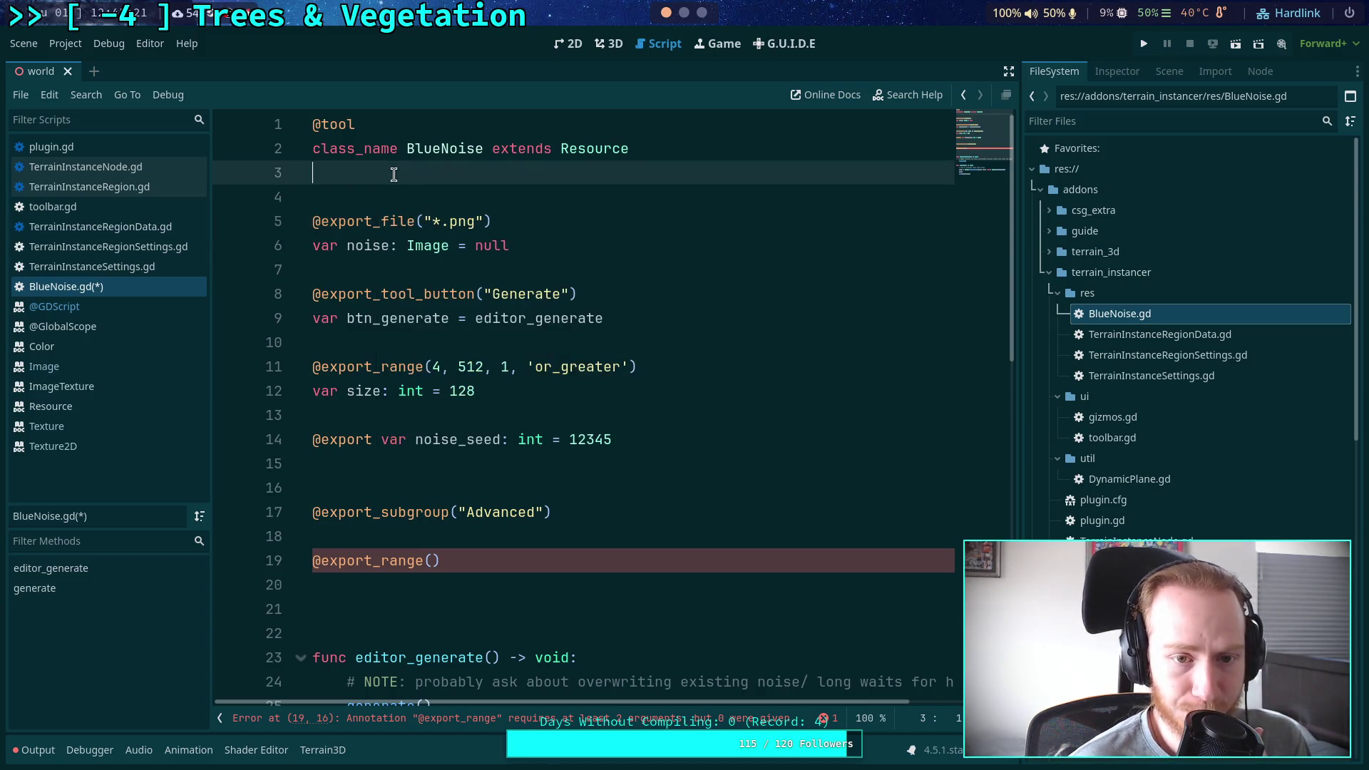
- Change line 6's exported variable to 'noise_path' with type String
{"action": "left_click_drag", "start_coordinate": [407, 245], "coordinate": [529, 245]}
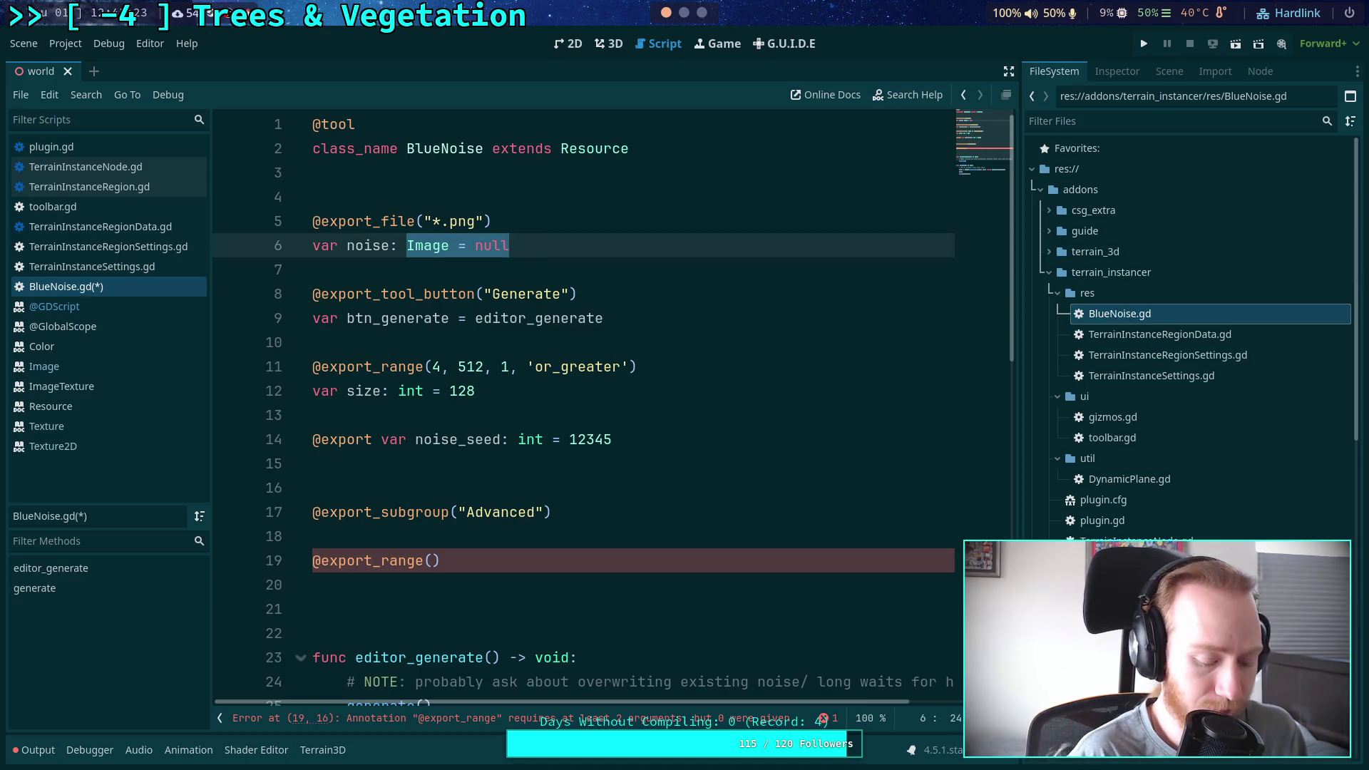
{"action": "type", "text": "String"}
{"action": "key", "text": "Left"}
{"action": "key", "text": "Left"}
{"action": "key", "text": "Left"}
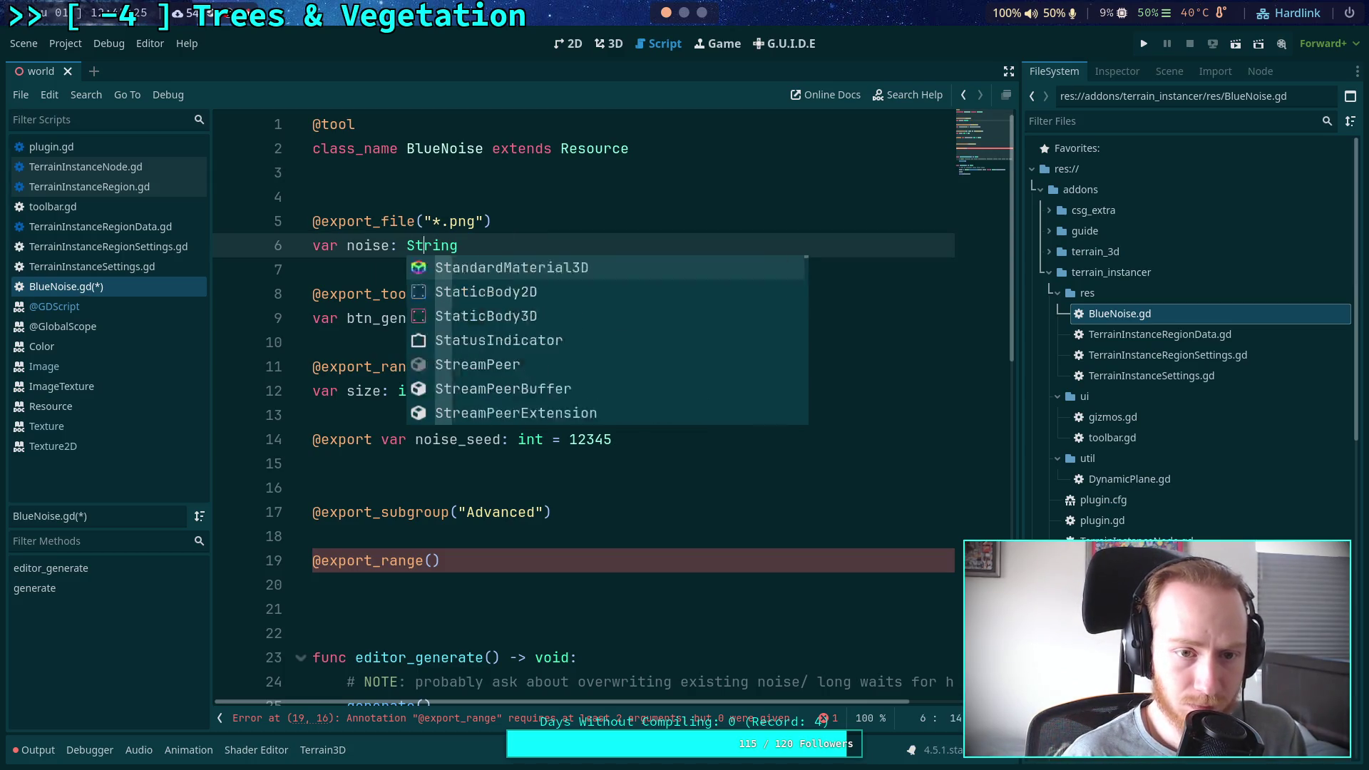
{"action": "type", "text": "_path"}
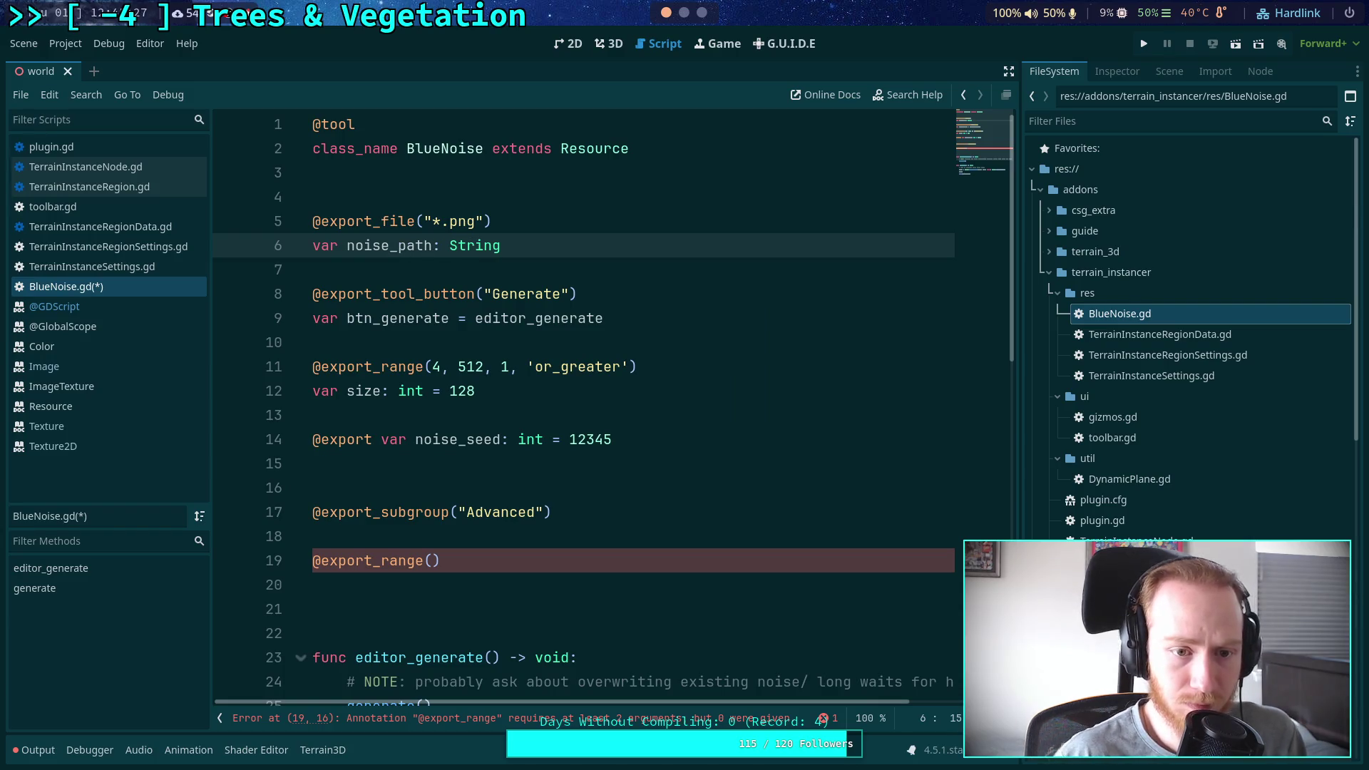
- Add 'var _noise: Image = null' above func editor_generate() and select that line
{"action": "scroll", "coordinate": [500, 285], "scroll_direction": "down", "scroll_amount": 1}
{"action": "left_click", "coordinate": [548, 536]}
{"action": "key", "text": "Return"}
{"action": "key", "text": "Return"}
{"action": "key", "text": "Up"}
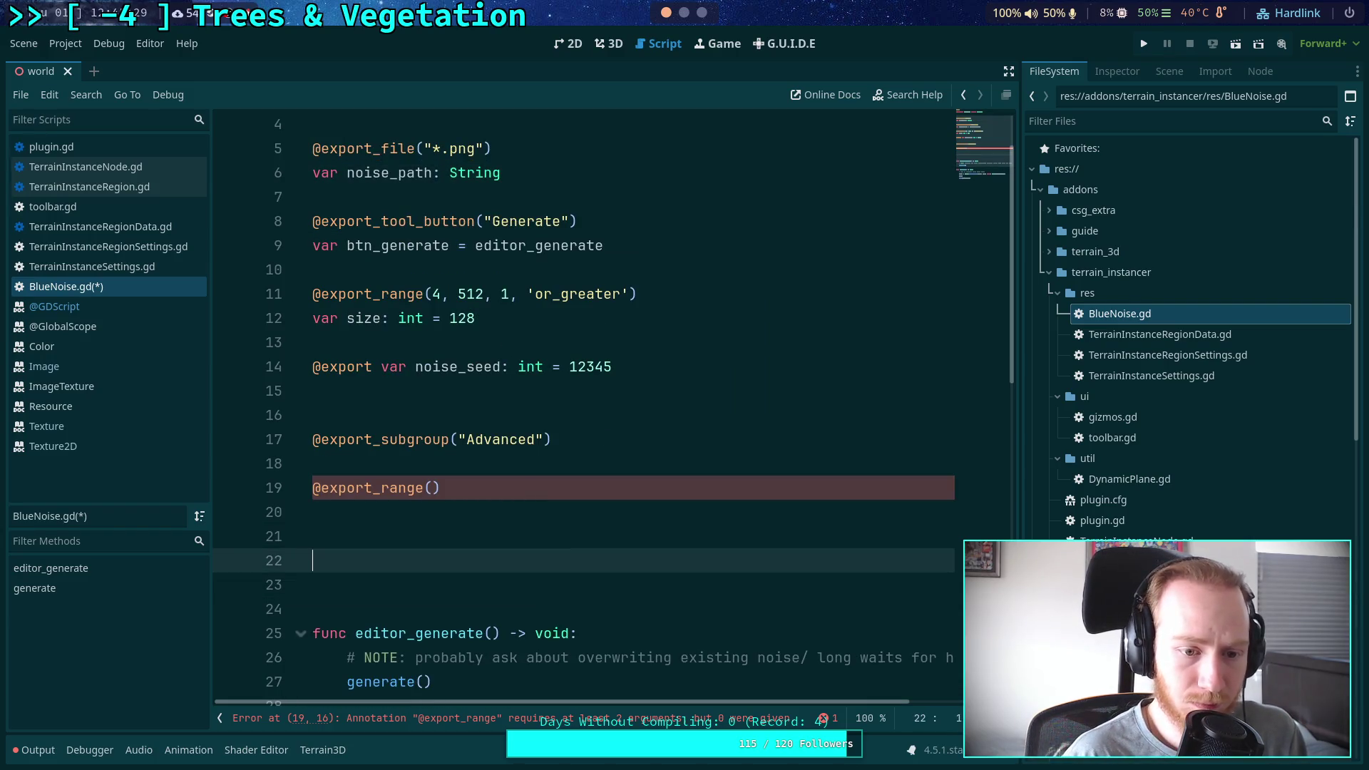
{"action": "type", "text": "vr"}
{"action": "key", "text": "BackSpace"}
{"action": "type", "text": "ar -"}
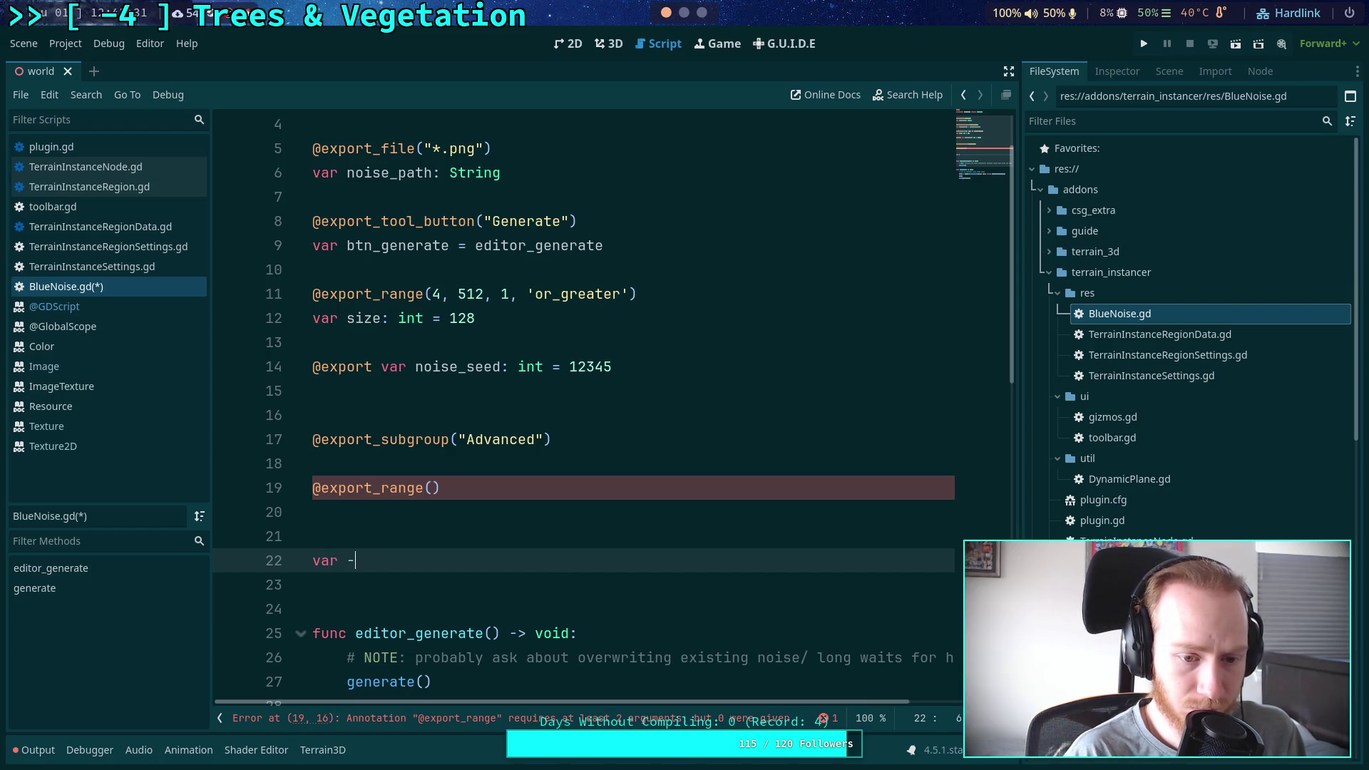
{"action": "key", "text": "BackSpace"}
{"action": "type", "text": "noise: "}
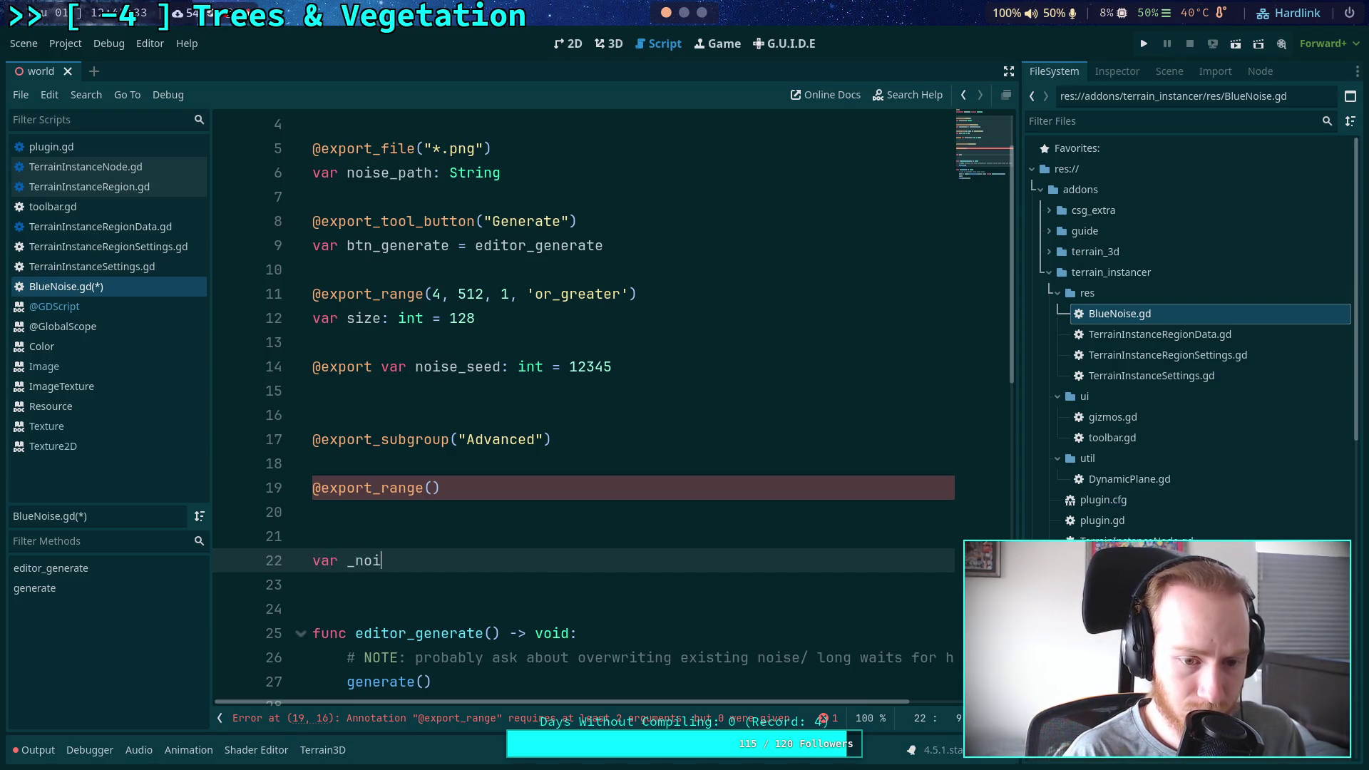
{"action": "type", "text": "Image"}
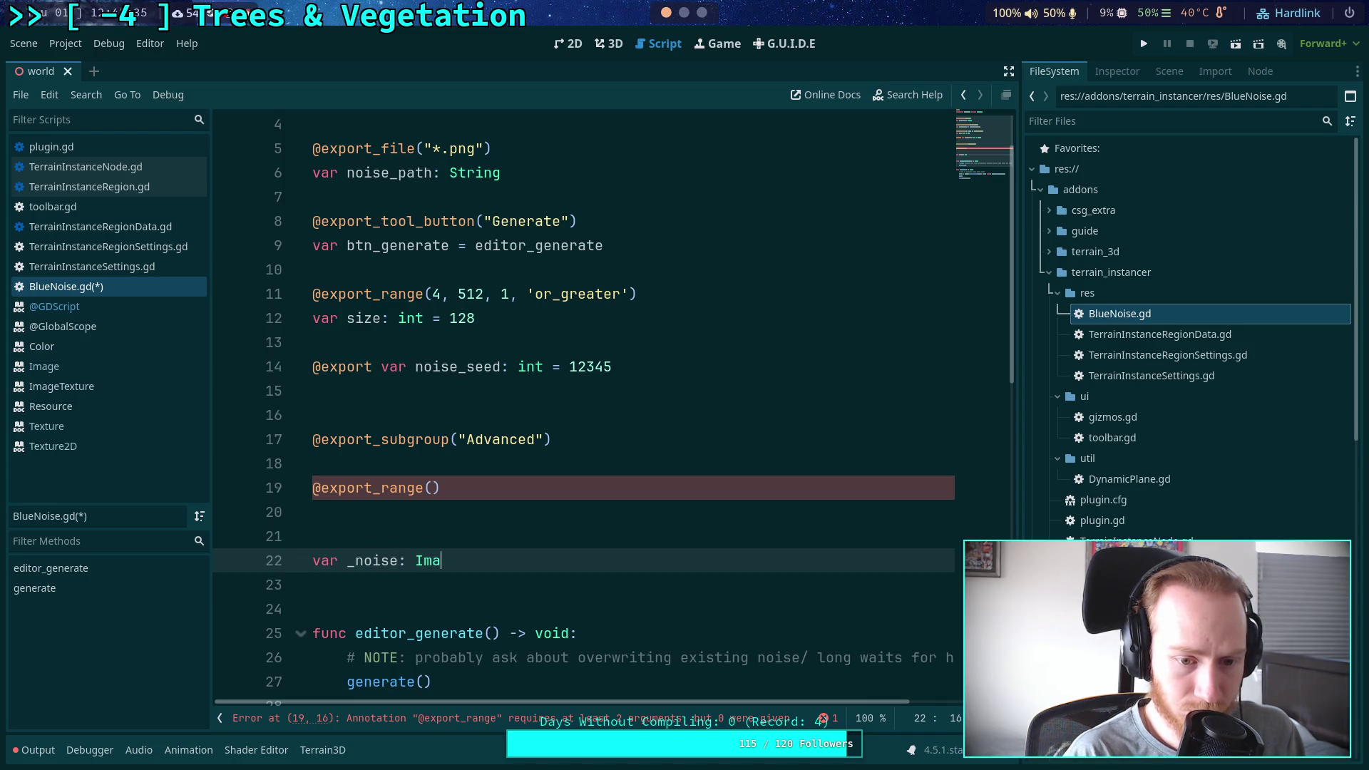
{"action": "type", "text": " = null"}
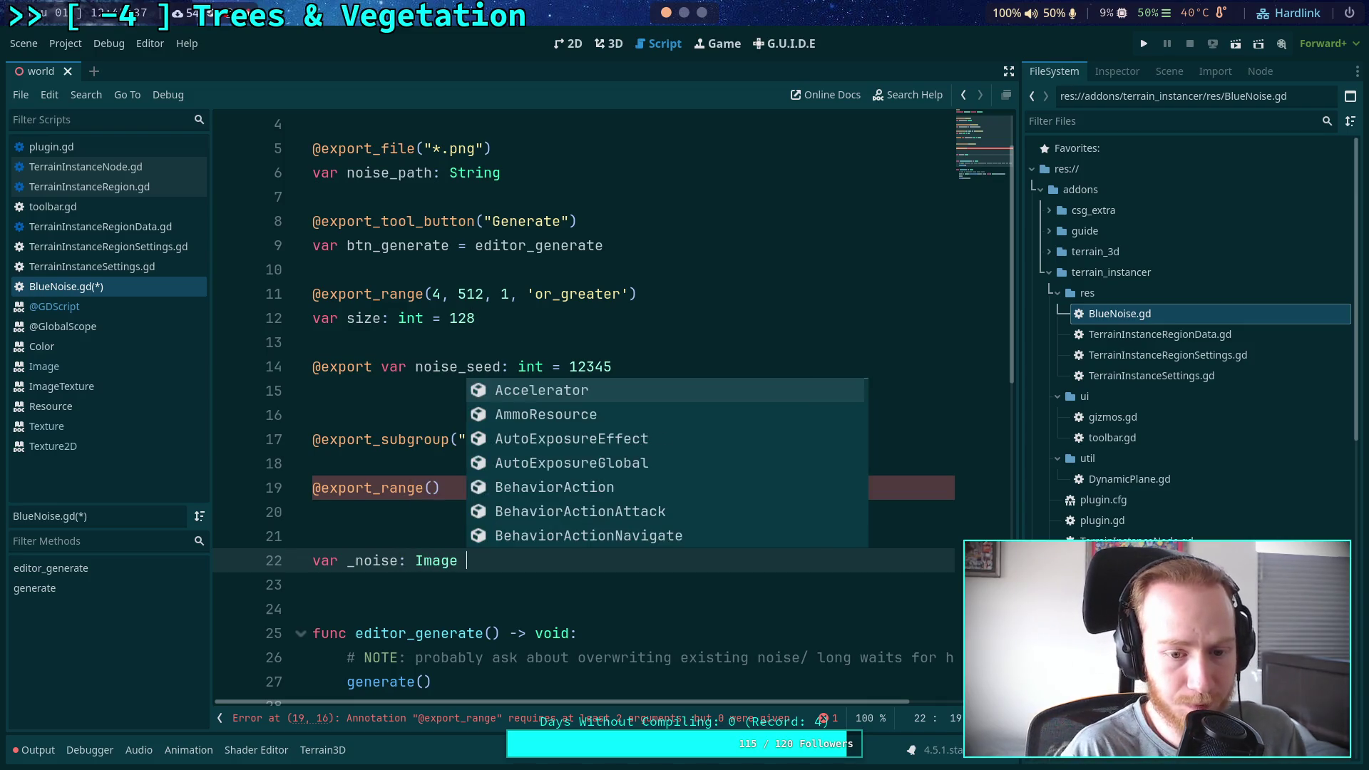
{"action": "key", "text": "Escape"}
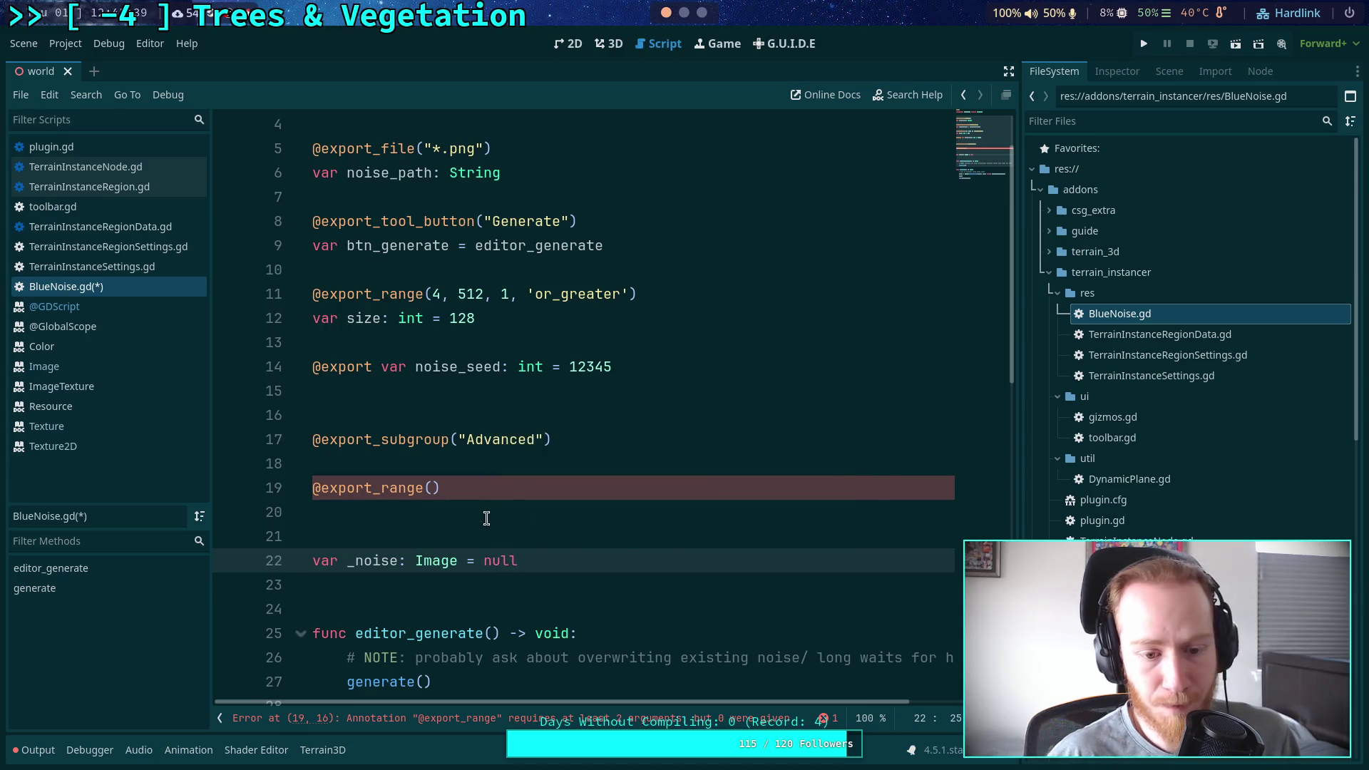
{"action": "scroll", "coordinate": [475, 488], "scroll_direction": "down", "scroll_amount": 4}
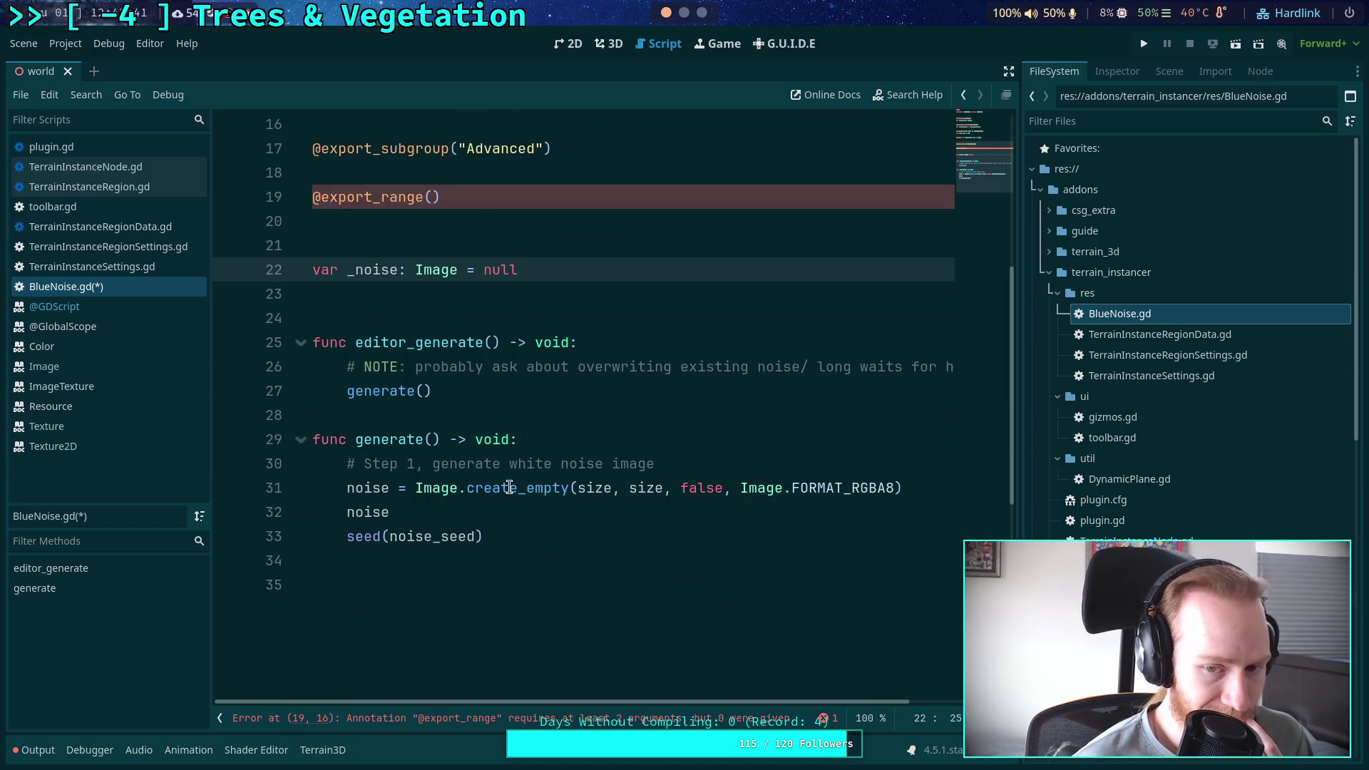
{"action": "scroll", "coordinate": [474, 440], "scroll_direction": "up", "scroll_amount": 5}
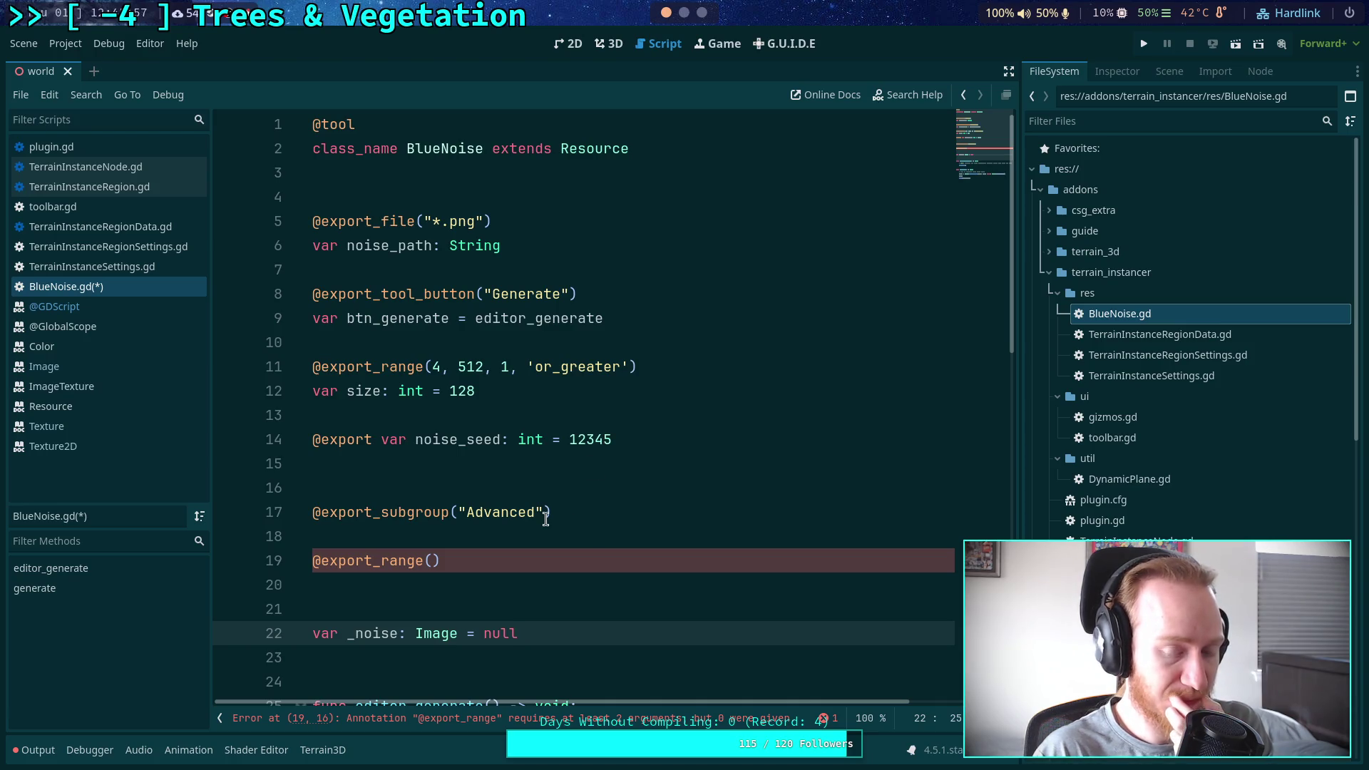
{"action": "left_click", "coordinate": [474, 602]}
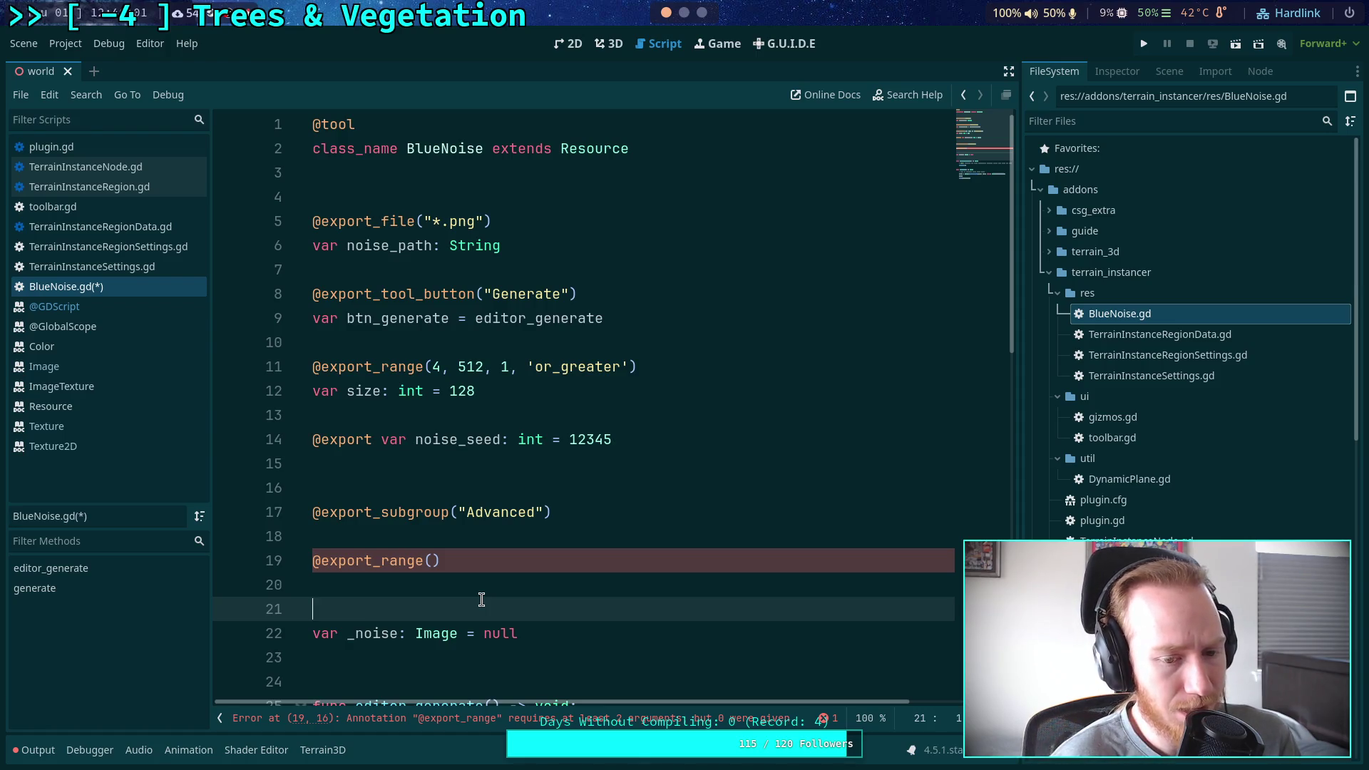
{"action": "left_click_drag", "start_coordinate": [568, 630], "coordinate": [564, 613]}
{"action": "key", "text": "ctrl+c"}
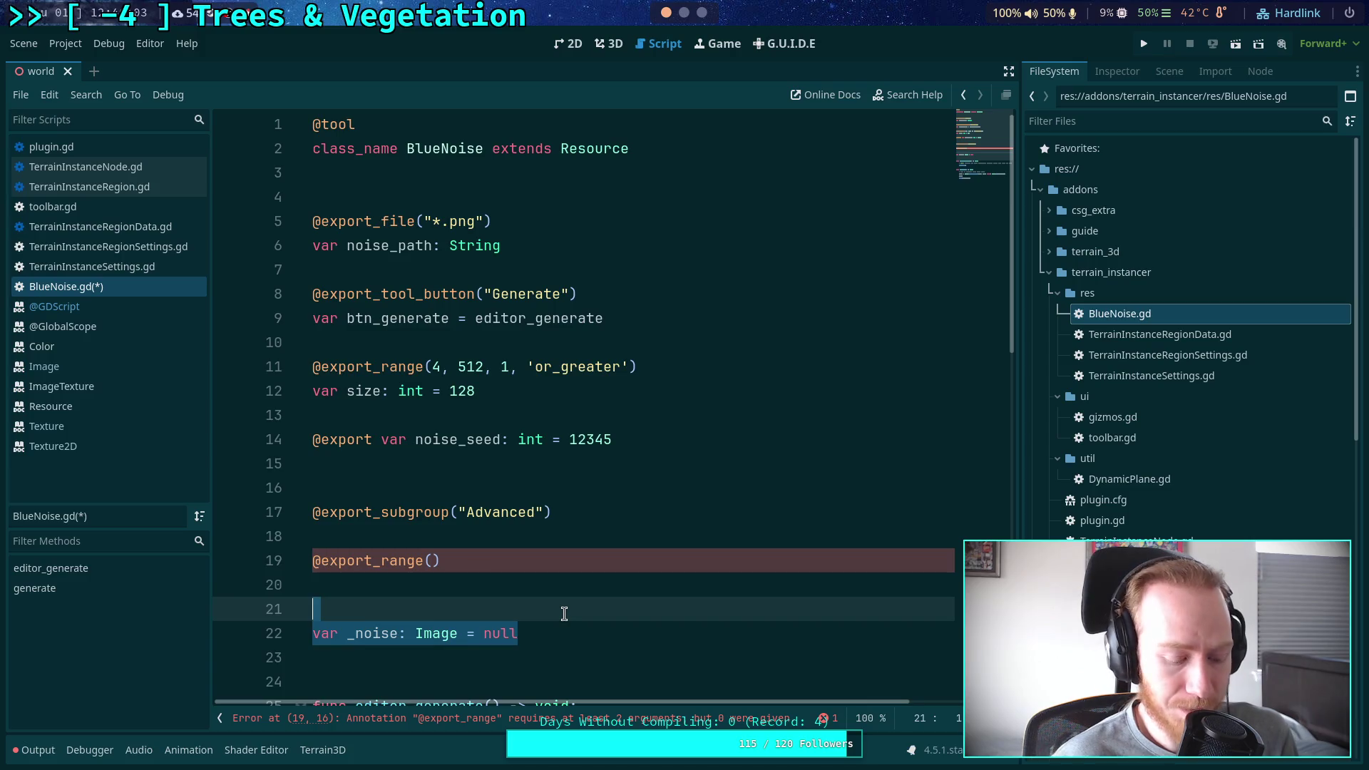
- Move the _noise declaration to the line directly below noise_path
{"action": "key", "text": "ctrl+k"}
{"action": "key", "text": "Delete"}
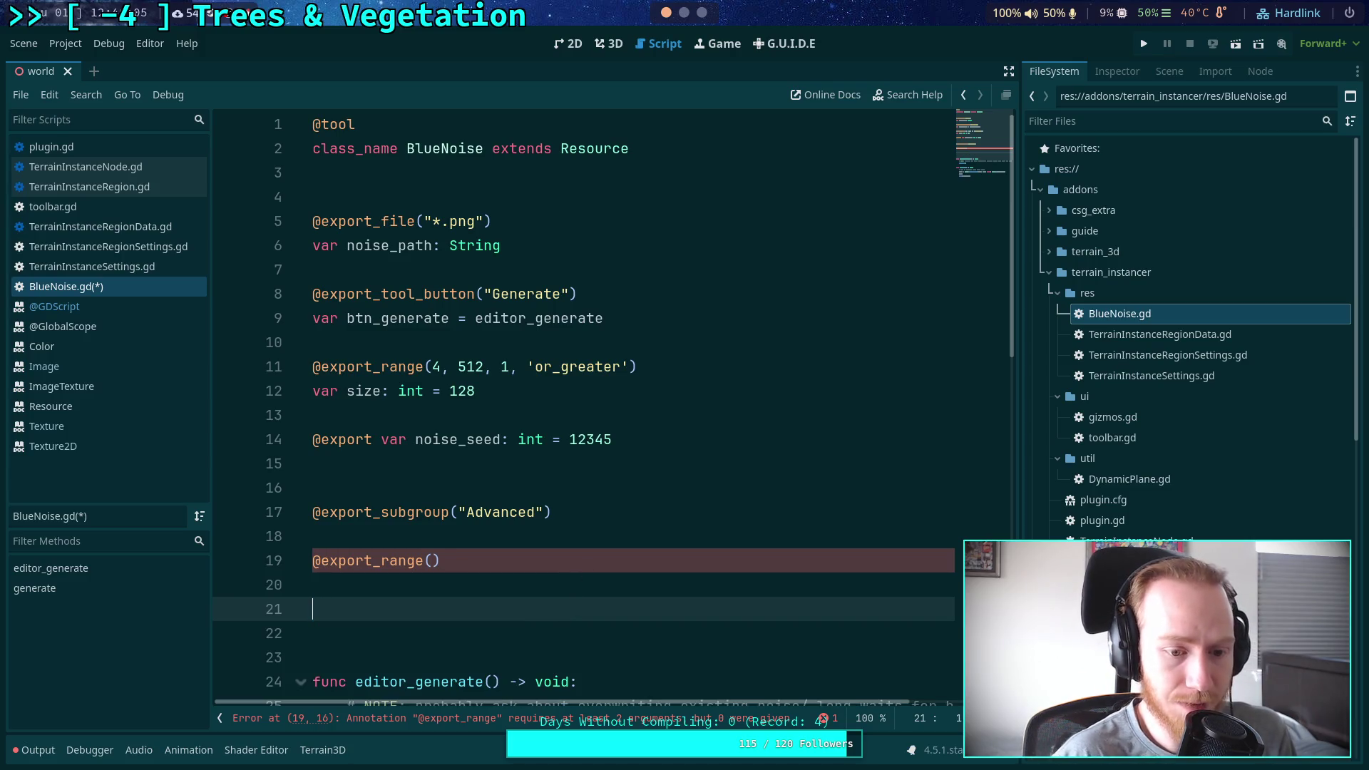
{"action": "left_click", "coordinate": [612, 251]}
{"action": "key", "text": "Return"}
{"action": "key", "text": "Return"}
{"action": "key", "text": "ctrl+v"}
{"action": "key", "text": "Up"}
{"action": "key", "text": "BackSpace"}
{"action": "type", "text": "@export_"}
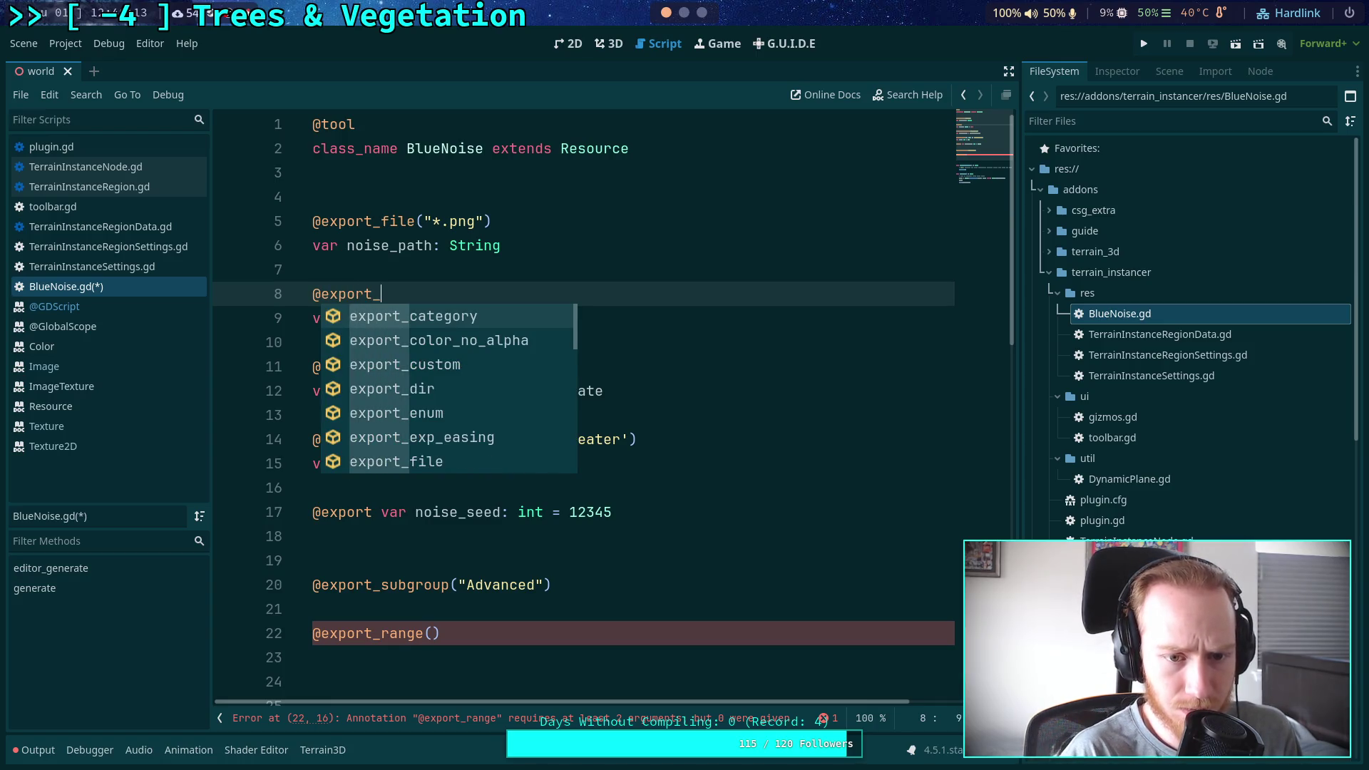
{"action": "type", "text": "cus"}
{"action": "key", "text": "Return"}
{"action": "key", "text": "Down"}
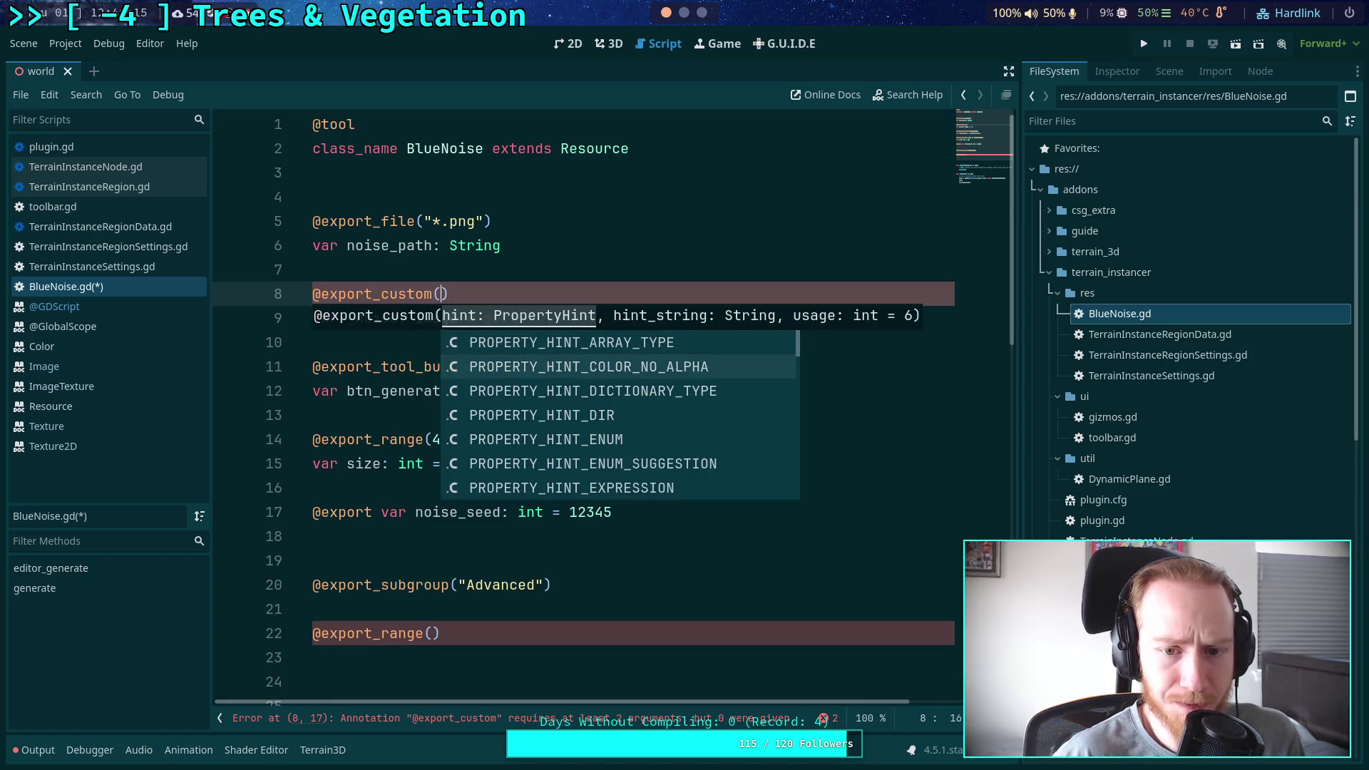
{"action": "key", "text": "Down"}
{"action": "key", "text": "Down"}
{"action": "key", "text": "Down"}
{"action": "key", "text": "Down"}
{"action": "key", "text": "Down"}
{"action": "key", "text": "Down"}
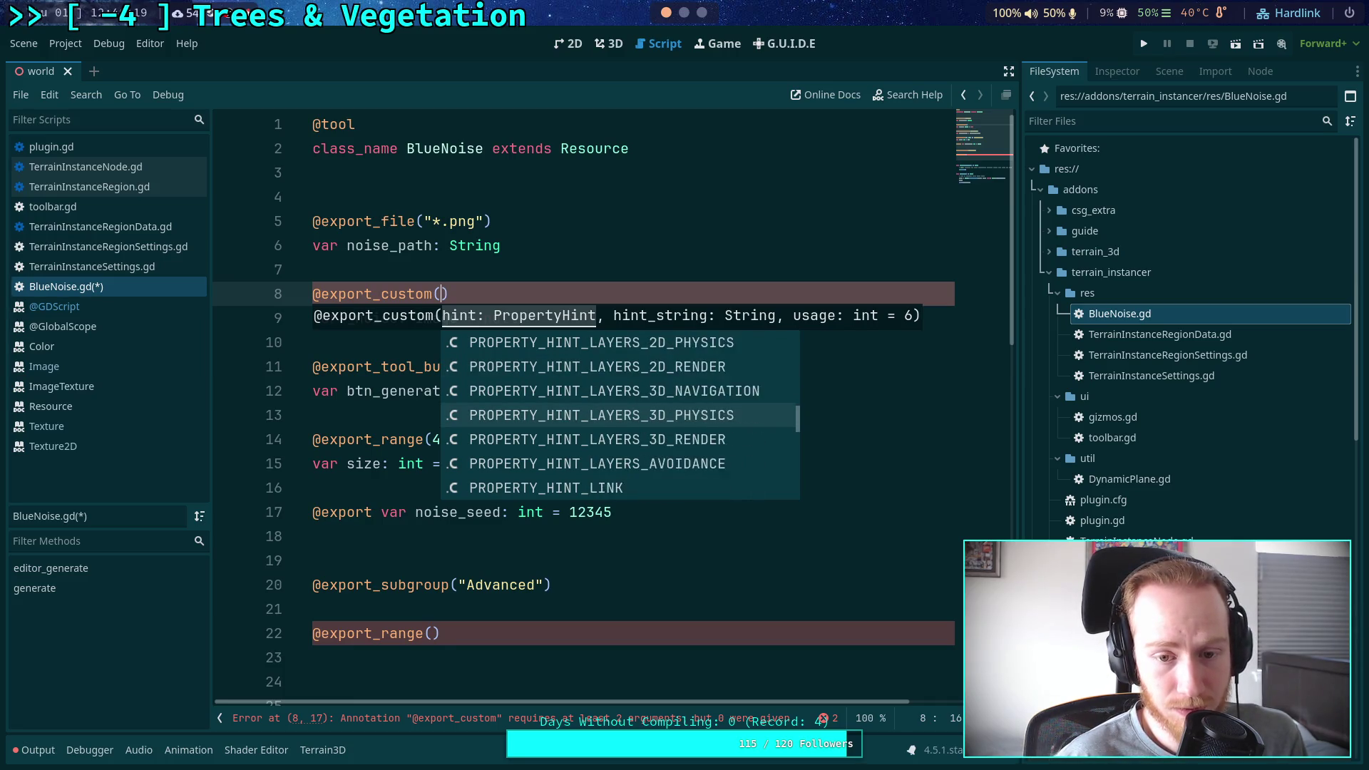
{"action": "key", "text": "Down"}
{"action": "key", "text": "Down"}
{"action": "key", "text": "Down"}
{"action": "key", "text": "Down"}
{"action": "key", "text": "Down"}
{"action": "key", "text": "Down"}
{"action": "key", "text": "Down"}
{"action": "key", "text": "Down"}
{"action": "key", "text": "Down"}
{"action": "key", "text": "Down"}
{"action": "key", "text": "Down"}
{"action": "key", "text": "Down"}
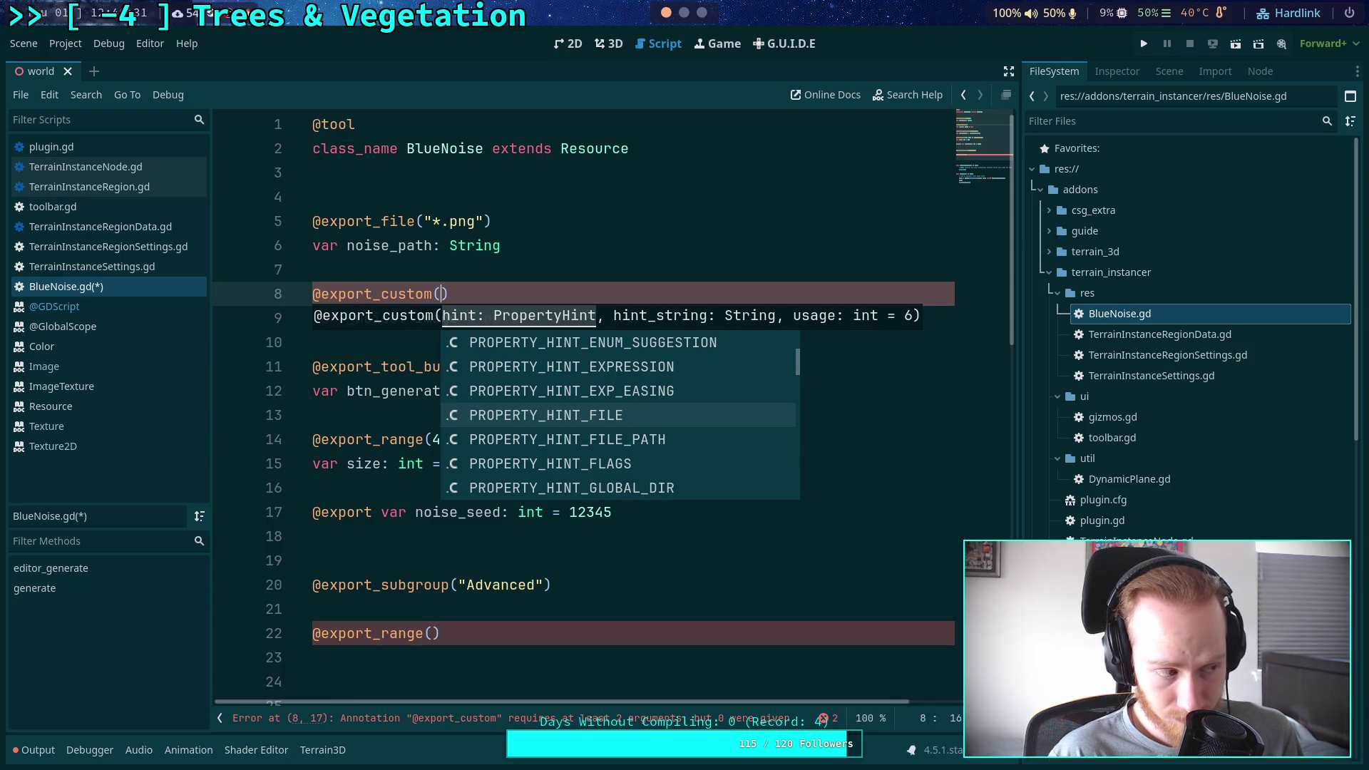
{"action": "key", "text": "Up"}
{"action": "key", "text": "Up"}
{"action": "key", "text": "Up"}
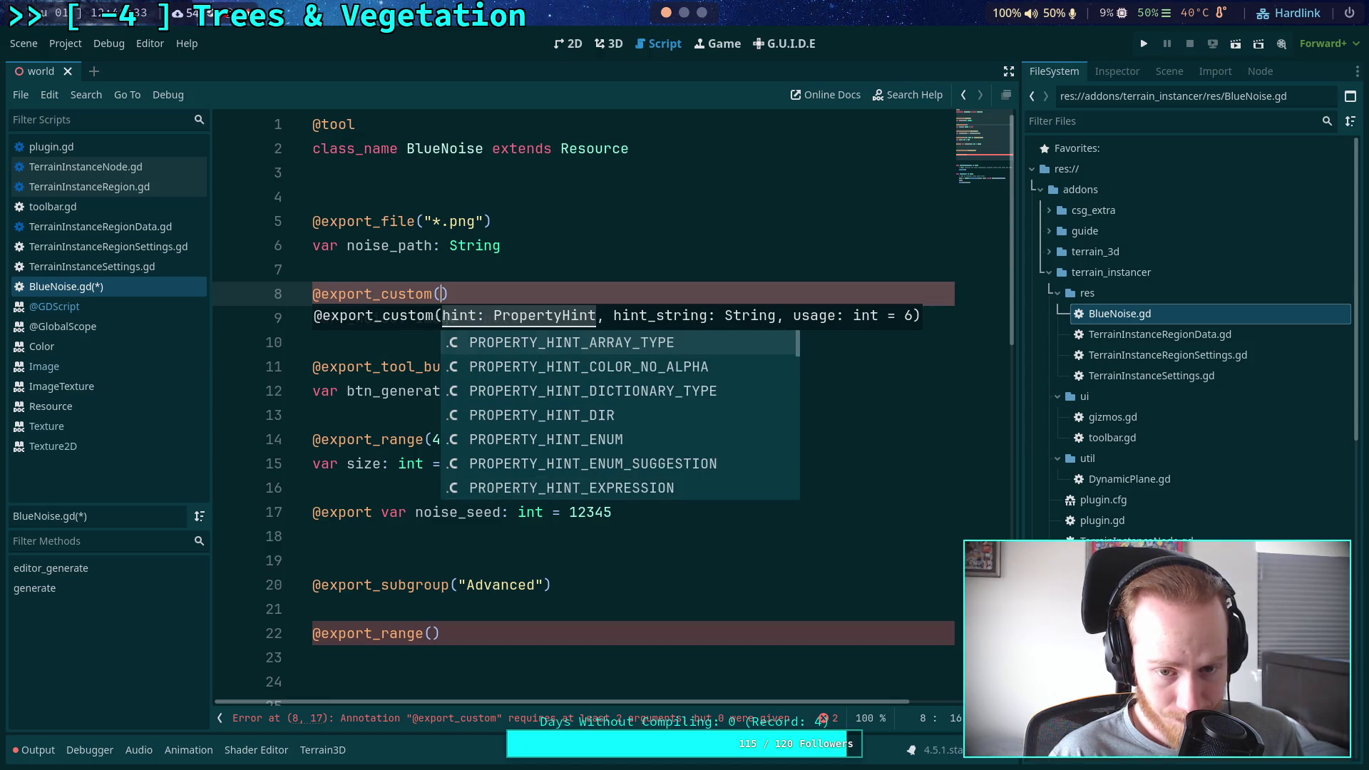
{"action": "key", "text": "Down"}
{"action": "key", "text": "Down"}
{"action": "key", "text": "Down"}
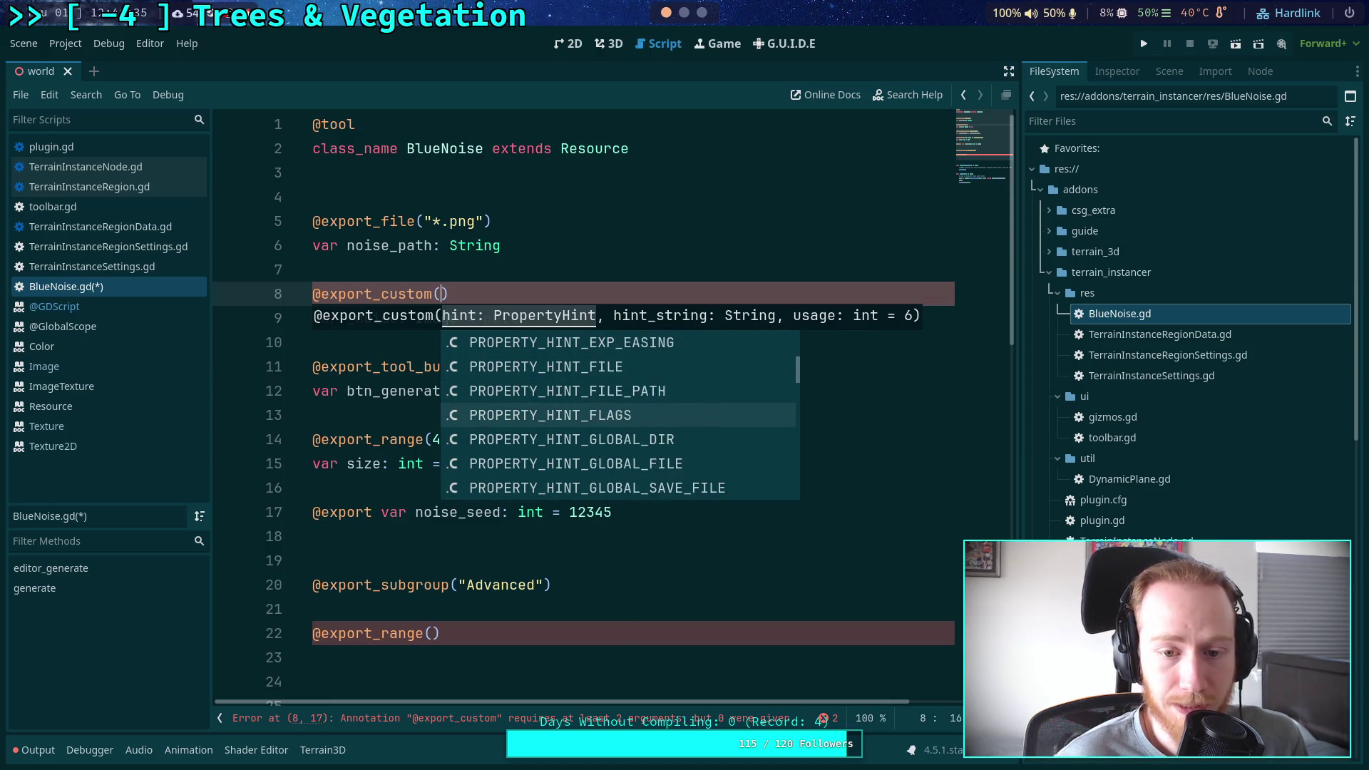
{"action": "key", "text": "Down"}
{"action": "key", "text": "Down"}
{"action": "key", "text": "Down"}
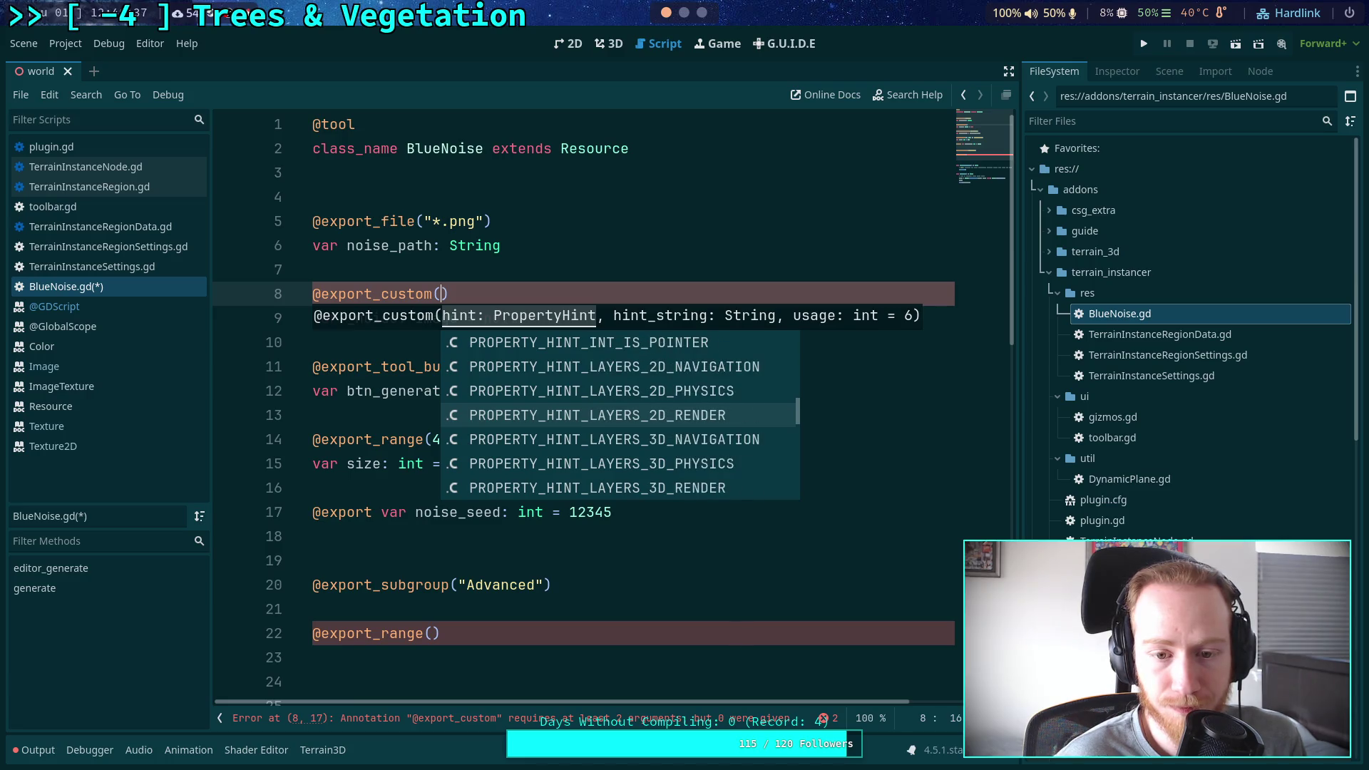
{"action": "key", "text": "Down"}
{"action": "key", "text": "Down"}
{"action": "key", "text": "Down"}
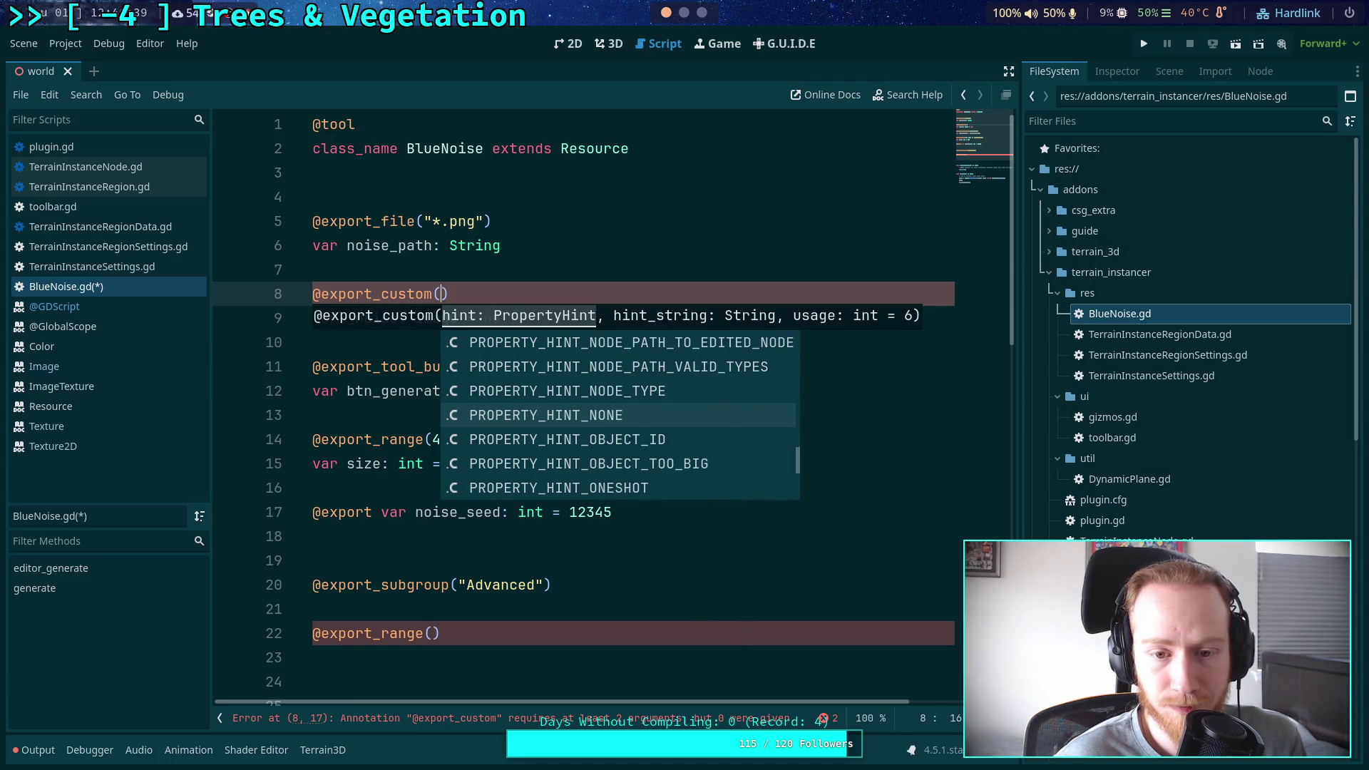
{"action": "key", "text": "Return"}
{"action": "type", "text": ", "}
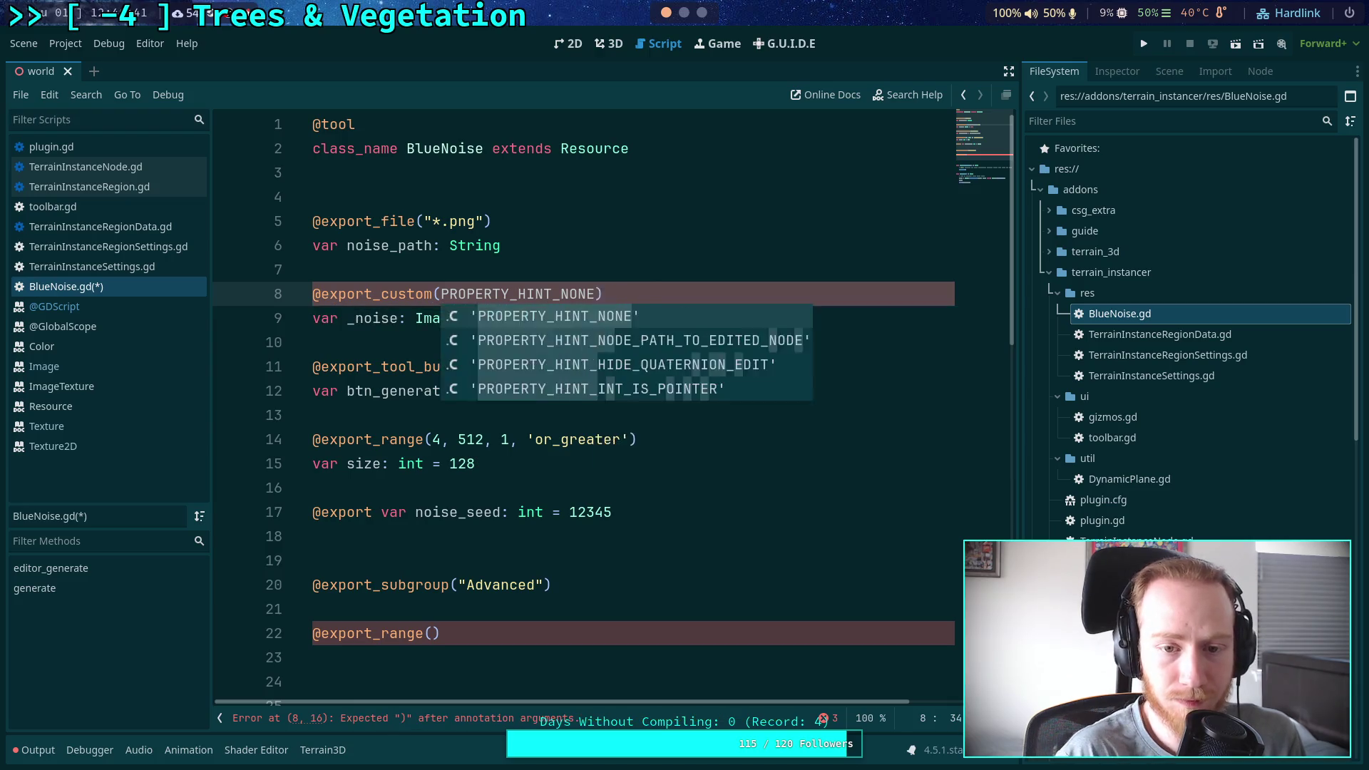
{"action": "type", "text": "'',"}
- Set the annotation's usage flag to PROPERTY_USAGE_EDITOR
{"action": "key", "text": "Down"}
{"action": "key", "text": "Down"}
{"action": "key", "text": "Down"}
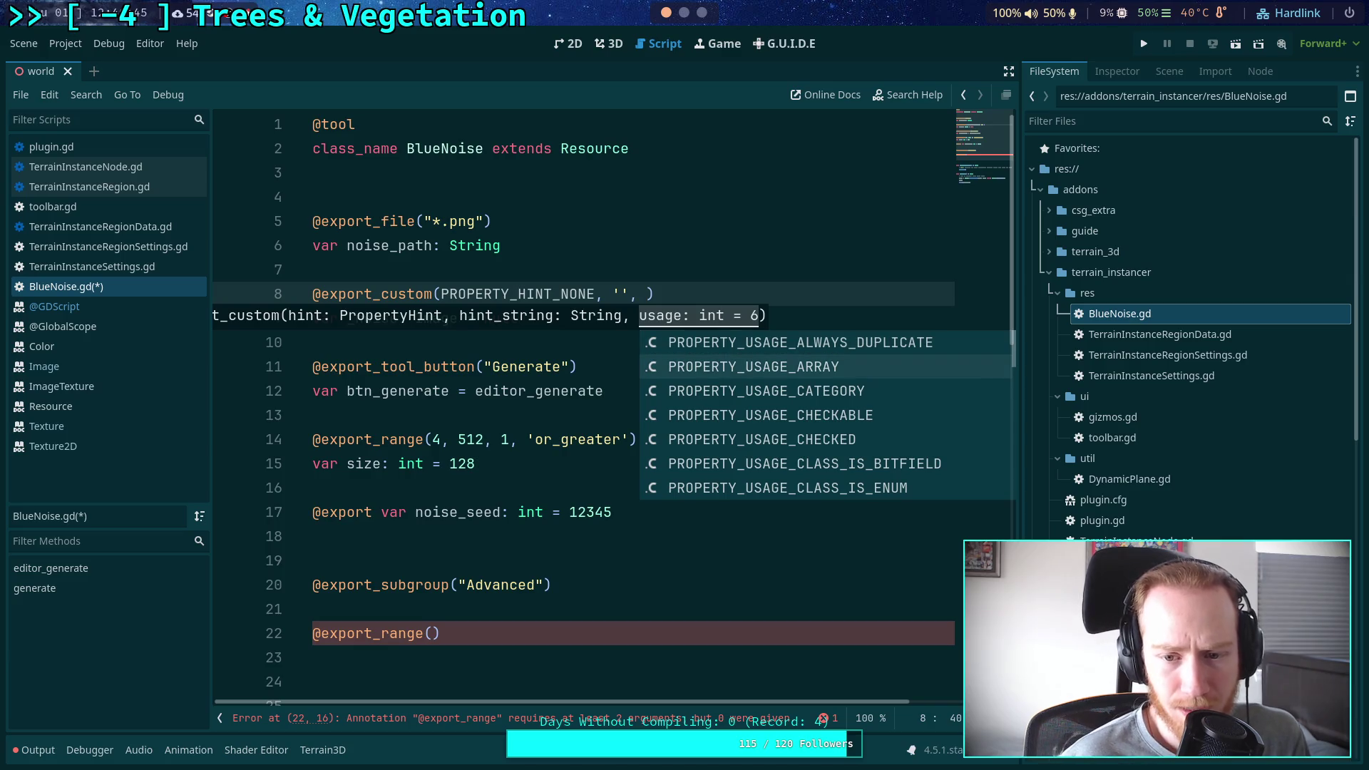
{"action": "key", "text": "Down"}
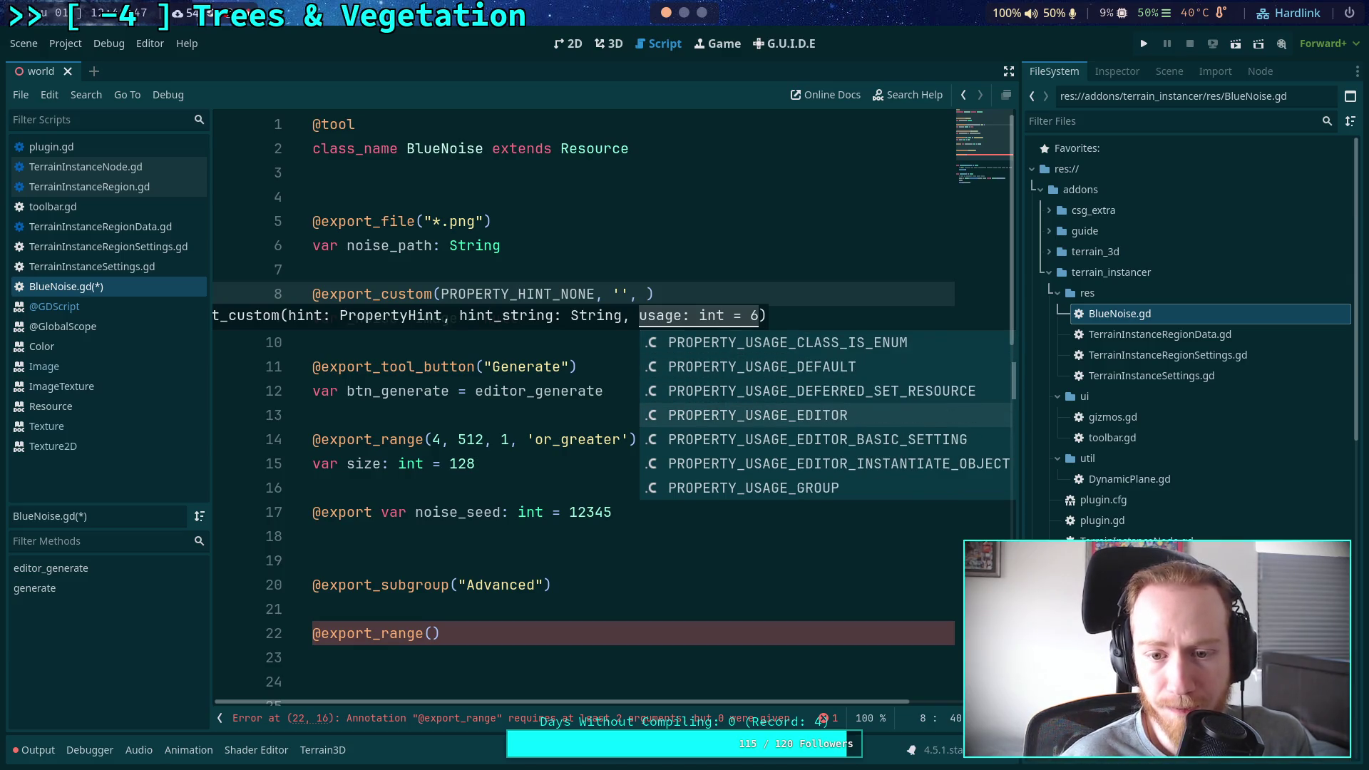
{"action": "key", "text": "Down"}
{"action": "key", "text": "Down"}
{"action": "key", "text": "Down"}
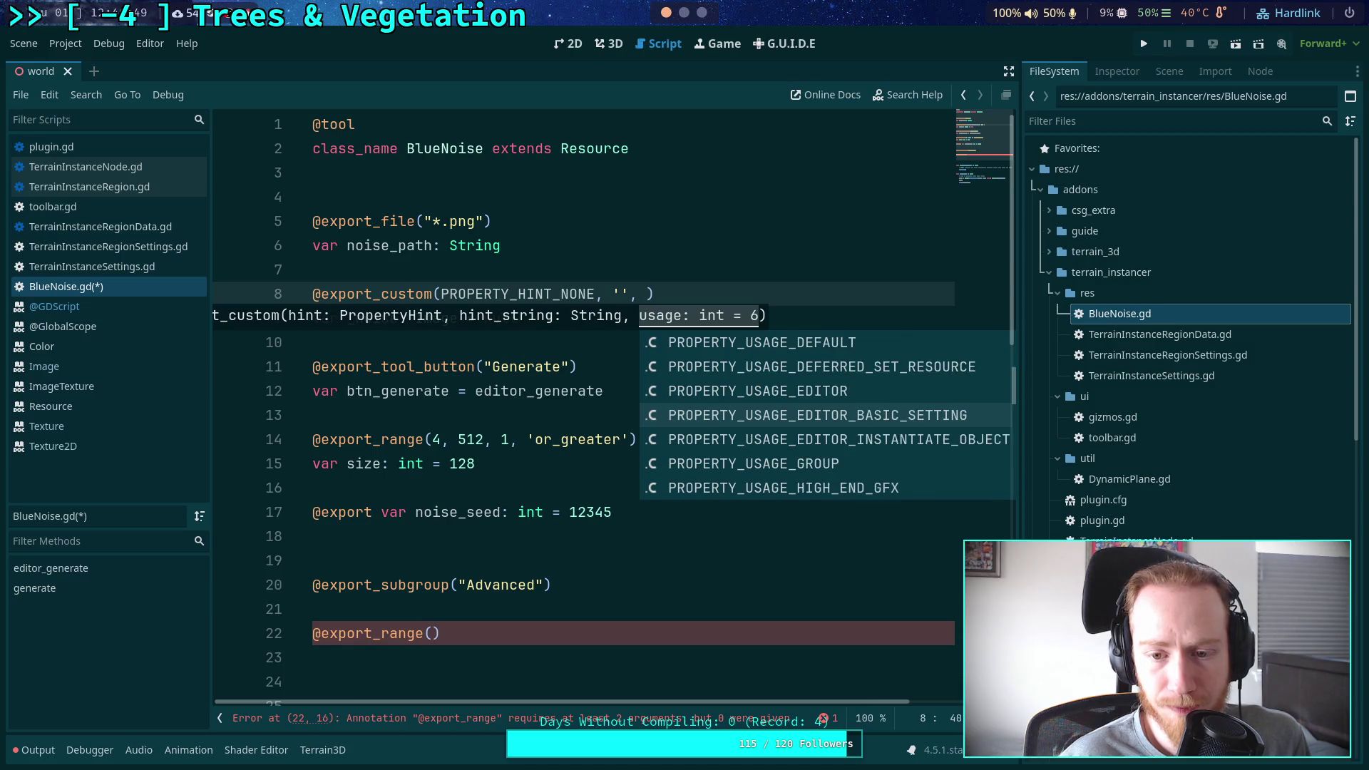
{"action": "key", "text": "Up"}
{"action": "key", "text": "Up"}
{"action": "key", "text": "Up"}
{"action": "key", "text": "Up"}
{"action": "key", "text": "Up"}
{"action": "key", "text": "Up"}
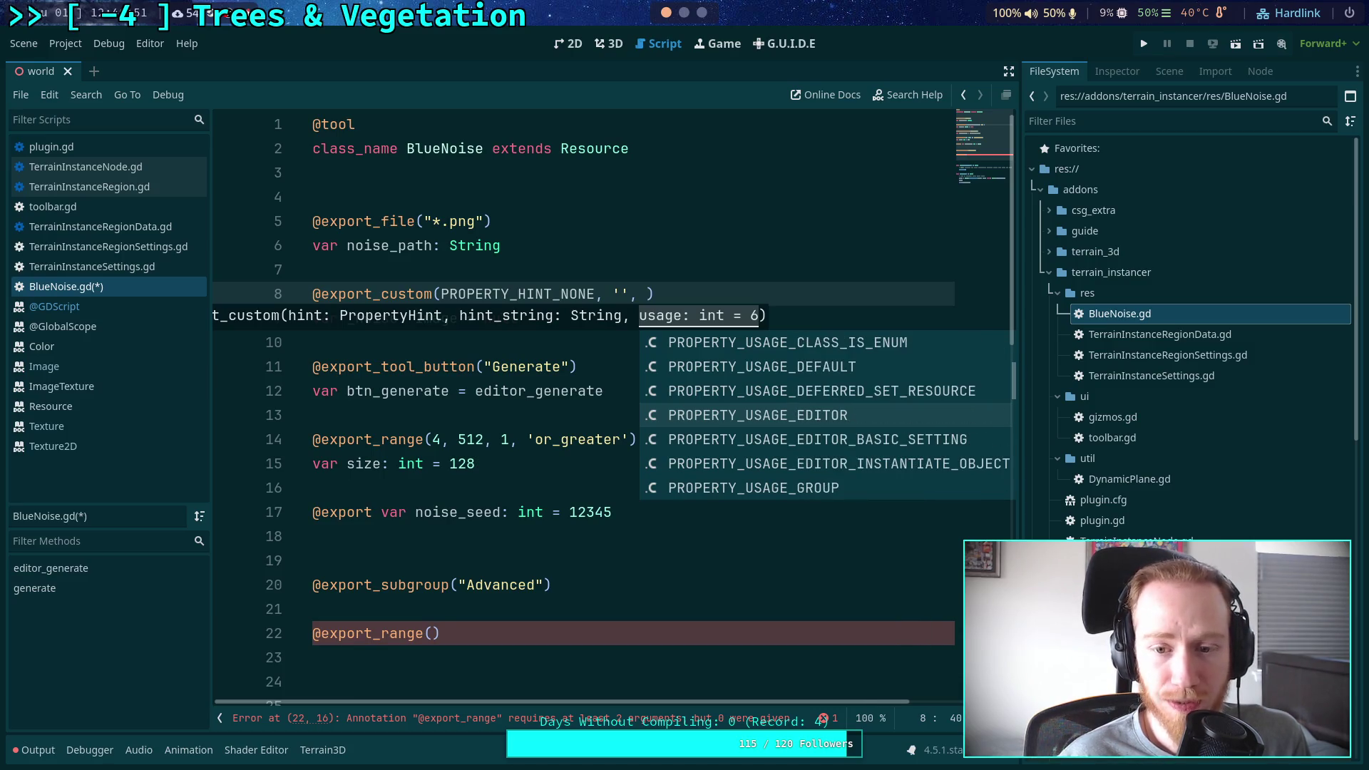
{"action": "key", "text": "Return"}
- Add PROPERTY_USAGE_READ_ONLY as a second usage flag after a pipe
{"action": "type", "text": "| >"}
{"action": "key", "text": "BackSpace"}
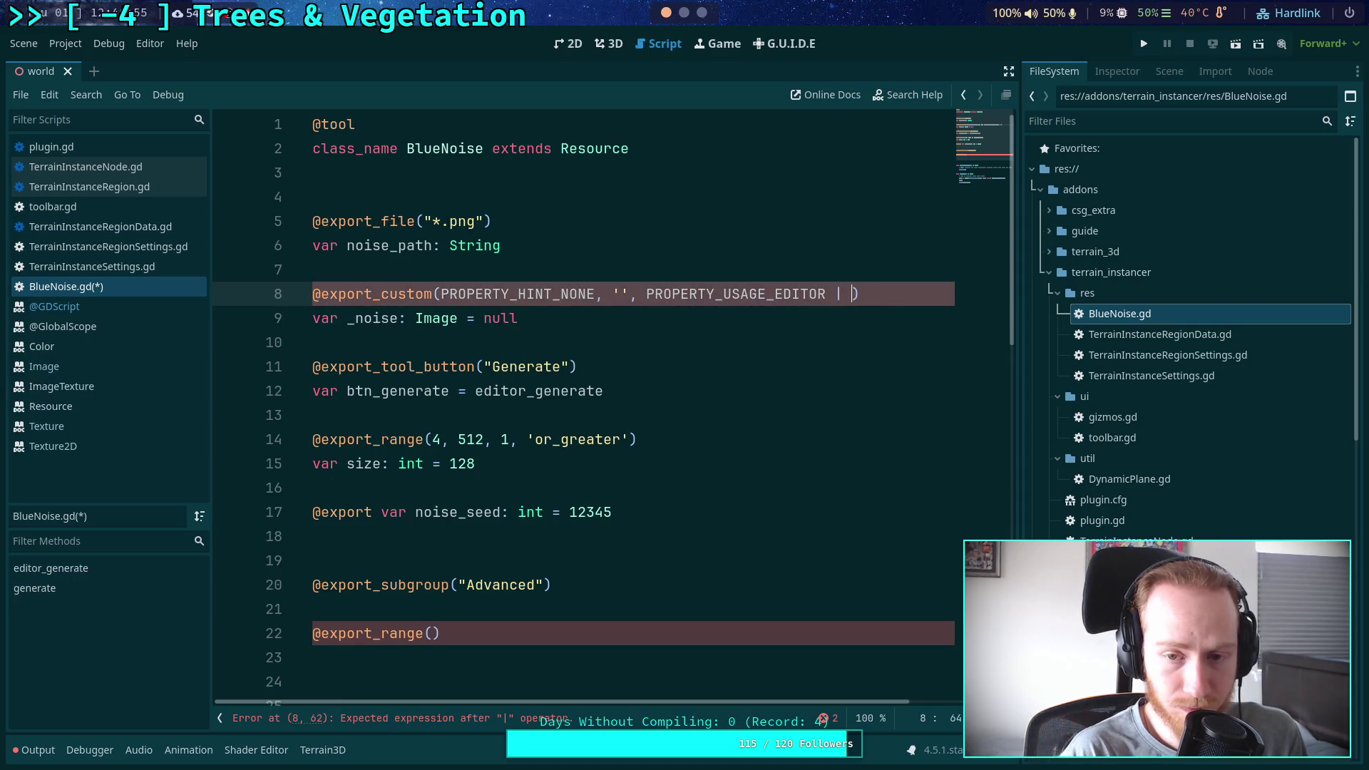
{"action": "type", "text": "p"}
{"action": "key", "text": "BackSpace"}
{"action": "type", "text": "pr"}
{"action": "key", "text": "BackSpace"}
{"action": "key", "text": "BackSpace"}
{"action": "type", "text": "PRO"}
{"action": "key", "text": "Down"}
{"action": "key", "text": "Down"}
{"action": "key", "text": "Down"}
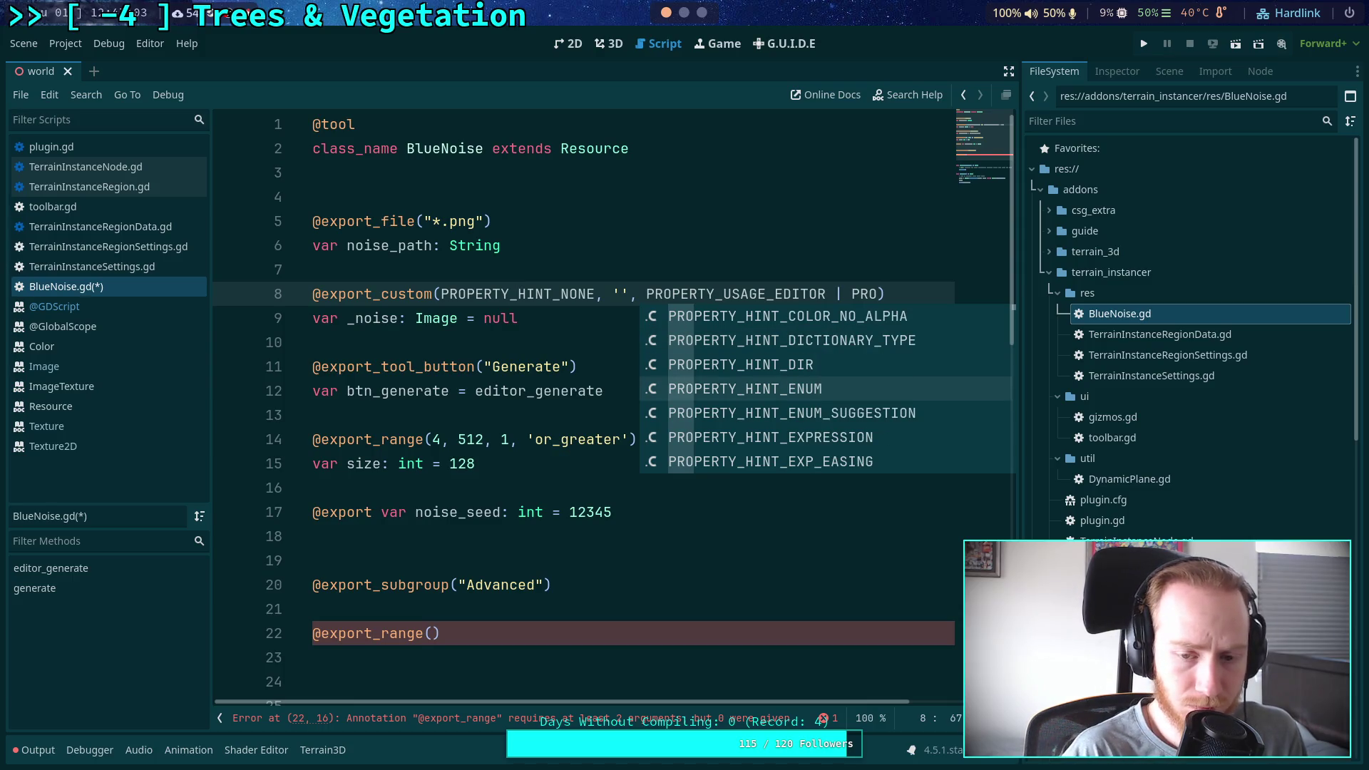
{"action": "type", "text": "U"}
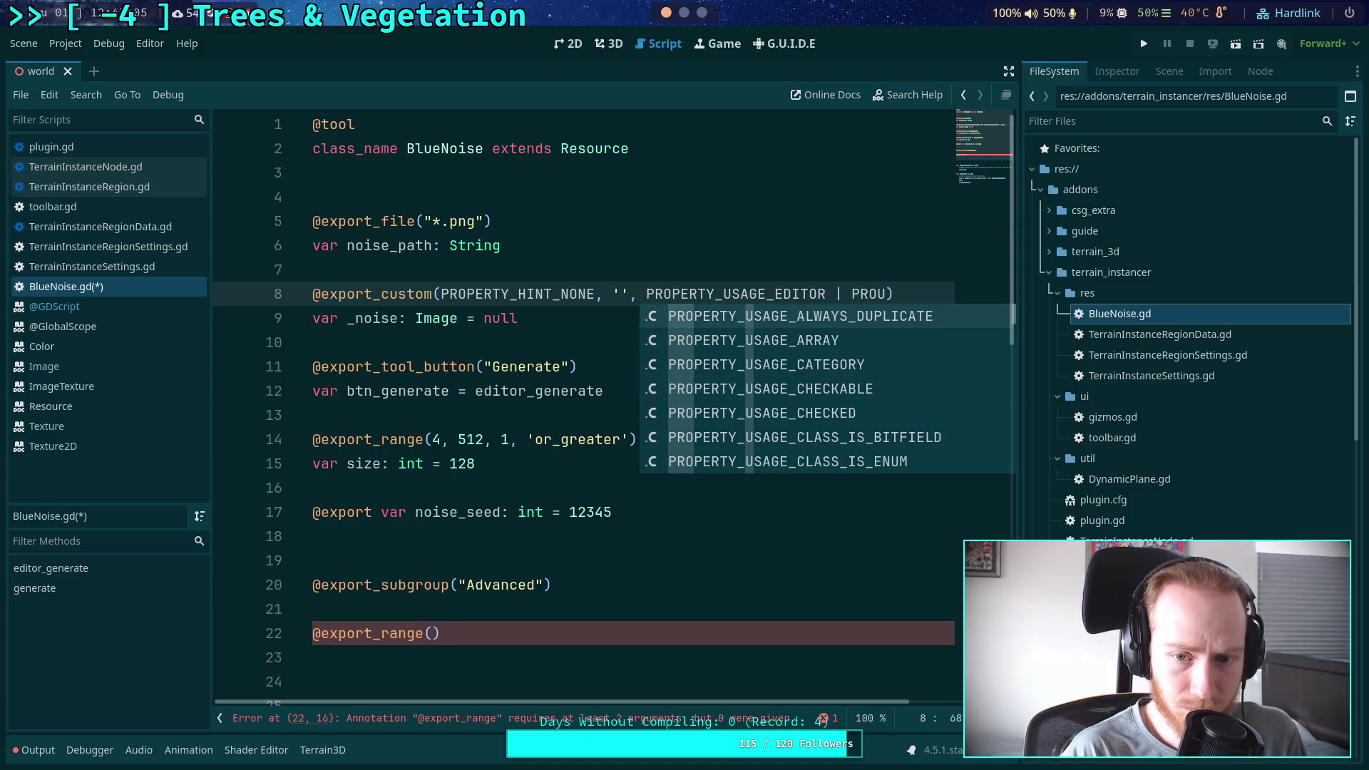
{"action": "key", "text": "Down"}
{"action": "key", "text": "Down"}
{"action": "key", "text": "Down"}
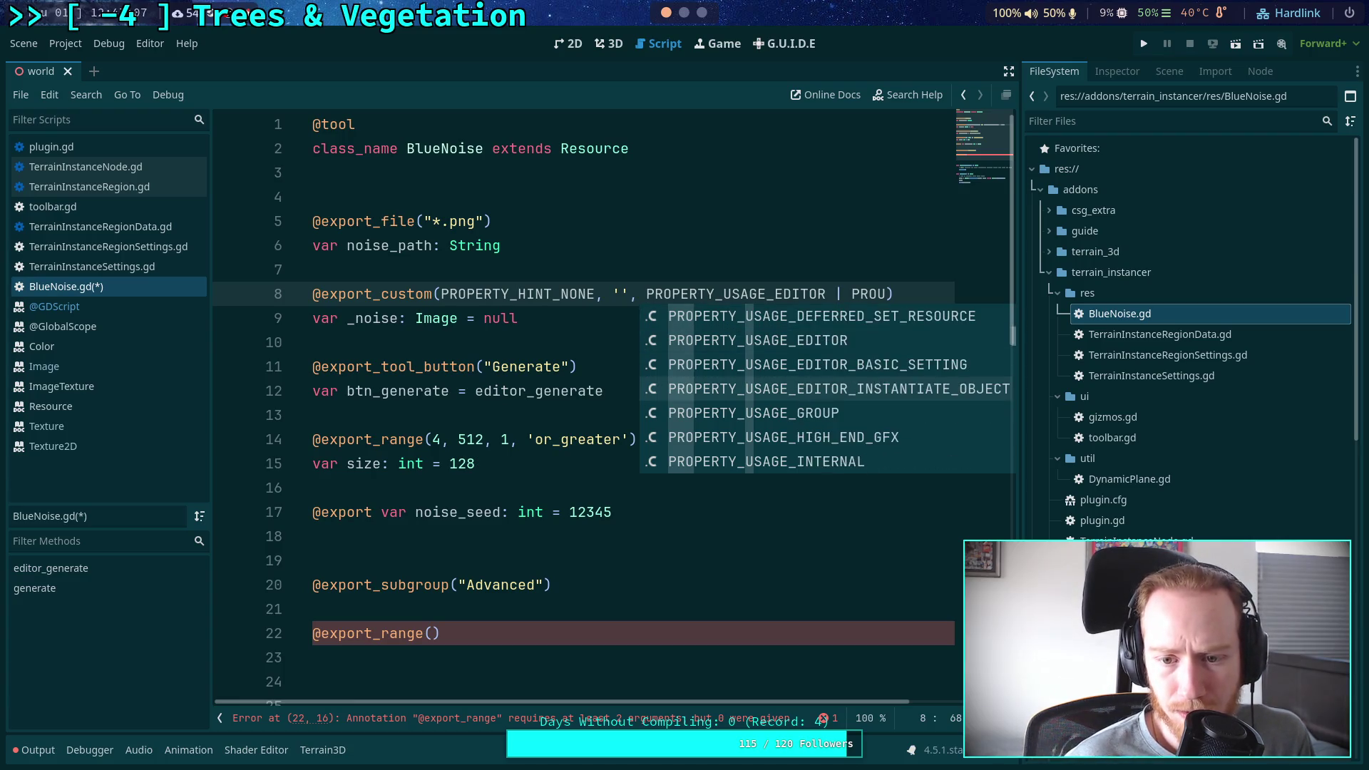
{"action": "key", "text": "Down"}
{"action": "key", "text": "Down"}
{"action": "type", "text": "R"}
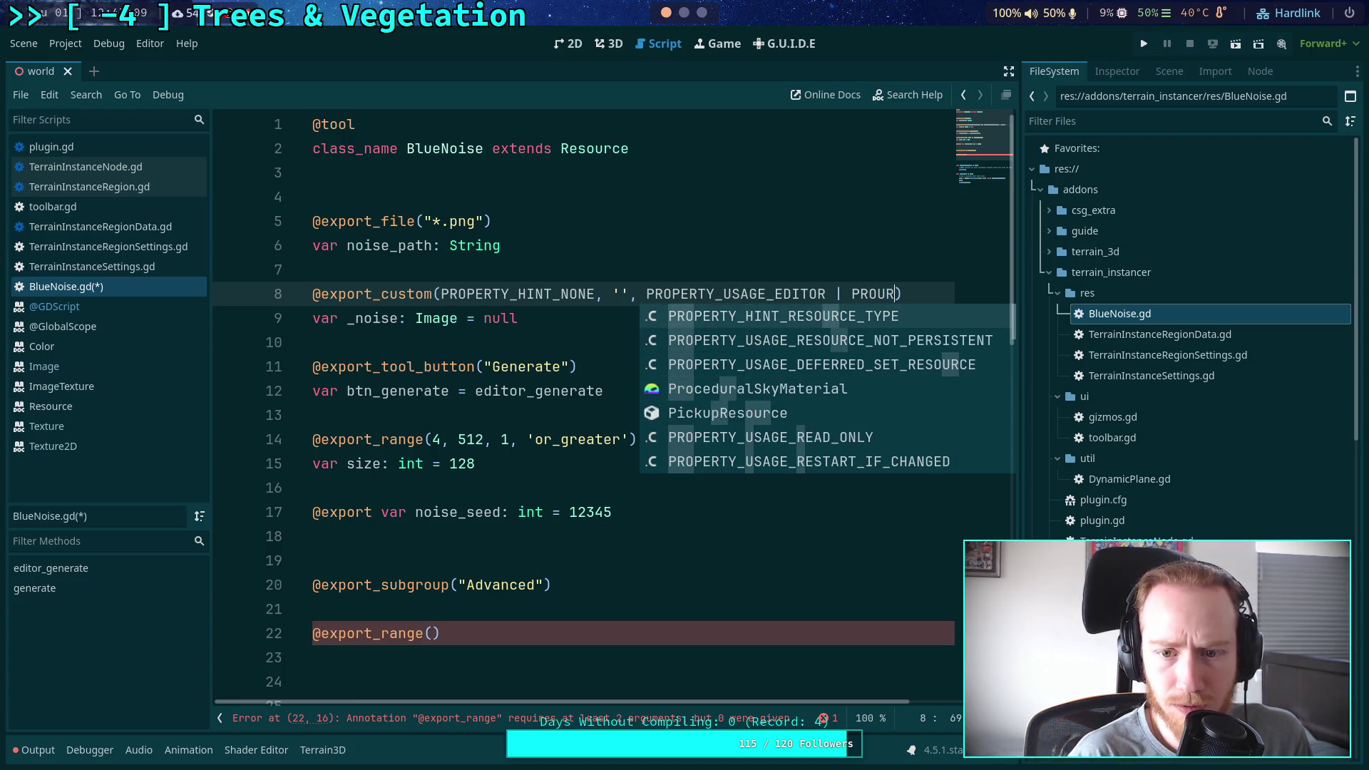
{"action": "key", "text": "Down"}
{"action": "key", "text": "Down"}
{"action": "key", "text": "Down"}
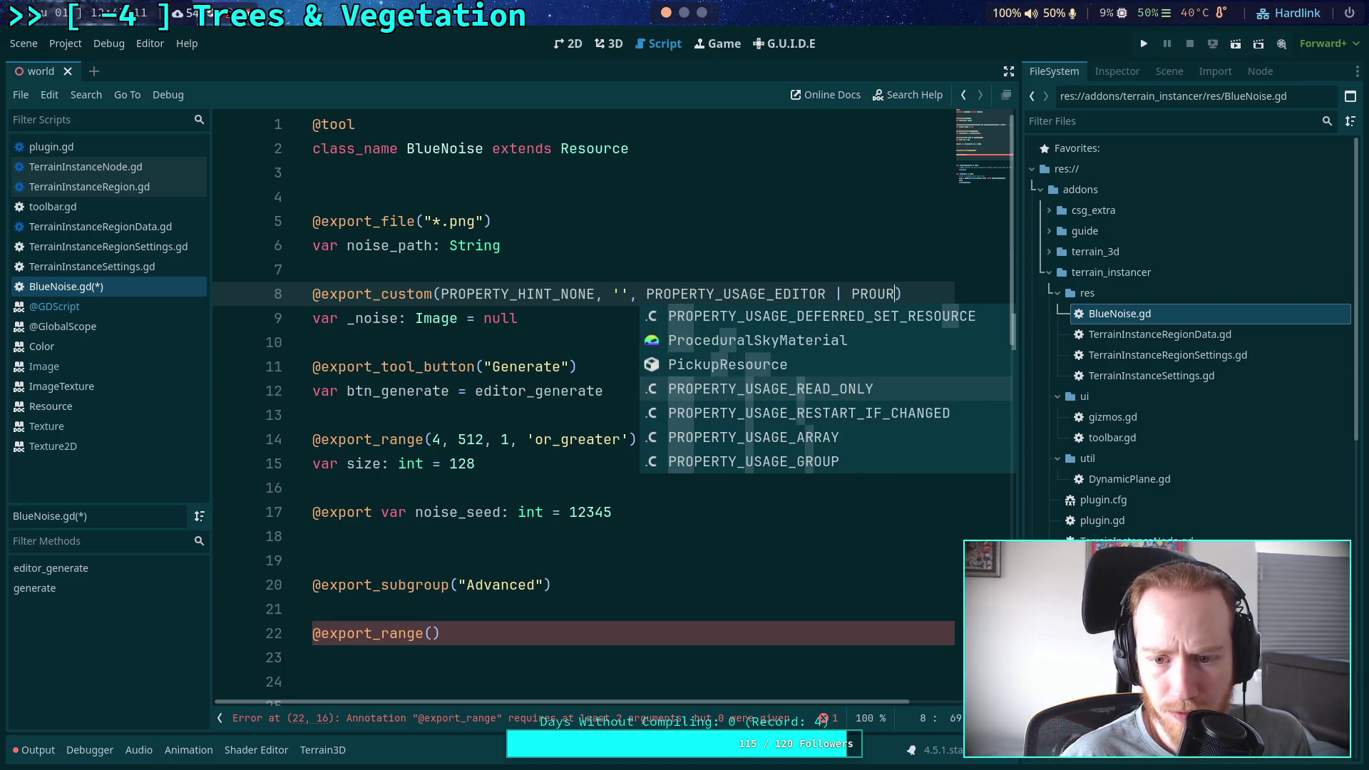
{"action": "key", "text": "Return"}
- Rename _noise to noise and save BlueNoise.gd
{"action": "mouse_move", "coordinate": [781, 291]}
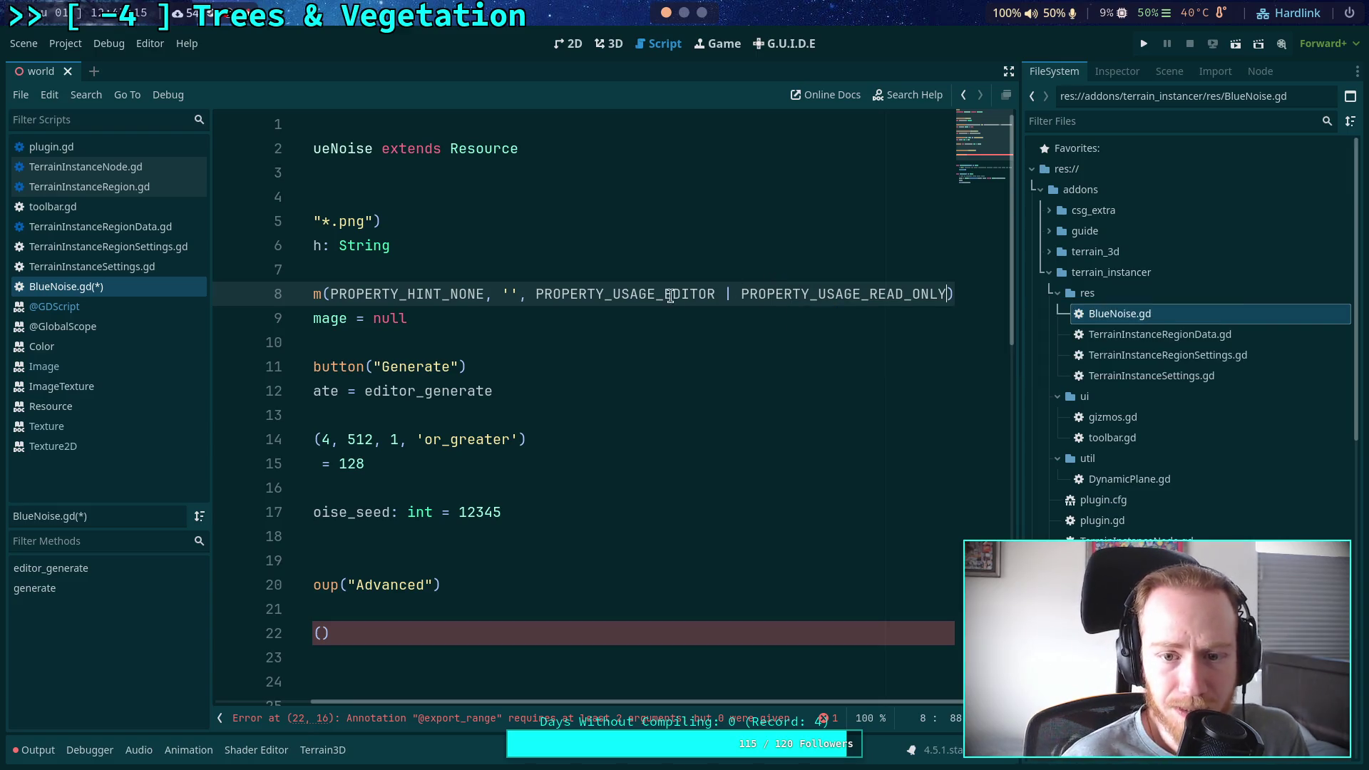
{"action": "mouse_move", "coordinate": [663, 297]}
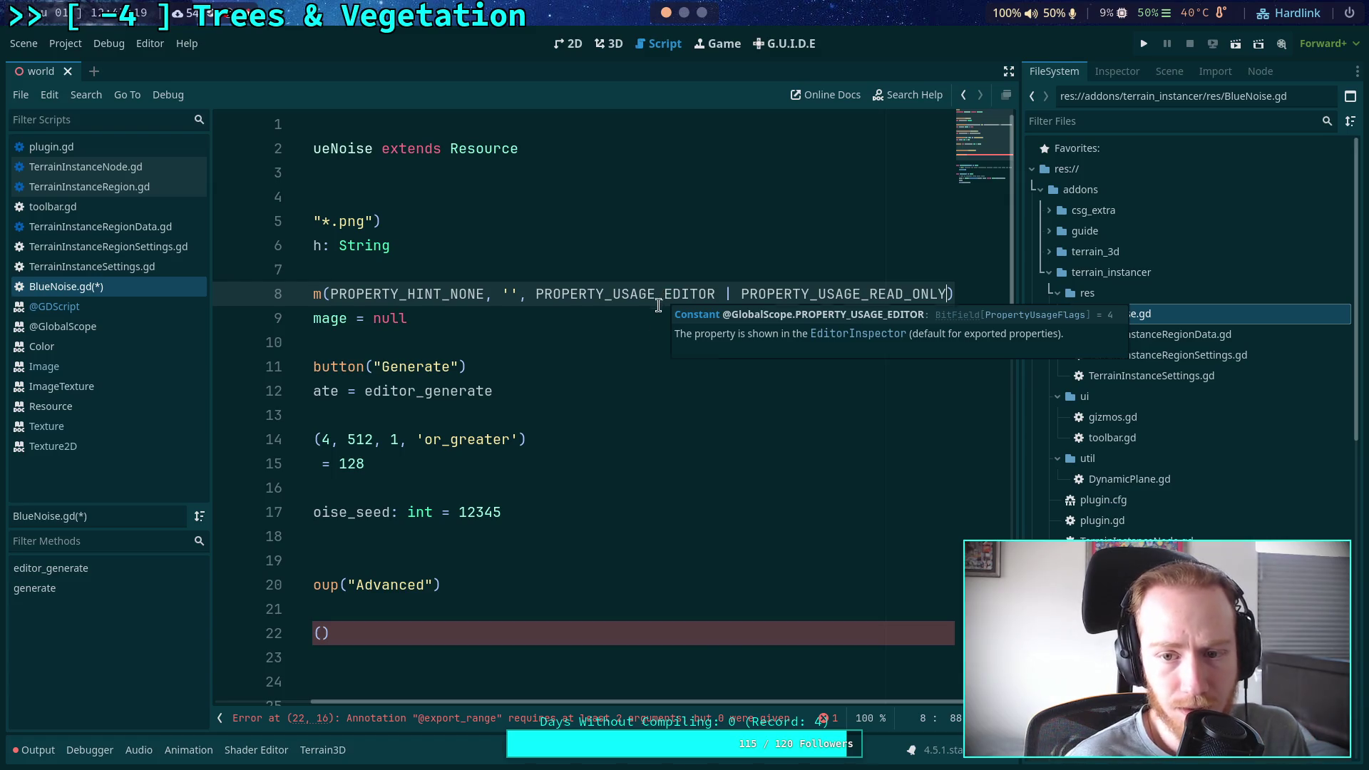
{"action": "left_click_drag", "start_coordinate": [733, 696], "coordinate": [703, 696]}
{"action": "left_click", "coordinate": [725, 594]}
{"action": "scroll", "coordinate": [724, 595], "scroll_direction": "up", "scroll_amount": 5}
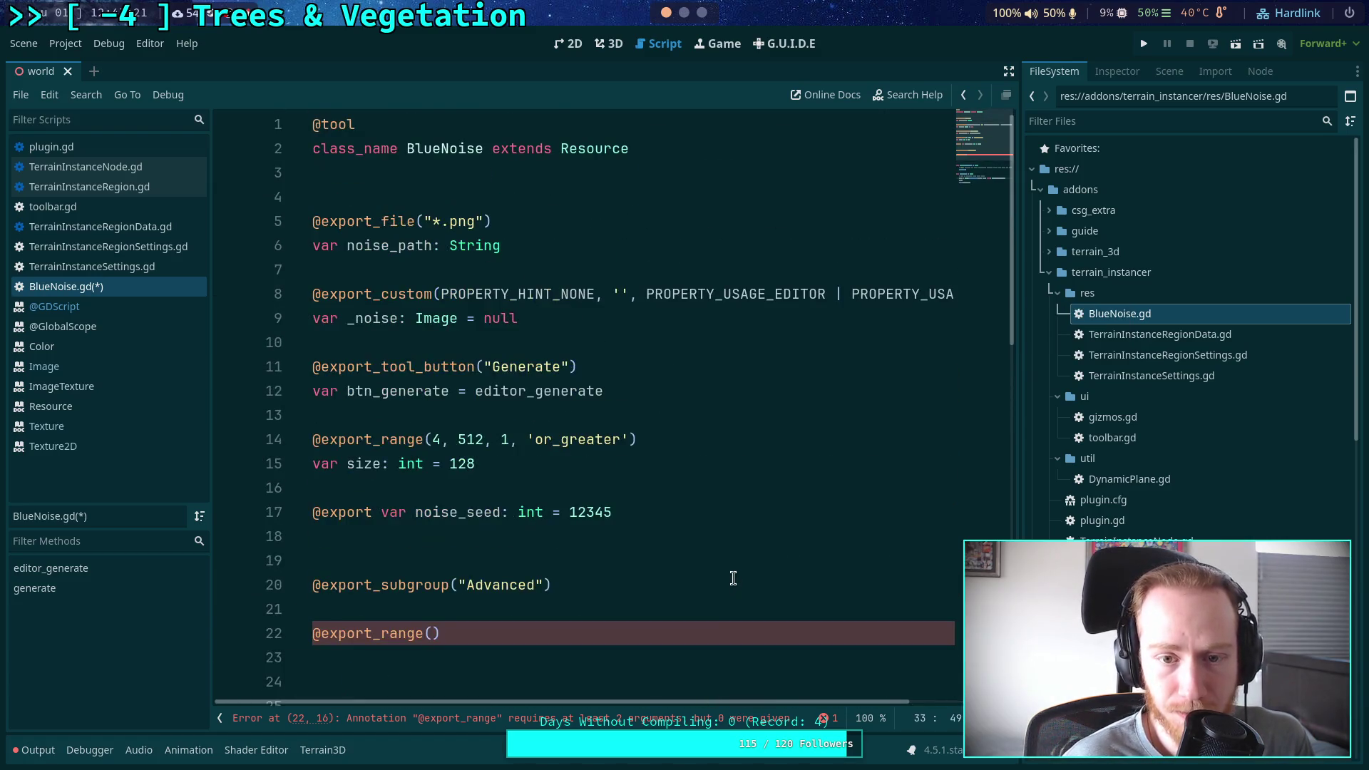
{"action": "left_click", "coordinate": [357, 318]}
{"action": "key", "text": "BackSpace"}
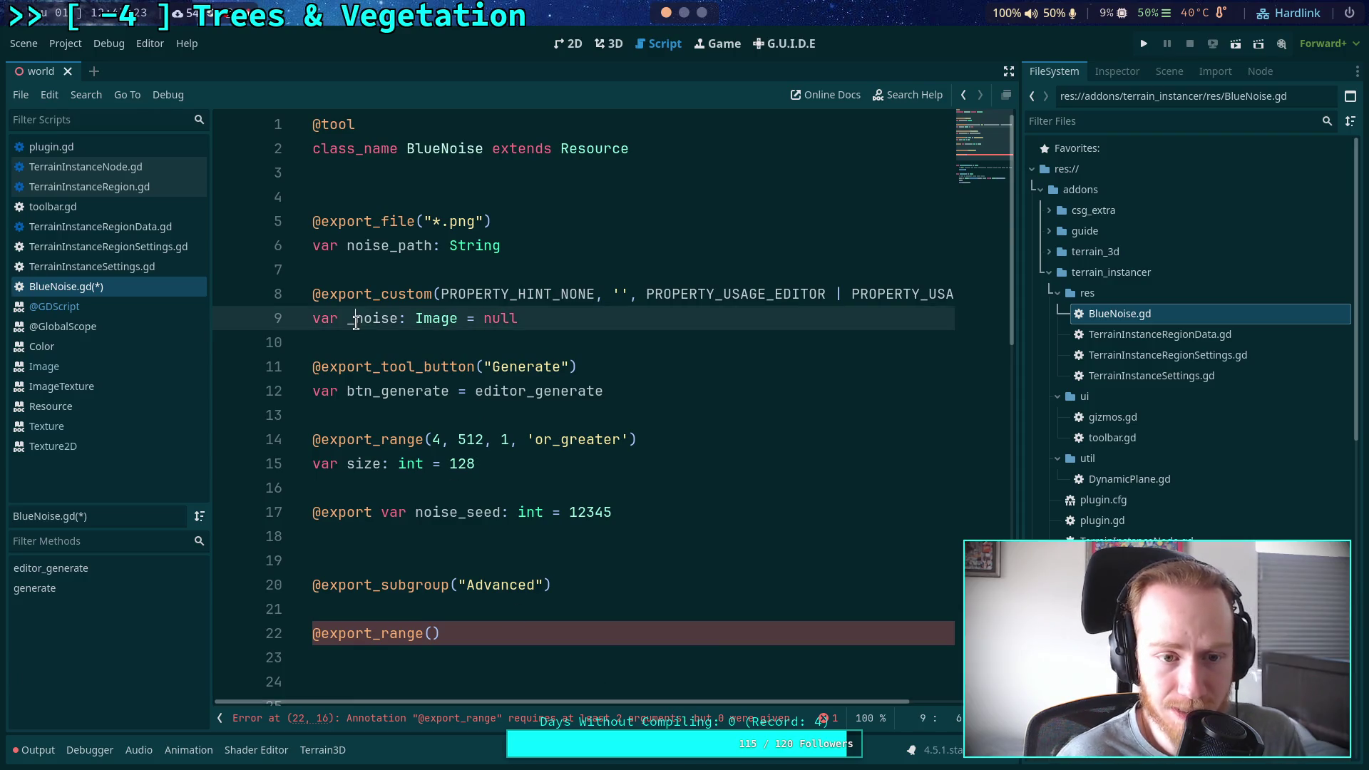
{"action": "left_click", "coordinate": [625, 321]}
{"action": "key", "text": "ctrl+s"}
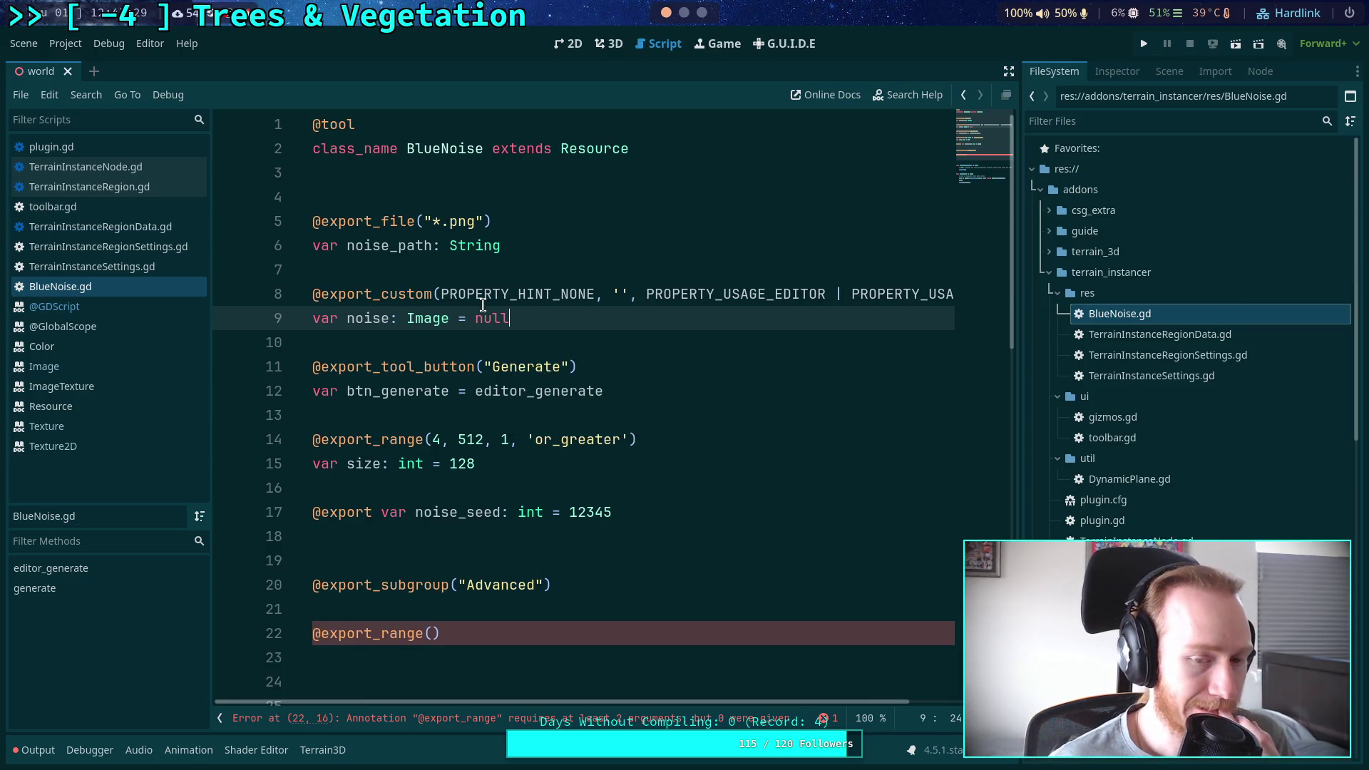
- Leave Godot for an empty desktop workspace
{"action": "scroll", "coordinate": [473, 314], "scroll_direction": "down", "scroll_amount": 2}
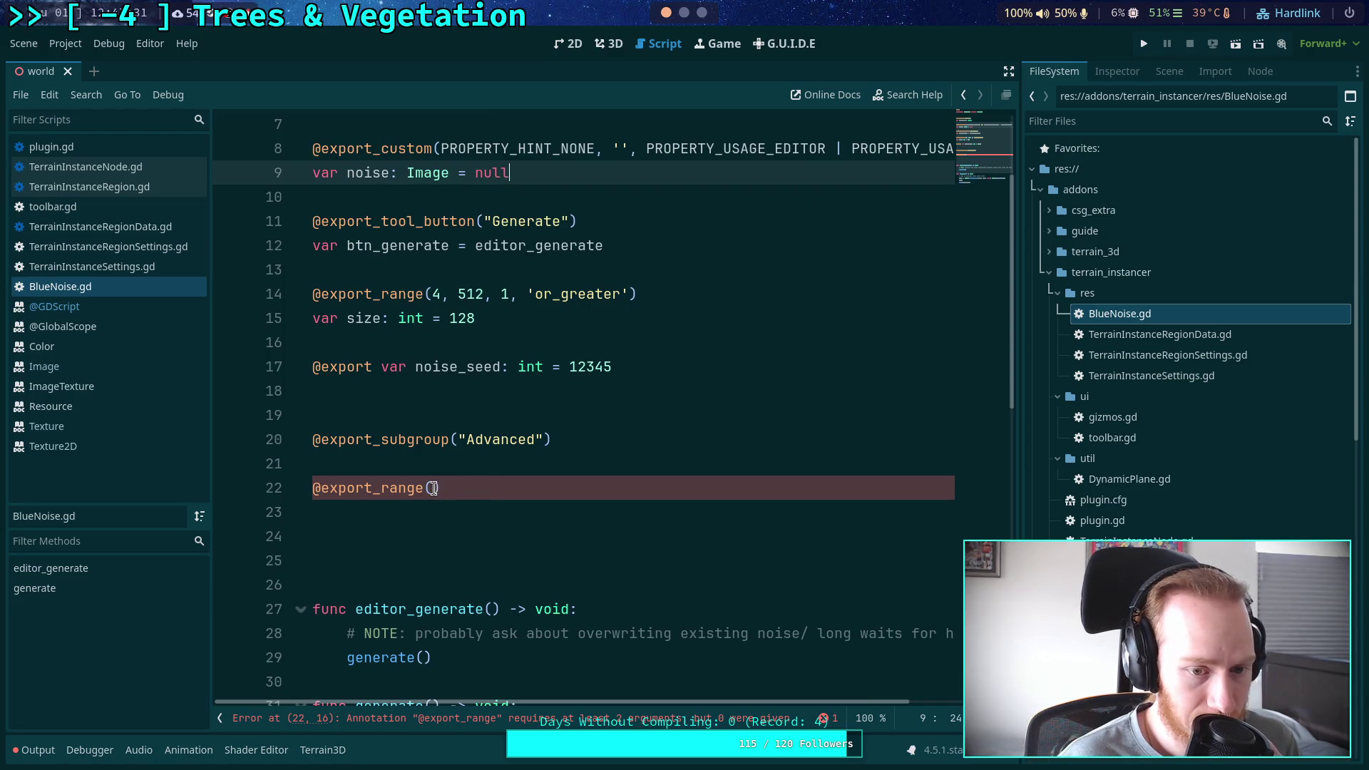
{"action": "left_click", "coordinate": [433, 488]}
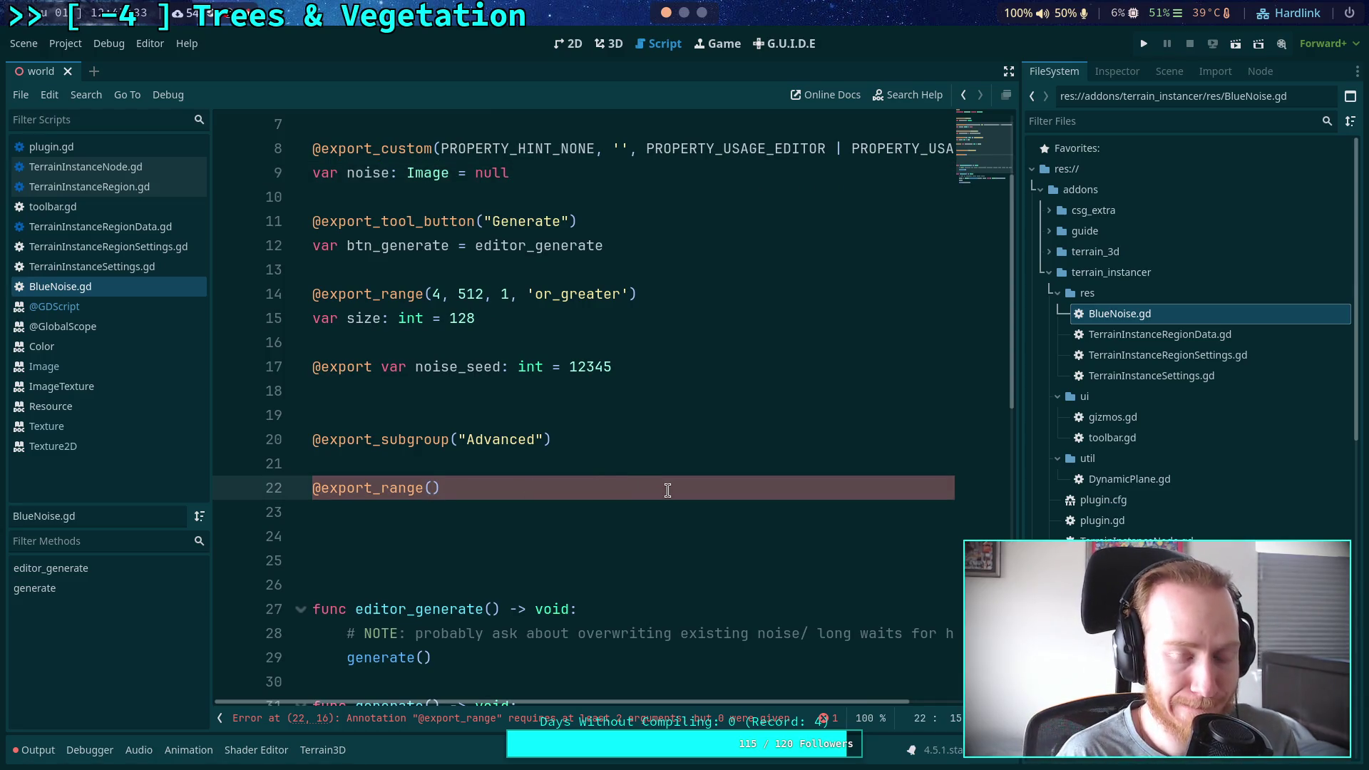
{"action": "key", "text": "super+3"}
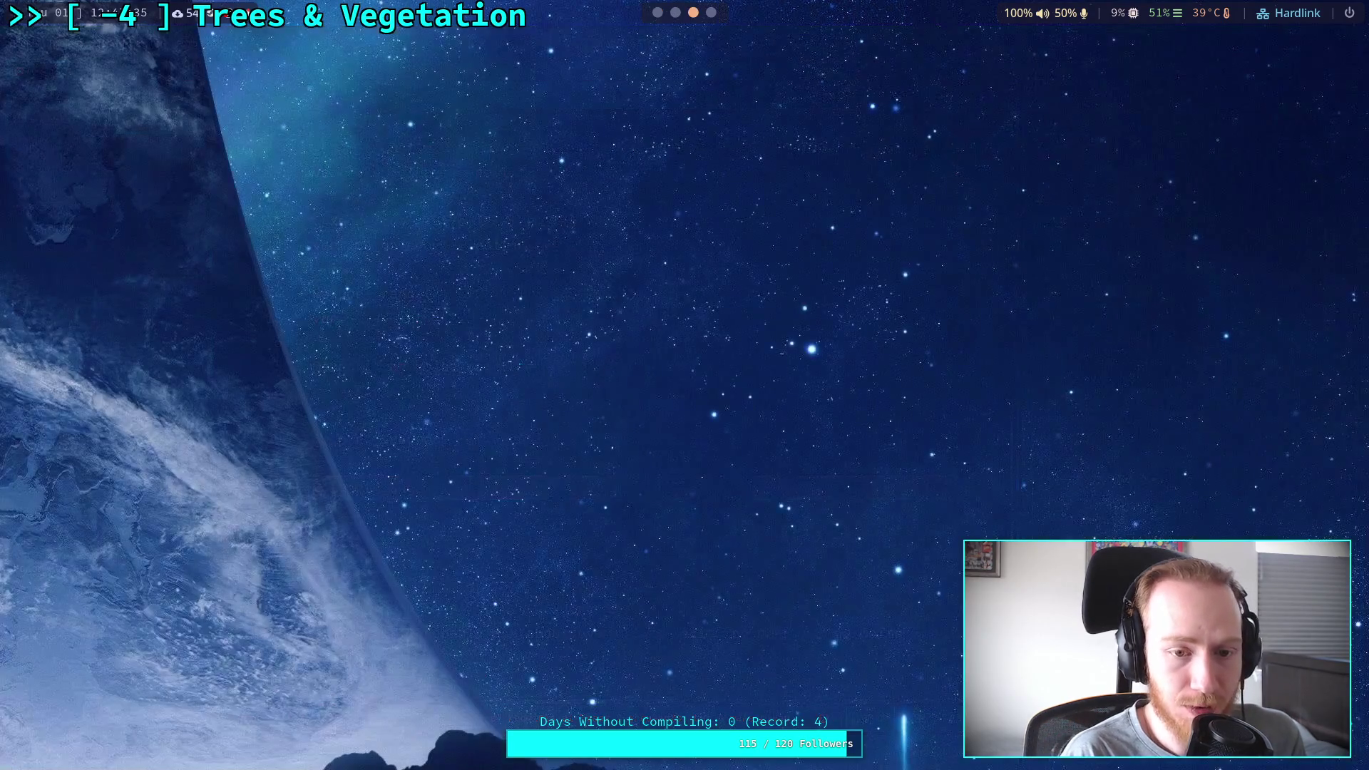
- Review the blue-noise article's gaussian blur code, then start a new blank tab
{"action": "key", "text": "super+4"}
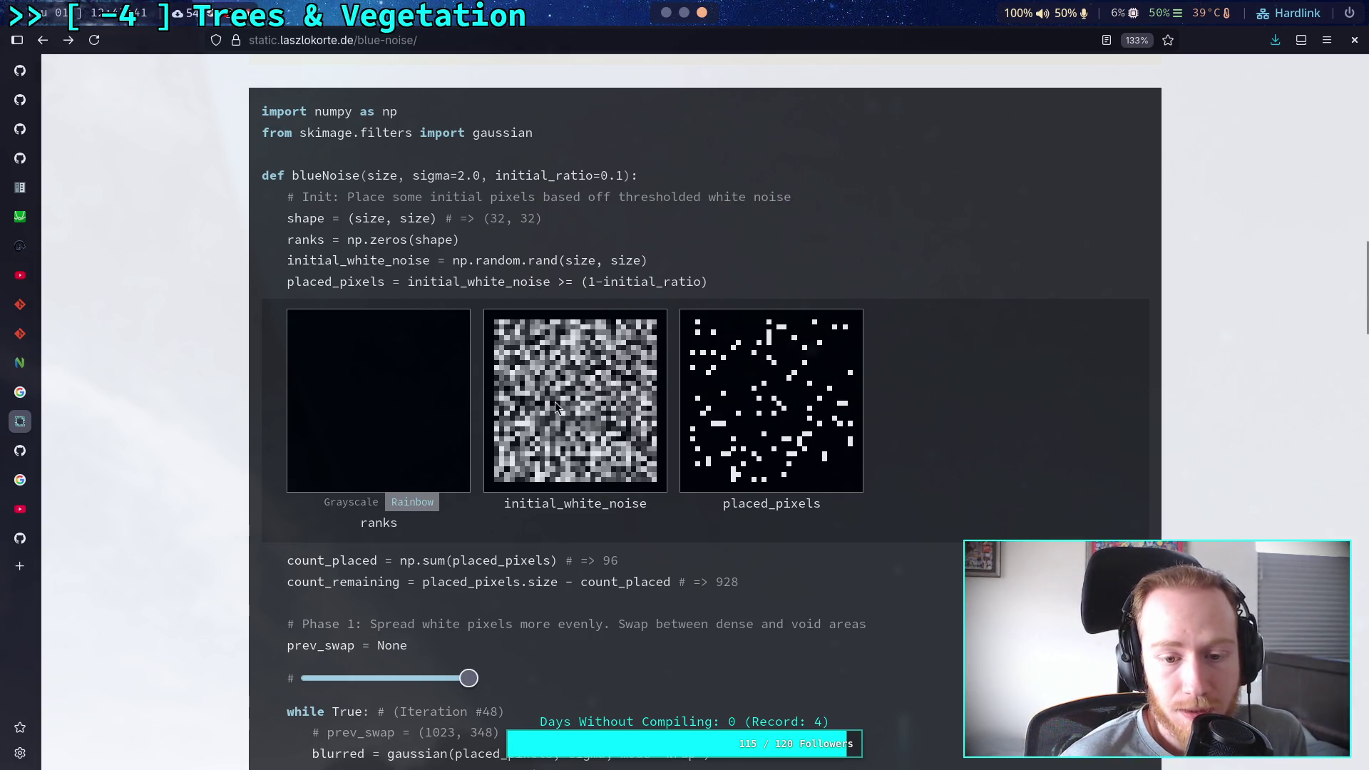
{"action": "scroll", "coordinate": [559, 399], "scroll_direction": "down", "scroll_amount": 5}
{"action": "scroll", "coordinate": [575, 403], "scroll_direction": "down", "scroll_amount": 5}
{"action": "scroll", "coordinate": [575, 403], "scroll_direction": "up", "scroll_amount": 3}
{"action": "double_click", "coordinate": [417, 314]}
{"action": "double_click", "coordinate": [417, 291]}
{"action": "scroll", "coordinate": [729, 370], "scroll_direction": "up", "scroll_amount": 12}
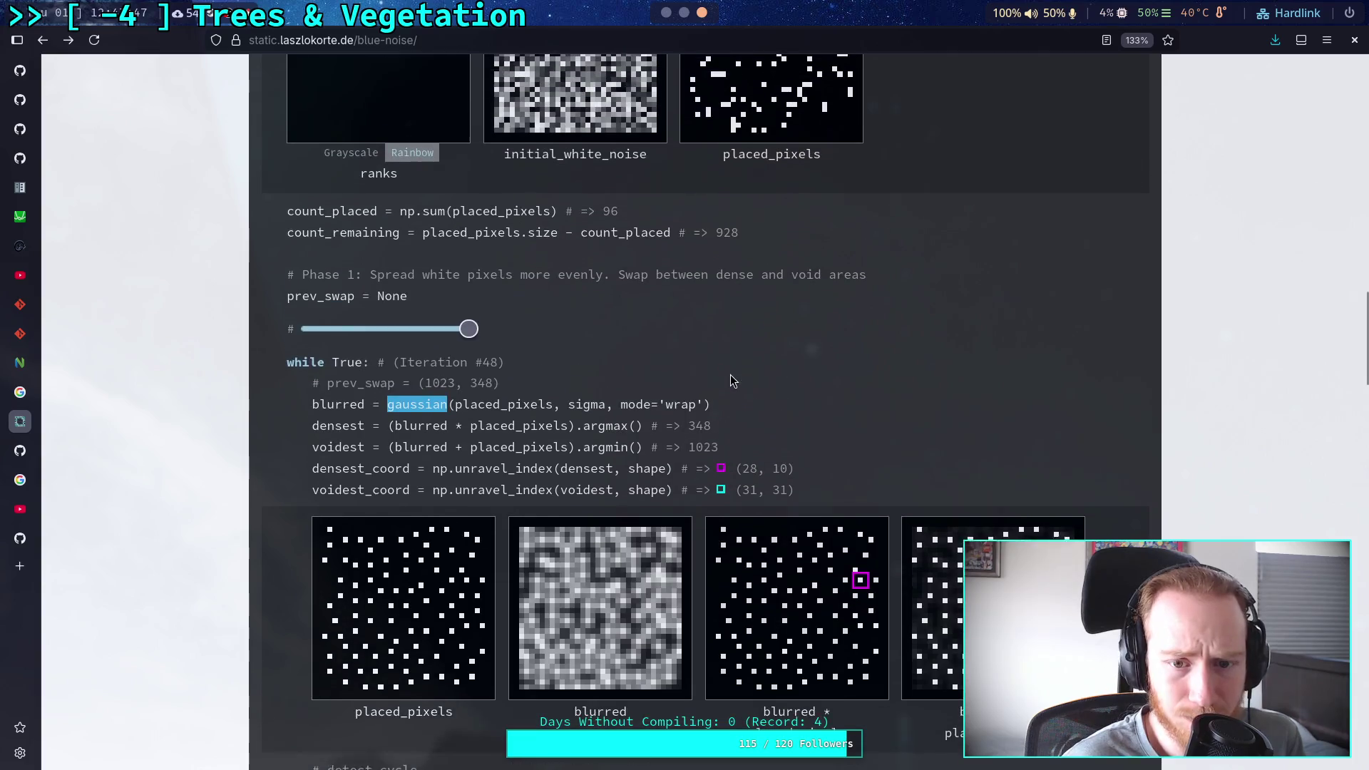
{"action": "scroll", "coordinate": [758, 467], "scroll_direction": "down", "scroll_amount": 5}
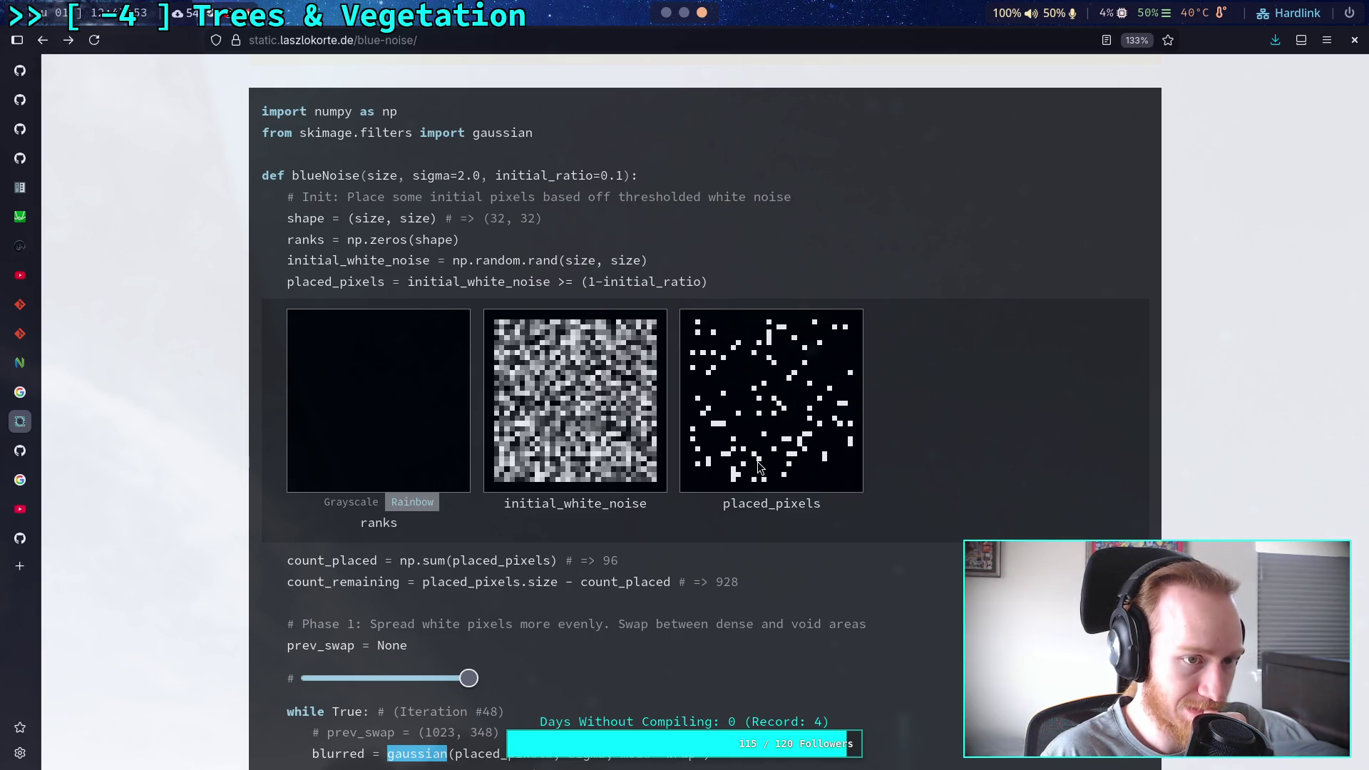
{"action": "left_click", "coordinate": [20, 566]}
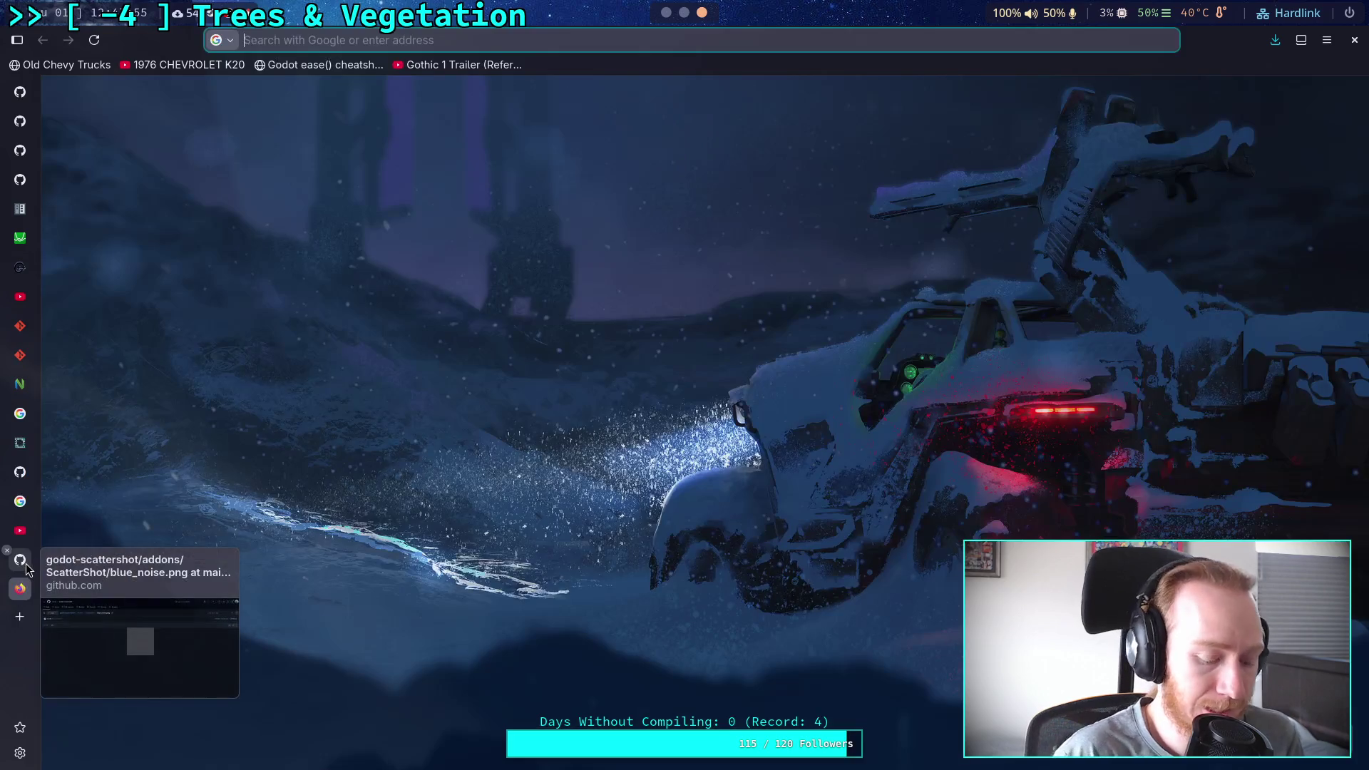
- Search Google for 'godot gaussian blur image'
{"action": "type", "text": "G"}
{"action": "key", "text": "BackSpace"}
{"action": "key", "text": "BackSpace"}
{"action": "type", "text": "godot"}
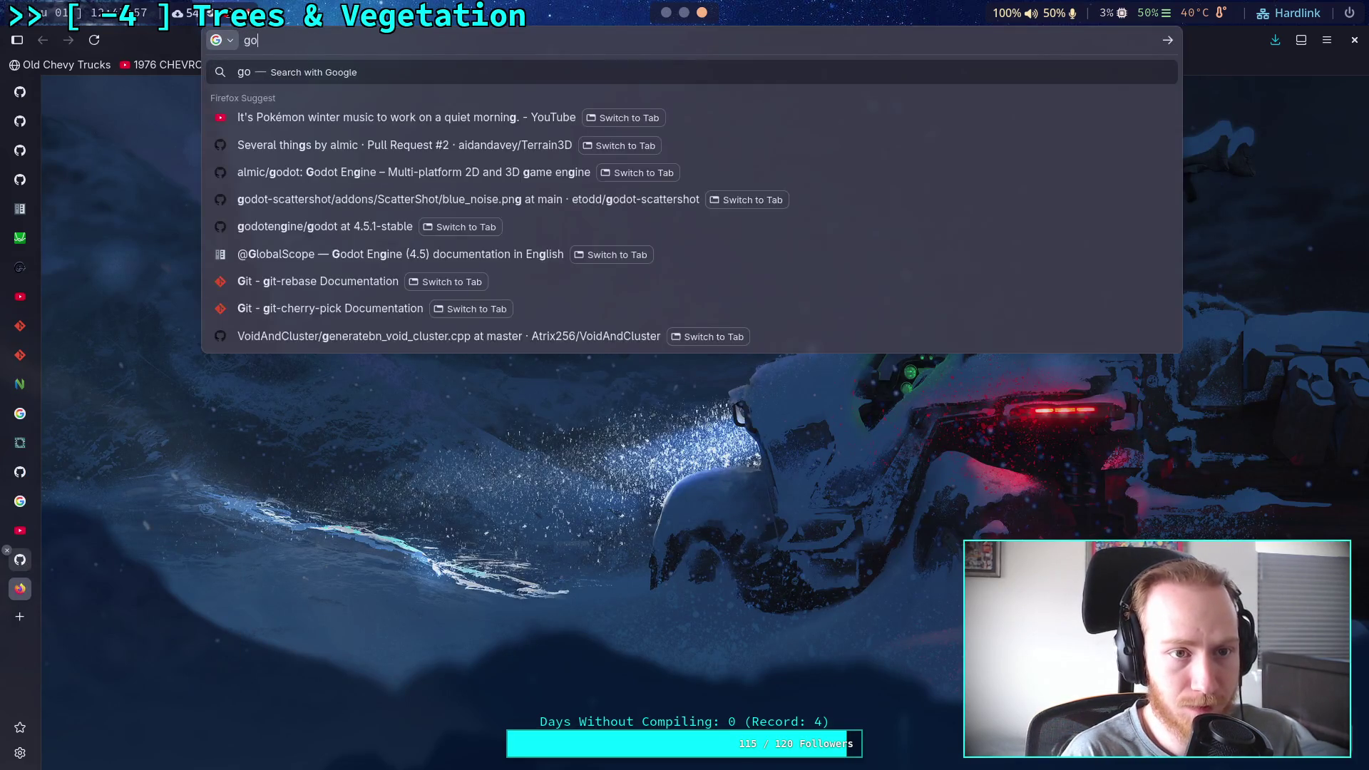
{"action": "type", "text": " gaussio"}
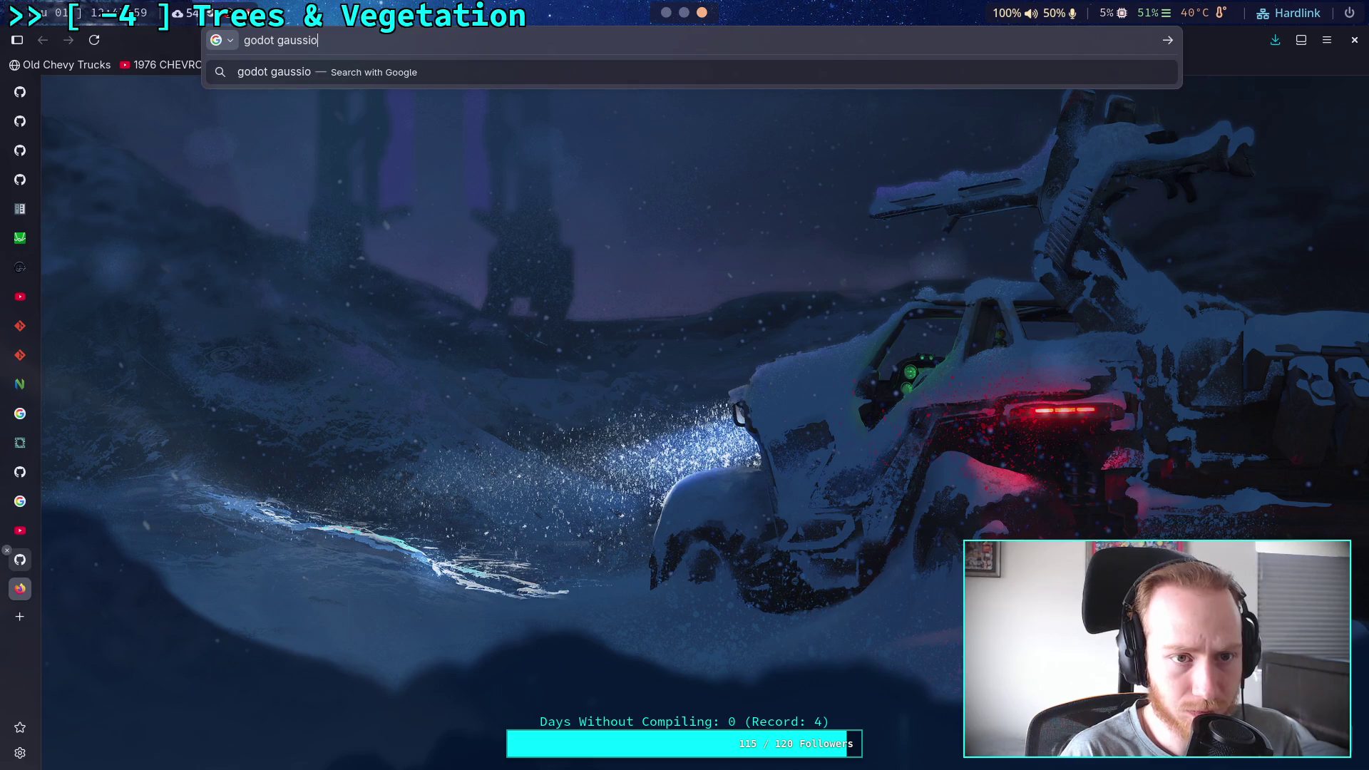
{"action": "key", "text": "BackSpace"}
{"action": "type", "text": "an blur image"}
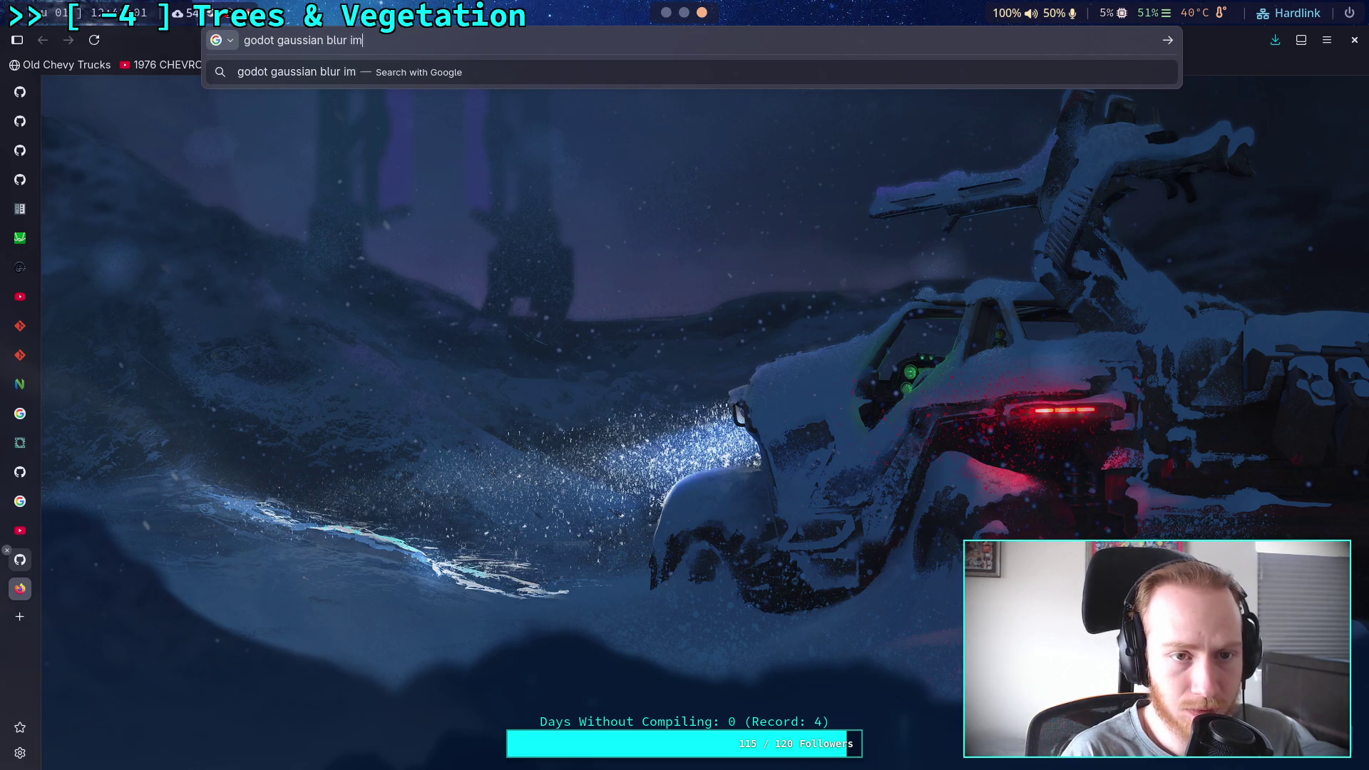
{"action": "key", "text": "Return"}
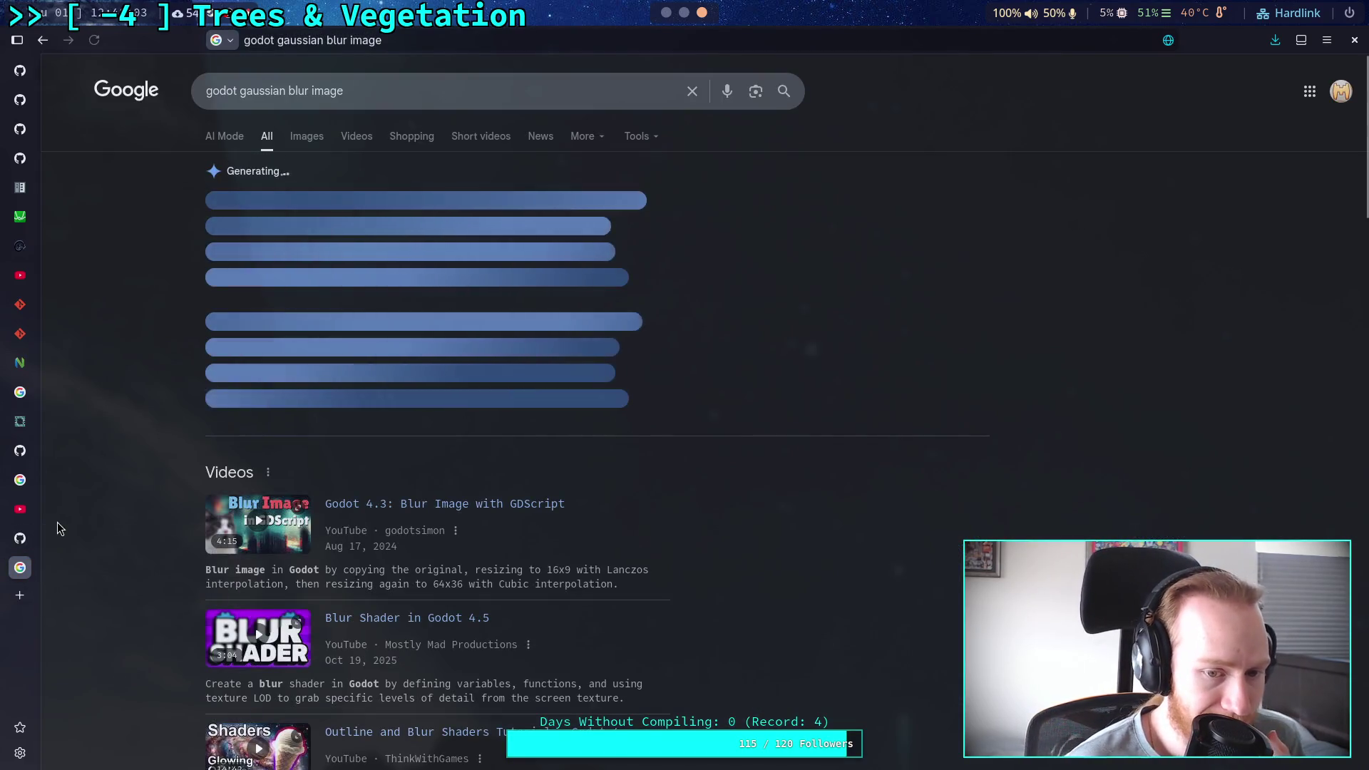
- Browse the search results, then go back to the Godot 4.3 blur image video
{"action": "key", "text": "Page_Down"}
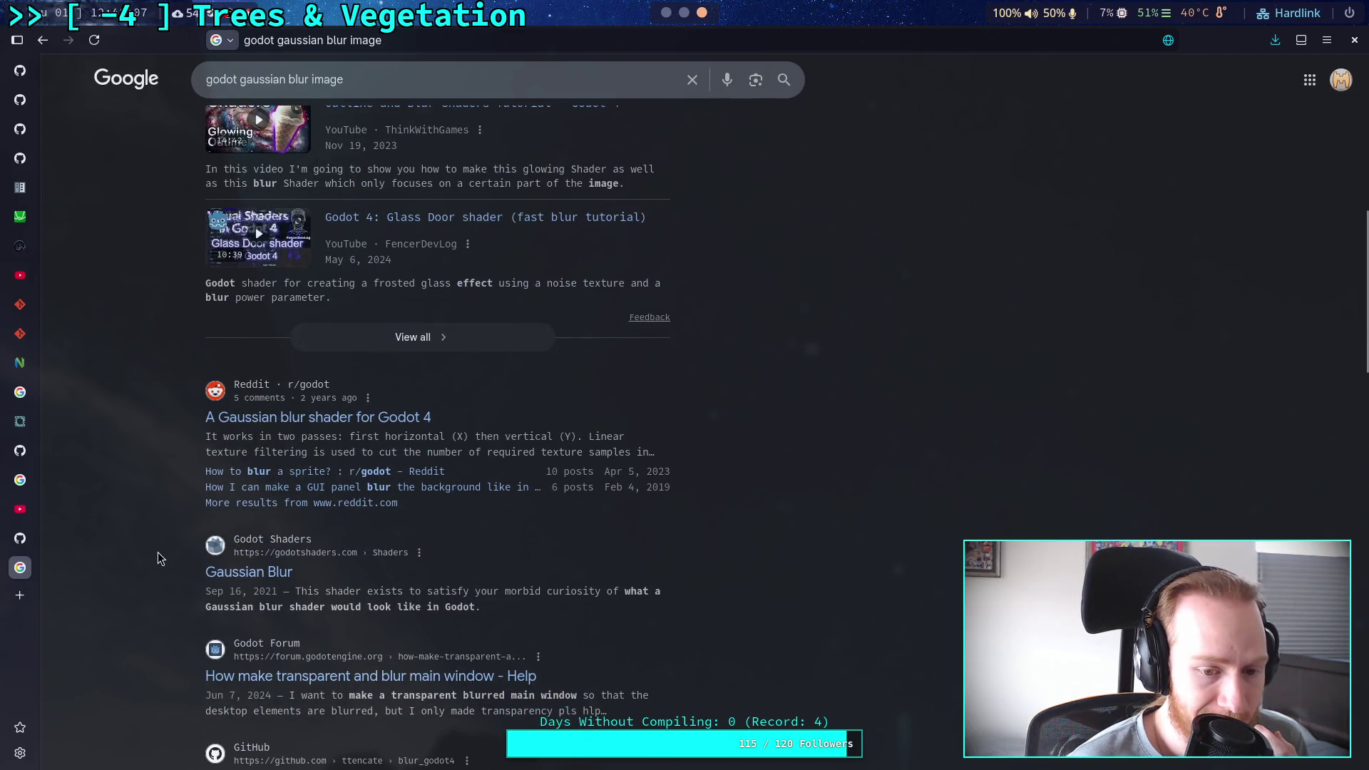
{"action": "scroll", "coordinate": [159, 557], "scroll_direction": "down", "scroll_amount": 3}
{"action": "scroll", "coordinate": [157, 550], "scroll_direction": "down", "scroll_amount": 2}
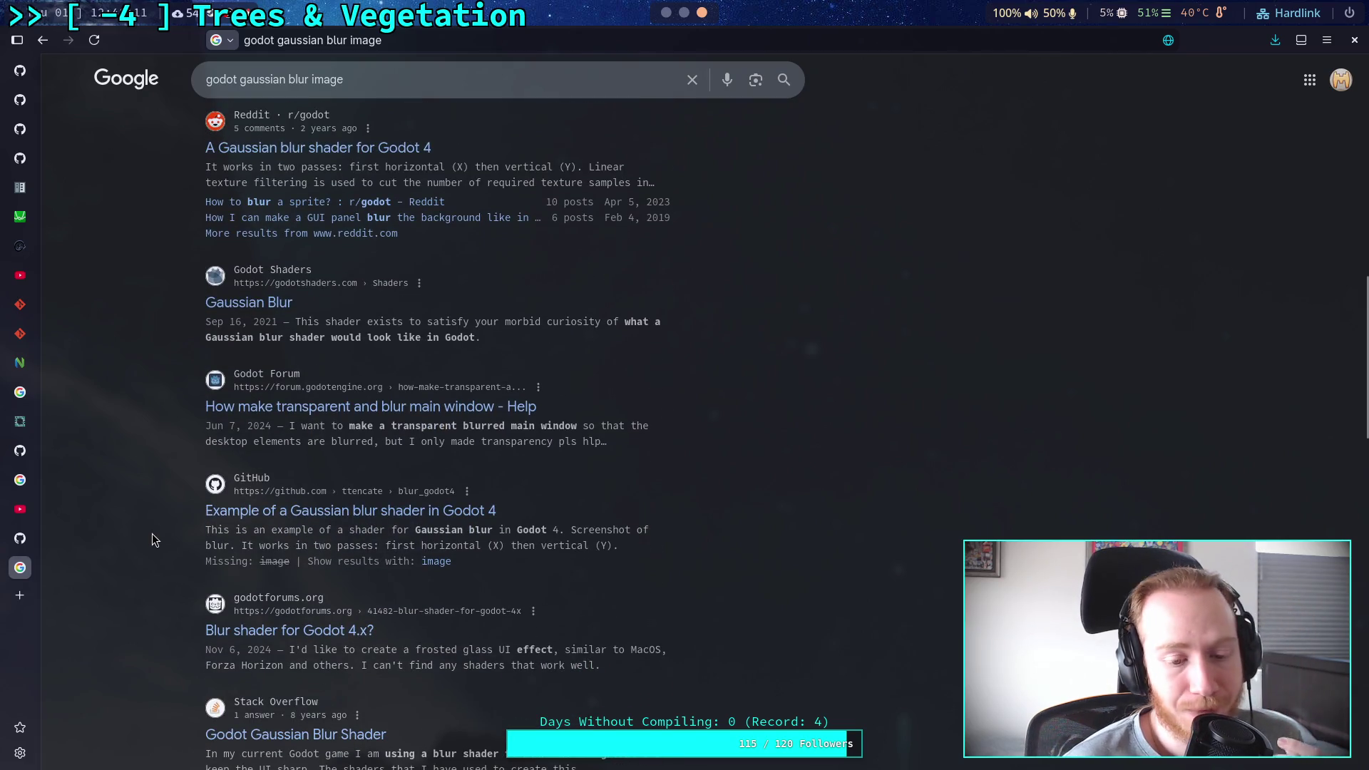
{"action": "scroll", "coordinate": [151, 533], "scroll_direction": "down", "scroll_amount": 4}
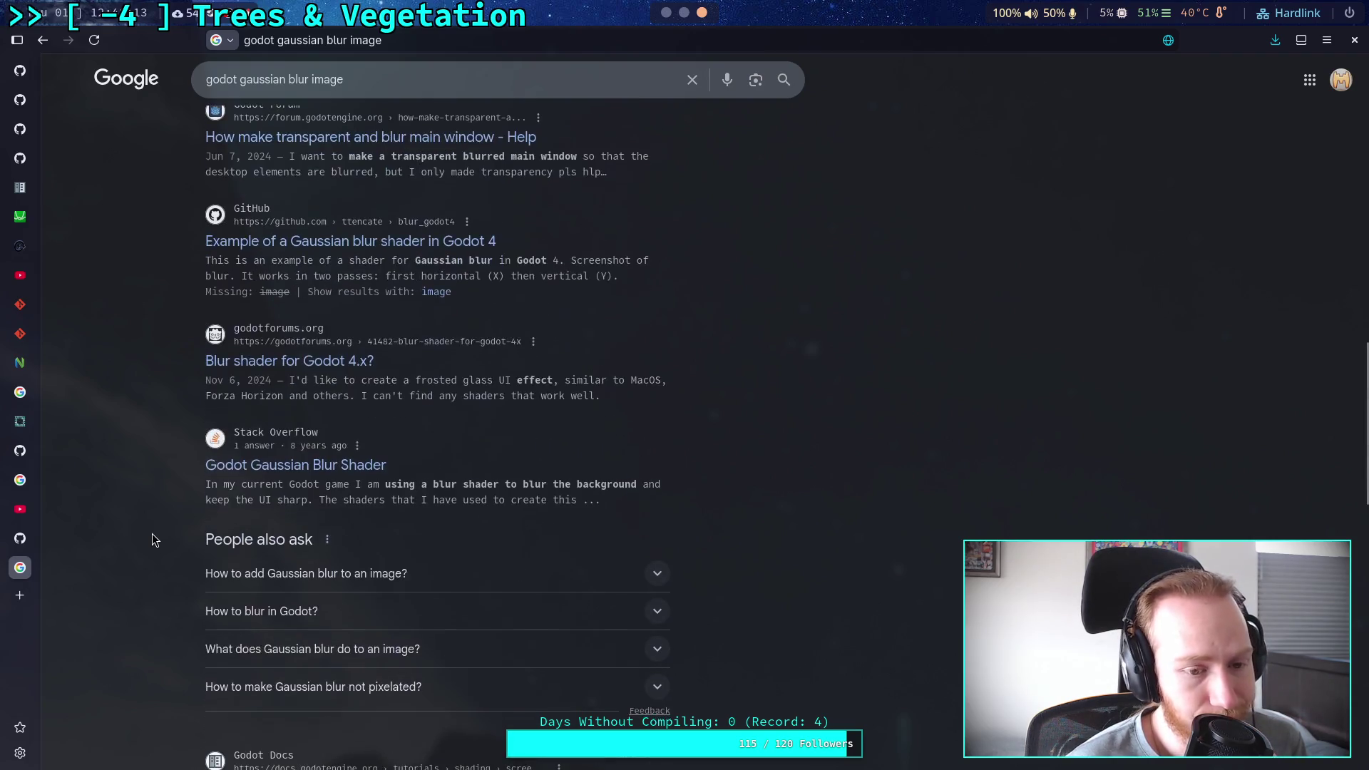
{"action": "scroll", "coordinate": [151, 533], "scroll_direction": "down", "scroll_amount": 5}
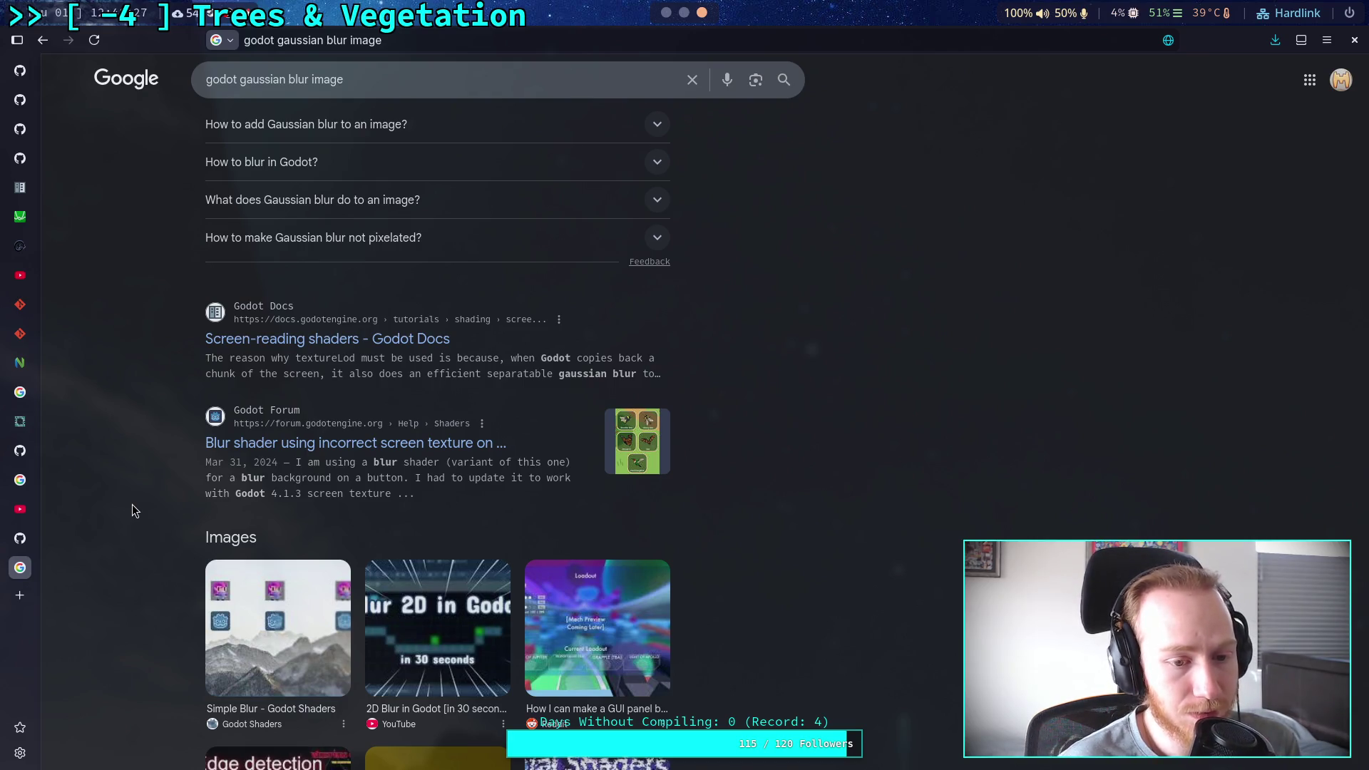
{"action": "scroll", "coordinate": [132, 504], "scroll_direction": "down", "scroll_amount": 8}
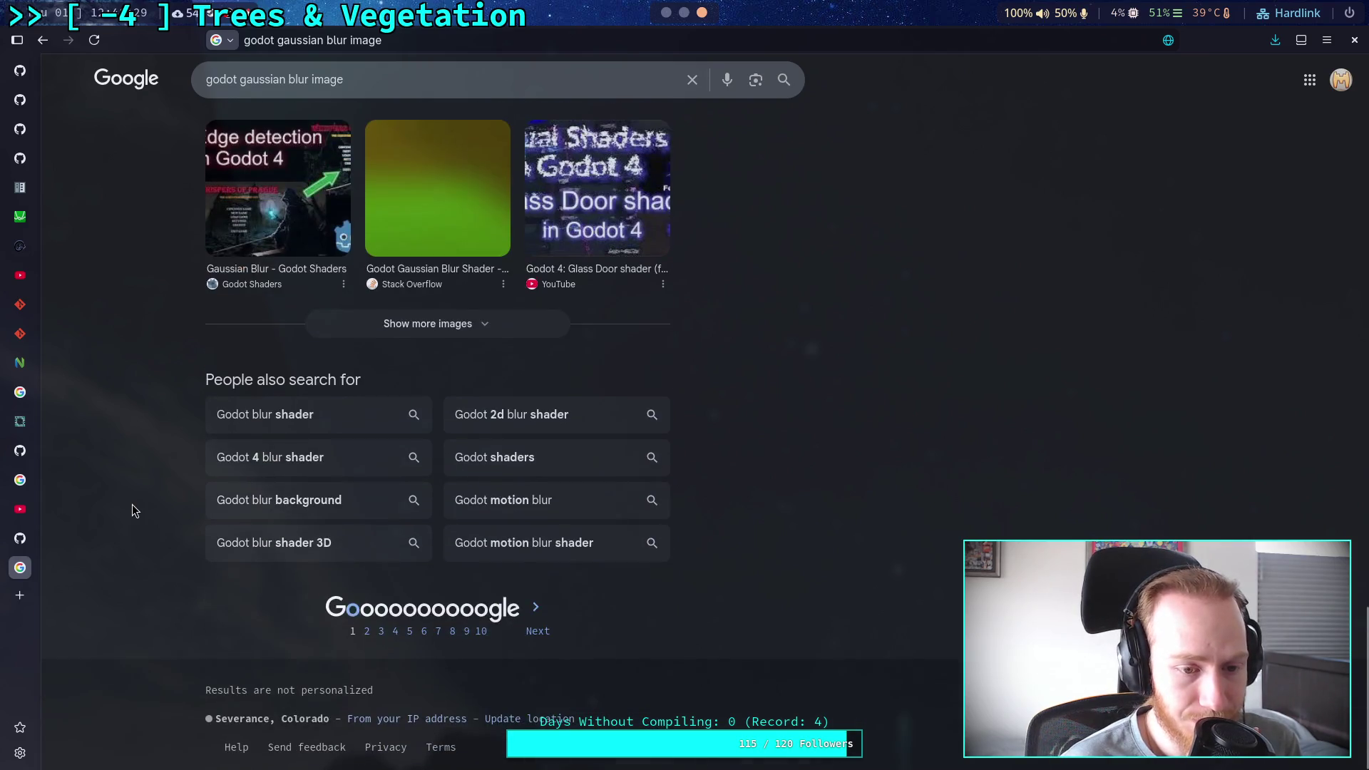
{"action": "scroll", "coordinate": [131, 504], "scroll_direction": "up", "scroll_amount": 15}
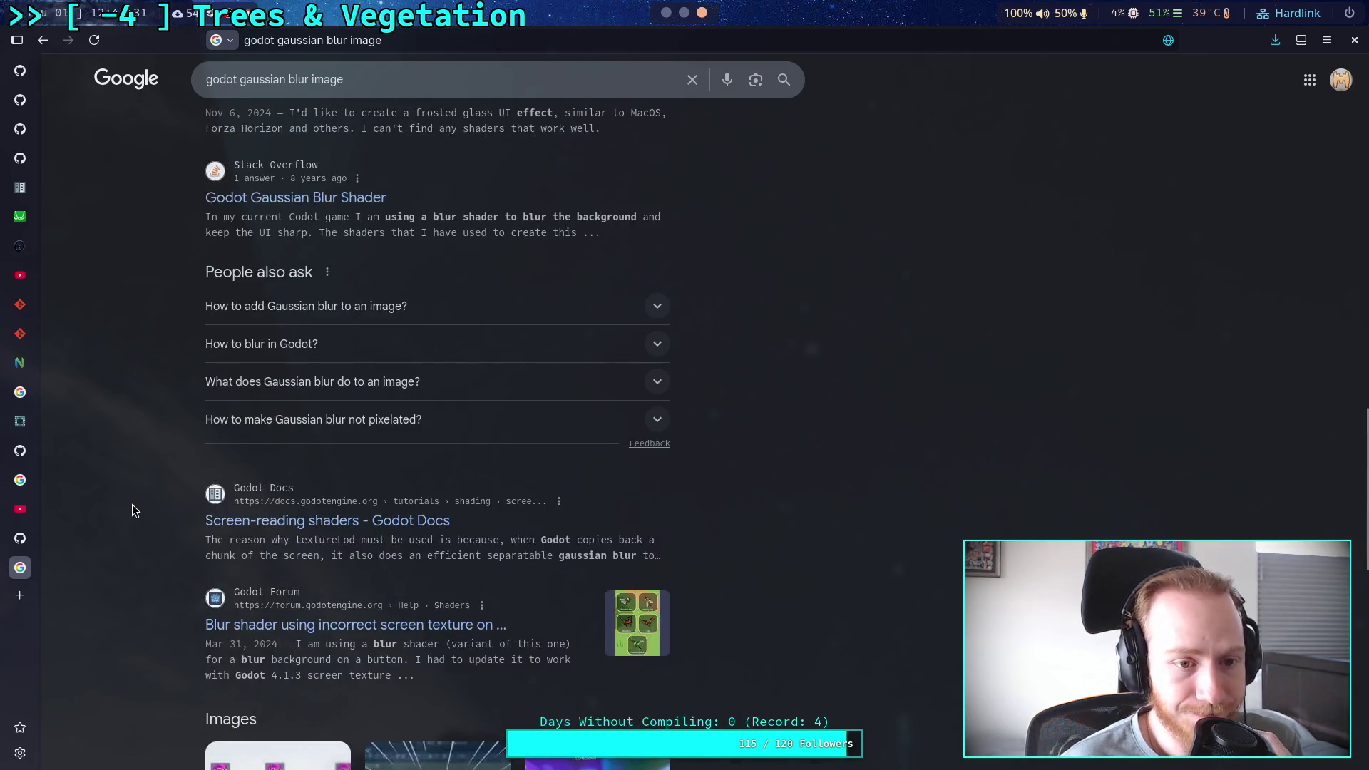
{"action": "scroll", "coordinate": [131, 504], "scroll_direction": "up", "scroll_amount": 3}
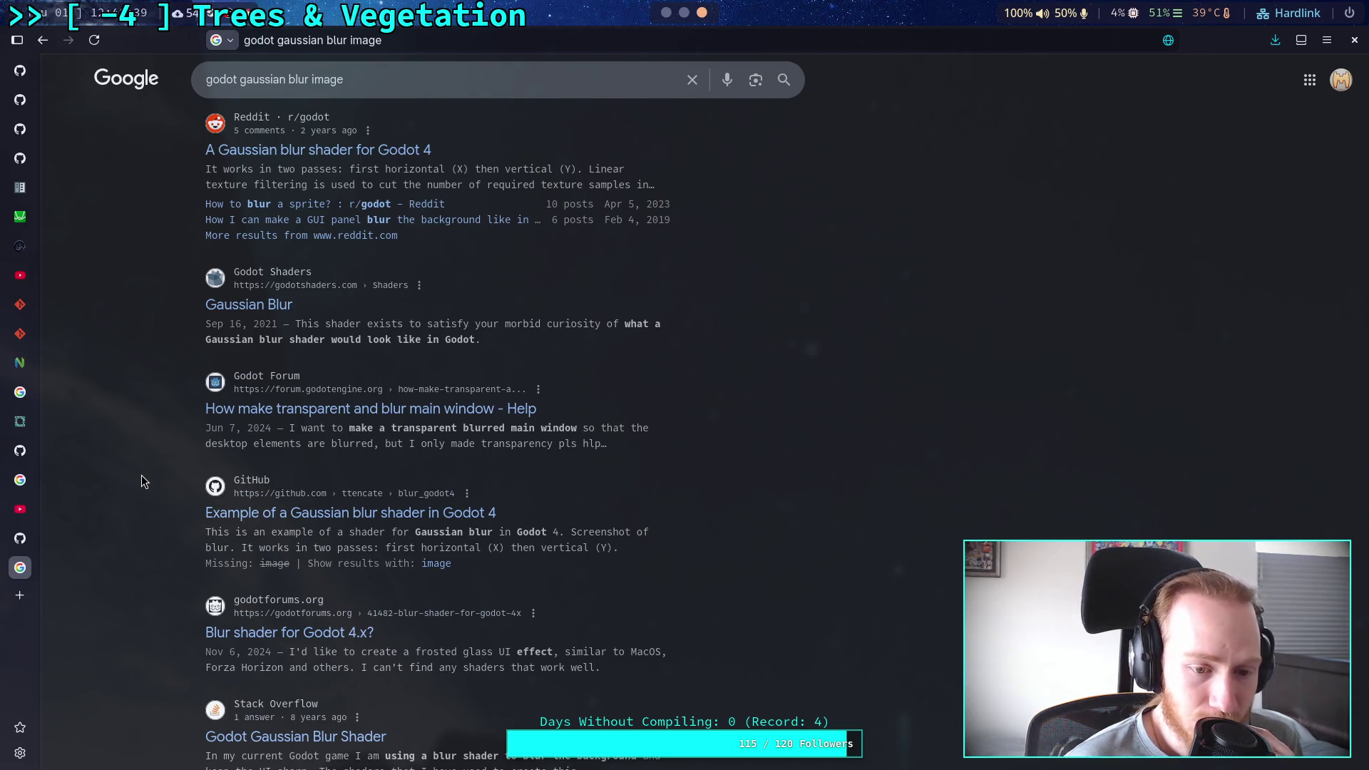
{"action": "key", "text": "alt+Left"}
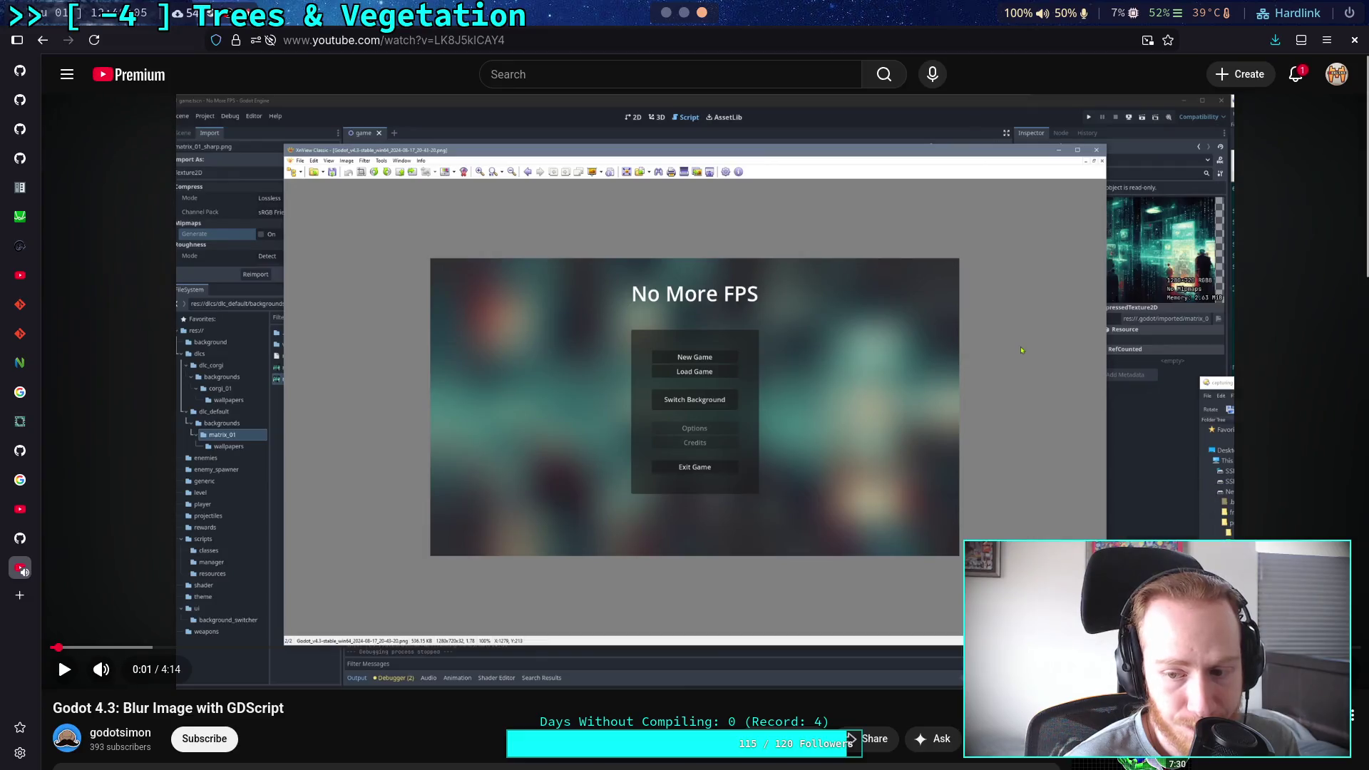
- Check the video's Quality setting and play it until the INTERPOLATE_TRILINEAR resize code appears
{"action": "left_click", "coordinate": [1224, 669]}
{"action": "left_click", "coordinate": [1233, 592]}
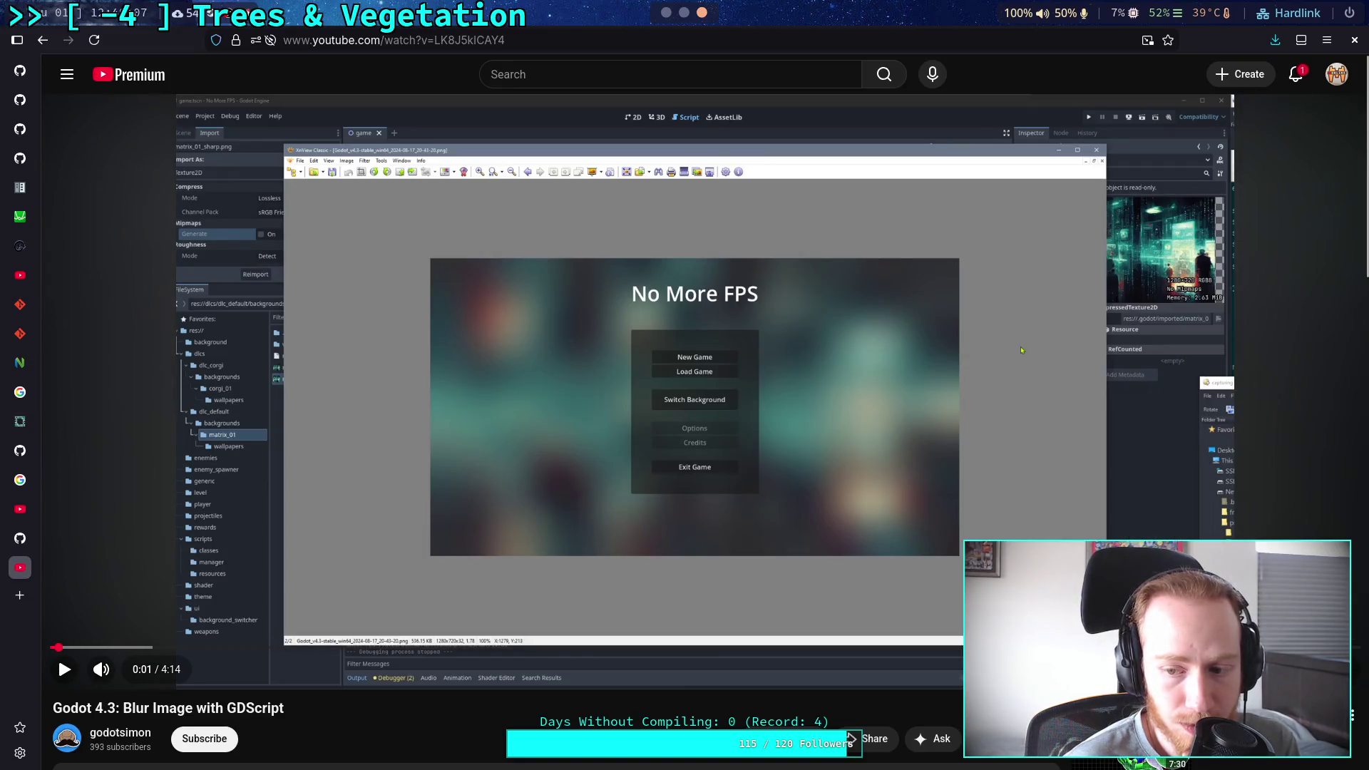
{"action": "left_click", "coordinate": [695, 570]}
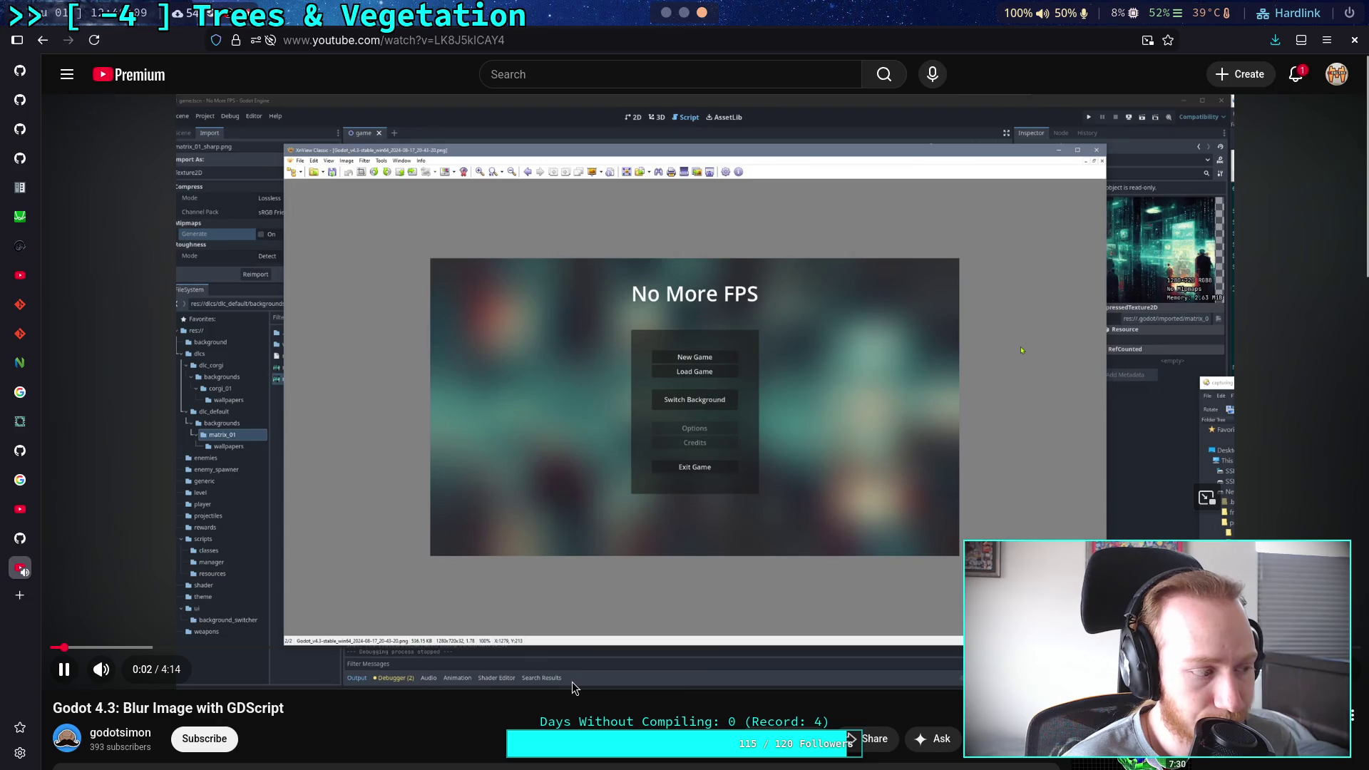
{"action": "mouse_move", "coordinate": [133, 670]}
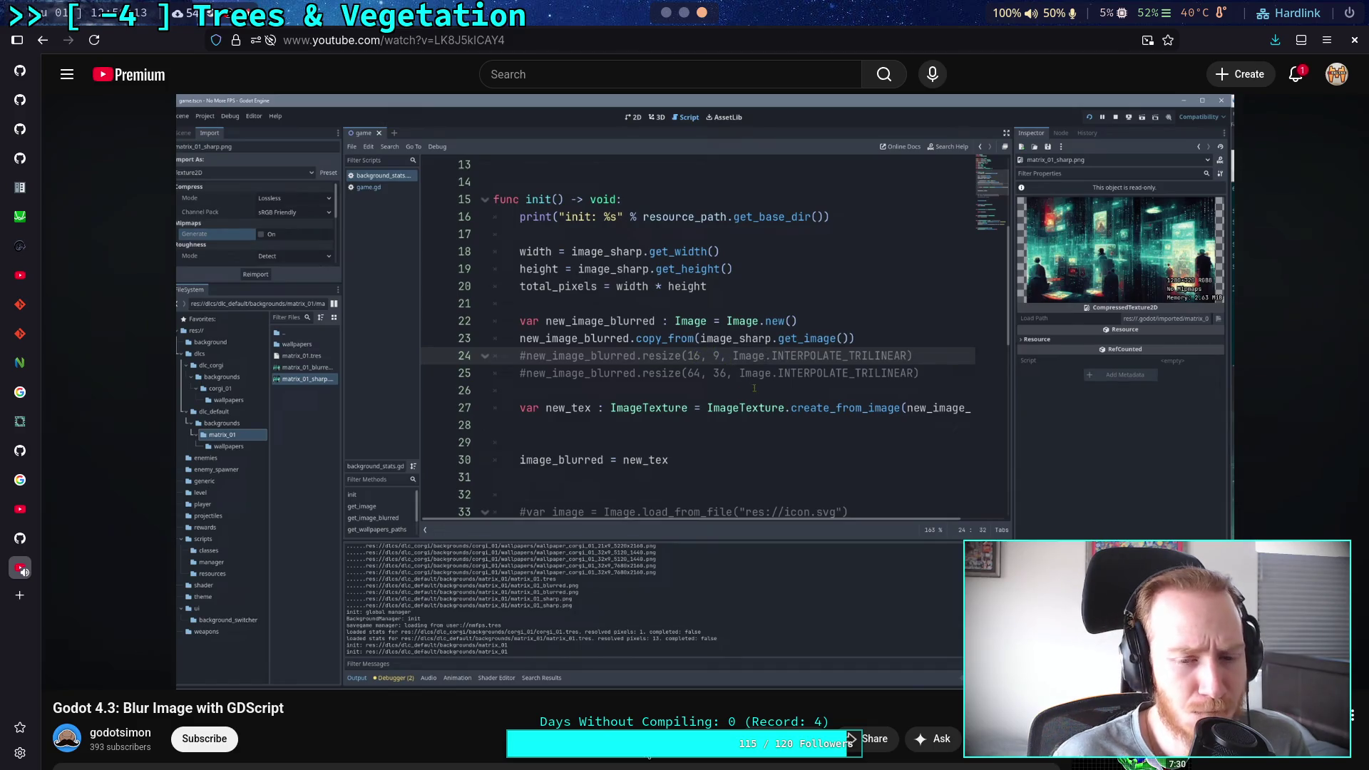
- Pause the blur tutorial at 1:34 and return to the Blue Noise article
{"action": "left_click", "coordinate": [648, 462]}
{"action": "scroll", "coordinate": [642, 467], "scroll_direction": "down", "scroll_amount": 3}
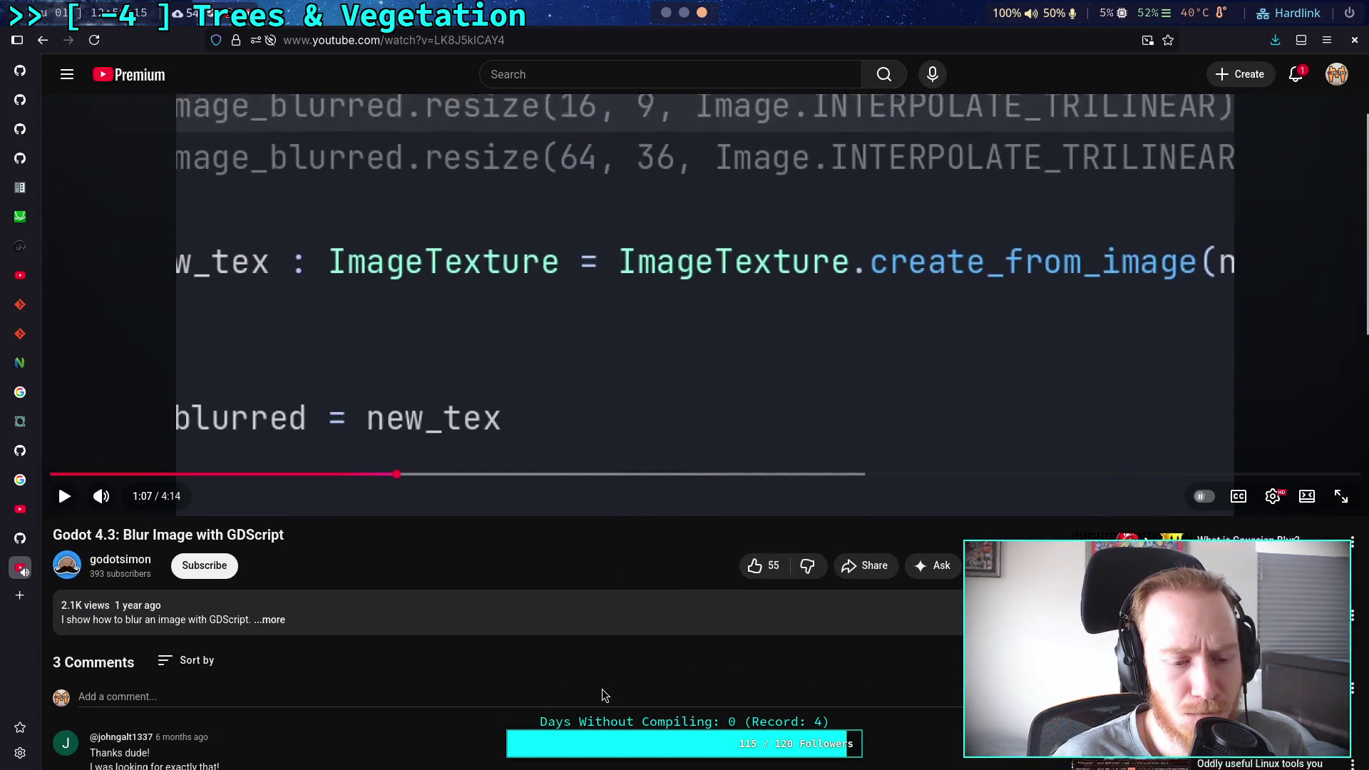
{"action": "scroll", "coordinate": [582, 535], "scroll_direction": "up", "scroll_amount": 3}
{"action": "key", "text": "space"}
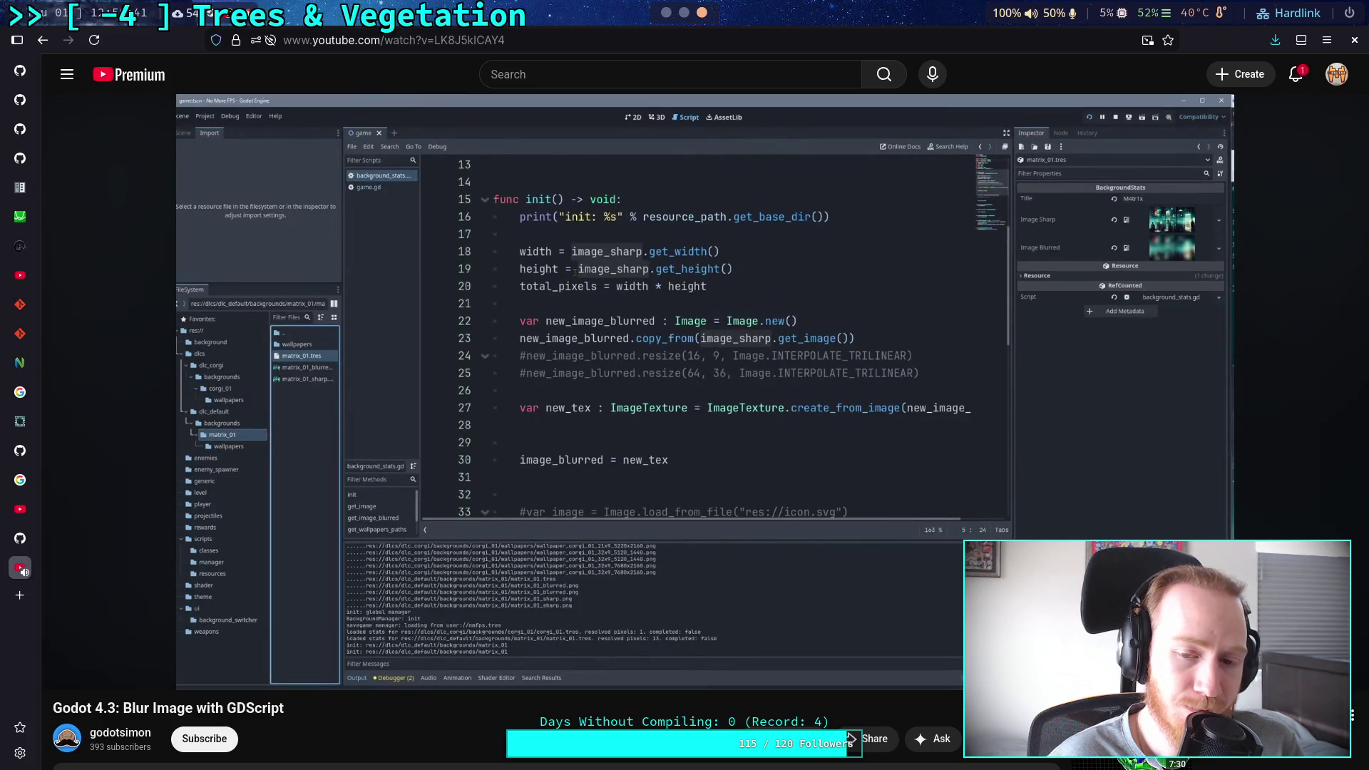
{"action": "left_click", "coordinate": [498, 461]}
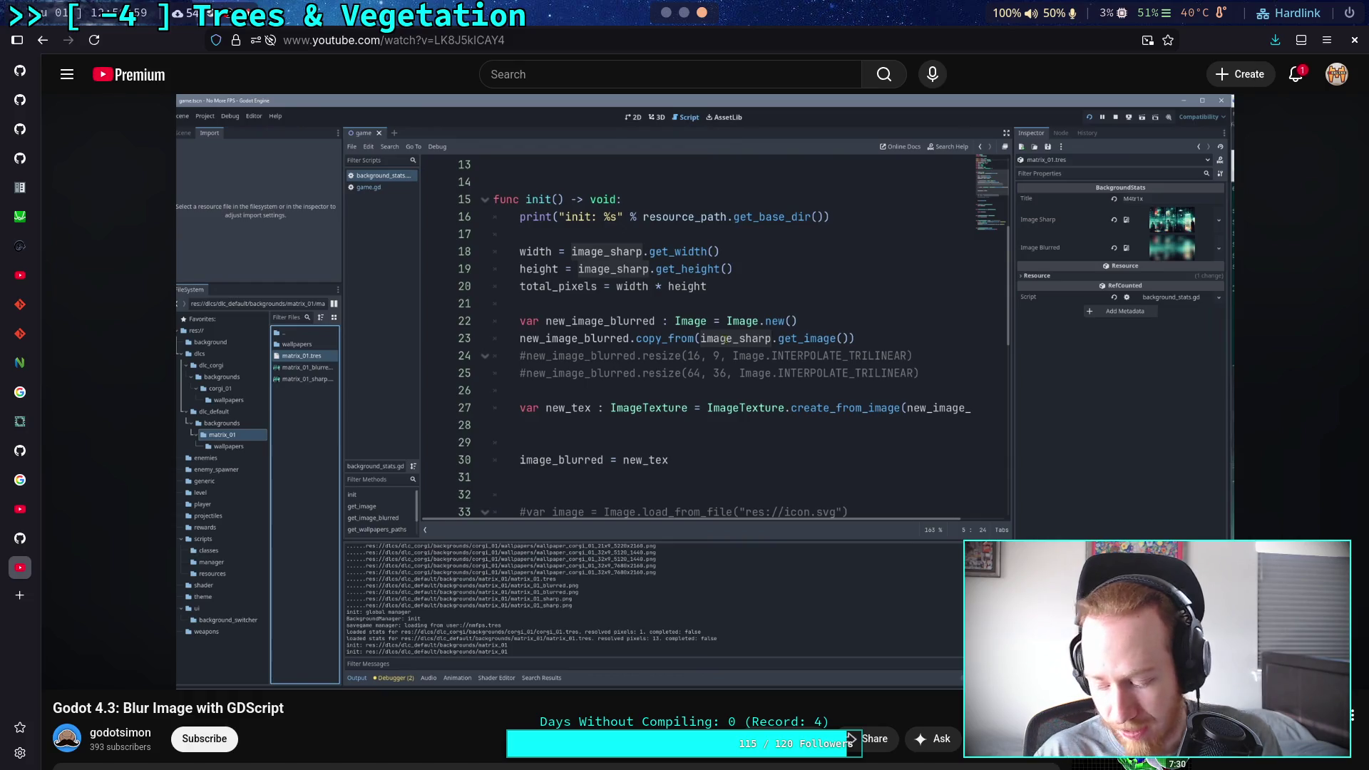
{"action": "mouse_move", "coordinate": [419, 417]}
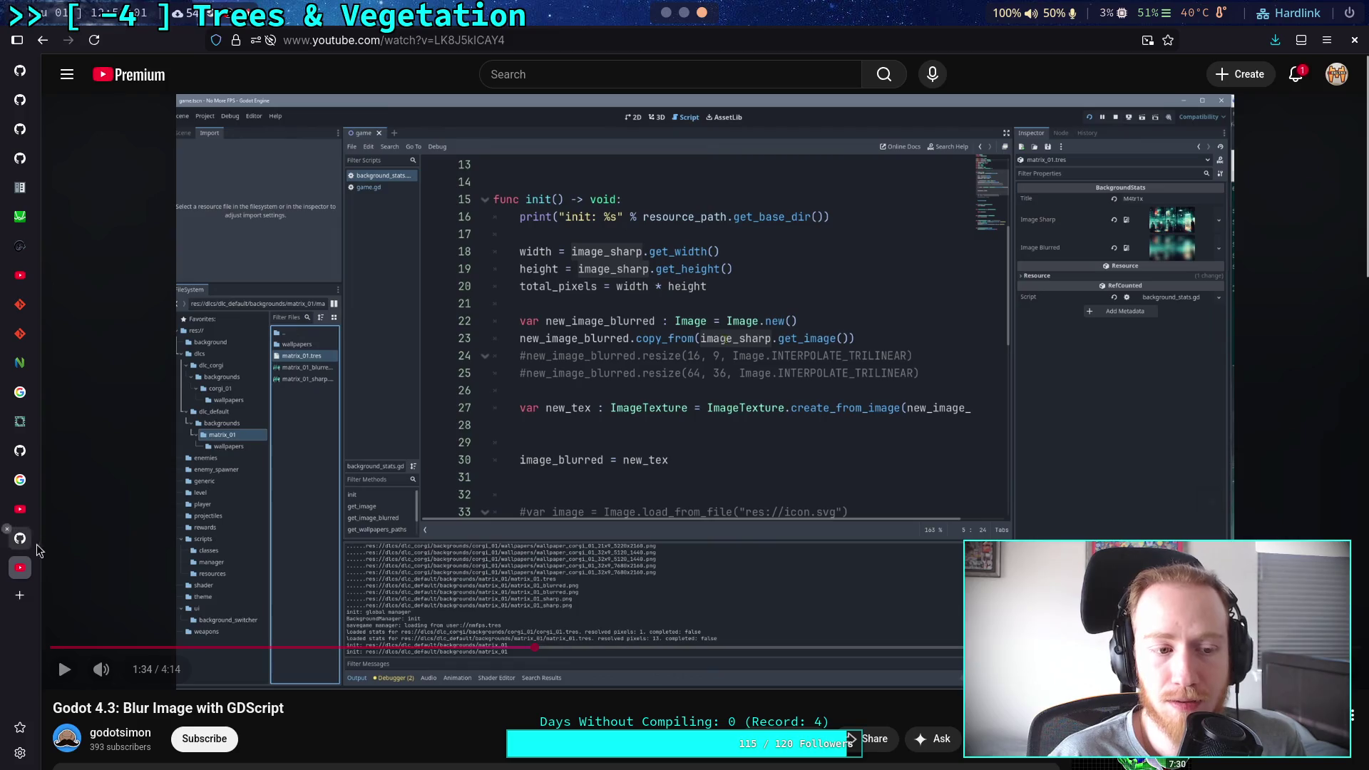
{"action": "left_click", "coordinate": [28, 428]}
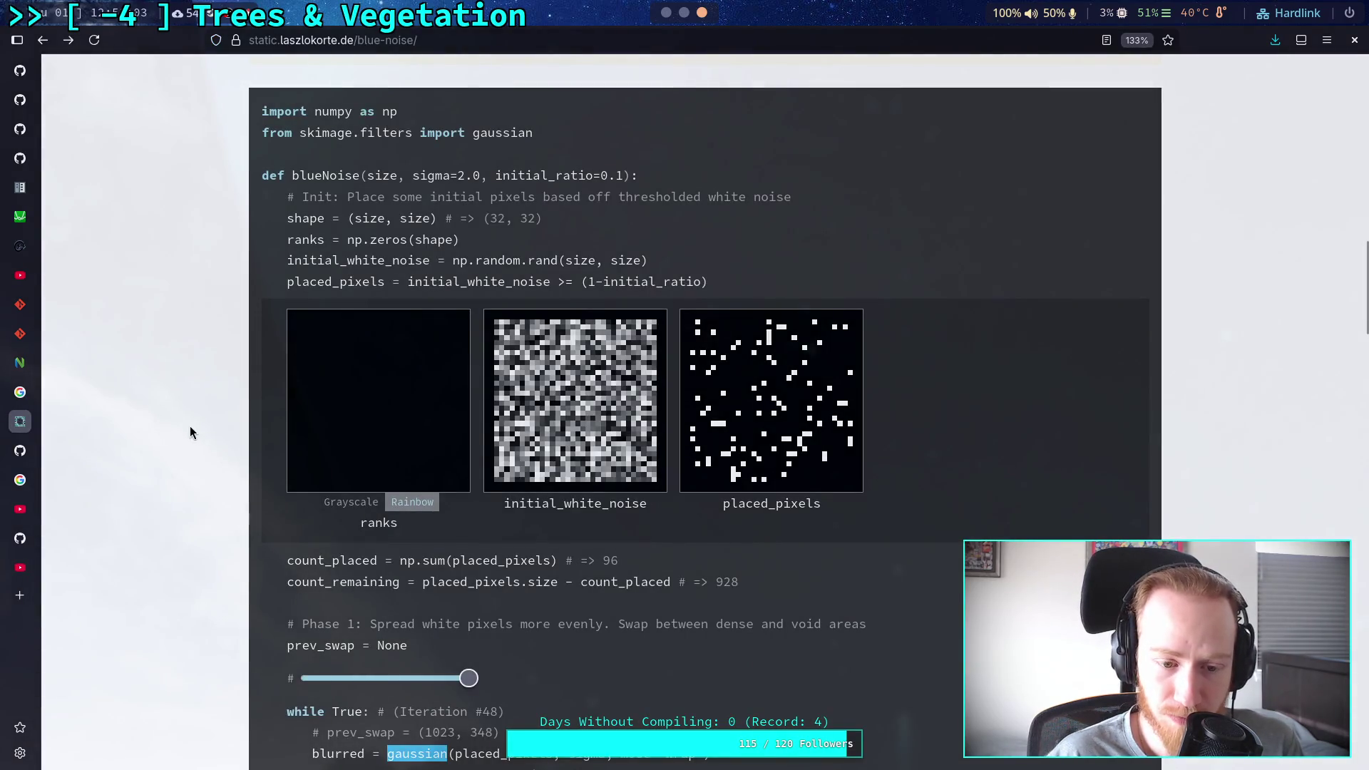
- Cycle through the sidebar tabs and close the point placement search tab
{"action": "left_click", "coordinate": [31, 456]}
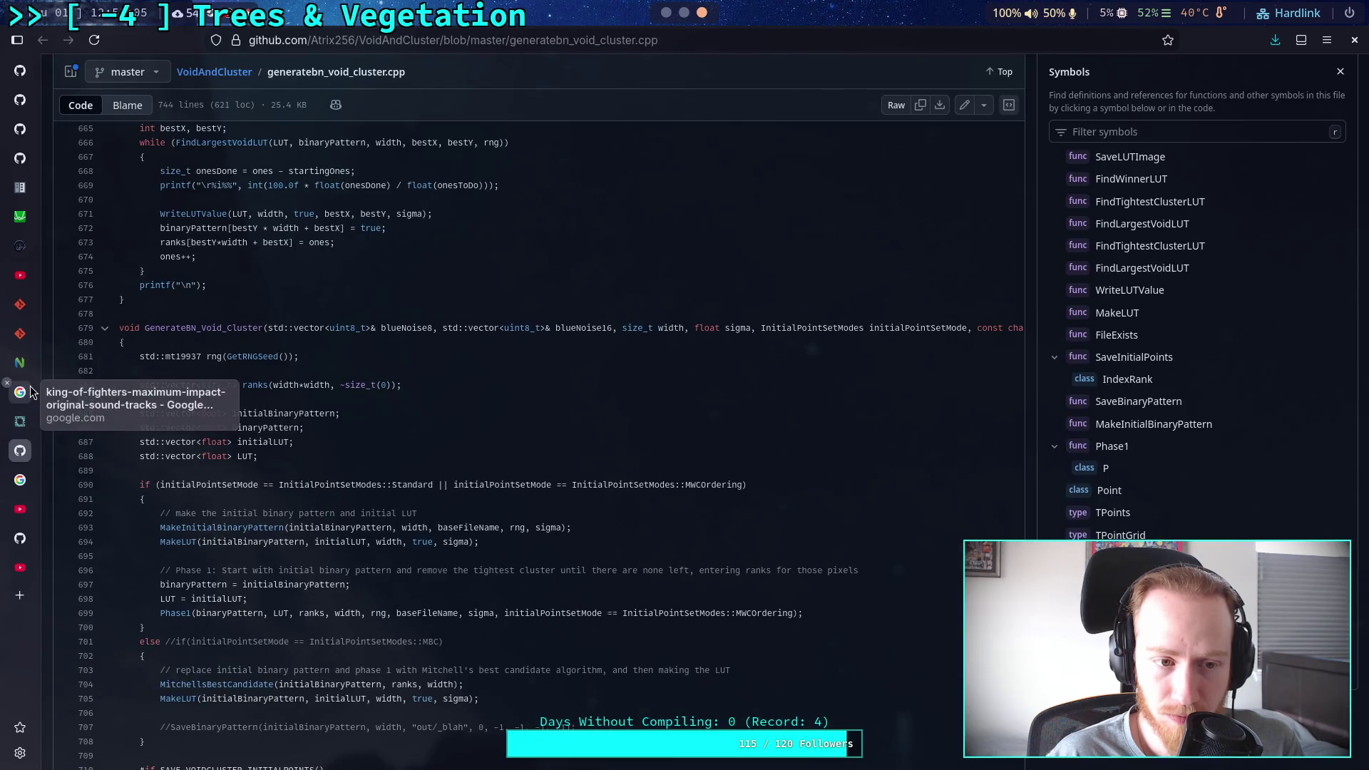
{"action": "left_click", "coordinate": [26, 397]}
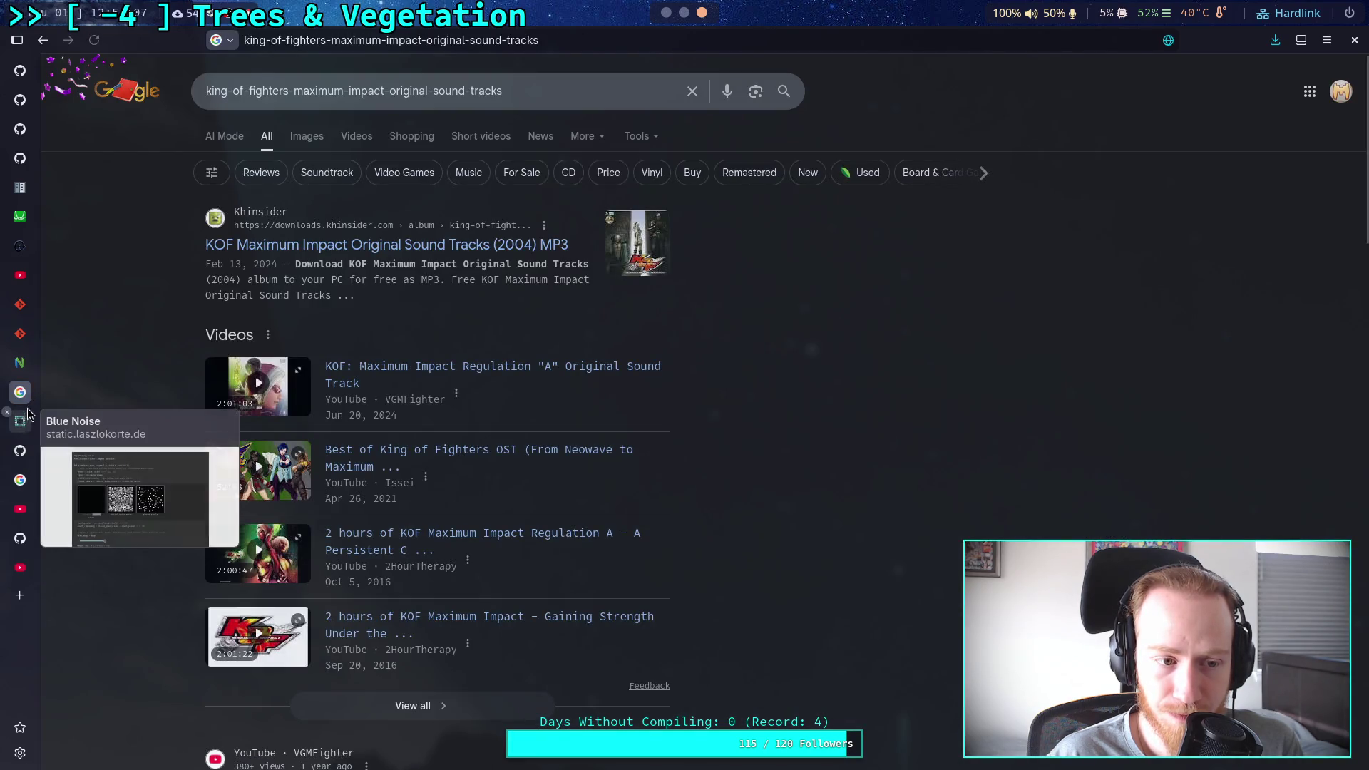
{"action": "left_click", "coordinate": [6, 470]}
{"action": "left_click", "coordinate": [26, 508]}
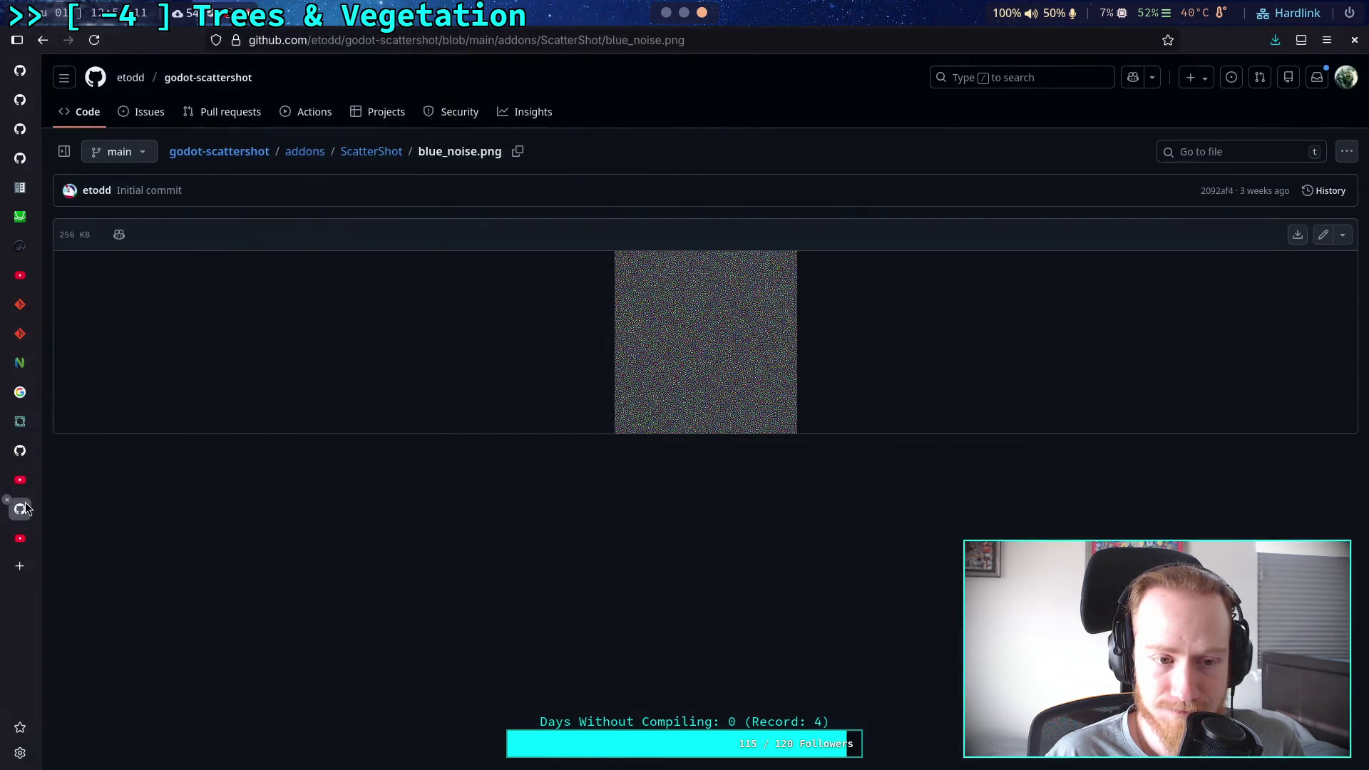
{"action": "left_click", "coordinate": [33, 539]}
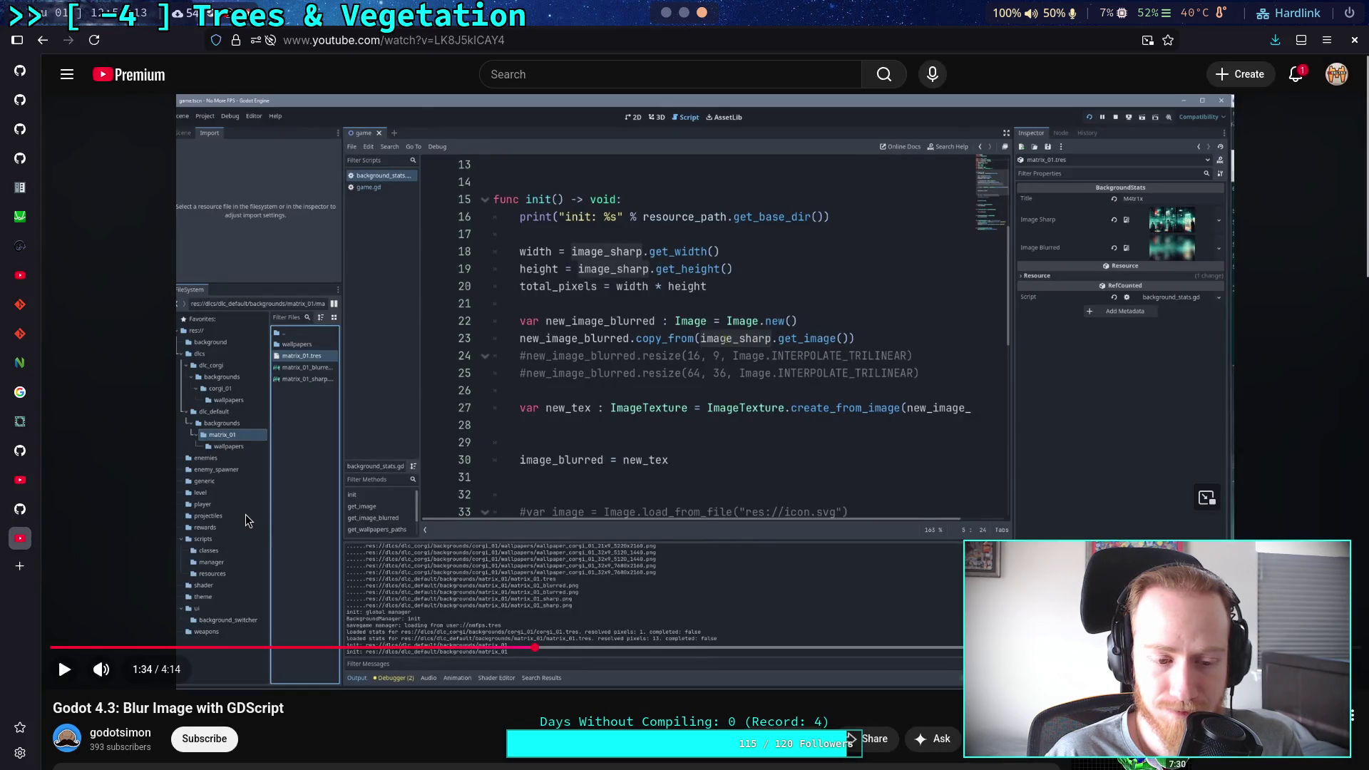
- Return to the 'godot gaussian blur image' results, scroll to the Reddit shader result, then switch to Godot
{"action": "scroll", "coordinate": [242, 416], "scroll_direction": "down", "scroll_amount": 5}
{"action": "left_click", "coordinate": [43, 40]}
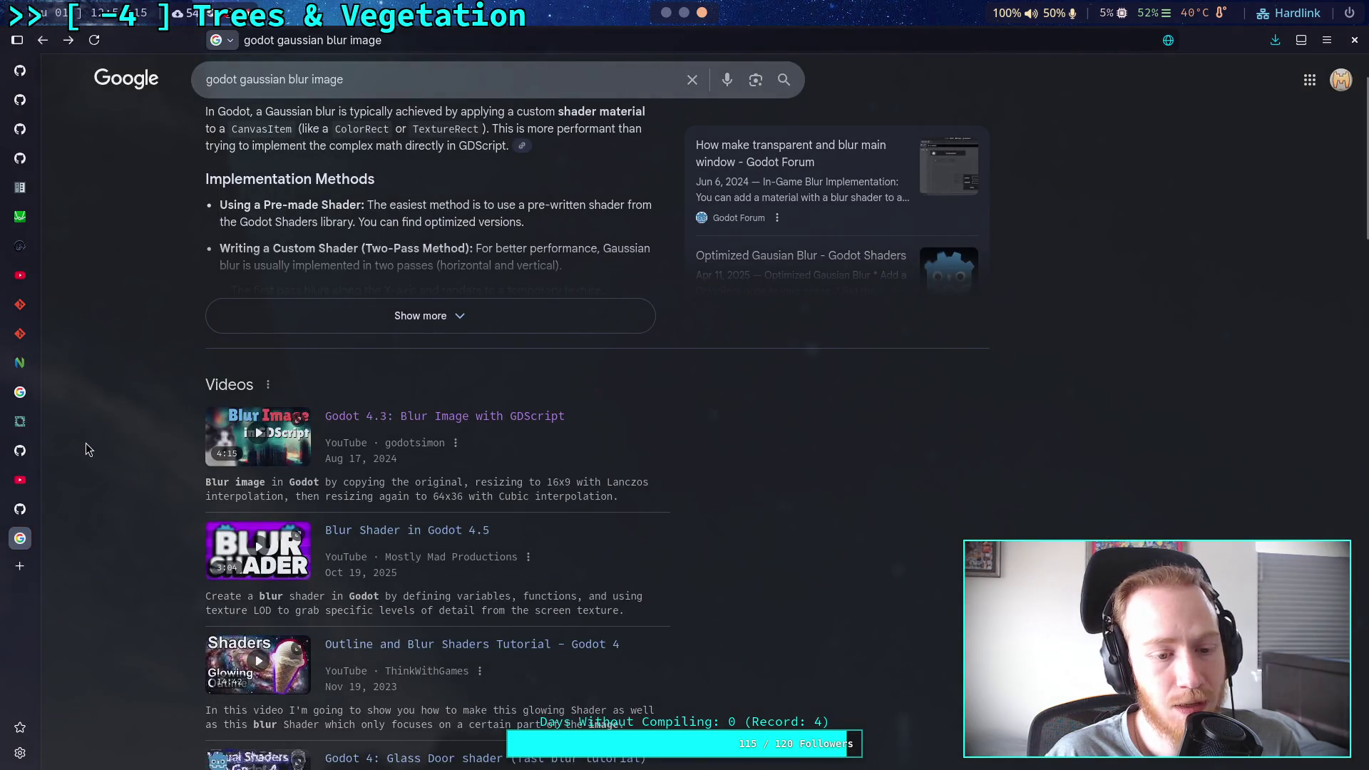
{"action": "scroll", "coordinate": [89, 443], "scroll_direction": "down", "scroll_amount": 5}
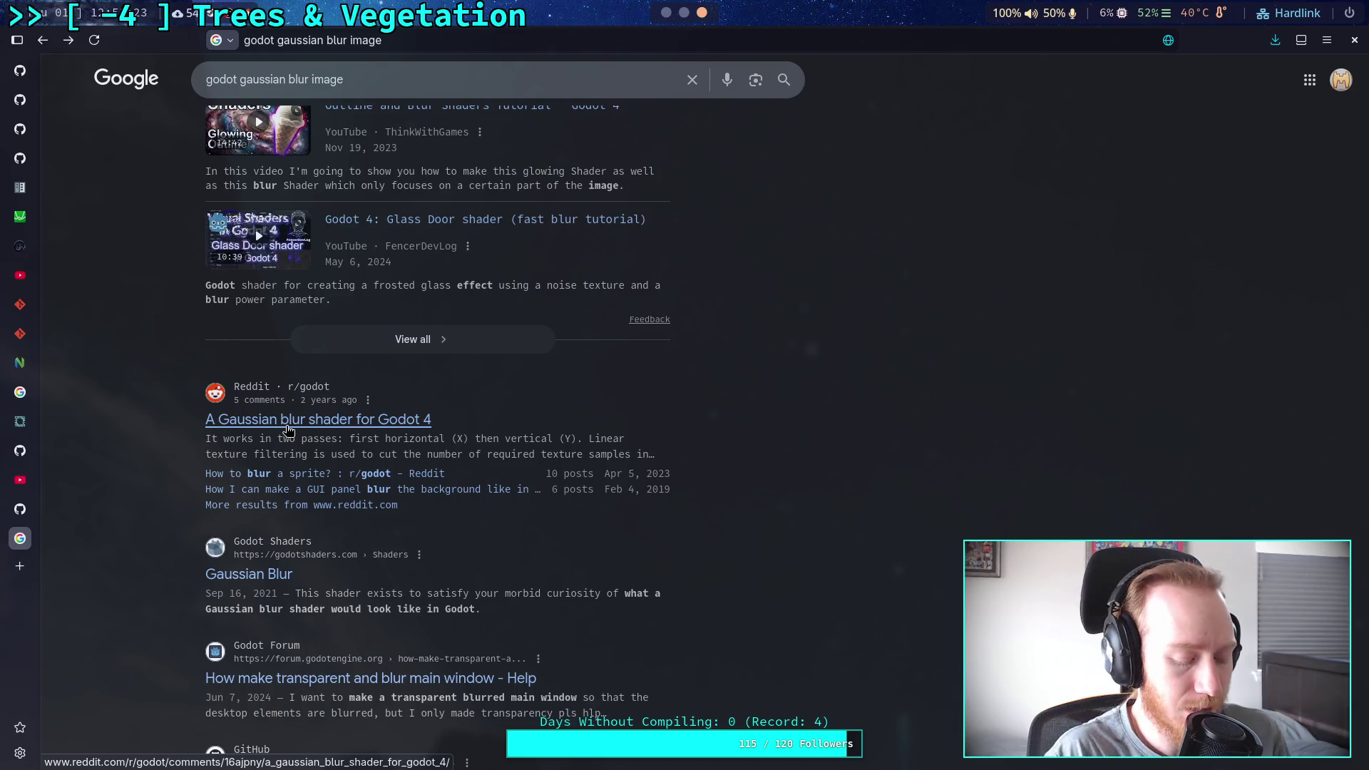
{"action": "key", "text": "alt+Tab"}
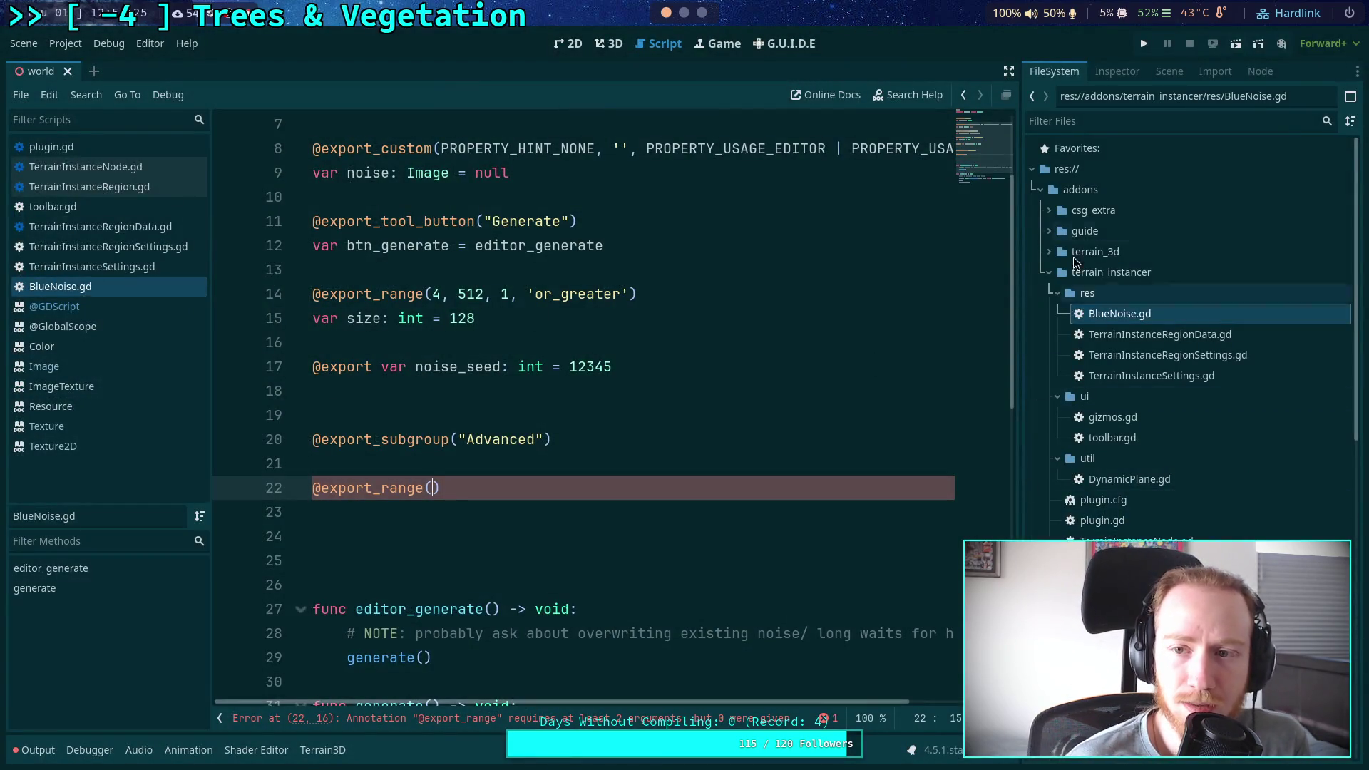
- Check the scene tree and BlueNoise.gd properties, then browse the project file tree
{"action": "left_click", "coordinate": [1128, 77]}
{"action": "left_click", "coordinate": [1160, 77]}
{"action": "left_click", "coordinate": [1144, 71]}
{"action": "left_click", "coordinate": [1180, 71]}
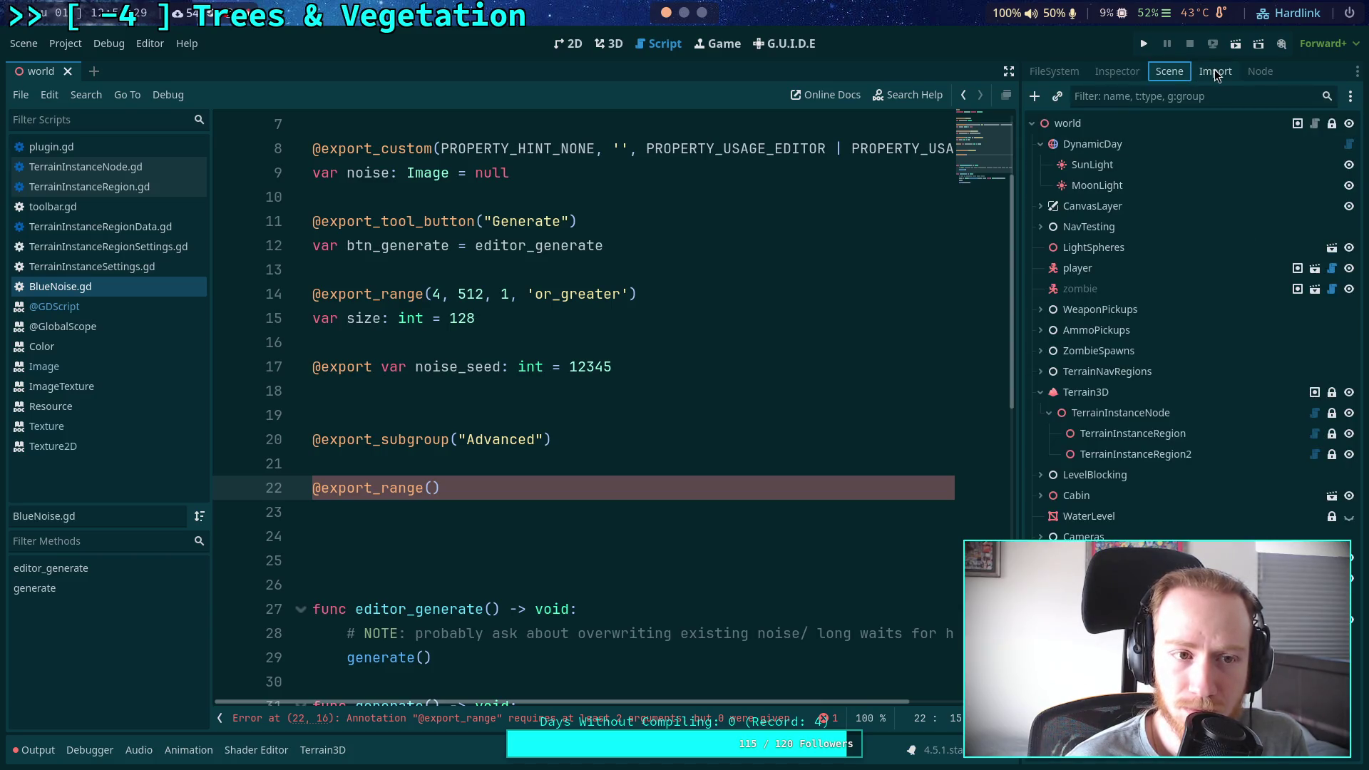
{"action": "left_click", "coordinate": [1054, 72]}
{"action": "scroll", "coordinate": [1184, 357], "scroll_direction": "down", "scroll_amount": 5}
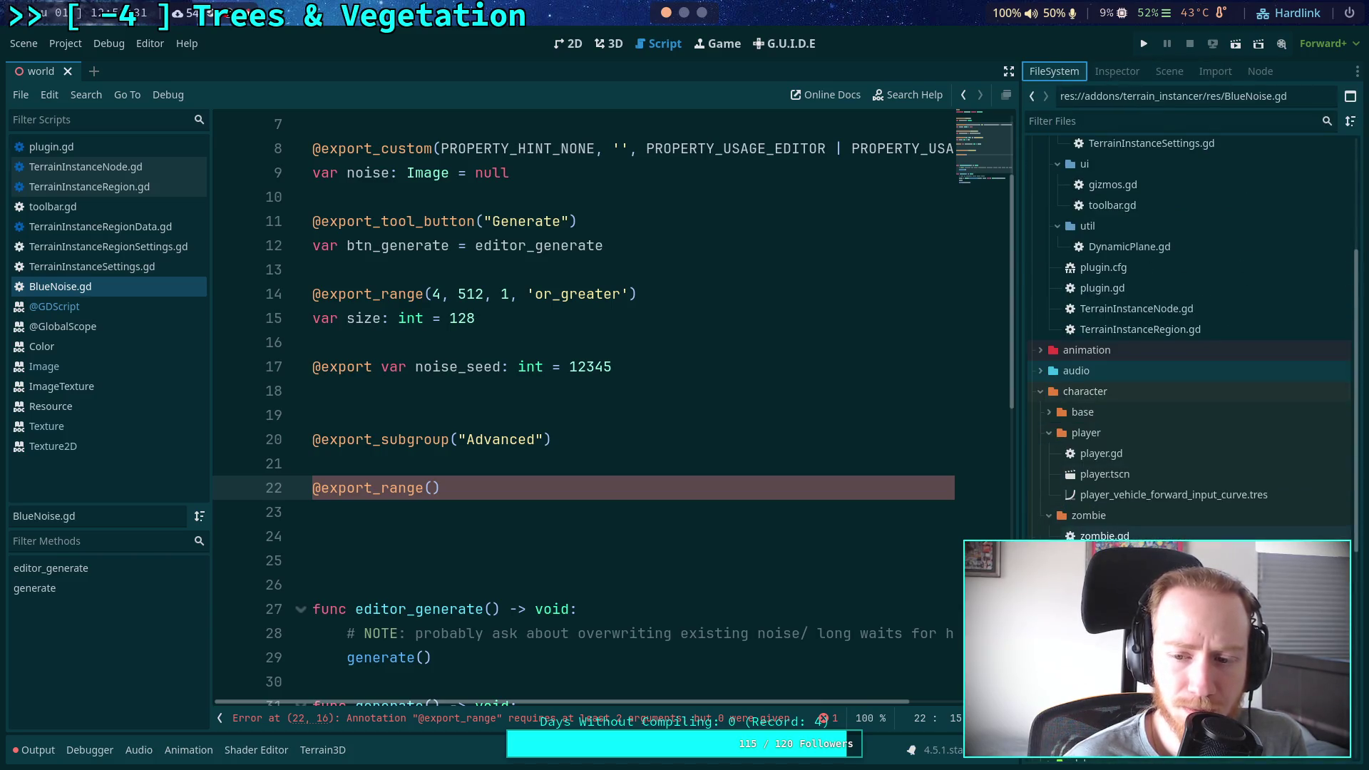
{"action": "scroll", "coordinate": [1138, 527], "scroll_direction": "down", "scroll_amount": 5}
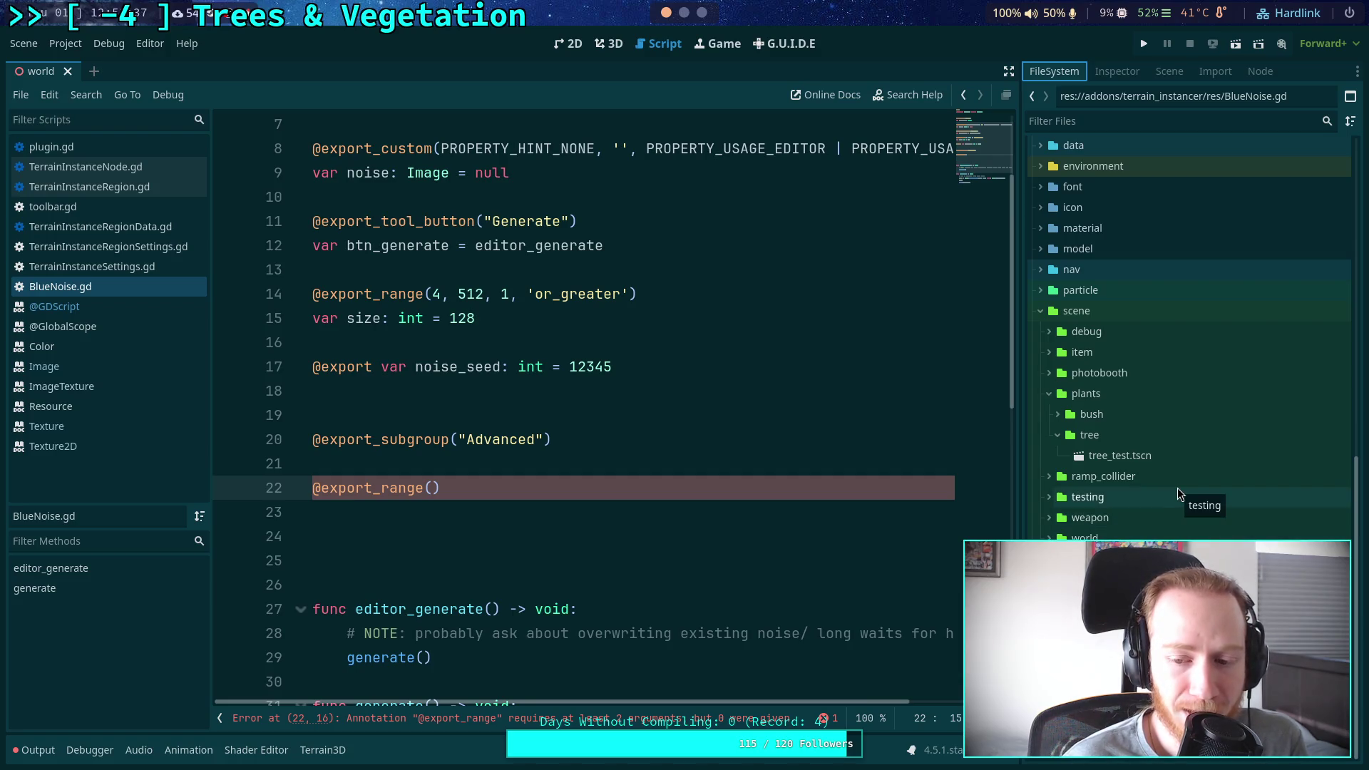
- Open tree_test.tscn, select LOD0 and expand its material's shader parameters
{"action": "double_click", "coordinate": [1161, 457]}
{"action": "left_click", "coordinate": [1162, 71]}
{"action": "left_click", "coordinate": [1069, 140]}
{"action": "left_click", "coordinate": [1116, 72]}
{"action": "scroll", "coordinate": [1119, 463], "scroll_direction": "down", "scroll_amount": 3}
{"action": "scroll", "coordinate": [1120, 463], "scroll_direction": "down", "scroll_amount": 2}
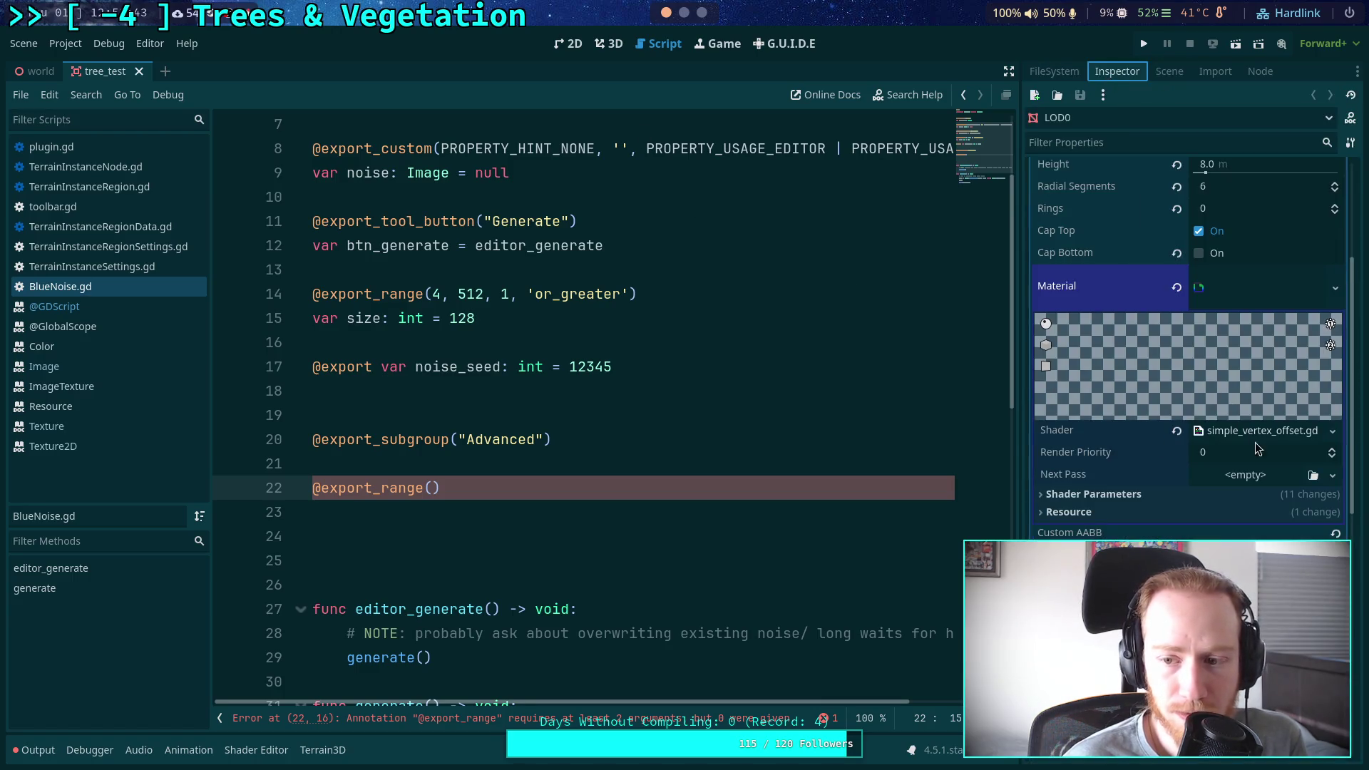
{"action": "left_click", "coordinate": [1274, 294]}
{"action": "left_click", "coordinate": [1274, 294]}
{"action": "left_click", "coordinate": [1093, 494]}
{"action": "scroll", "coordinate": [1123, 489], "scroll_direction": "down", "scroll_amount": 5}
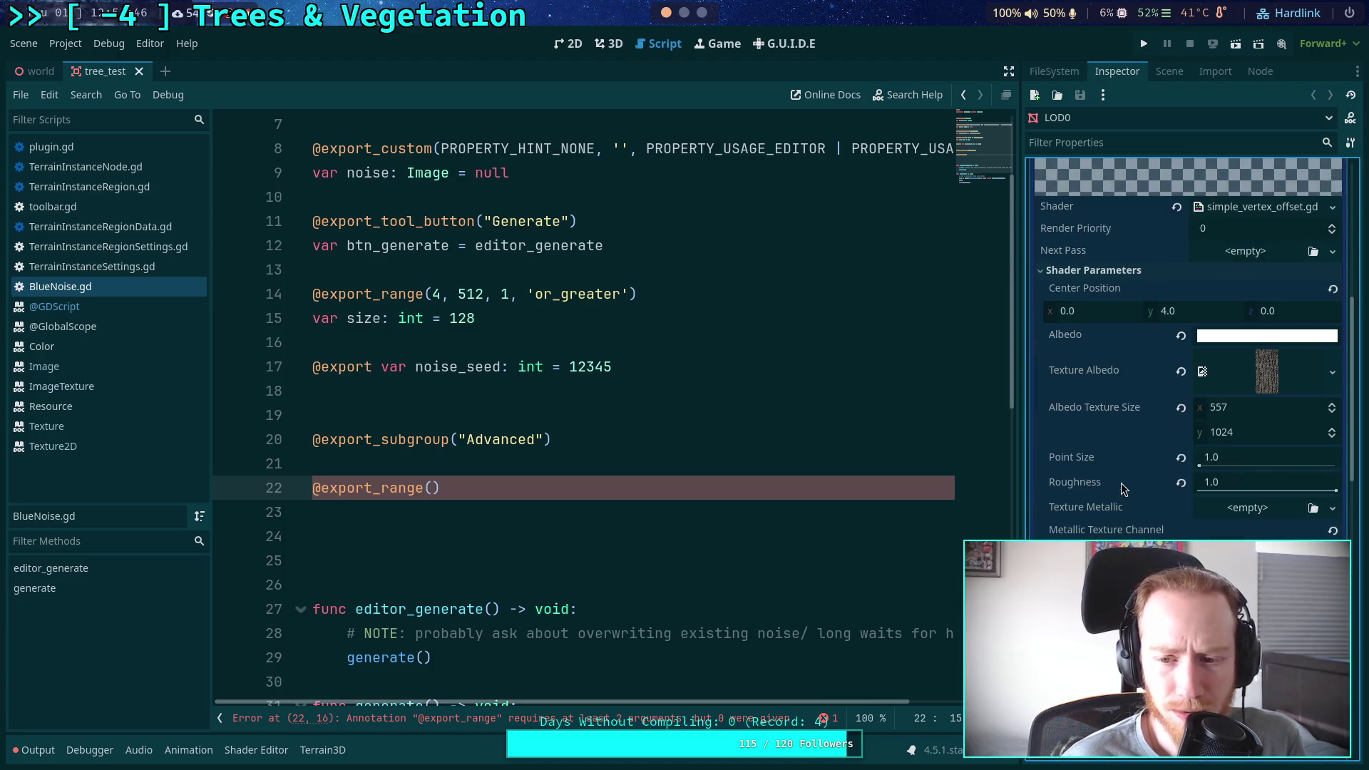
- Set LOD0's Texture Metallic to a NoiseTexture2D using FastNoiseLite noise
{"action": "left_click", "coordinate": [1254, 507]}
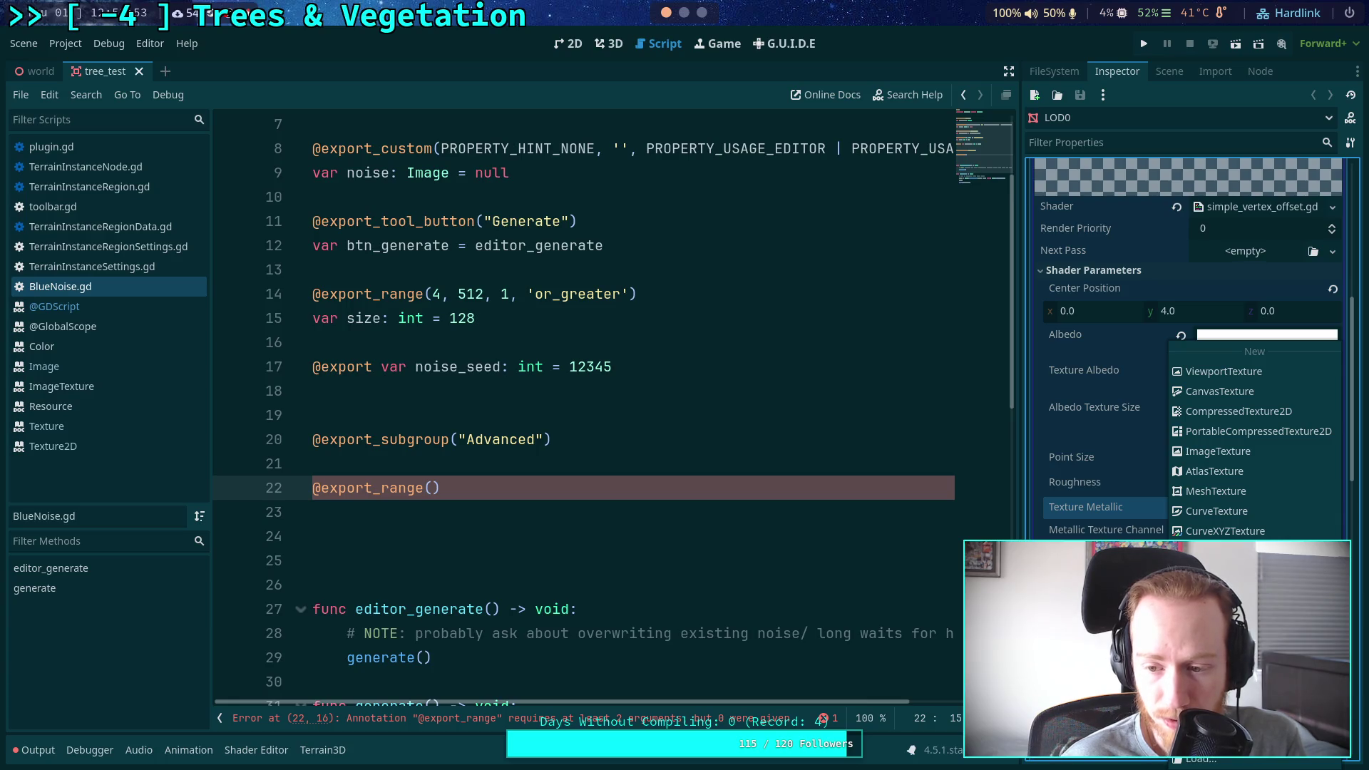
{"action": "left_click", "coordinate": [1226, 591]}
{"action": "left_click", "coordinate": [1258, 507]}
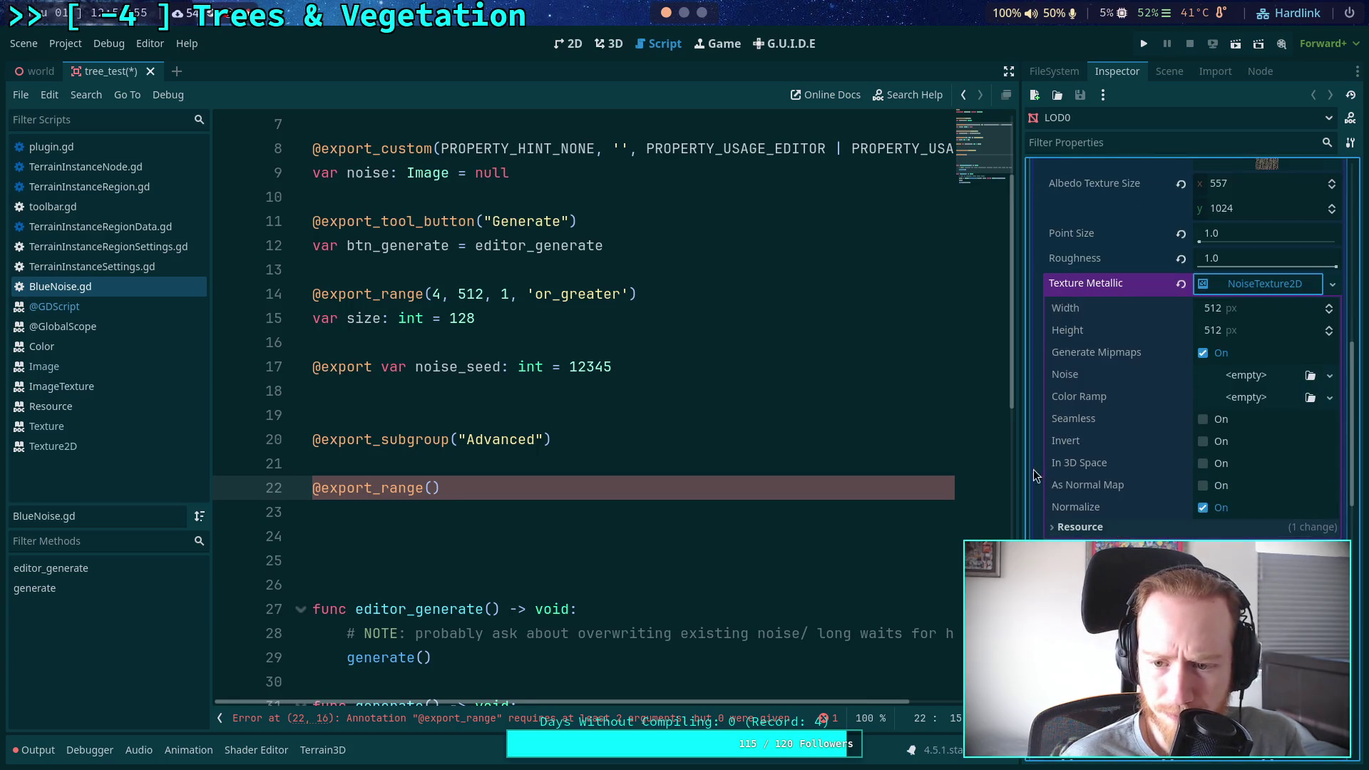
{"action": "left_click_drag", "start_coordinate": [1021, 474], "coordinate": [890, 484]}
{"action": "left_click", "coordinate": [1237, 378]}
{"action": "left_click", "coordinate": [1252, 425]}
{"action": "left_click", "coordinate": [1203, 374]}
{"action": "scroll", "coordinate": [1204, 372], "scroll_direction": "down", "scroll_amount": 1}
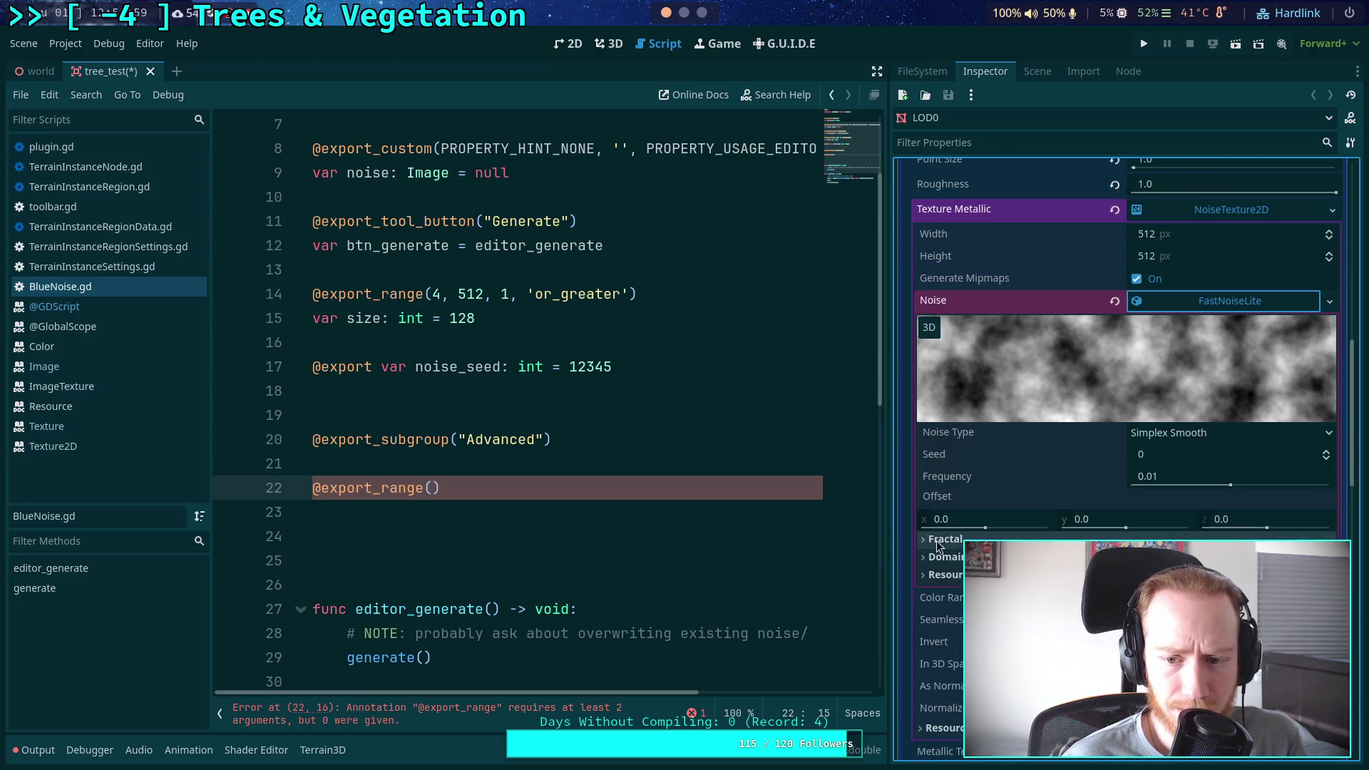
- Change the noise type to Perlin and adjust the fractal weight to smooth it
{"action": "left_click", "coordinate": [1212, 433]}
{"action": "left_click", "coordinate": [1103, 479]}
{"action": "left_click", "coordinate": [942, 556]}
{"action": "left_click", "coordinate": [943, 539]}
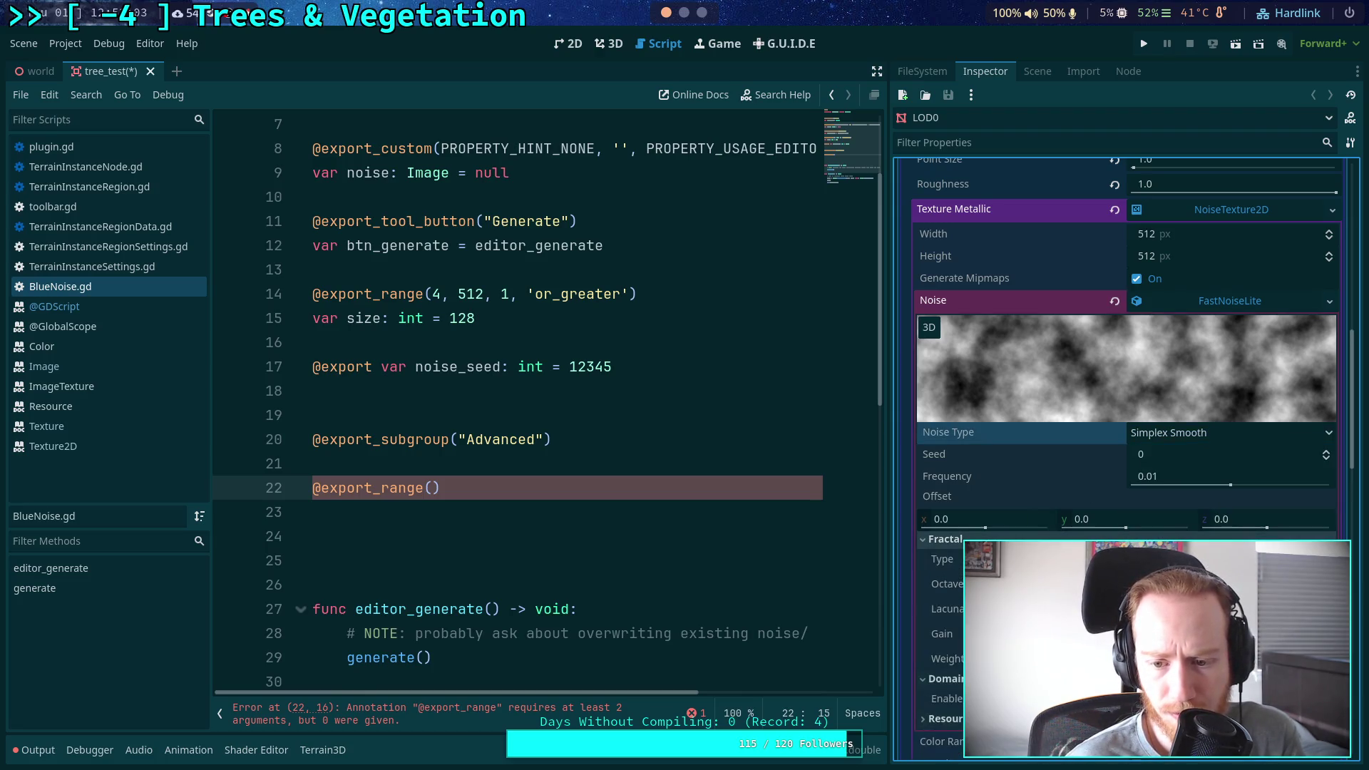
{"action": "left_click", "coordinate": [942, 678]}
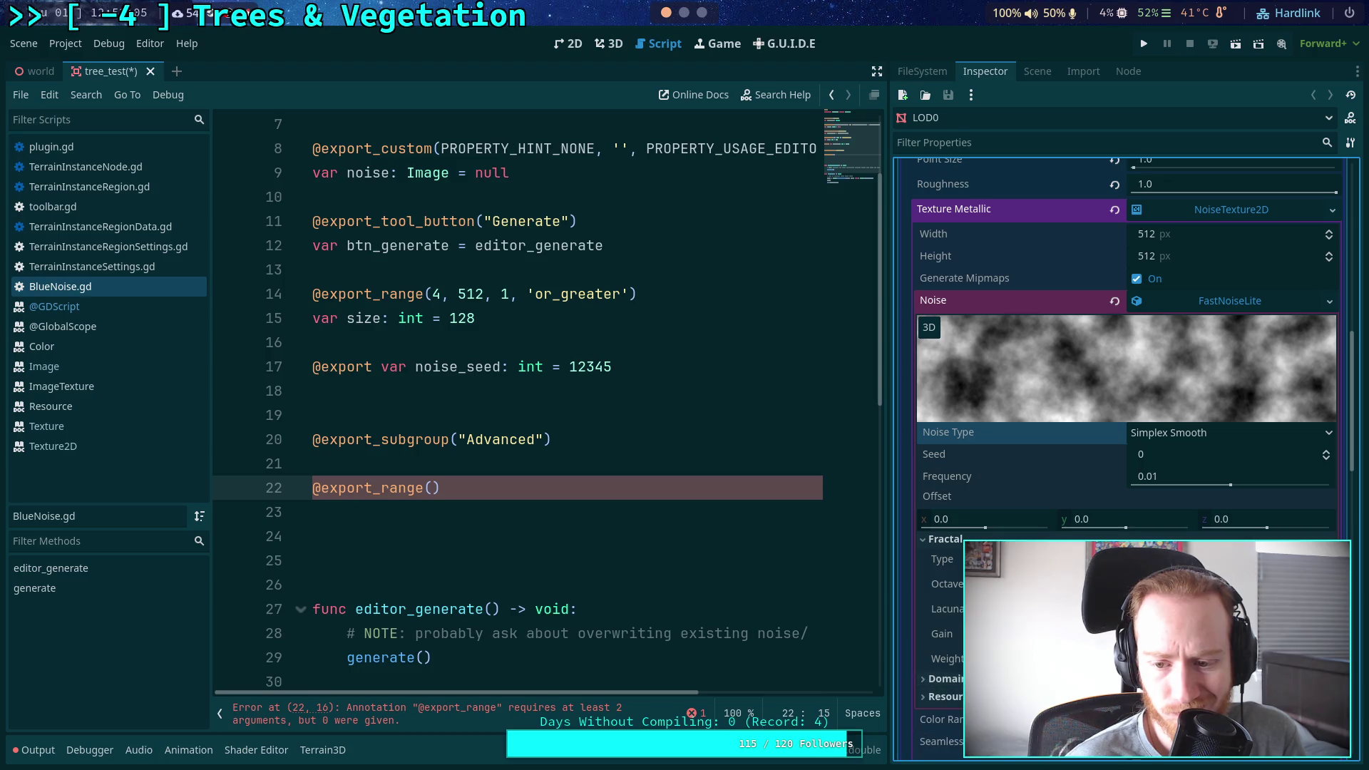
{"action": "mouse_move", "coordinate": [945, 659]}
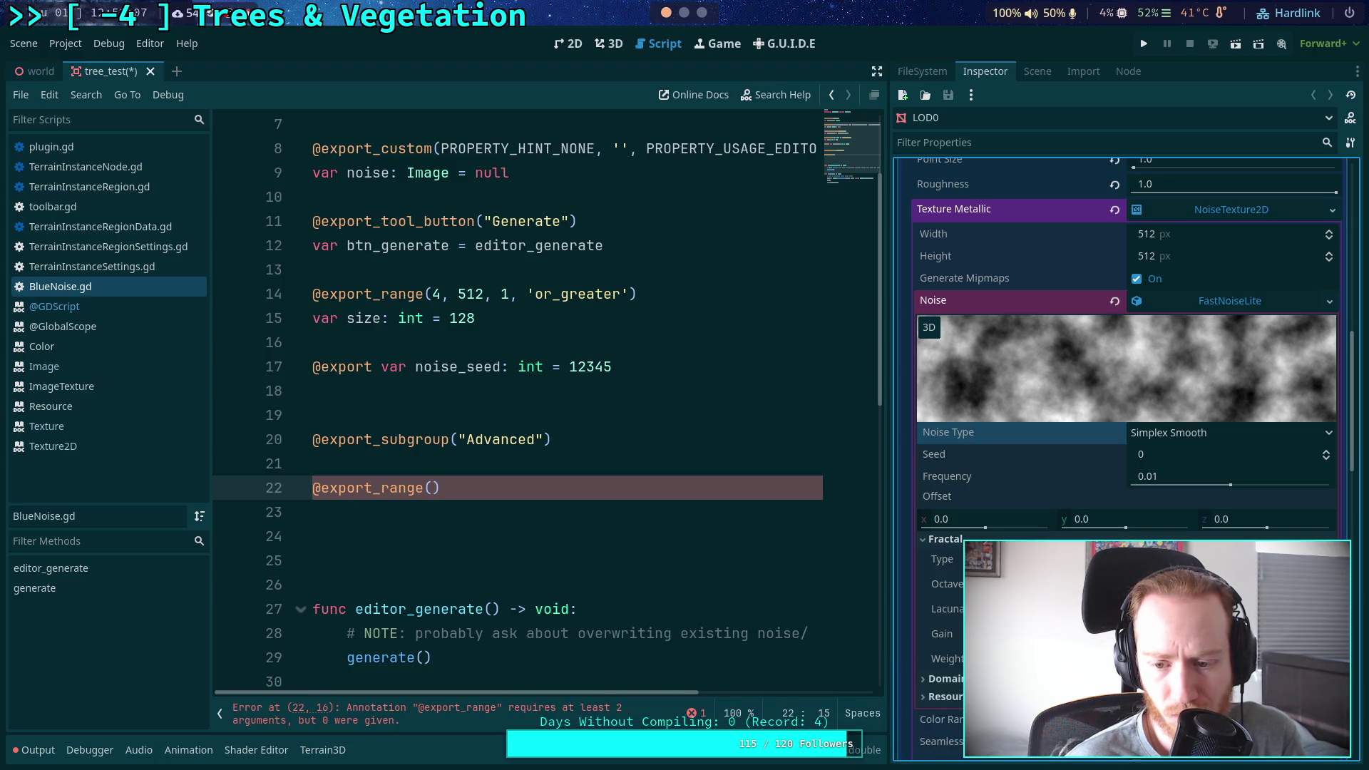
{"action": "mouse_move", "coordinate": [941, 633]}
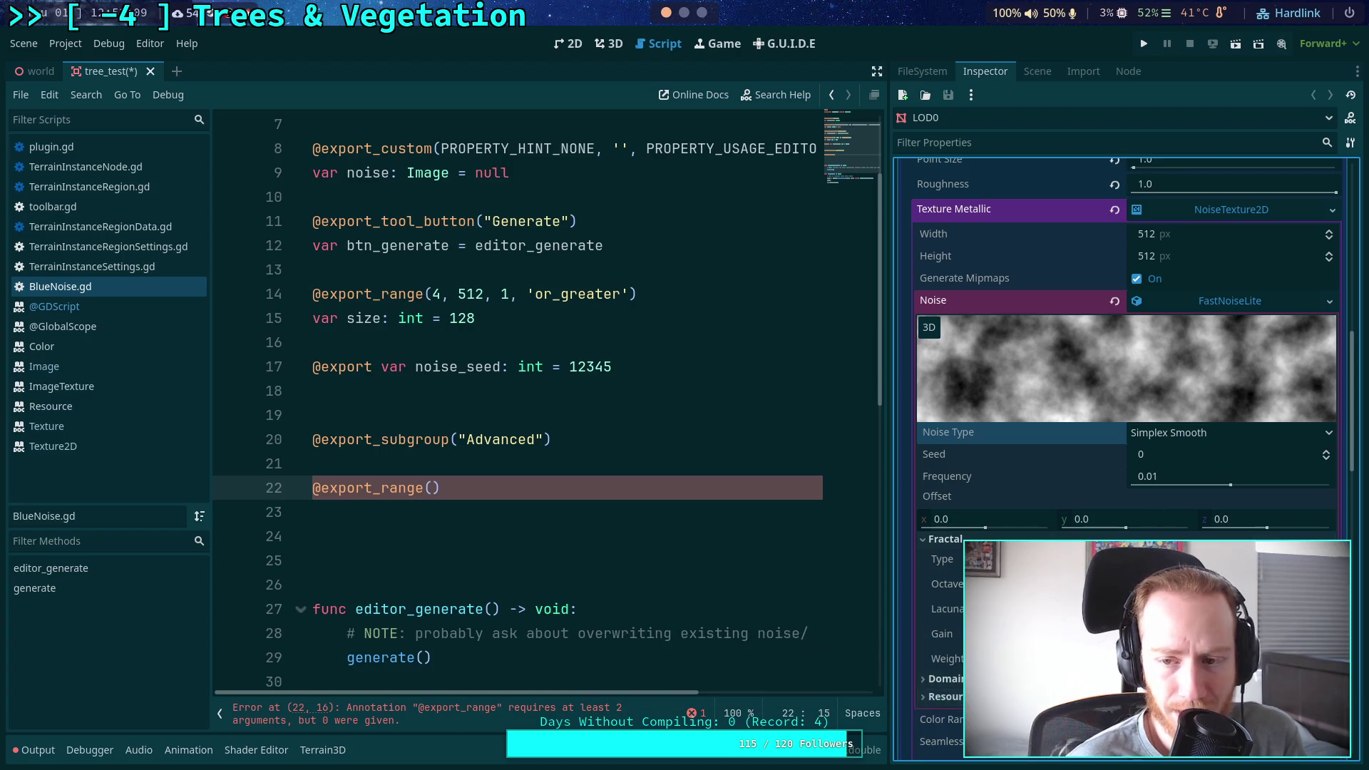
{"action": "left_click", "coordinate": [1208, 435]}
{"action": "left_click", "coordinate": [1193, 517]}
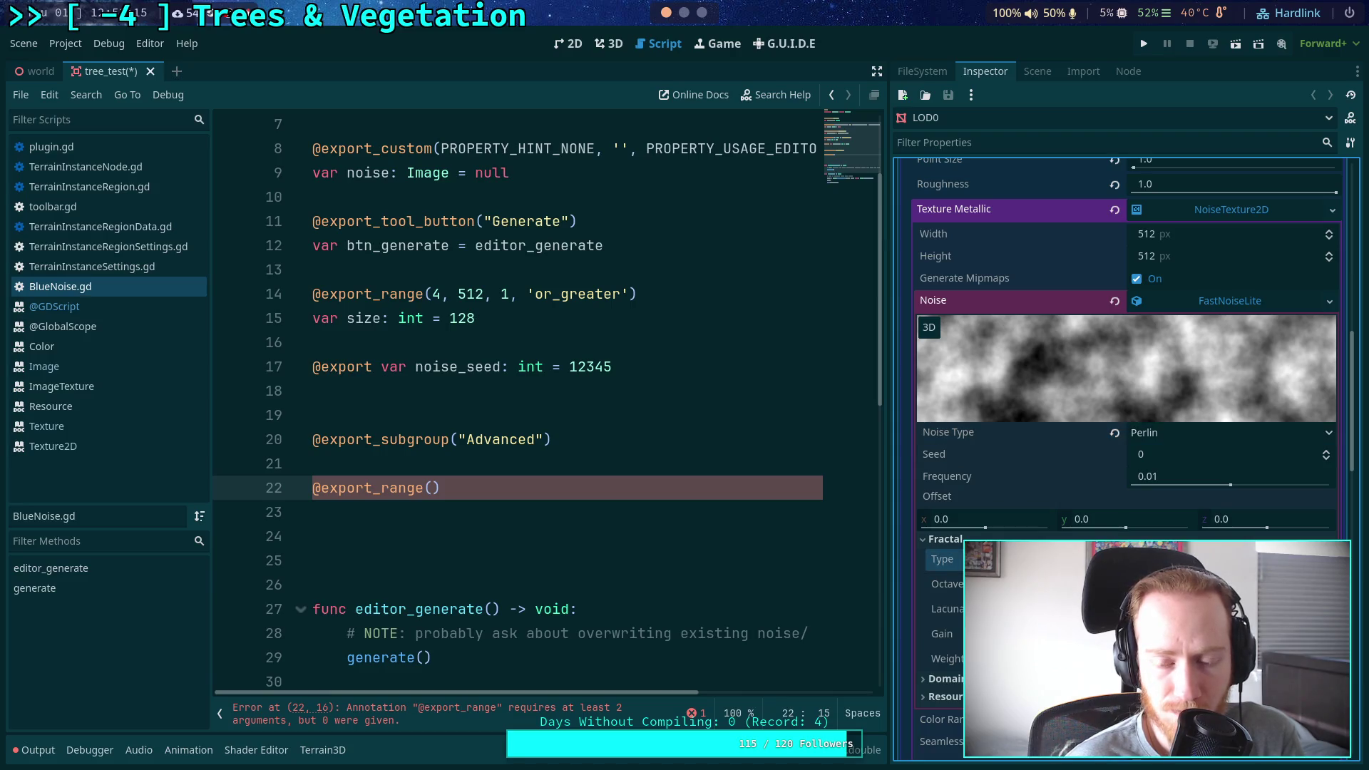
{"action": "mouse_move", "coordinate": [945, 584]}
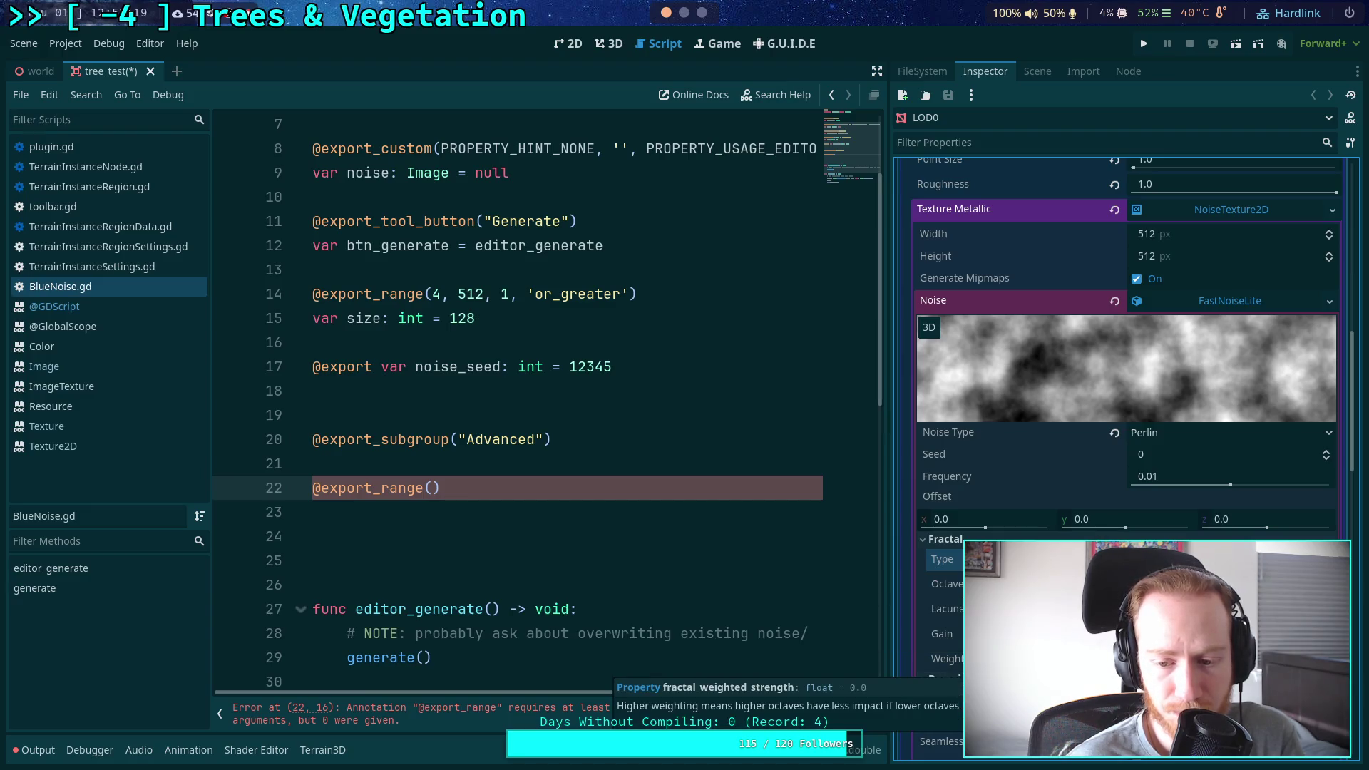
{"action": "mouse_move", "coordinate": [944, 658]}
{"action": "mouse_move", "coordinate": [1141, 659]}
{"action": "left_mouse_down"}
{"action": "mouse_move", "coordinate": [1184, 658]}
{"action": "mouse_move", "coordinate": [1169, 658]}
{"action": "left_mouse_up"}
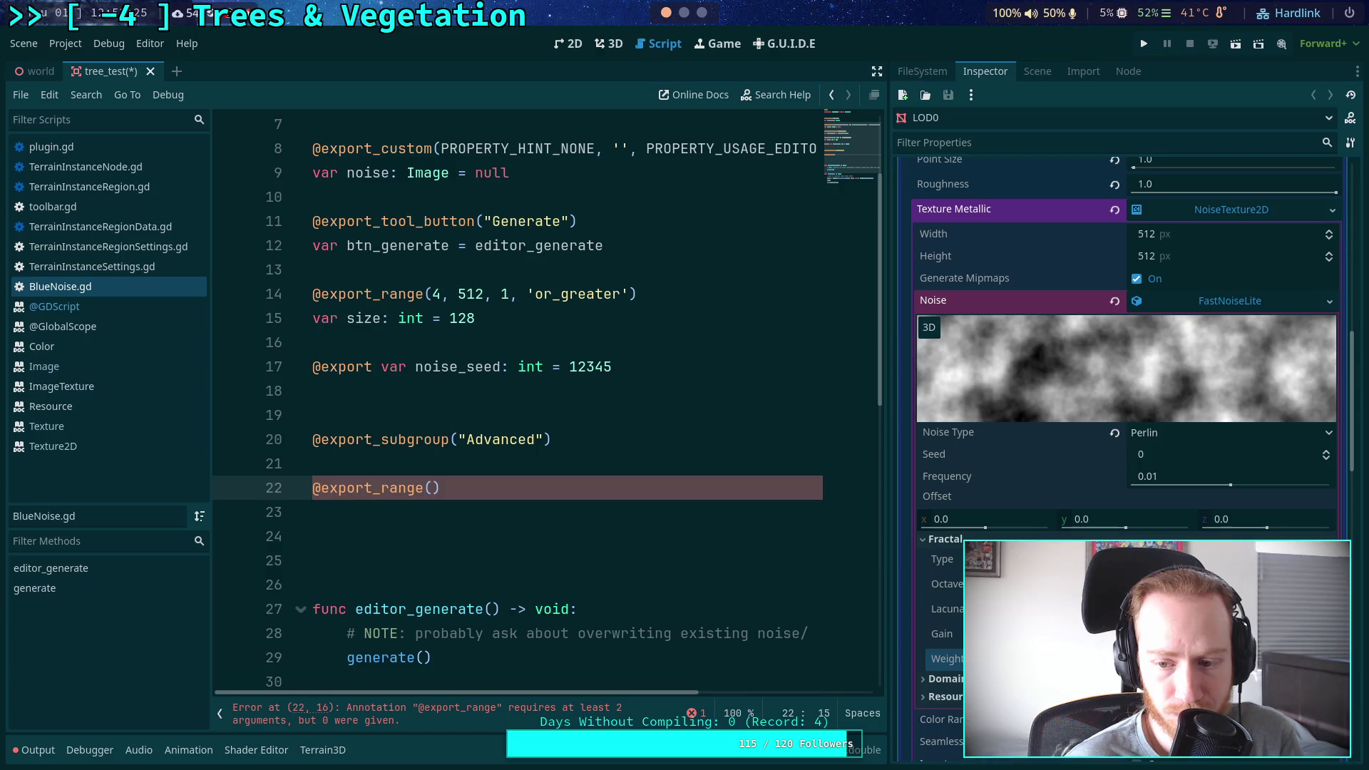
- Clear Texture Metallic again and bring up the Google results in the browser
{"action": "left_click", "coordinate": [1114, 210]}
{"action": "left_click", "coordinate": [1113, 299]}
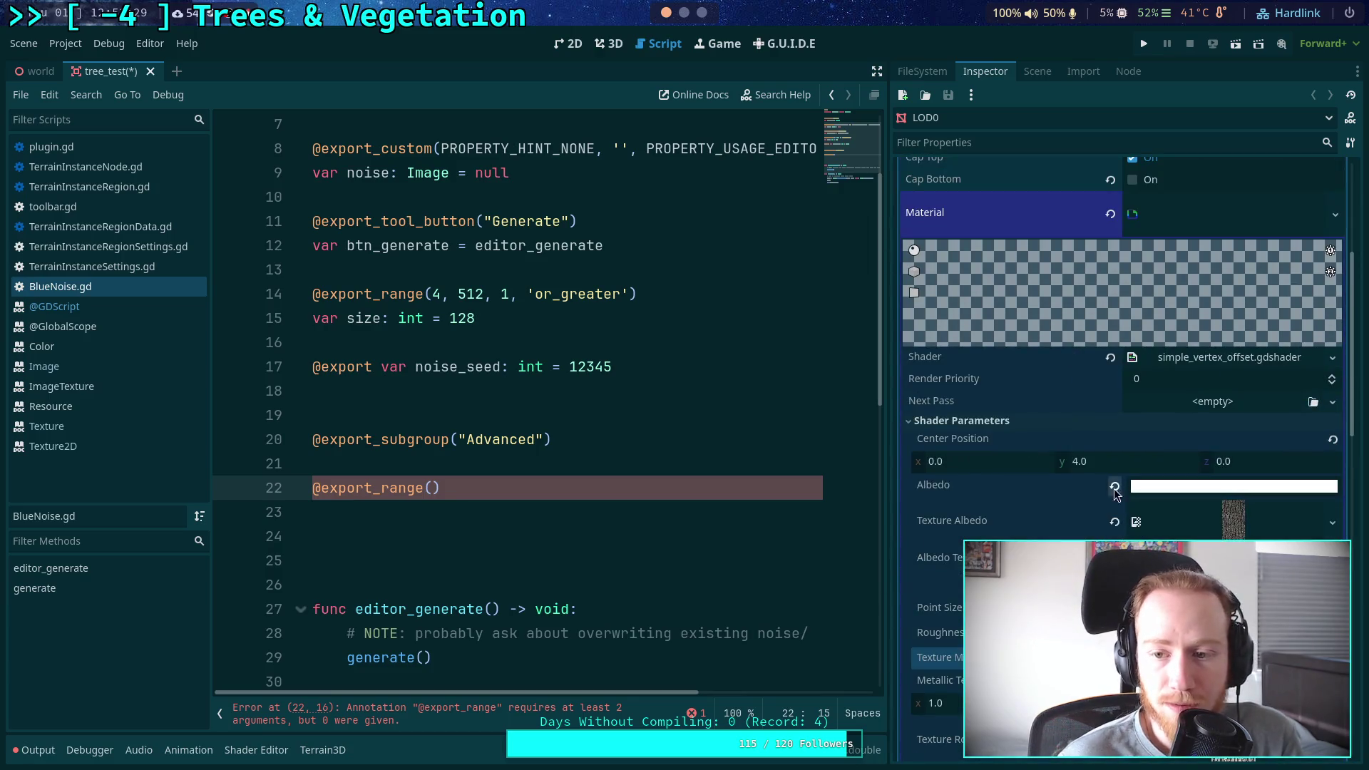
{"action": "left_click", "coordinate": [688, 17]}
{"action": "left_click", "coordinate": [702, 12]}
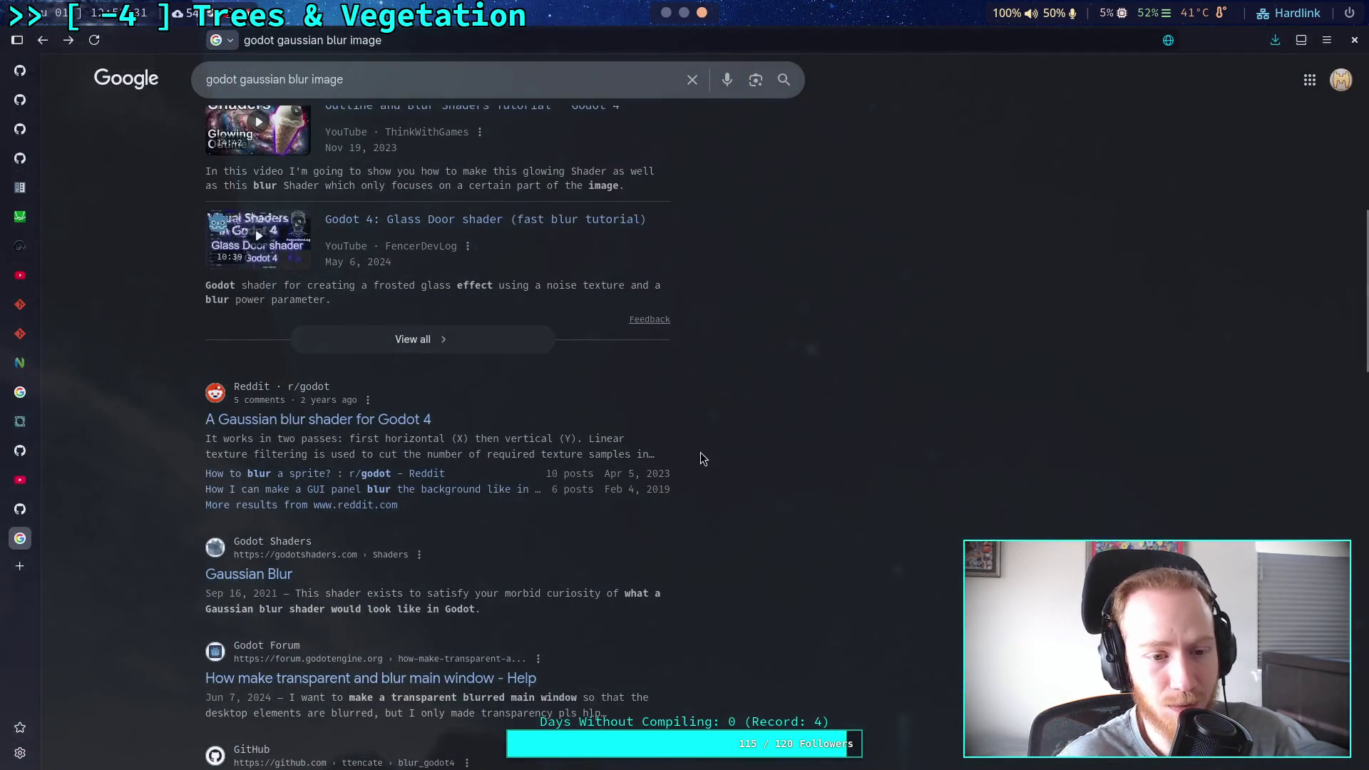
- Read Reddit's Godot 4 blur shader post, then open Godot Shaders' Gaussian Blur page
{"action": "left_click", "coordinate": [378, 421]}
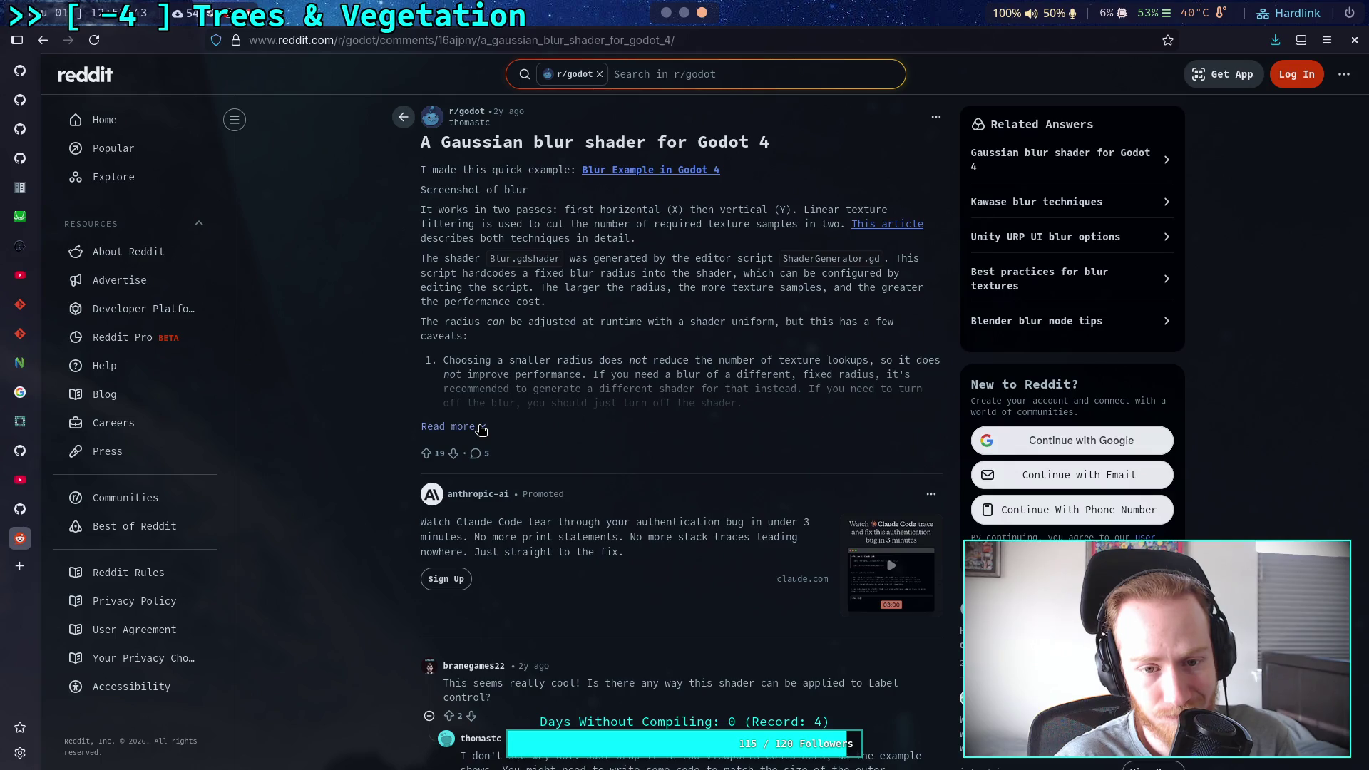
{"action": "left_click", "coordinate": [43, 40]}
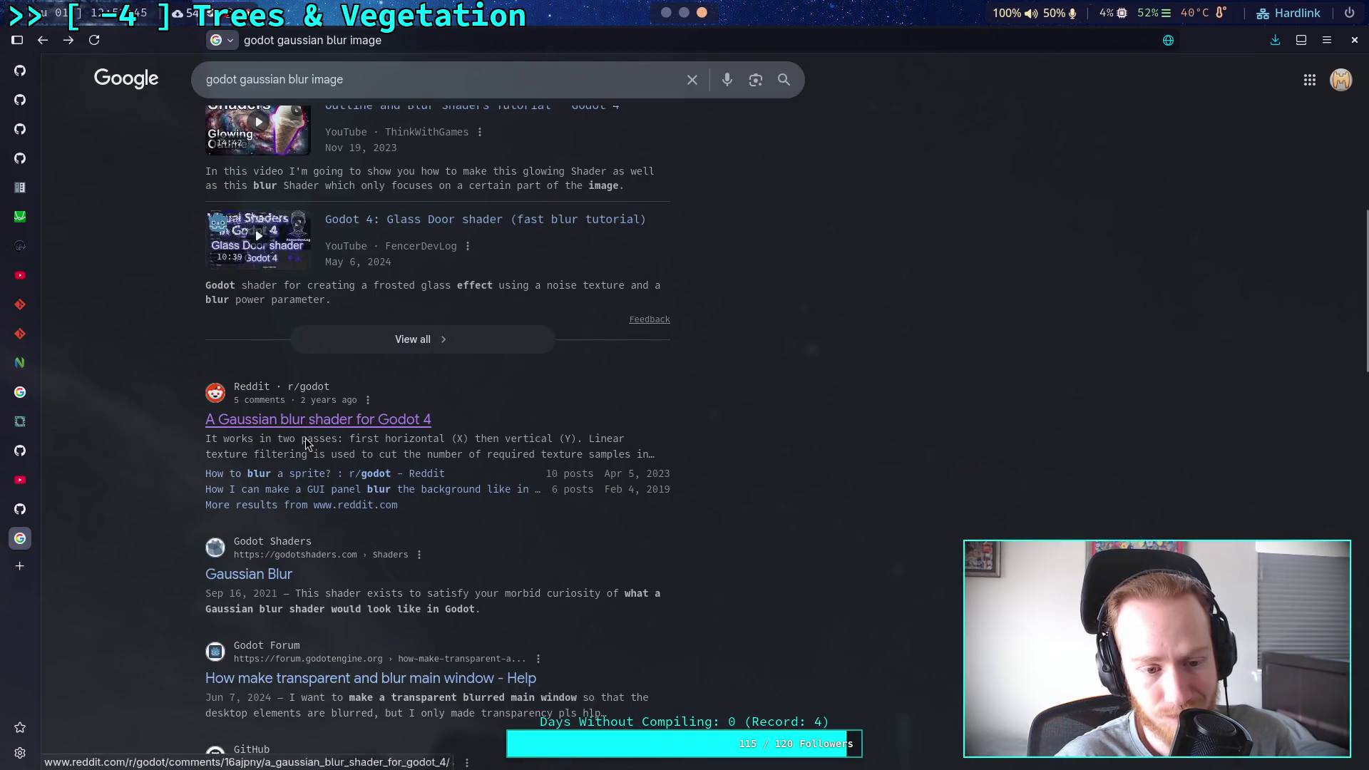
{"action": "left_click", "coordinate": [265, 580]}
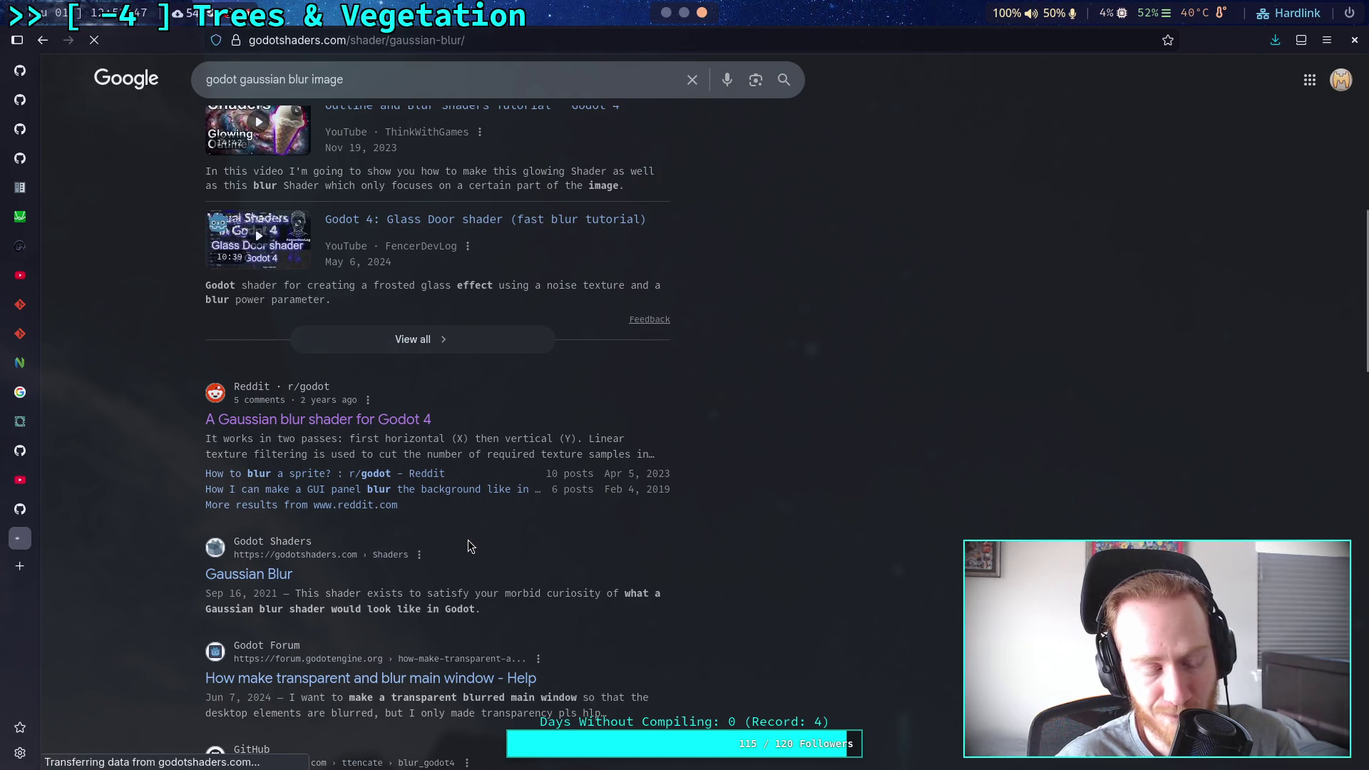
- Scroll the Gaussian Blur shader code and select the STD = 1.5 constant
{"action": "scroll", "coordinate": [456, 543], "scroll_direction": "down", "scroll_amount": 3}
{"action": "scroll", "coordinate": [443, 542], "scroll_direction": "up", "scroll_amount": 3}
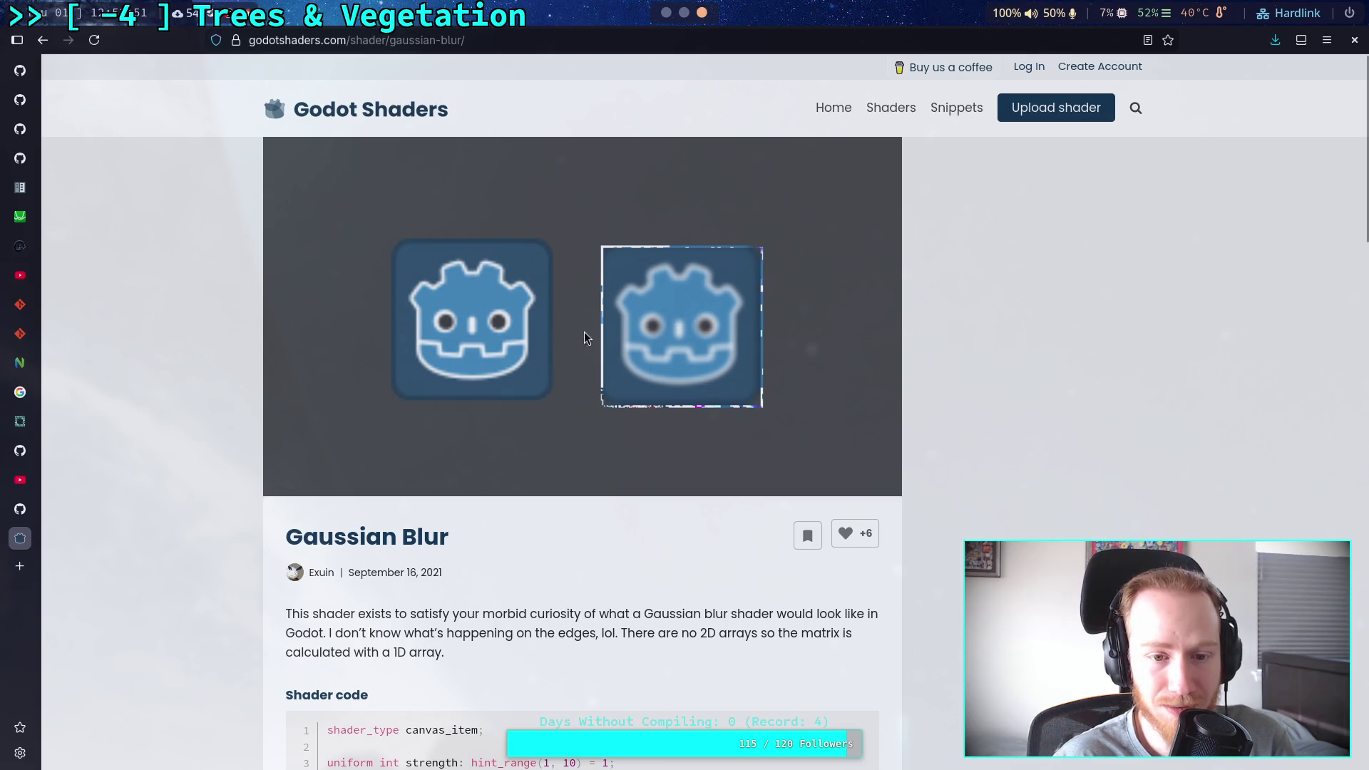
{"action": "scroll", "coordinate": [713, 410], "scroll_direction": "down", "scroll_amount": 5}
{"action": "scroll", "coordinate": [777, 492], "scroll_direction": "down", "scroll_amount": 5}
{"action": "scroll", "coordinate": [820, 492], "scroll_direction": "up", "scroll_amount": 5}
{"action": "scroll", "coordinate": [977, 477], "scroll_direction": "down", "scroll_amount": 4}
{"action": "scroll", "coordinate": [990, 467], "scroll_direction": "up", "scroll_amount": 2}
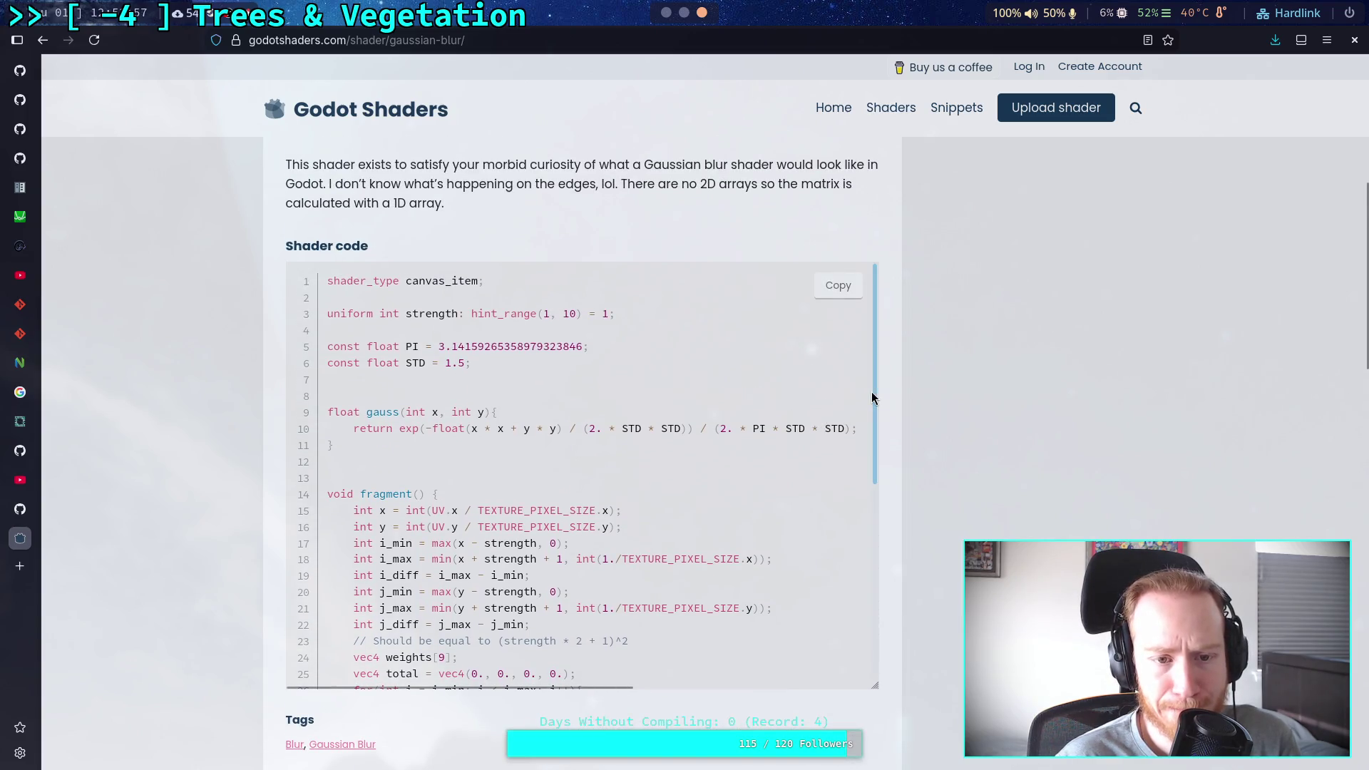
{"action": "left_click_drag", "start_coordinate": [405, 363], "coordinate": [464, 363]}
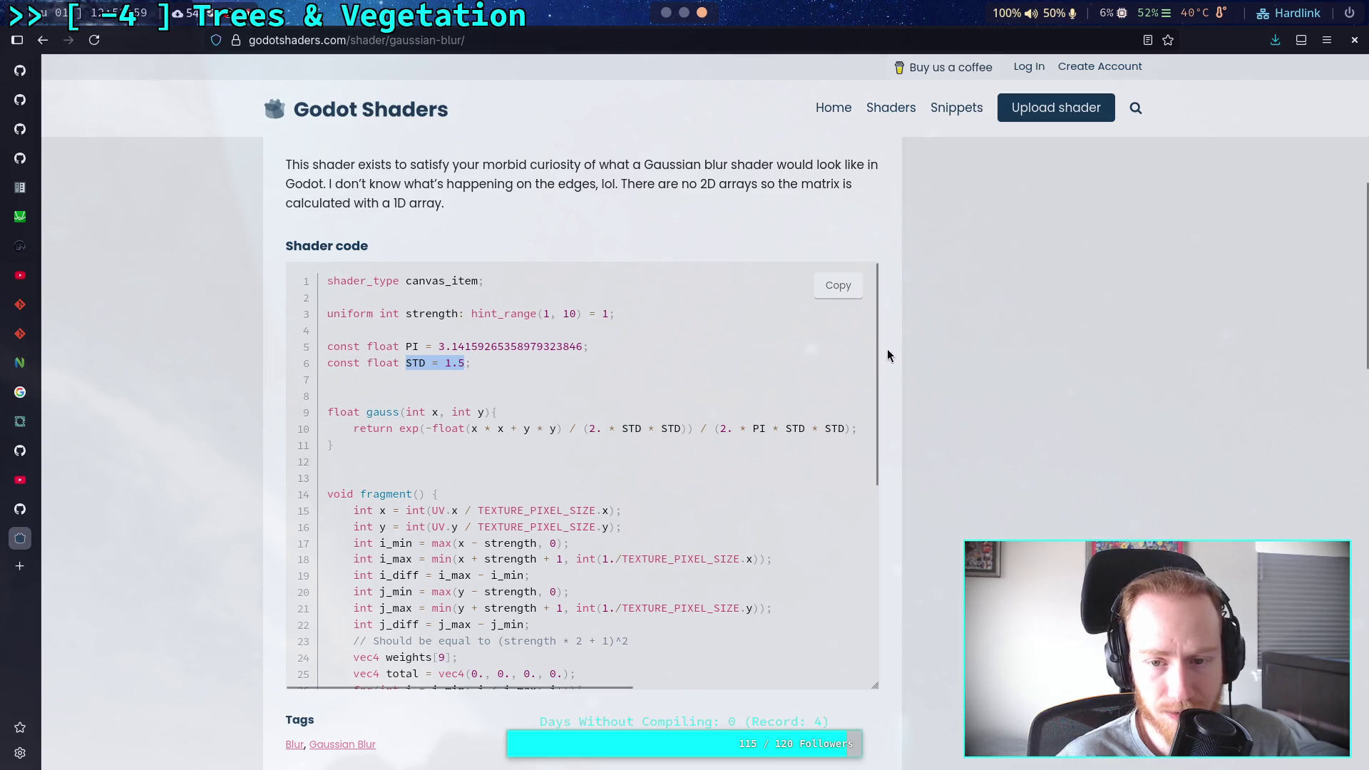
- Read further through the page and highlight the description's remark about the edges
{"action": "scroll", "coordinate": [877, 349], "scroll_direction": "down", "scroll_amount": 2}
{"action": "mouse_move", "coordinate": [877, 362]}
{"action": "left_mouse_down"}
{"action": "mouse_move", "coordinate": [889, 446]}
{"action": "mouse_move", "coordinate": [895, 406]}
{"action": "mouse_move", "coordinate": [879, 589]}
{"action": "left_mouse_up"}
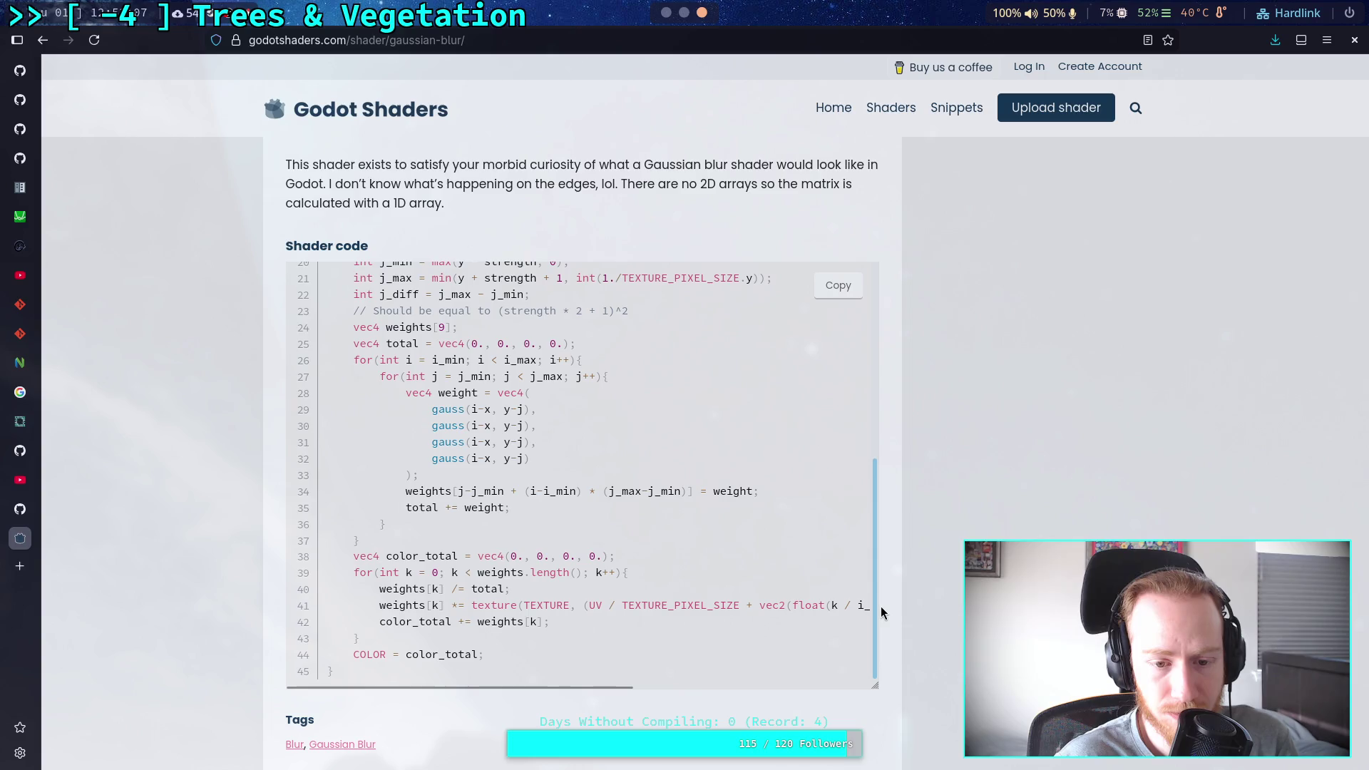
{"action": "scroll", "coordinate": [952, 593], "scroll_direction": "down", "scroll_amount": 8}
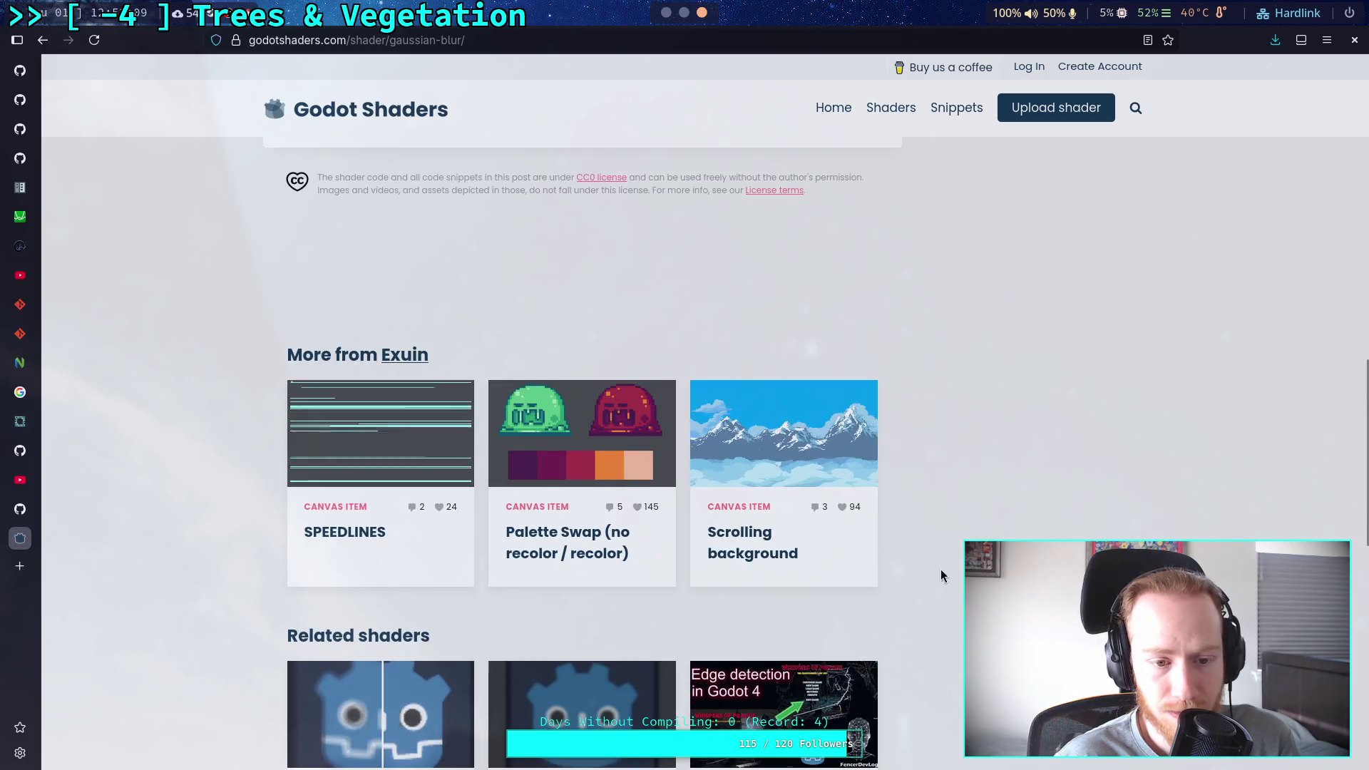
{"action": "scroll", "coordinate": [207, 238], "scroll_direction": "up", "scroll_amount": 8}
{"action": "scroll", "coordinate": [215, 263], "scroll_direction": "up", "scroll_amount": 2}
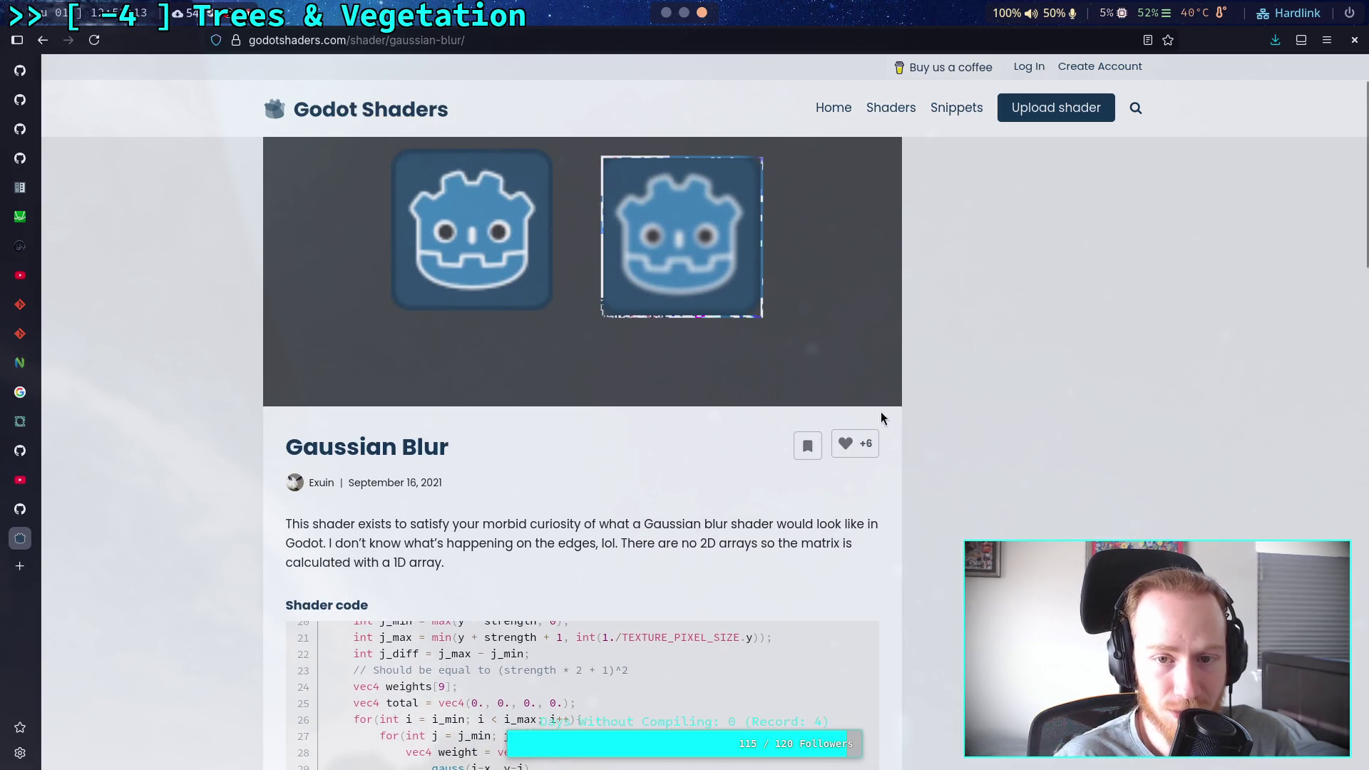
{"action": "scroll", "coordinate": [921, 526], "scroll_direction": "down", "scroll_amount": 5}
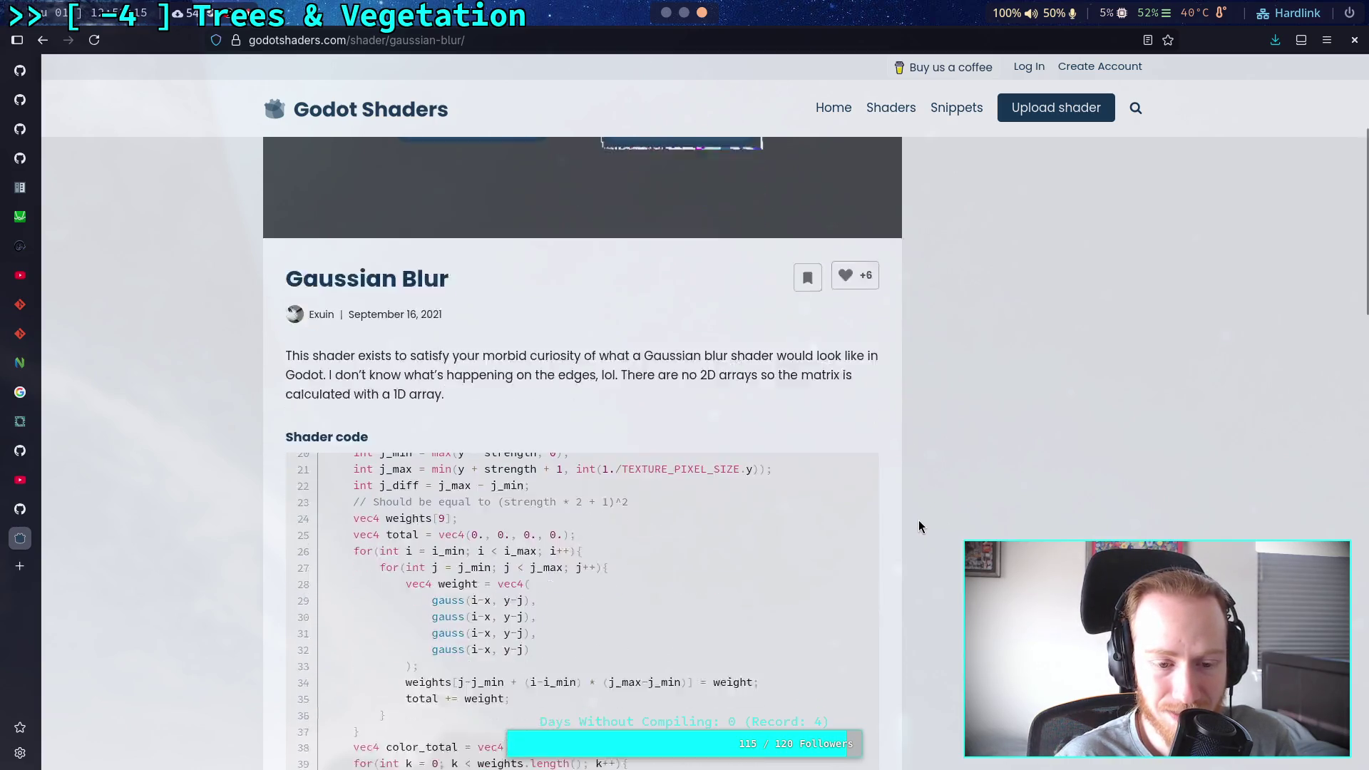
{"action": "scroll", "coordinate": [918, 526], "scroll_direction": "up", "scroll_amount": 5}
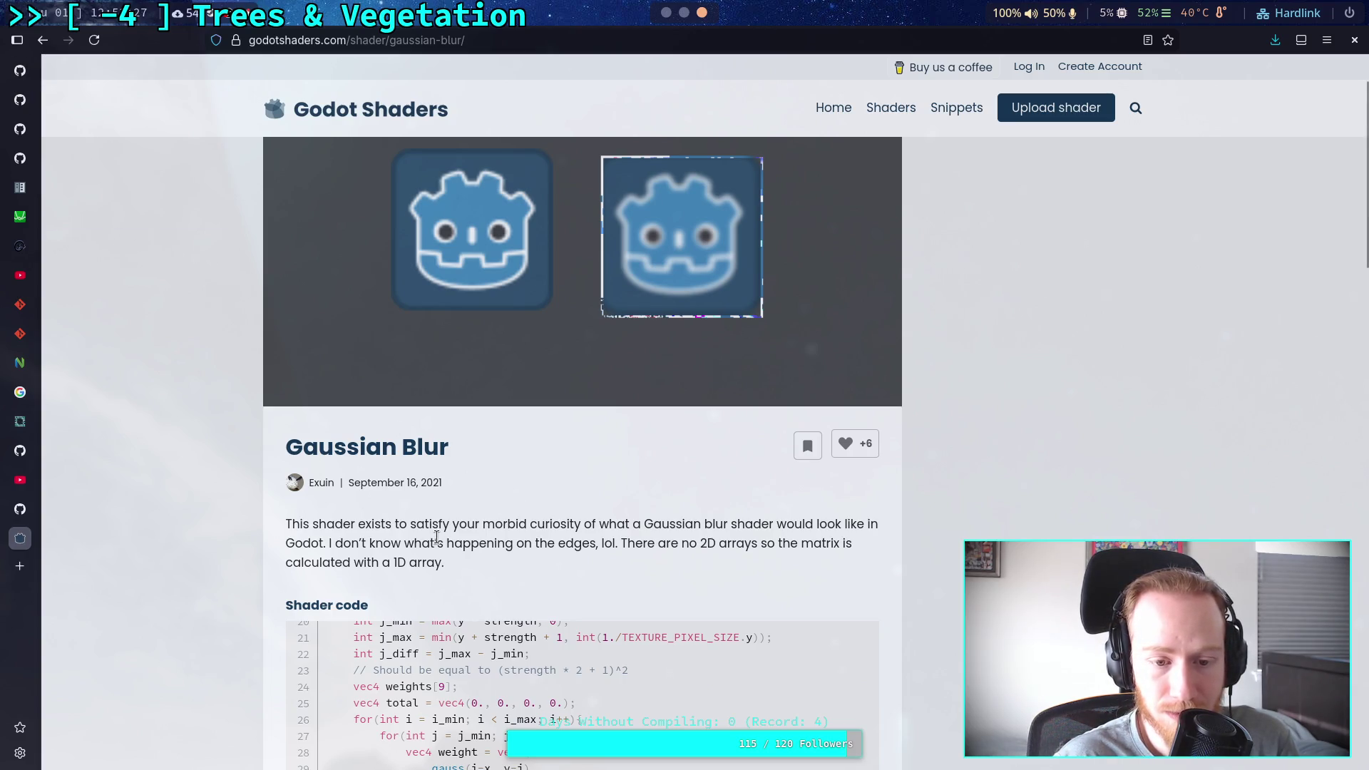
{"action": "left_click_drag", "start_coordinate": [422, 544], "coordinate": [618, 545]}
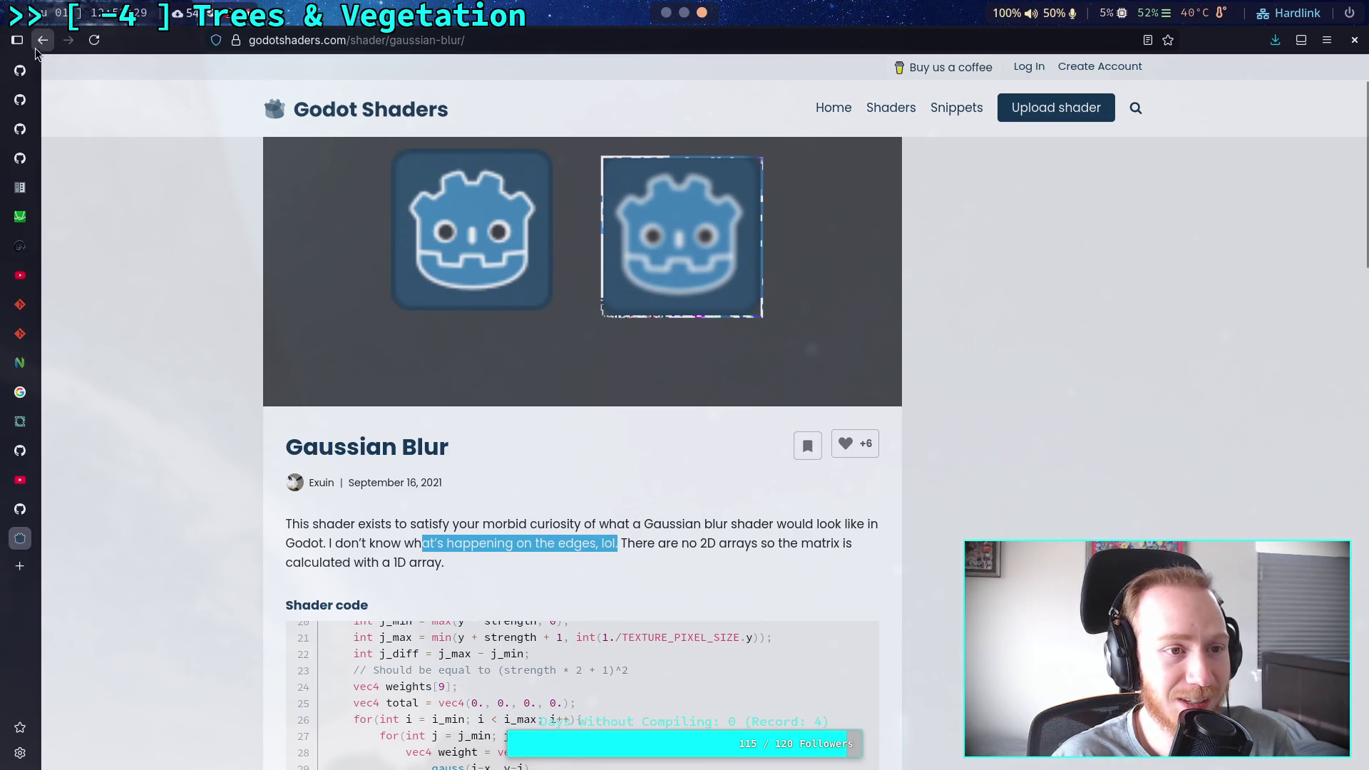
- Reopen the Gaussian Blur page to reread it, then return to the Google results
{"action": "left_click", "coordinate": [43, 40]}
{"action": "left_click", "coordinate": [68, 40]}
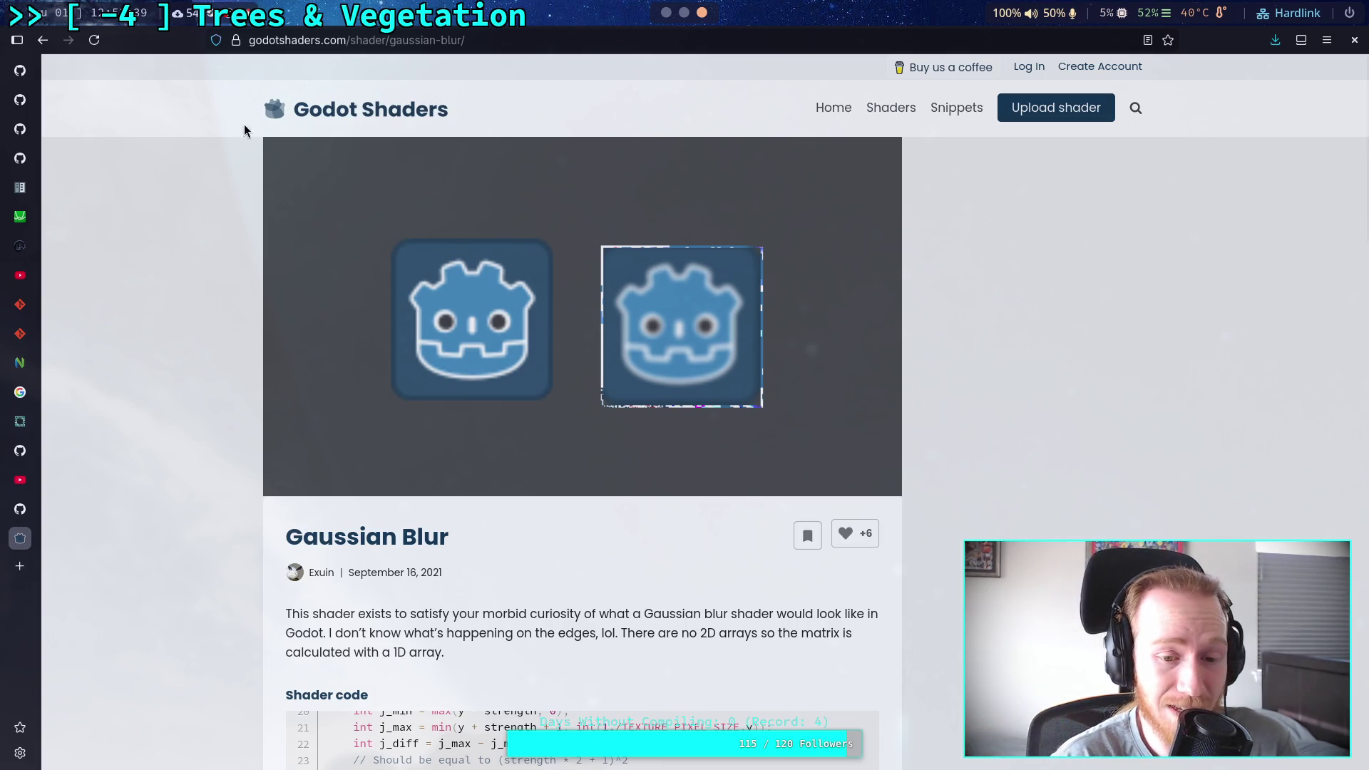
{"action": "scroll", "coordinate": [188, 301], "scroll_direction": "down", "scroll_amount": 7}
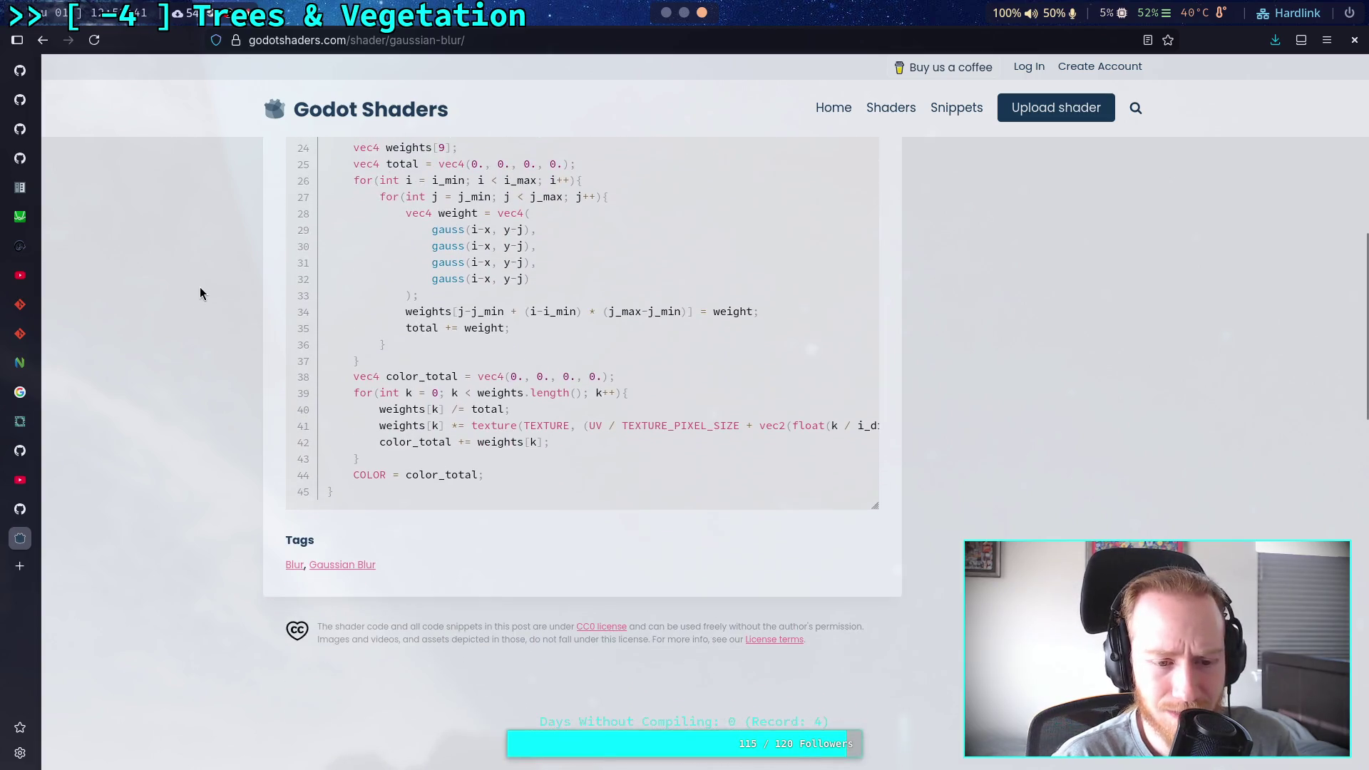
{"action": "scroll", "coordinate": [199, 286], "scroll_direction": "up", "scroll_amount": 3}
{"action": "scroll", "coordinate": [199, 287], "scroll_direction": "up", "scroll_amount": 2}
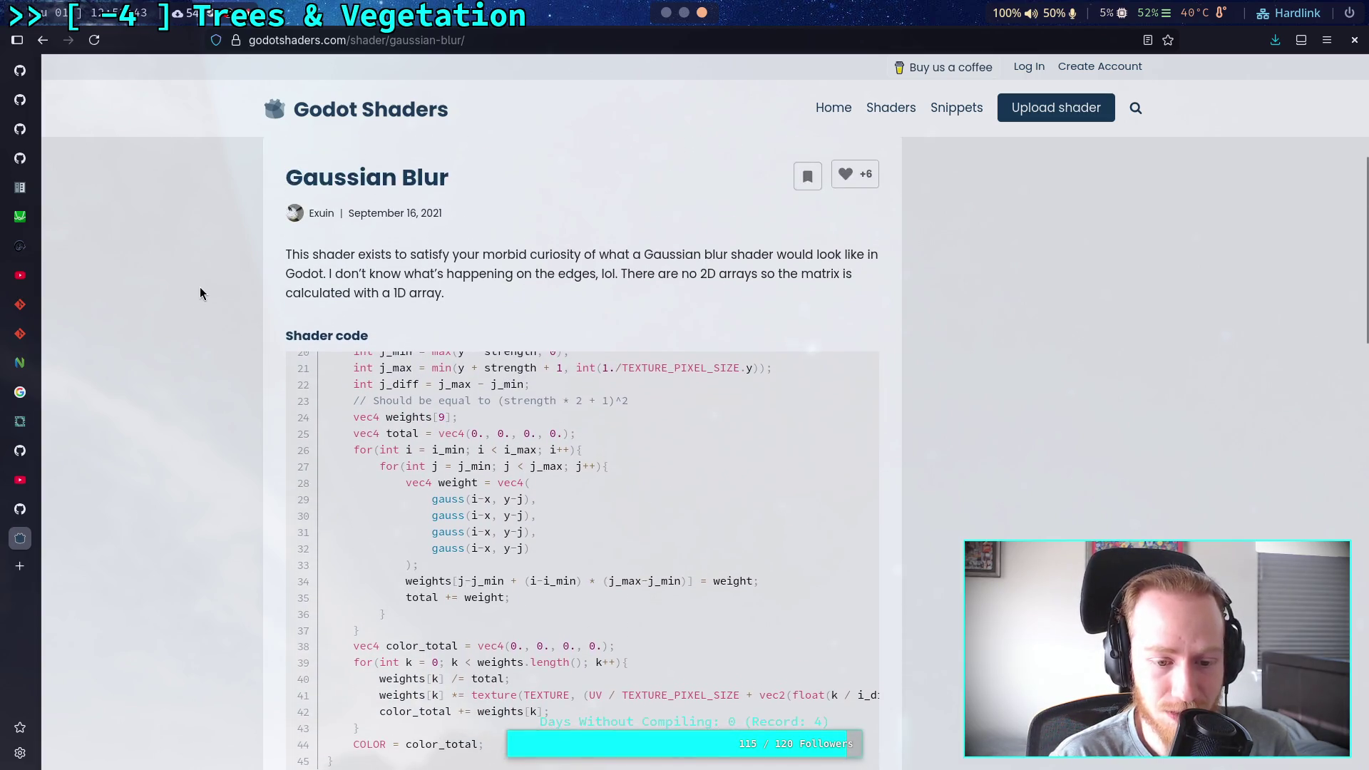
{"action": "scroll", "coordinate": [199, 292], "scroll_direction": "up", "scroll_amount": 5}
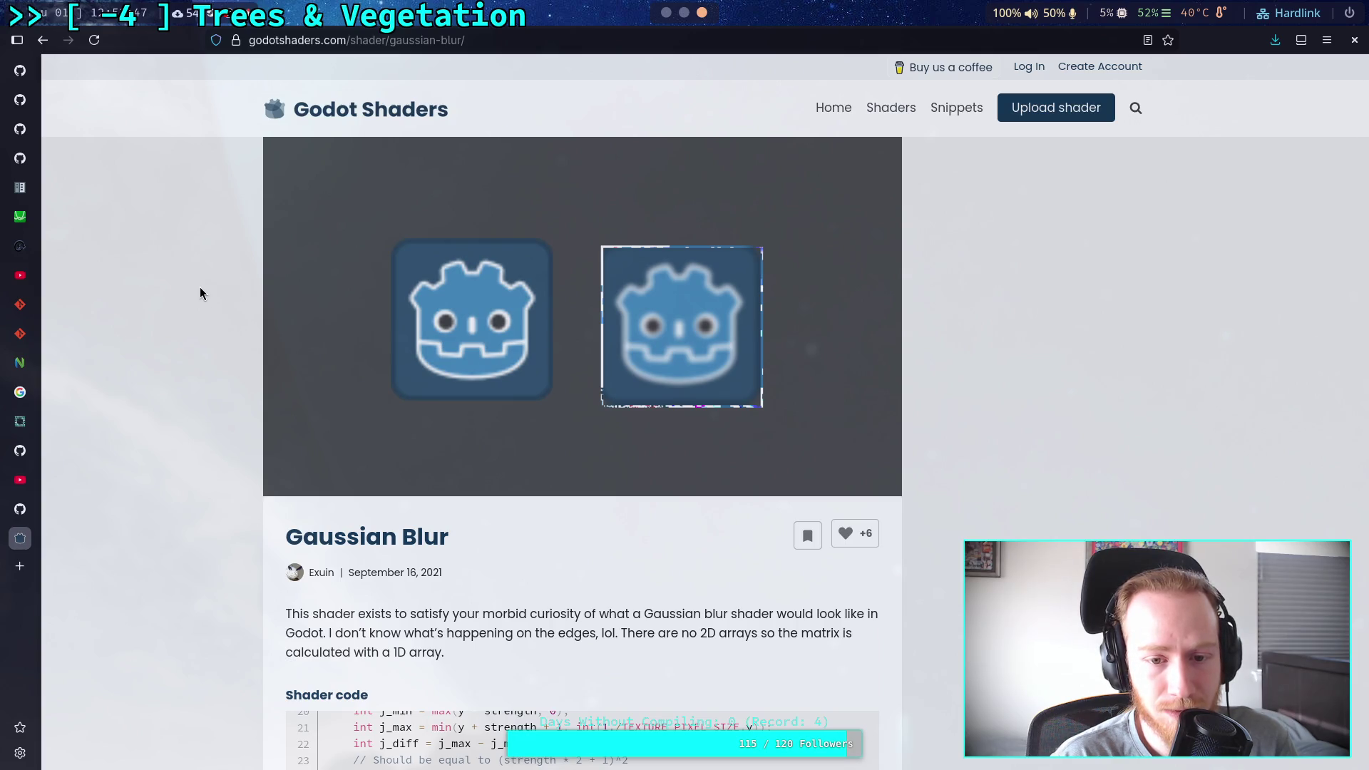
{"action": "scroll", "coordinate": [200, 293], "scroll_direction": "down", "scroll_amount": 3}
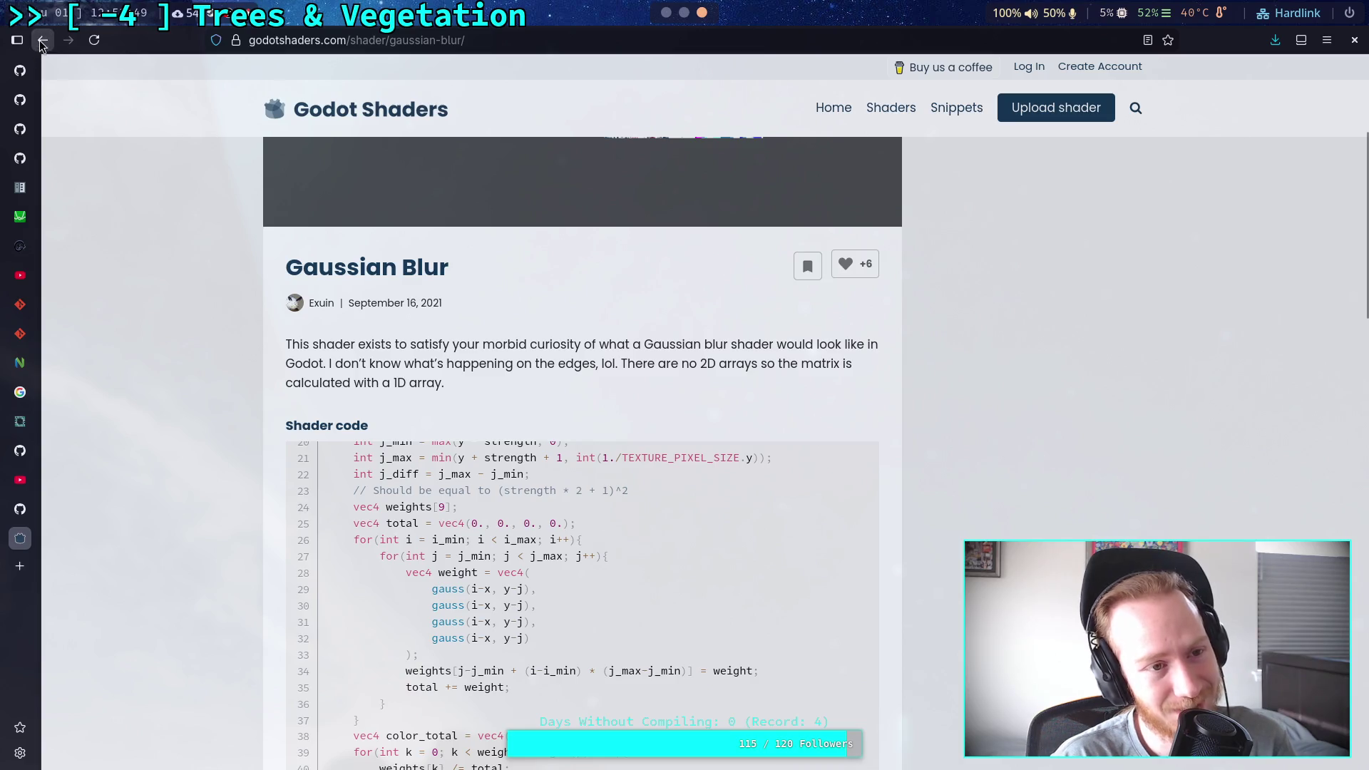
{"action": "left_click", "coordinate": [42, 45]}
{"action": "scroll", "coordinate": [108, 284], "scroll_direction": "down", "scroll_amount": 3}
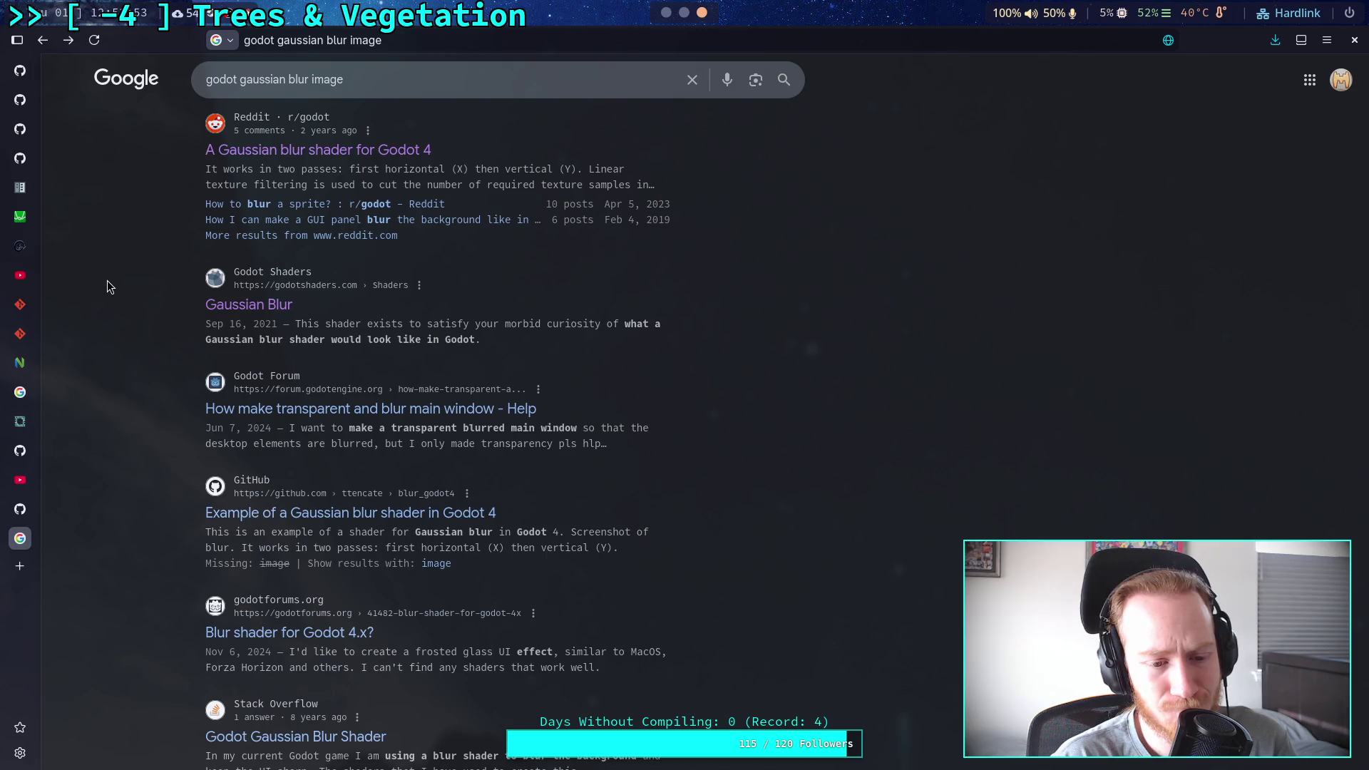
- Scroll further down the Google results, then switch over to the Godot editor with Super+1
{"action": "scroll", "coordinate": [107, 276], "scroll_direction": "down", "scroll_amount": 2}
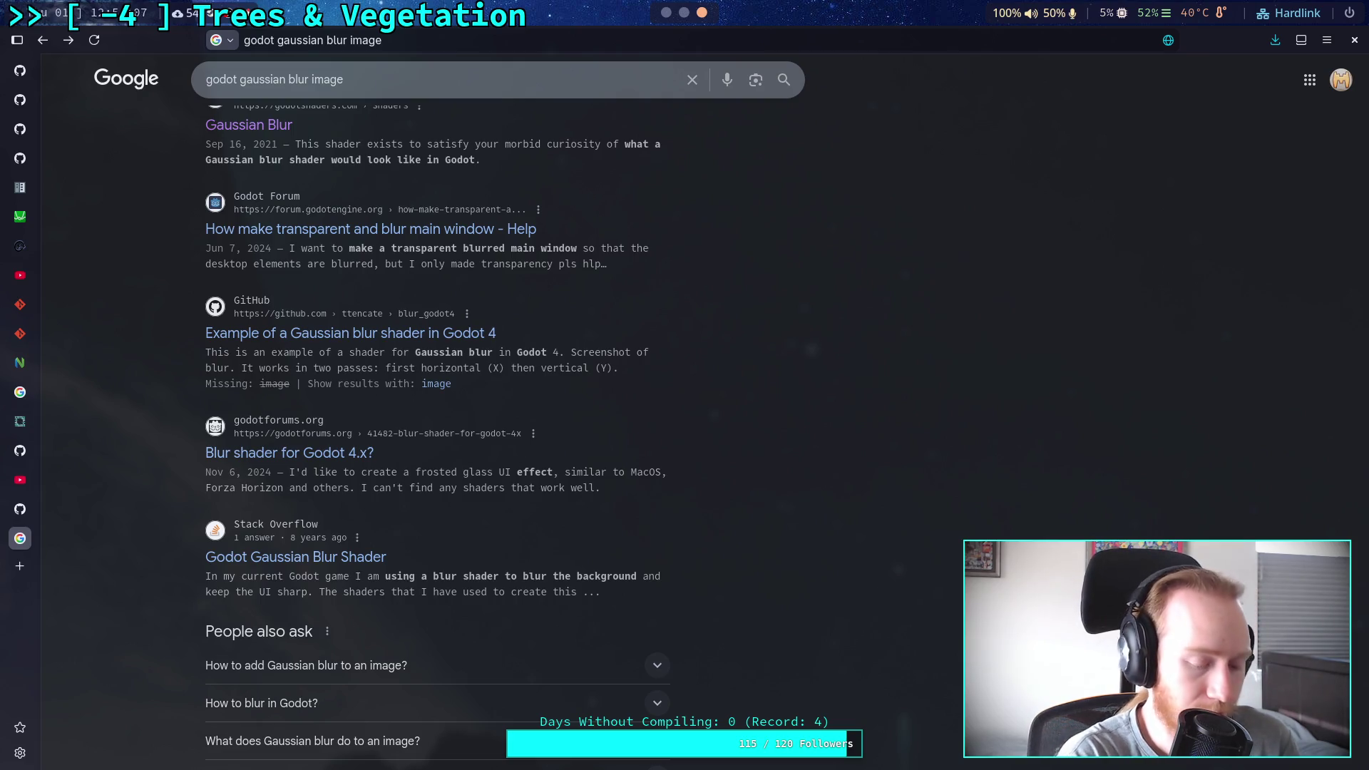
{"action": "key", "text": "super+1"}
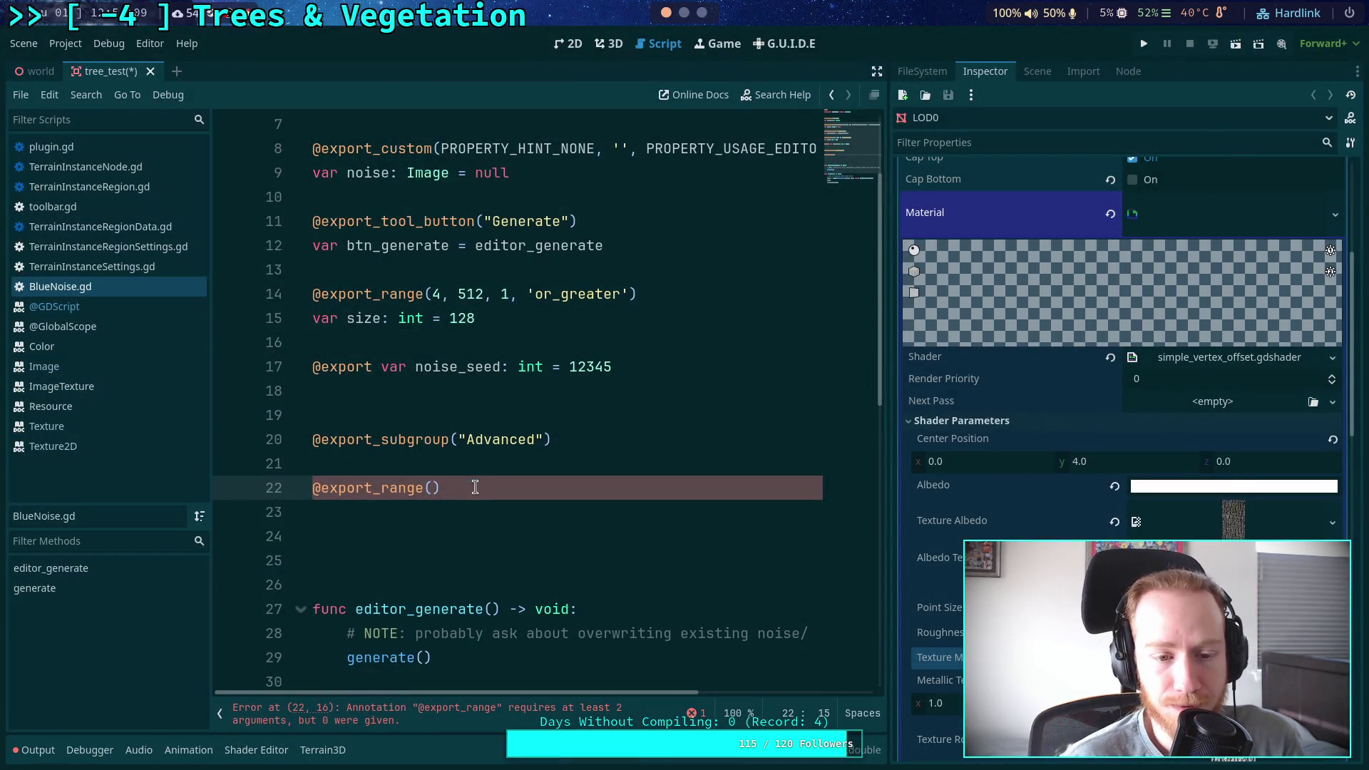
- Open the Image class reference and close the tree_test scene, answering the save prompt
{"action": "left_click", "coordinate": [136, 367]}
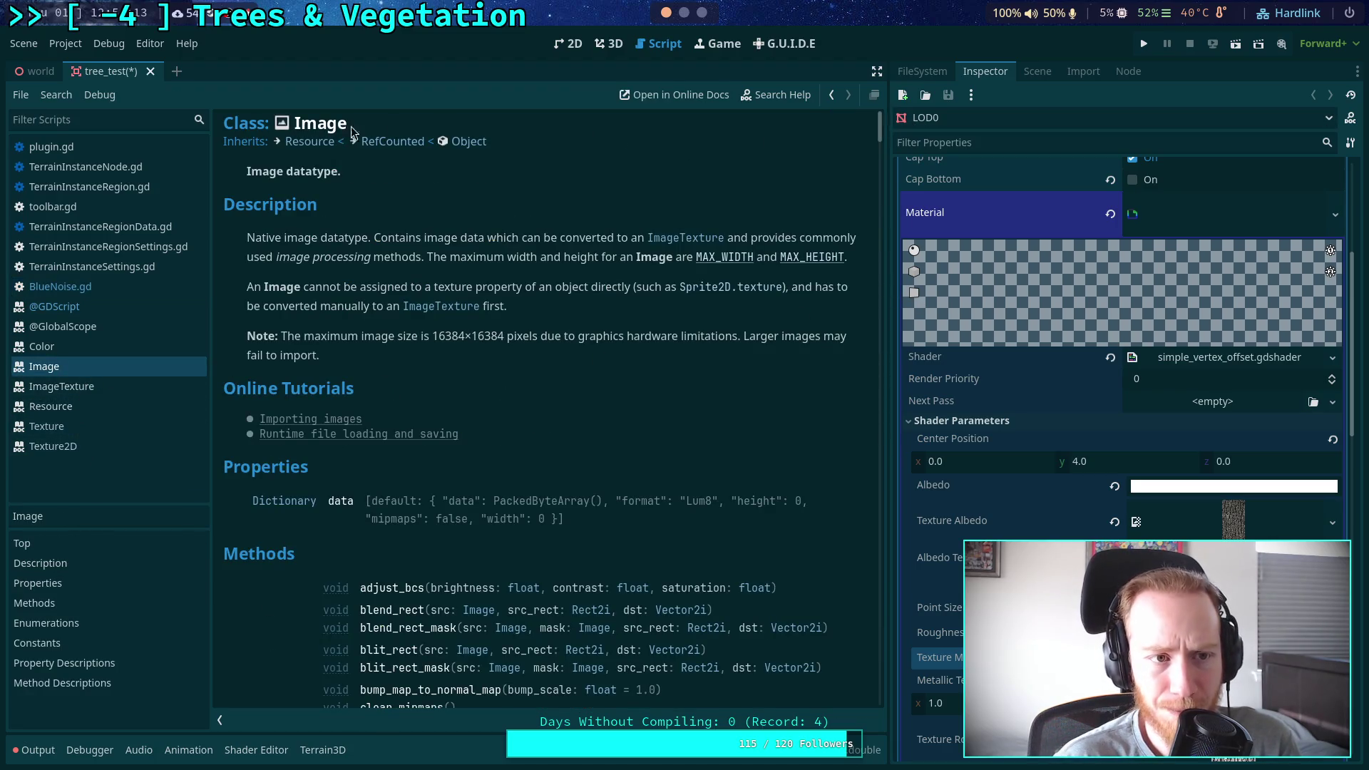
{"action": "left_click", "coordinate": [150, 72]}
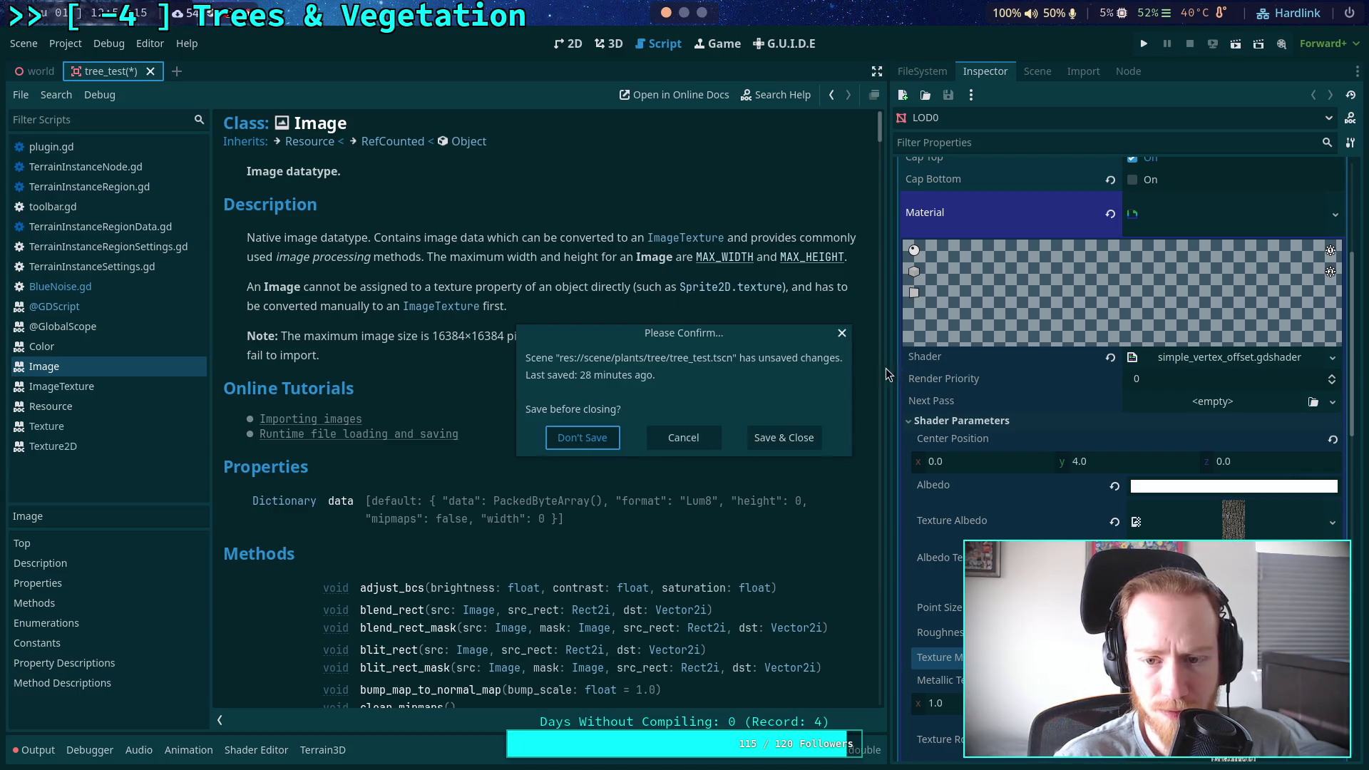
{"action": "key", "text": "Return"}
- Scroll through the Image class methods, then return to the browser
{"action": "scroll", "coordinate": [844, 380], "scroll_direction": "down", "scroll_amount": 5}
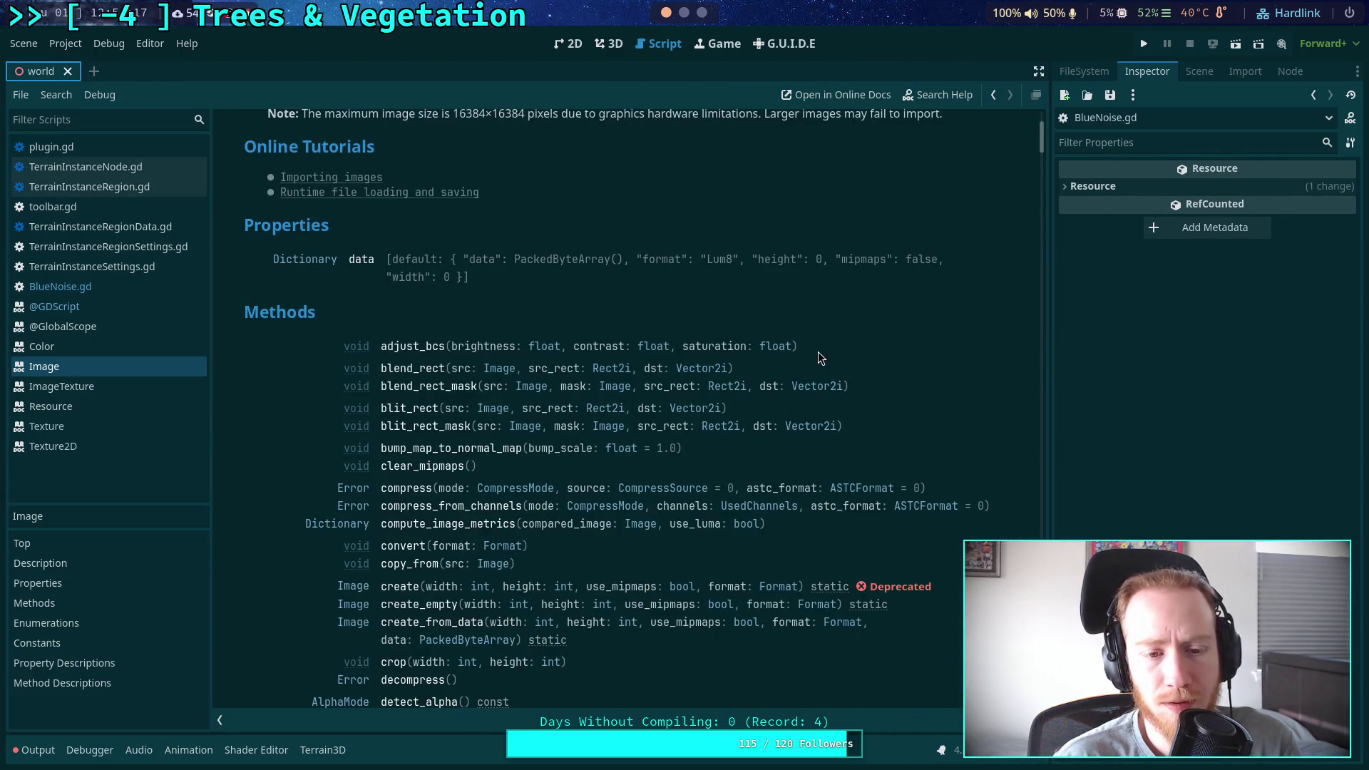
{"action": "scroll", "coordinate": [819, 357], "scroll_direction": "down", "scroll_amount": 2}
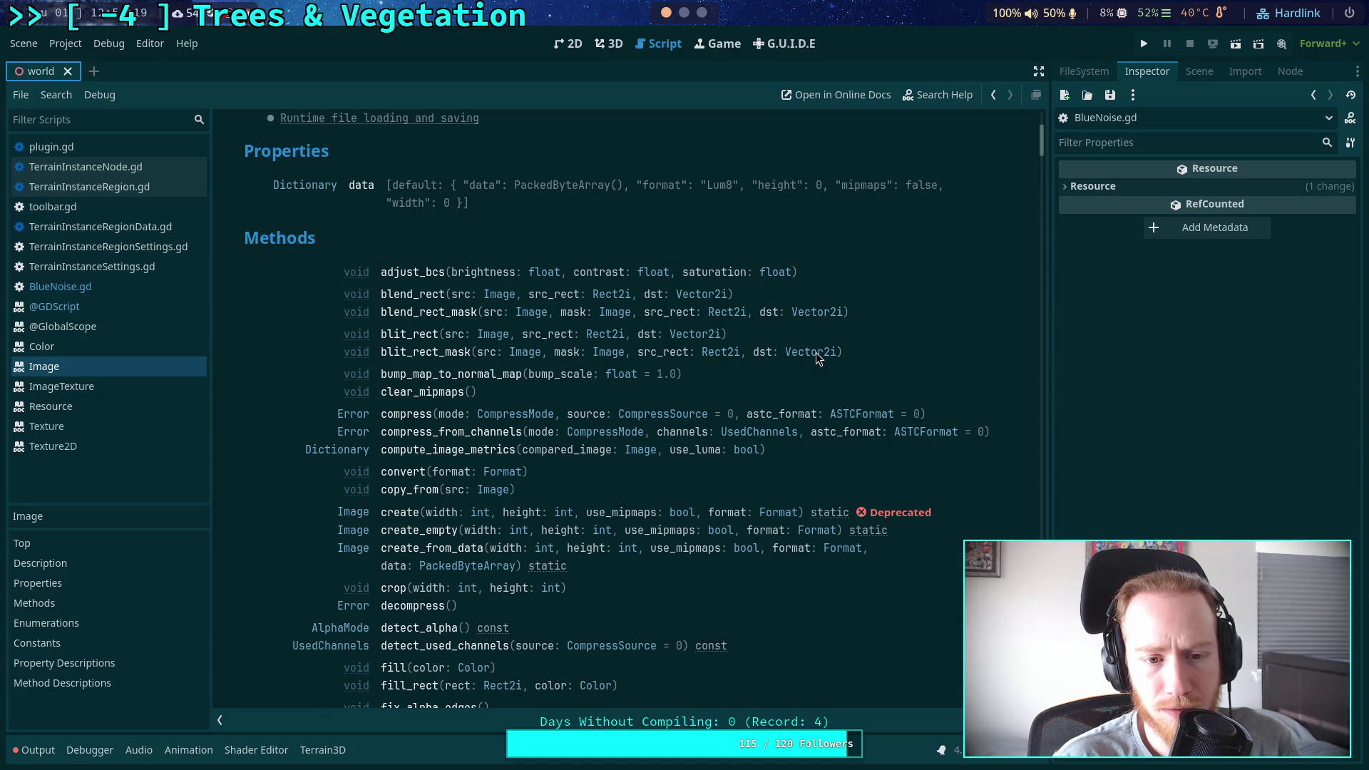
{"action": "scroll", "coordinate": [817, 356], "scroll_direction": "down", "scroll_amount": 2}
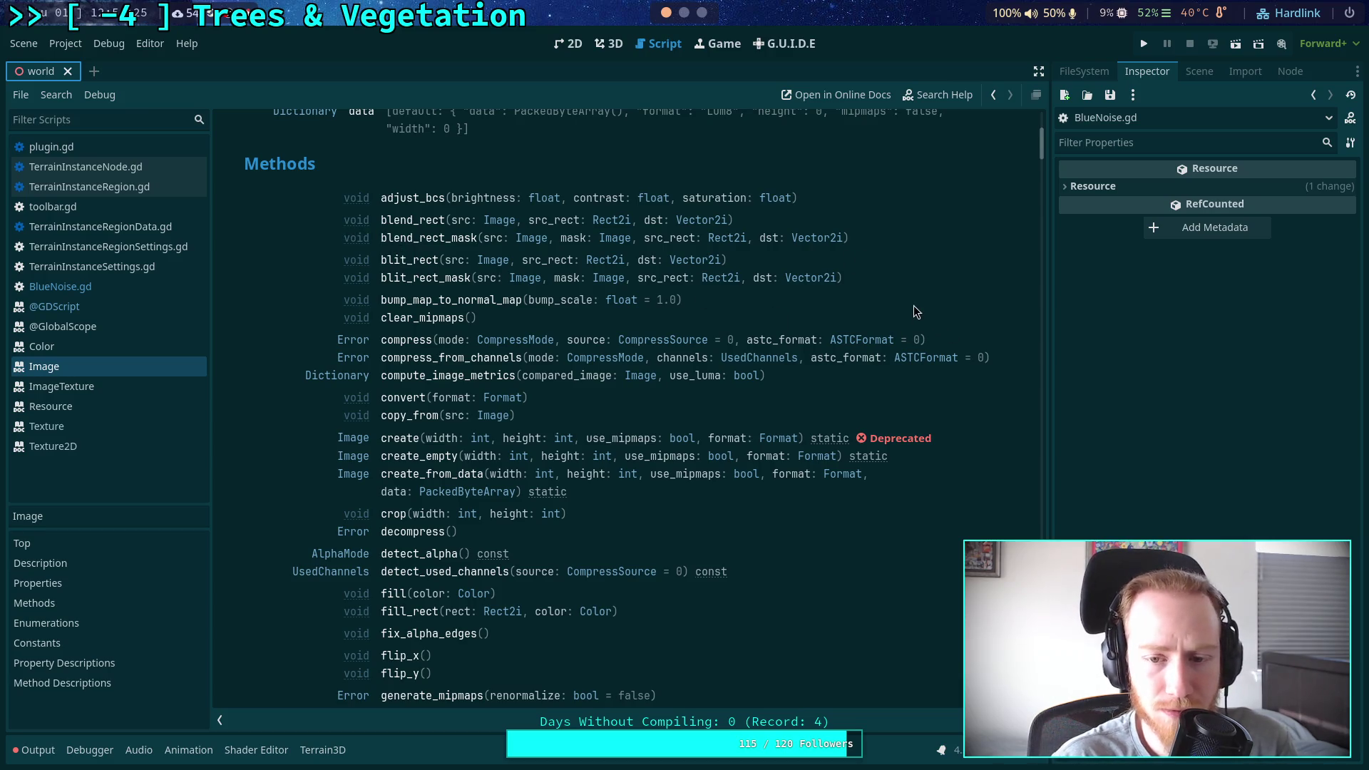
{"action": "scroll", "coordinate": [916, 312], "scroll_direction": "down", "scroll_amount": 2}
{"action": "scroll", "coordinate": [932, 315], "scroll_direction": "down", "scroll_amount": 2}
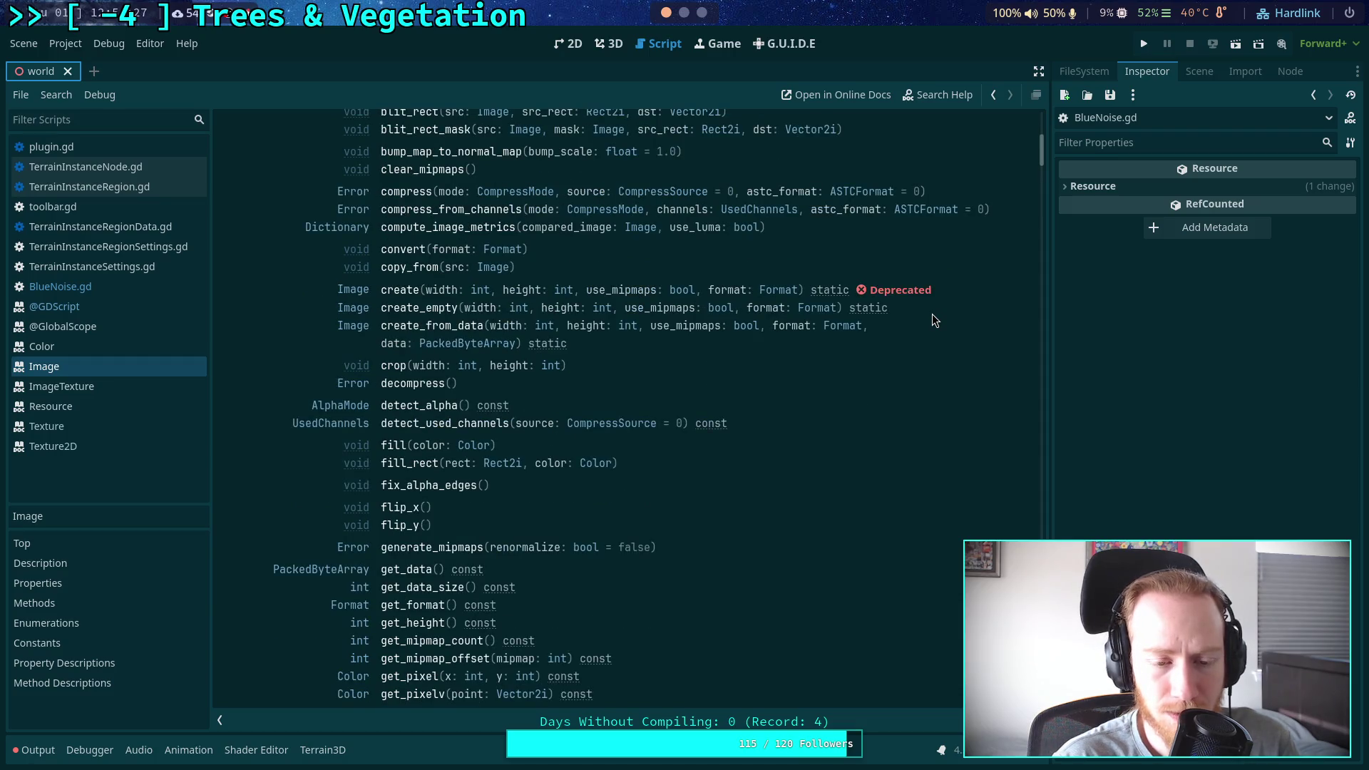
{"action": "scroll", "coordinate": [932, 315], "scroll_direction": "up", "scroll_amount": 6}
{"action": "scroll", "coordinate": [883, 365], "scroll_direction": "down", "scroll_amount": 10}
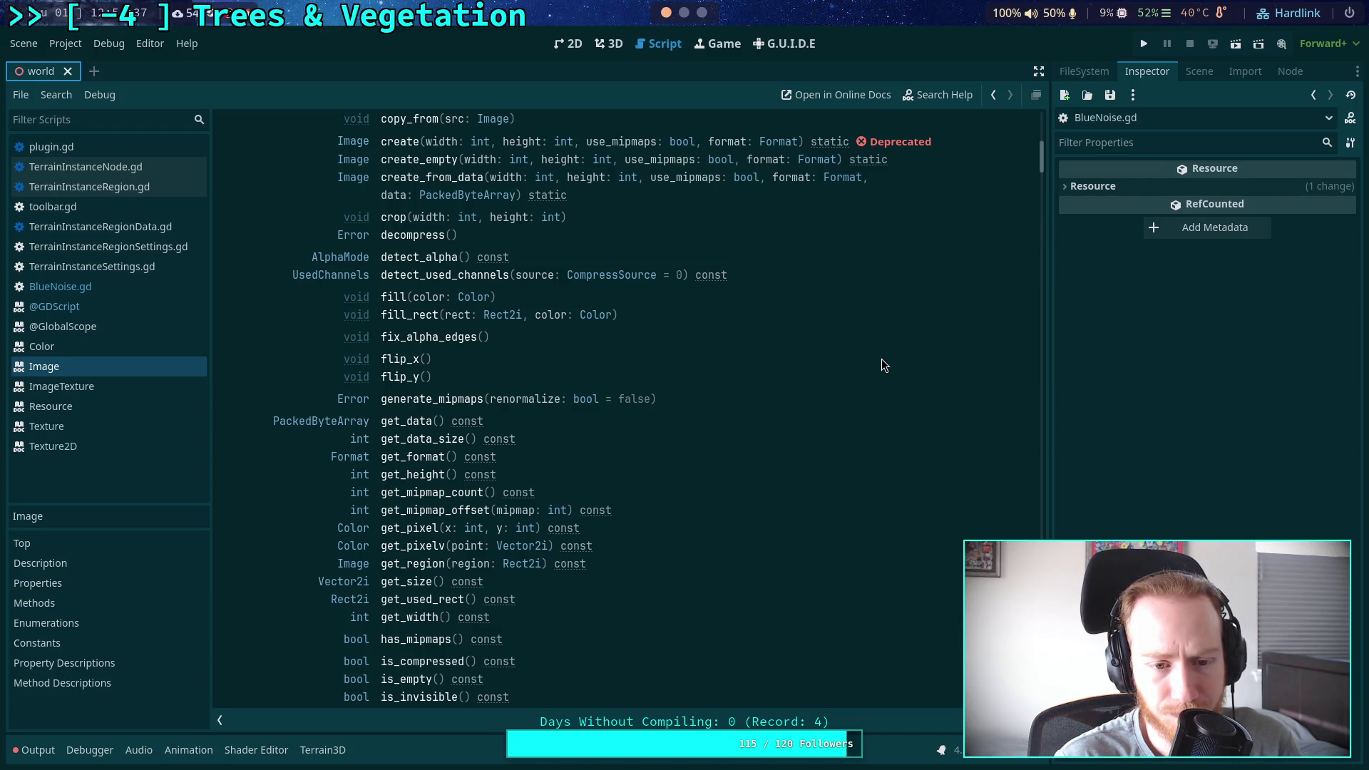
{"action": "scroll", "coordinate": [881, 365], "scroll_direction": "down", "scroll_amount": 4}
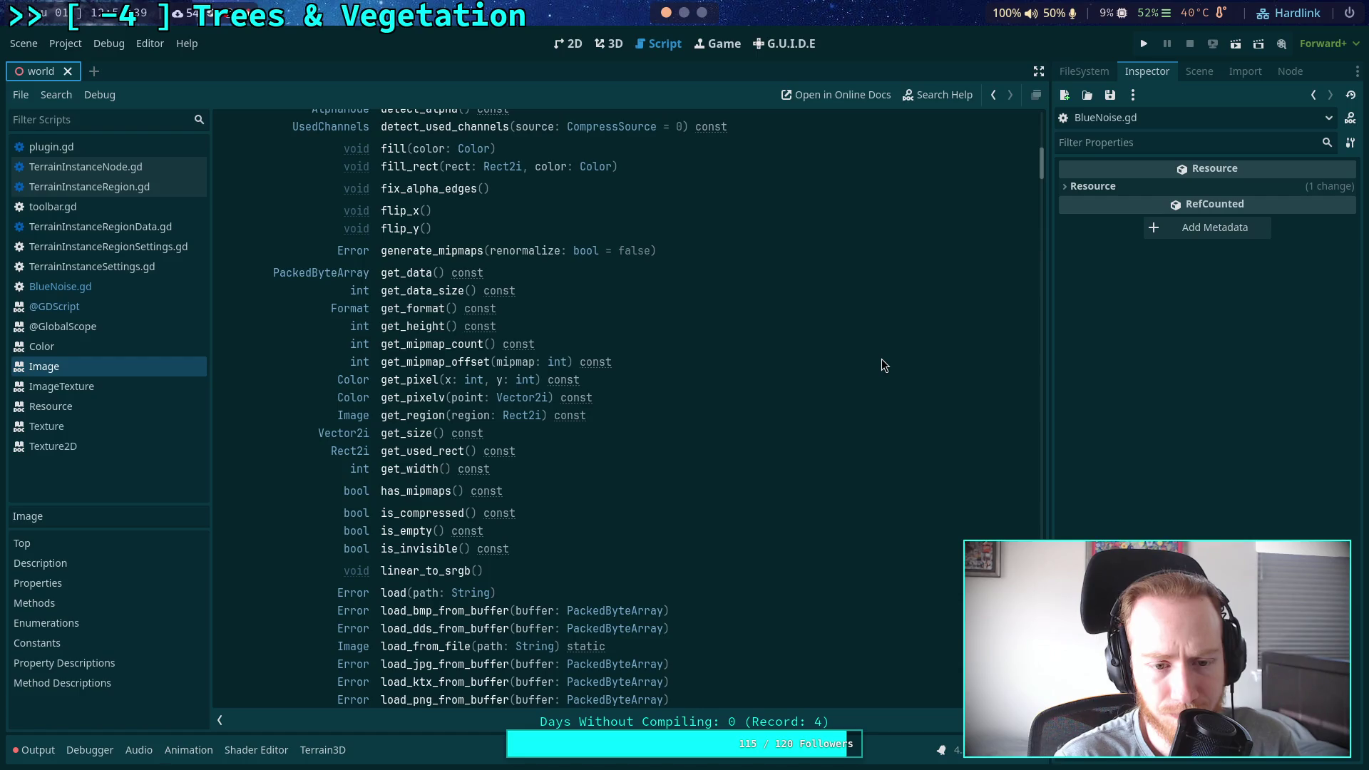
{"action": "scroll", "coordinate": [881, 365], "scroll_direction": "down", "scroll_amount": 4}
{"action": "scroll", "coordinate": [881, 365], "scroll_direction": "down", "scroll_amount": 6}
{"action": "scroll", "coordinate": [881, 365], "scroll_direction": "down", "scroll_amount": 4}
{"action": "scroll", "coordinate": [882, 364], "scroll_direction": "down", "scroll_amount": 2}
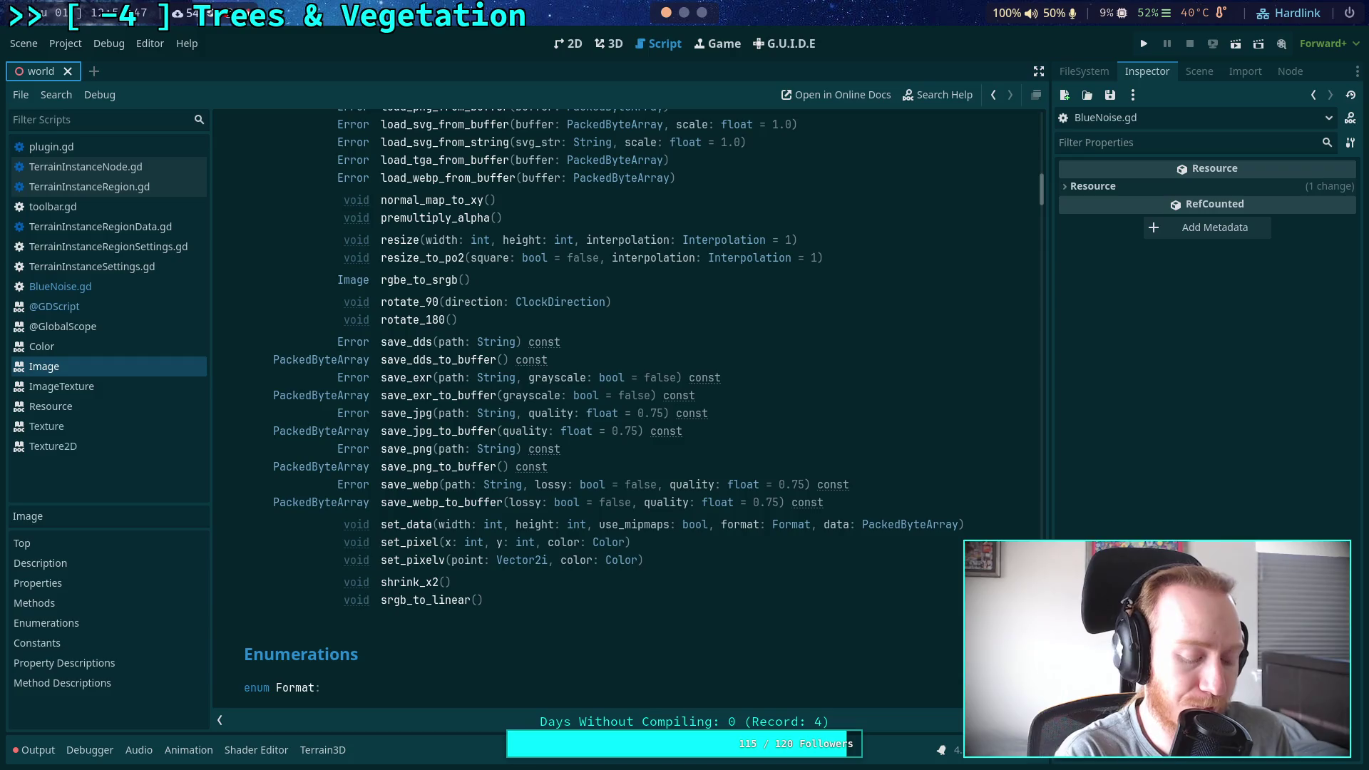
{"action": "key", "text": "super+3"}
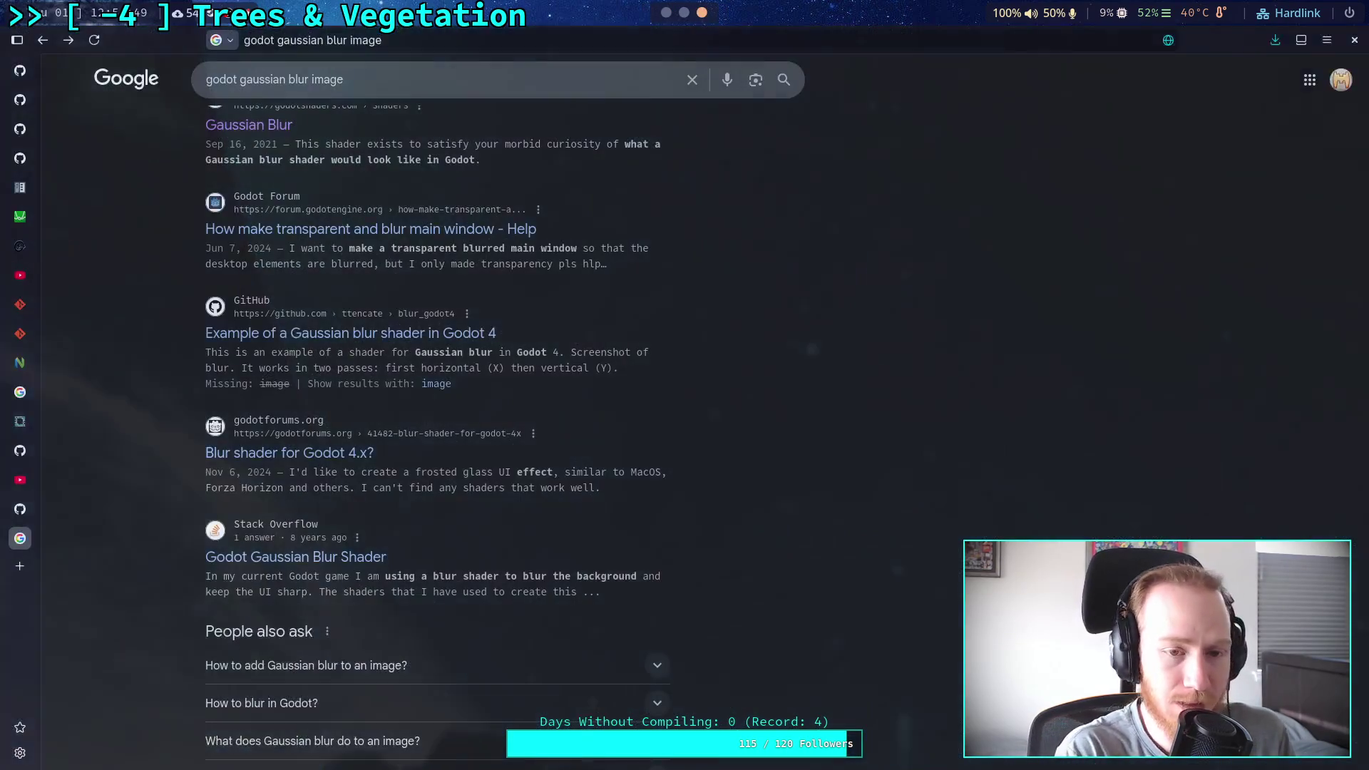
- Go to the official godotengine/godot repository tab at 4.5.1-stable and start a code search
{"action": "left_click", "coordinate": [20, 157]}
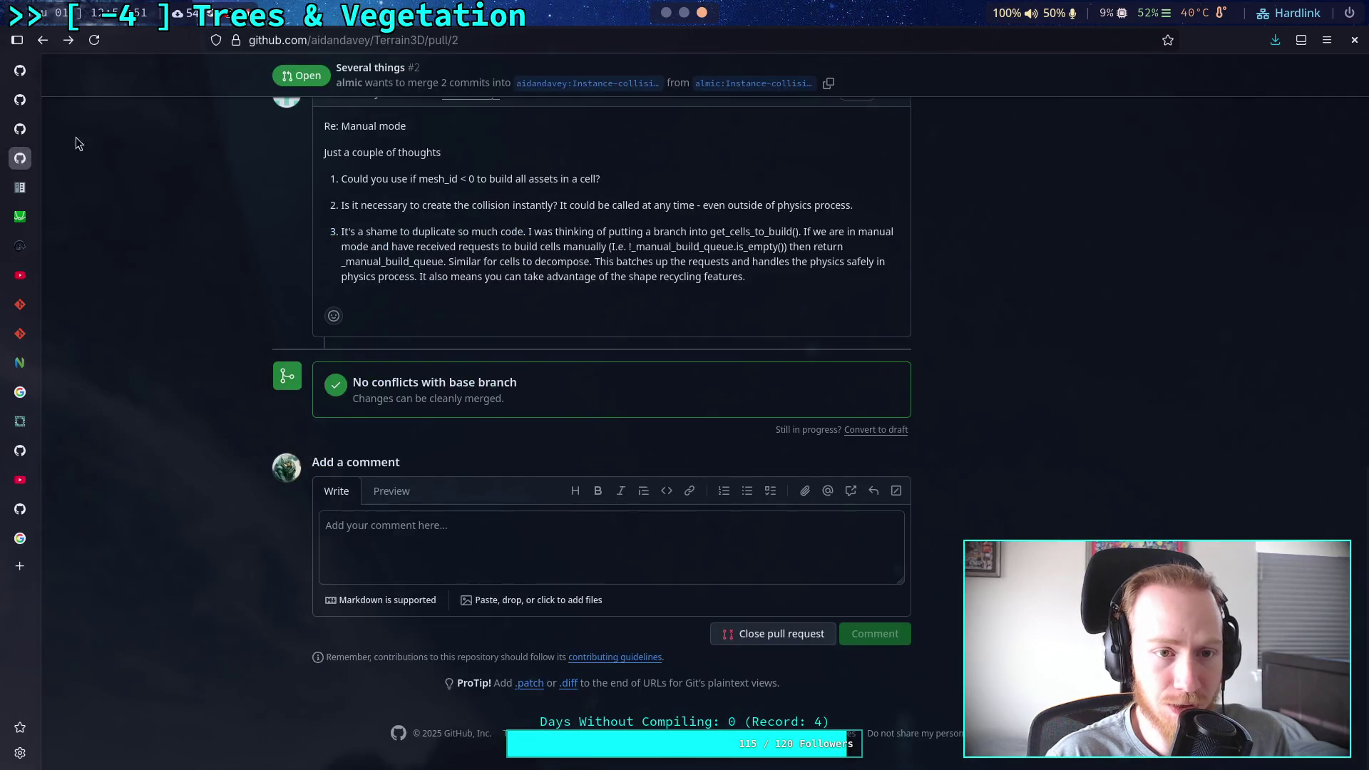
{"action": "left_click", "coordinate": [20, 99]}
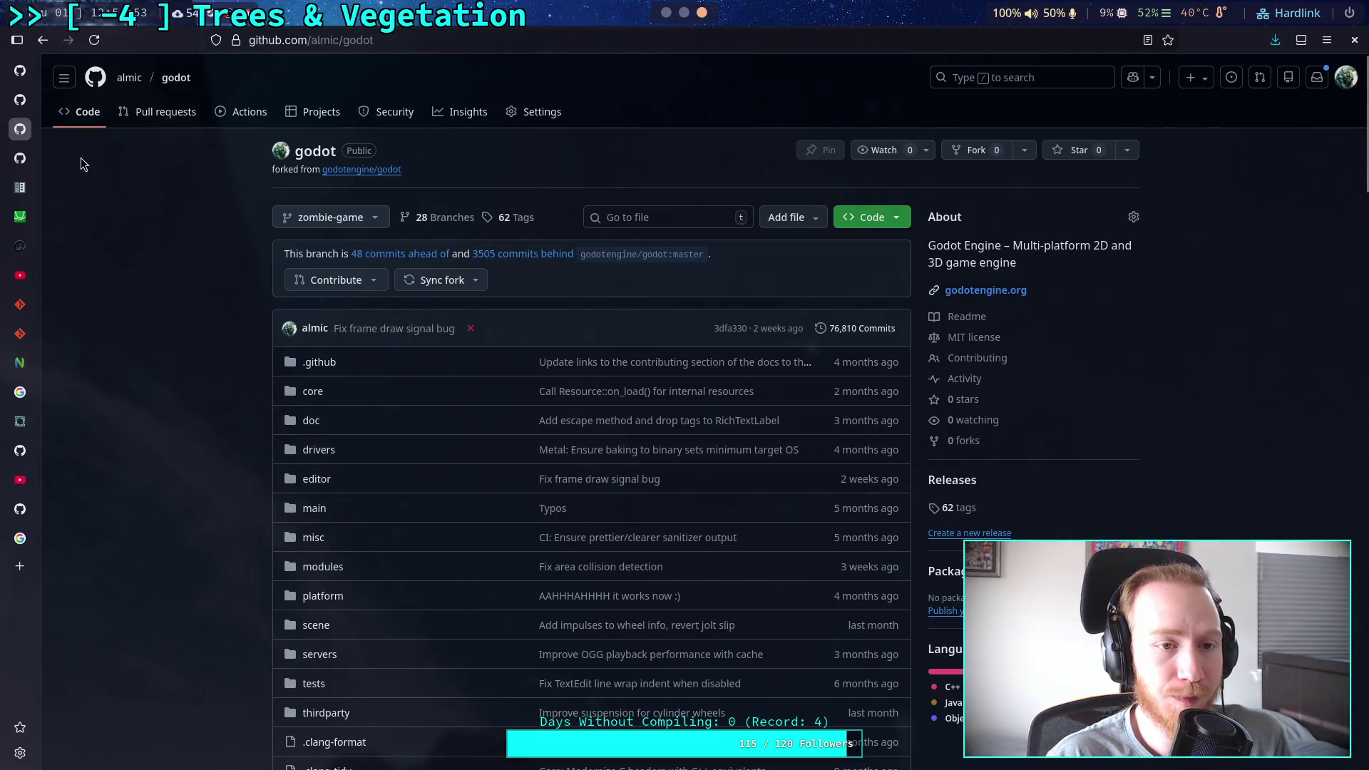
{"action": "left_click", "coordinate": [20, 127]}
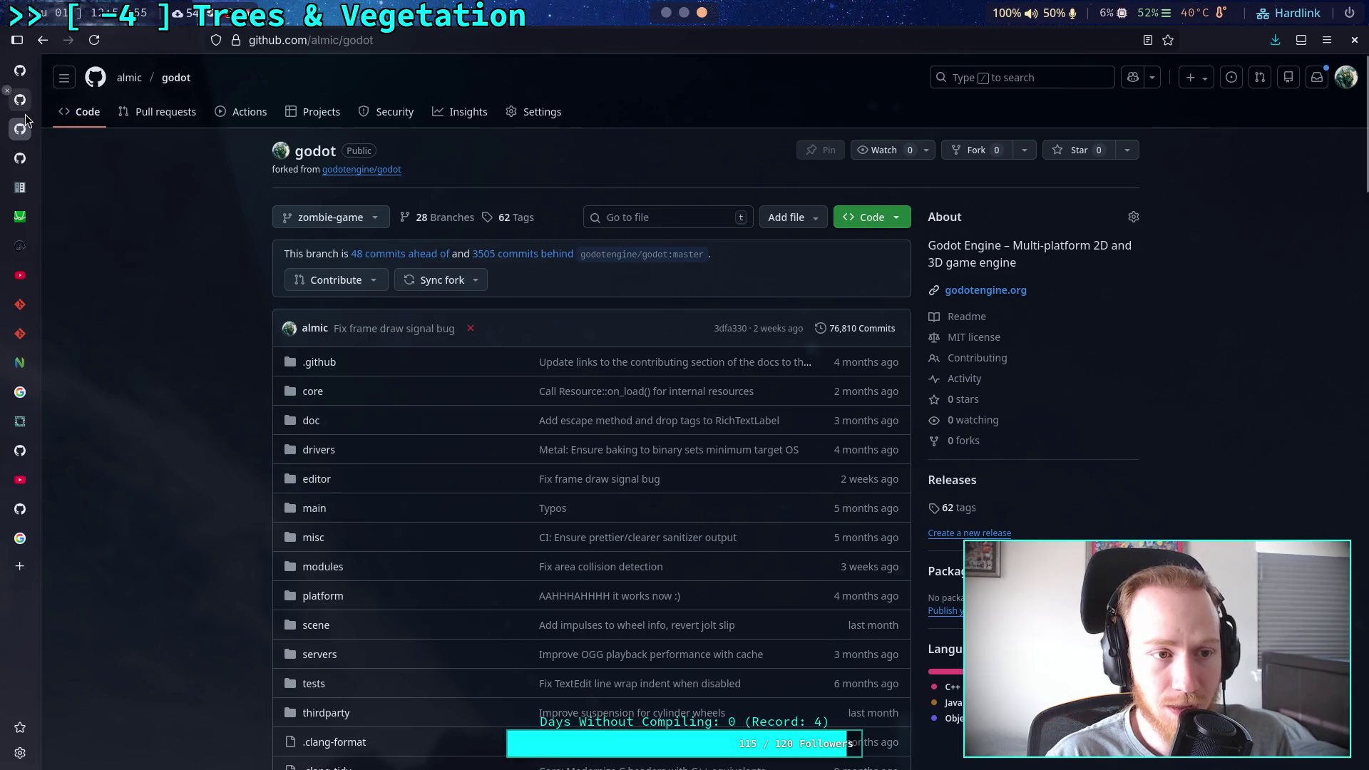
{"action": "left_click", "coordinate": [20, 99]}
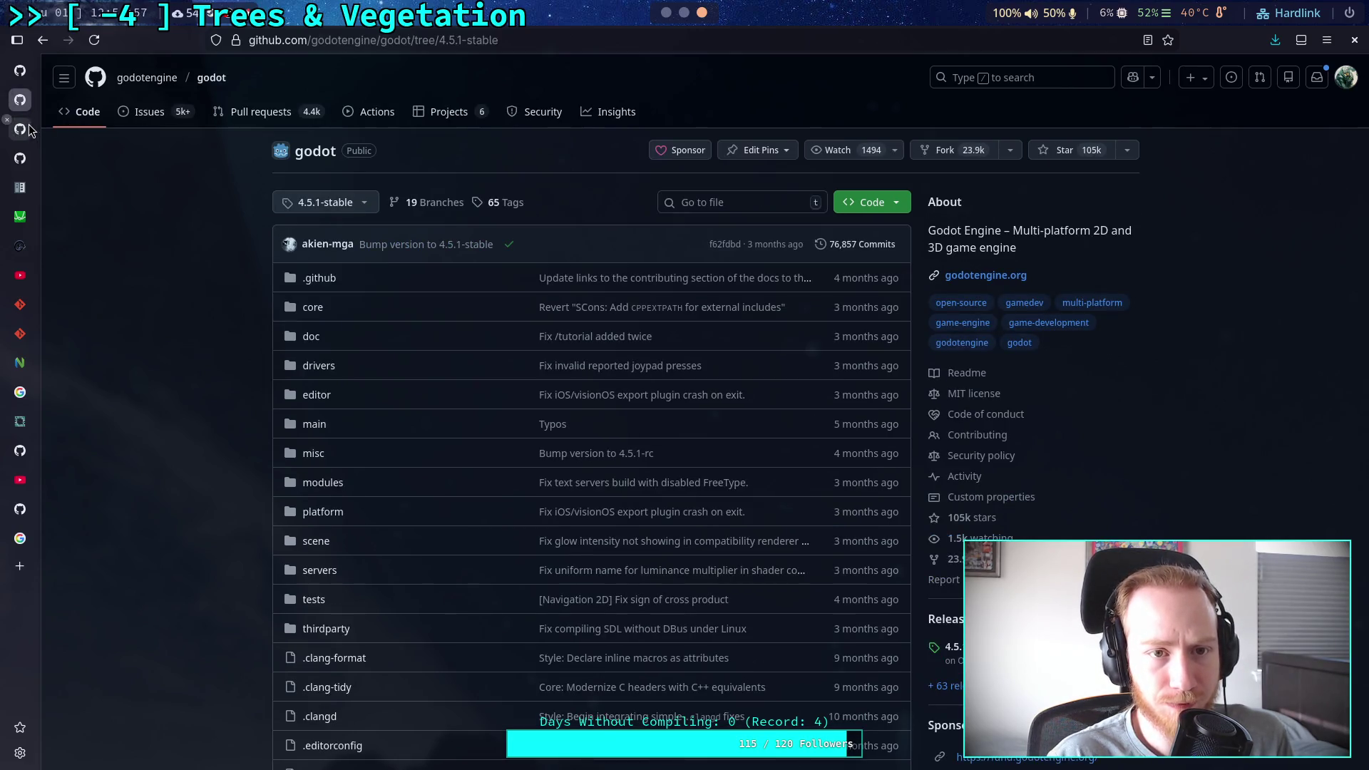
{"action": "left_click", "coordinate": [747, 204]}
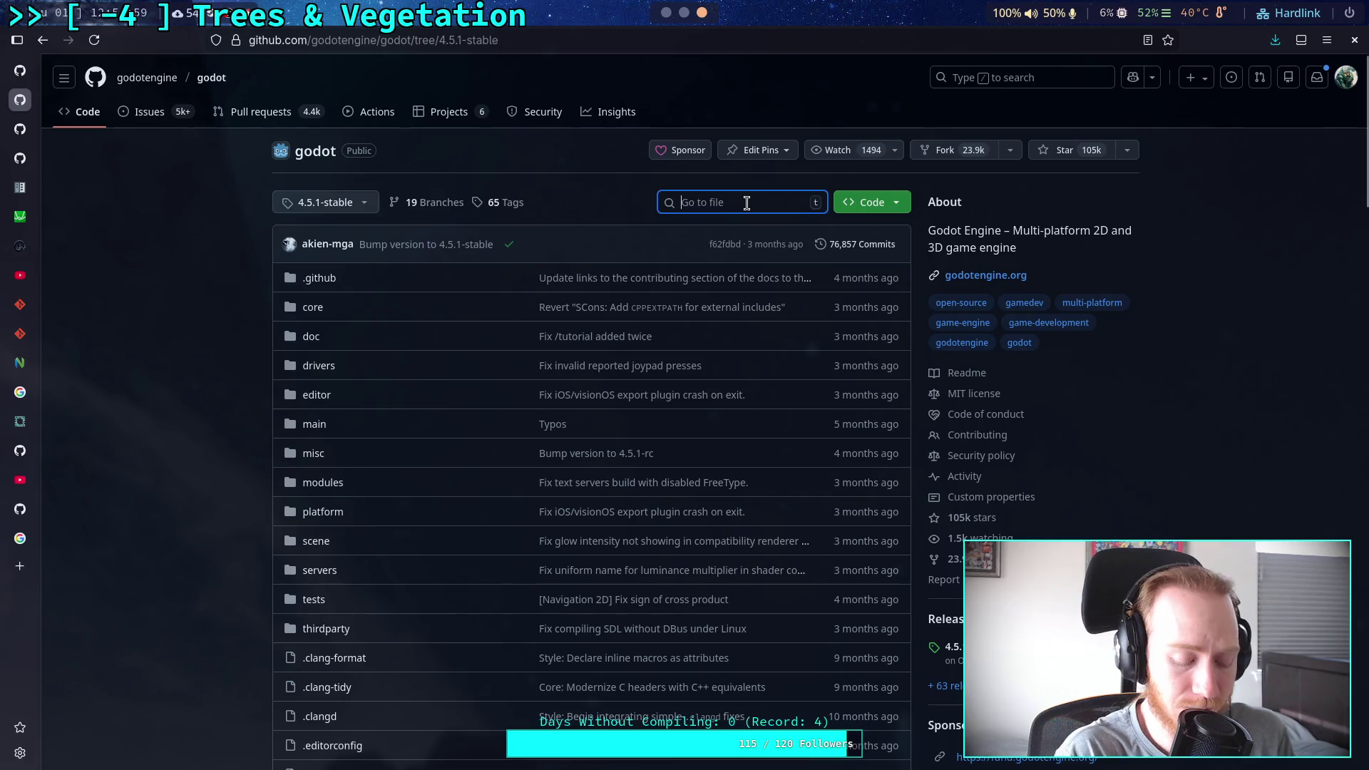
{"action": "left_click", "coordinate": [1025, 80]}
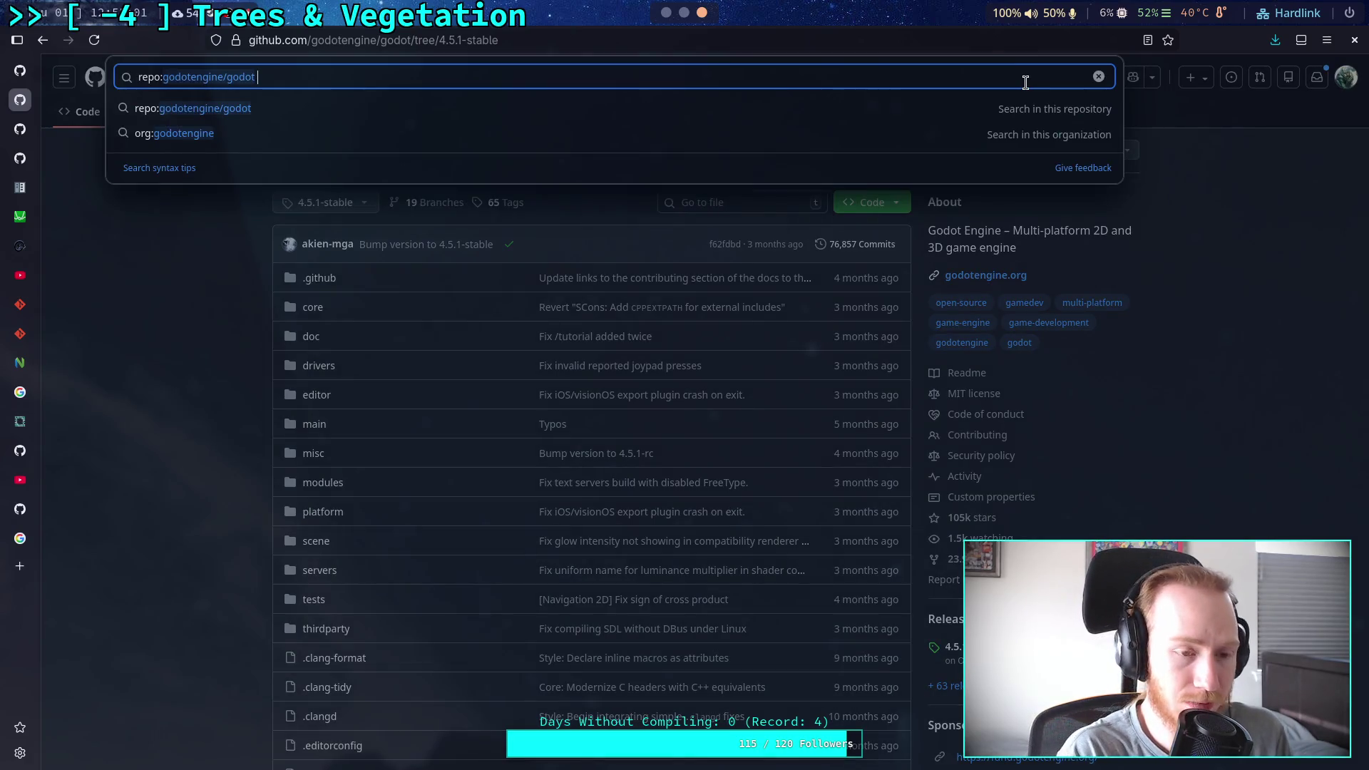
- Search the repo for 'gaussian' and open the renderer_rd copy_effects.h gaussian_blur result
{"action": "type", "text": "gaussio"}
{"action": "key", "text": "BackSpace"}
{"action": "type", "text": "an"}
{"action": "key", "text": "Down"}
{"action": "key", "text": "Down"}
{"action": "key", "text": "Down"}
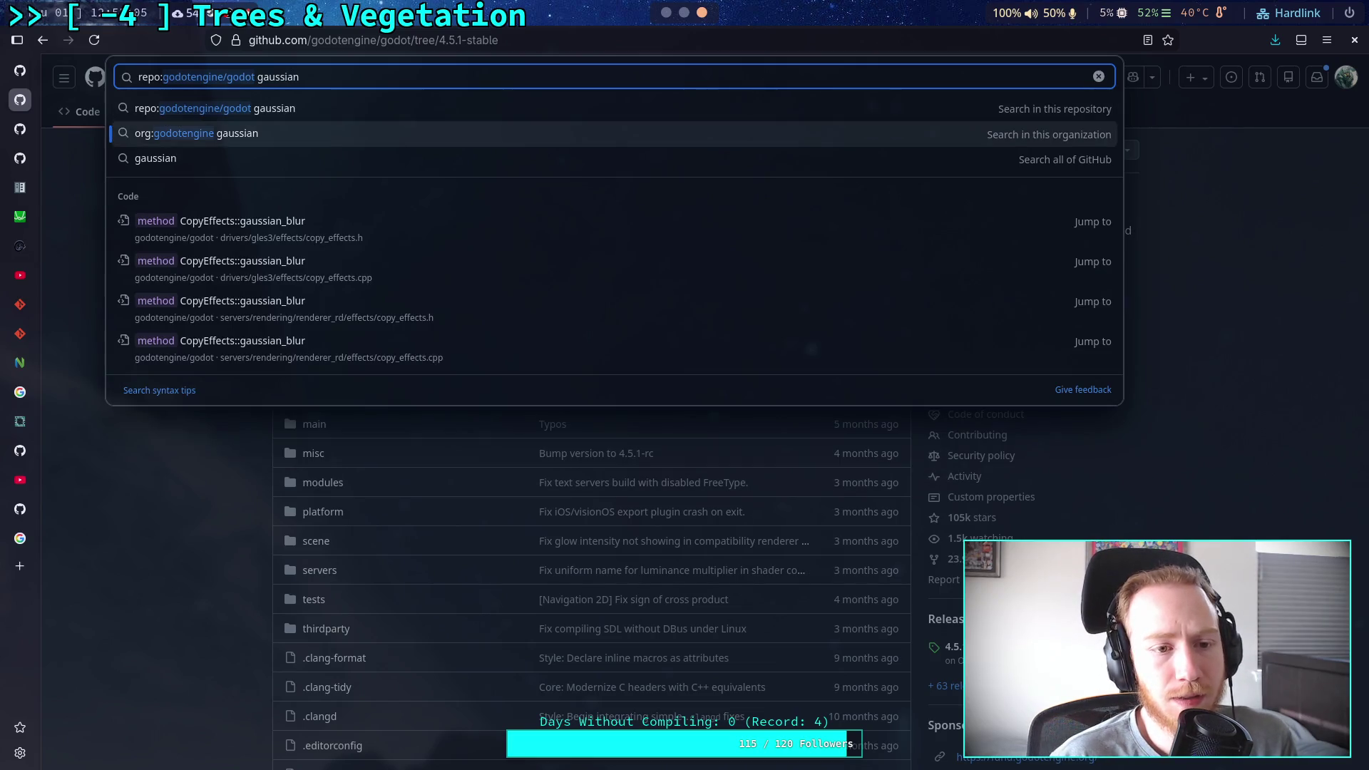
{"action": "key", "text": "Down"}
{"action": "key", "text": "Down"}
{"action": "key", "text": "Down"}
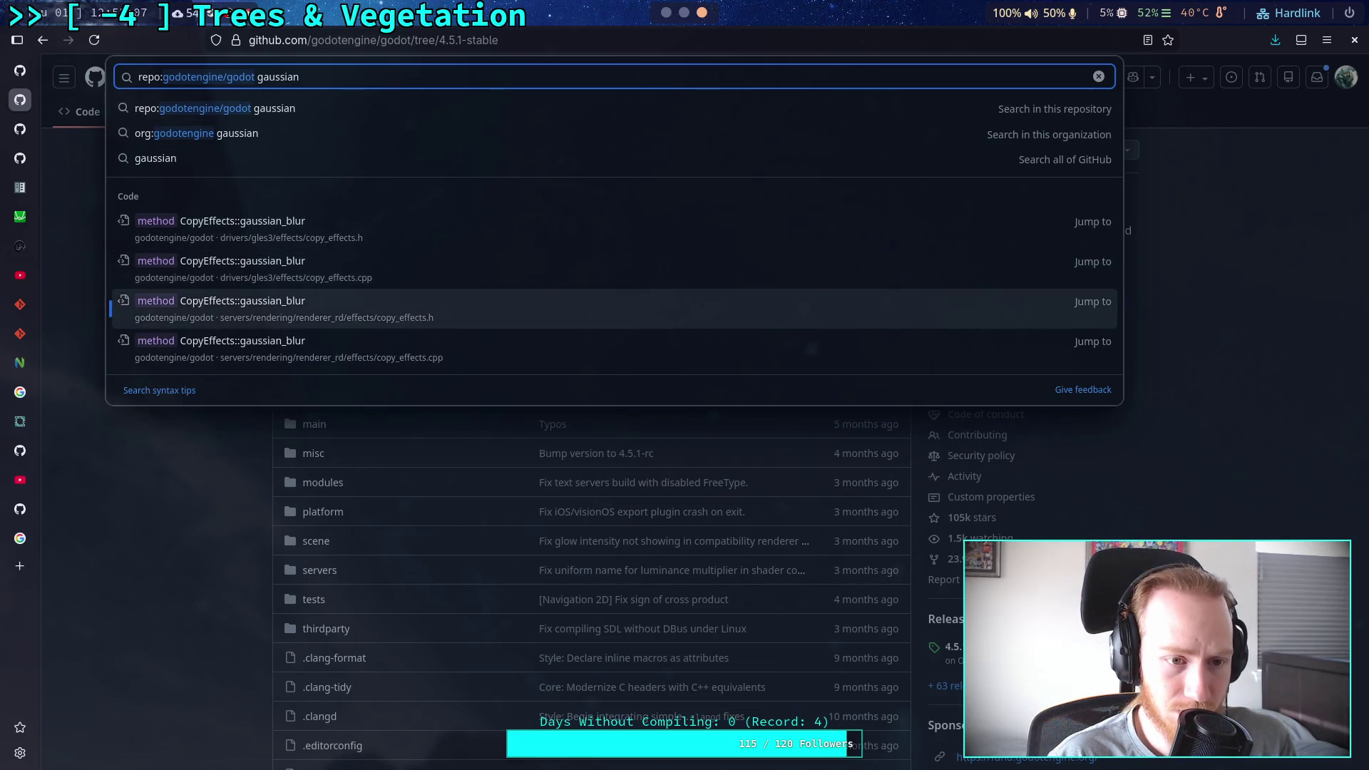
{"action": "key", "text": "Up"}
{"action": "key", "text": "Up"}
{"action": "key", "text": "Up"}
{"action": "key", "text": "Up"}
{"action": "key", "text": "Down"}
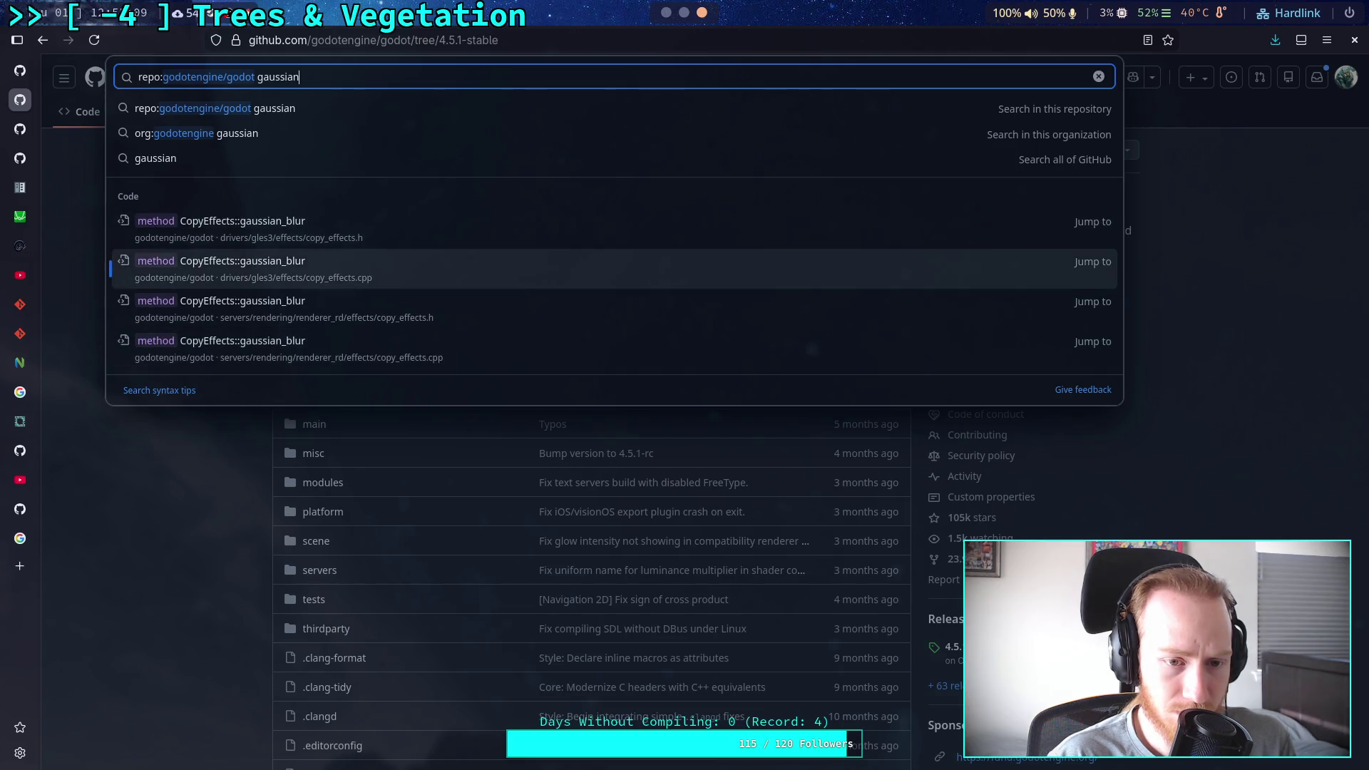
{"action": "key", "text": "Down"}
{"action": "key", "text": "Down"}
{"action": "key", "text": "Up"}
{"action": "key", "text": "Up"}
{"action": "key", "text": "Up"}
{"action": "key", "text": "Down"}
{"action": "key", "text": "Down"}
{"action": "key", "text": "Down"}
{"action": "key", "text": "Up"}
{"action": "key", "text": "Up"}
{"action": "key", "text": "Up"}
{"action": "key", "text": "Down"}
{"action": "key", "text": "Down"}
{"action": "key", "text": "Down"}
{"action": "key", "text": "Up"}
{"action": "key", "text": "Up"}
{"action": "key", "text": "Up"}
{"action": "key", "text": "Down"}
{"action": "key", "text": "Down"}
{"action": "key", "text": "Down"}
{"action": "key", "text": "Up"}
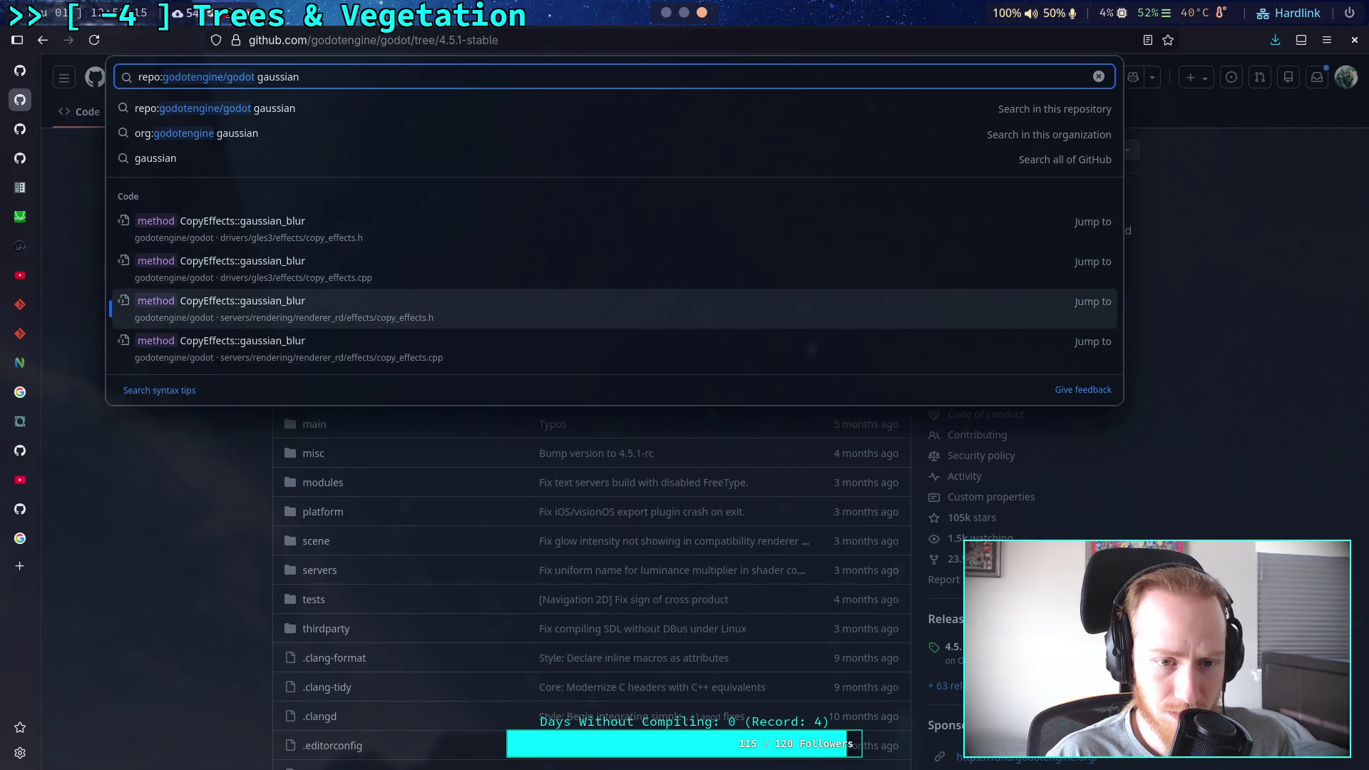
{"action": "key", "text": "Return"}
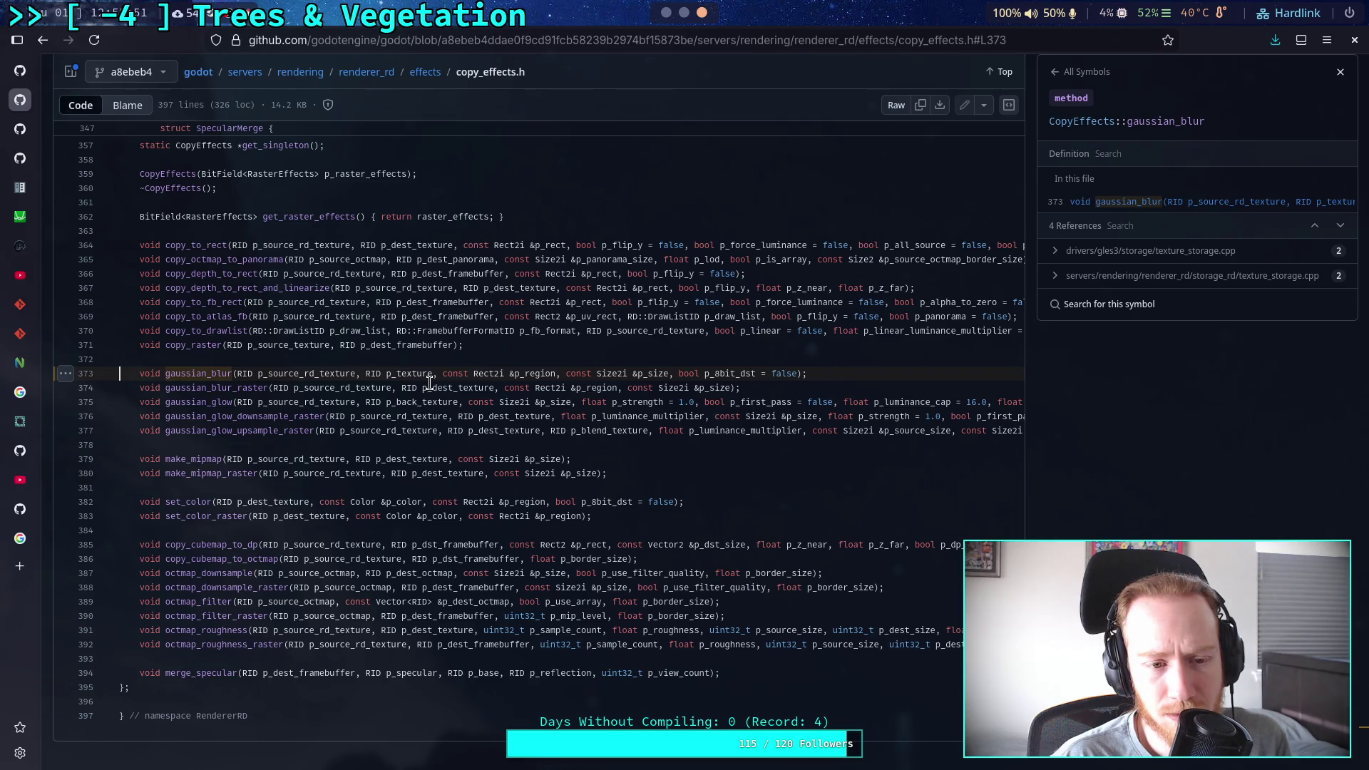
- Highlight gaussian_blur's size parameter and select the method name to show its references
{"action": "left_click_drag", "start_coordinate": [562, 375], "coordinate": [669, 366]}
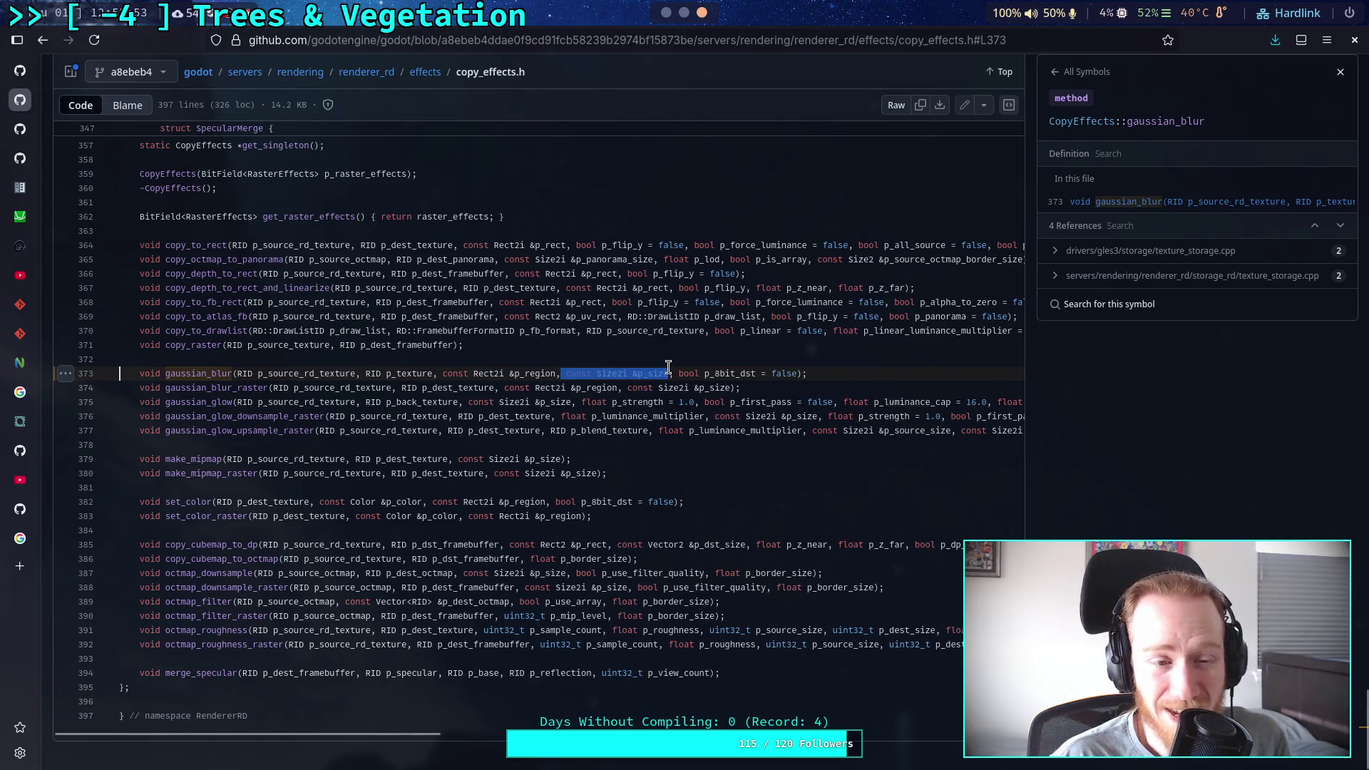
{"action": "left_click_drag", "start_coordinate": [558, 372], "coordinate": [671, 372]}
{"action": "double_click", "coordinate": [207, 388]}
{"action": "double_click", "coordinate": [196, 374]}
- Scroll through copy_effects.h, then Alt+Tab back to the Godot editor
{"action": "scroll", "coordinate": [341, 392], "scroll_direction": "up", "scroll_amount": 4}
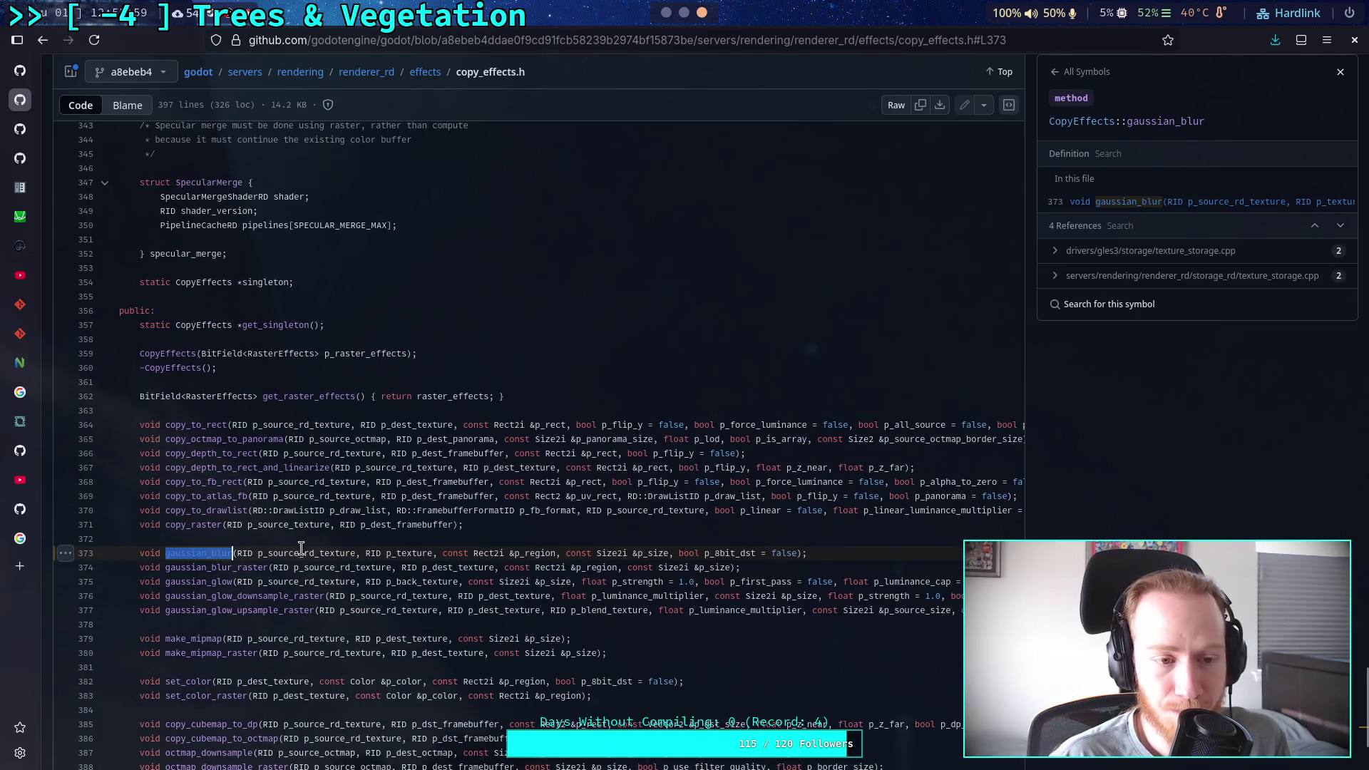
{"action": "scroll", "coordinate": [313, 542], "scroll_direction": "up", "scroll_amount": 20}
{"action": "scroll", "coordinate": [357, 518], "scroll_direction": "up", "scroll_amount": 20}
{"action": "scroll", "coordinate": [358, 489], "scroll_direction": "up", "scroll_amount": 20}
{"action": "scroll", "coordinate": [367, 485], "scroll_direction": "down", "scroll_amount": 5}
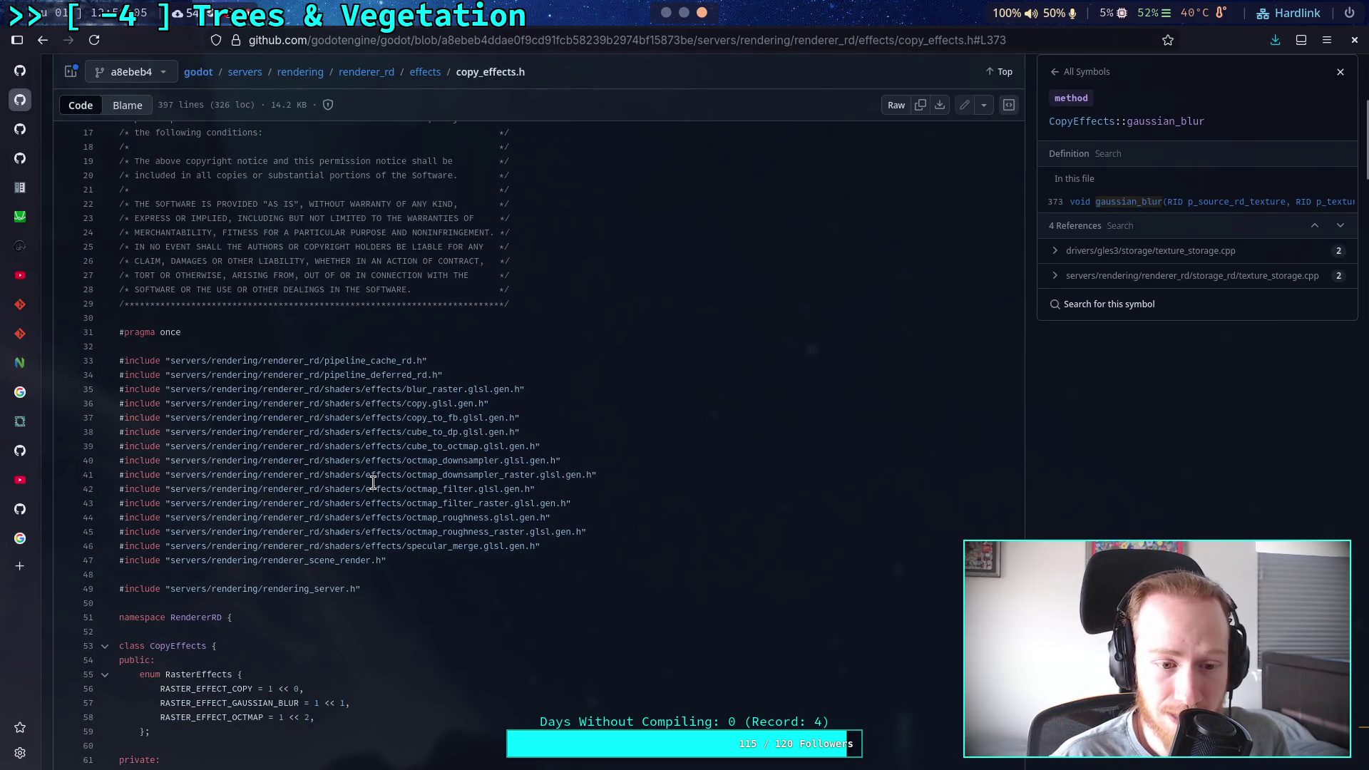
{"action": "scroll", "coordinate": [373, 482], "scroll_direction": "down", "scroll_amount": 8}
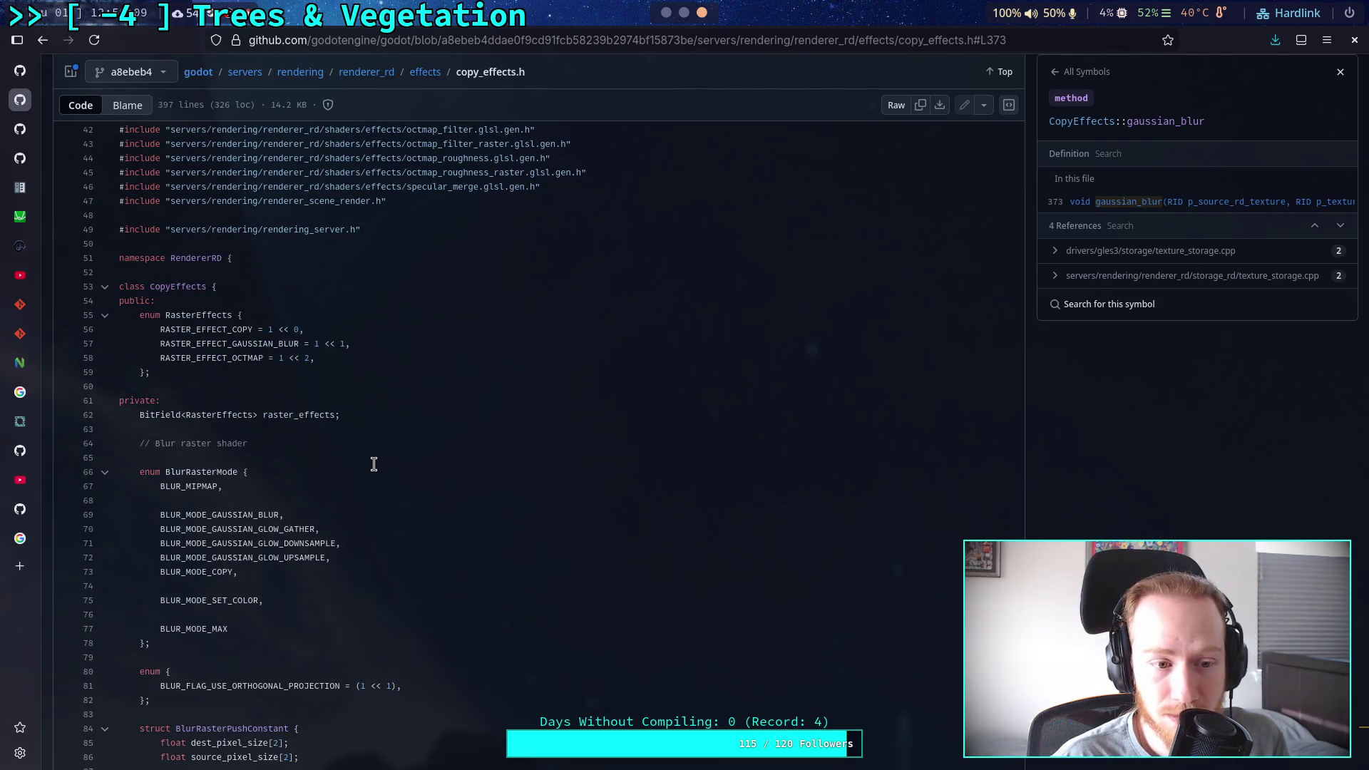
{"action": "scroll", "coordinate": [374, 464], "scroll_direction": "down", "scroll_amount": 20}
{"action": "scroll", "coordinate": [374, 464], "scroll_direction": "down", "scroll_amount": 20}
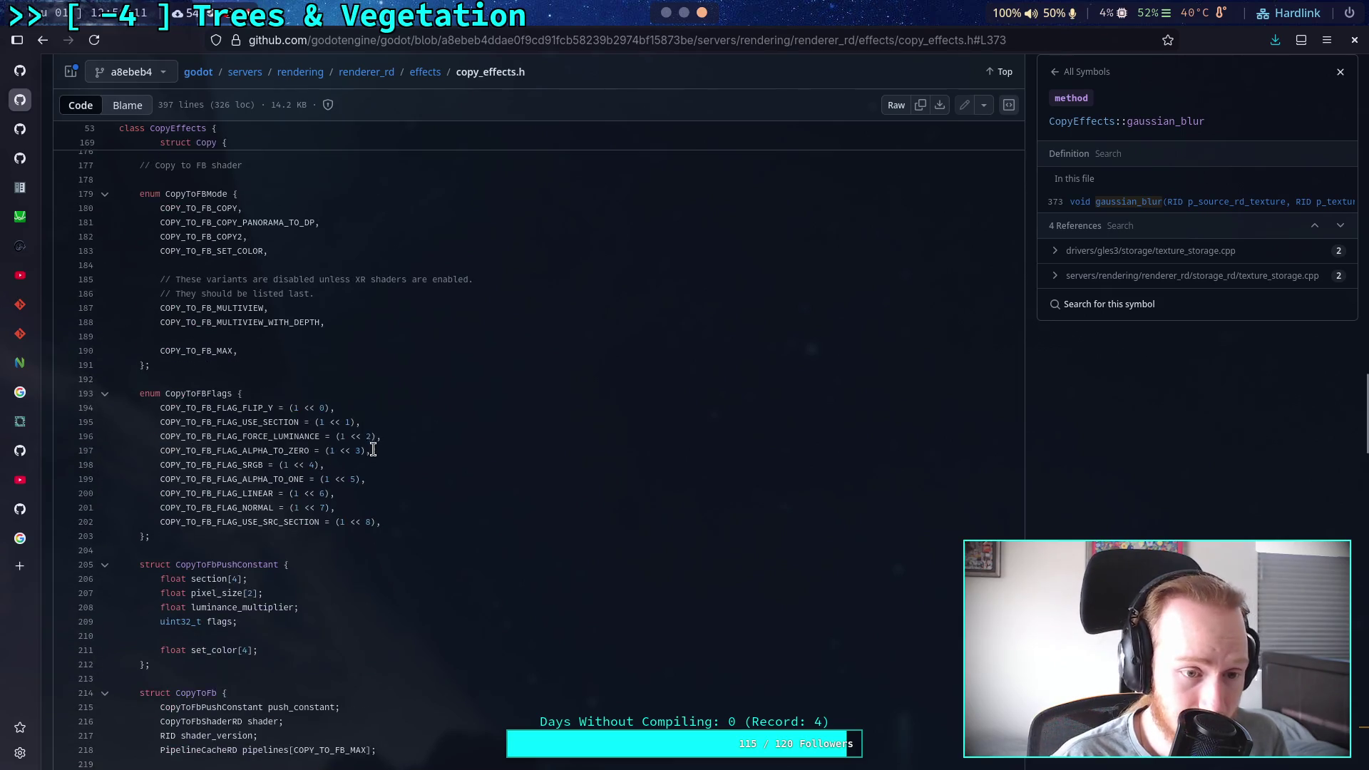
{"action": "scroll", "coordinate": [374, 449], "scroll_direction": "down", "scroll_amount": 20}
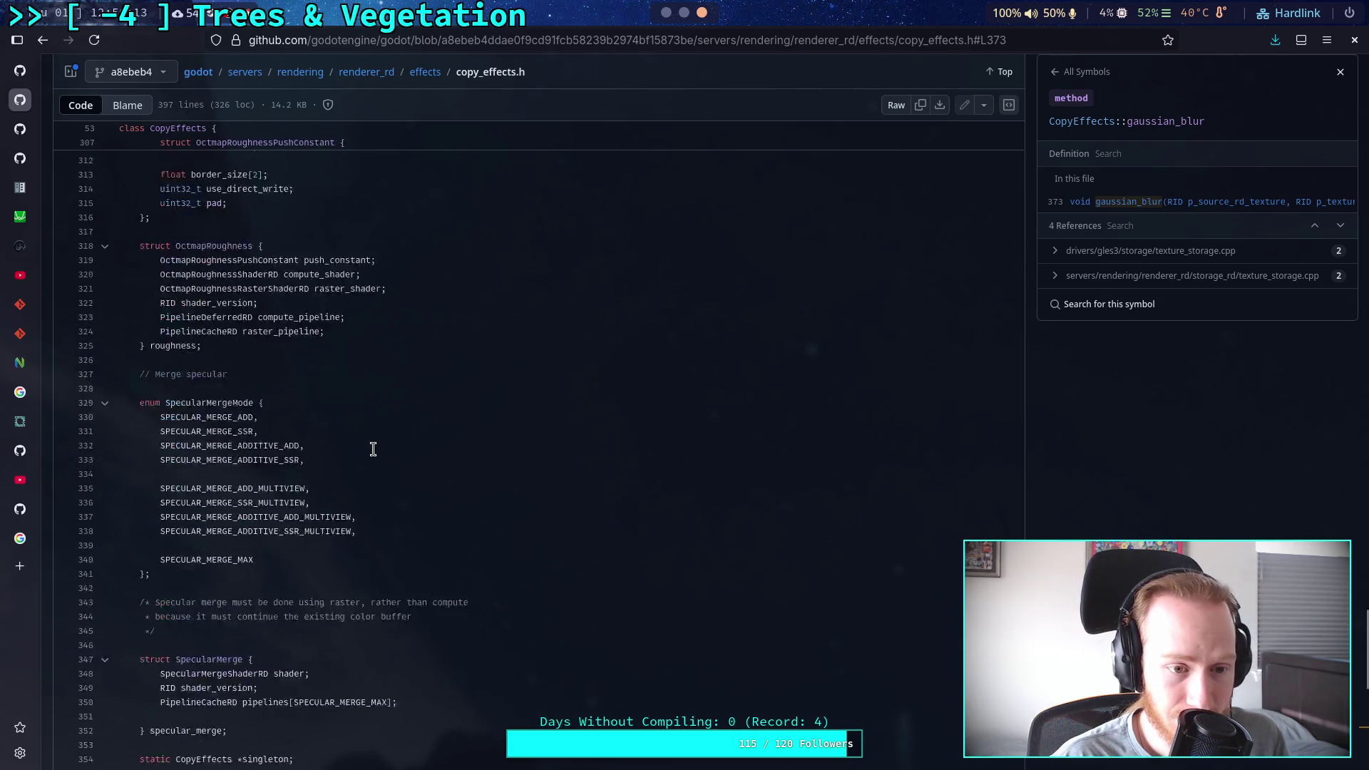
{"action": "scroll", "coordinate": [373, 449], "scroll_direction": "up", "scroll_amount": 2}
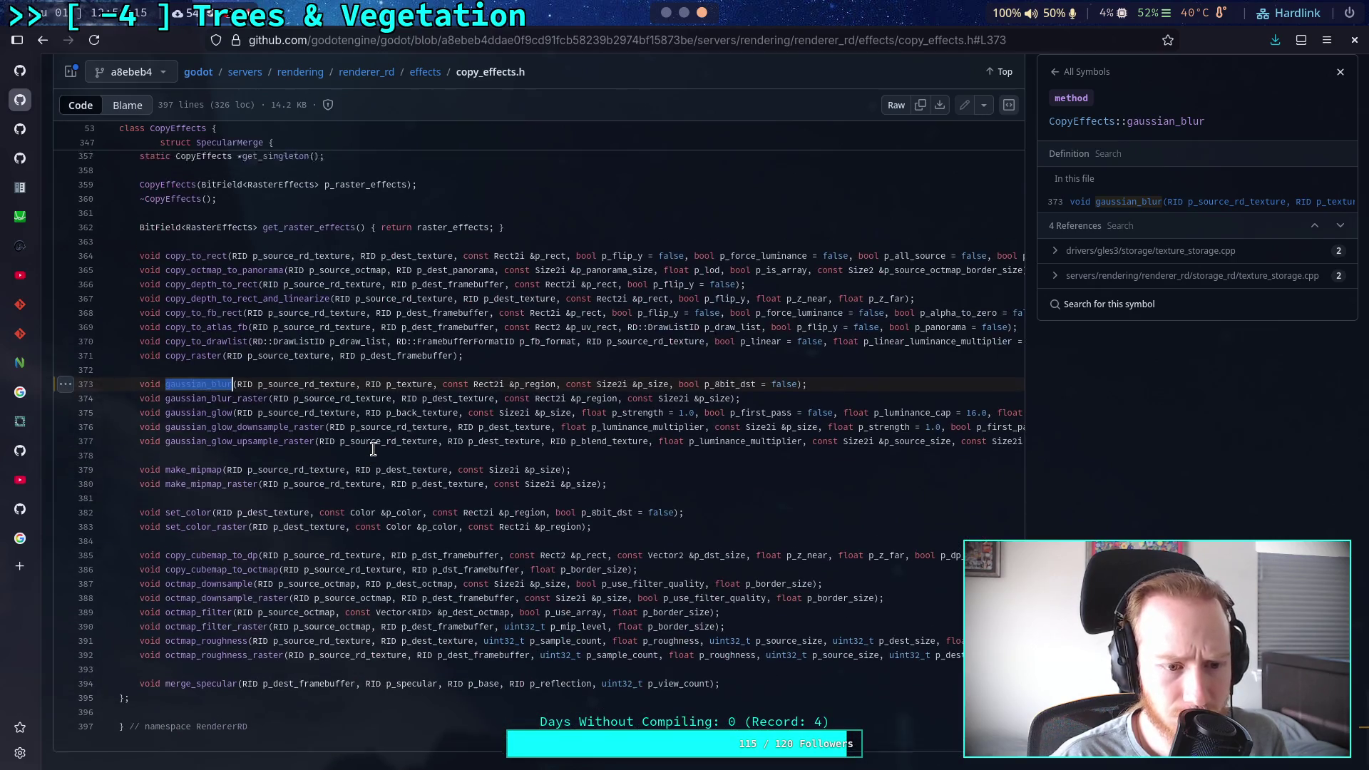
{"action": "scroll", "coordinate": [372, 449], "scroll_direction": "down", "scroll_amount": 2}
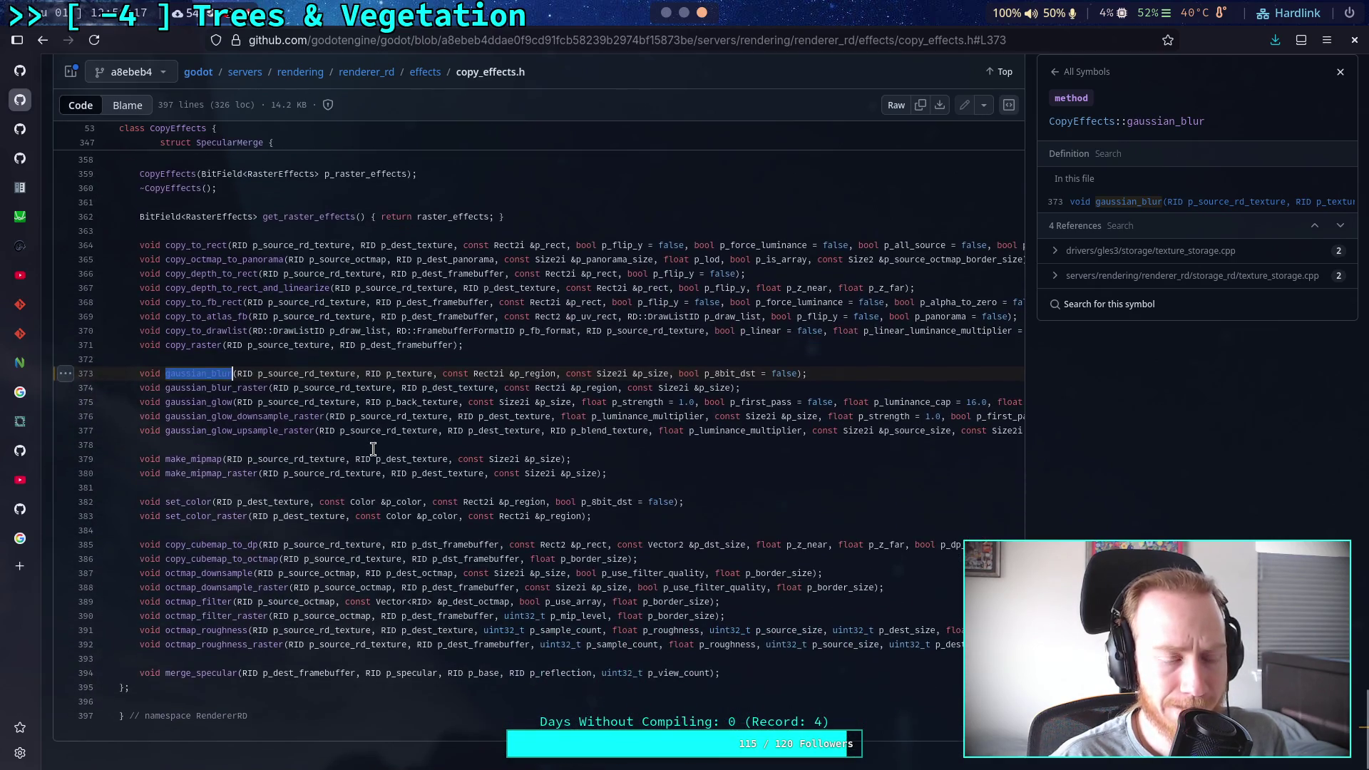
{"action": "key", "text": "alt+Tab"}
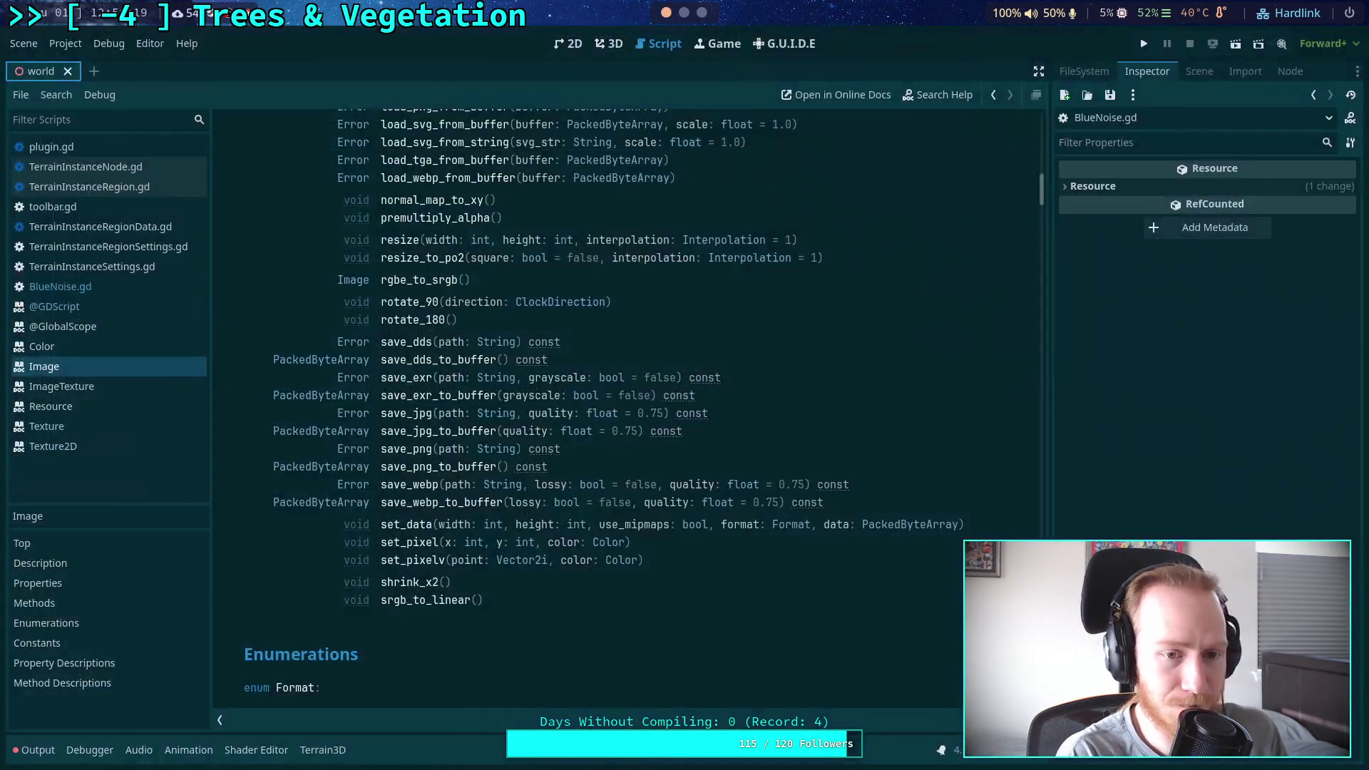
{"action": "left_click", "coordinate": [107, 287]}
{"action": "left_click_drag", "start_coordinate": [458, 489], "coordinate": [458, 464]}
{"action": "key", "text": "BackSpace"}
{"action": "key", "text": "BackSpace"}
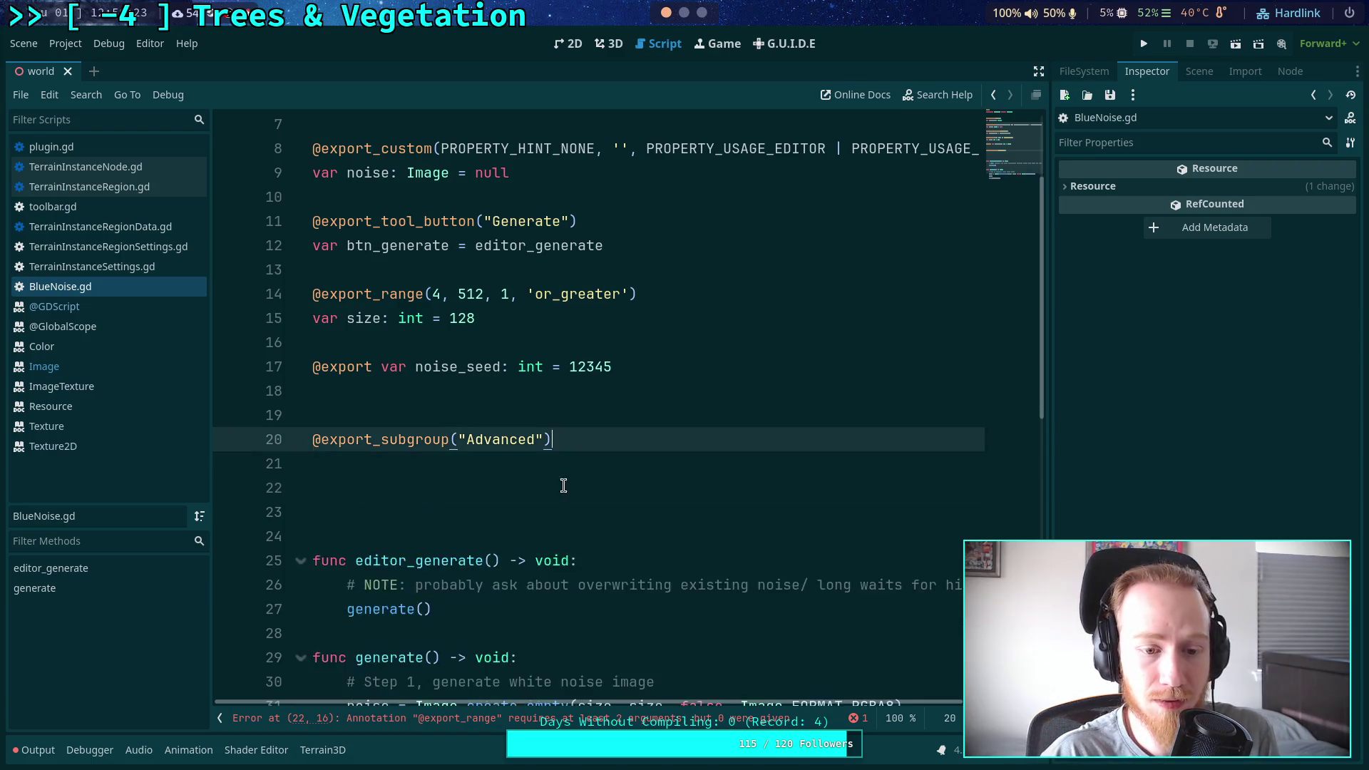
{"action": "scroll", "coordinate": [587, 456], "scroll_direction": "down", "scroll_amount": 6}
{"action": "left_click", "coordinate": [606, 317]}
{"action": "key", "text": "Return"}
- On line 34, try autocomplete lookups for 'gaus', 'rand' and 'Copy', erasing each attempt
{"action": "type", "text": "gaus"}
{"action": "key", "text": "BackSpace"}
{"action": "key", "text": "BackSpace"}
{"action": "key", "text": "BackSpace"}
{"action": "type", "text": "rand"}
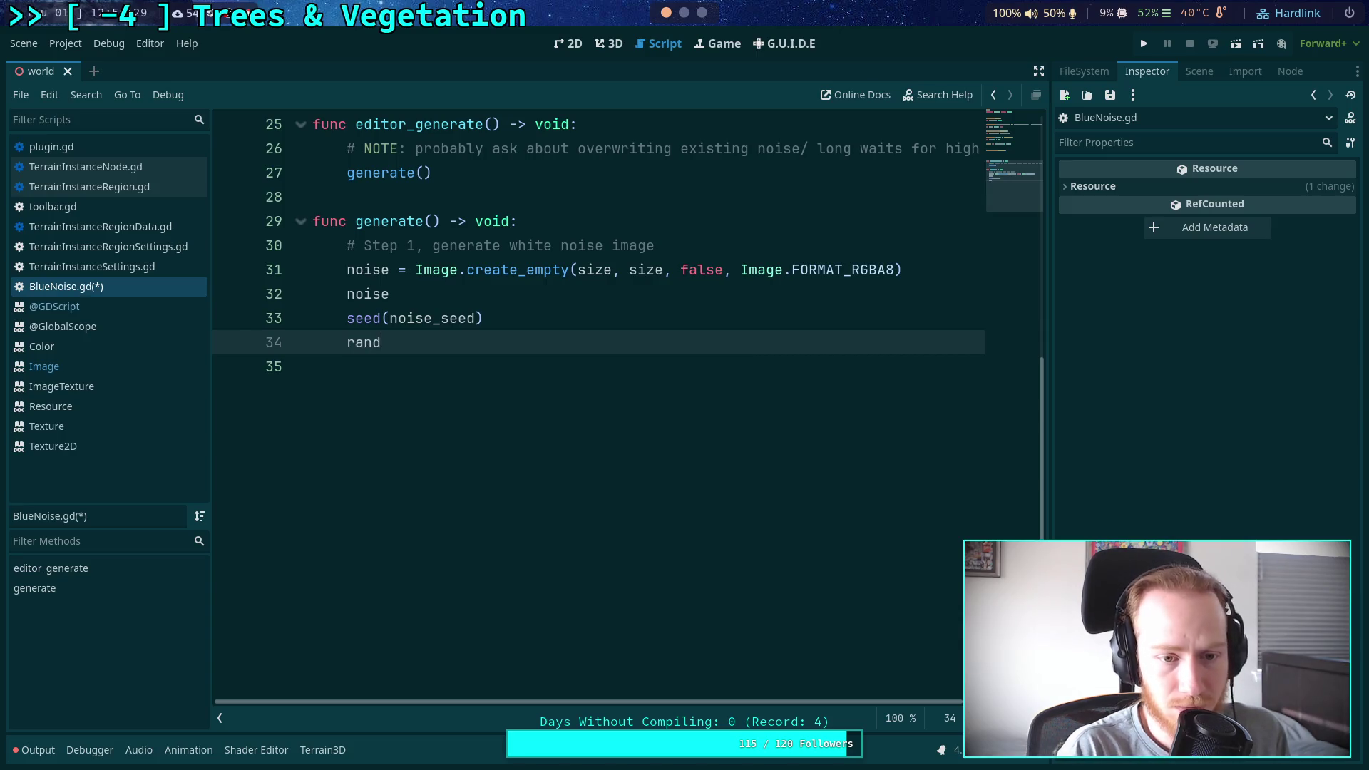
{"action": "key", "text": "Down"}
{"action": "key", "text": "Down"}
{"action": "key", "text": "Down"}
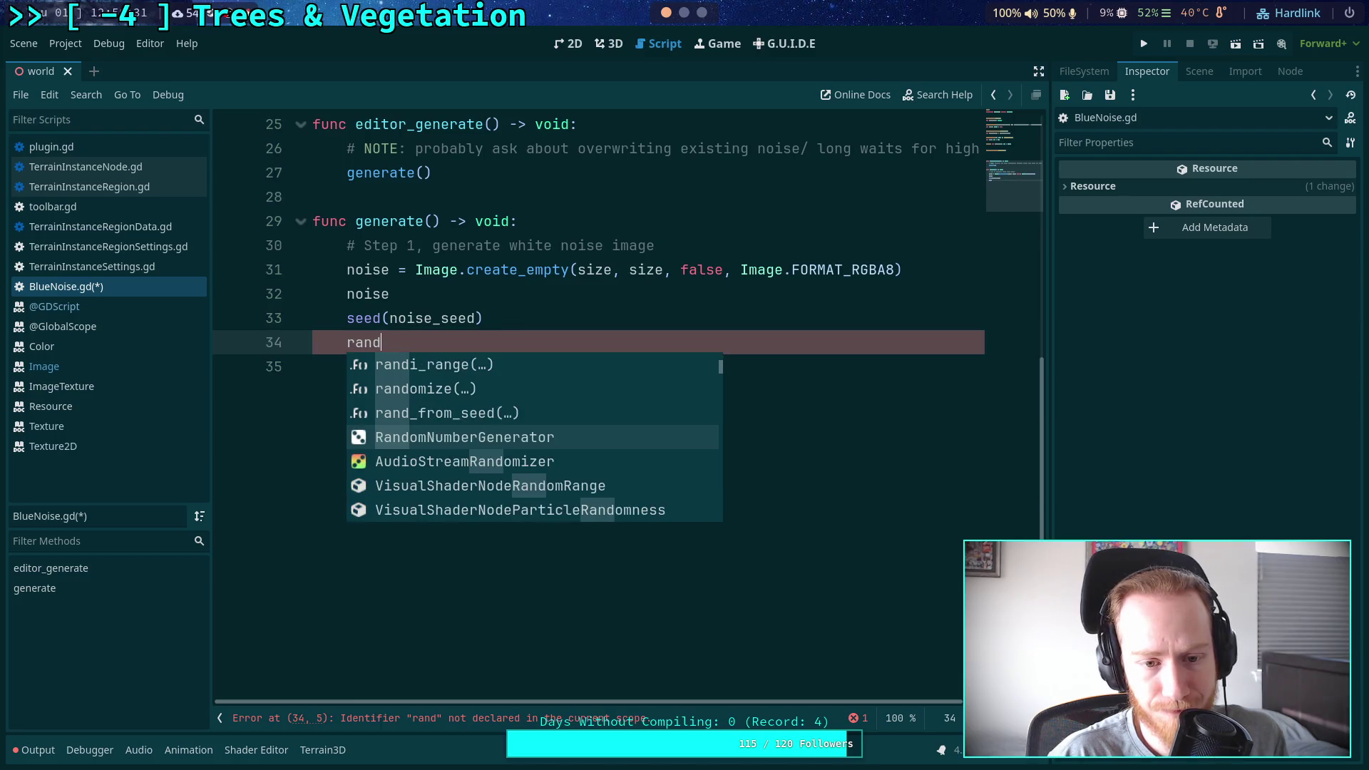
{"action": "key", "text": "BackSpace"}
{"action": "key", "text": "BackSpace"}
{"action": "key", "text": "BackSpace"}
{"action": "type", "text": "Coy"}
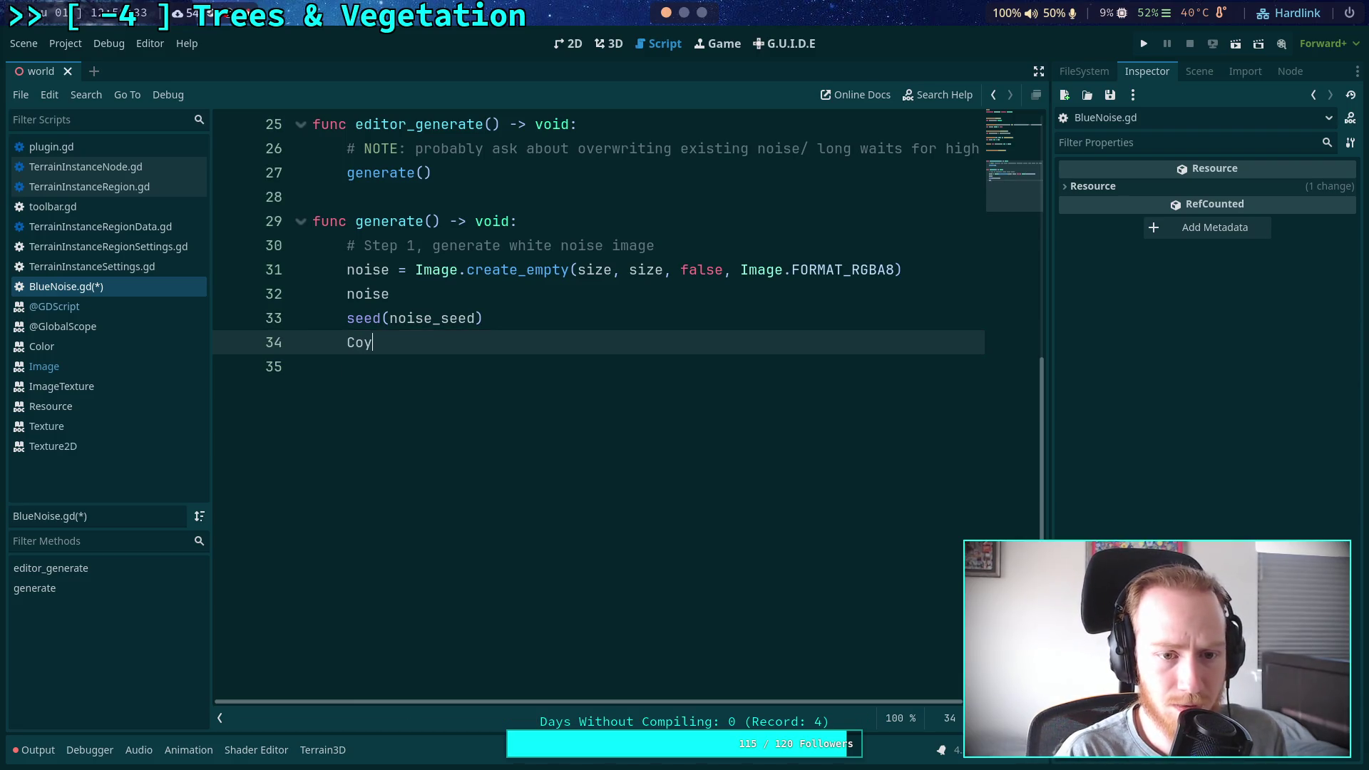
{"action": "key", "text": "BackSpace"}
{"action": "type", "text": "pyE"}
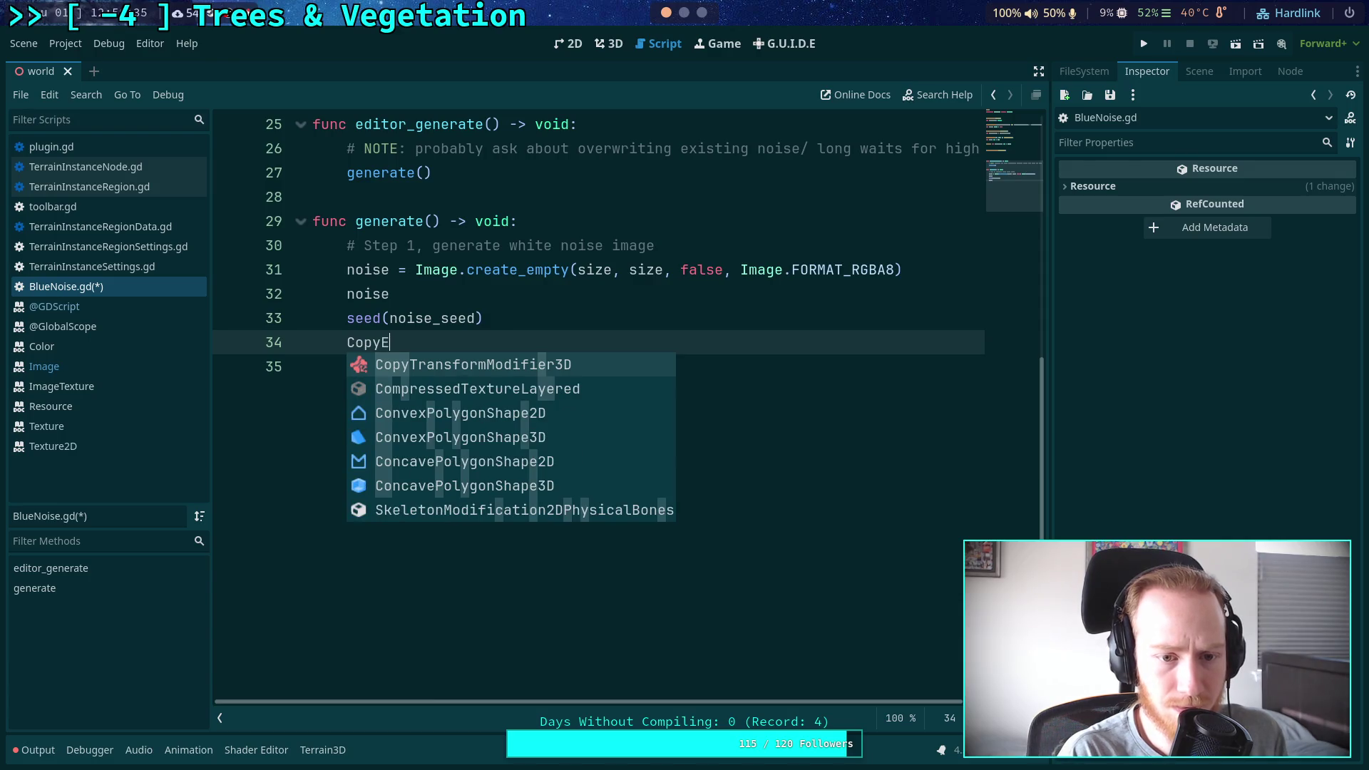
{"action": "key", "text": "Escape"}
{"action": "key", "text": "BackSpace"}
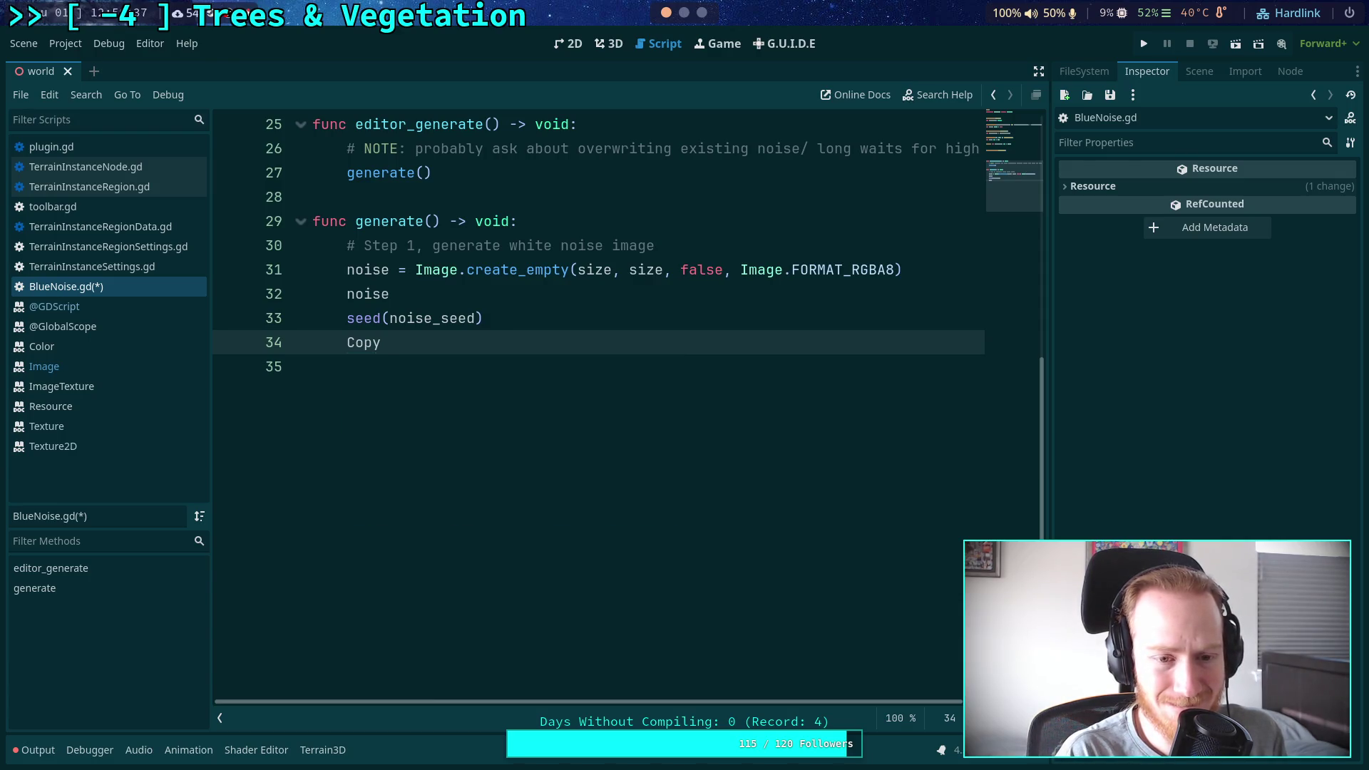
{"action": "key", "text": "ctrl+space"}
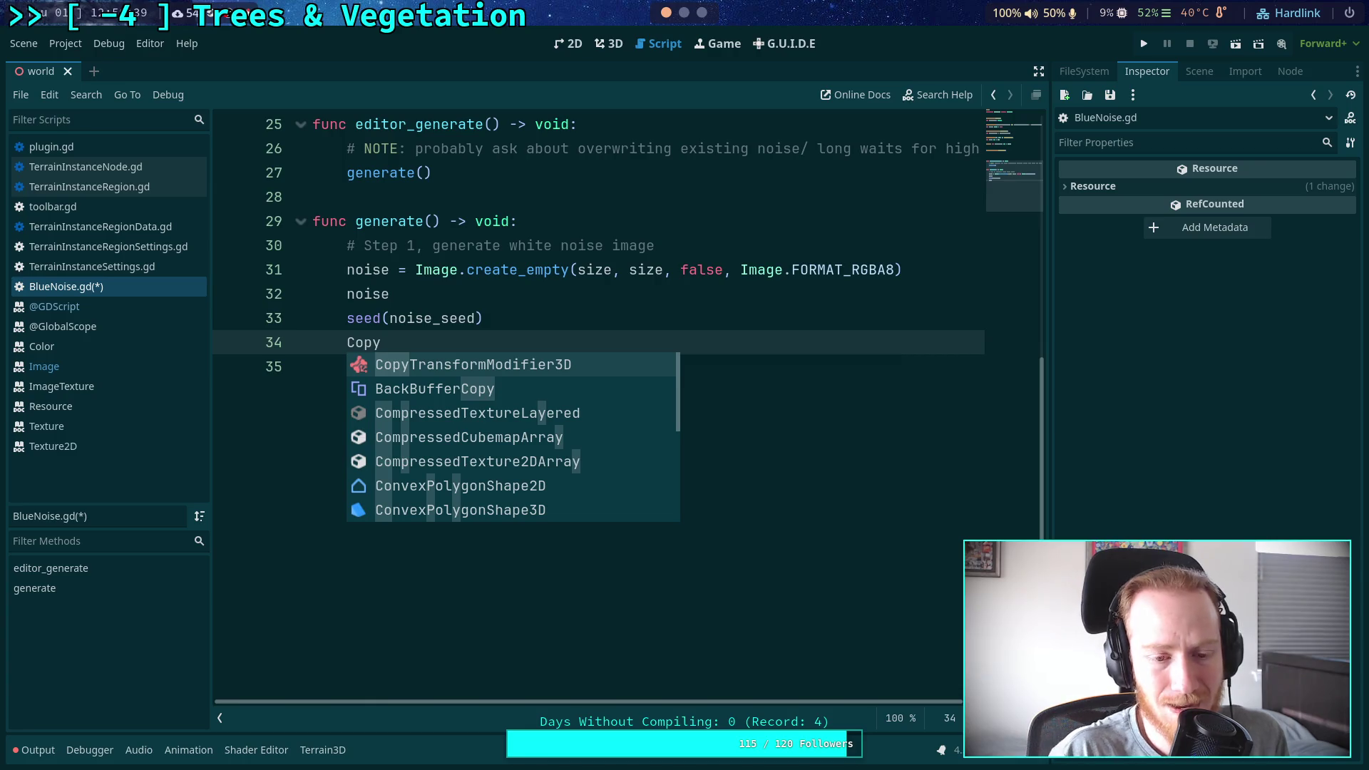
{"action": "key", "text": "Down"}
{"action": "key", "text": "Down"}
{"action": "key", "text": "Down"}
{"action": "key", "text": "BackSpace"}
{"action": "key", "text": "BackSpace"}
{"action": "key", "text": "BackSpace"}
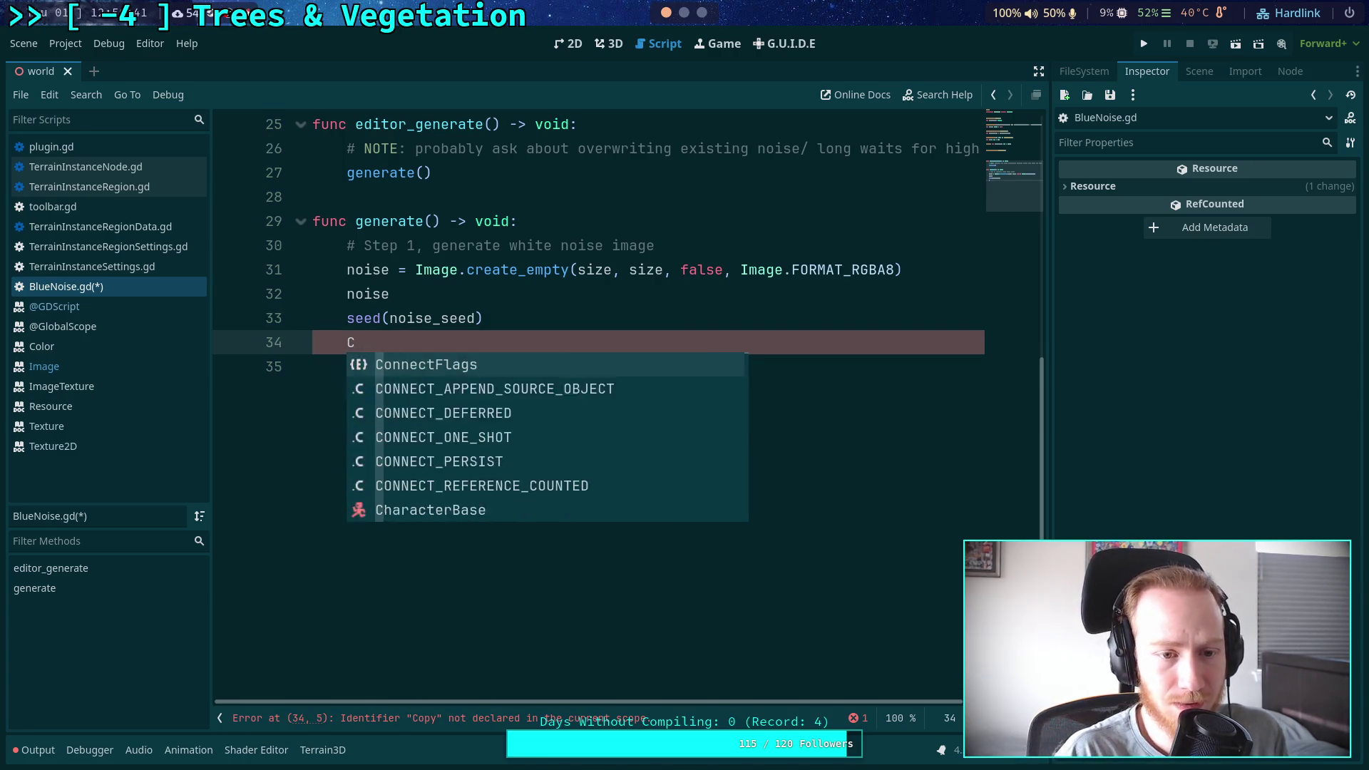
- Autocomplete 'RenderingServer.' on line 34 and browse its members
{"action": "type", "text": "RenderingServ"}
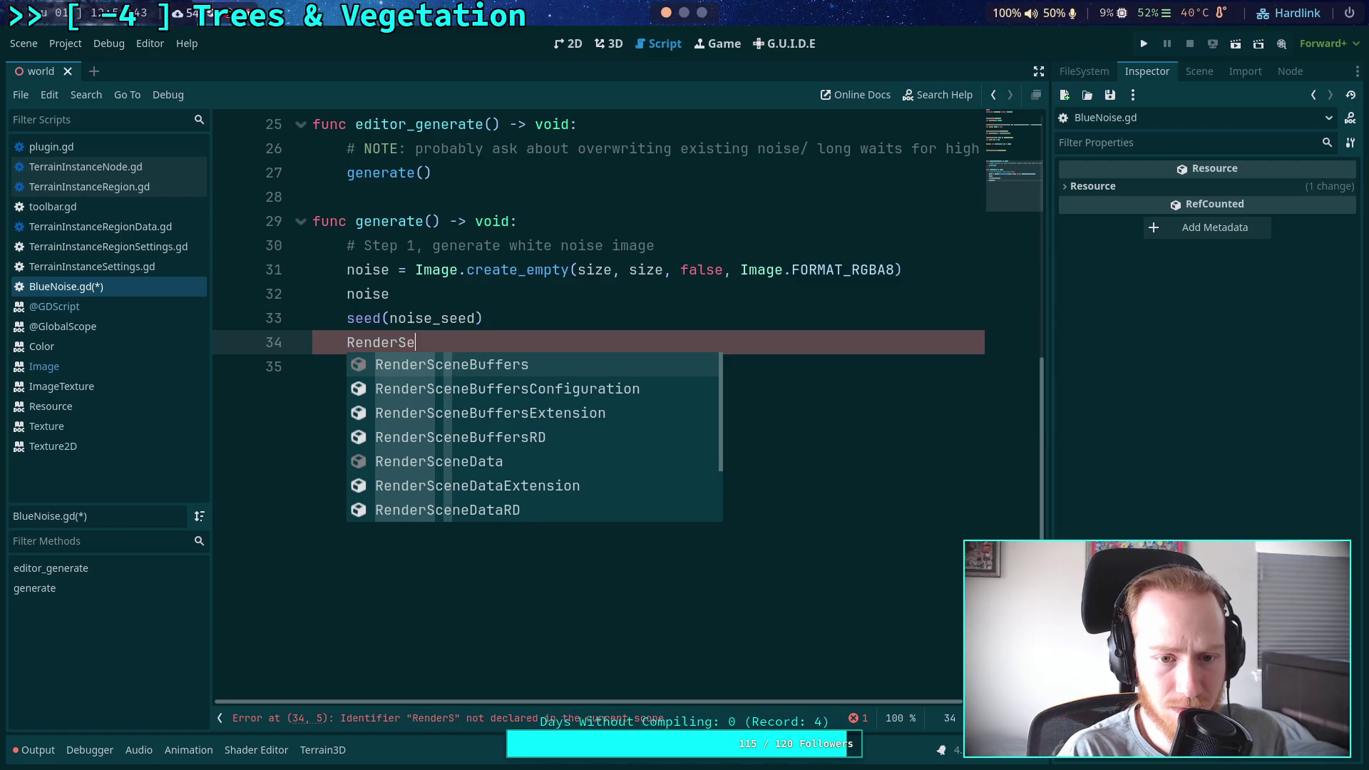
{"action": "key", "text": "Return"}
{"action": "type", "text": "."}
{"action": "key", "text": "Down"}
{"action": "key", "text": "Down"}
{"action": "key", "text": "Down"}
{"action": "key", "text": "Down"}
{"action": "key", "text": "Down"}
{"action": "key", "text": "Down"}
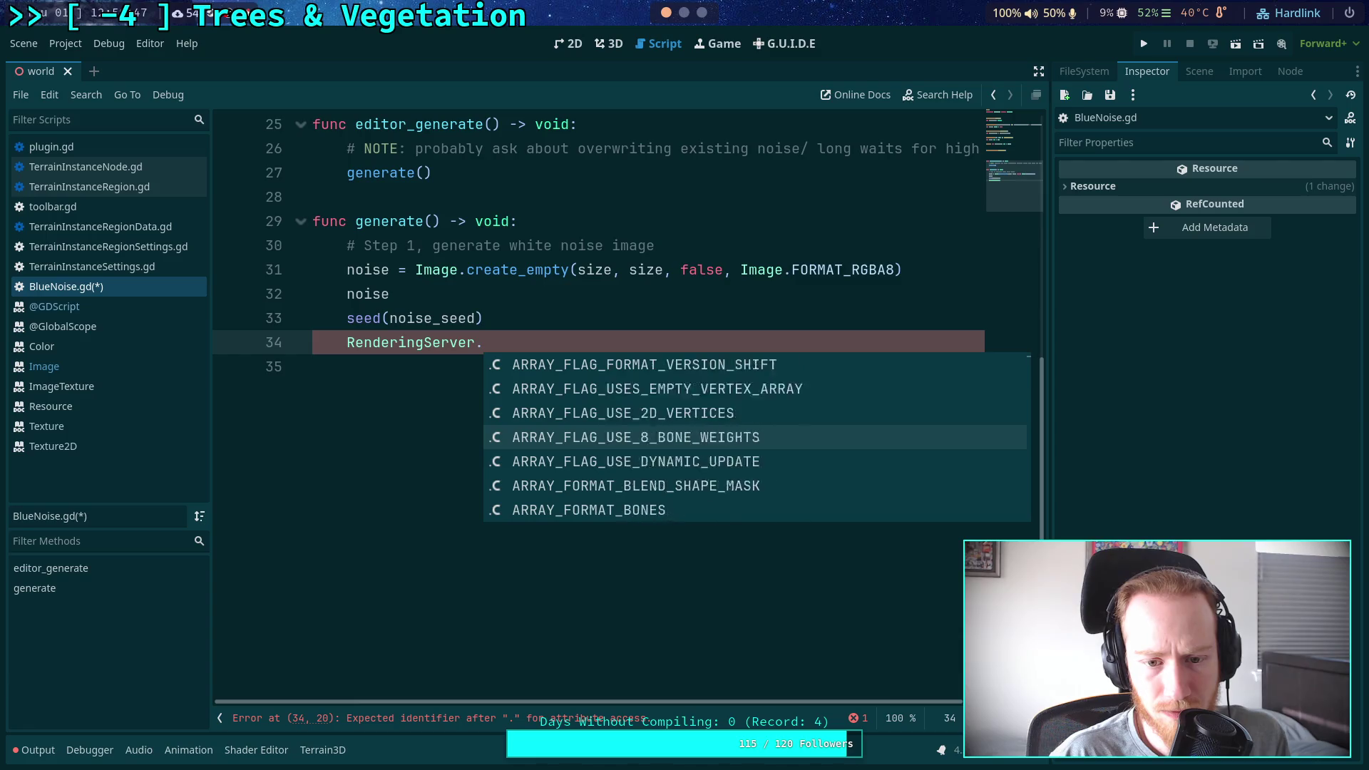
{"action": "right_click", "coordinate": [399, 345]}
- Open the RenderingServer class reference and read its Methods down to the voxel_gi methods and Signals
{"action": "left_click", "coordinate": [454, 590]}
{"action": "left_click", "coordinate": [462, 592]}
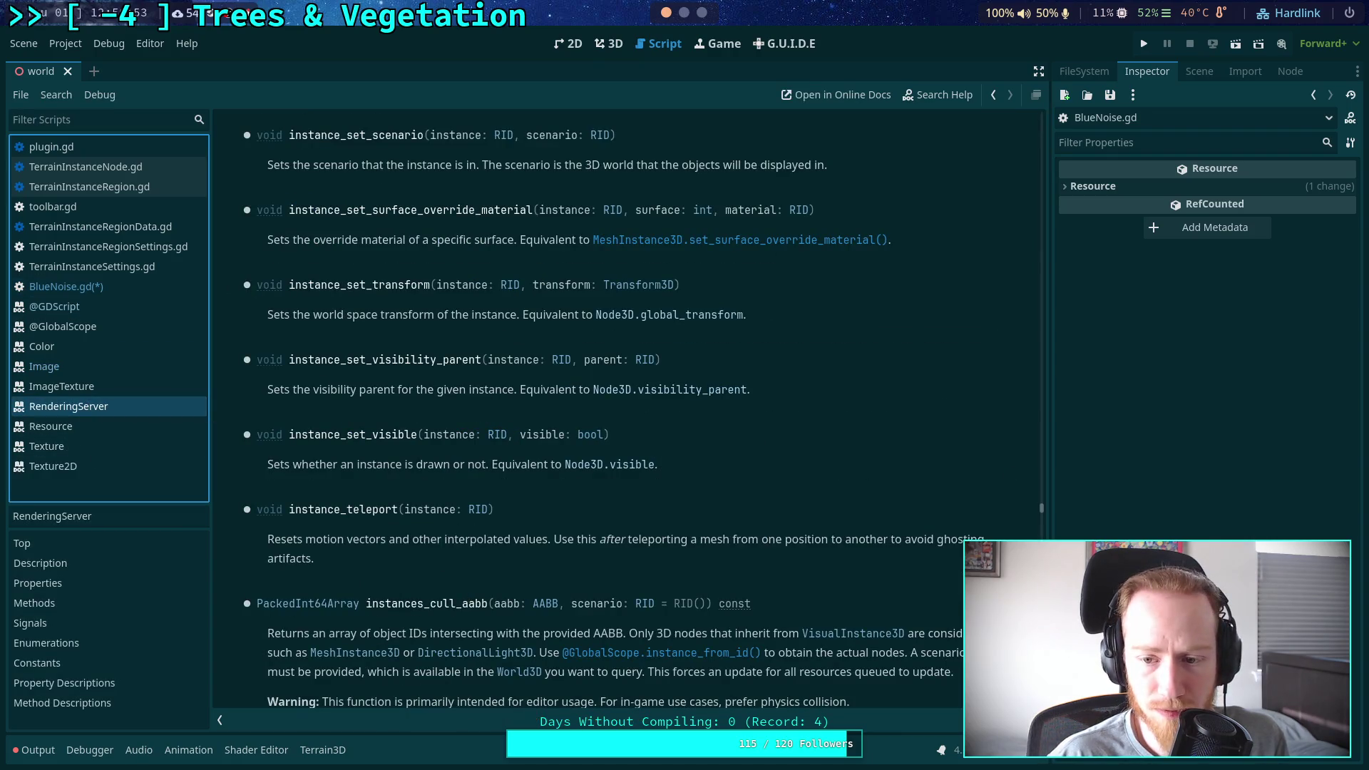
{"action": "key", "text": "alt+Left"}
{"action": "scroll", "coordinate": [657, 402], "scroll_direction": "down", "scroll_amount": 20}
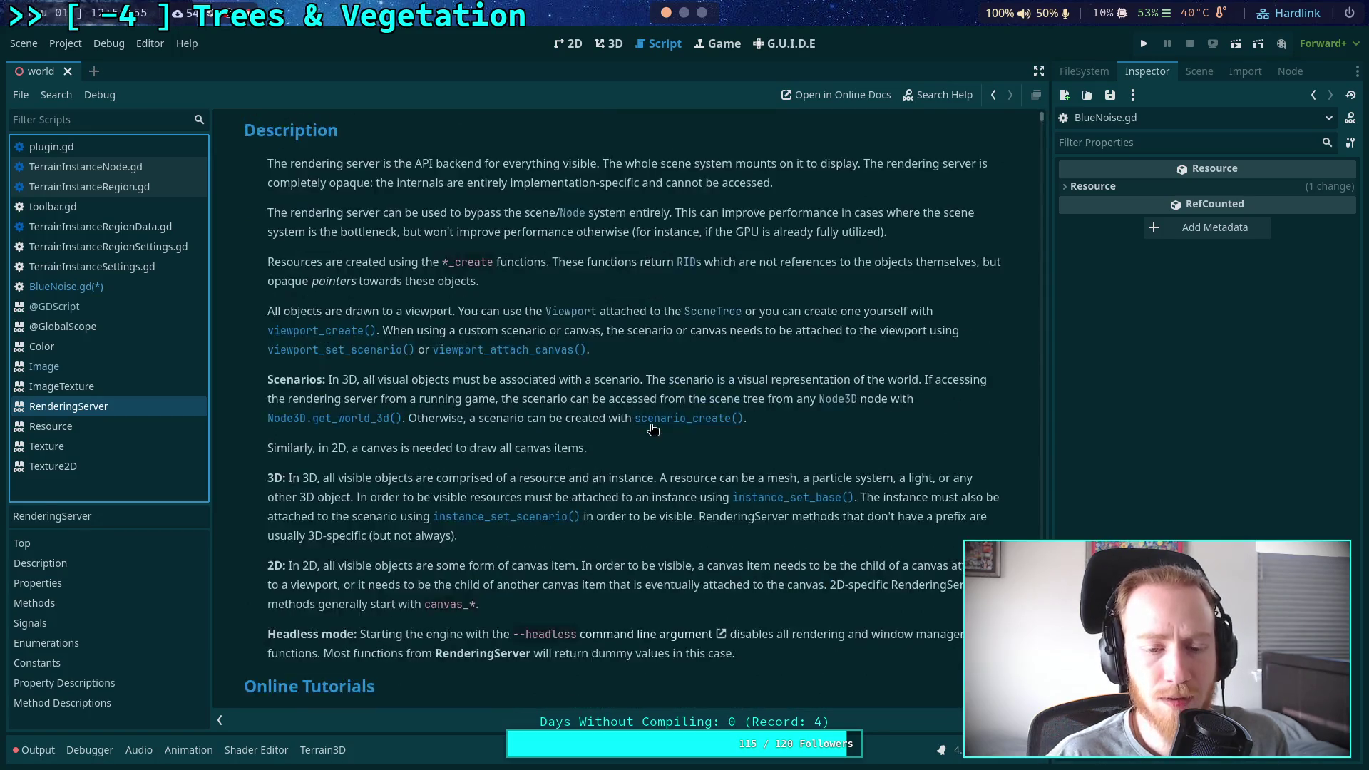
{"action": "scroll", "coordinate": [612, 392], "scroll_direction": "down", "scroll_amount": 15}
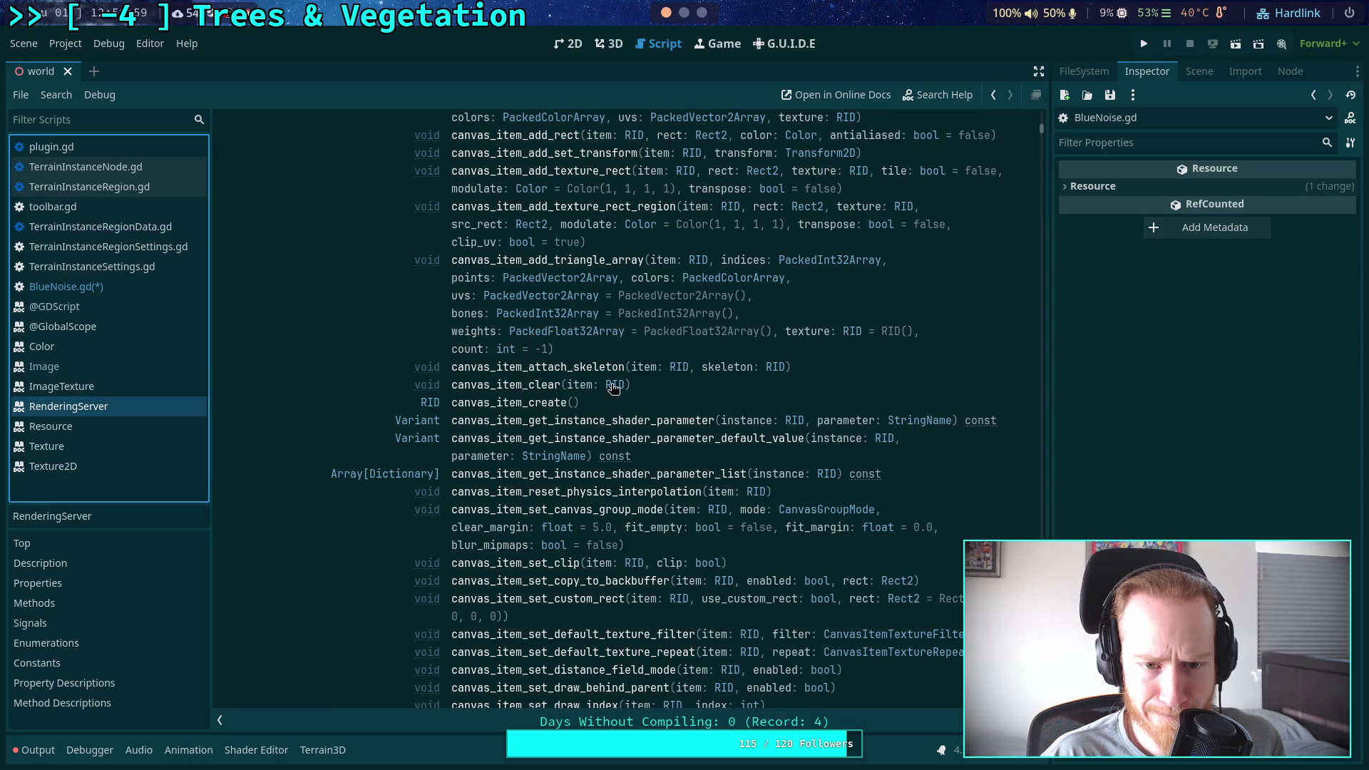
{"action": "scroll", "coordinate": [613, 387], "scroll_direction": "down", "scroll_amount": 20}
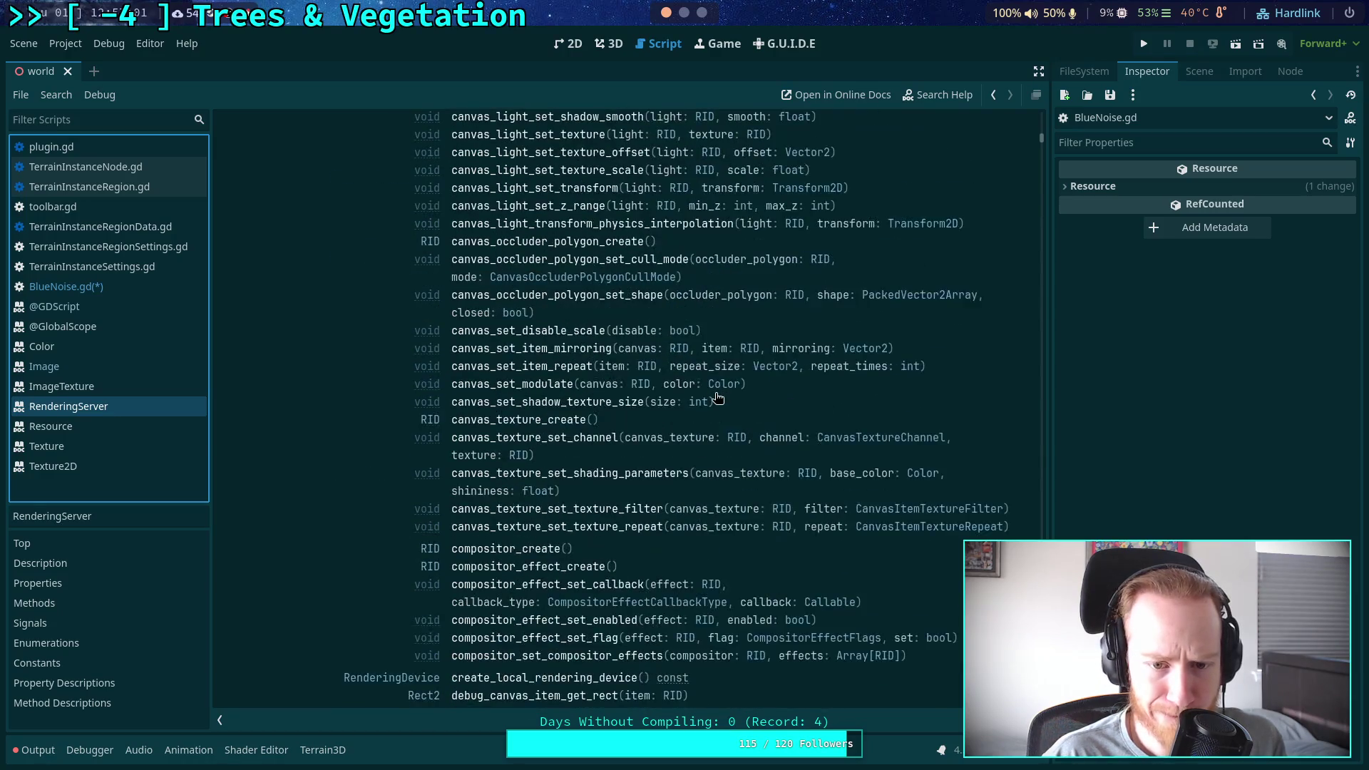
{"action": "scroll", "coordinate": [717, 398], "scroll_direction": "down", "scroll_amount": 5}
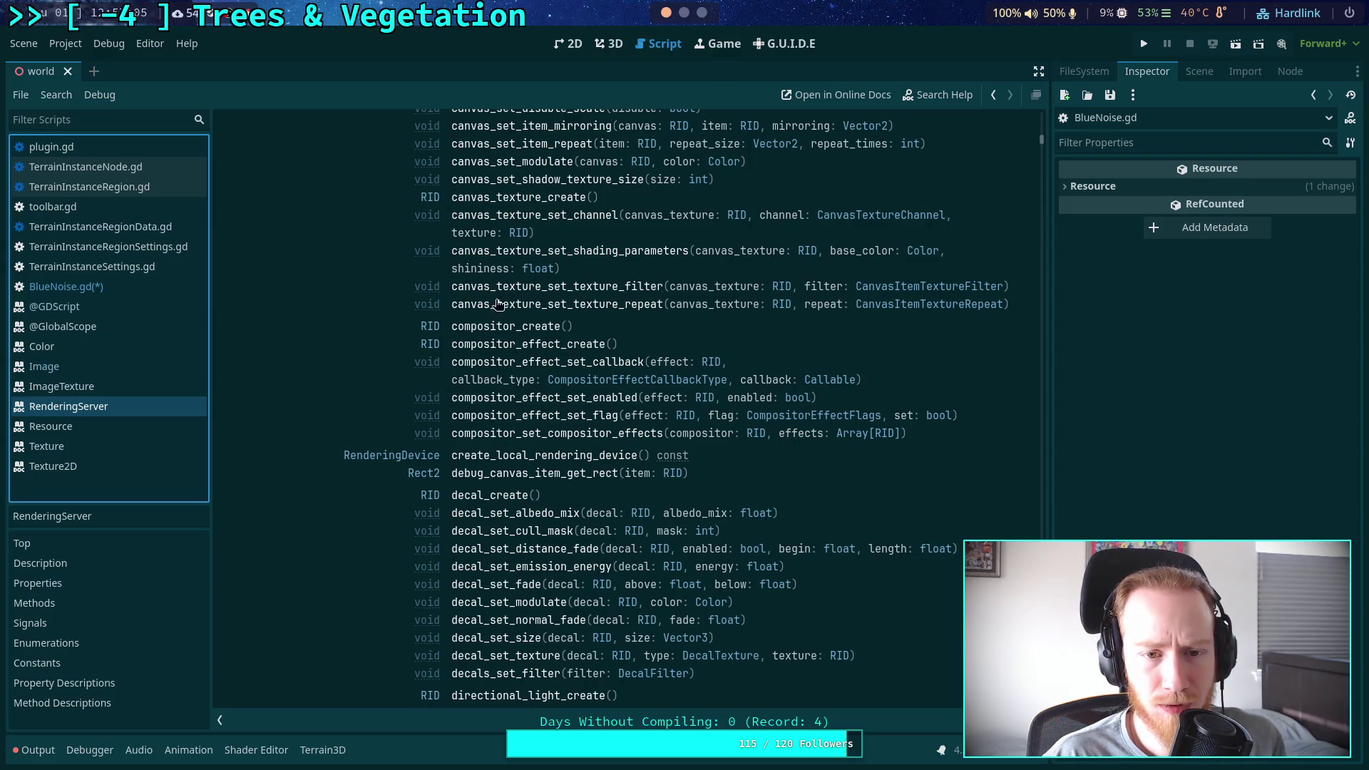
{"action": "scroll", "coordinate": [563, 387], "scroll_direction": "down", "scroll_amount": 2}
{"action": "scroll", "coordinate": [563, 387], "scroll_direction": "down", "scroll_amount": 14}
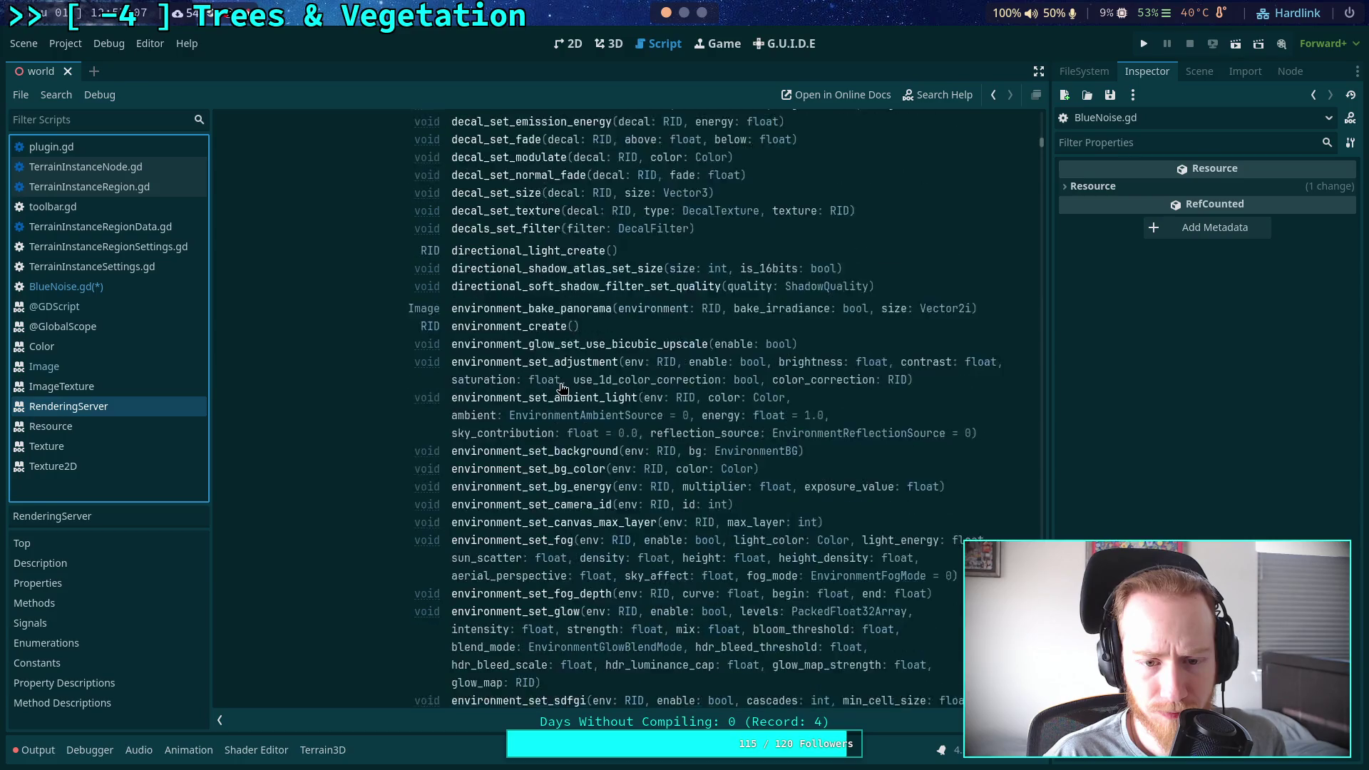
{"action": "scroll", "coordinate": [628, 437], "scroll_direction": "down", "scroll_amount": 16}
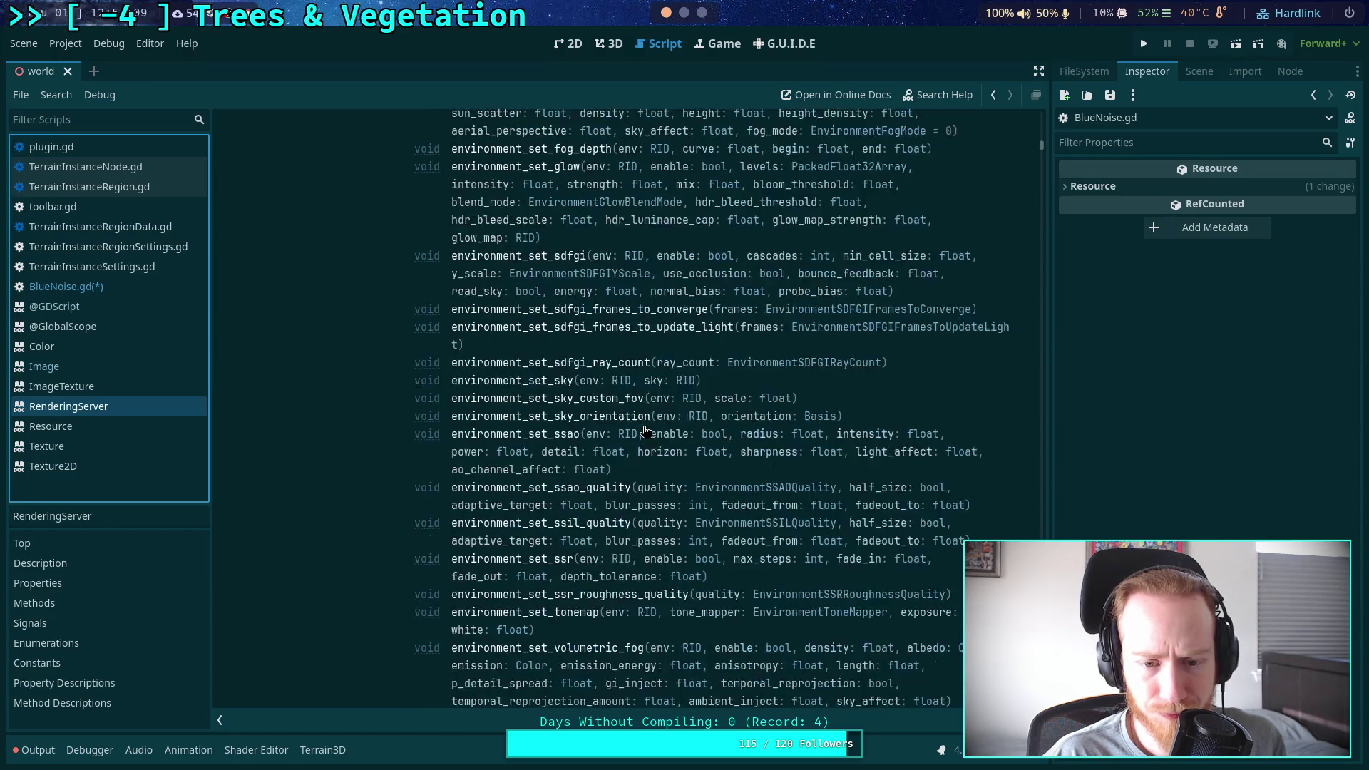
{"action": "scroll", "coordinate": [645, 431], "scroll_direction": "down", "scroll_amount": 8}
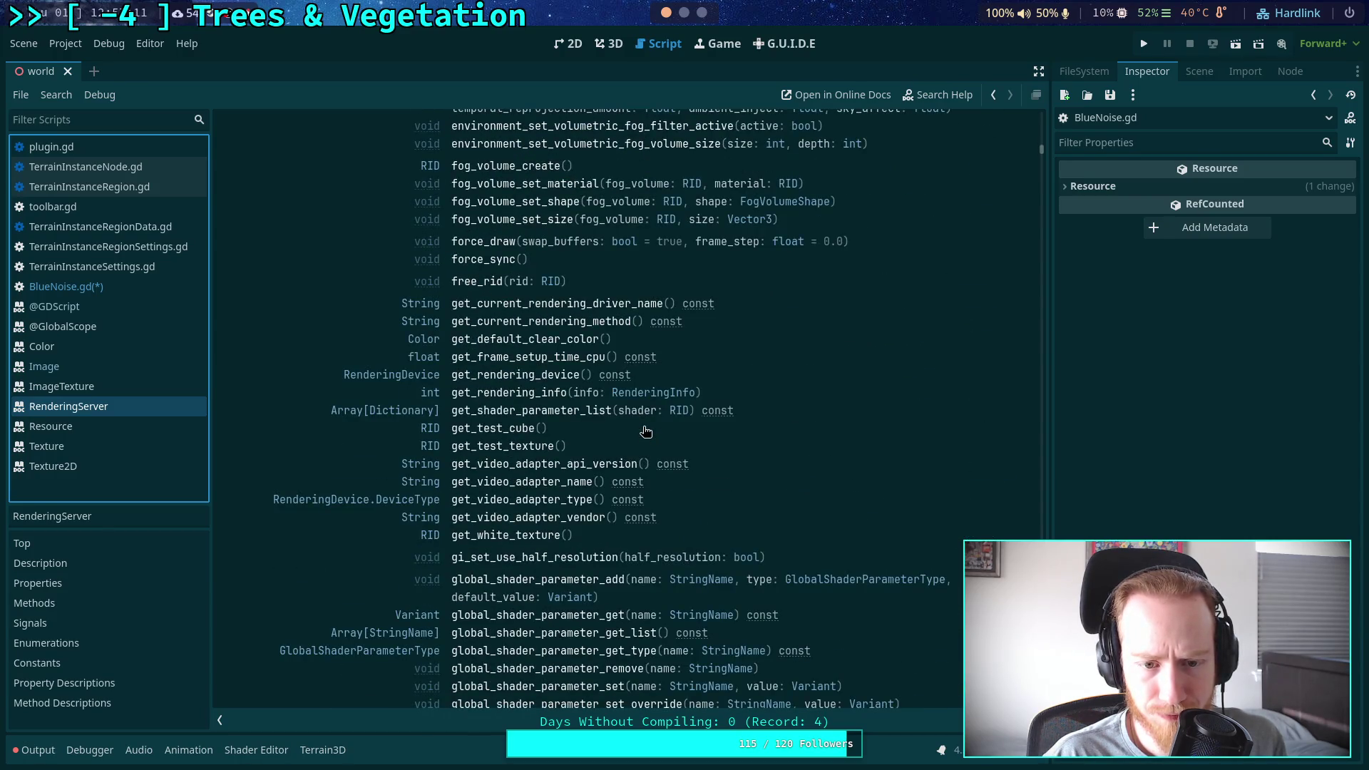
{"action": "scroll", "coordinate": [645, 431], "scroll_direction": "down", "scroll_amount": 20}
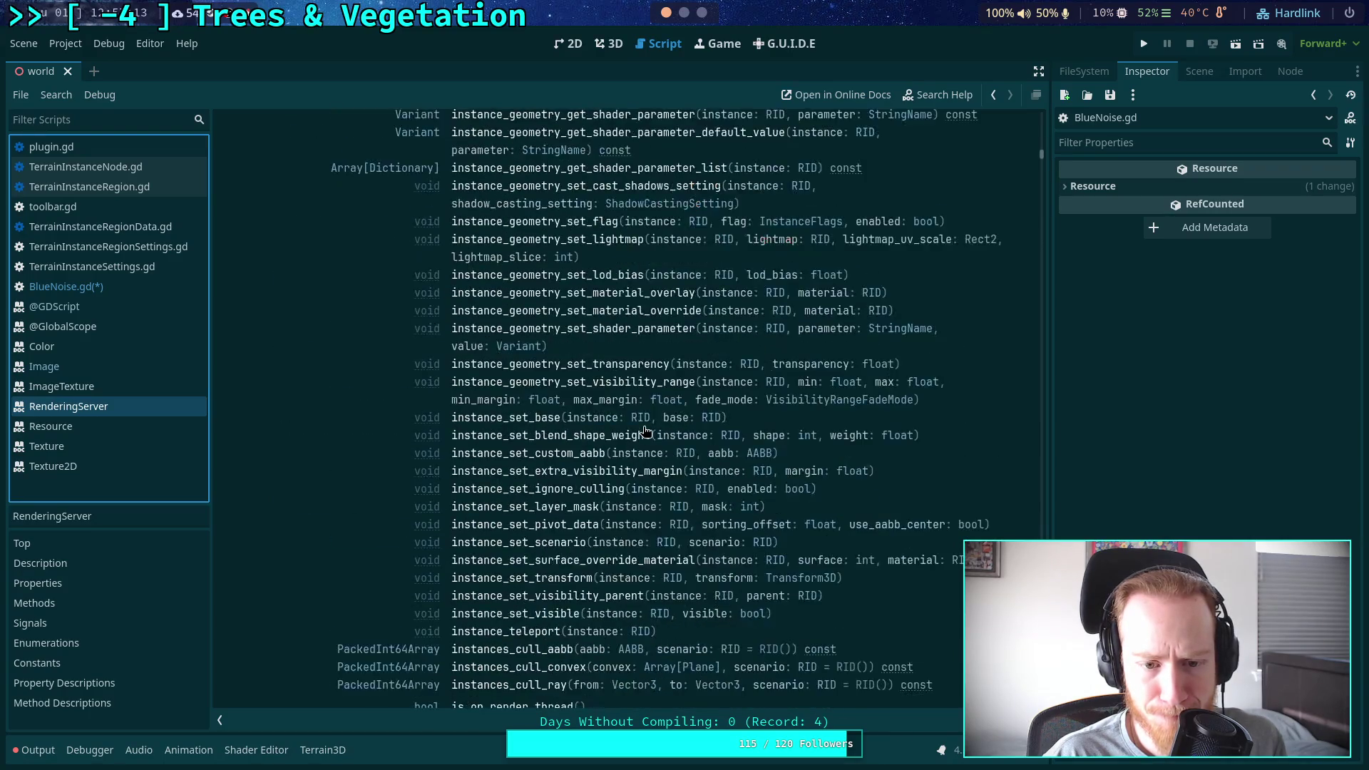
{"action": "scroll", "coordinate": [645, 431], "scroll_direction": "down", "scroll_amount": 20}
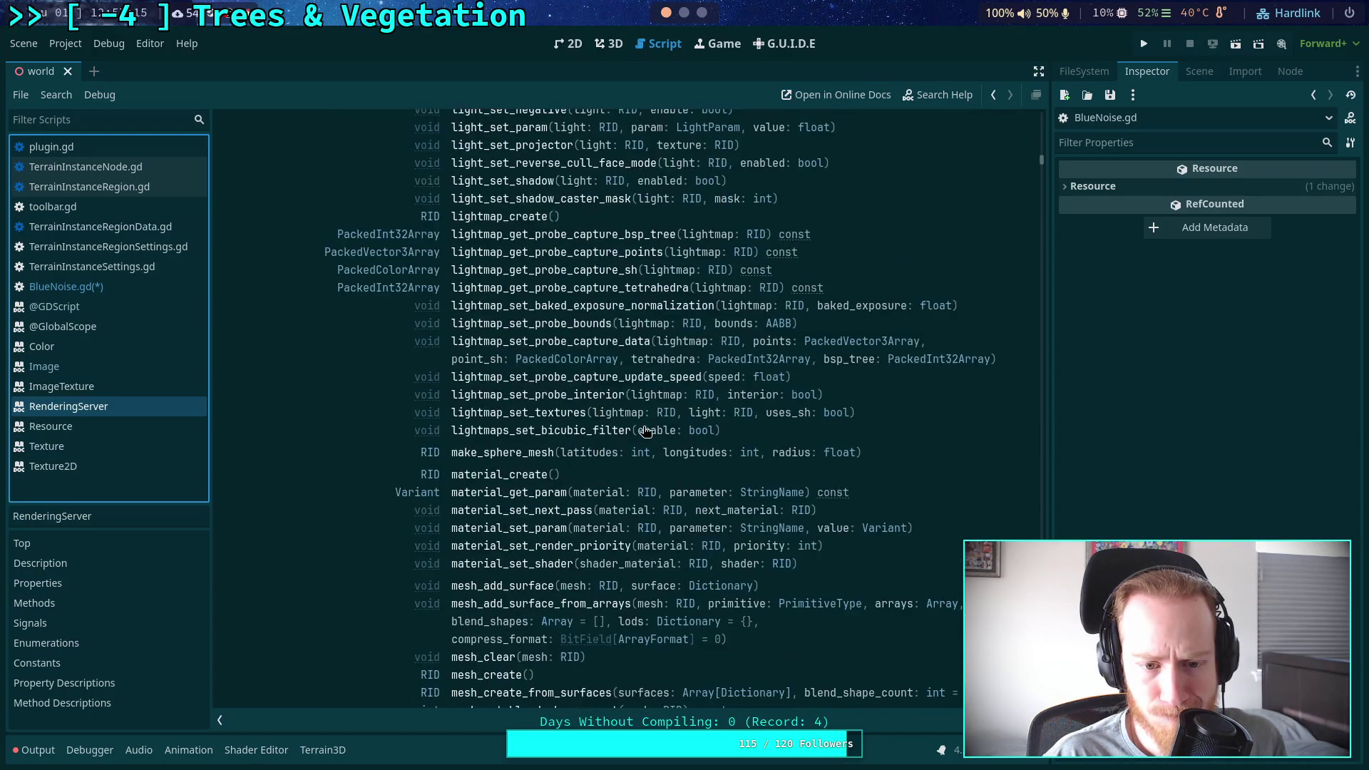
{"action": "scroll", "coordinate": [645, 431], "scroll_direction": "down", "scroll_amount": 20}
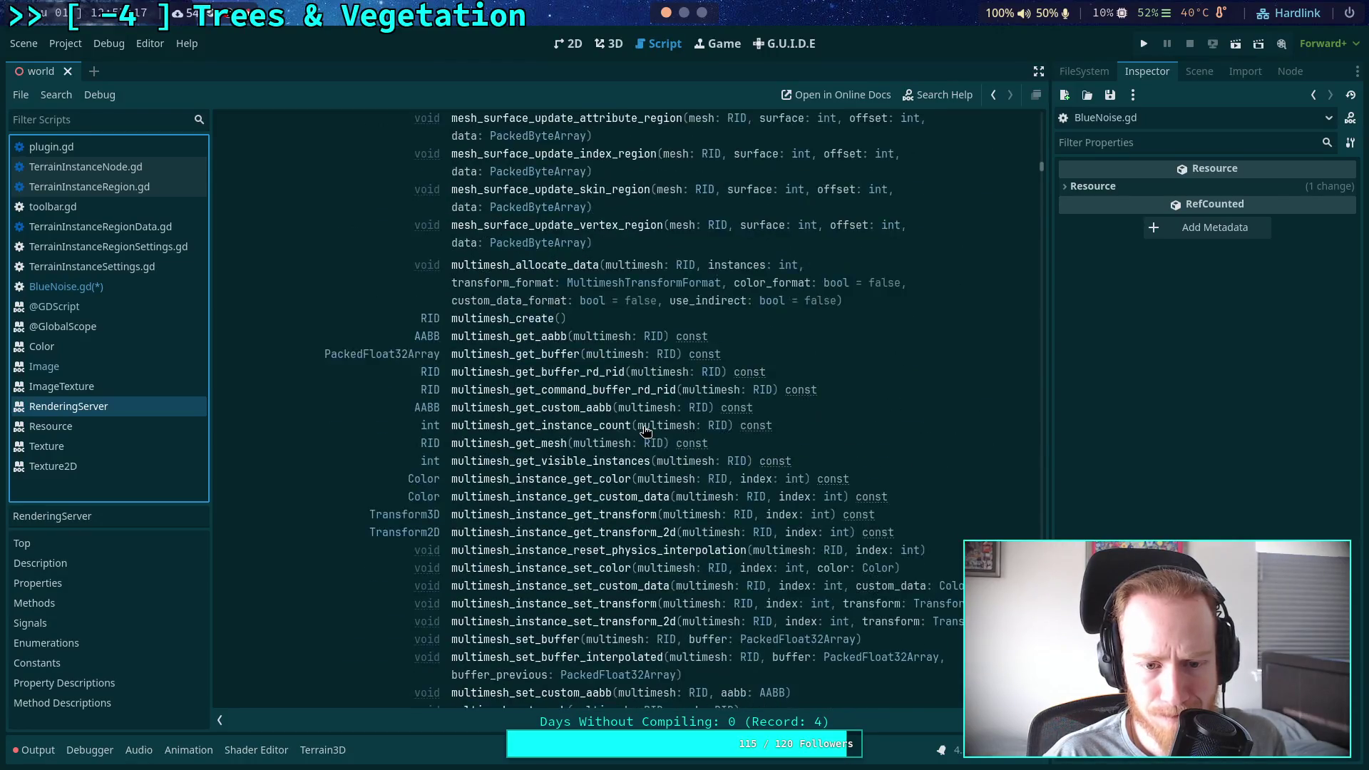
{"action": "scroll", "coordinate": [645, 432], "scroll_direction": "down", "scroll_amount": 20}
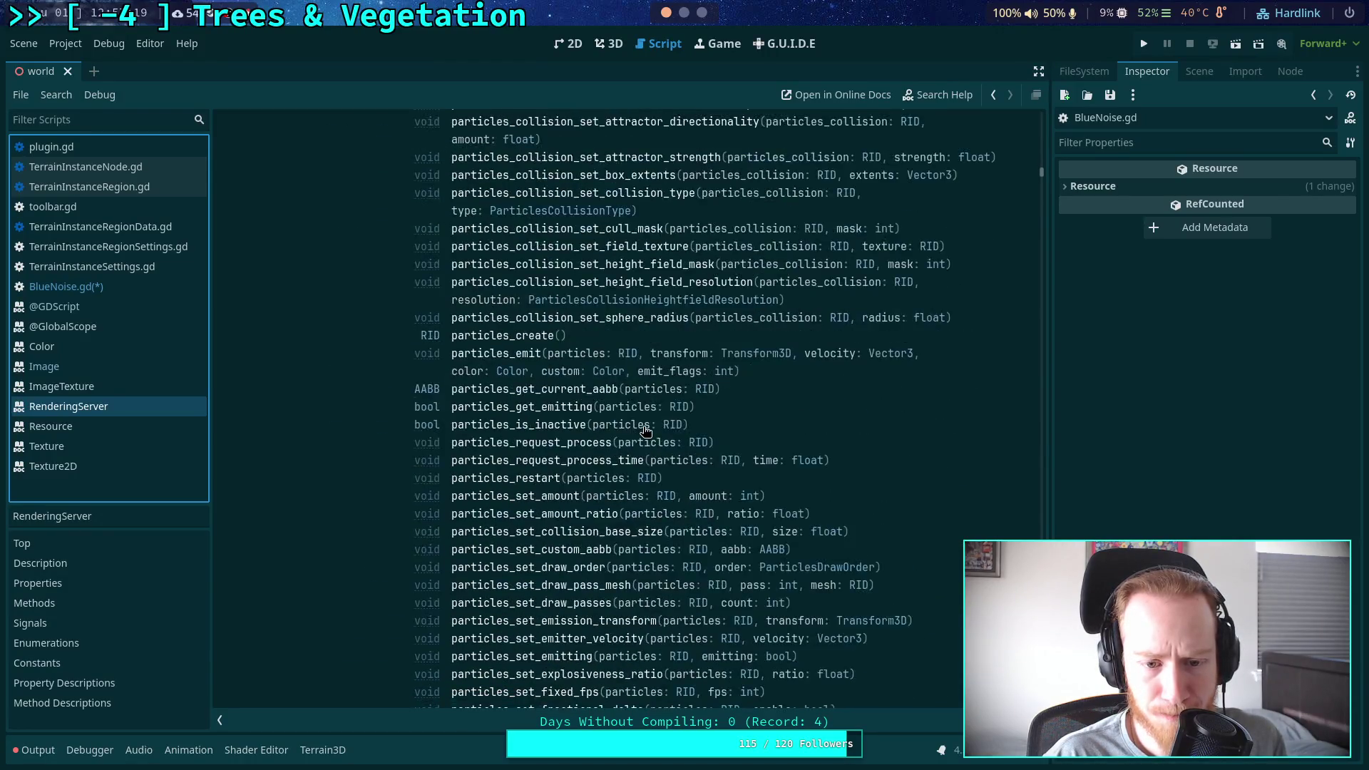
{"action": "scroll", "coordinate": [645, 431], "scroll_direction": "down", "scroll_amount": 5}
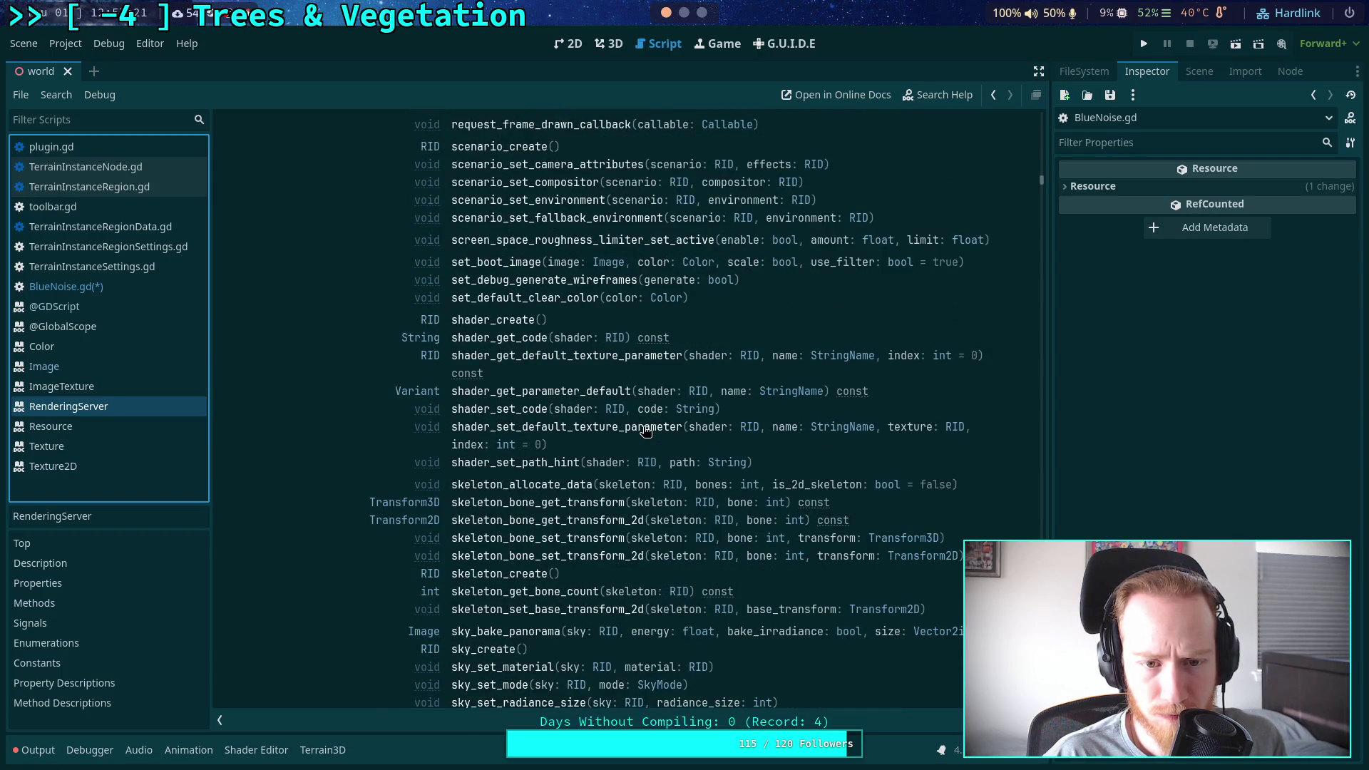
{"action": "scroll", "coordinate": [645, 431], "scroll_direction": "down", "scroll_amount": 15}
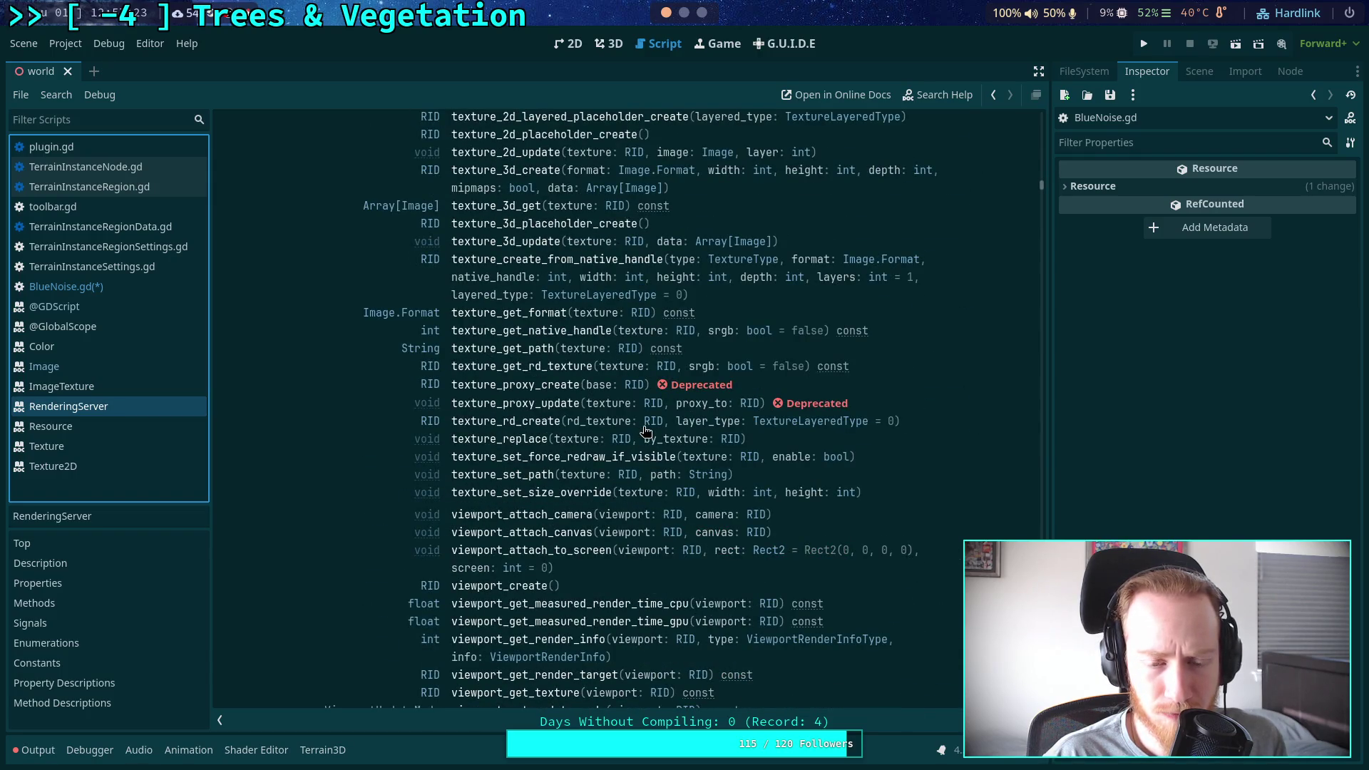
{"action": "scroll", "coordinate": [645, 431], "scroll_direction": "down", "scroll_amount": 3}
{"action": "scroll", "coordinate": [645, 431], "scroll_direction": "down", "scroll_amount": 13}
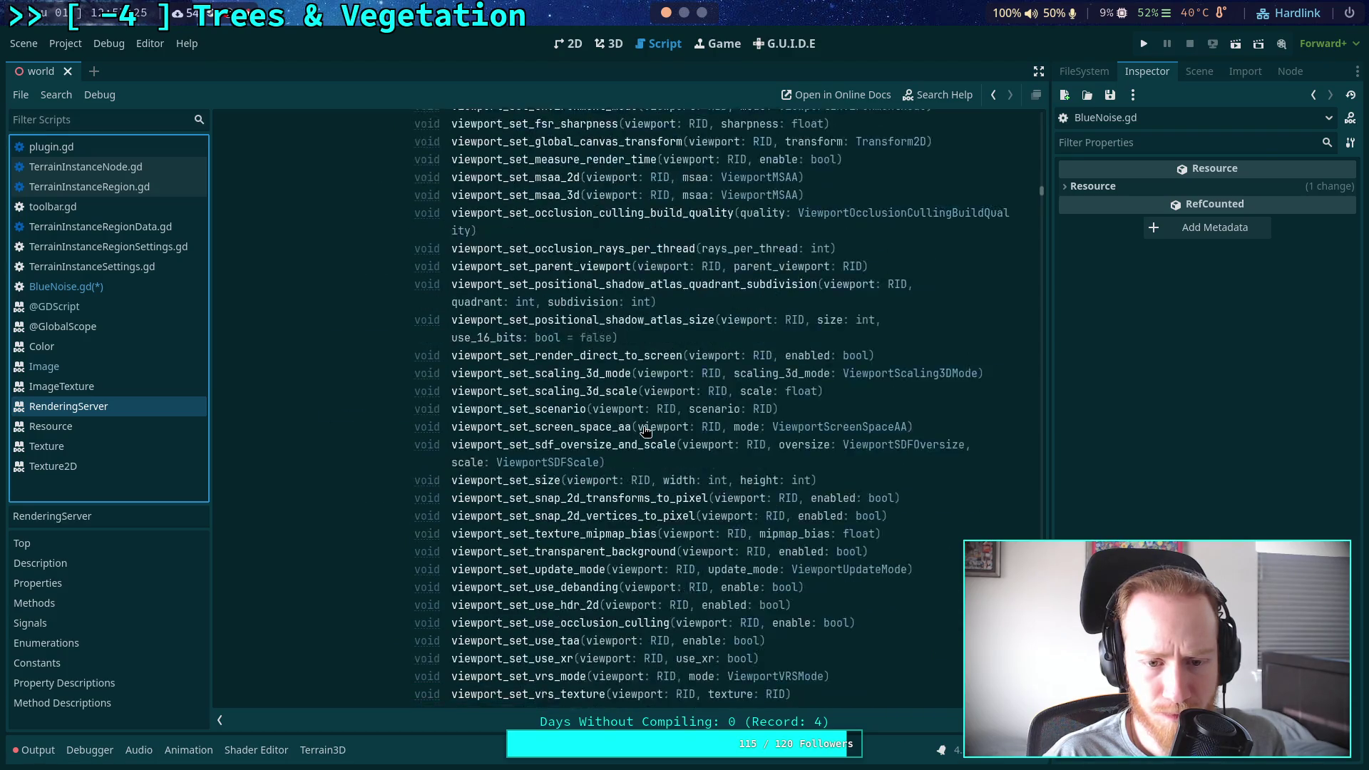
{"action": "left_click", "coordinate": [624, 498]}
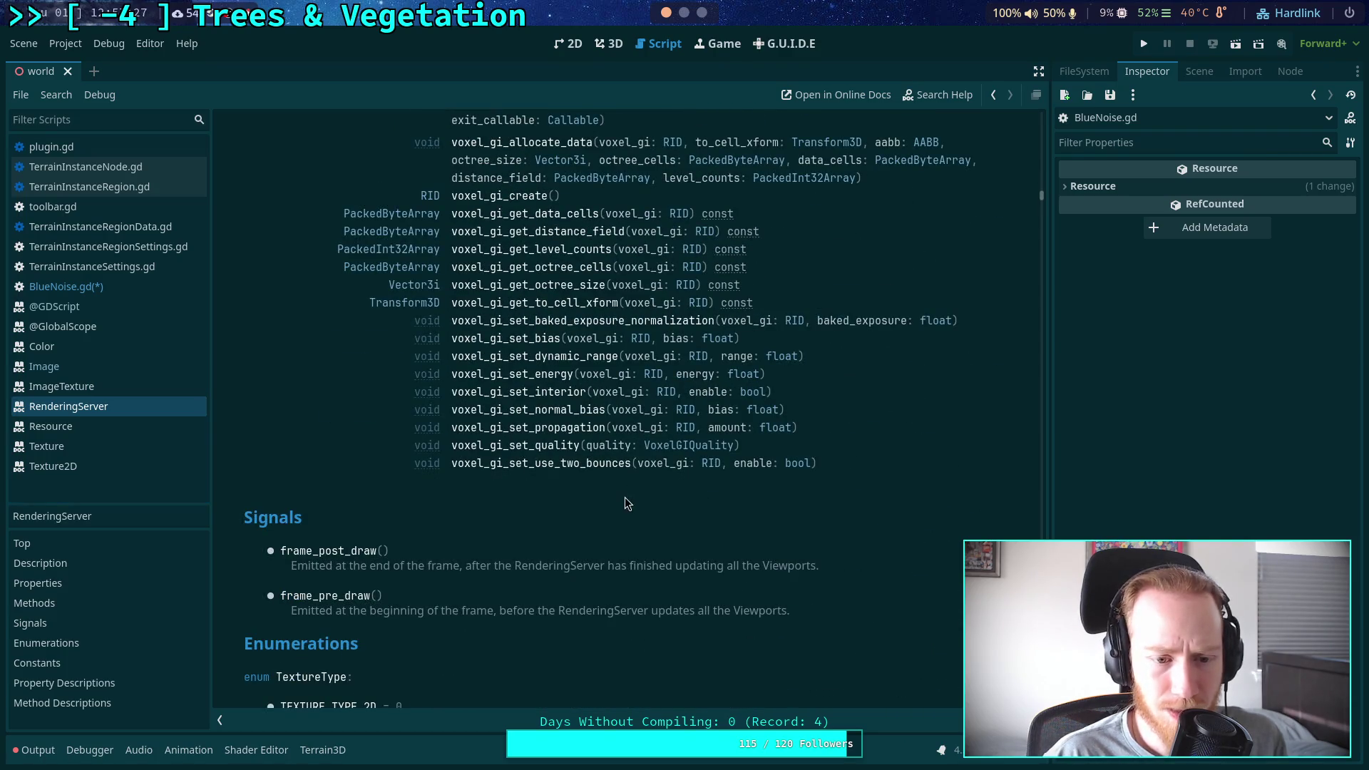
- Search the RenderingServer reference for 'blur', stepping through its matches, then clear the term
{"action": "key", "text": "ctrl+f"}
{"action": "type", "text": "blur"}
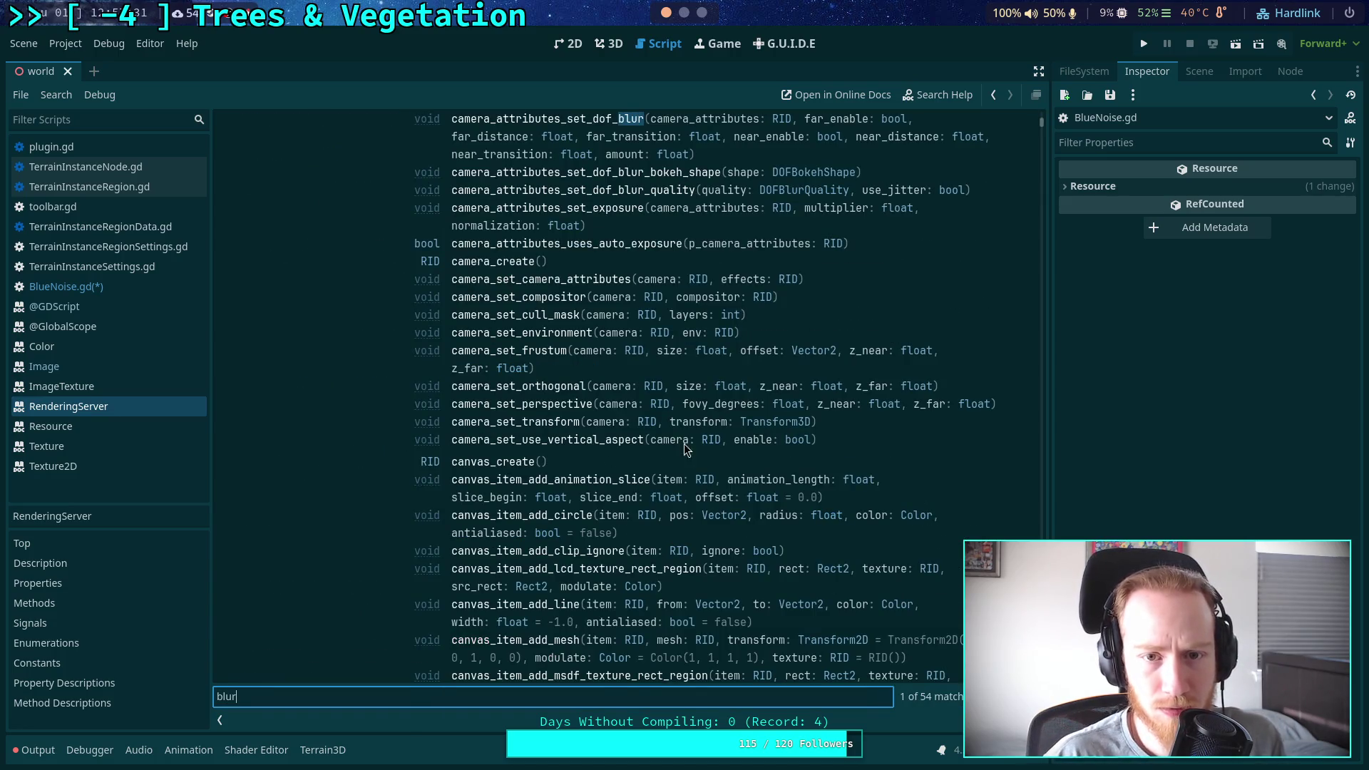
{"action": "key", "text": "Return"}
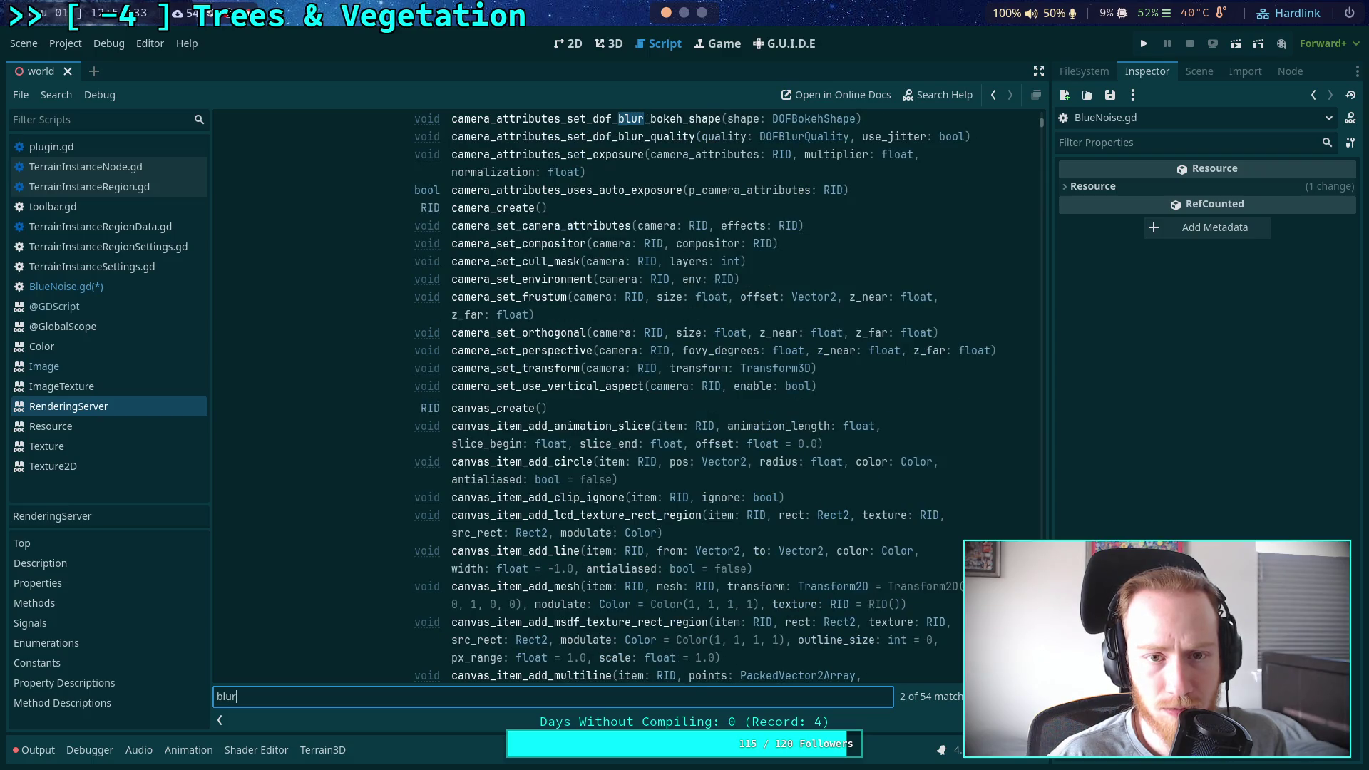
{"action": "key", "text": "Return"}
{"action": "key", "text": "Return"}
{"action": "key", "text": "Return"}
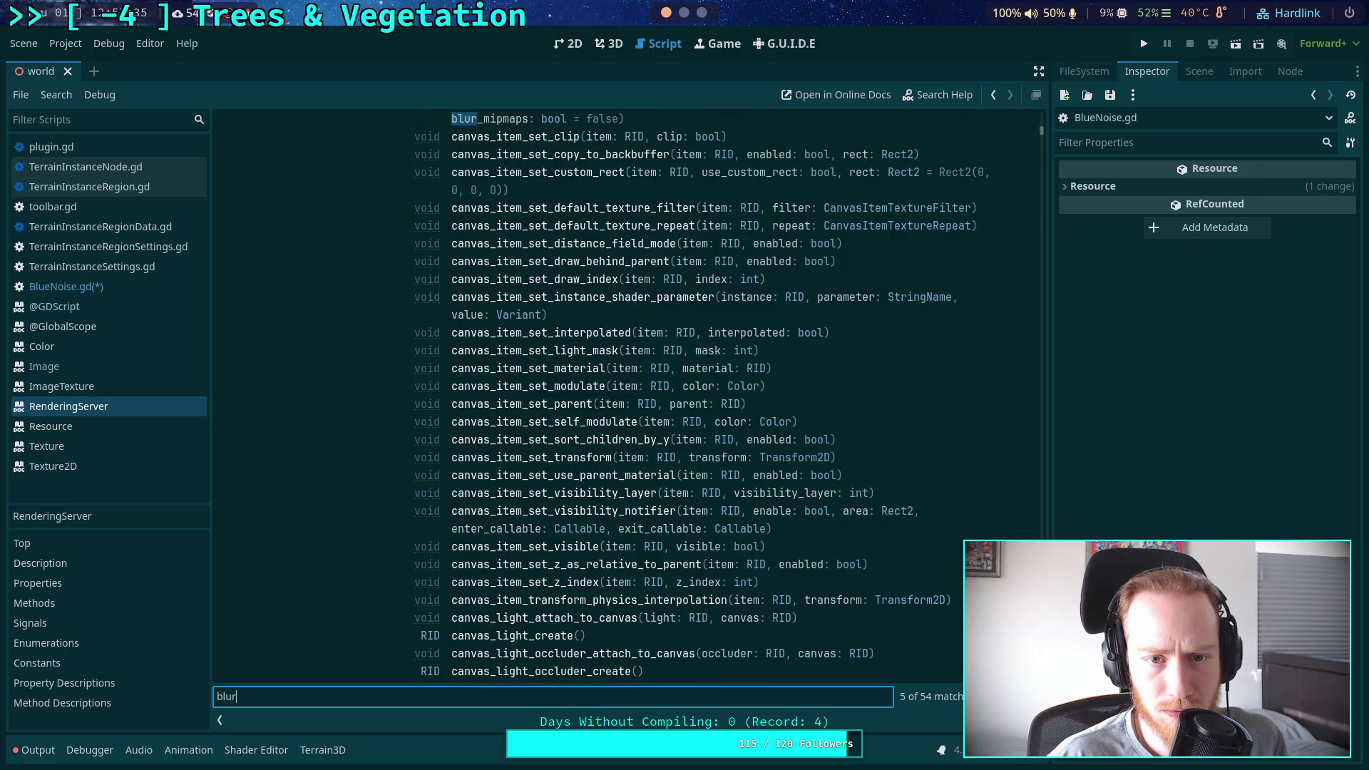
{"action": "key", "text": "Return"}
{"action": "key", "text": "Return"}
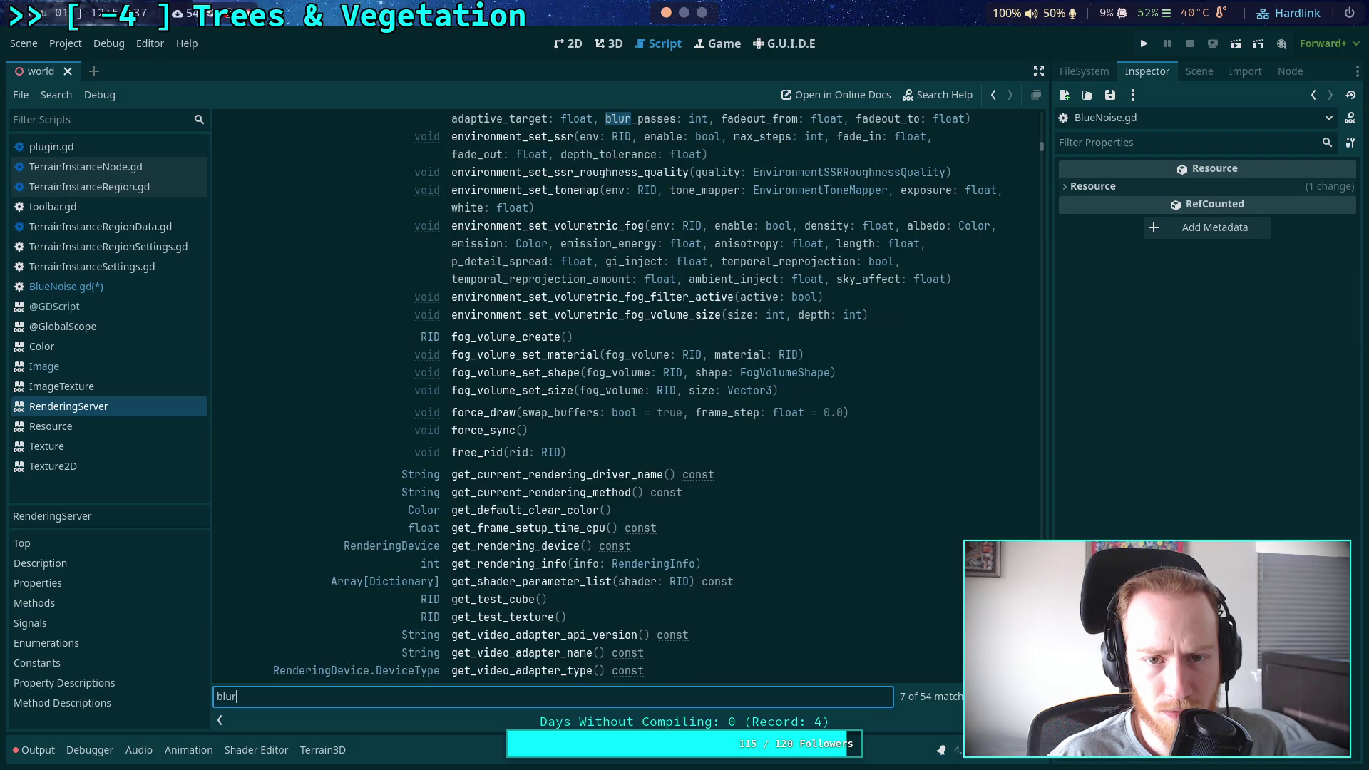
{"action": "key", "text": "Return"}
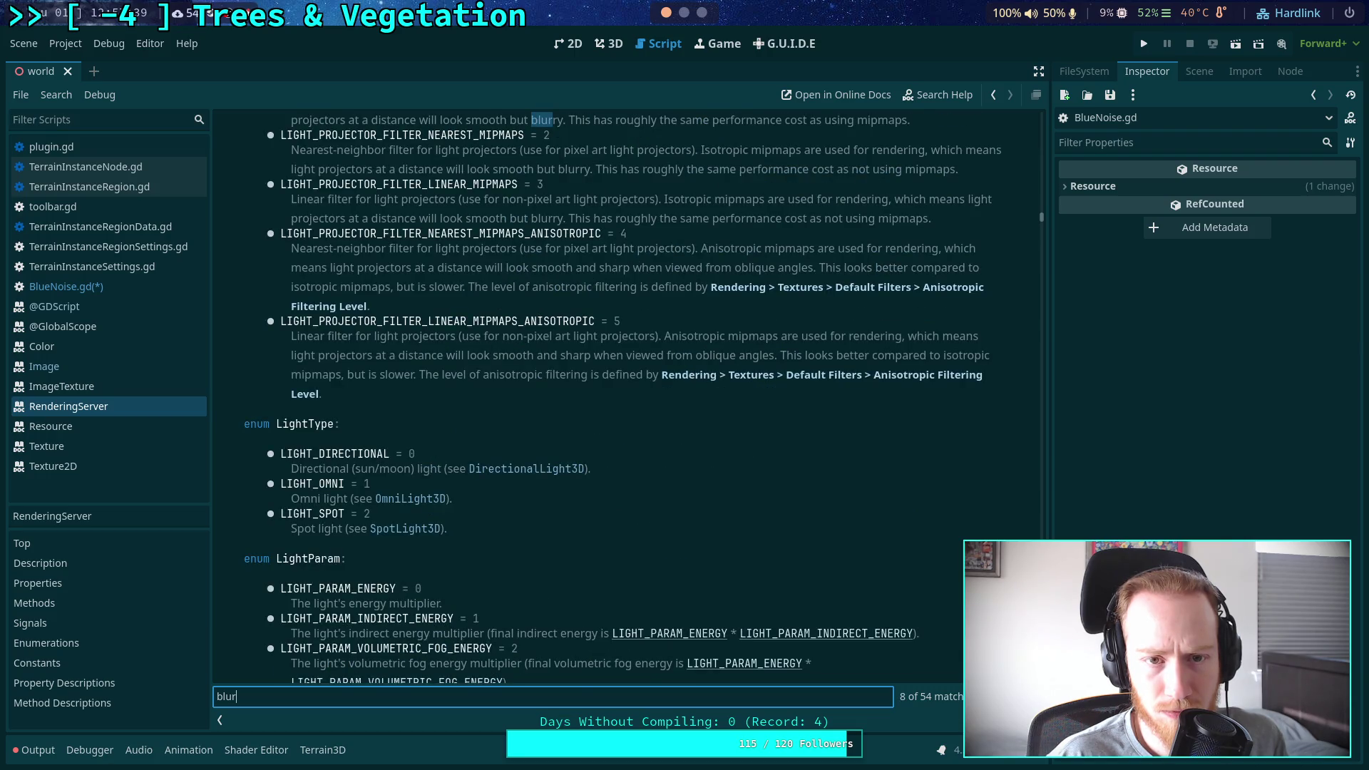
{"action": "key", "text": "Return"}
{"action": "key", "text": "Return"}
{"action": "key", "text": "Return"}
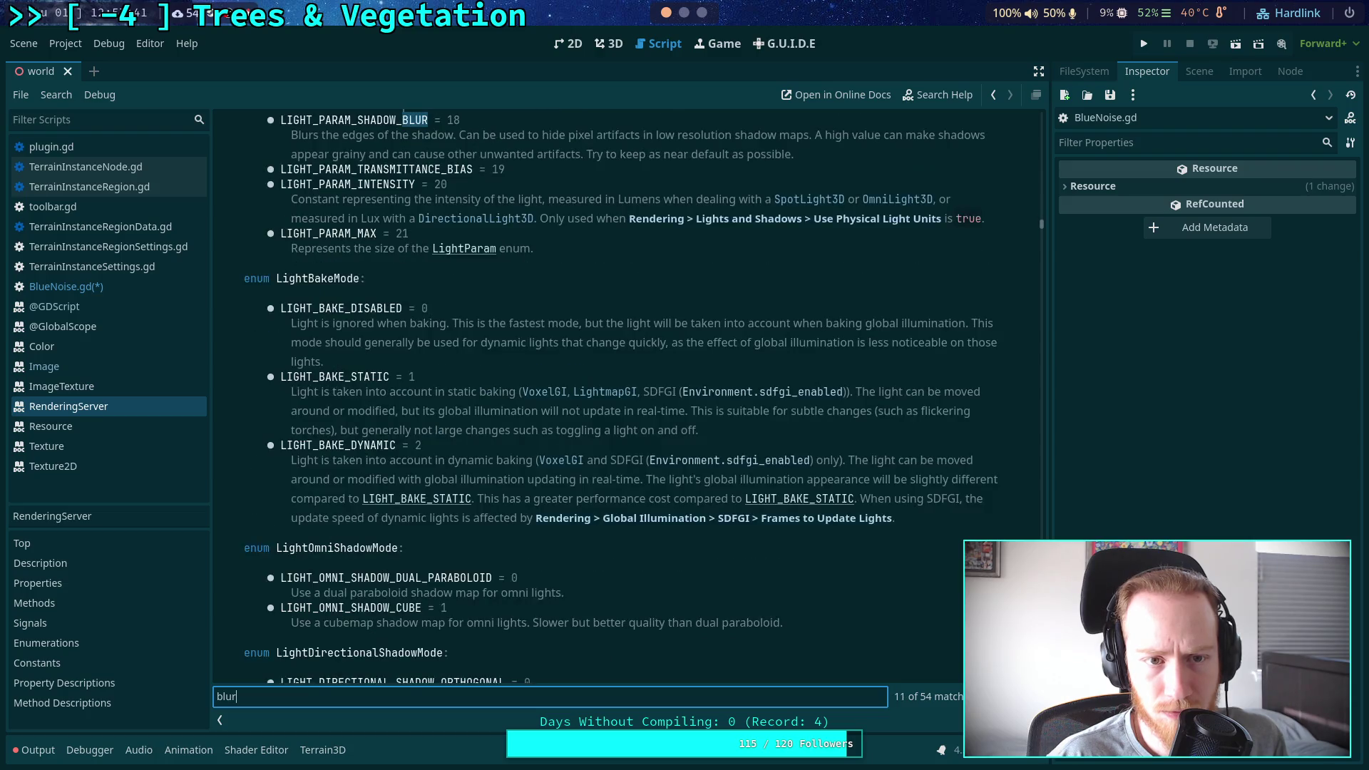
{"action": "key", "text": "Return"}
{"action": "key", "text": "Return"}
{"action": "key", "text": "Return"}
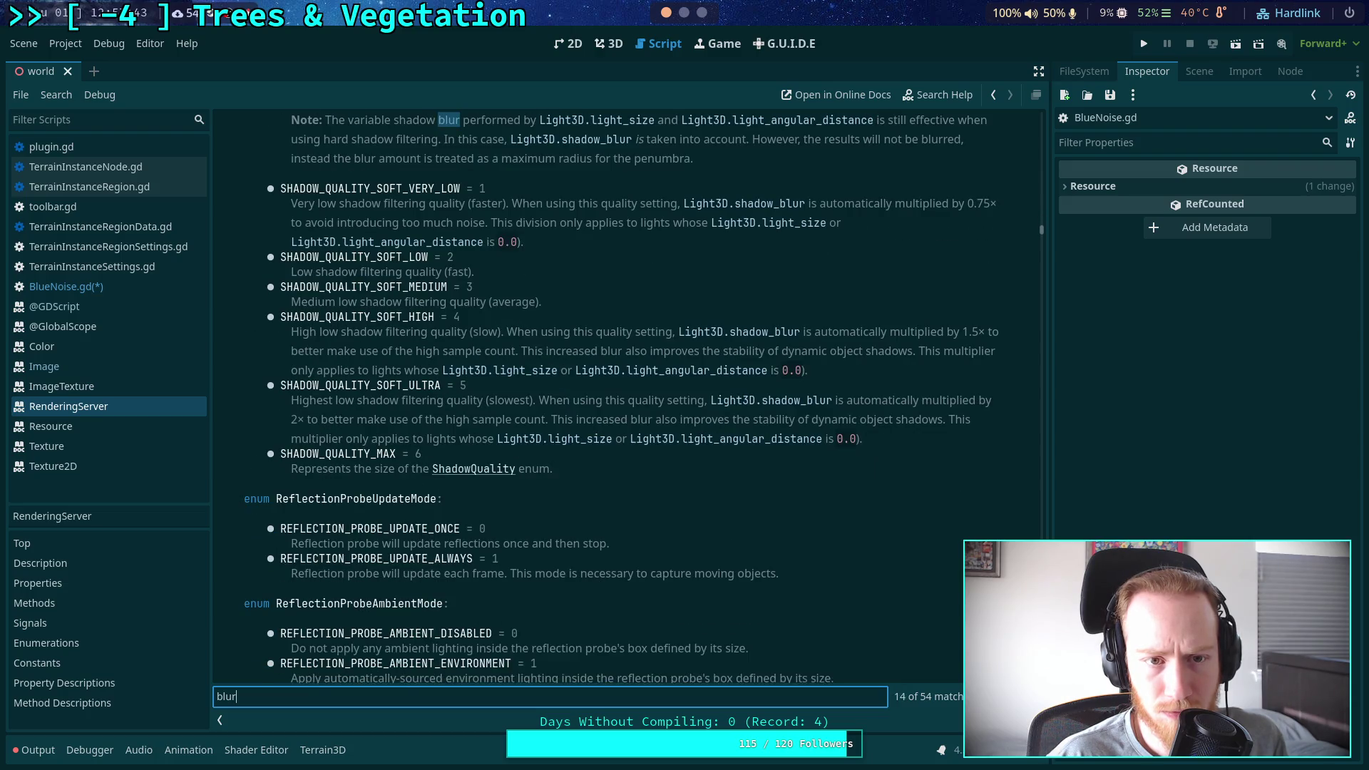
{"action": "key", "text": "Return"}
{"action": "key", "text": "Return"}
{"action": "key", "text": "Return"}
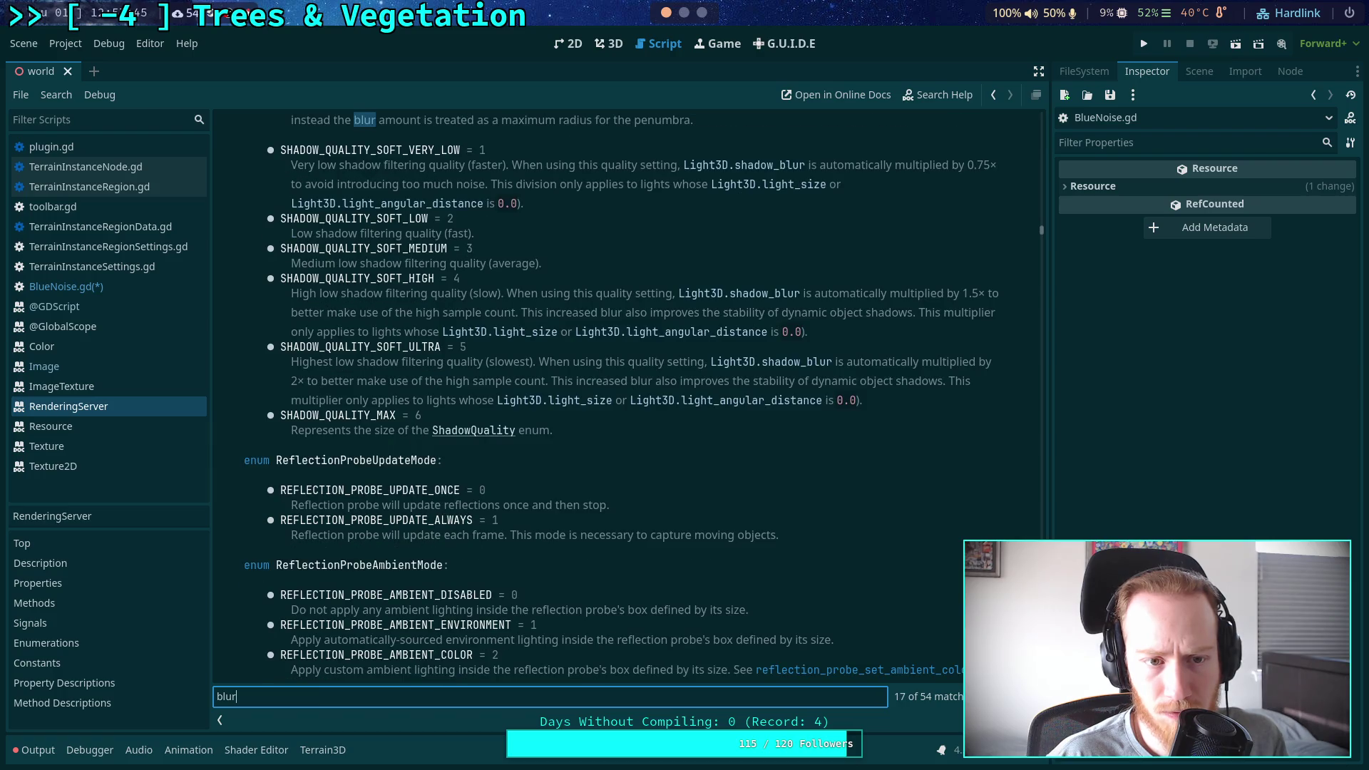
{"action": "key", "text": "Return"}
{"action": "key", "text": "Return"}
{"action": "key", "text": "Return"}
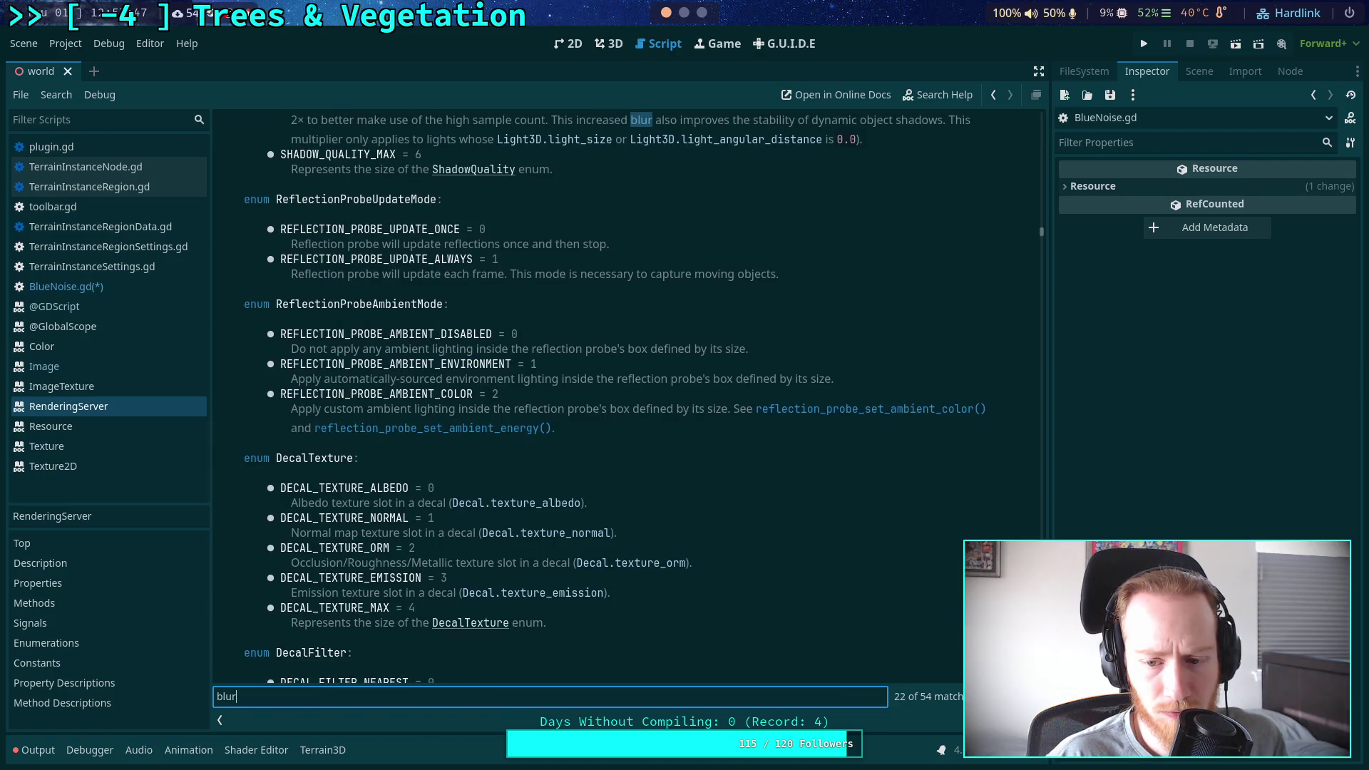
{"action": "key", "text": "Return"}
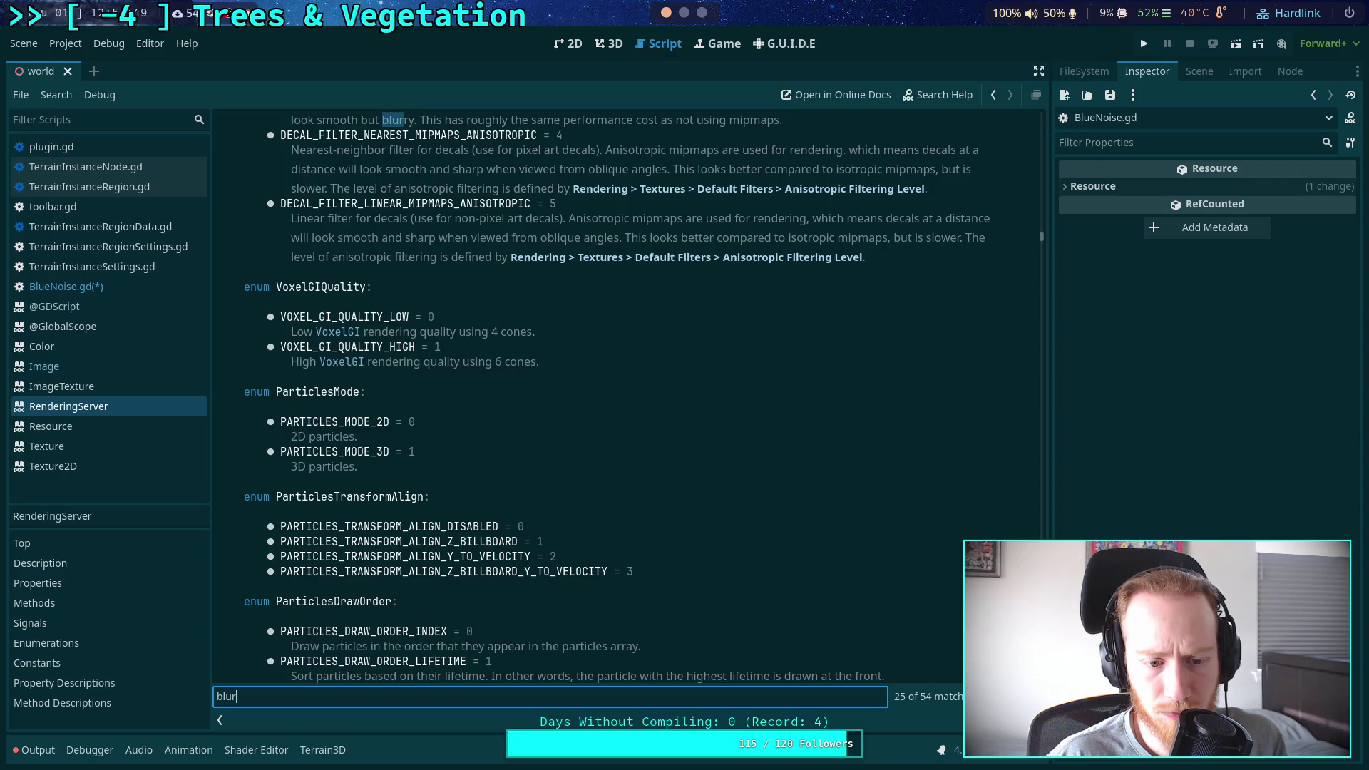
{"action": "key", "text": "BackSpace"}
{"action": "key", "text": "BackSpace"}
{"action": "key", "text": "BackSpace"}
- Try a 'gau' search, then check the copy_effects.h source page on GitHub
{"action": "type", "text": "g"}
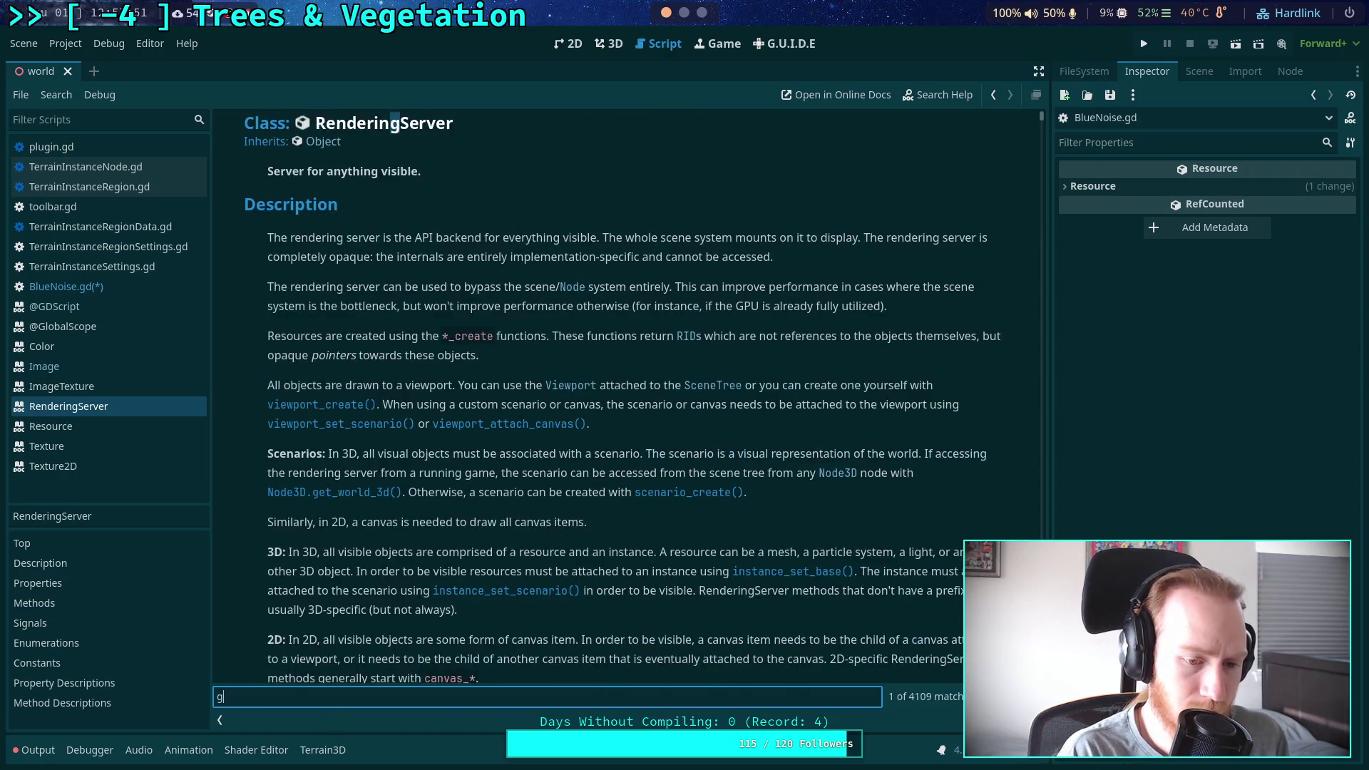
{"action": "type", "text": "au"}
{"action": "key", "text": "BackSpace"}
{"action": "key", "text": "BackSpace"}
{"action": "key", "text": "BackSpace"}
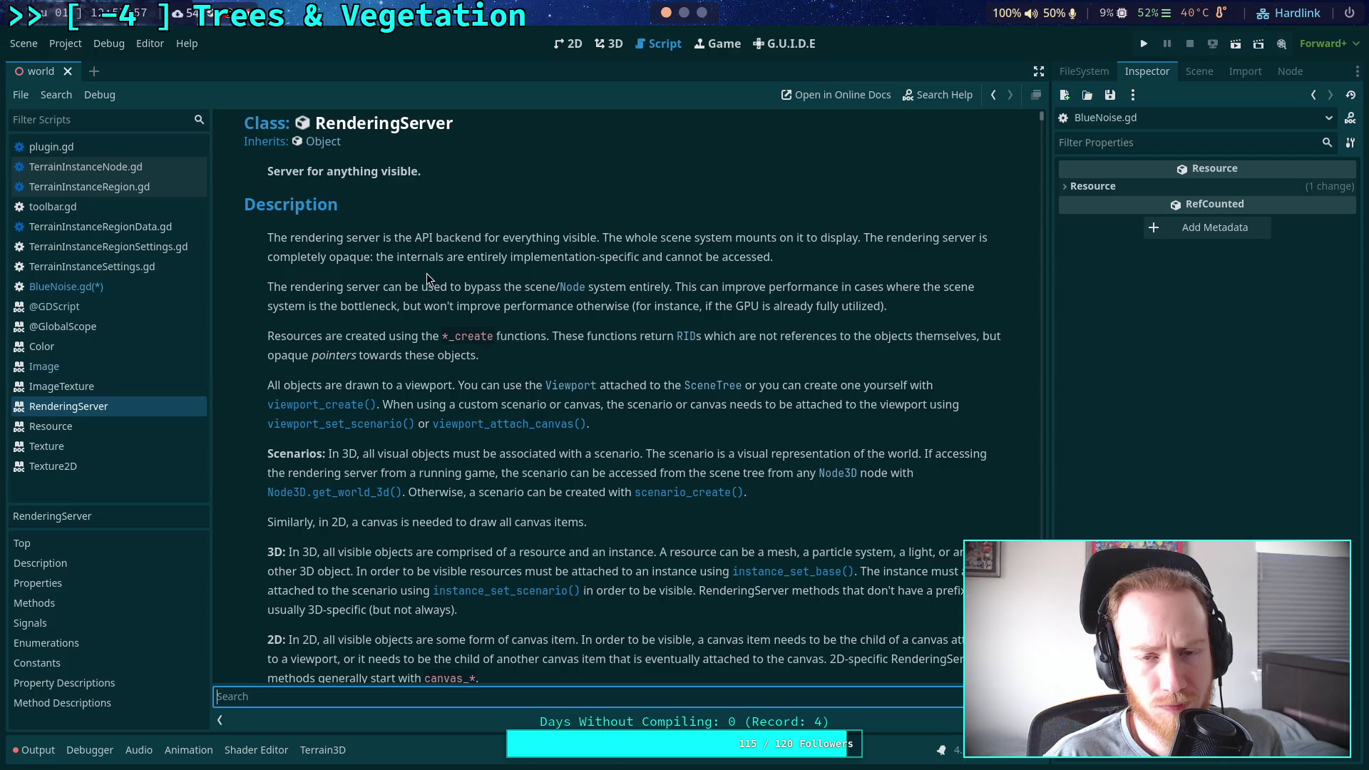
{"action": "key", "text": "super+3"}
{"action": "scroll", "coordinate": [346, 369], "scroll_direction": "up", "scroll_amount": 8}
{"action": "scroll", "coordinate": [346, 369], "scroll_direction": "up", "scroll_amount": 10}
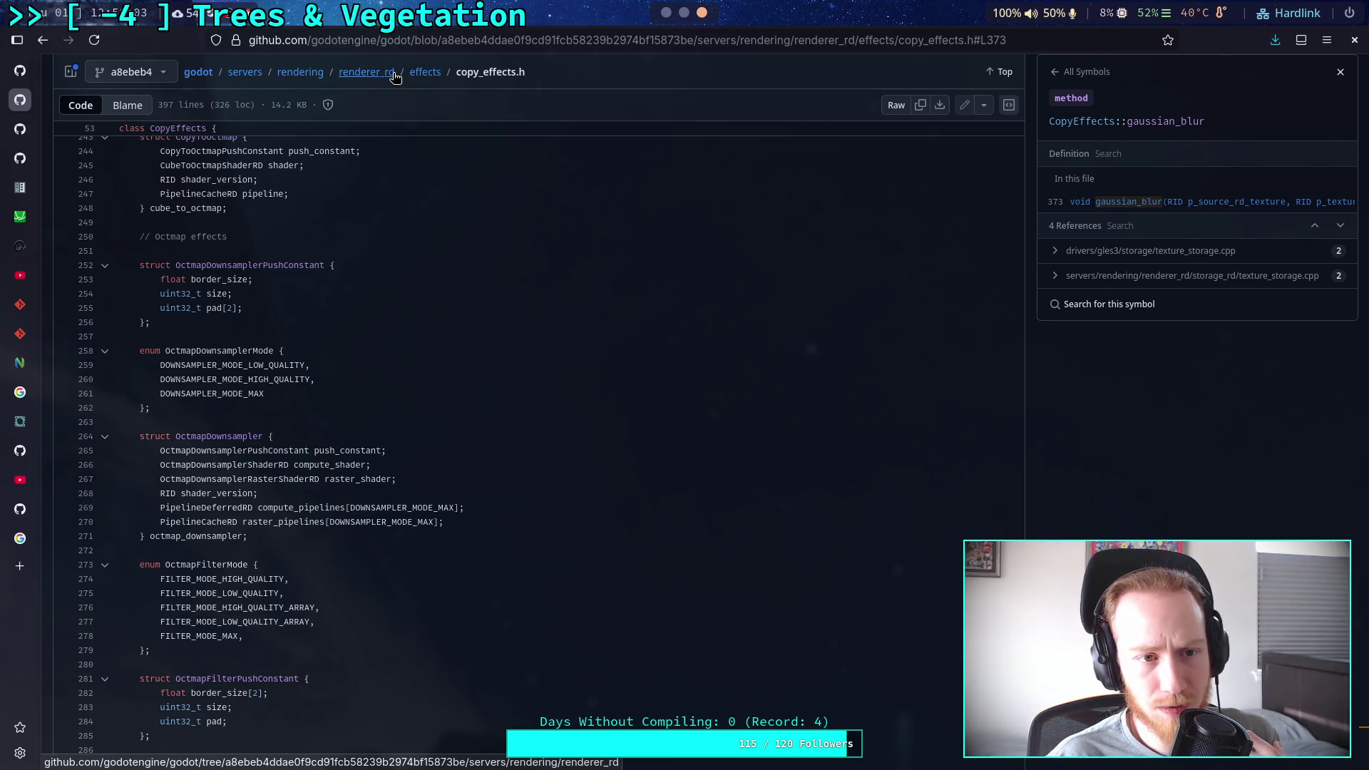
- Back in the RenderingServer docs, search 'device' and follow create_local_rendering_device's RenderingDevice link
{"action": "key", "text": "alt+Tab"}
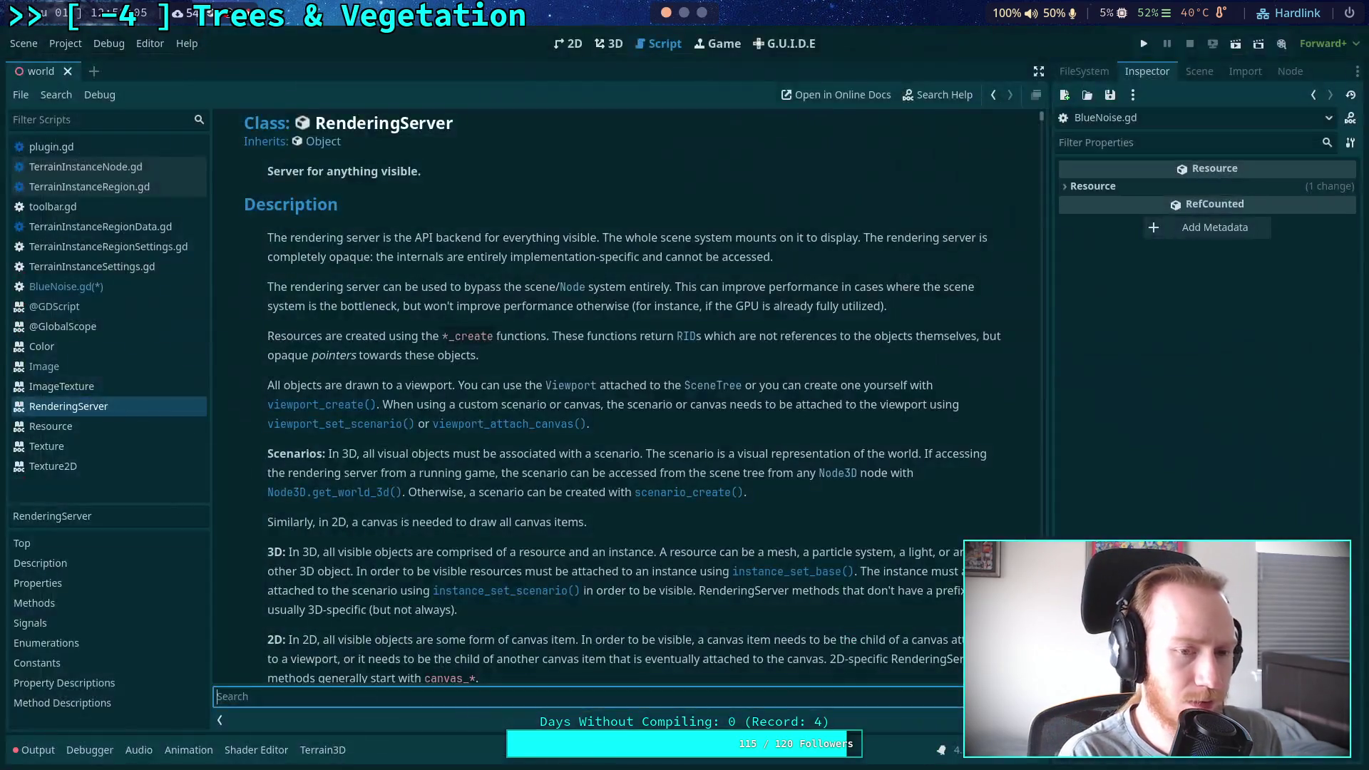
{"action": "left_click", "coordinate": [164, 405]}
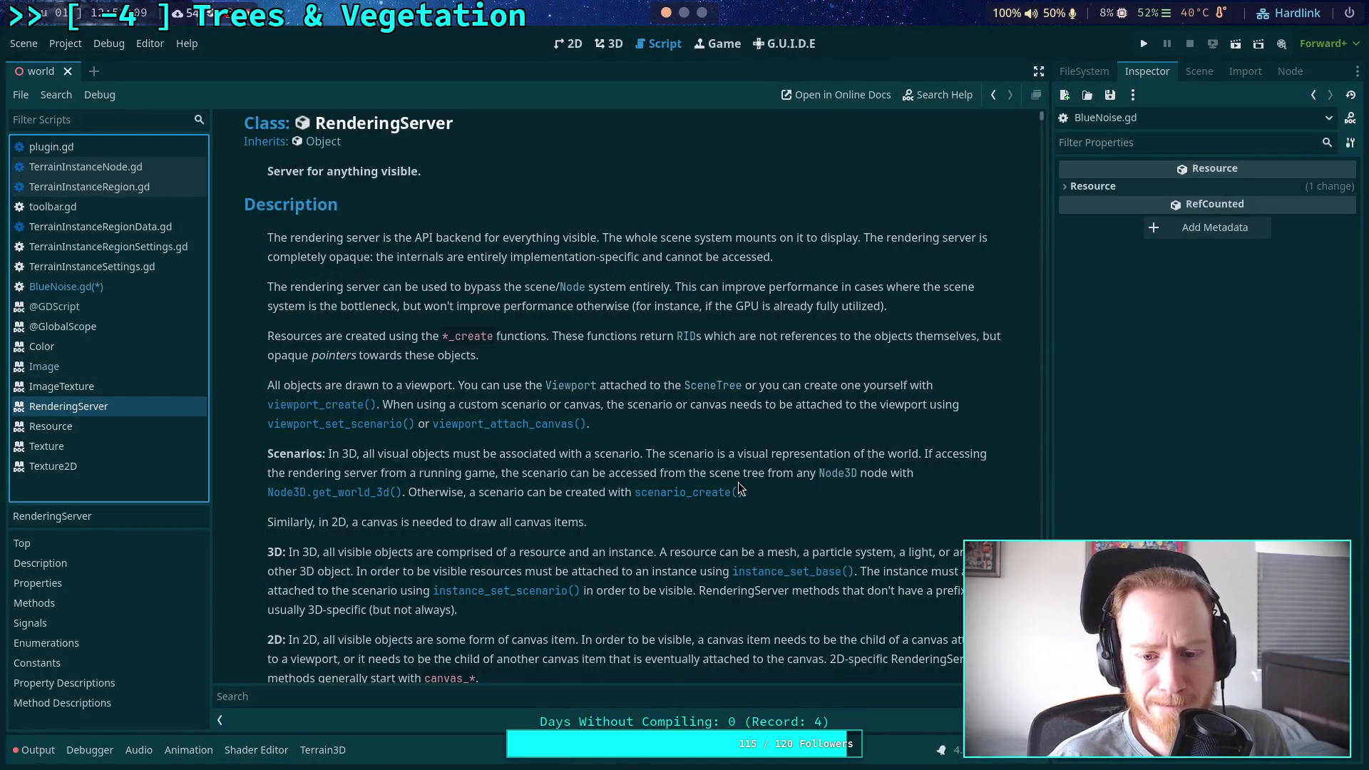
{"action": "scroll", "coordinate": [490, 398], "scroll_direction": "down", "scroll_amount": 15}
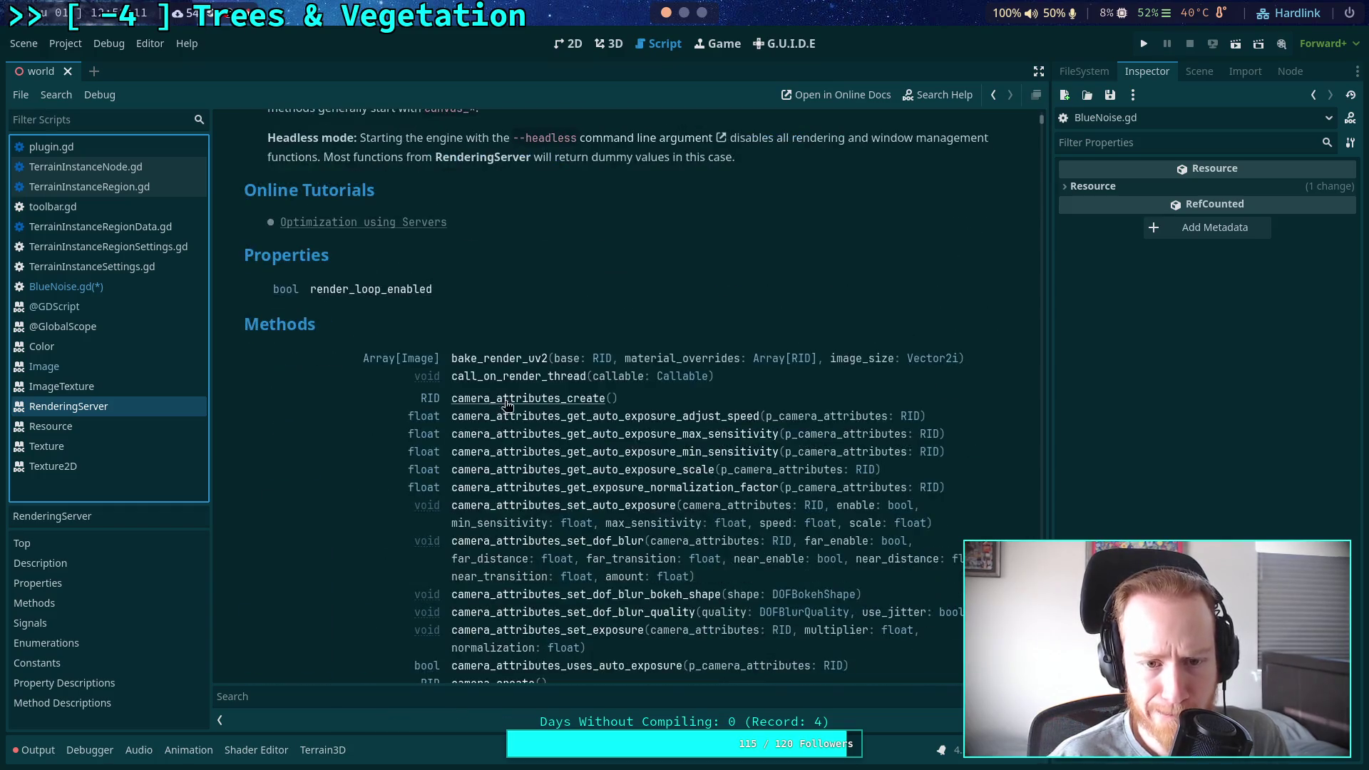
{"action": "scroll", "coordinate": [546, 400], "scroll_direction": "down", "scroll_amount": 20}
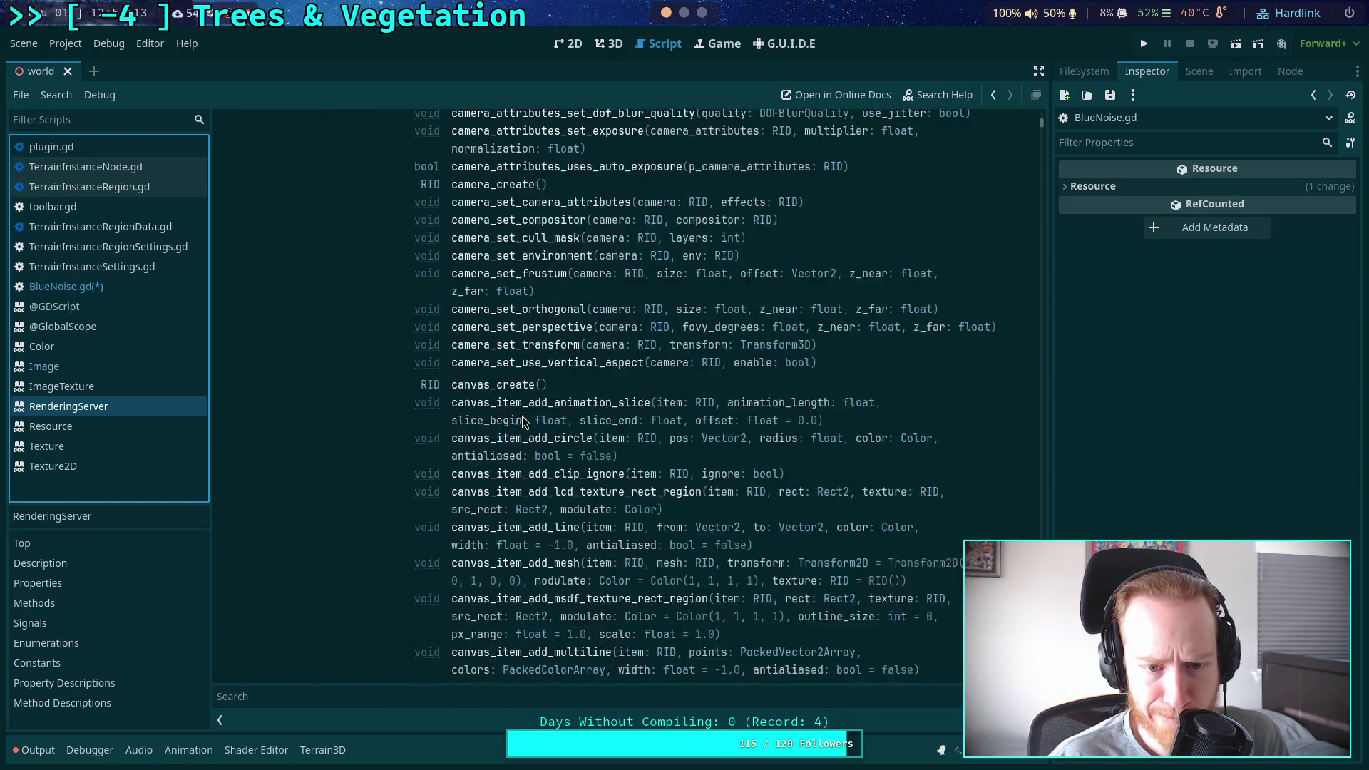
{"action": "left_click", "coordinate": [289, 699]}
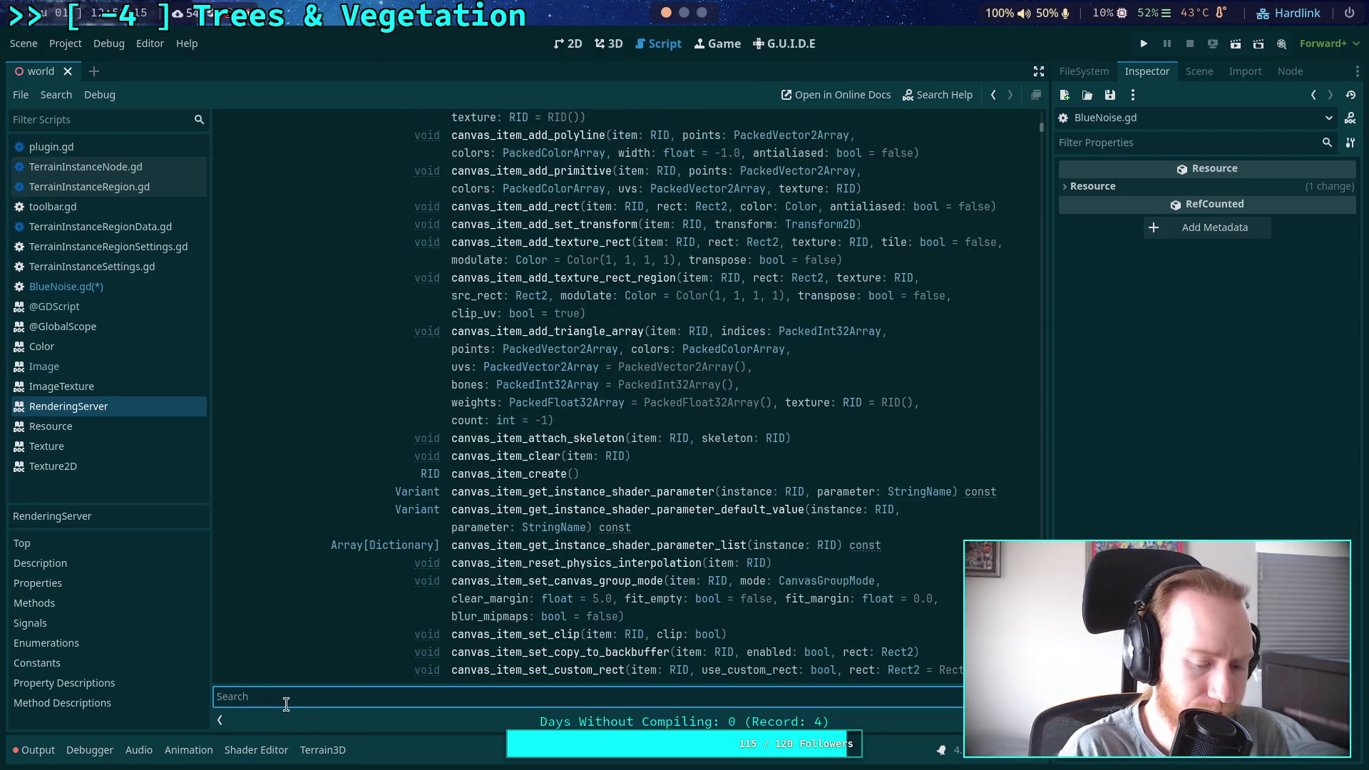
{"action": "type", "text": "device"}
{"action": "scroll", "coordinate": [458, 391], "scroll_direction": "up", "scroll_amount": 3}
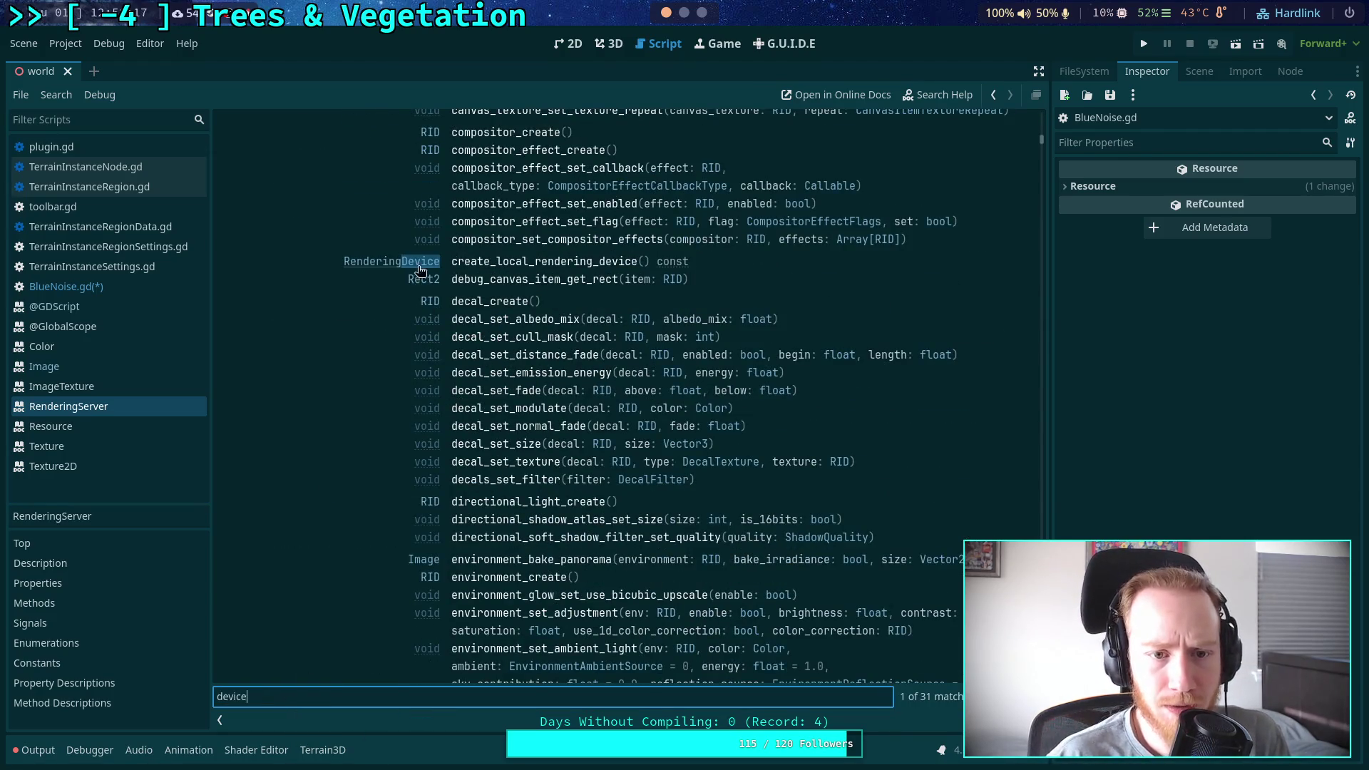
{"action": "left_click", "coordinate": [421, 261]}
- Read the RenderingDevice methods list through the texture, uniform and vertex-buffer functions
{"action": "scroll", "coordinate": [558, 350], "scroll_direction": "down", "scroll_amount": 10}
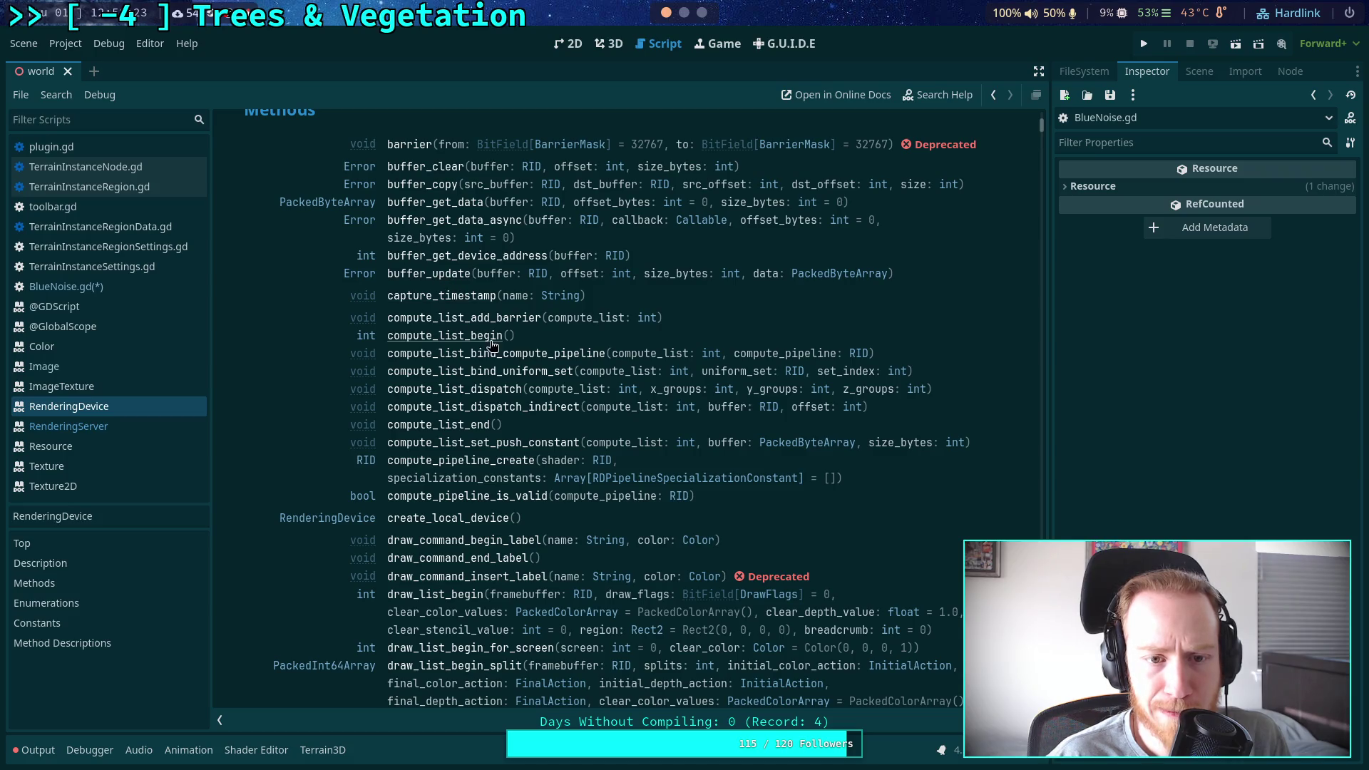
{"action": "scroll", "coordinate": [579, 339], "scroll_direction": "down", "scroll_amount": 2}
{"action": "scroll", "coordinate": [606, 354], "scroll_direction": "down", "scroll_amount": 6}
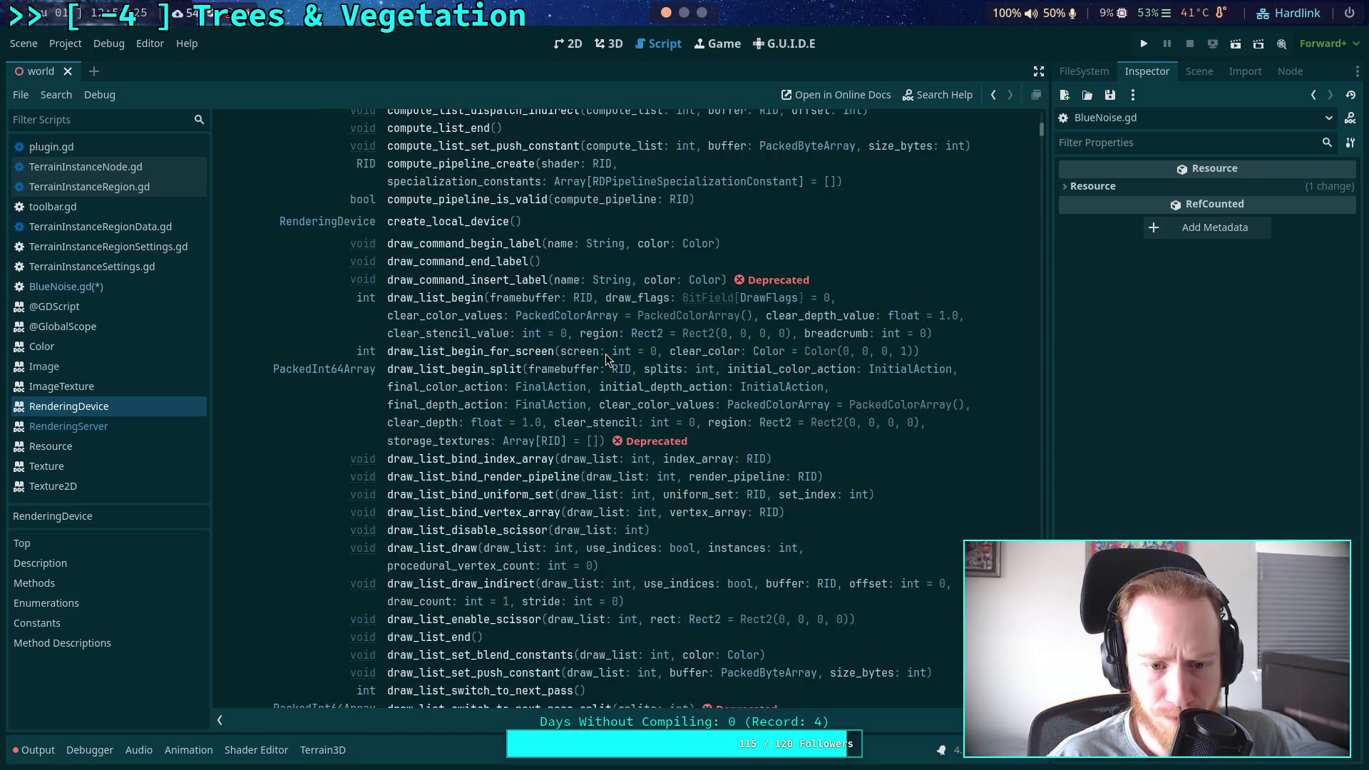
{"action": "scroll", "coordinate": [605, 354], "scroll_direction": "down", "scroll_amount": 8}
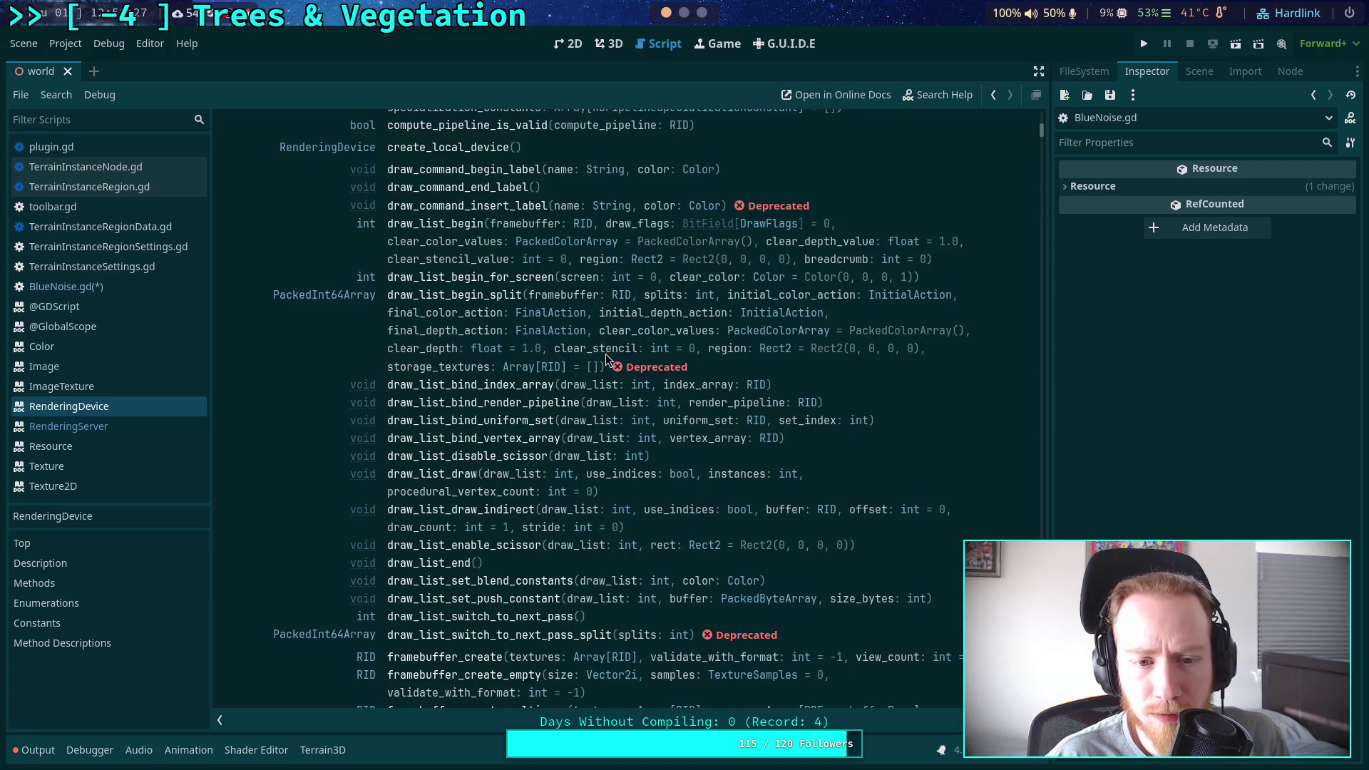
{"action": "scroll", "coordinate": [605, 354], "scroll_direction": "down", "scroll_amount": 2}
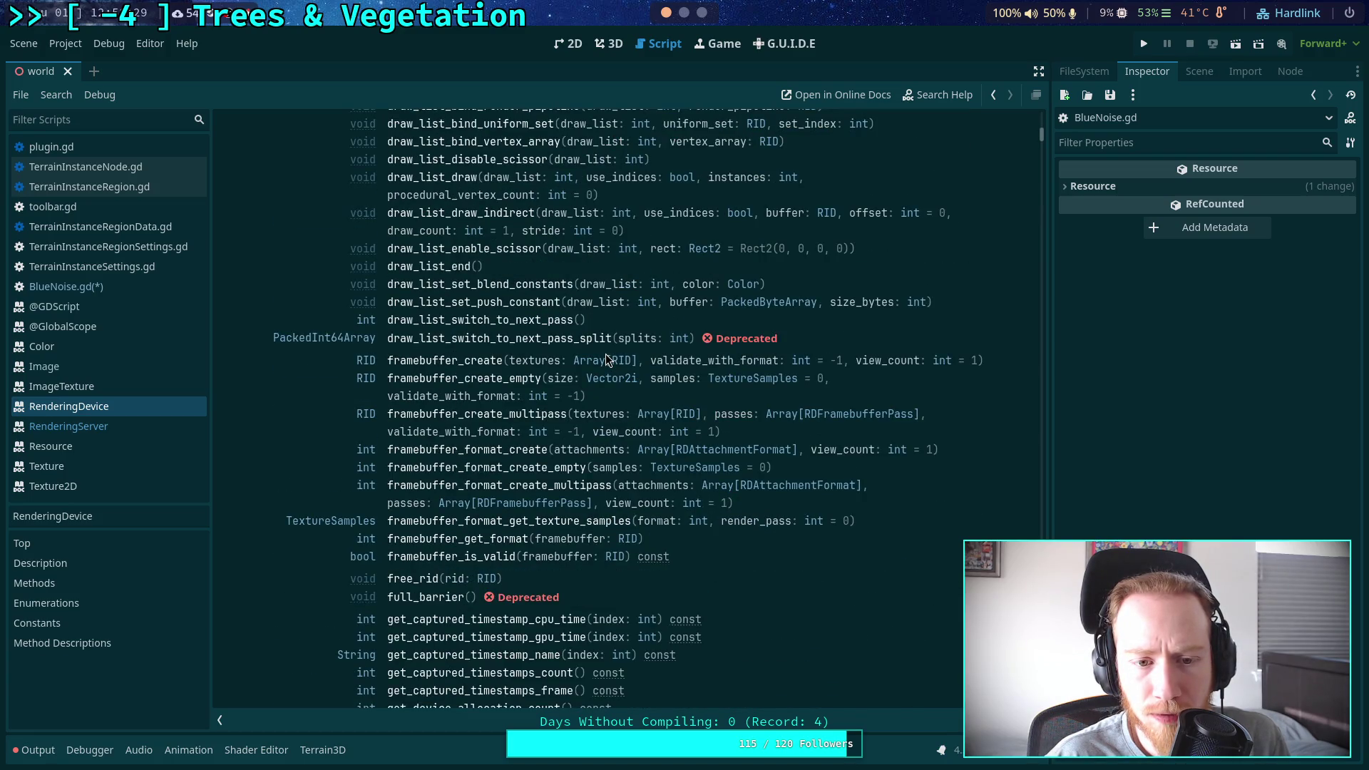
{"action": "scroll", "coordinate": [607, 358], "scroll_direction": "down", "scroll_amount": 2}
{"action": "scroll", "coordinate": [663, 357], "scroll_direction": "down", "scroll_amount": 4}
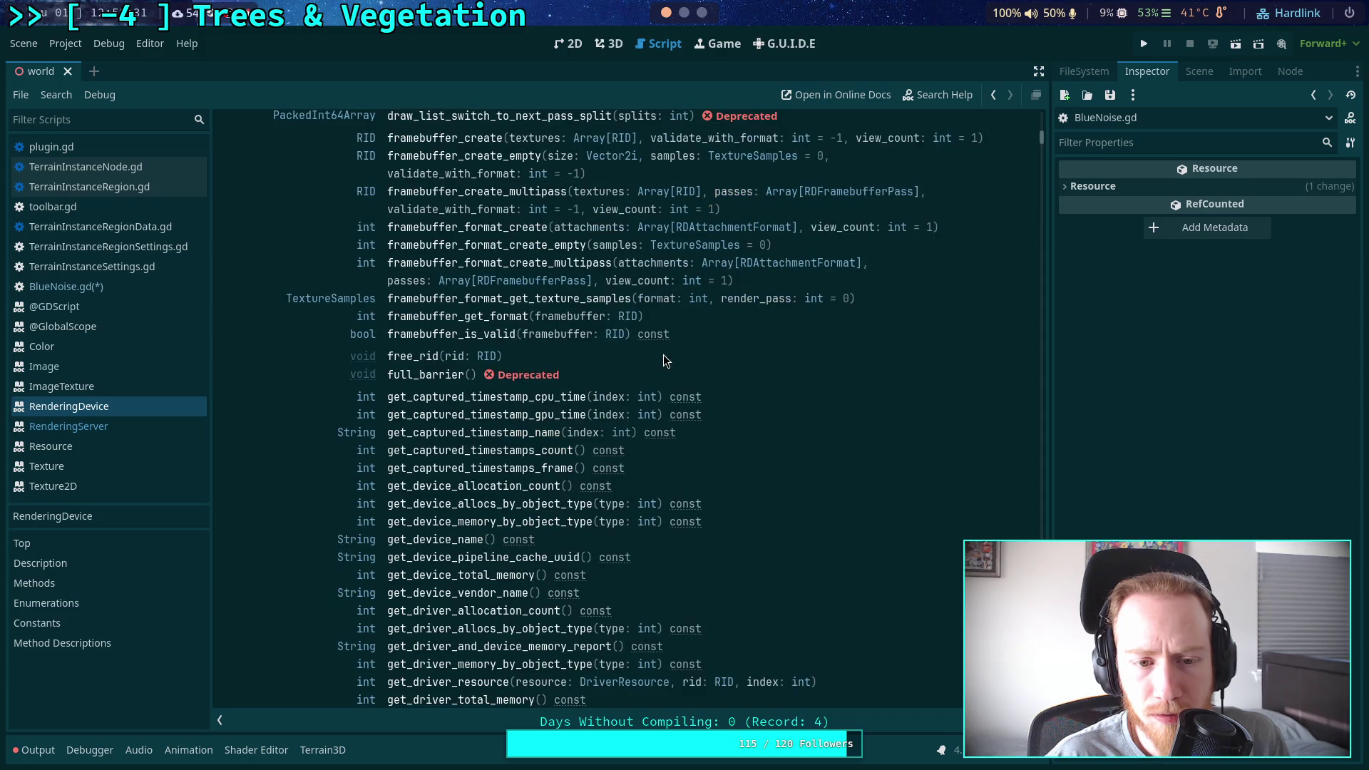
{"action": "scroll", "coordinate": [663, 356], "scroll_direction": "down", "scroll_amount": 8}
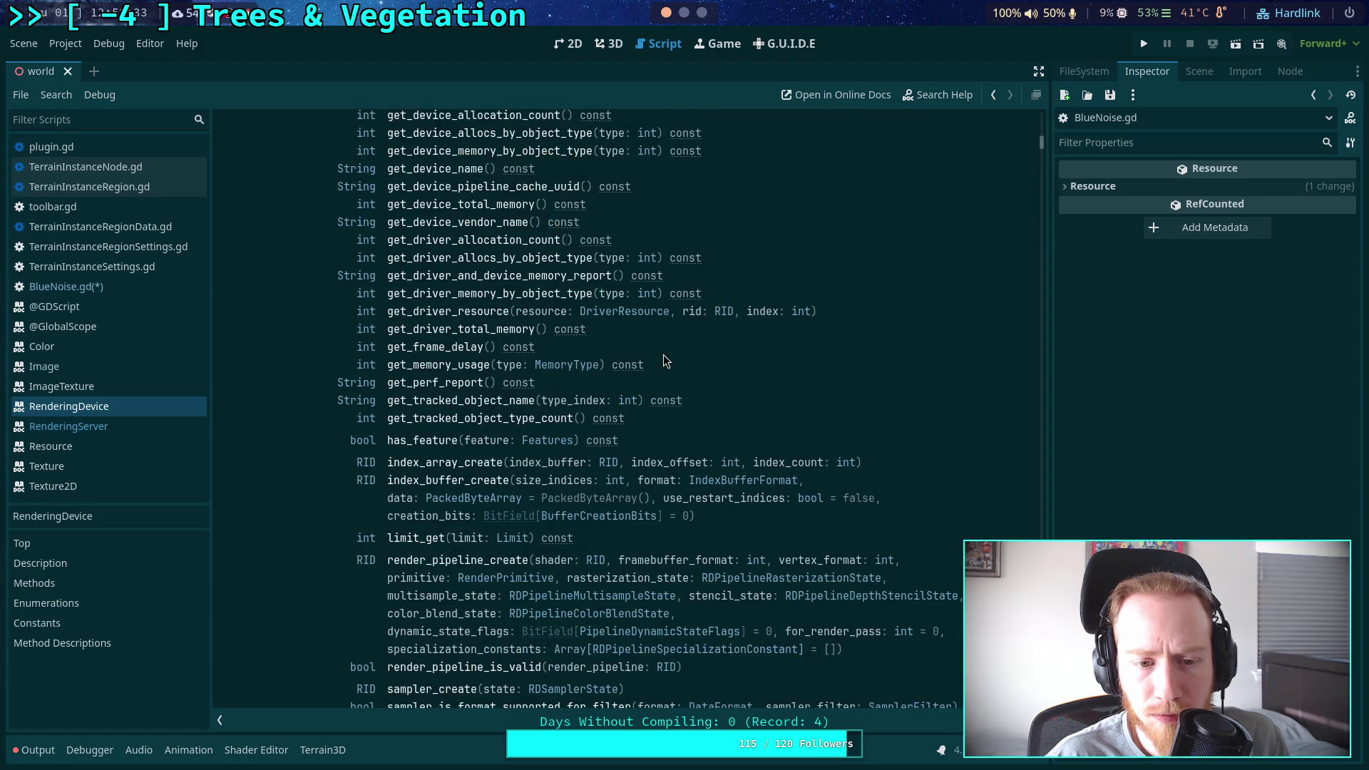
{"action": "scroll", "coordinate": [663, 356], "scroll_direction": "down", "scroll_amount": 3}
{"action": "scroll", "coordinate": [663, 353], "scroll_direction": "down", "scroll_amount": 6}
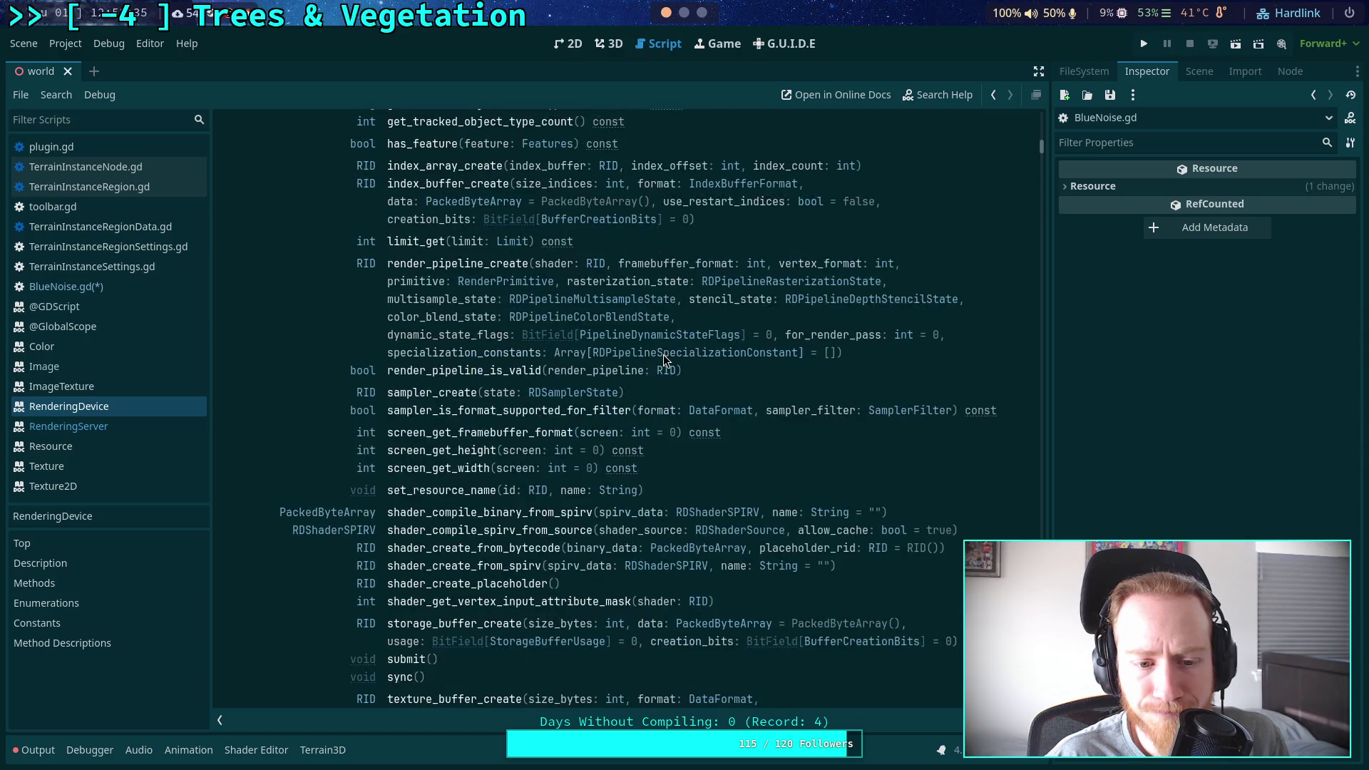
{"action": "scroll", "coordinate": [663, 353], "scroll_direction": "down", "scroll_amount": 6}
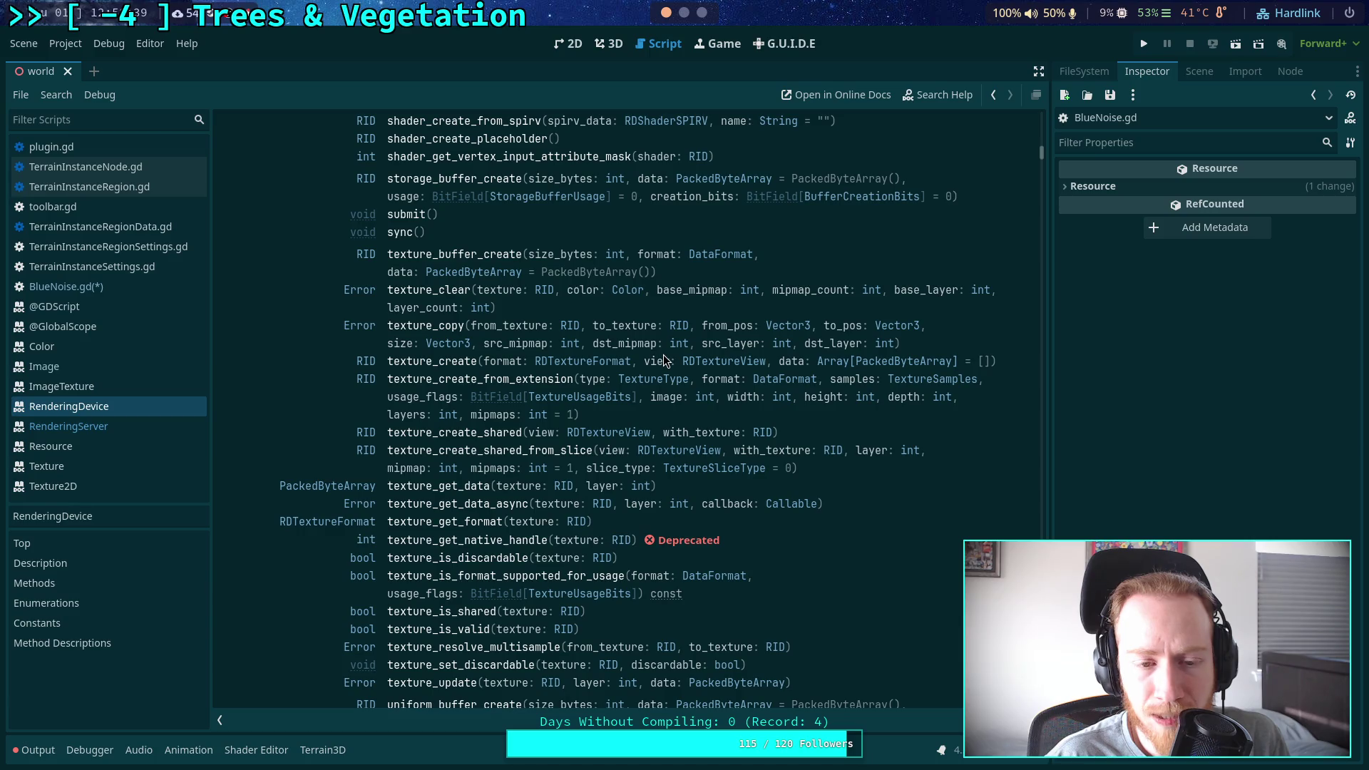
{"action": "scroll", "coordinate": [663, 359], "scroll_direction": "down", "scroll_amount": 2}
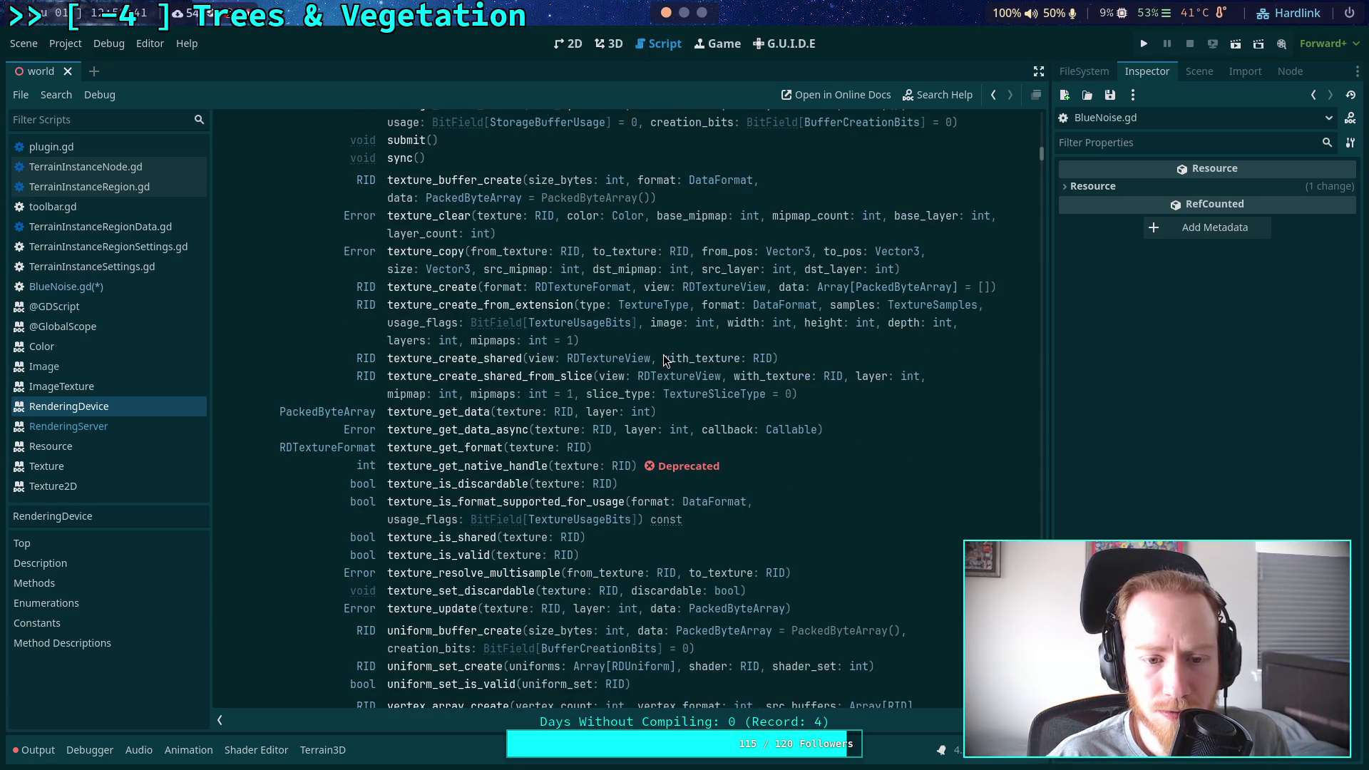
{"action": "scroll", "coordinate": [663, 359], "scroll_direction": "down", "scroll_amount": 2}
{"action": "scroll", "coordinate": [663, 354], "scroll_direction": "down", "scroll_amount": 2}
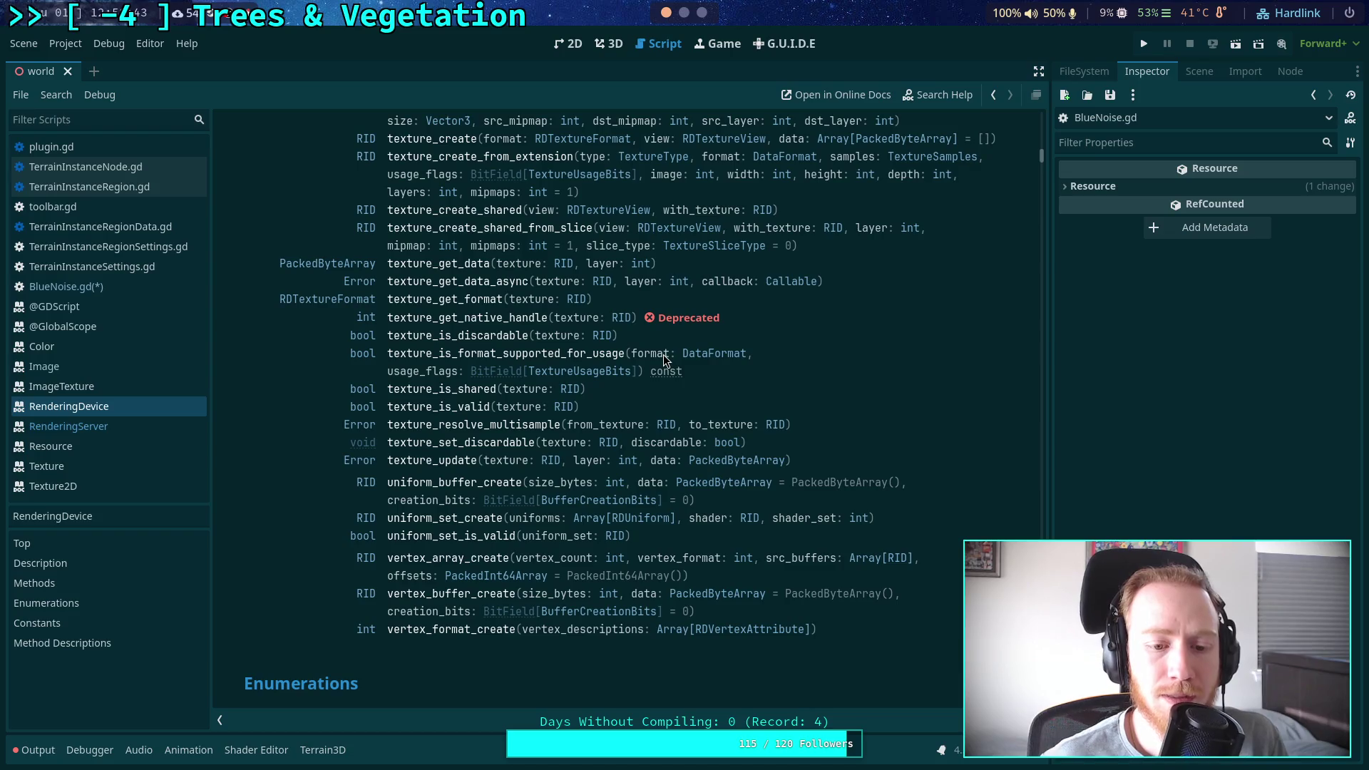
{"action": "scroll", "coordinate": [671, 375], "scroll_direction": "down", "scroll_amount": 6}
{"action": "scroll", "coordinate": [677, 414], "scroll_direction": "up", "scroll_amount": 10}
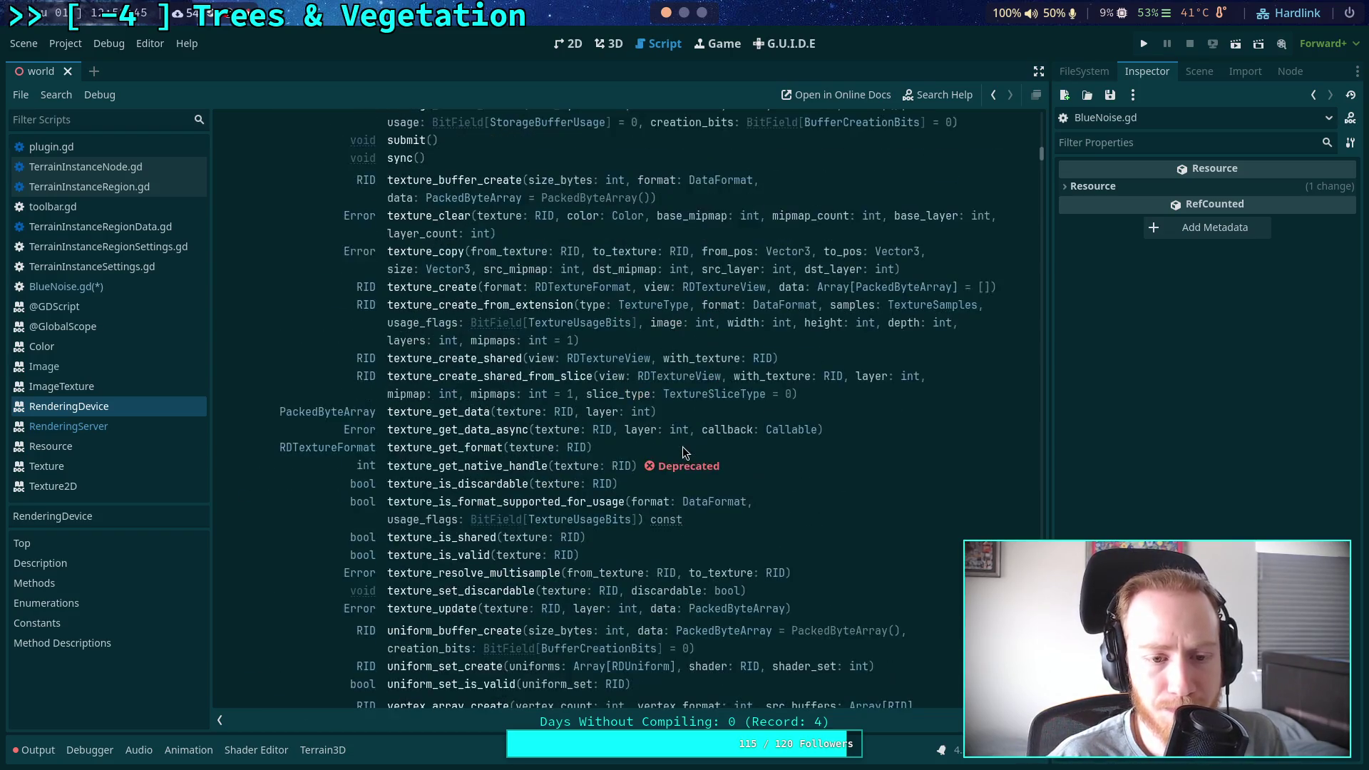
{"action": "scroll", "coordinate": [683, 446], "scroll_direction": "up", "scroll_amount": 10}
- Glance at the terminal and the GitHub source page, then return to the Godot editor
{"action": "left_click", "coordinate": [684, 13]}
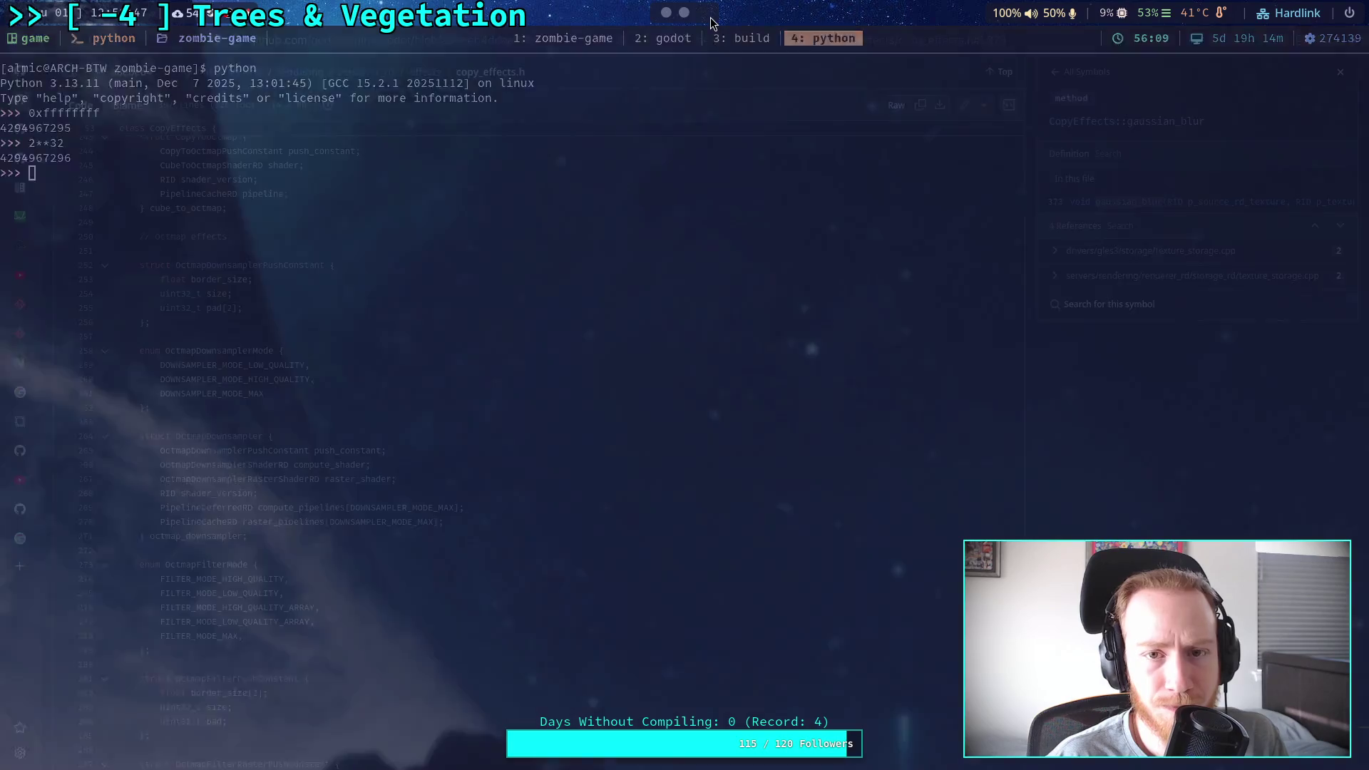
{"action": "left_click", "coordinate": [702, 13]}
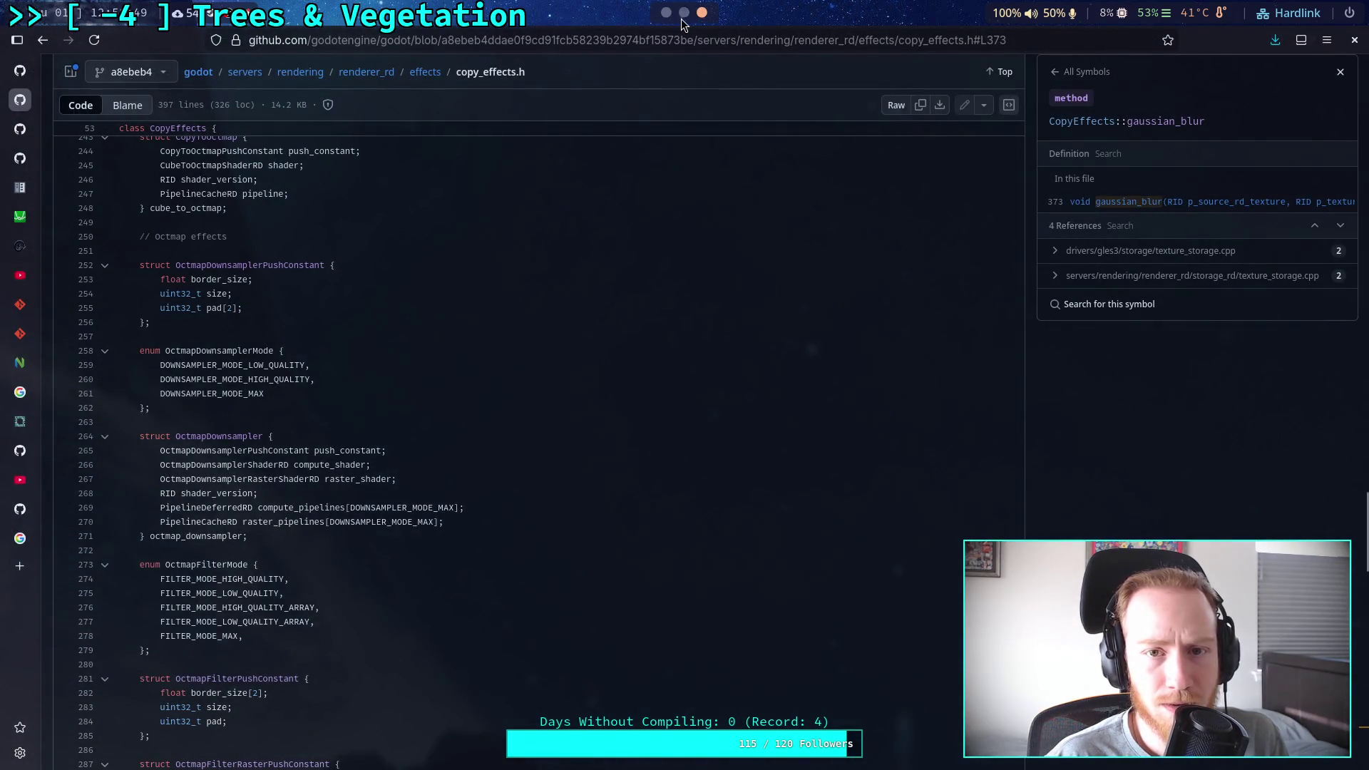
{"action": "left_click", "coordinate": [684, 22]}
{"action": "left_click", "coordinate": [666, 13]}
{"action": "scroll", "coordinate": [725, 452], "scroll_direction": "up", "scroll_amount": 15}
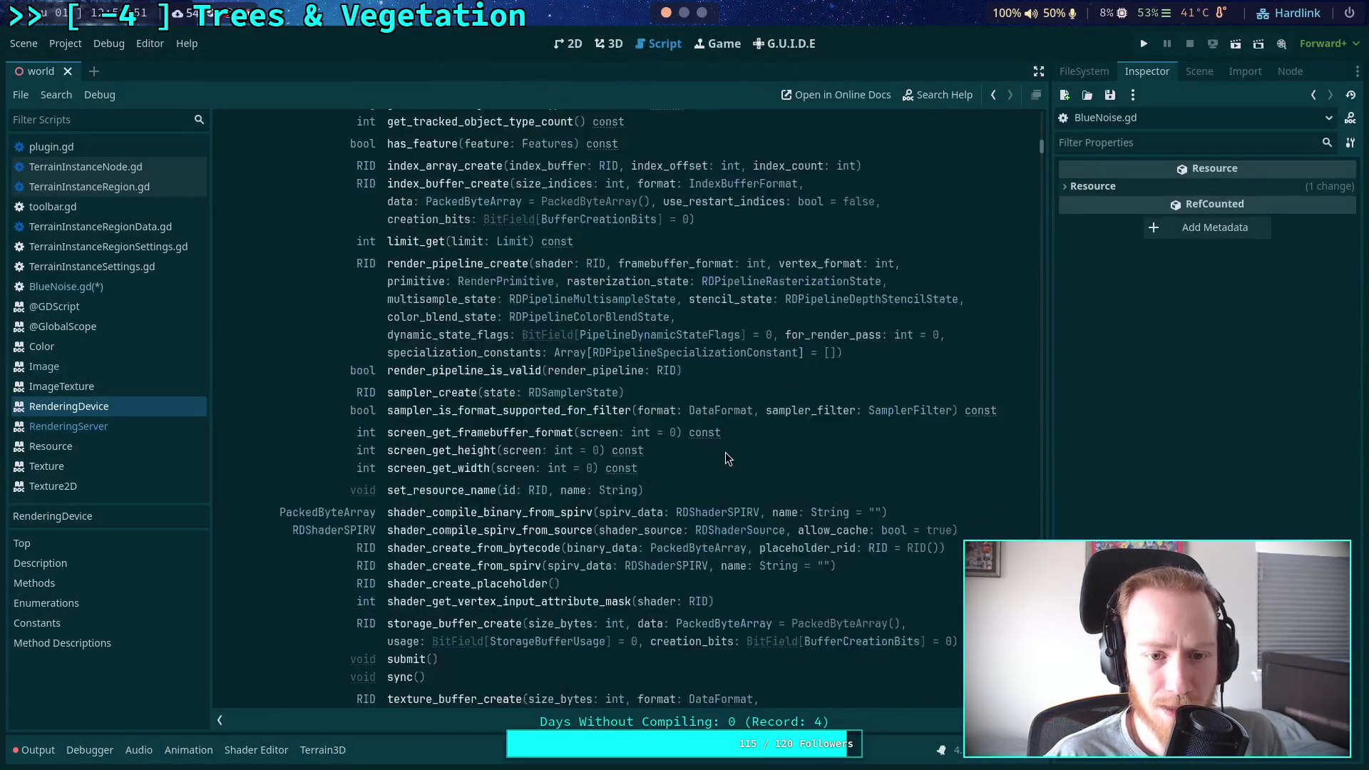
{"action": "scroll", "coordinate": [725, 452], "scroll_direction": "up", "scroll_amount": 5}
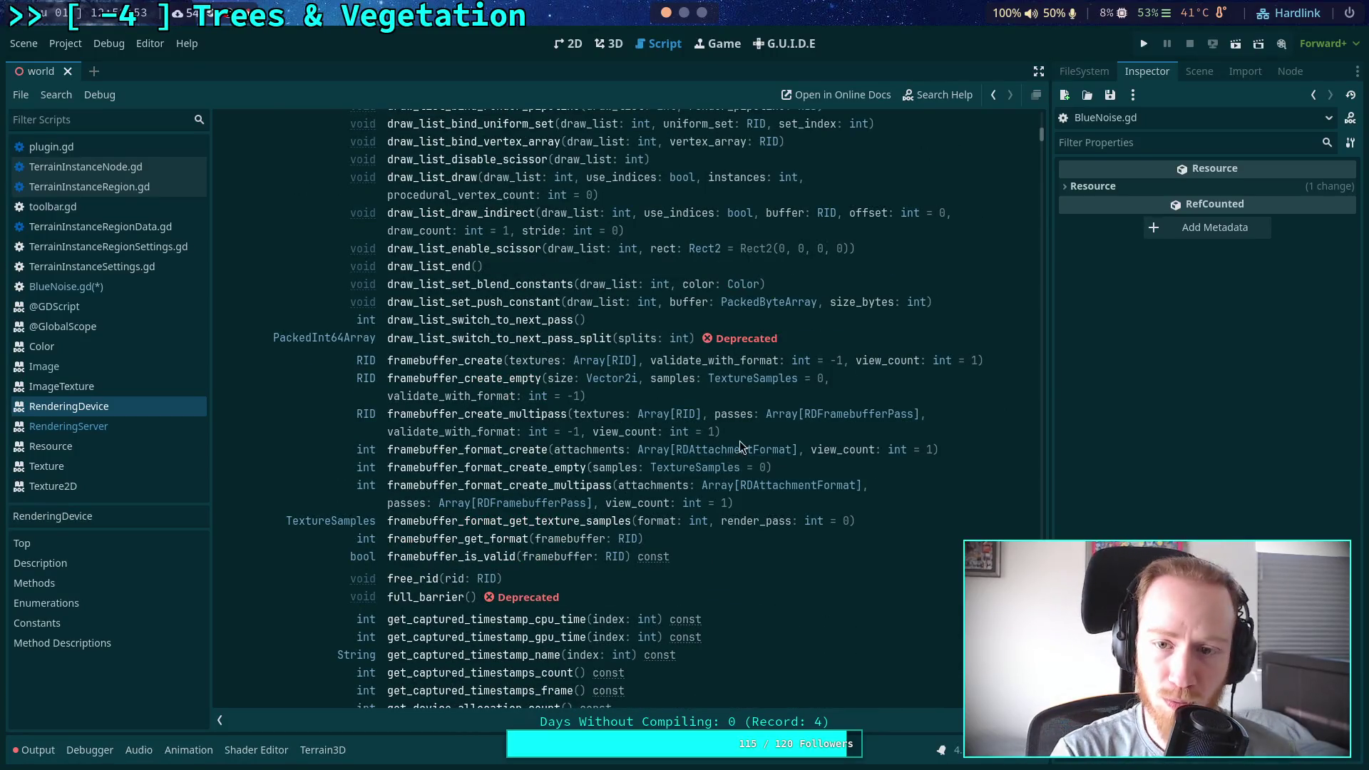
{"action": "scroll", "coordinate": [732, 455], "scroll_direction": "up", "scroll_amount": 20}
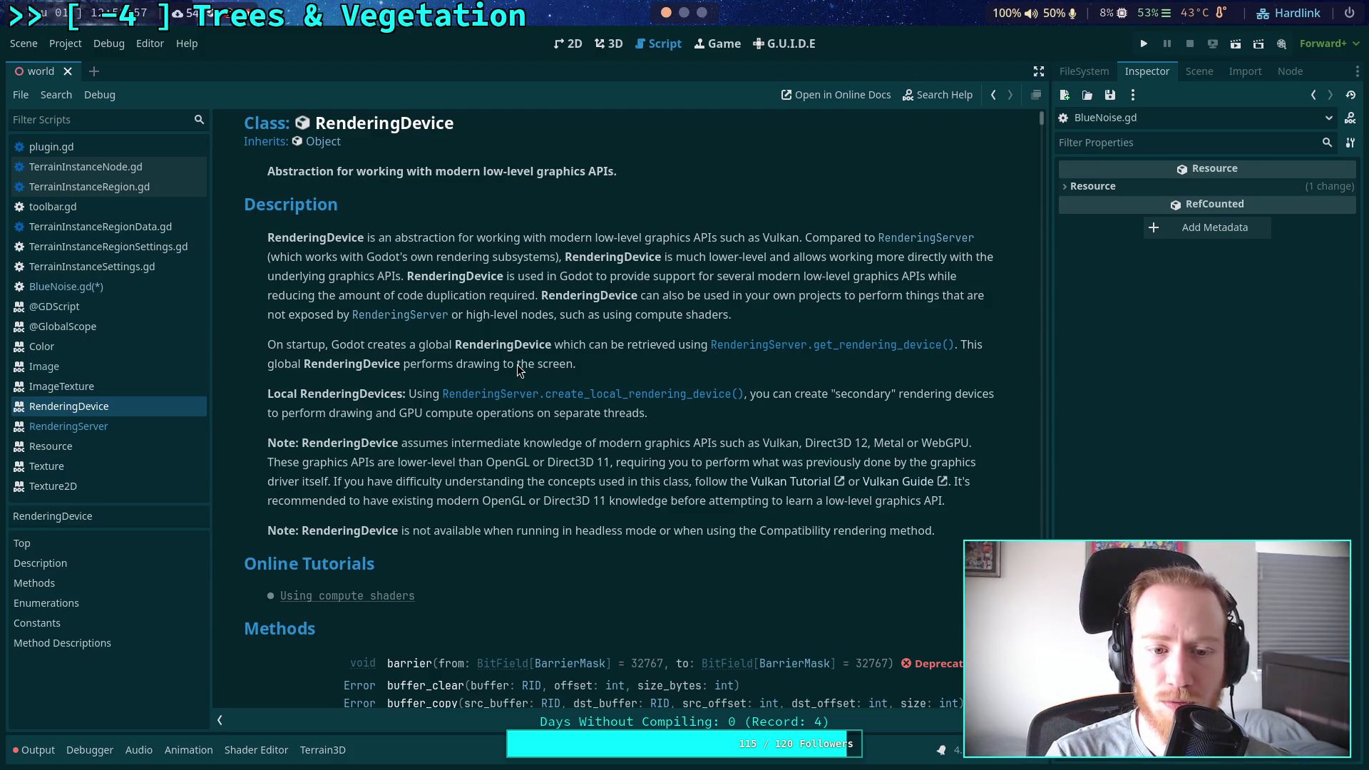
{"action": "scroll", "coordinate": [517, 369], "scroll_direction": "down", "scroll_amount": 17}
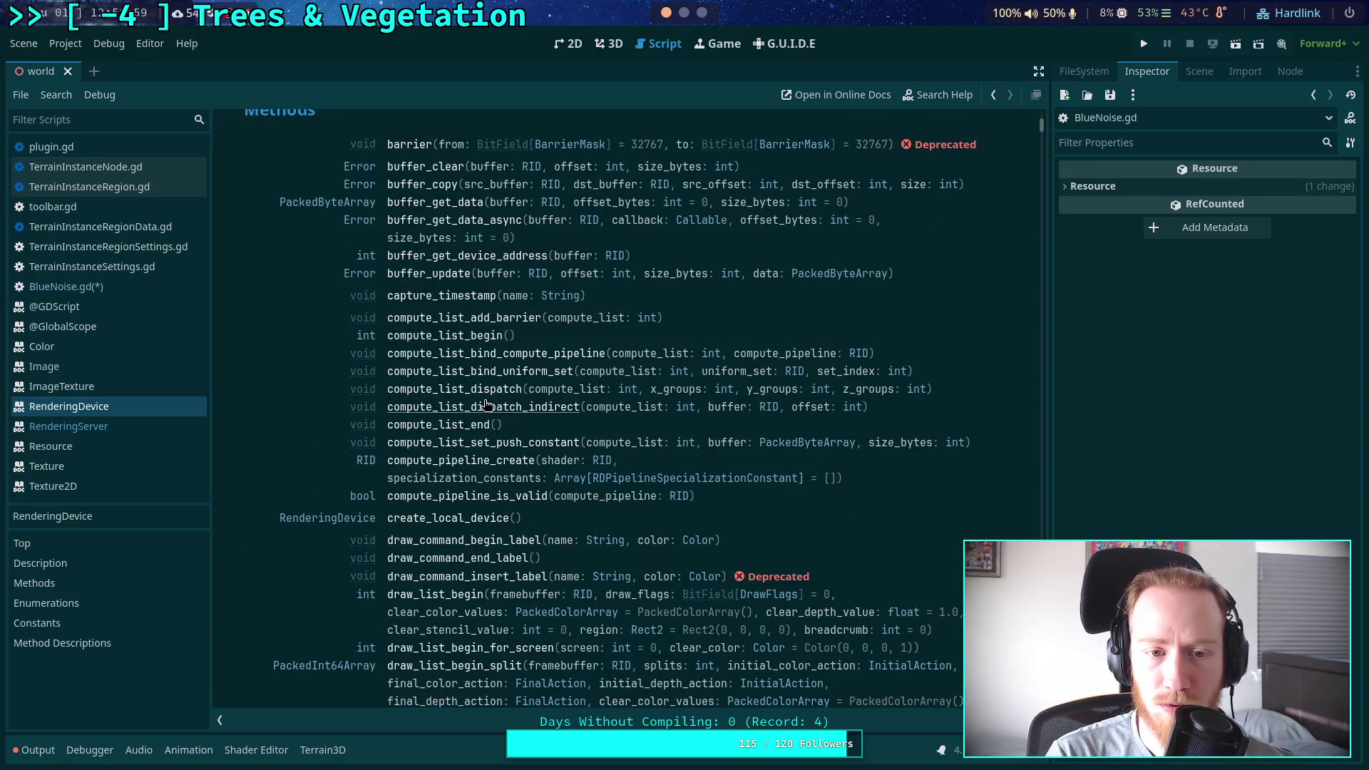
{"action": "scroll", "coordinate": [477, 400], "scroll_direction": "down", "scroll_amount": 4}
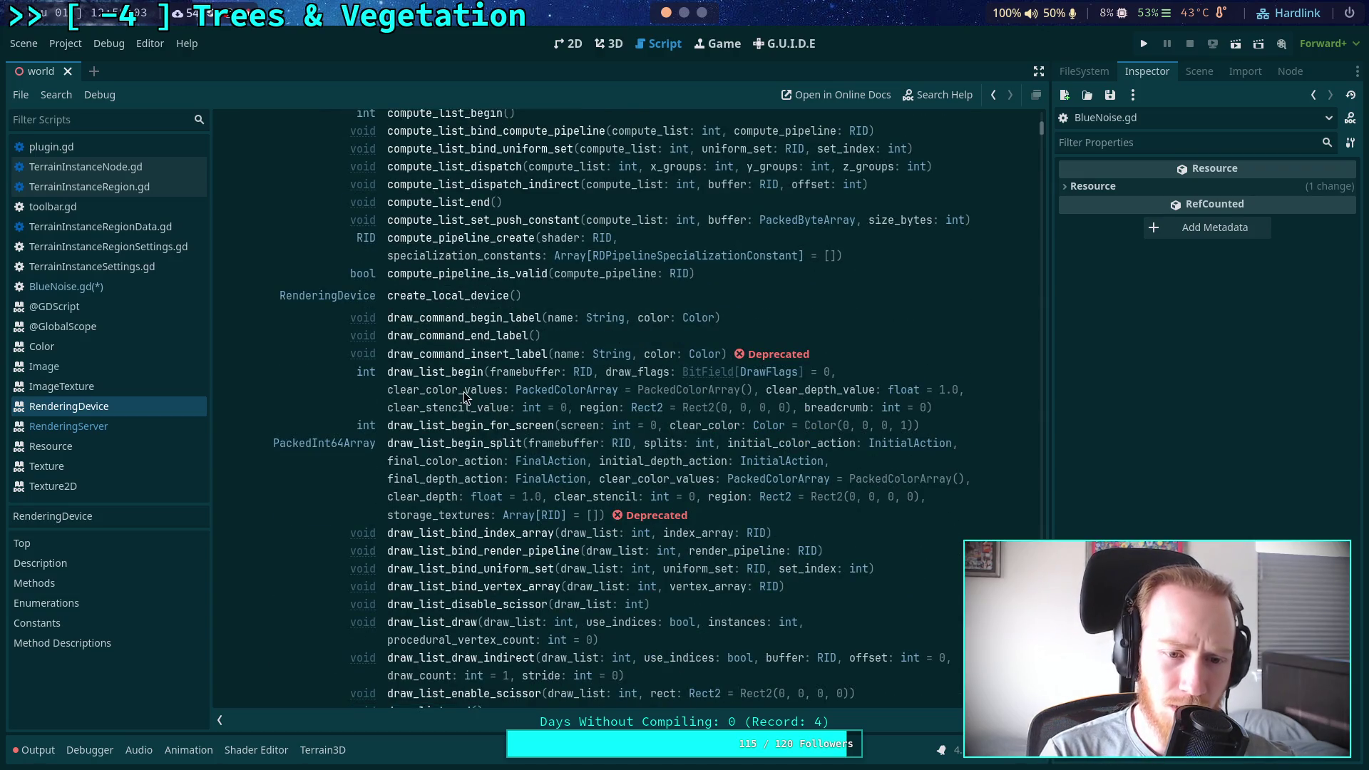
{"action": "scroll", "coordinate": [464, 391], "scroll_direction": "down", "scroll_amount": 7}
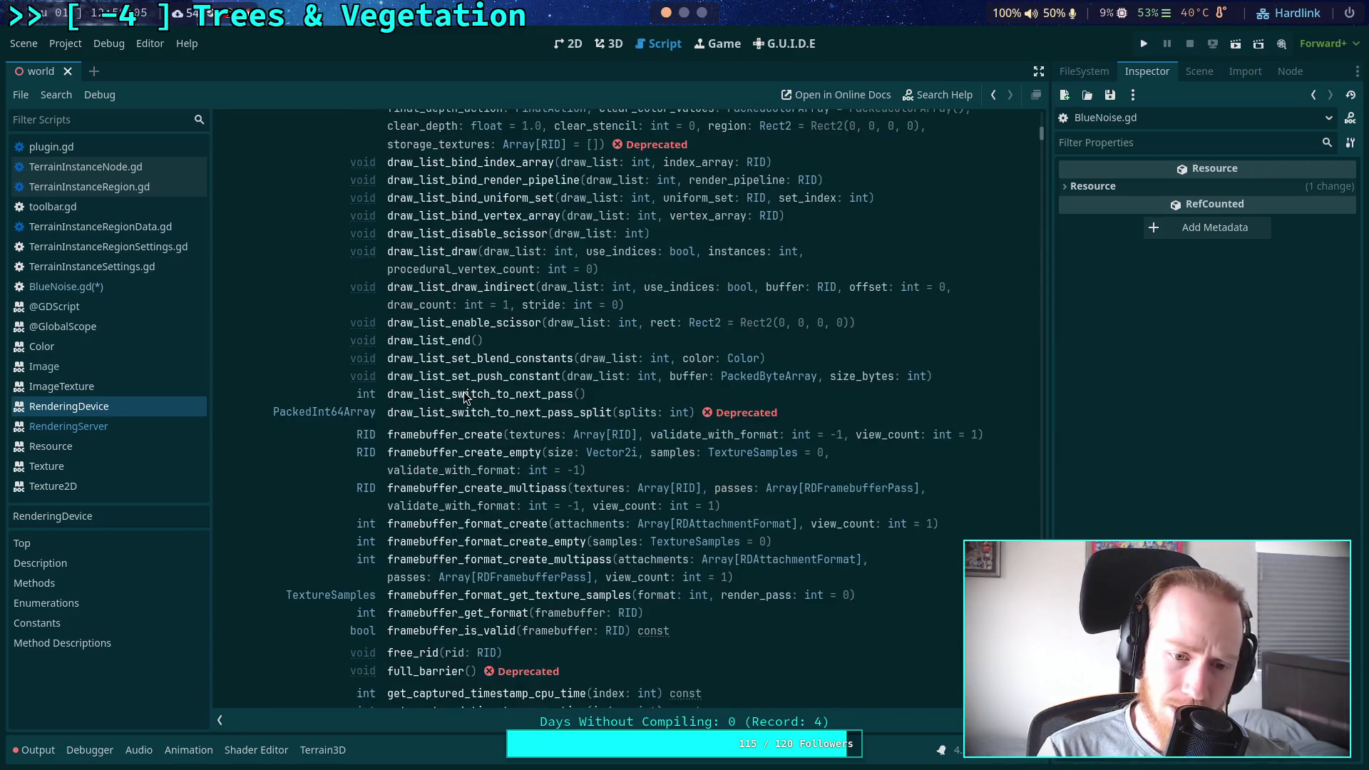
{"action": "scroll", "coordinate": [463, 397], "scroll_direction": "down", "scroll_amount": 2}
{"action": "scroll", "coordinate": [535, 403], "scroll_direction": "down", "scroll_amount": 4}
{"action": "scroll", "coordinate": [535, 403], "scroll_direction": "down", "scroll_amount": 4}
{"action": "scroll", "coordinate": [535, 403], "scroll_direction": "down", "scroll_amount": 5}
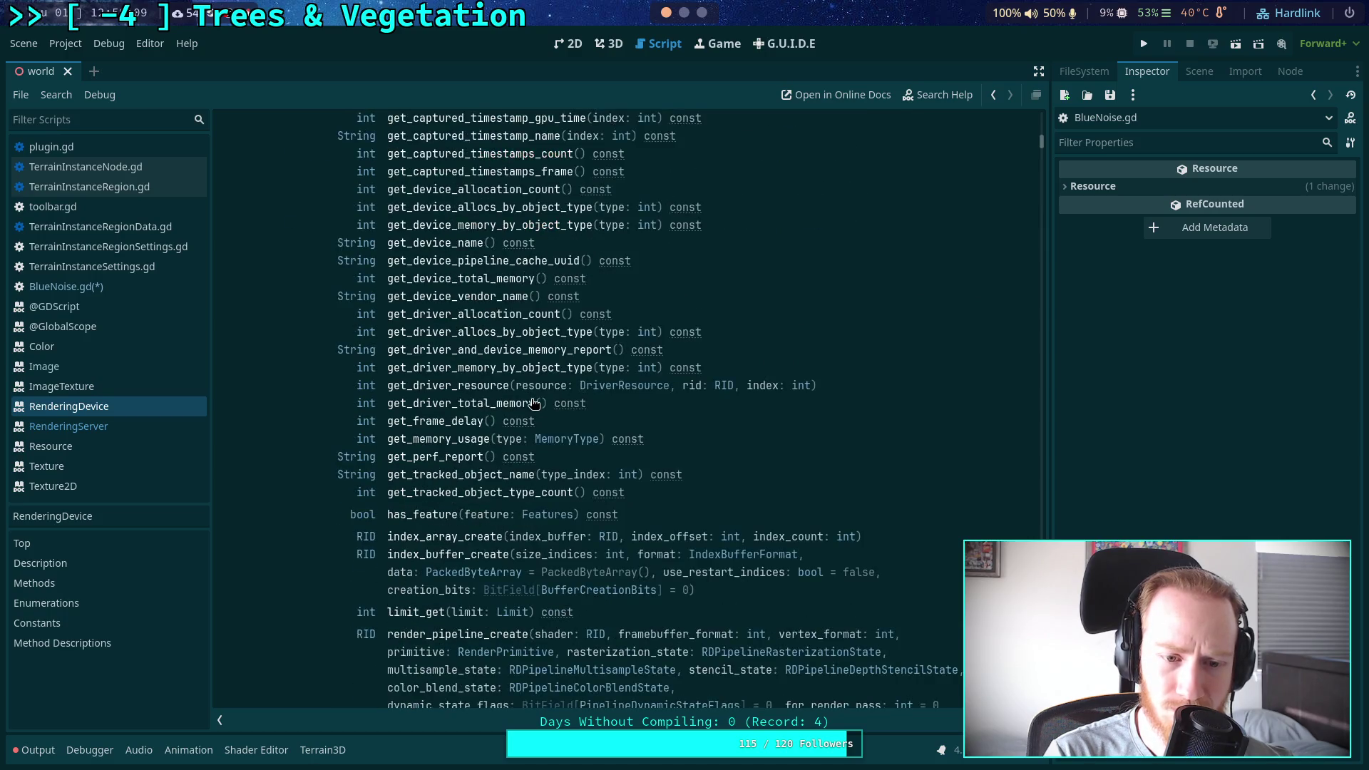
{"action": "scroll", "coordinate": [534, 403], "scroll_direction": "down", "scroll_amount": 2}
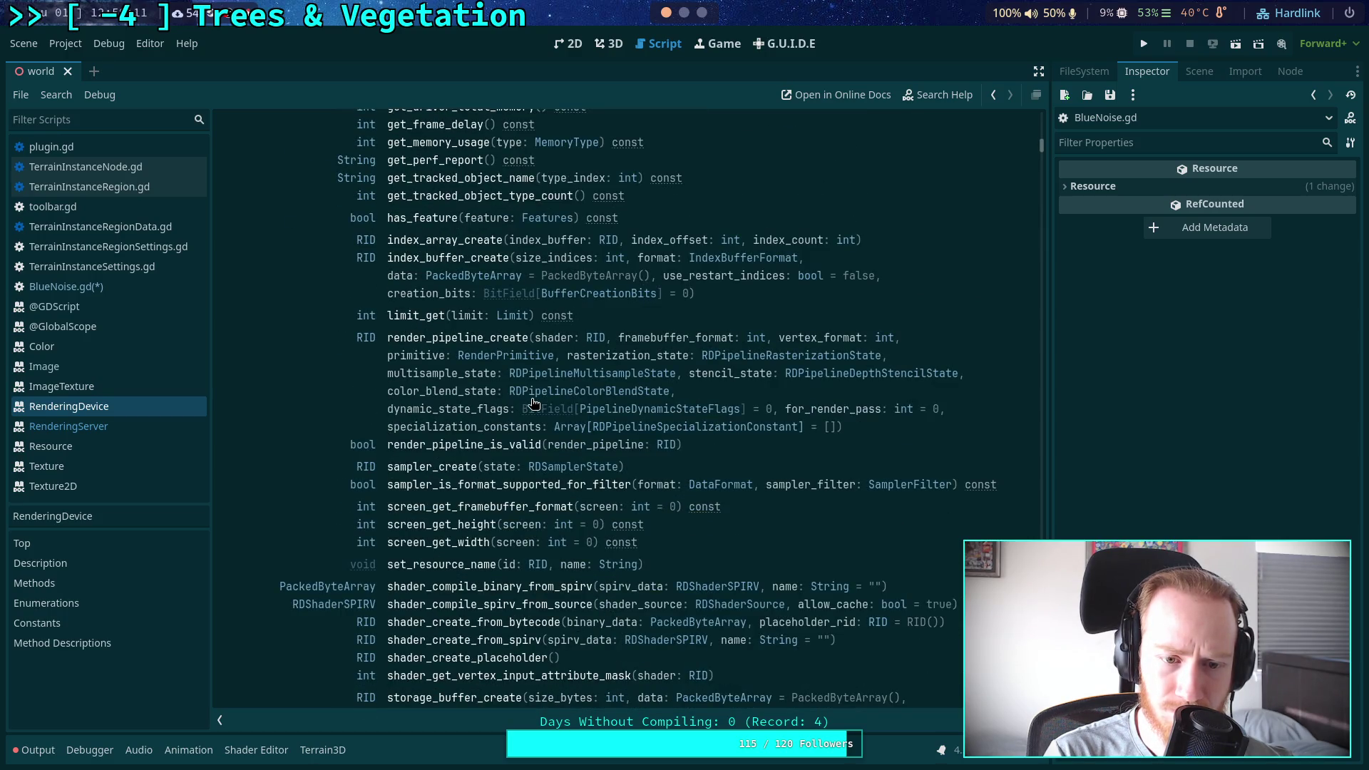
{"action": "scroll", "coordinate": [534, 403], "scroll_direction": "down", "scroll_amount": 2}
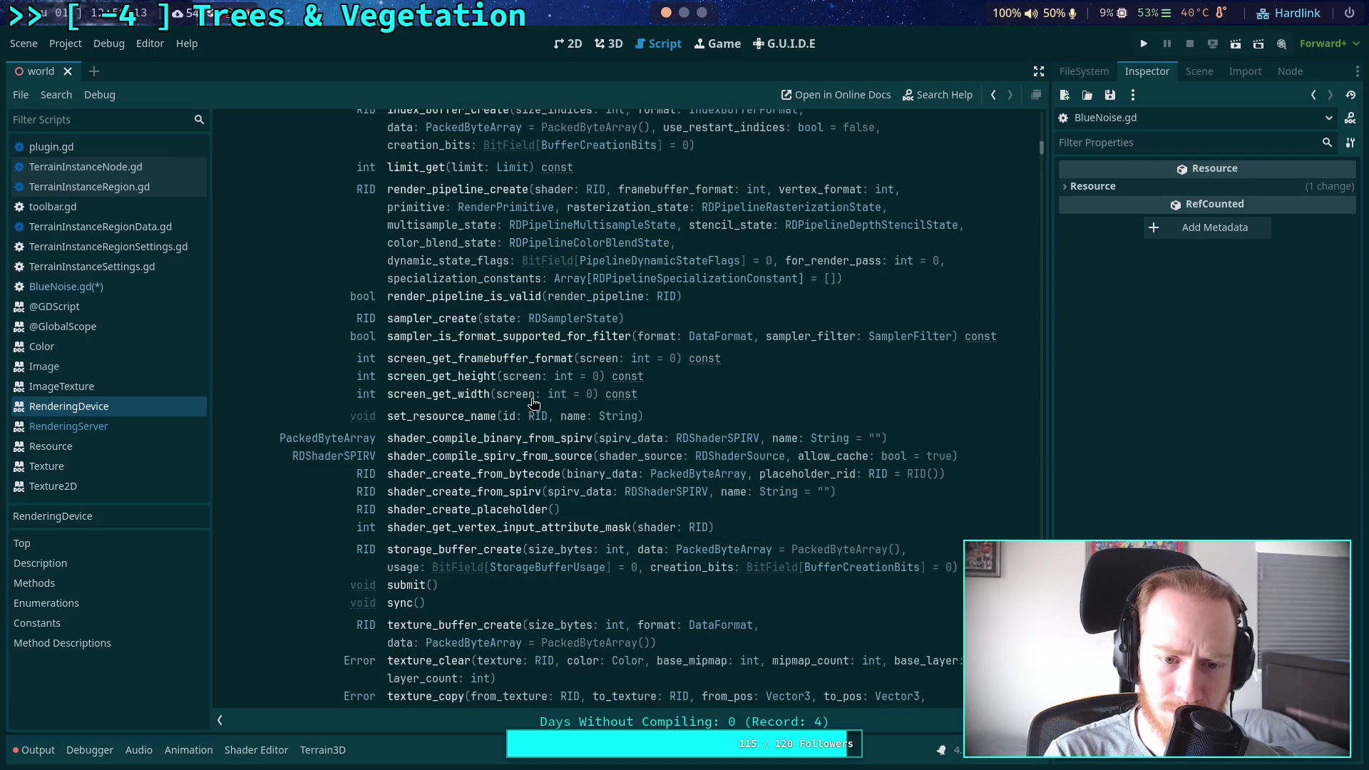
{"action": "scroll", "coordinate": [535, 403], "scroll_direction": "down", "scroll_amount": 3}
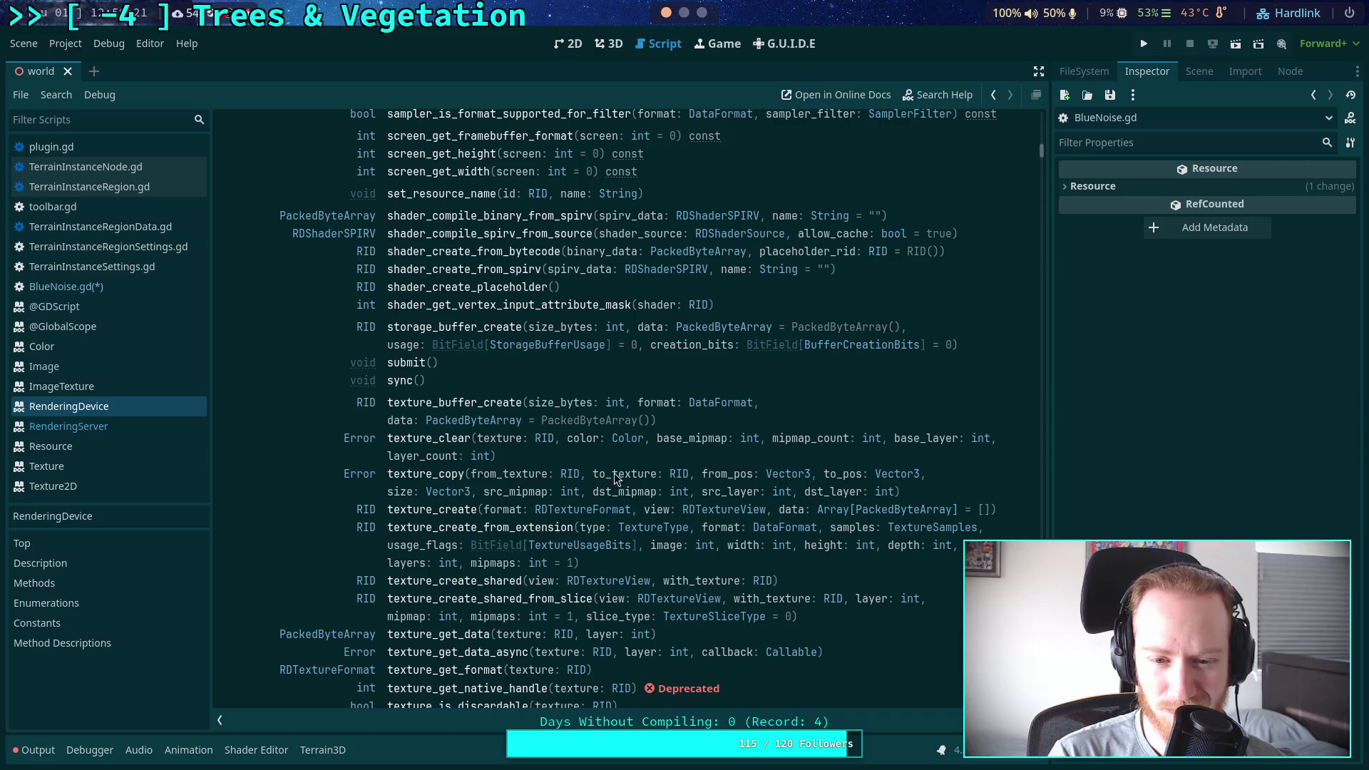
{"action": "scroll", "coordinate": [632, 473], "scroll_direction": "down", "scroll_amount": 1}
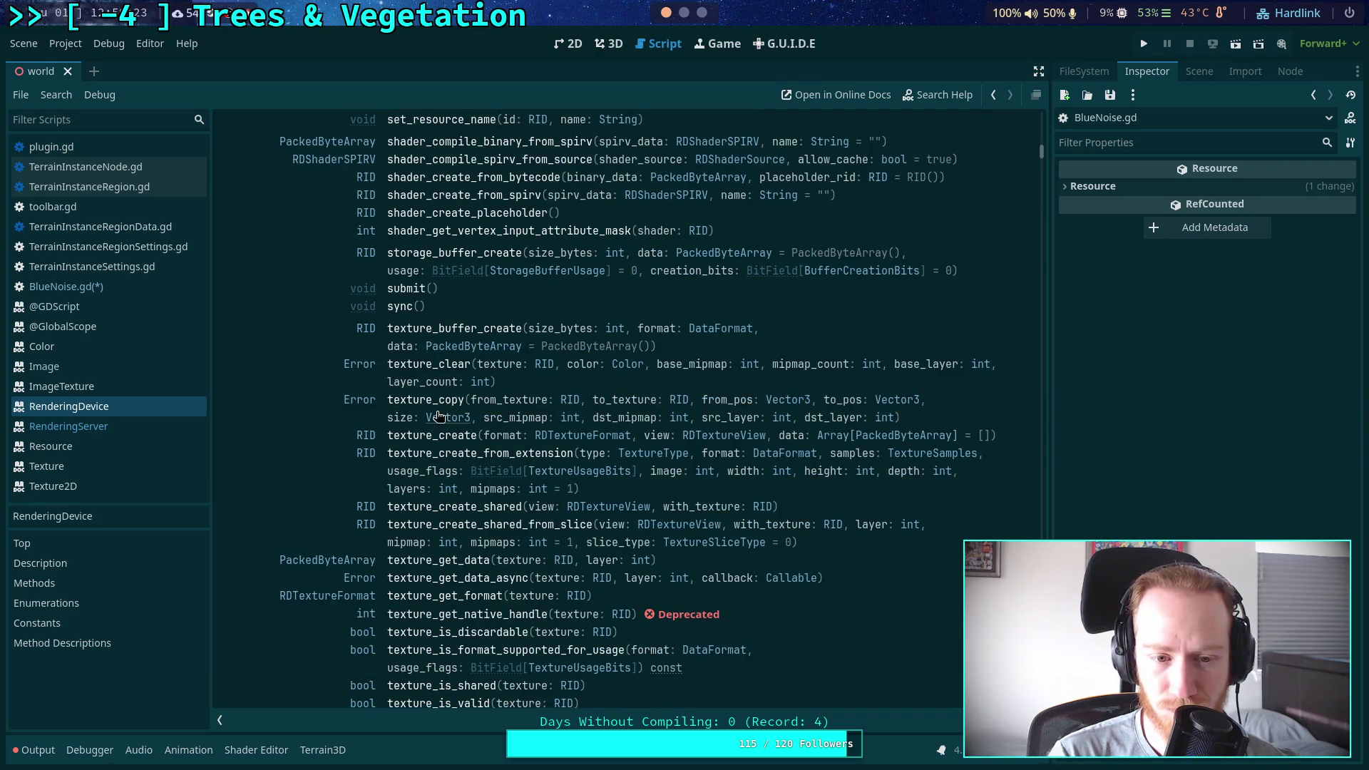
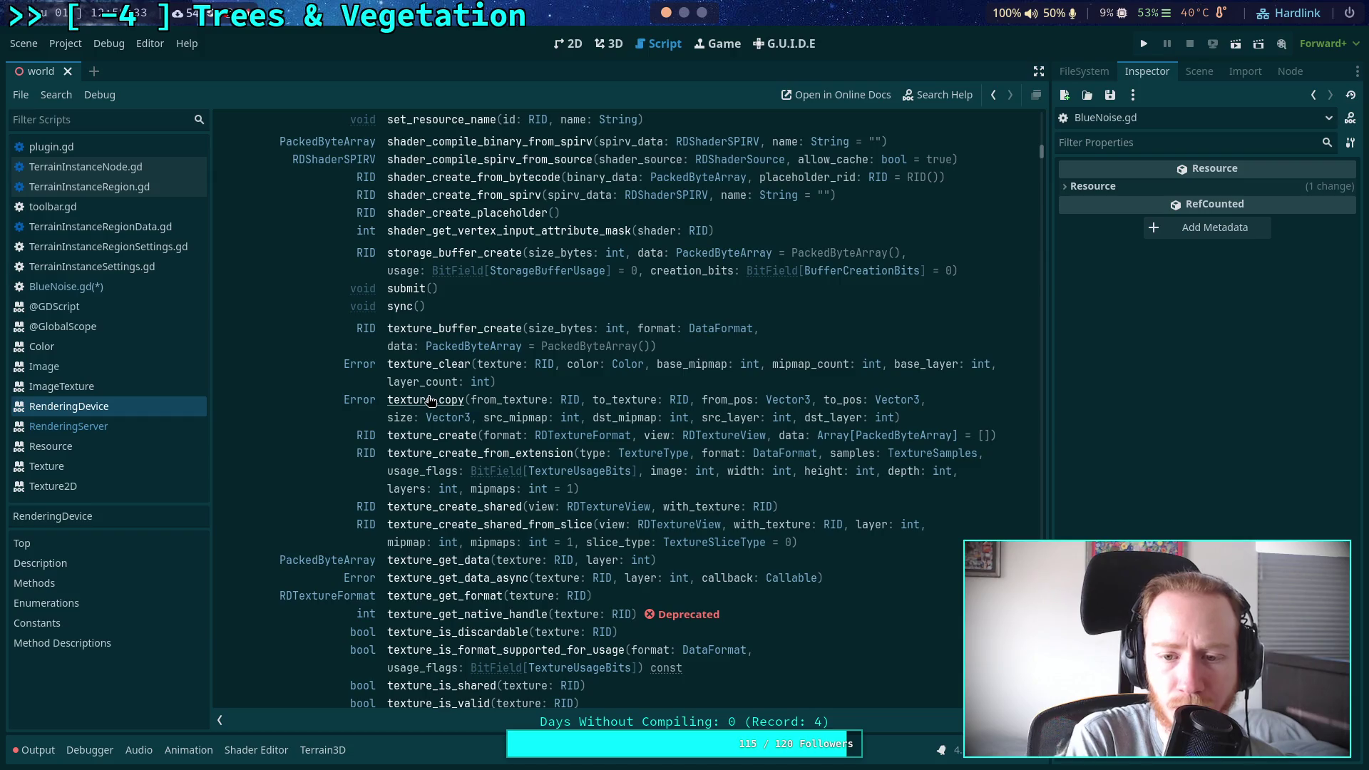
- Scroll the RenderingDevice reference down through its enumerations
{"action": "scroll", "coordinate": [430, 400], "scroll_direction": "down", "scroll_amount": 2}
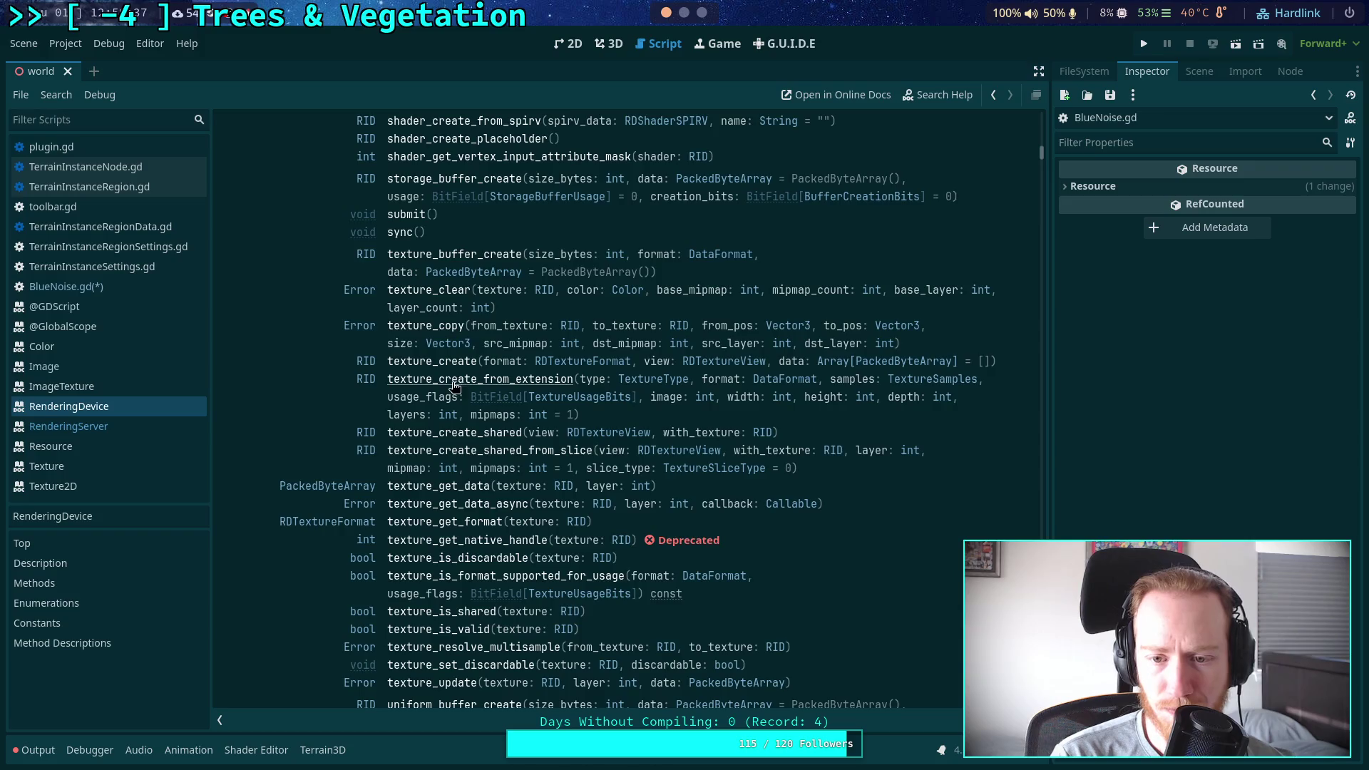
{"action": "scroll", "coordinate": [458, 385], "scroll_direction": "down", "scroll_amount": 2}
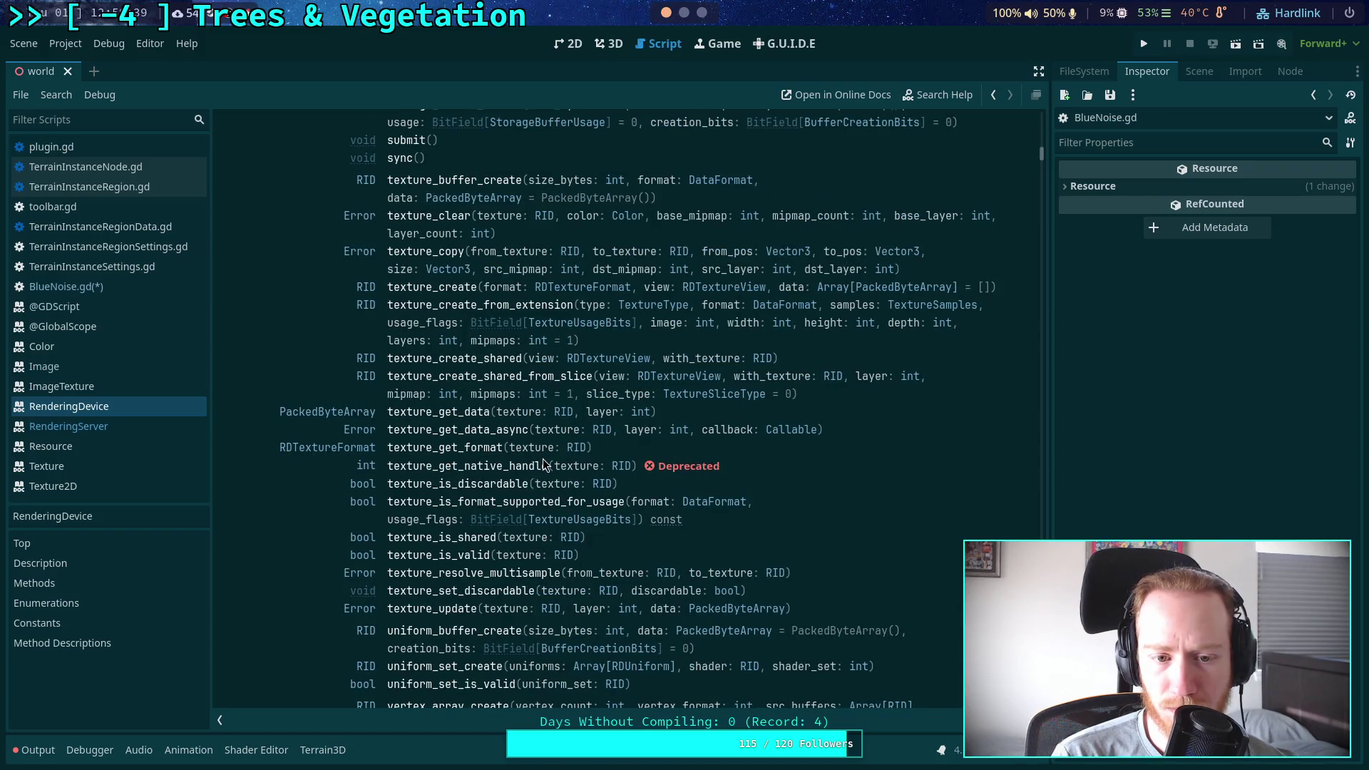
{"action": "scroll", "coordinate": [543, 464], "scroll_direction": "down", "scroll_amount": 2}
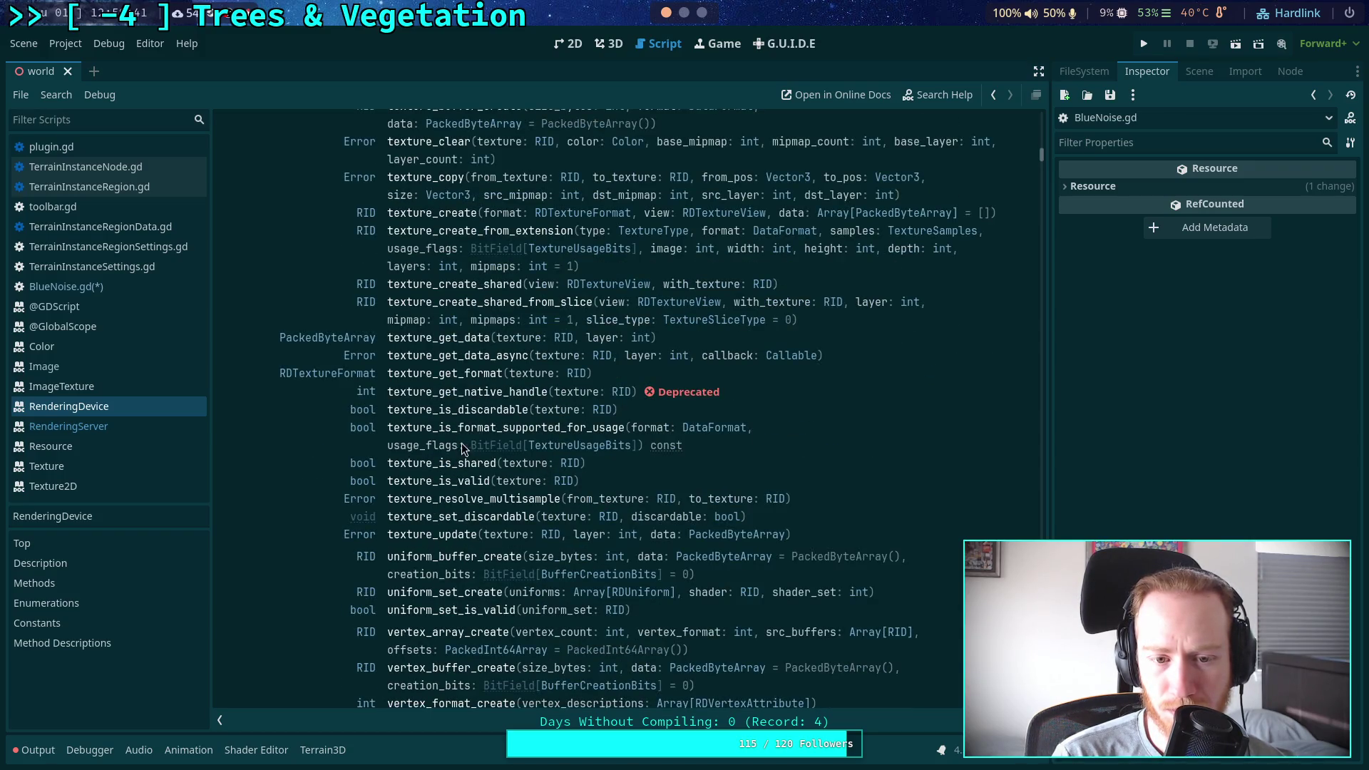
{"action": "scroll", "coordinate": [503, 451], "scroll_direction": "down", "scroll_amount": 14}
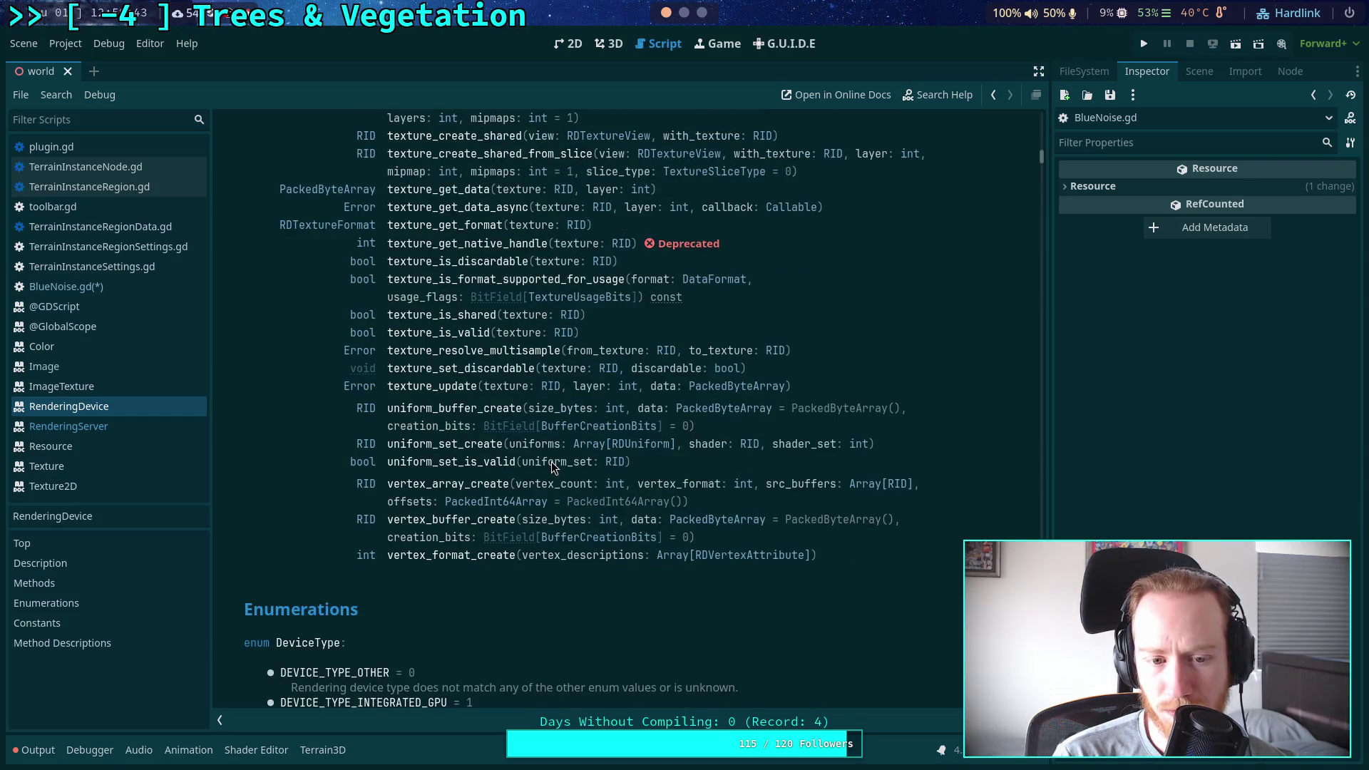
{"action": "scroll", "coordinate": [548, 456], "scroll_direction": "down", "scroll_amount": 20}
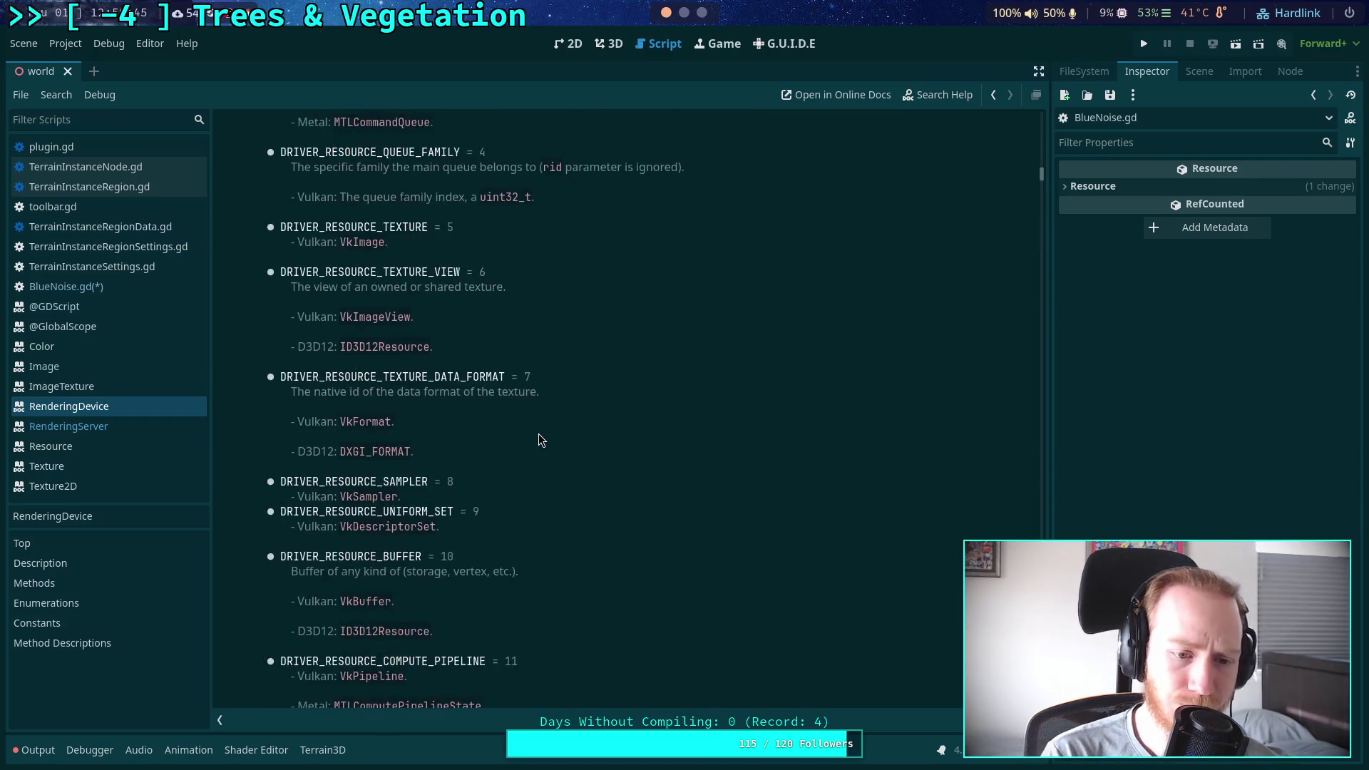
{"action": "scroll", "coordinate": [539, 437], "scroll_direction": "down", "scroll_amount": 20}
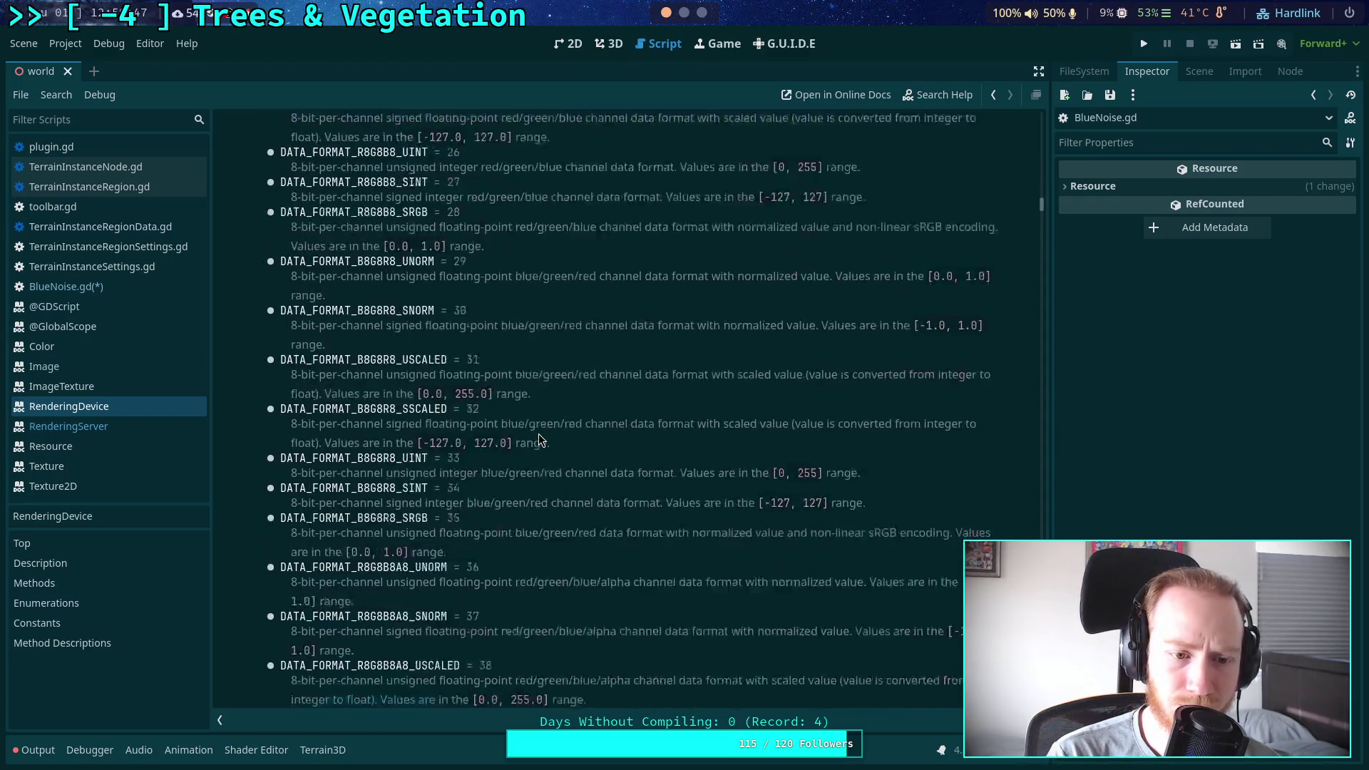
{"action": "scroll", "coordinate": [539, 436], "scroll_direction": "down", "scroll_amount": 20}
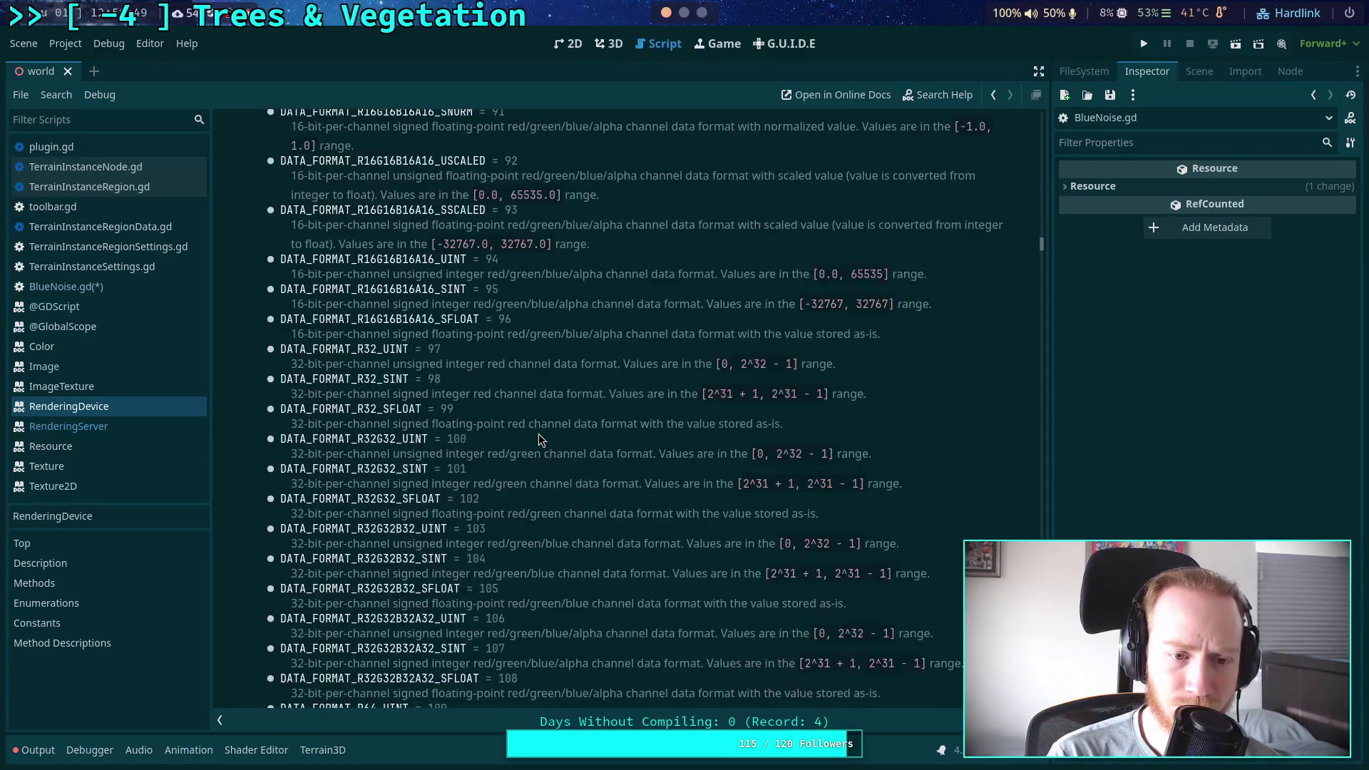
{"action": "scroll", "coordinate": [539, 437], "scroll_direction": "down", "scroll_amount": 20}
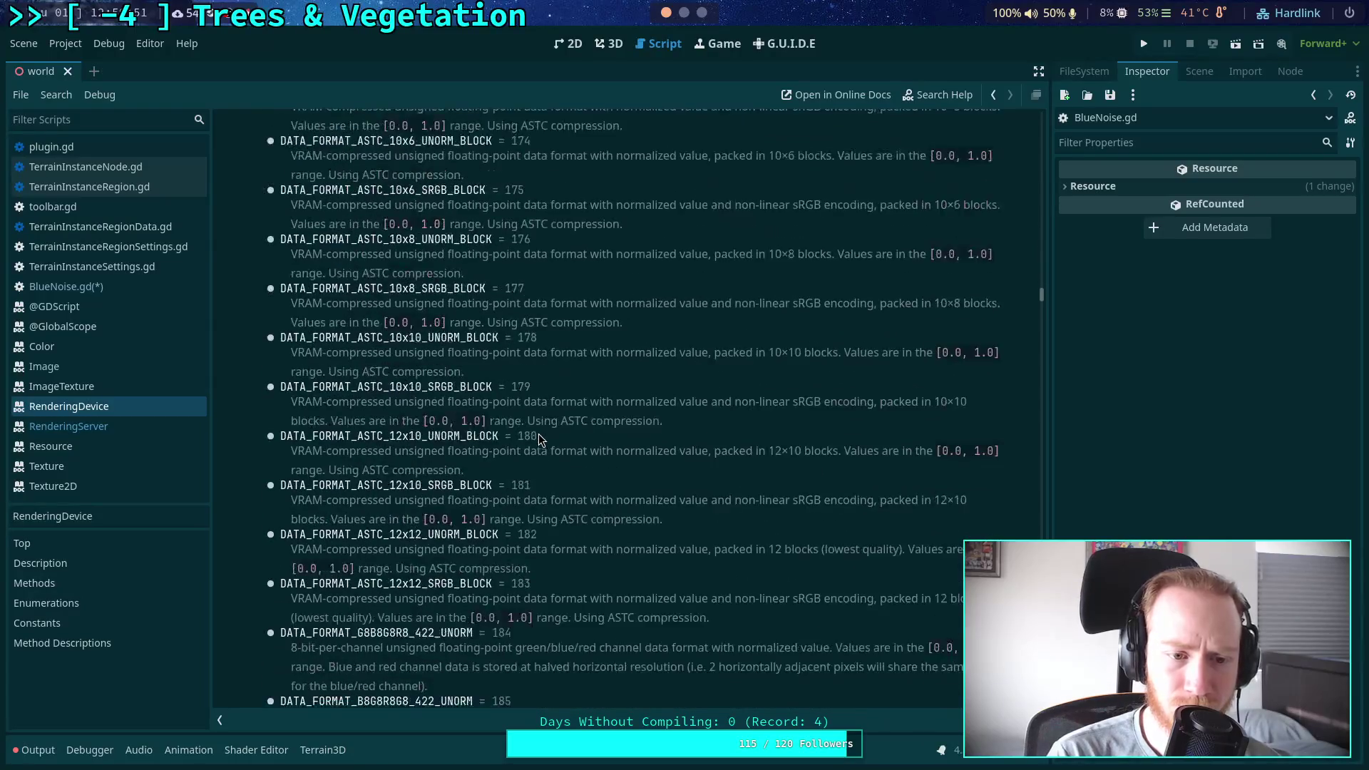
{"action": "scroll", "coordinate": [538, 434], "scroll_direction": "down", "scroll_amount": 15}
{"action": "scroll", "coordinate": [537, 434], "scroll_direction": "up", "scroll_amount": 10}
{"action": "scroll", "coordinate": [538, 433], "scroll_direction": "down", "scroll_amount": 10}
{"action": "scroll", "coordinate": [539, 437], "scroll_direction": "down", "scroll_amount": 20}
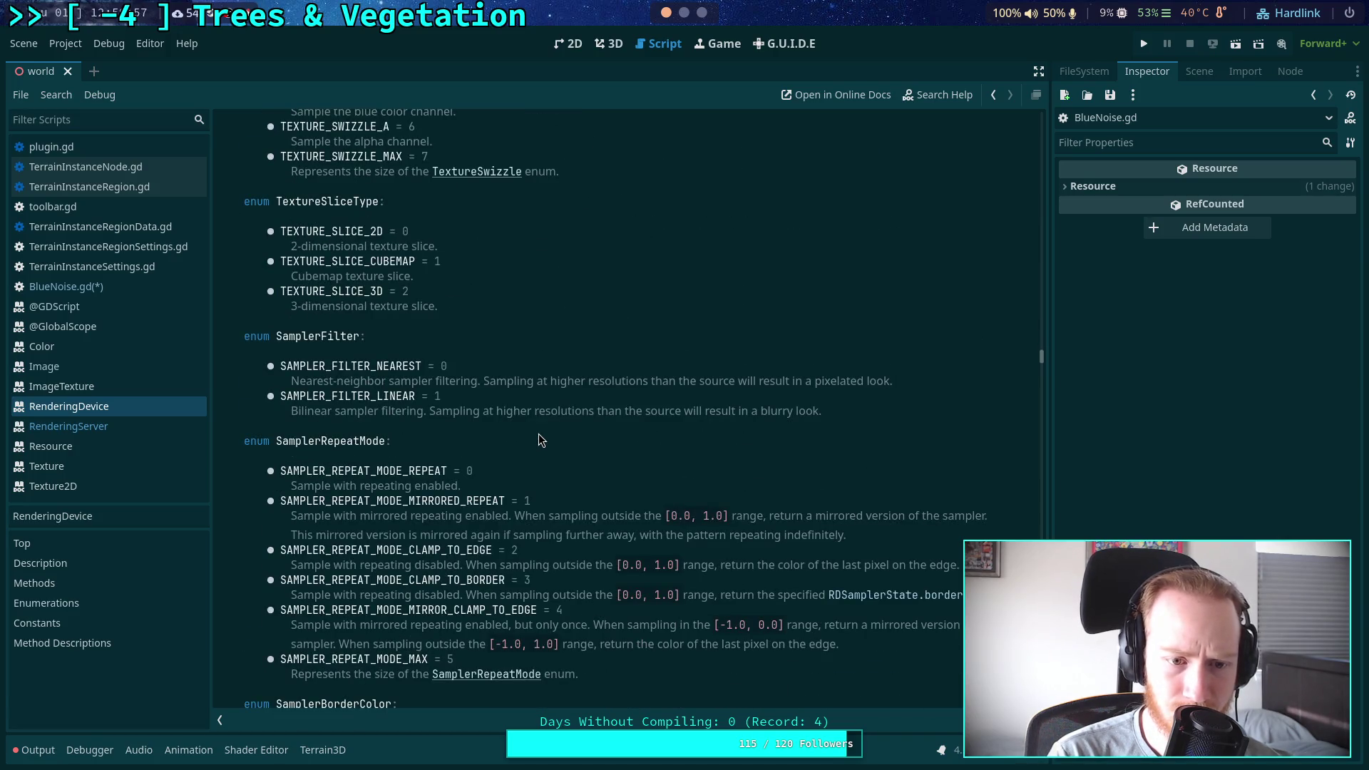
{"action": "scroll", "coordinate": [537, 433], "scroll_direction": "down", "scroll_amount": 15}
{"action": "scroll", "coordinate": [539, 436], "scroll_direction": "down", "scroll_amount": 5}
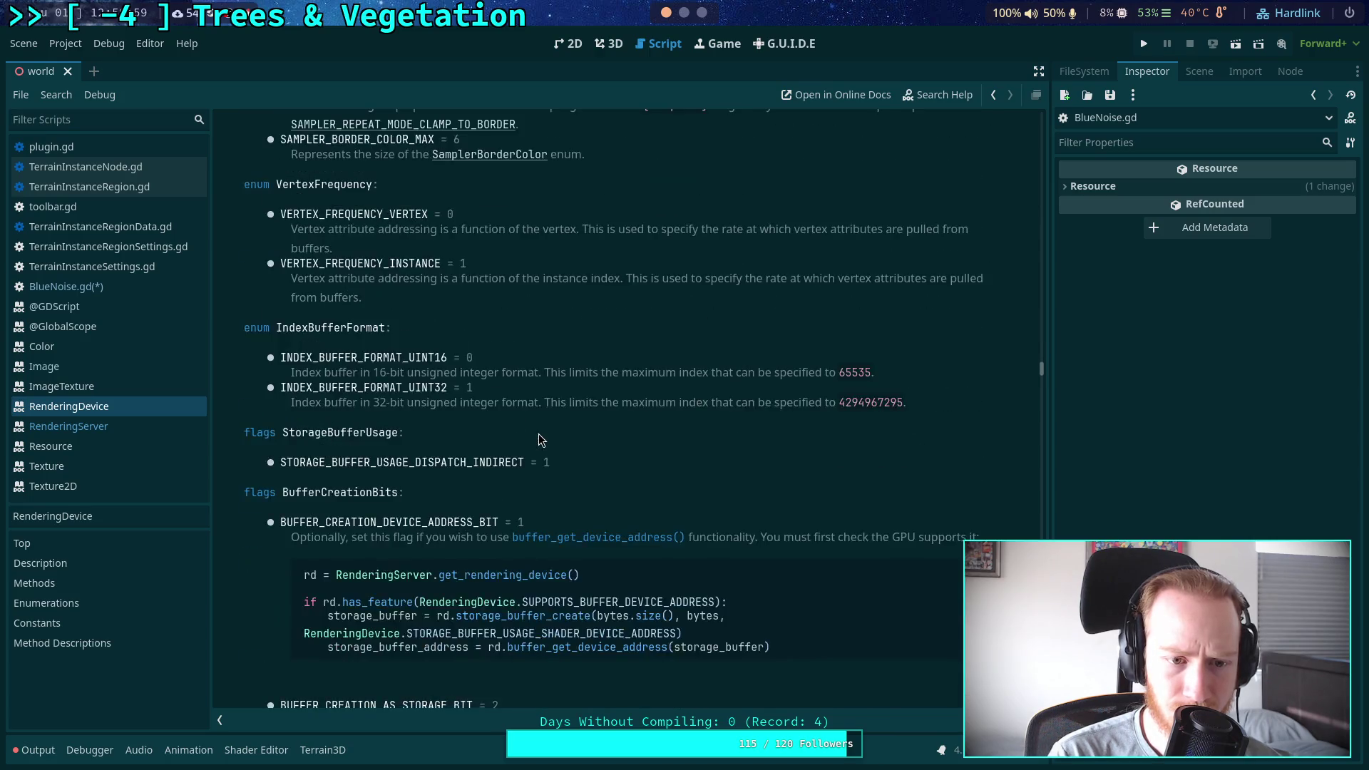
- Continue to the Method Descriptions, then bring the browser's GitHub page to the front
{"action": "scroll", "coordinate": [538, 435], "scroll_direction": "down", "scroll_amount": 13}
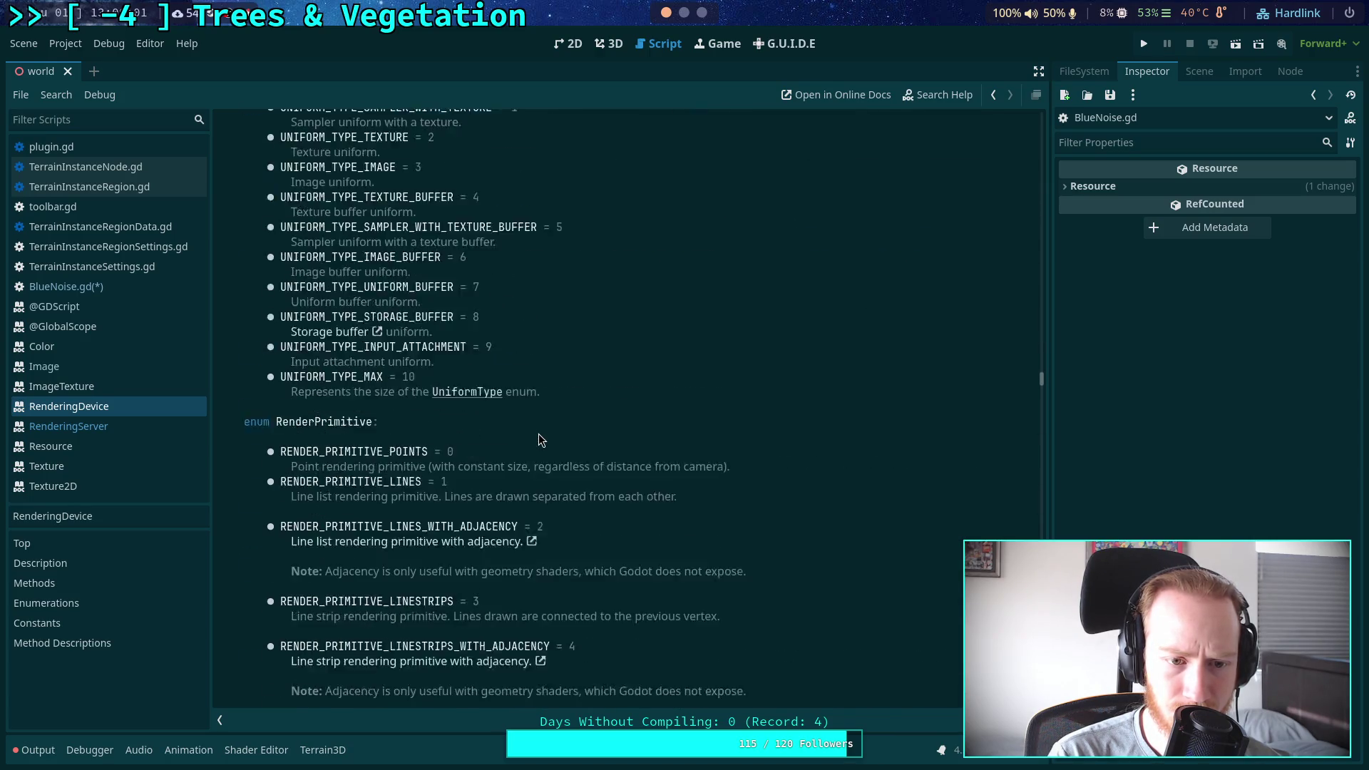
{"action": "scroll", "coordinate": [538, 433], "scroll_direction": "down", "scroll_amount": 16}
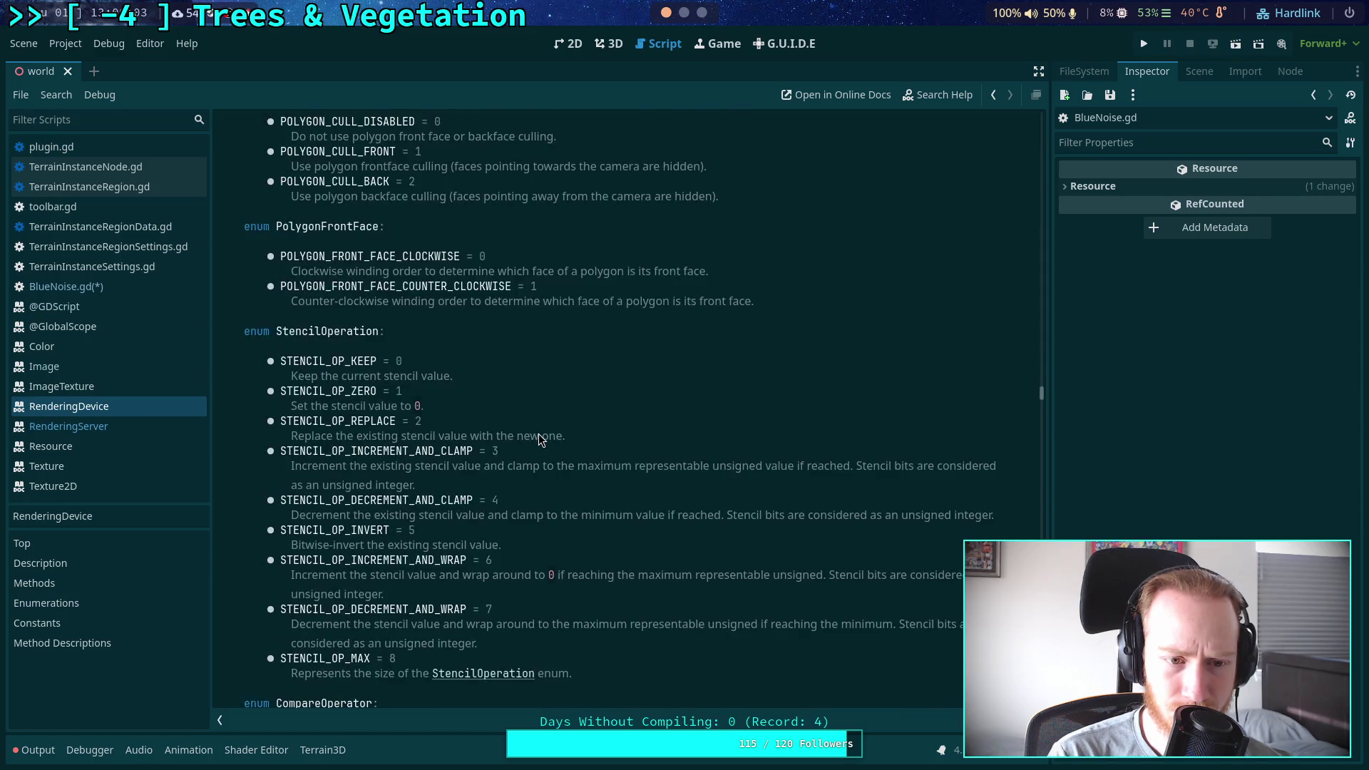
{"action": "scroll", "coordinate": [538, 434], "scroll_direction": "down", "scroll_amount": 8}
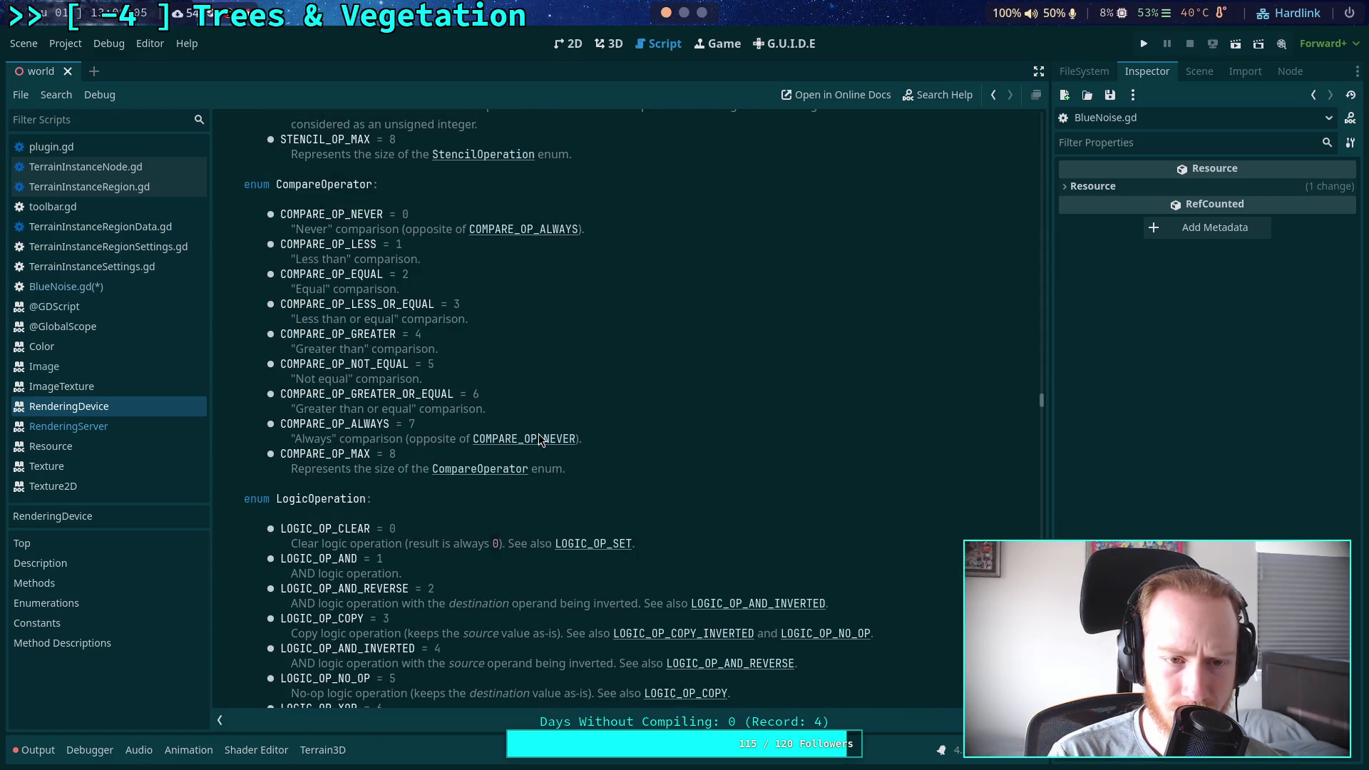
{"action": "scroll", "coordinate": [540, 439], "scroll_direction": "down", "scroll_amount": 10}
{"action": "scroll", "coordinate": [537, 433], "scroll_direction": "down", "scroll_amount": 15}
{"action": "scroll", "coordinate": [538, 434], "scroll_direction": "down", "scroll_amount": 17}
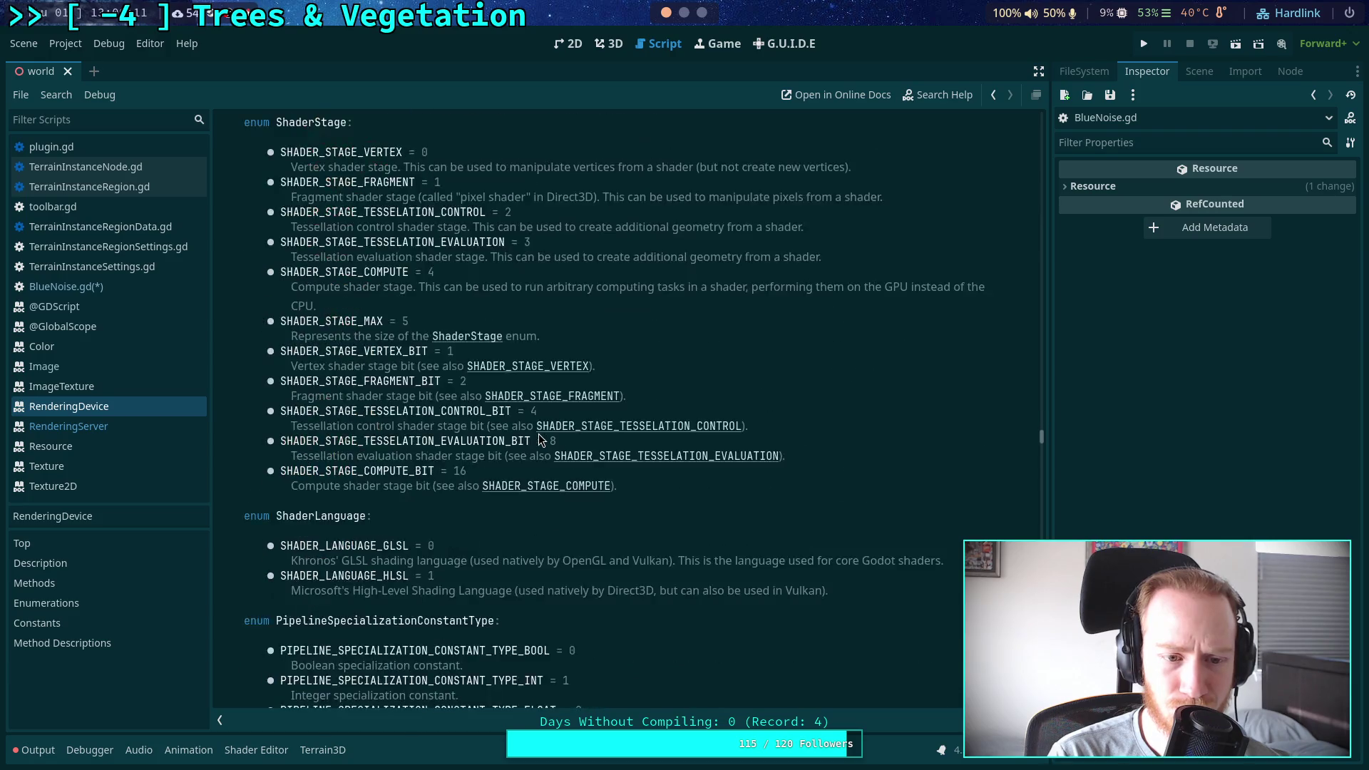
{"action": "scroll", "coordinate": [540, 439], "scroll_direction": "down", "scroll_amount": 5}
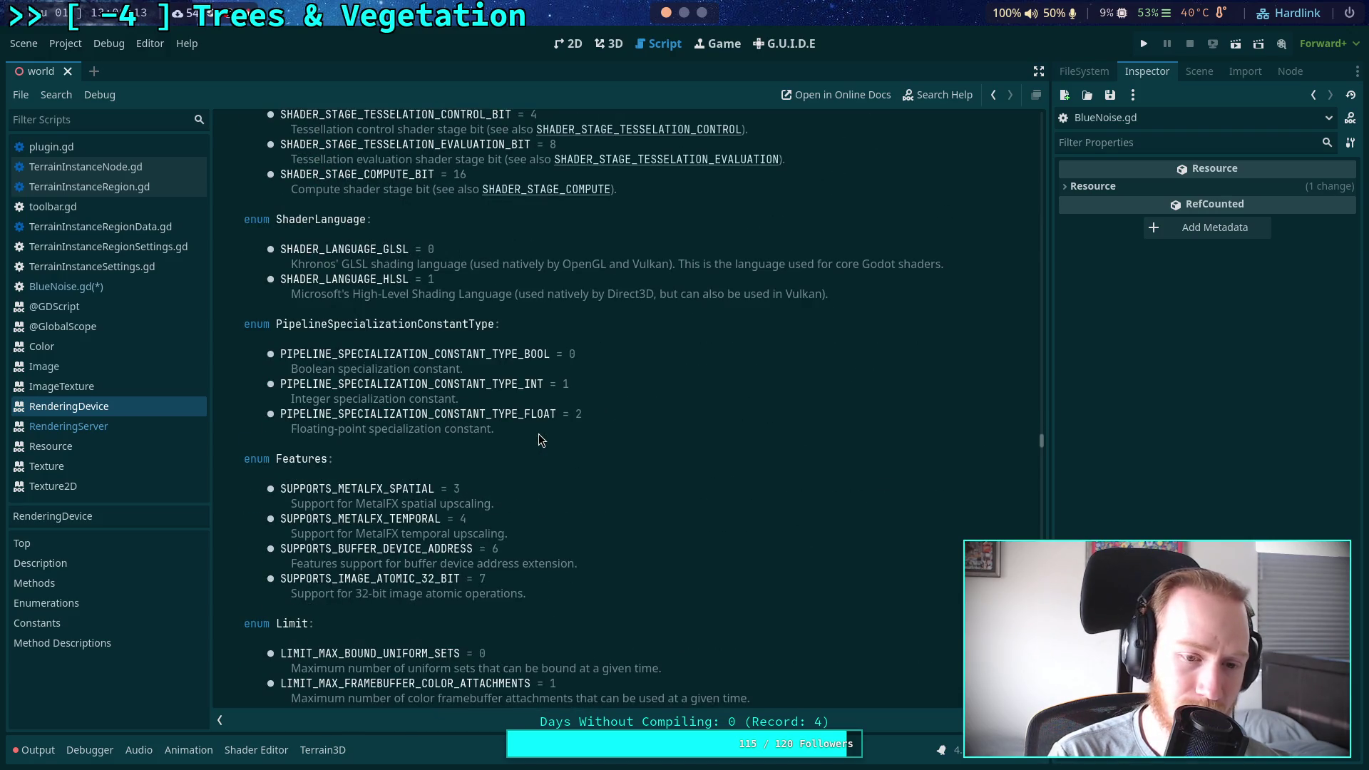
{"action": "scroll", "coordinate": [538, 434], "scroll_direction": "down", "scroll_amount": 20}
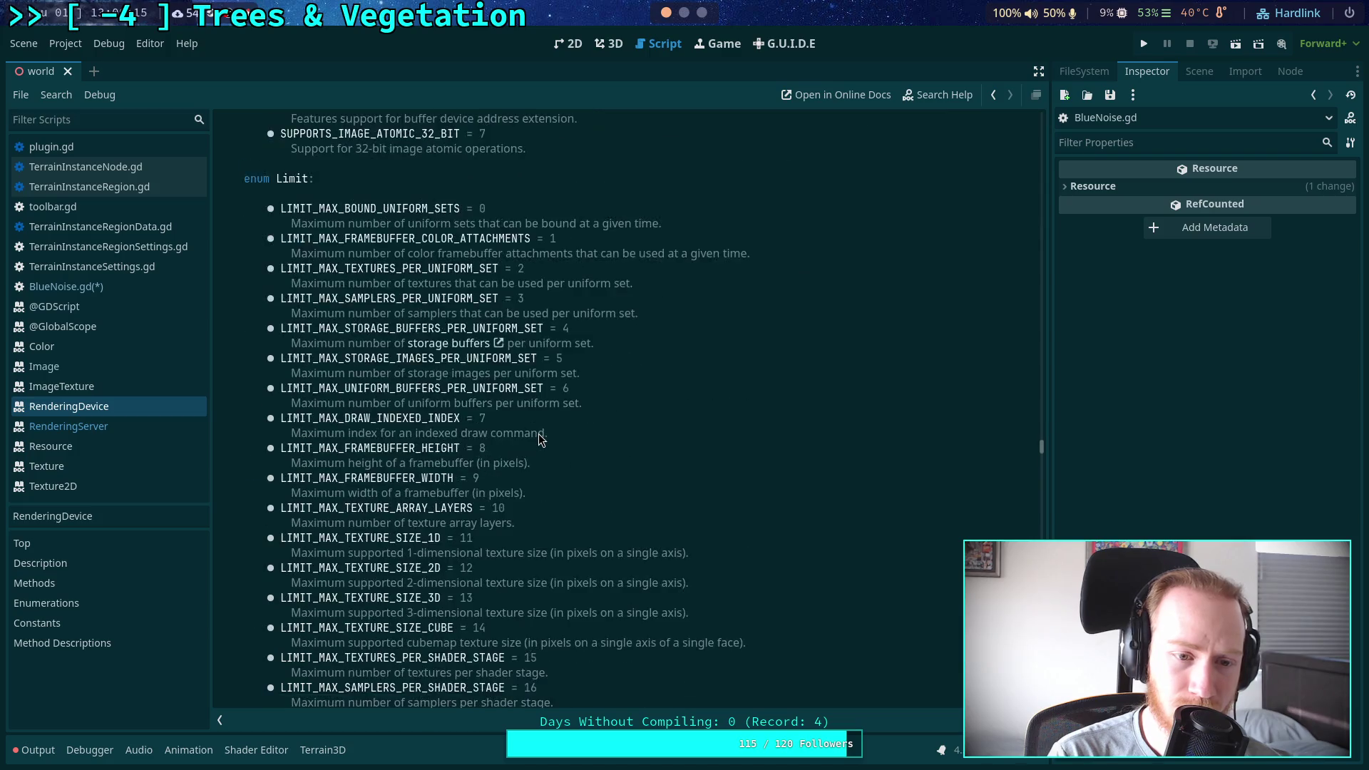
{"action": "scroll", "coordinate": [537, 433], "scroll_direction": "down", "scroll_amount": 6}
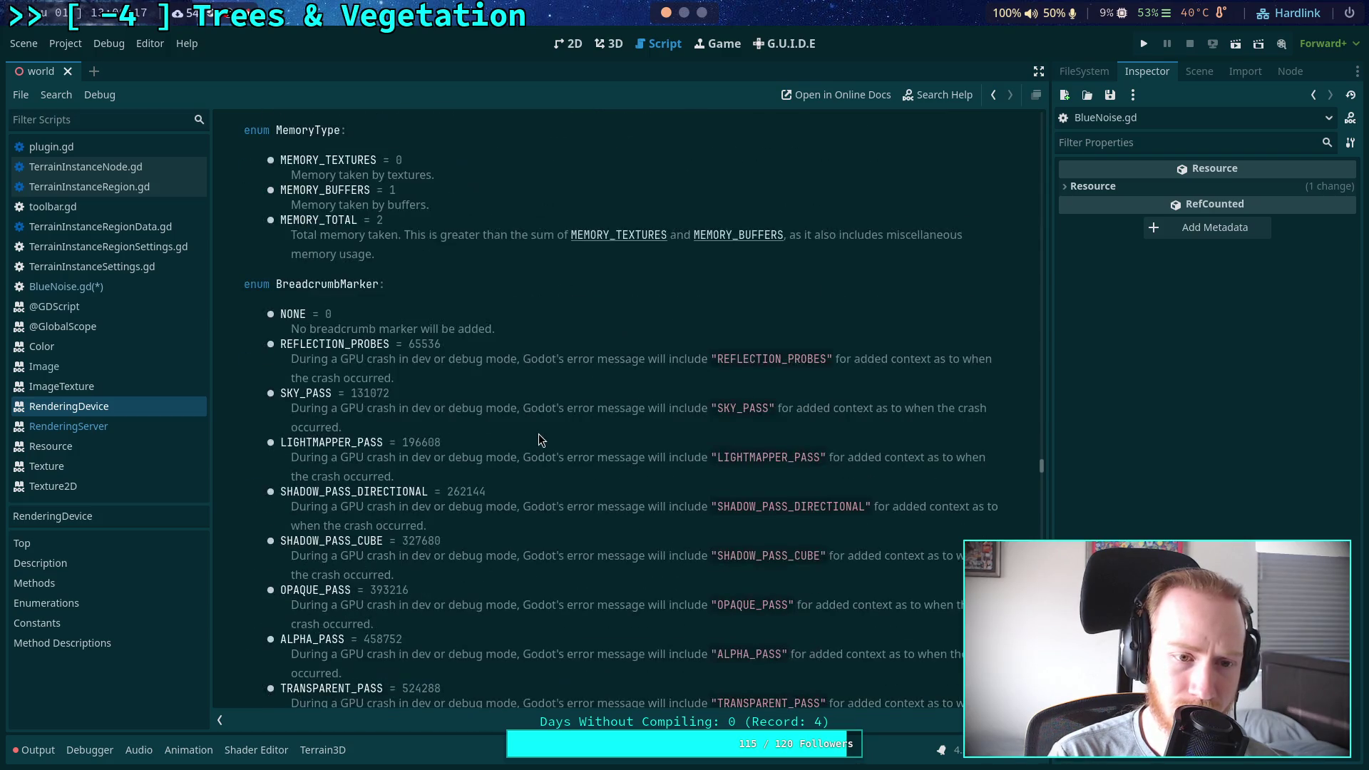
{"action": "scroll", "coordinate": [538, 434], "scroll_direction": "down", "scroll_amount": 16}
{"action": "scroll", "coordinate": [537, 434], "scroll_direction": "down", "scroll_amount": 11}
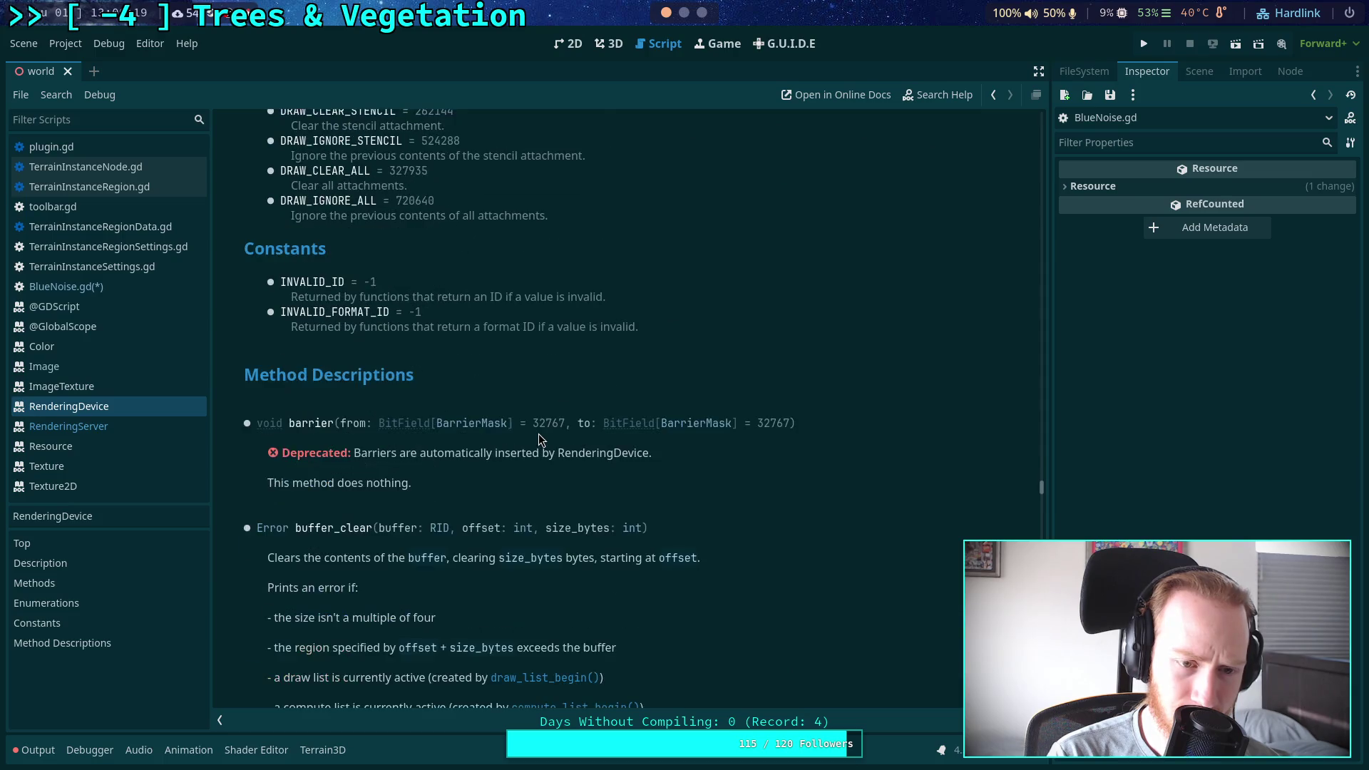
{"action": "scroll", "coordinate": [538, 437], "scroll_direction": "up", "scroll_amount": 6}
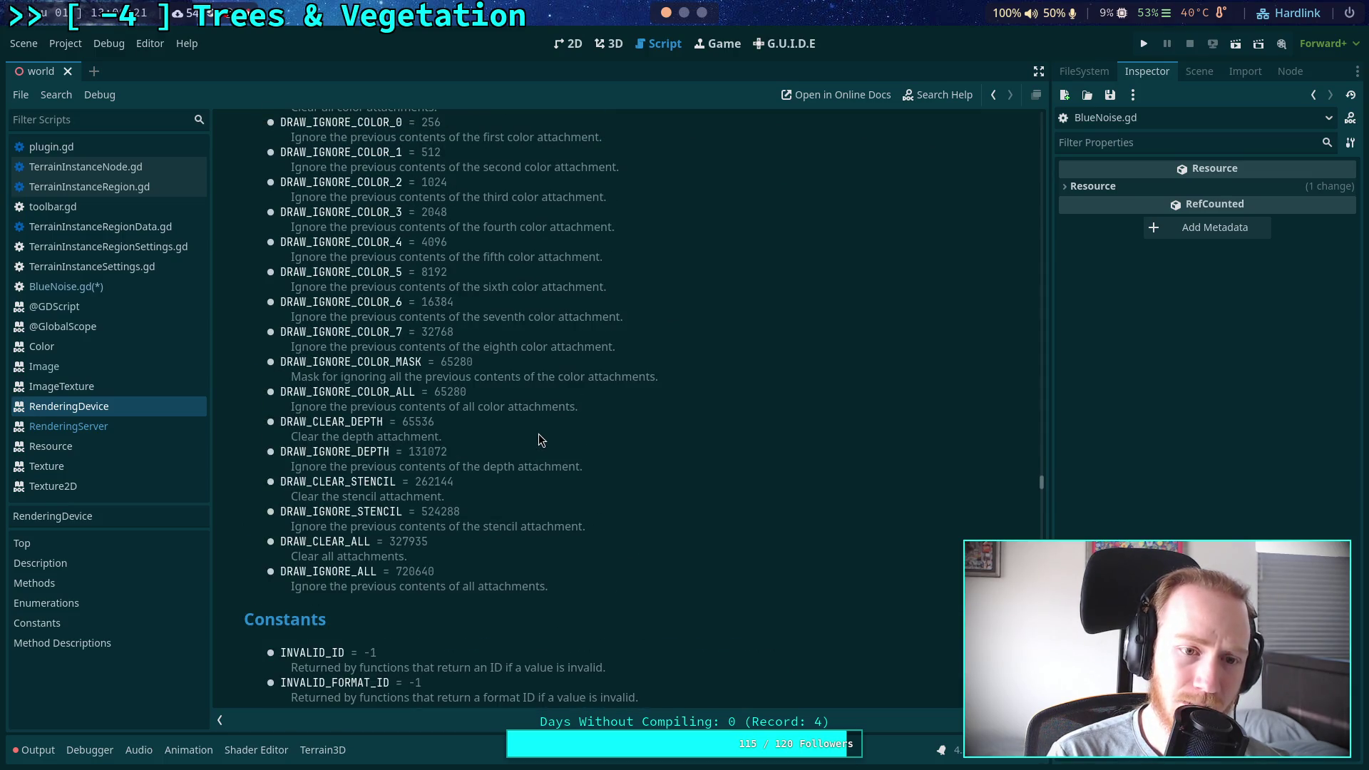
{"action": "scroll", "coordinate": [538, 434], "scroll_direction": "down", "scroll_amount": 7}
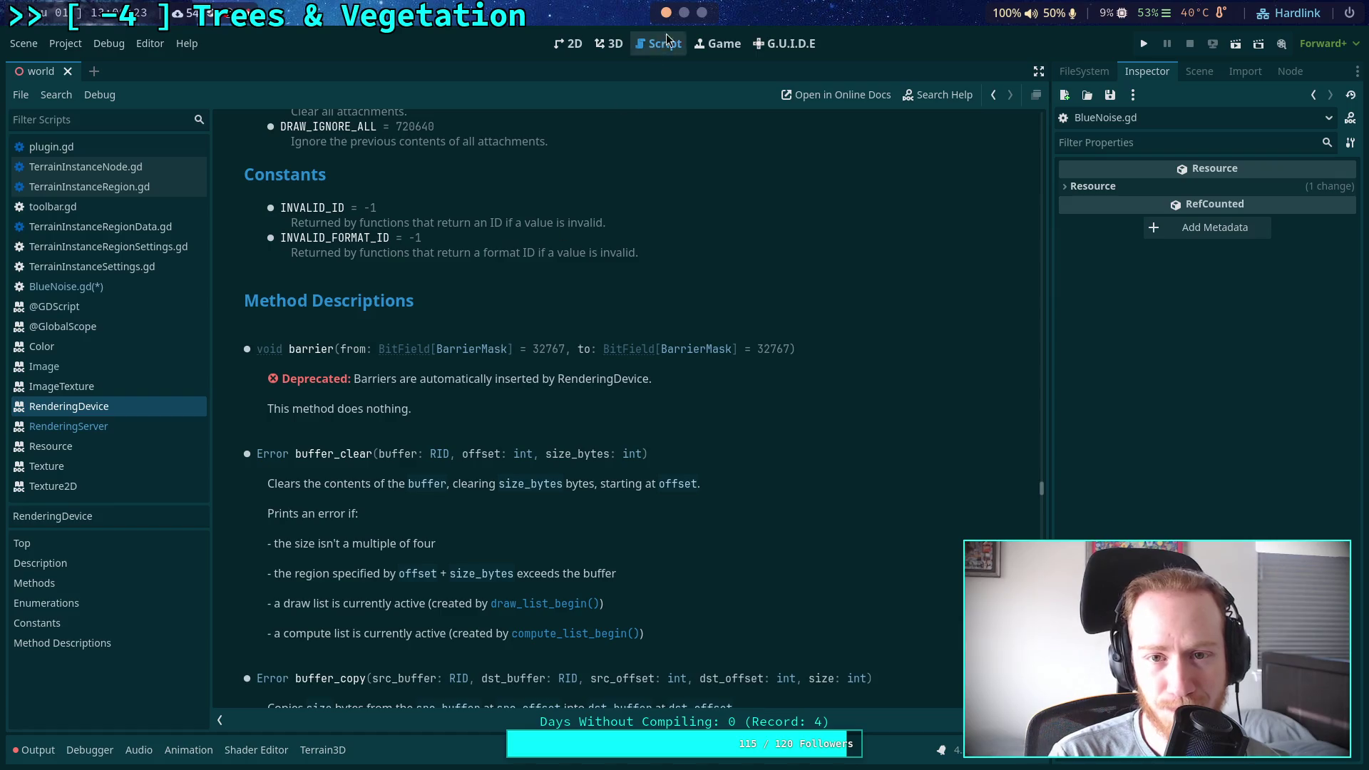
{"action": "key", "text": "super+2"}
{"action": "key", "text": "super+3"}
- Go up to the renderer_rd folder on GitHub and open its effects folder
{"action": "left_click", "coordinate": [418, 74]}
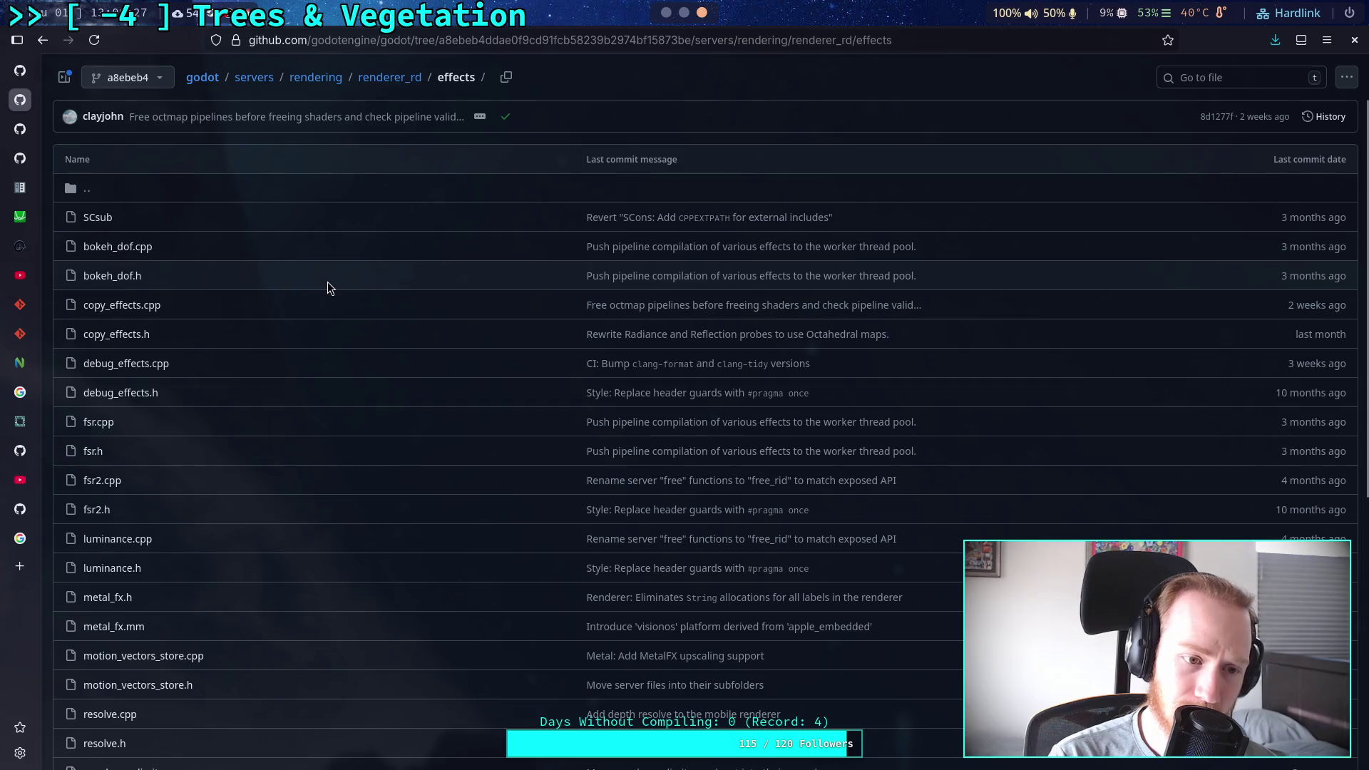
{"action": "scroll", "coordinate": [328, 285], "scroll_direction": "down", "scroll_amount": 6}
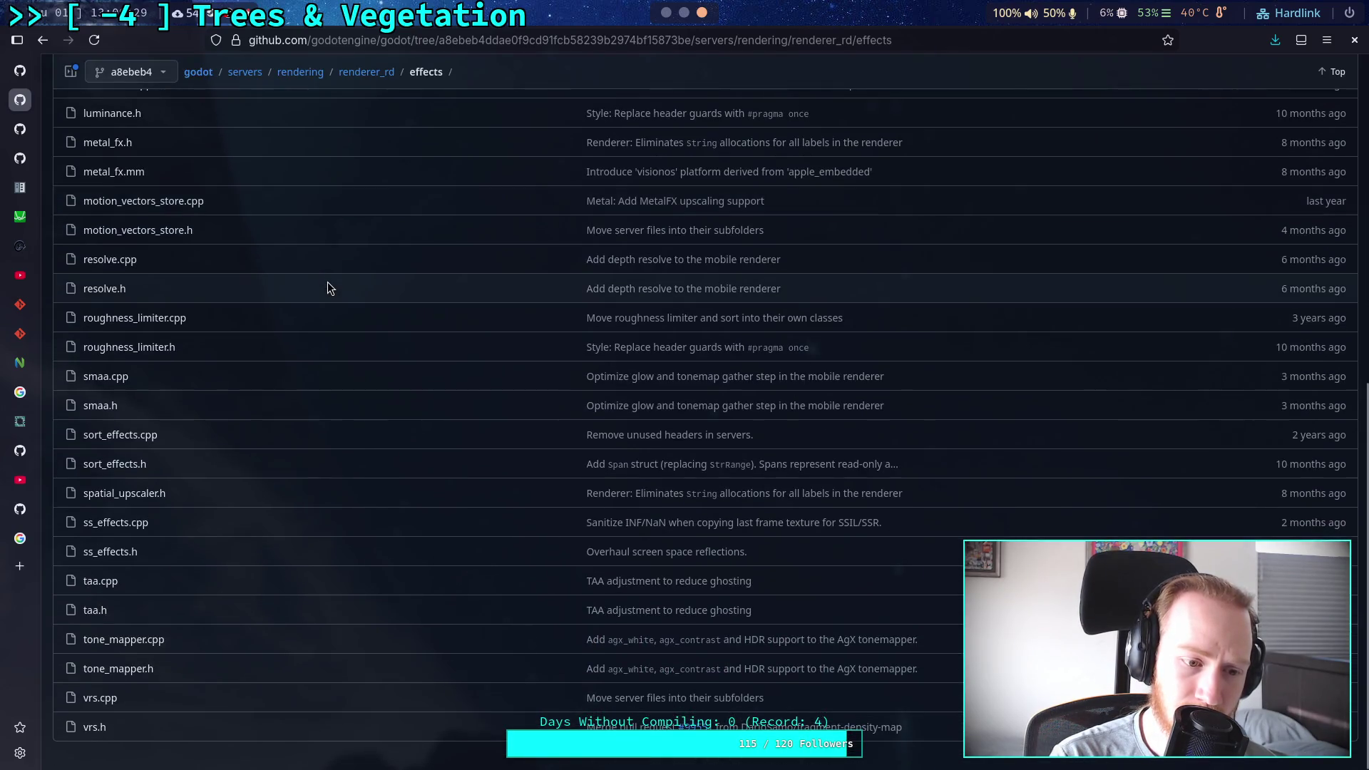
{"action": "scroll", "coordinate": [328, 288], "scroll_direction": "up", "scroll_amount": 7}
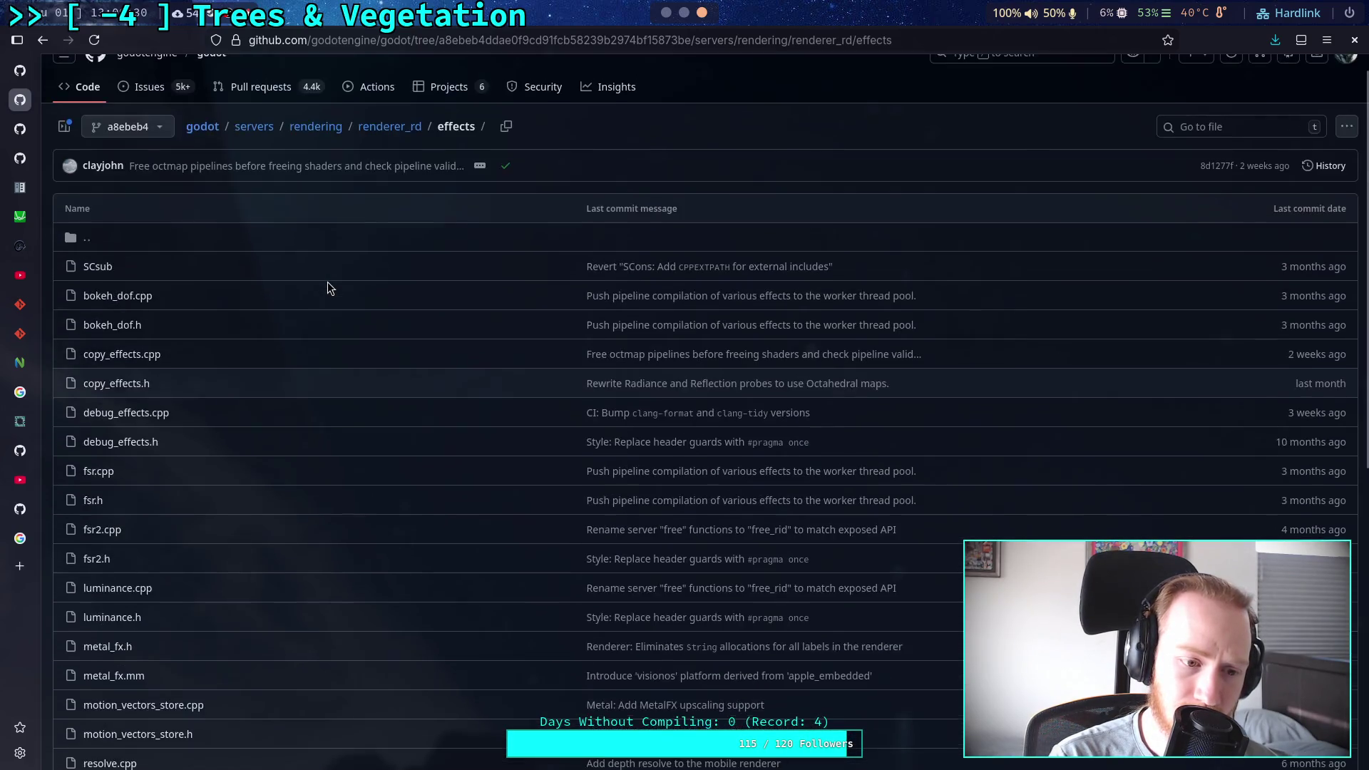
{"action": "left_click", "coordinate": [390, 127]}
{"action": "scroll", "coordinate": [346, 337], "scroll_direction": "down", "scroll_amount": 3}
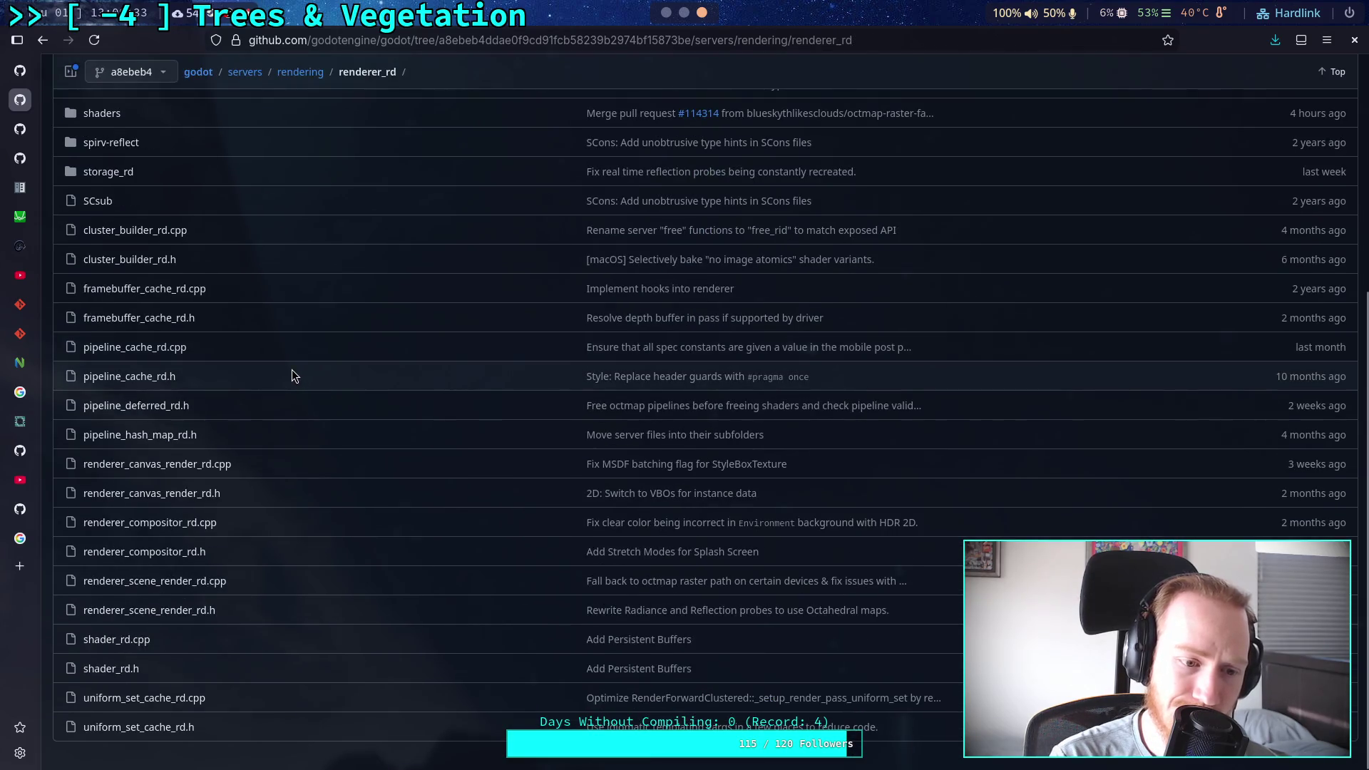
{"action": "scroll", "coordinate": [292, 376], "scroll_direction": "up", "scroll_amount": 4}
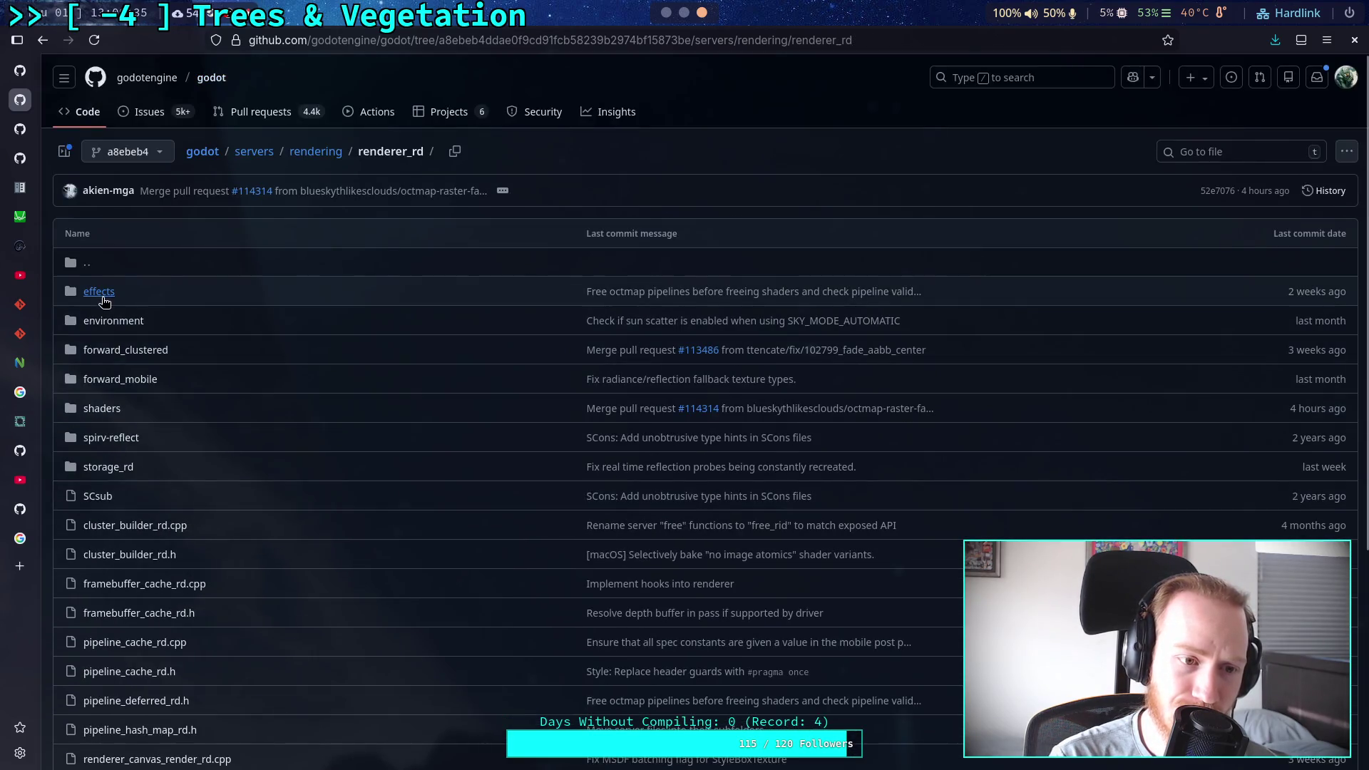
{"action": "left_click", "coordinate": [100, 292]}
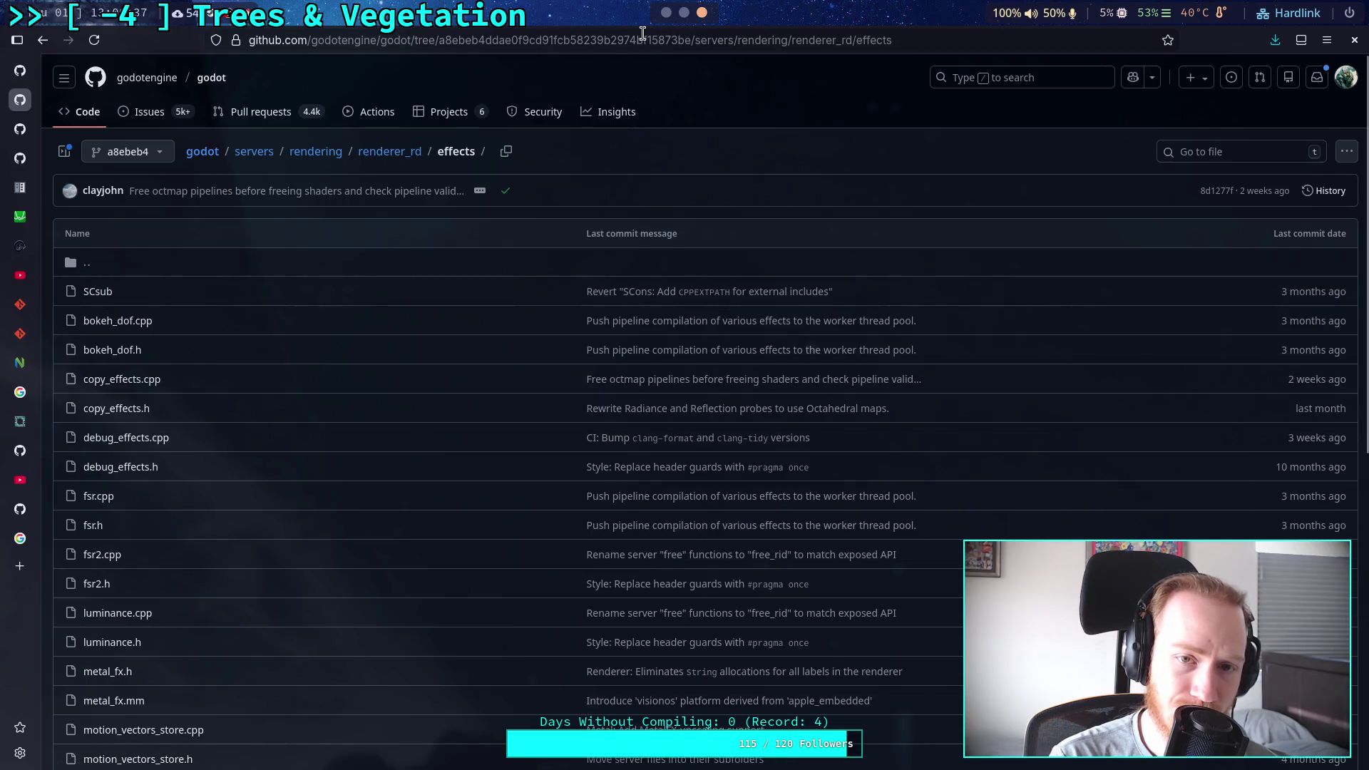
- Check renderer_rd/shaders/effects, then return to renderer_rd/effects and open copy_effects.h
{"action": "left_click", "coordinate": [404, 157]}
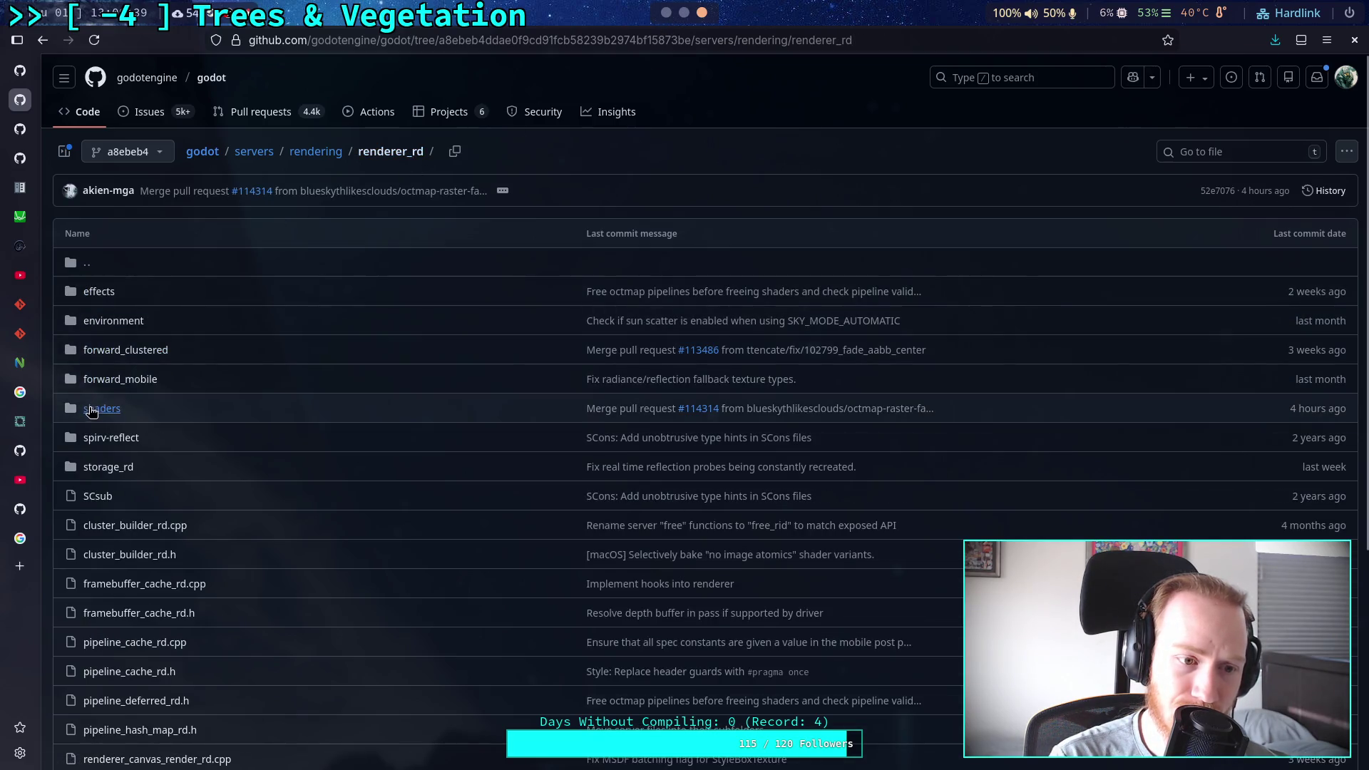
{"action": "left_click", "coordinate": [96, 408]}
{"action": "left_click", "coordinate": [99, 291]}
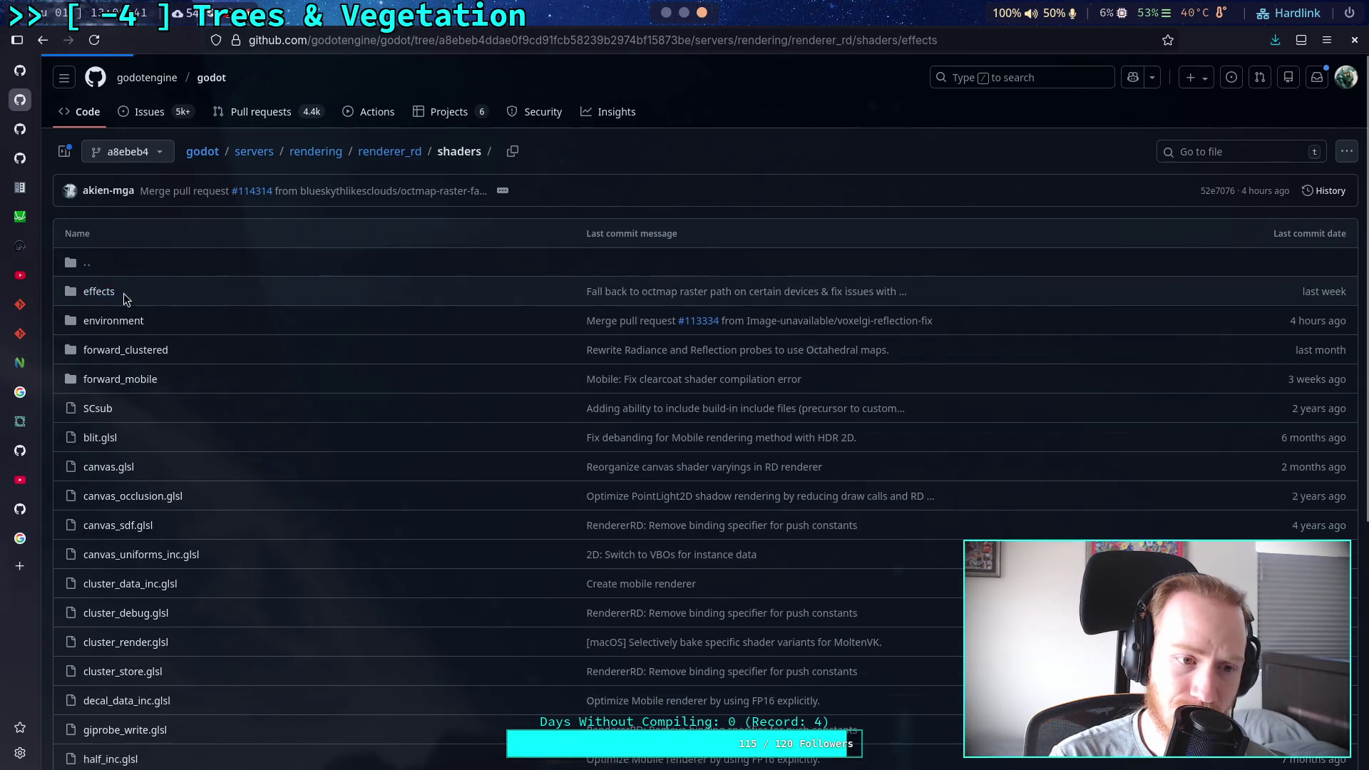
{"action": "scroll", "coordinate": [293, 305], "scroll_direction": "down", "scroll_amount": 2}
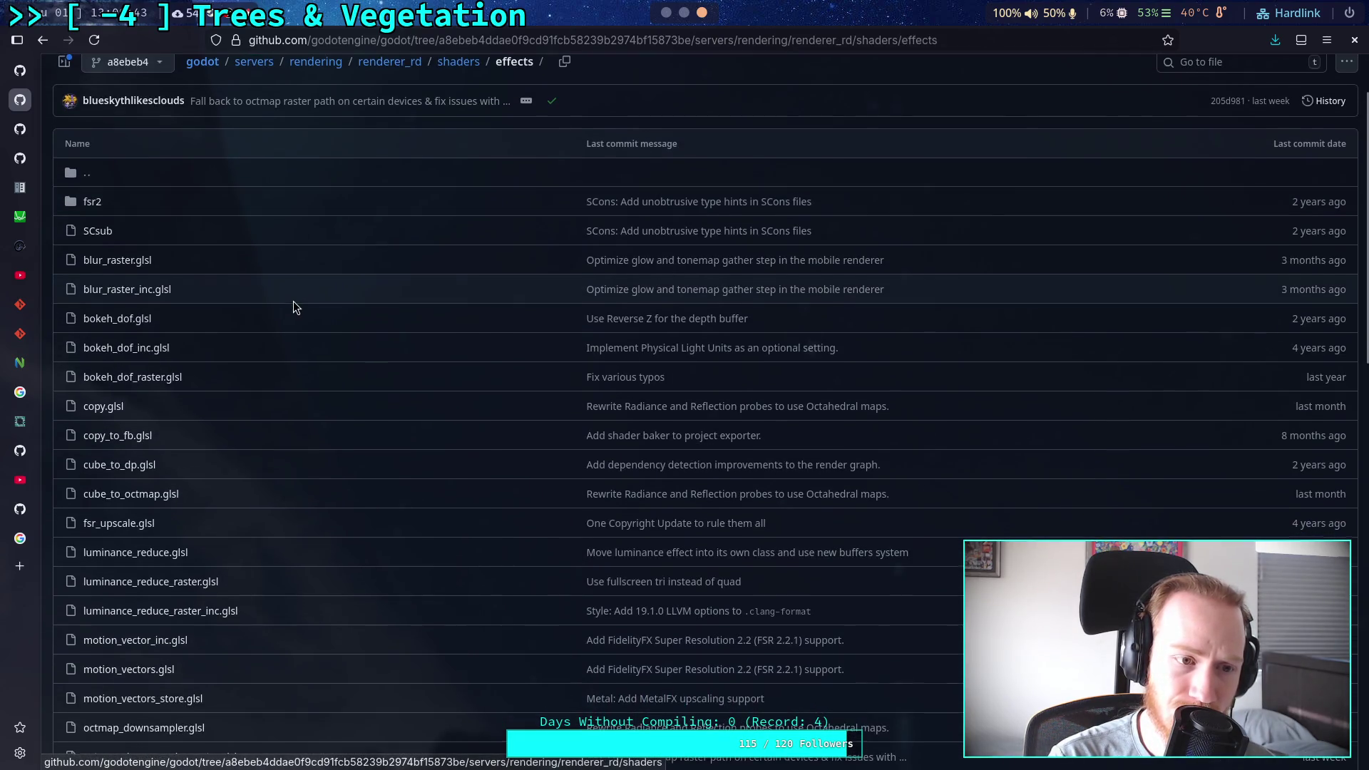
{"action": "scroll", "coordinate": [293, 305], "scroll_direction": "down", "scroll_amount": 2}
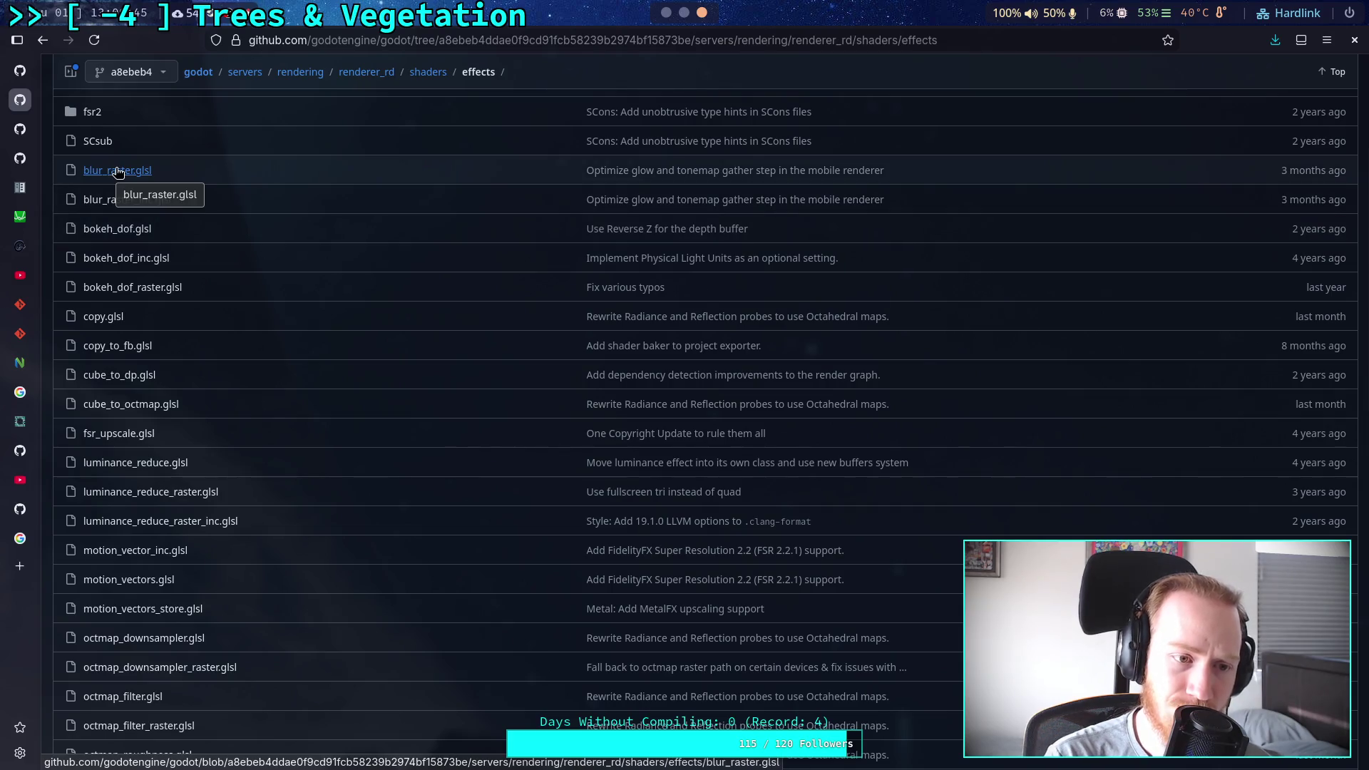
{"action": "scroll", "coordinate": [404, 273], "scroll_direction": "up", "scroll_amount": 2}
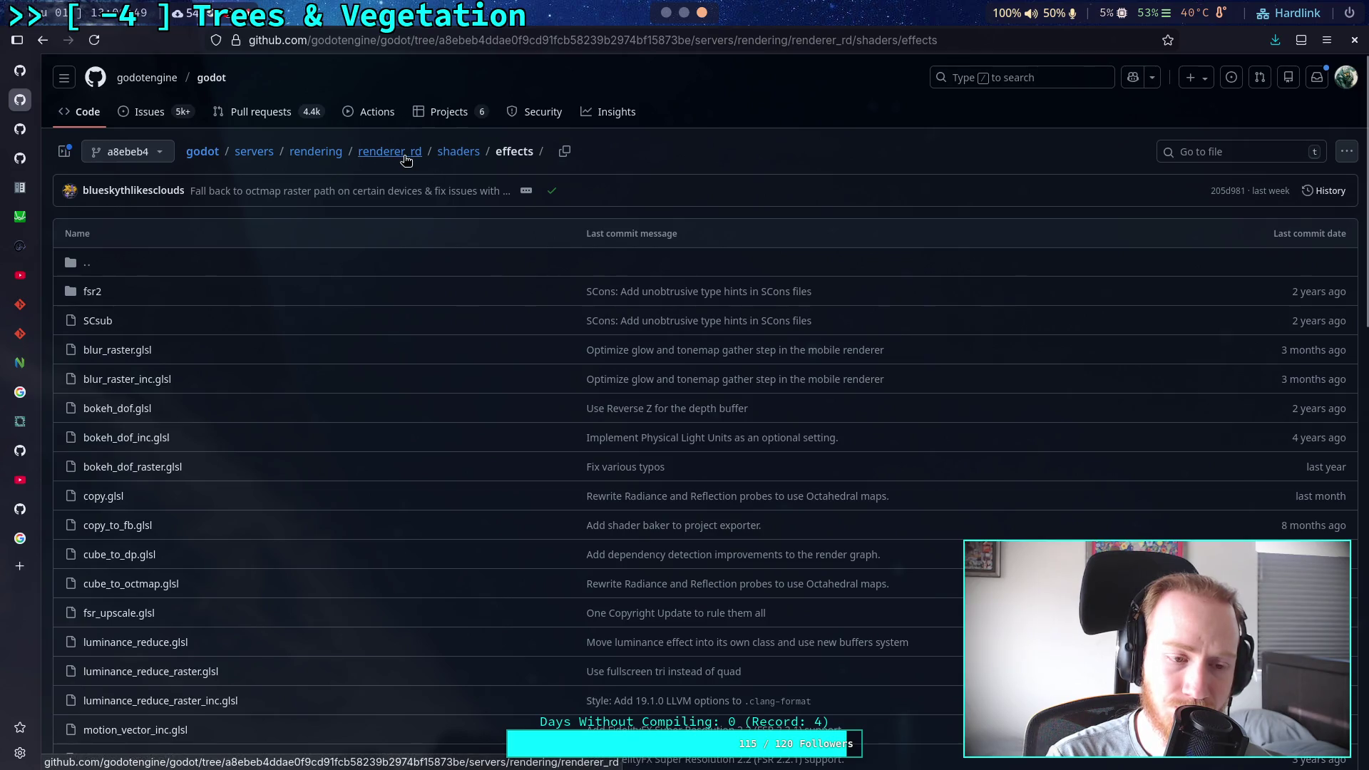
{"action": "left_click", "coordinate": [385, 152]}
{"action": "left_click", "coordinate": [96, 291]}
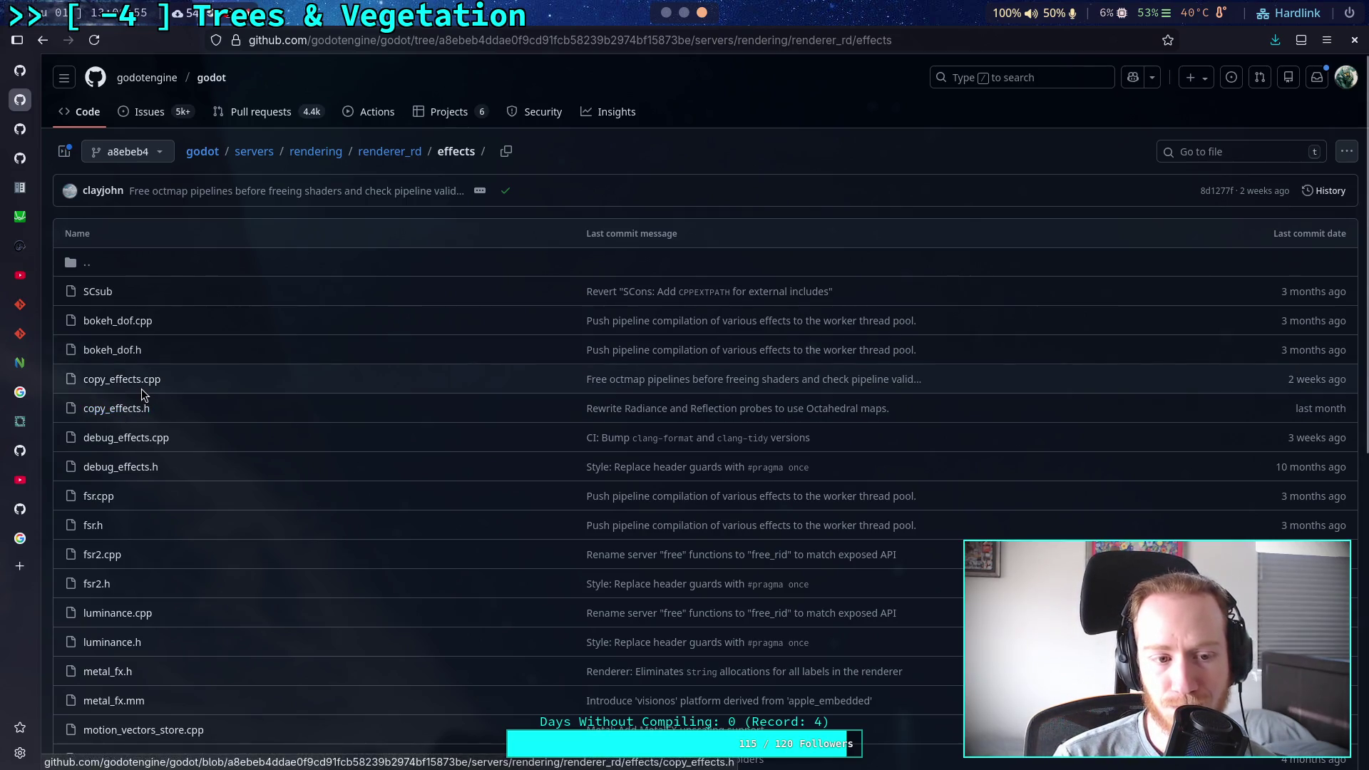
{"action": "left_click", "coordinate": [136, 407]}
- Read copy_effects.h down to the COPY_MODE_GAUSSIAN_COPY enum entry, then return to the Godot editor
{"action": "scroll", "coordinate": [462, 448], "scroll_direction": "down", "scroll_amount": 8}
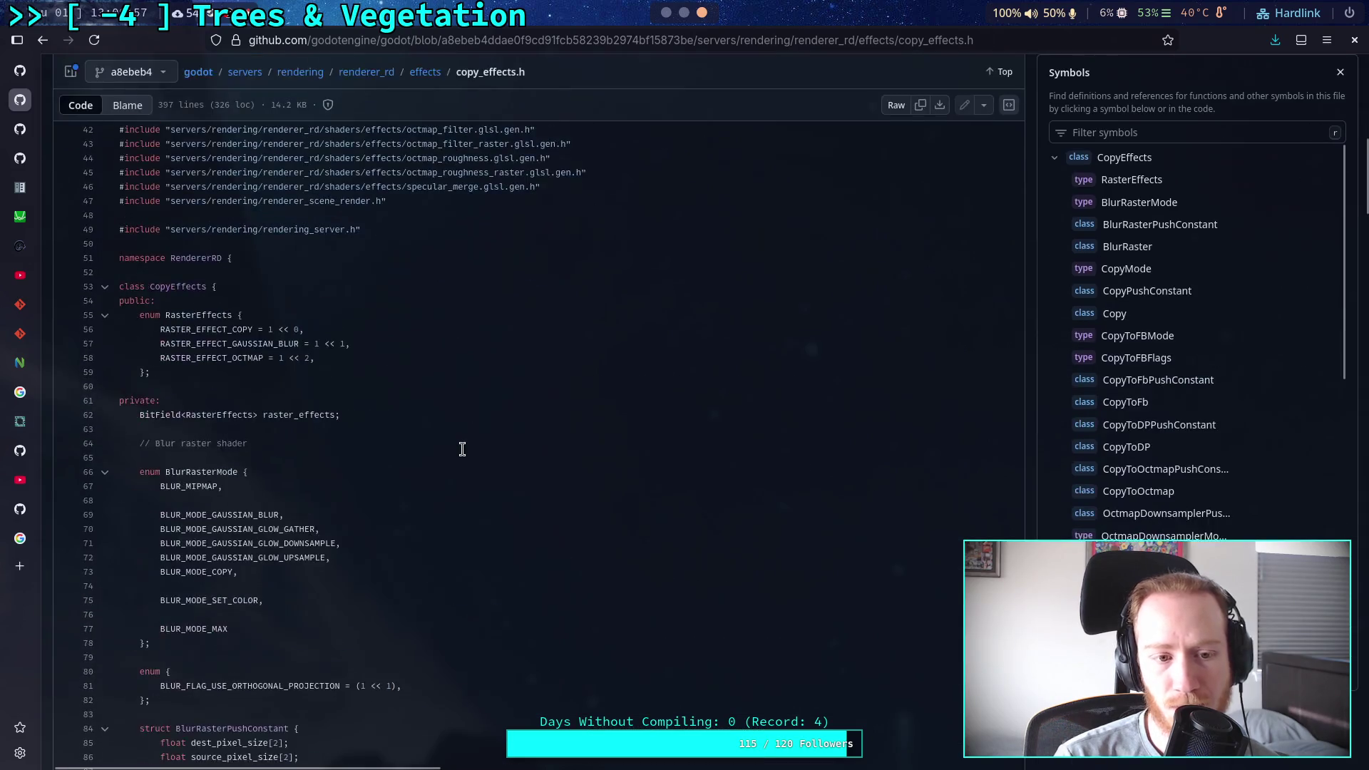
{"action": "scroll", "coordinate": [462, 448], "scroll_direction": "down", "scroll_amount": 20}
{"action": "scroll", "coordinate": [461, 448], "scroll_direction": "up", "scroll_amount": 20}
{"action": "scroll", "coordinate": [461, 447], "scroll_direction": "down", "scroll_amount": 5}
{"action": "scroll", "coordinate": [458, 449], "scroll_direction": "up", "scroll_amount": 2}
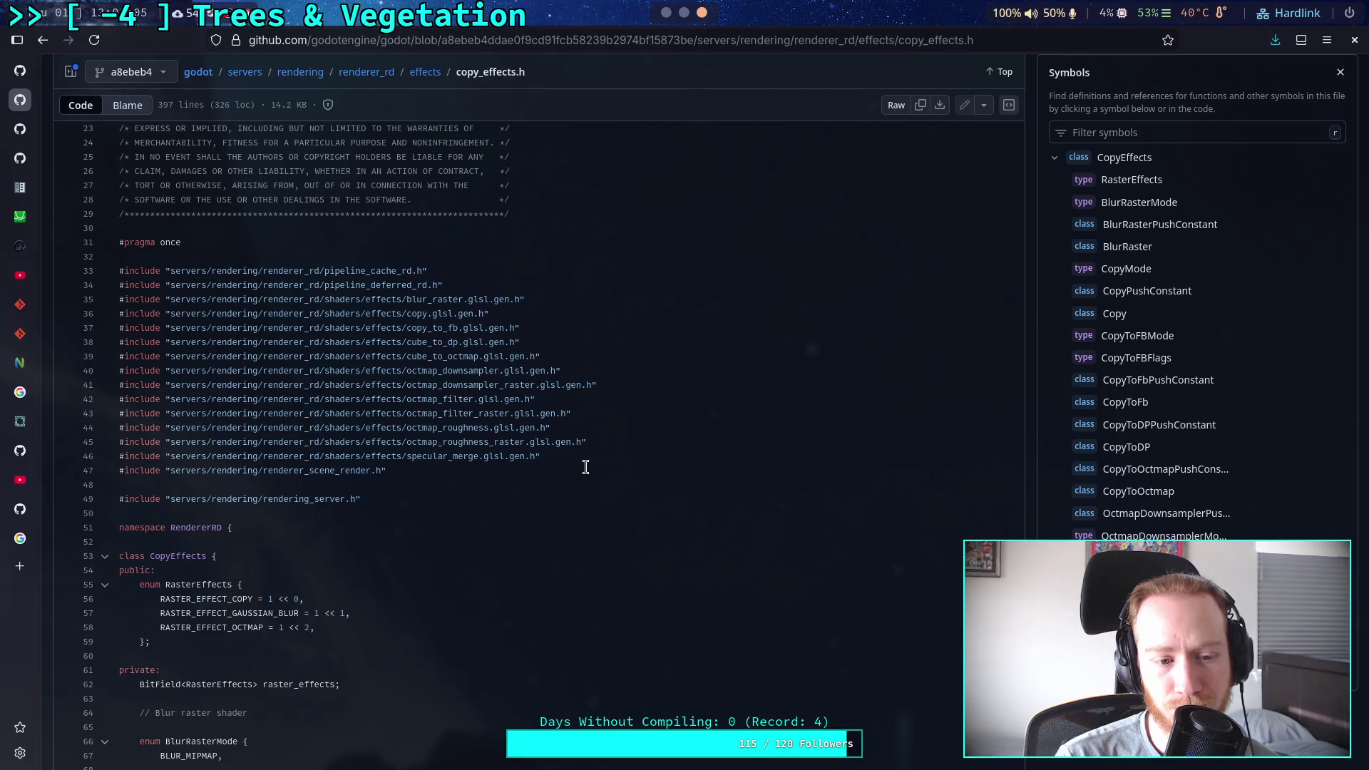
{"action": "scroll", "coordinate": [585, 467], "scroll_direction": "down", "scroll_amount": 8}
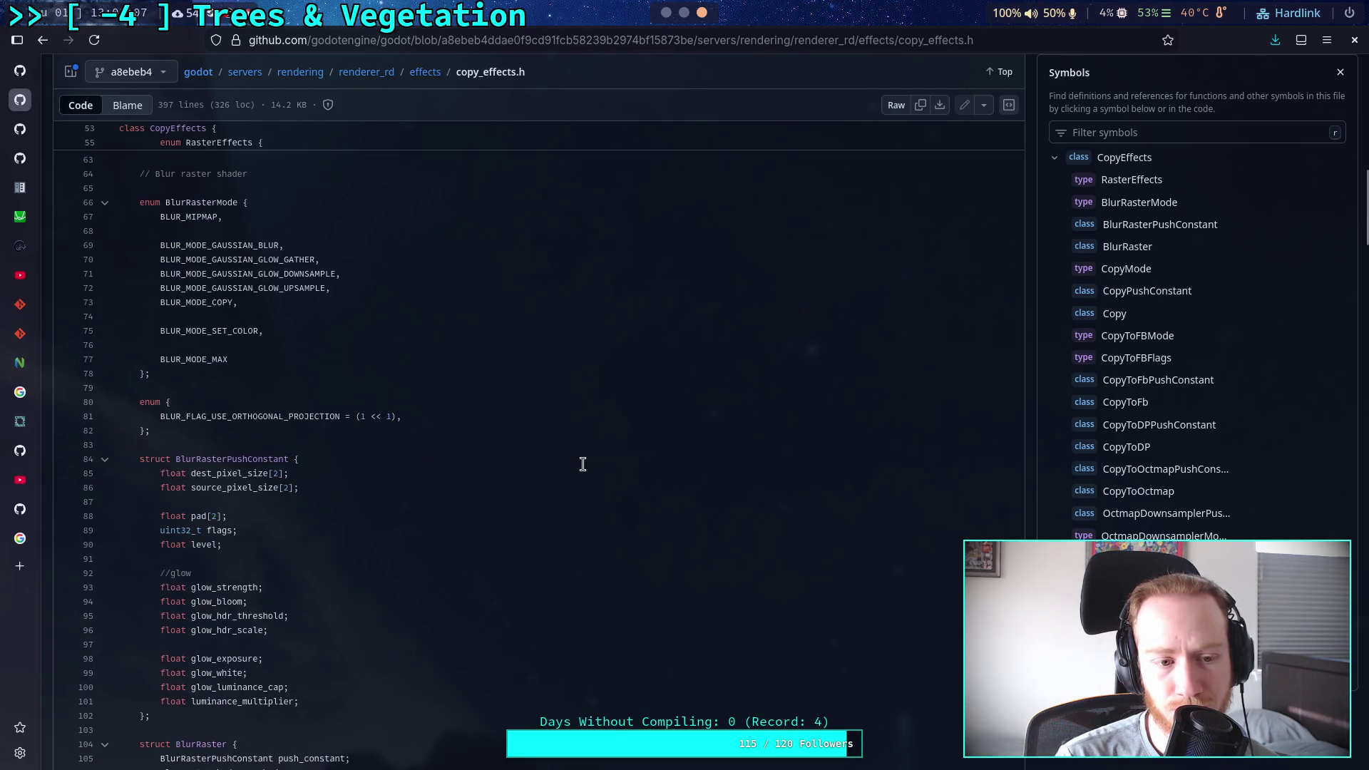
{"action": "scroll", "coordinate": [582, 464], "scroll_direction": "down", "scroll_amount": 4}
{"action": "scroll", "coordinate": [583, 464], "scroll_direction": "down", "scroll_amount": 5}
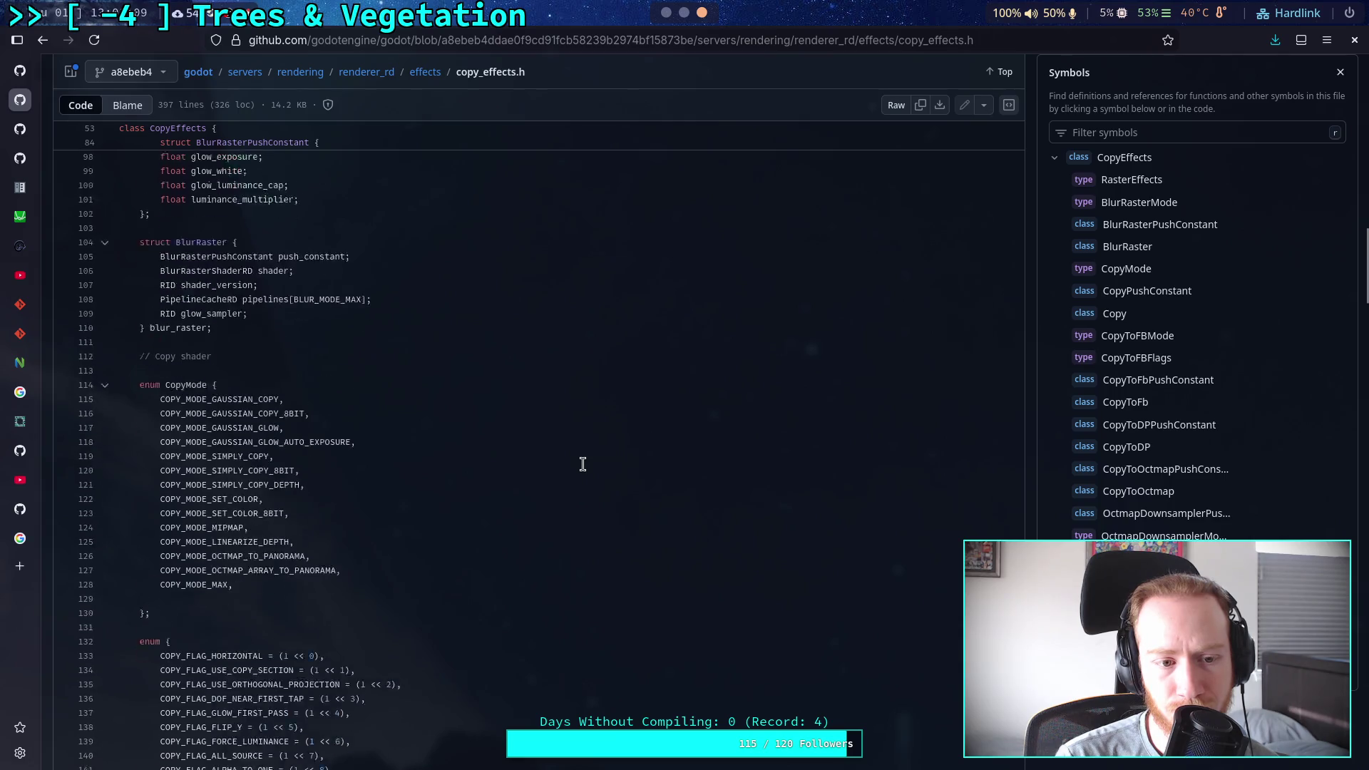
{"action": "left_click_drag", "start_coordinate": [163, 272], "coordinate": [285, 272]}
{"action": "left_click", "coordinate": [316, 286]}
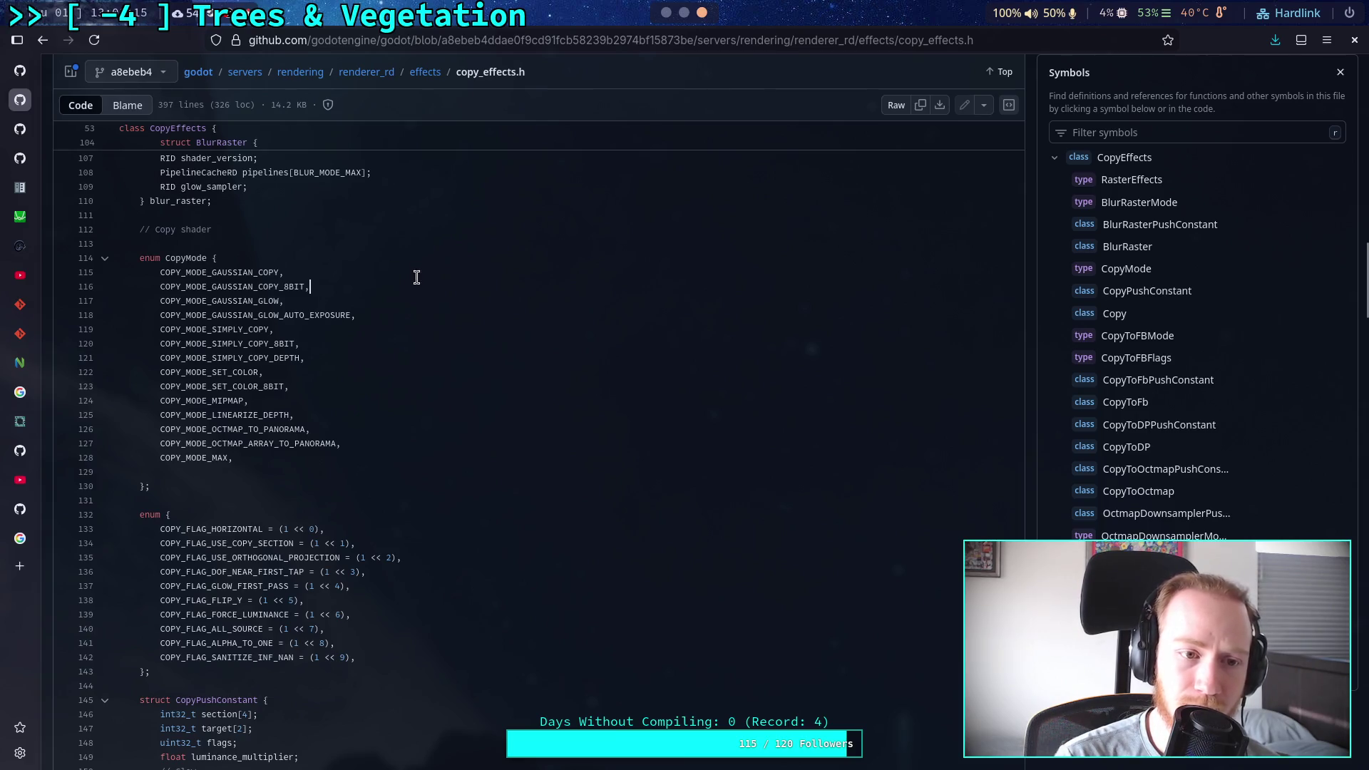
{"action": "left_click", "coordinate": [666, 13]}
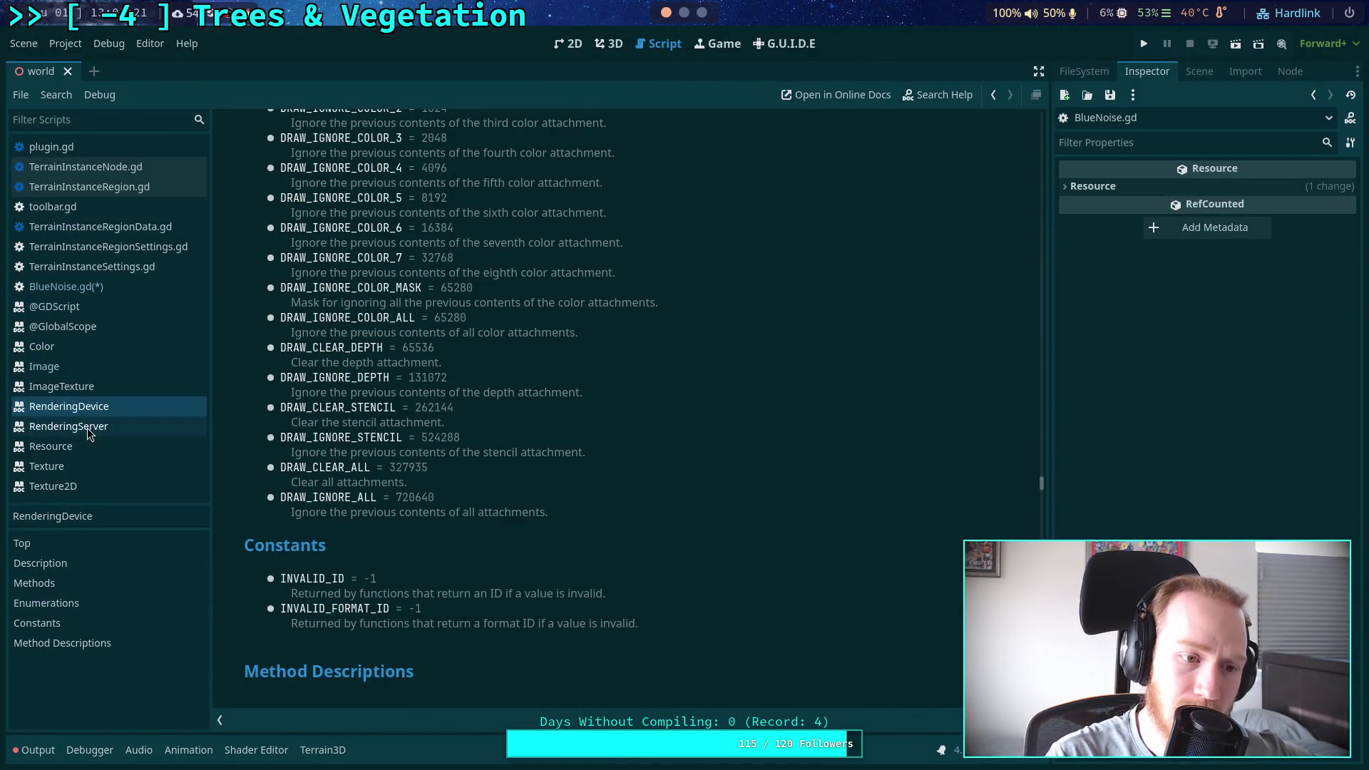
- Open the RenderingServer class reference and skim its texture methods
{"action": "left_click", "coordinate": [107, 426]}
{"action": "scroll", "coordinate": [735, 414], "scroll_direction": "down", "scroll_amount": 10}
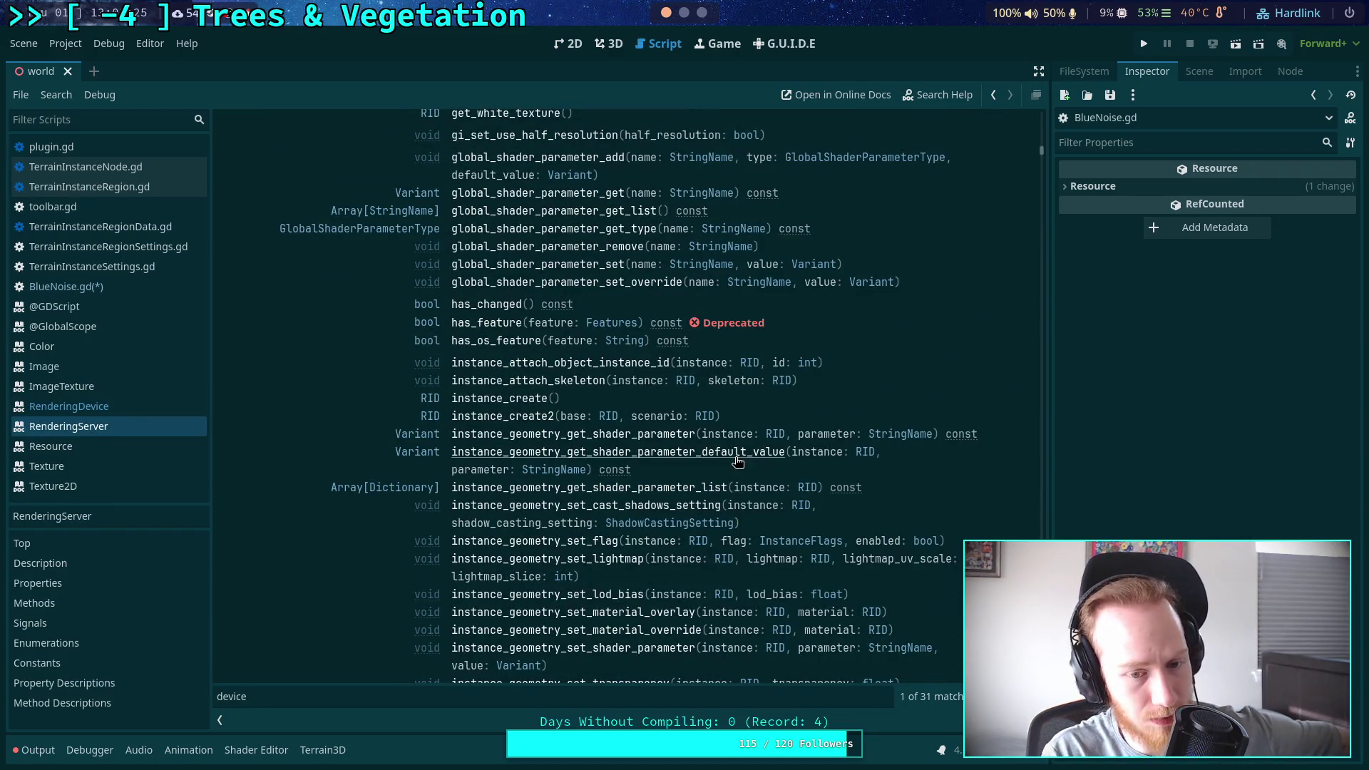
{"action": "scroll", "coordinate": [738, 462], "scroll_direction": "down", "scroll_amount": 10}
{"action": "scroll", "coordinate": [738, 462], "scroll_direction": "down", "scroll_amount": 10}
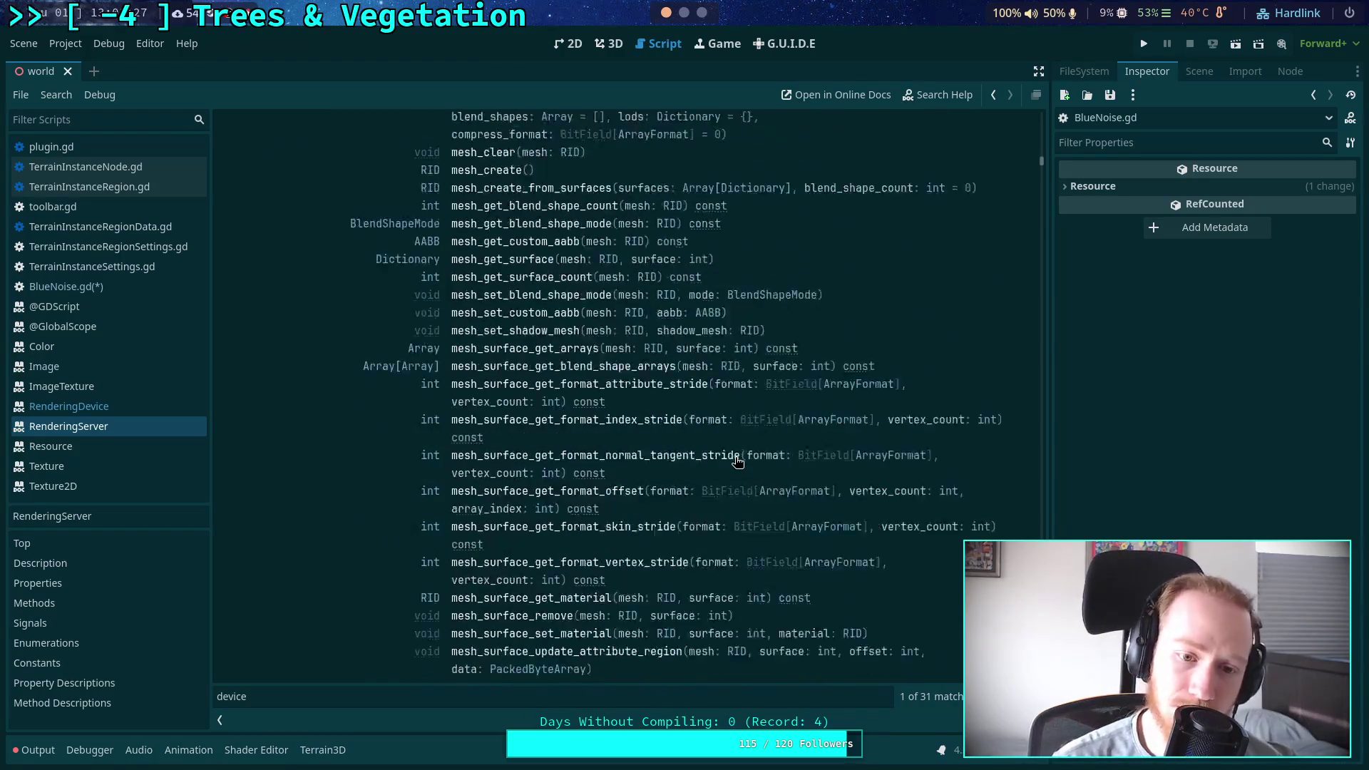
{"action": "scroll", "coordinate": [738, 462], "scroll_direction": "down", "scroll_amount": 15}
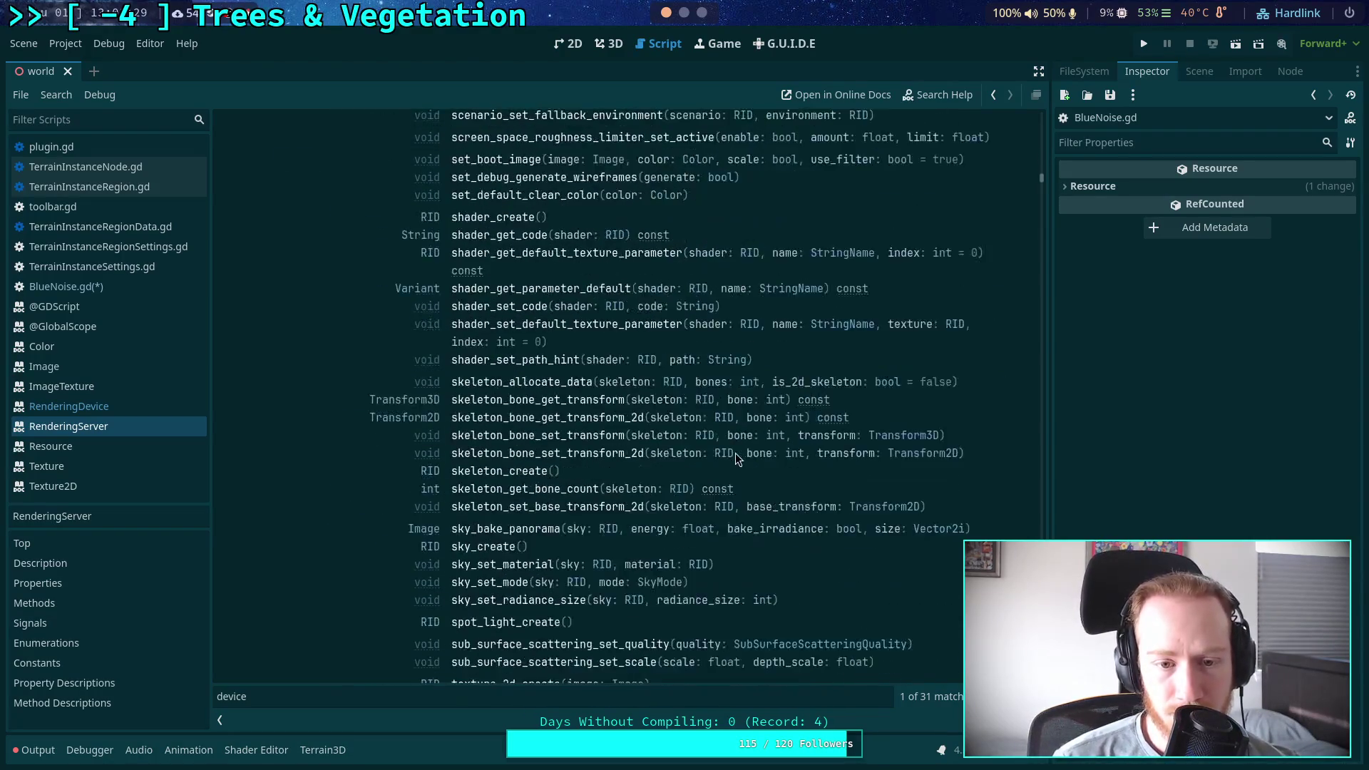
{"action": "scroll", "coordinate": [738, 462], "scroll_direction": "up", "scroll_amount": 10}
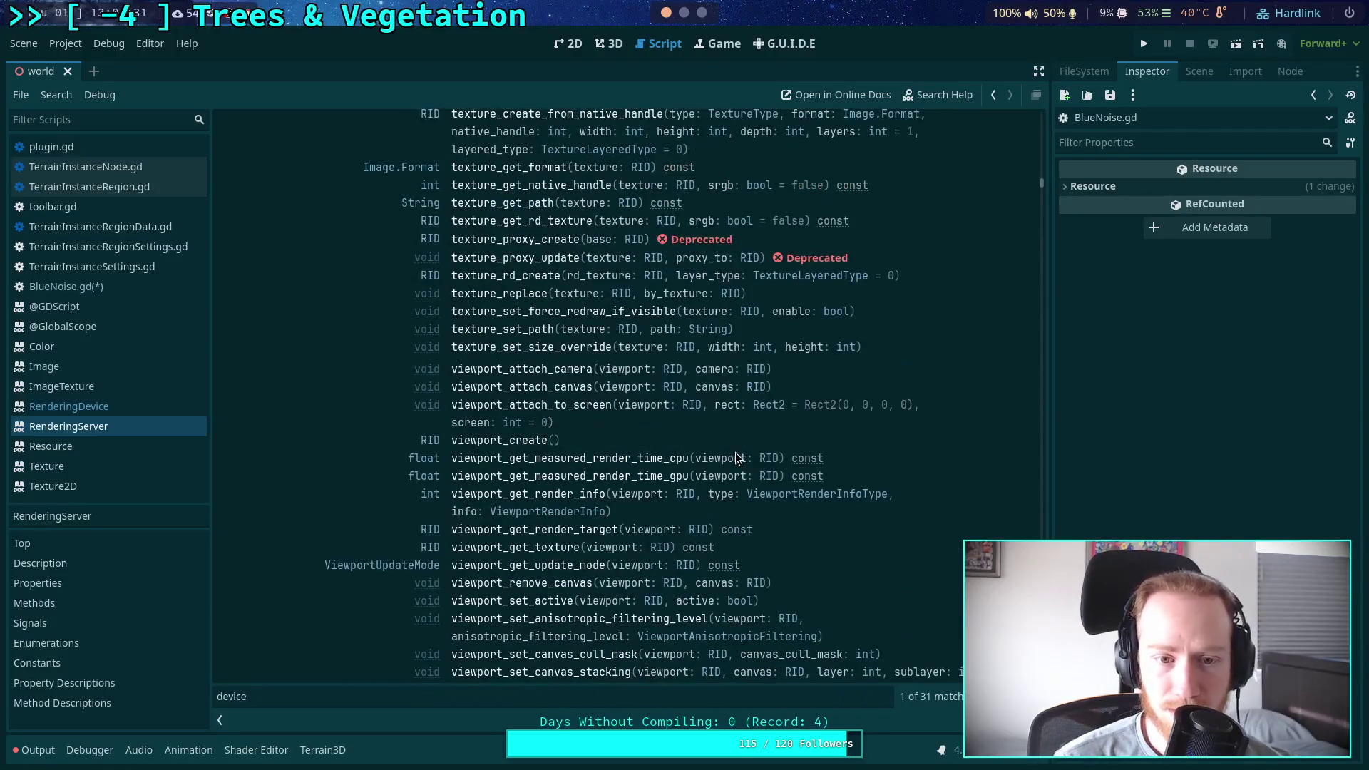
{"action": "scroll", "coordinate": [512, 273], "scroll_direction": "up", "scroll_amount": 5}
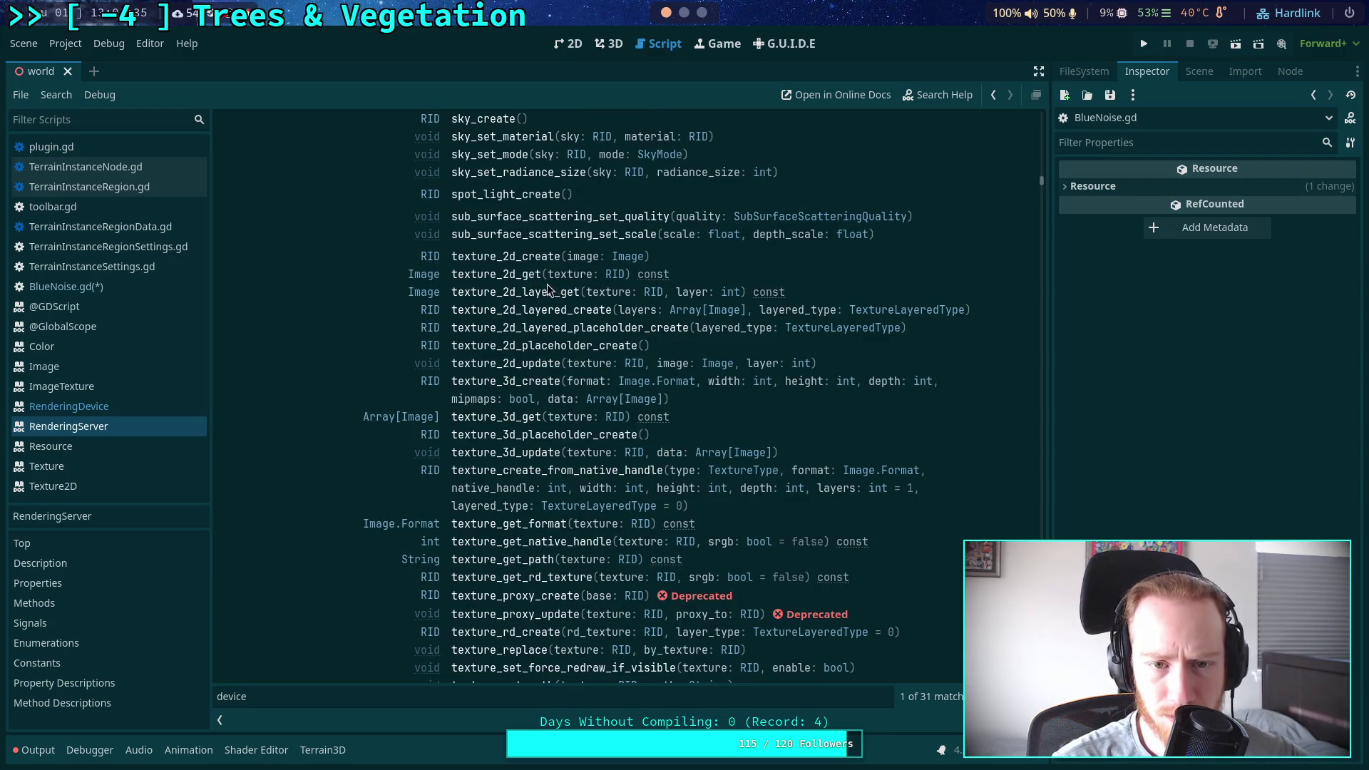
{"action": "scroll", "coordinate": [547, 289], "scroll_direction": "up", "scroll_amount": 2}
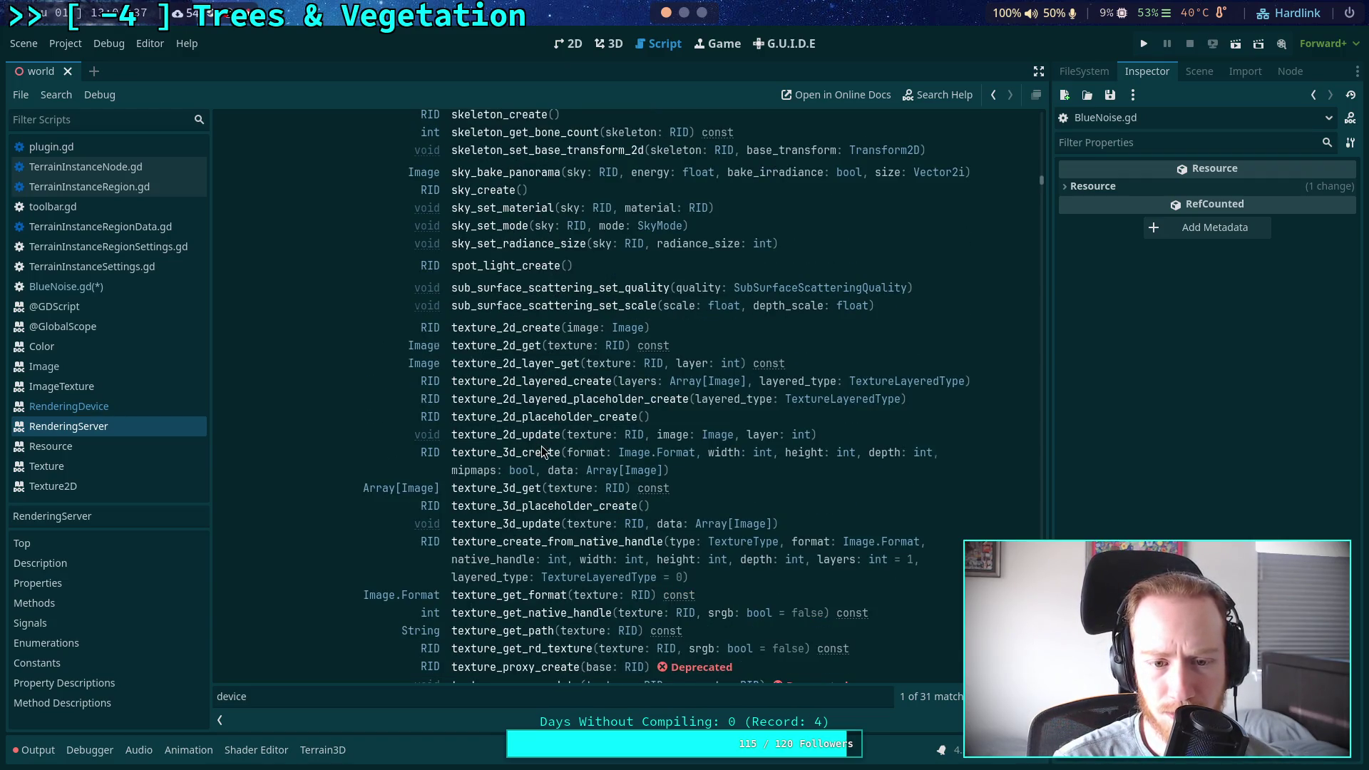
- Read on past the viewport methods into Signals and Enumerations
{"action": "scroll", "coordinate": [548, 450], "scroll_direction": "down", "scroll_amount": 2}
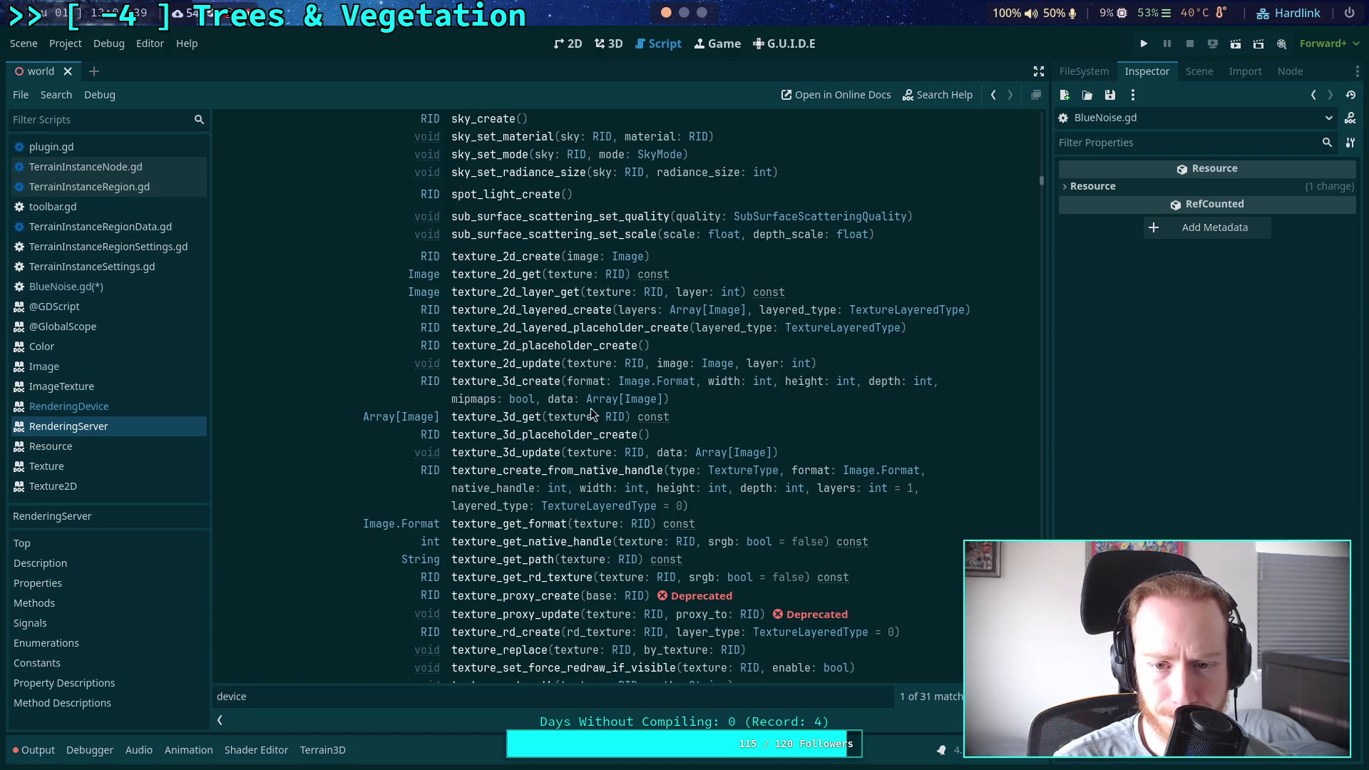
{"action": "scroll", "coordinate": [599, 420], "scroll_direction": "down", "scroll_amount": 2}
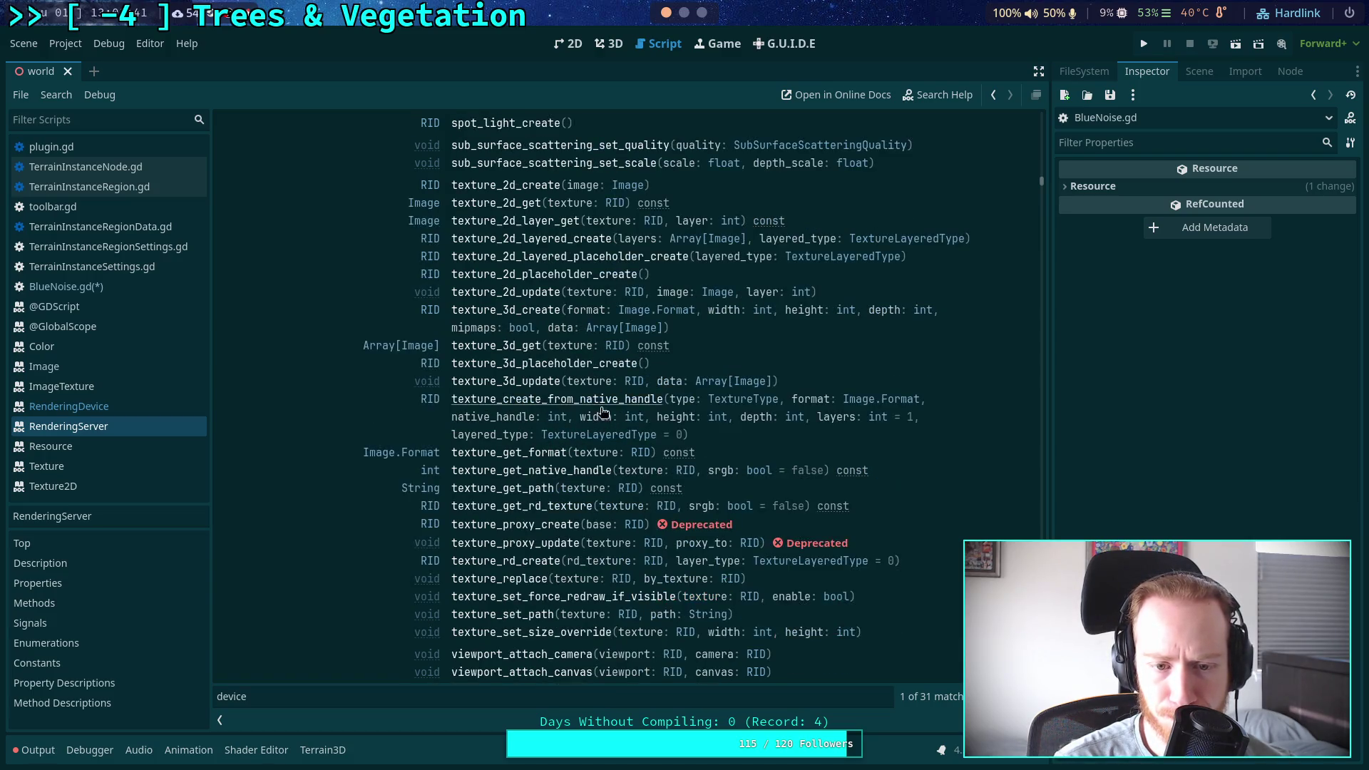
{"action": "scroll", "coordinate": [633, 427], "scroll_direction": "down", "scroll_amount": 2}
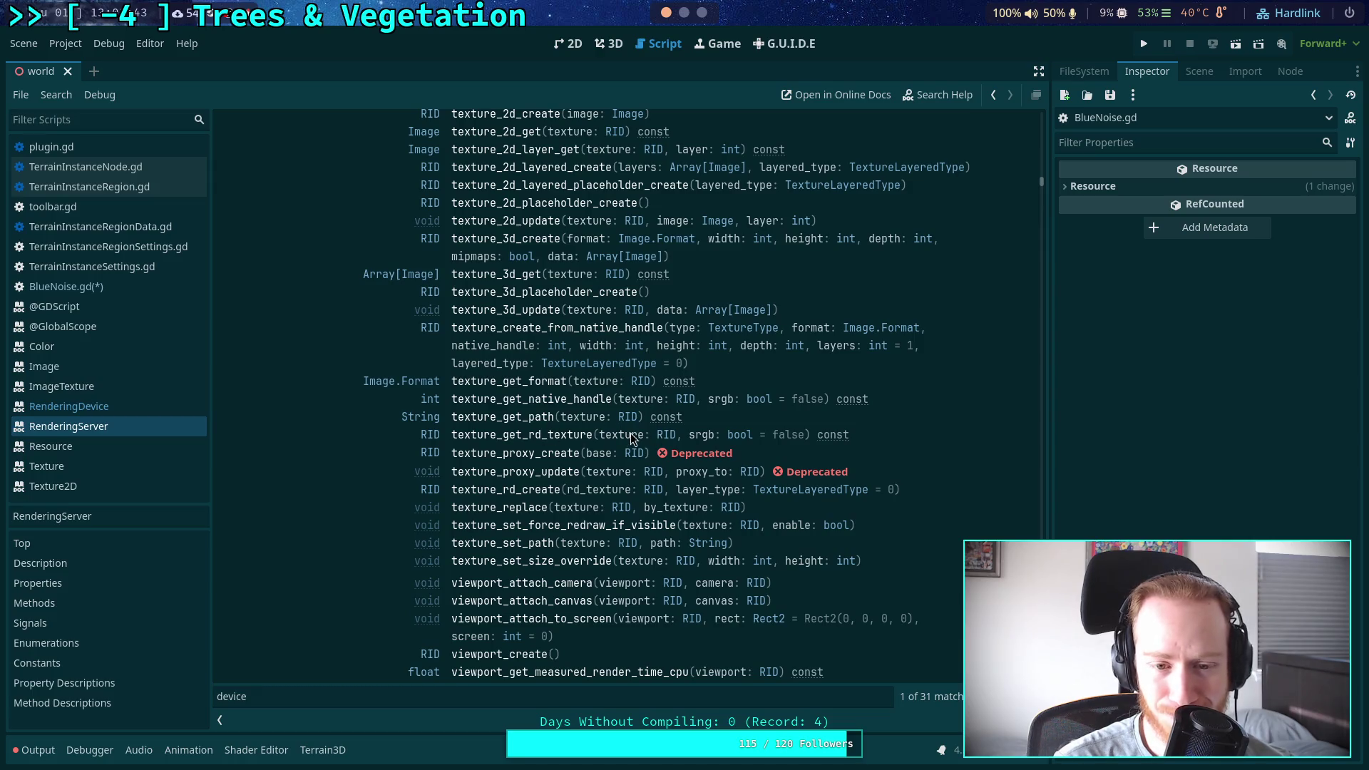
{"action": "scroll", "coordinate": [624, 437], "scroll_direction": "down", "scroll_amount": 2}
{"action": "scroll", "coordinate": [625, 437], "scroll_direction": "down", "scroll_amount": 2}
{"action": "scroll", "coordinate": [715, 421], "scroll_direction": "down", "scroll_amount": 10}
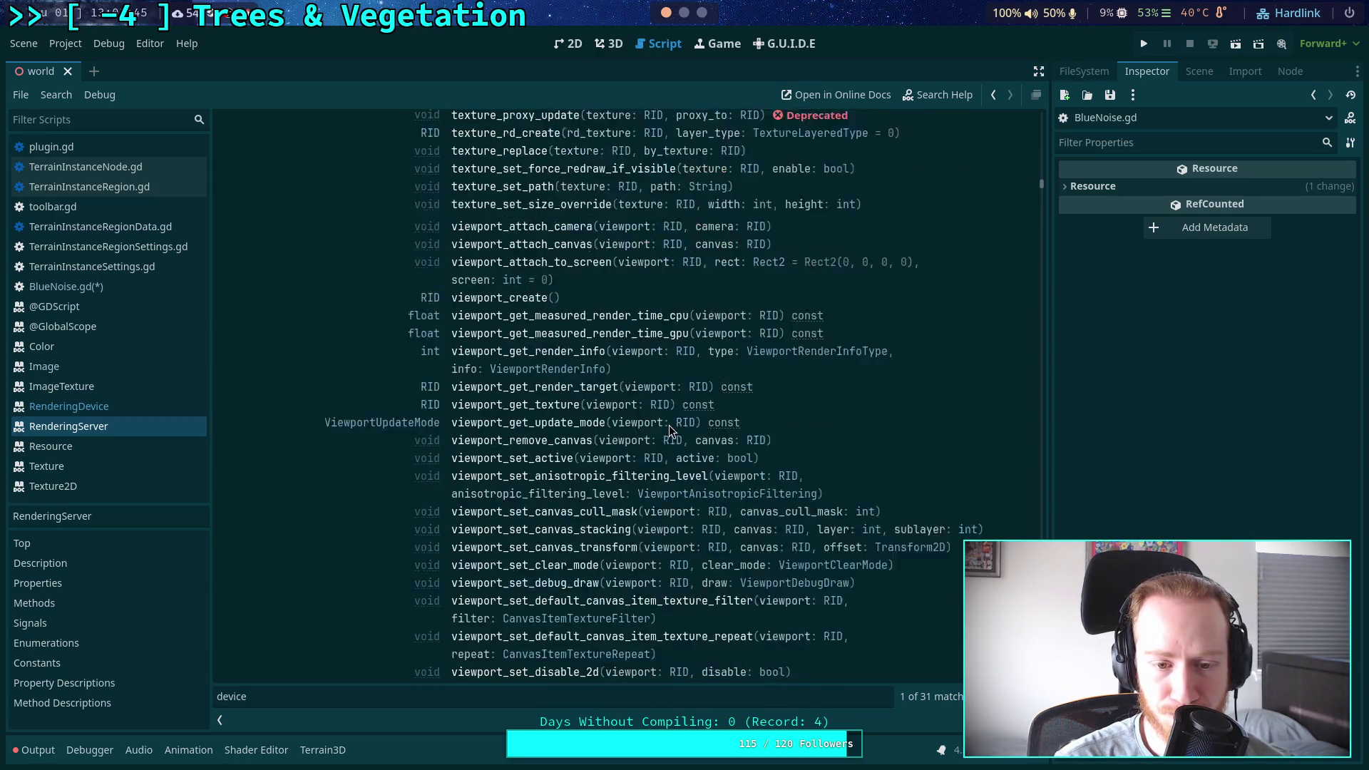
{"action": "scroll", "coordinate": [770, 420], "scroll_direction": "down", "scroll_amount": 8}
{"action": "scroll", "coordinate": [770, 420], "scroll_direction": "down", "scroll_amount": 10}
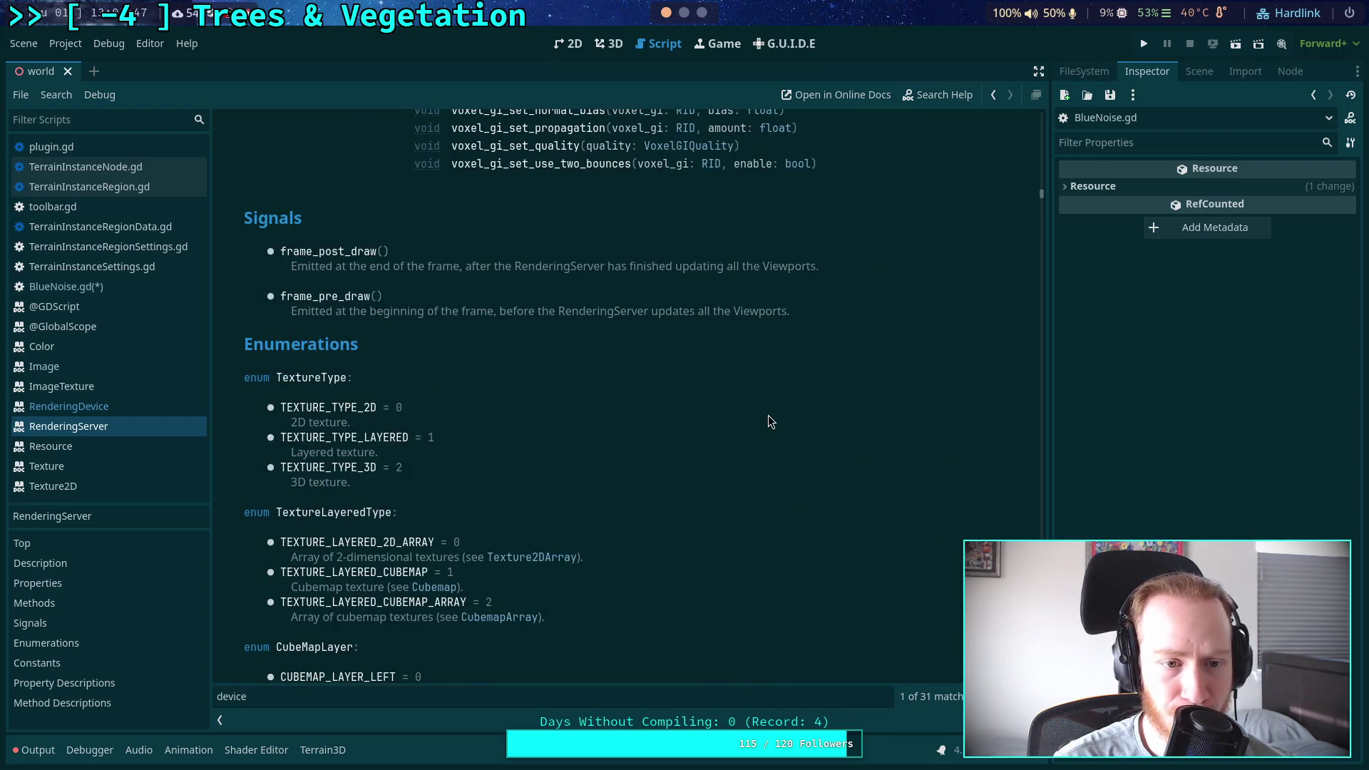
{"action": "scroll", "coordinate": [769, 421], "scroll_direction": "down", "scroll_amount": 5}
{"action": "scroll", "coordinate": [447, 405], "scroll_direction": "up", "scroll_amount": 3}
{"action": "scroll", "coordinate": [430, 407], "scroll_direction": "down", "scroll_amount": 3}
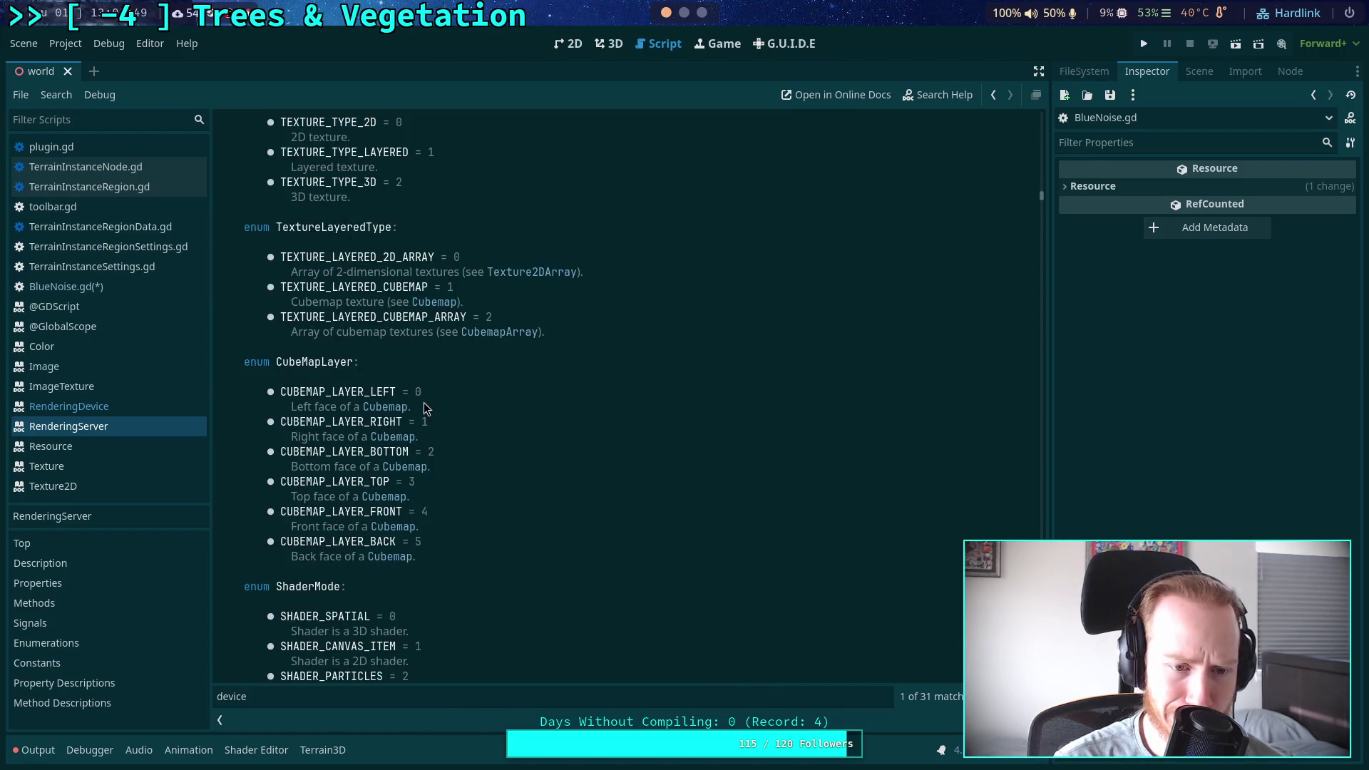
{"action": "scroll", "coordinate": [428, 408], "scroll_direction": "down", "scroll_amount": 5}
{"action": "scroll", "coordinate": [437, 407], "scroll_direction": "down", "scroll_amount": 15}
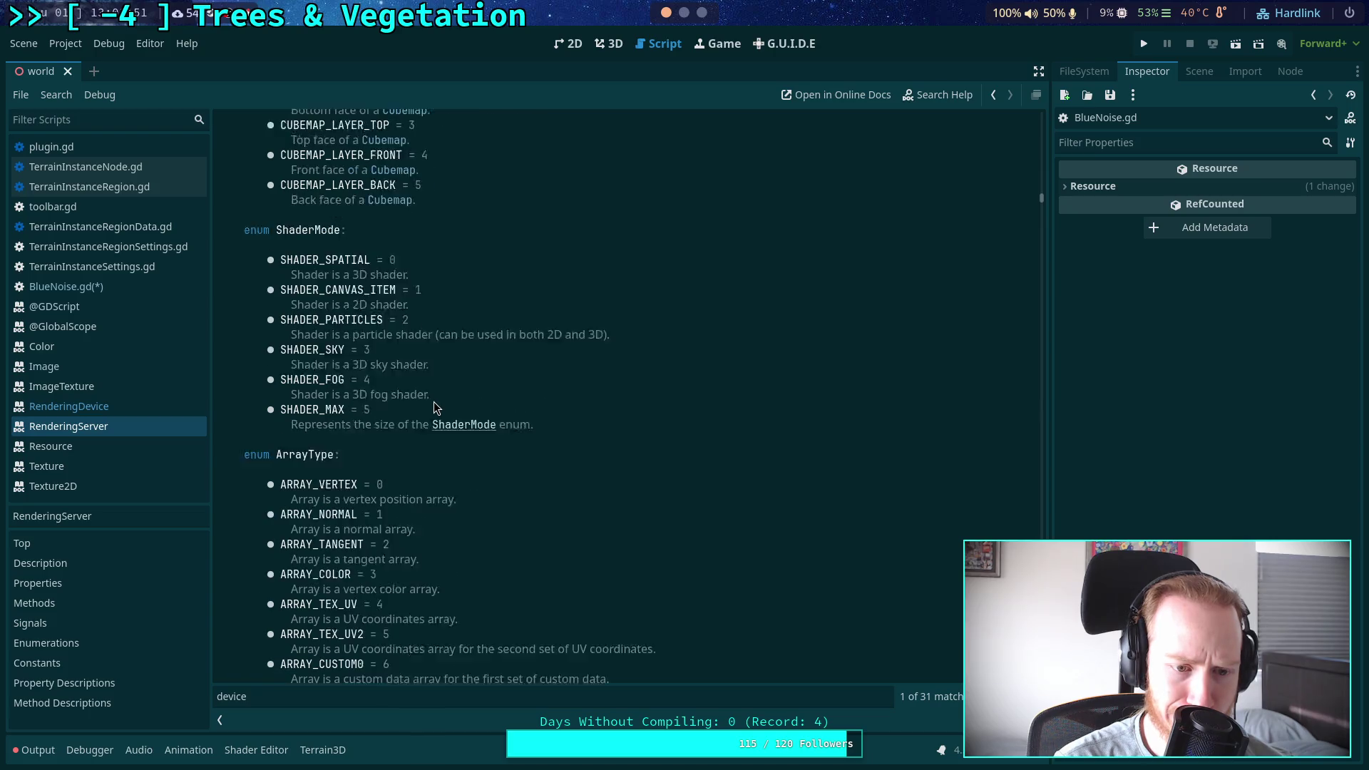
{"action": "scroll", "coordinate": [457, 403], "scroll_direction": "down", "scroll_amount": 20}
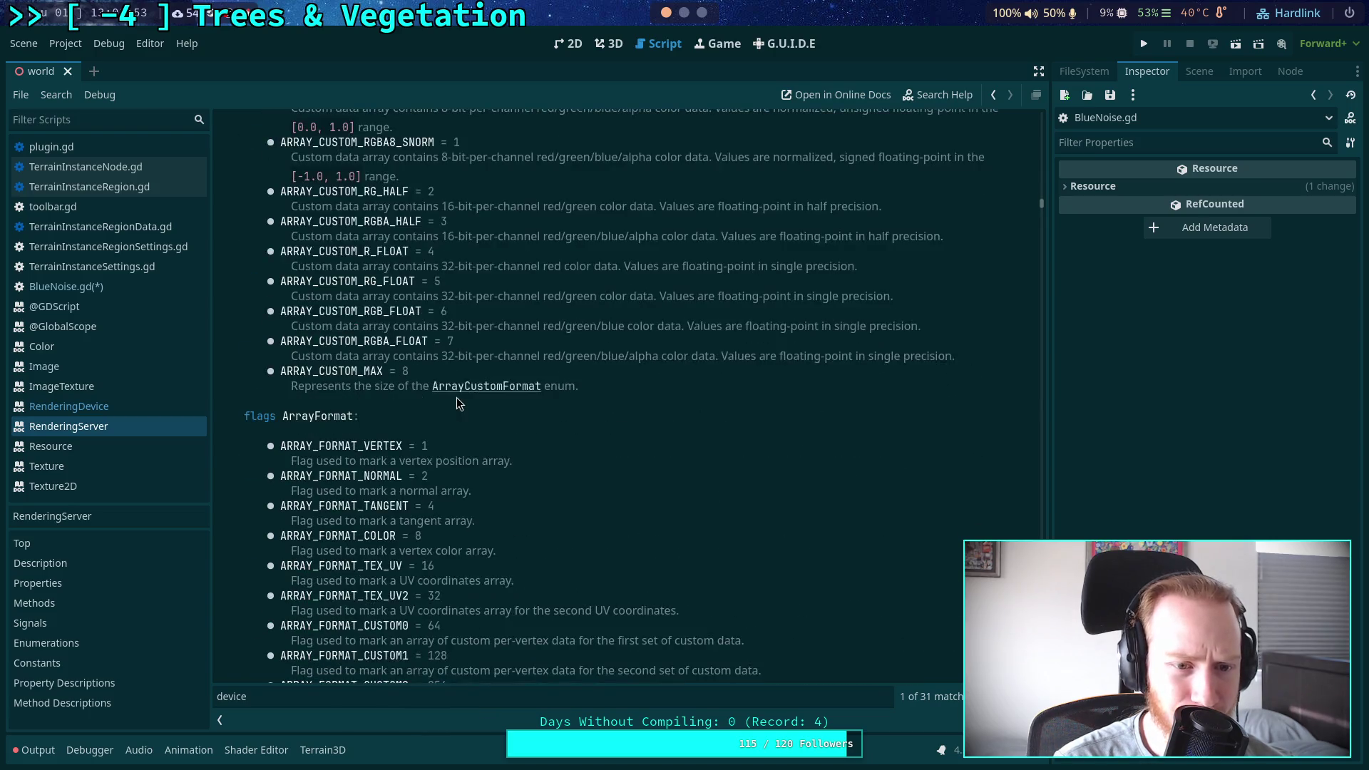
{"action": "scroll", "coordinate": [457, 404], "scroll_direction": "down", "scroll_amount": 20}
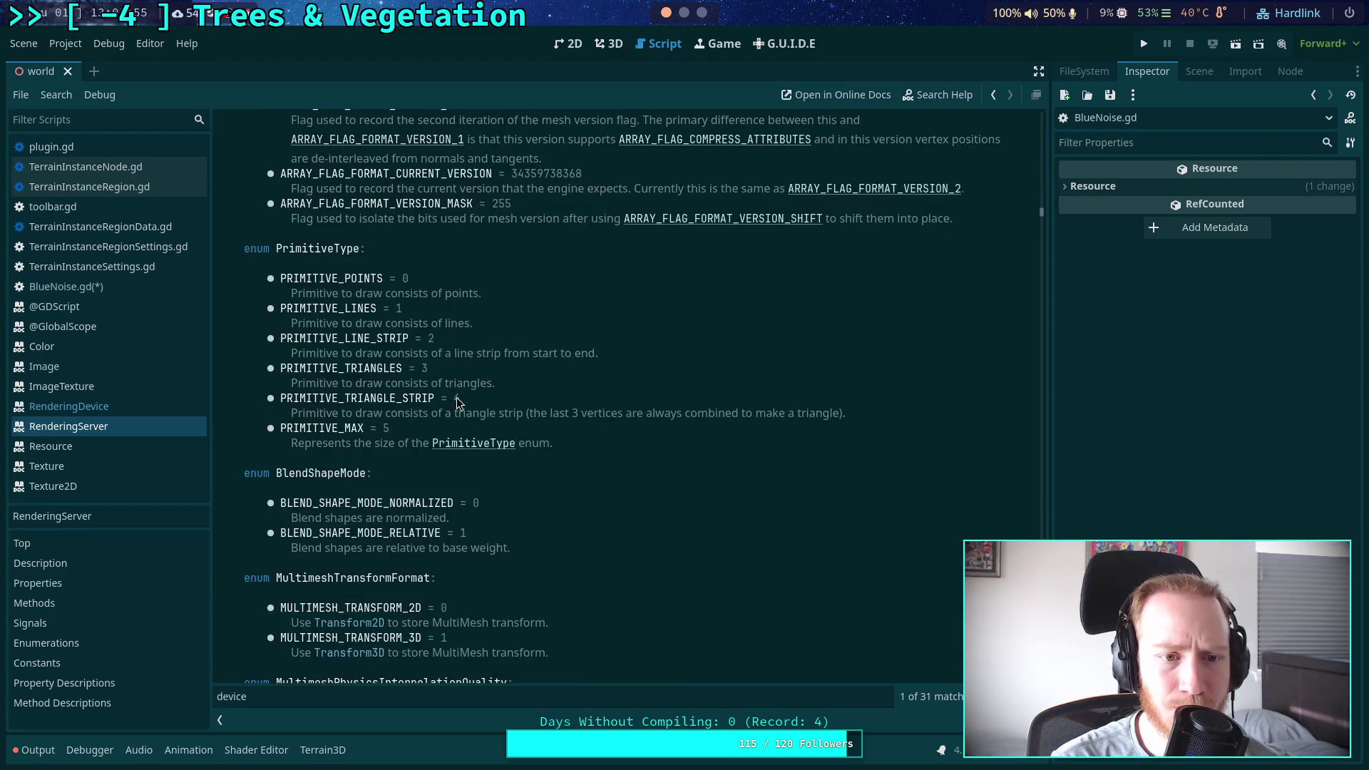
{"action": "scroll", "coordinate": [457, 404], "scroll_direction": "down", "scroll_amount": 20}
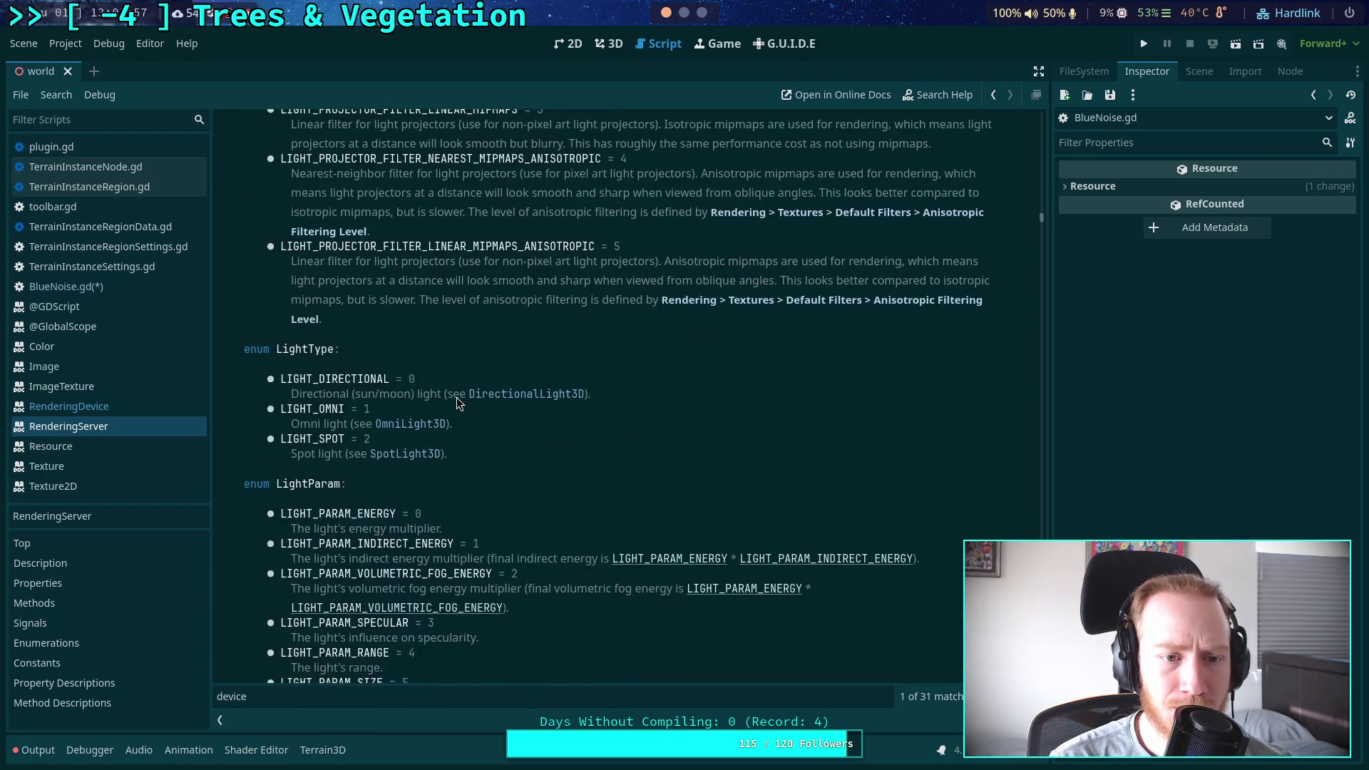
{"action": "scroll", "coordinate": [457, 404], "scroll_direction": "down", "scroll_amount": 15}
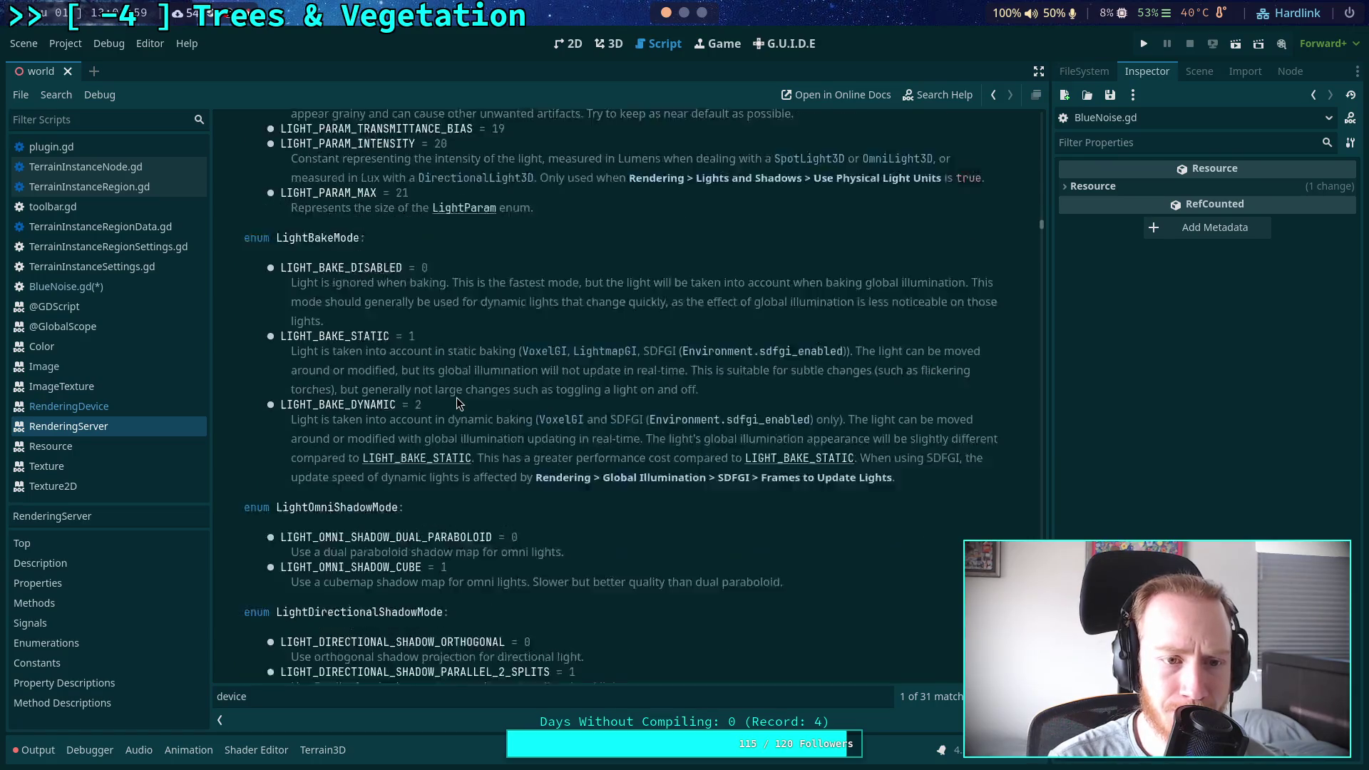
{"action": "scroll", "coordinate": [457, 403], "scroll_direction": "down", "scroll_amount": 8}
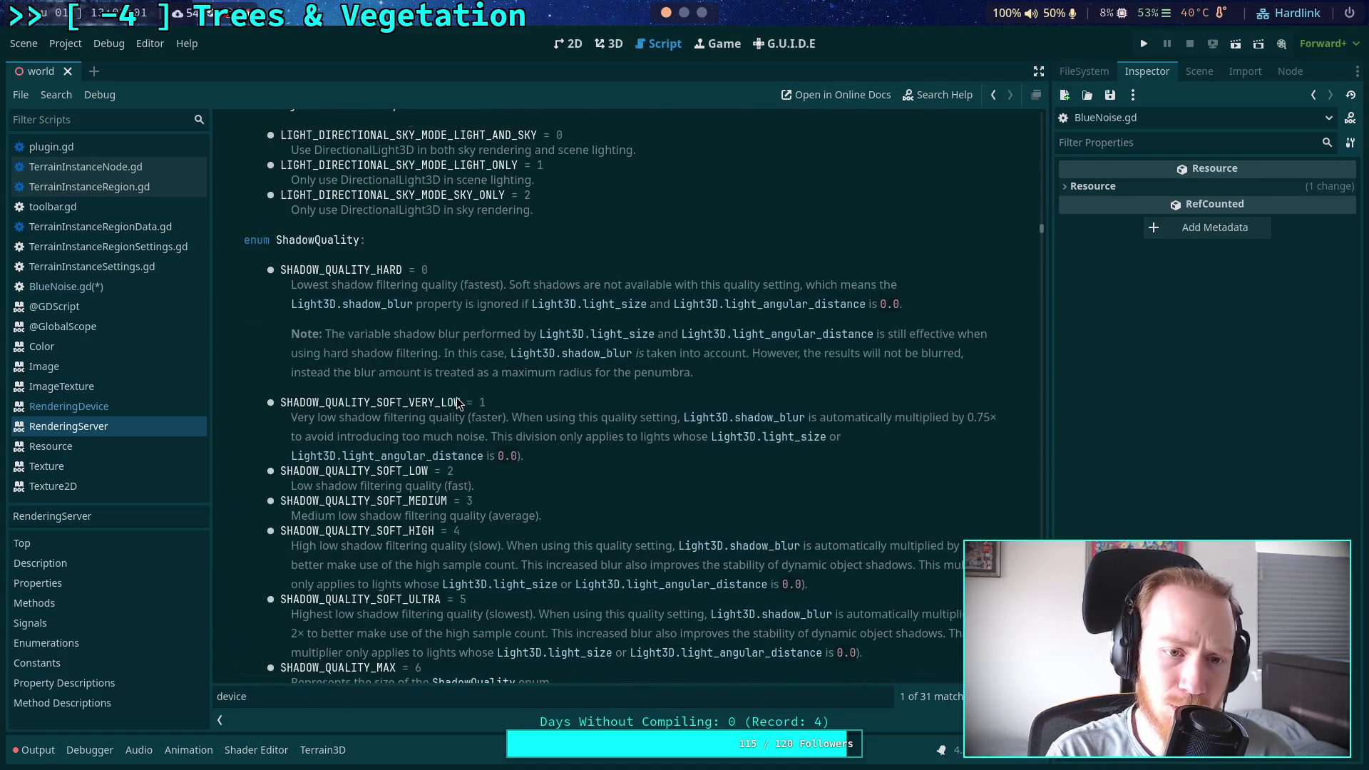
{"action": "scroll", "coordinate": [457, 404], "scroll_direction": "down", "scroll_amount": 20}
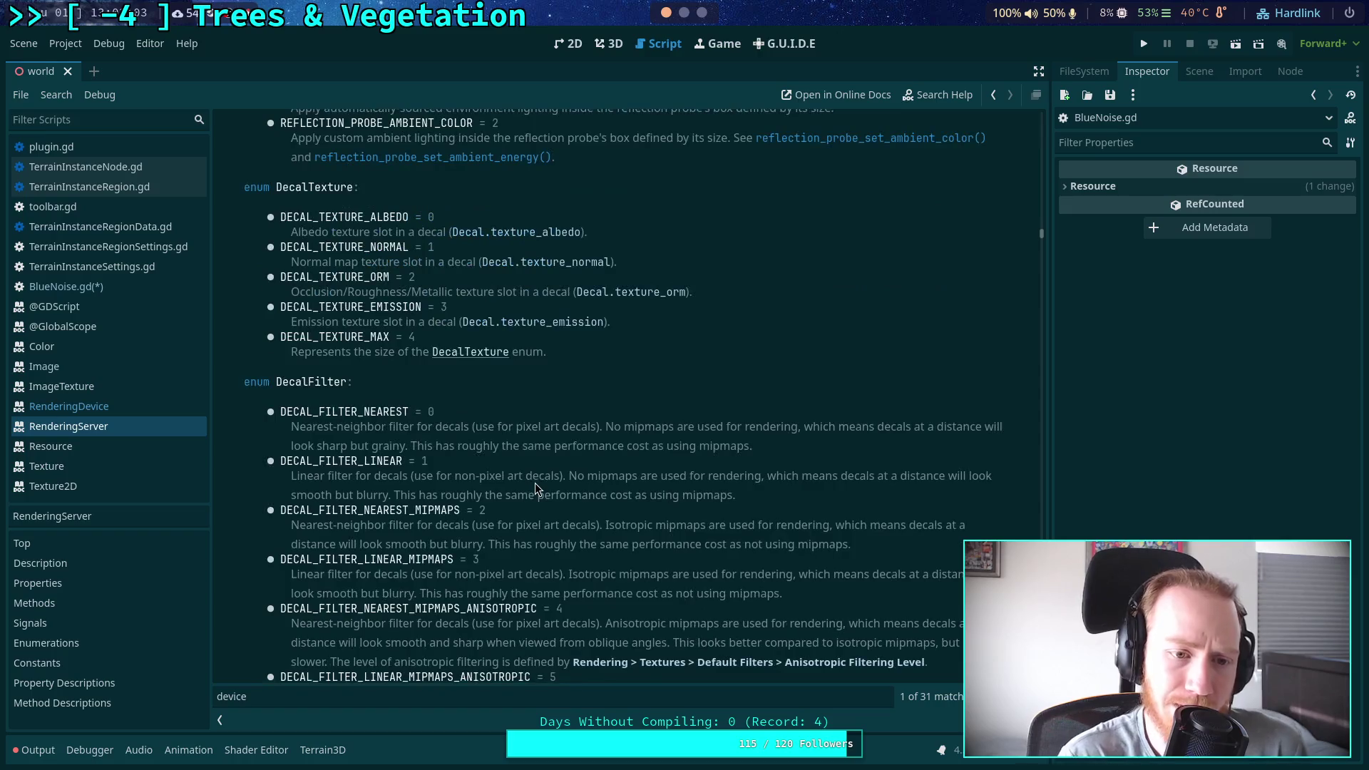
{"action": "scroll", "coordinate": [536, 489], "scroll_direction": "down", "scroll_amount": 16}
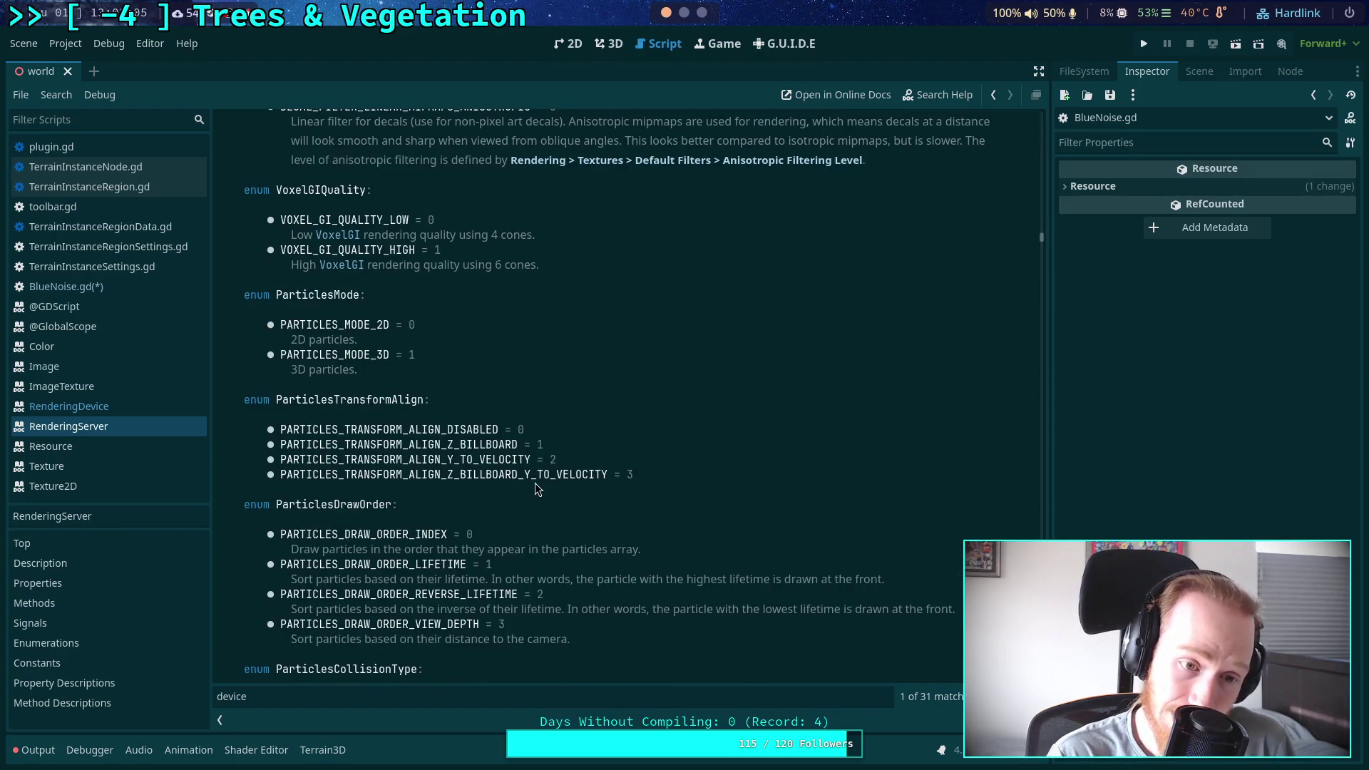
{"action": "scroll", "coordinate": [537, 488], "scroll_direction": "down", "scroll_amount": 20}
{"action": "scroll", "coordinate": [537, 489], "scroll_direction": "down", "scroll_amount": 6}
{"action": "scroll", "coordinate": [536, 489], "scroll_direction": "down", "scroll_amount": 20}
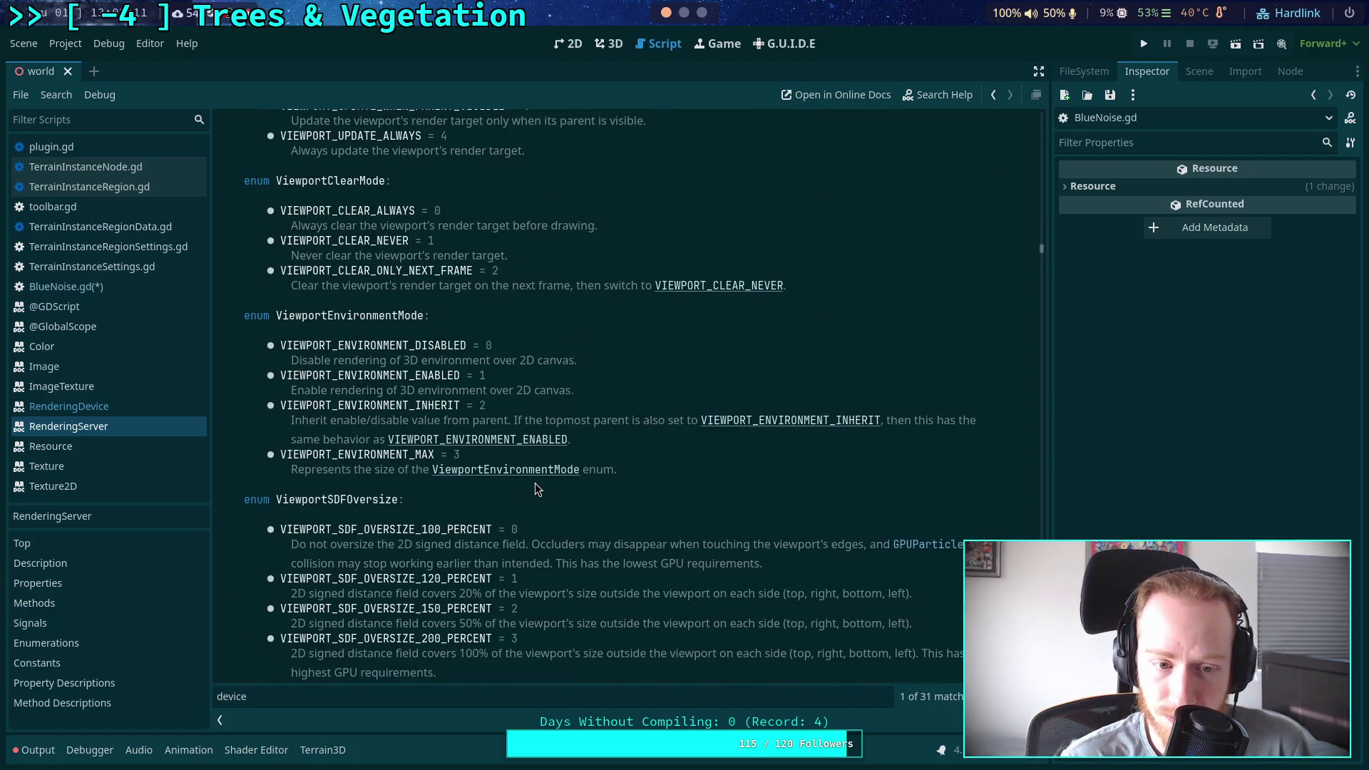
{"action": "scroll", "coordinate": [537, 488], "scroll_direction": "up", "scroll_amount": 6}
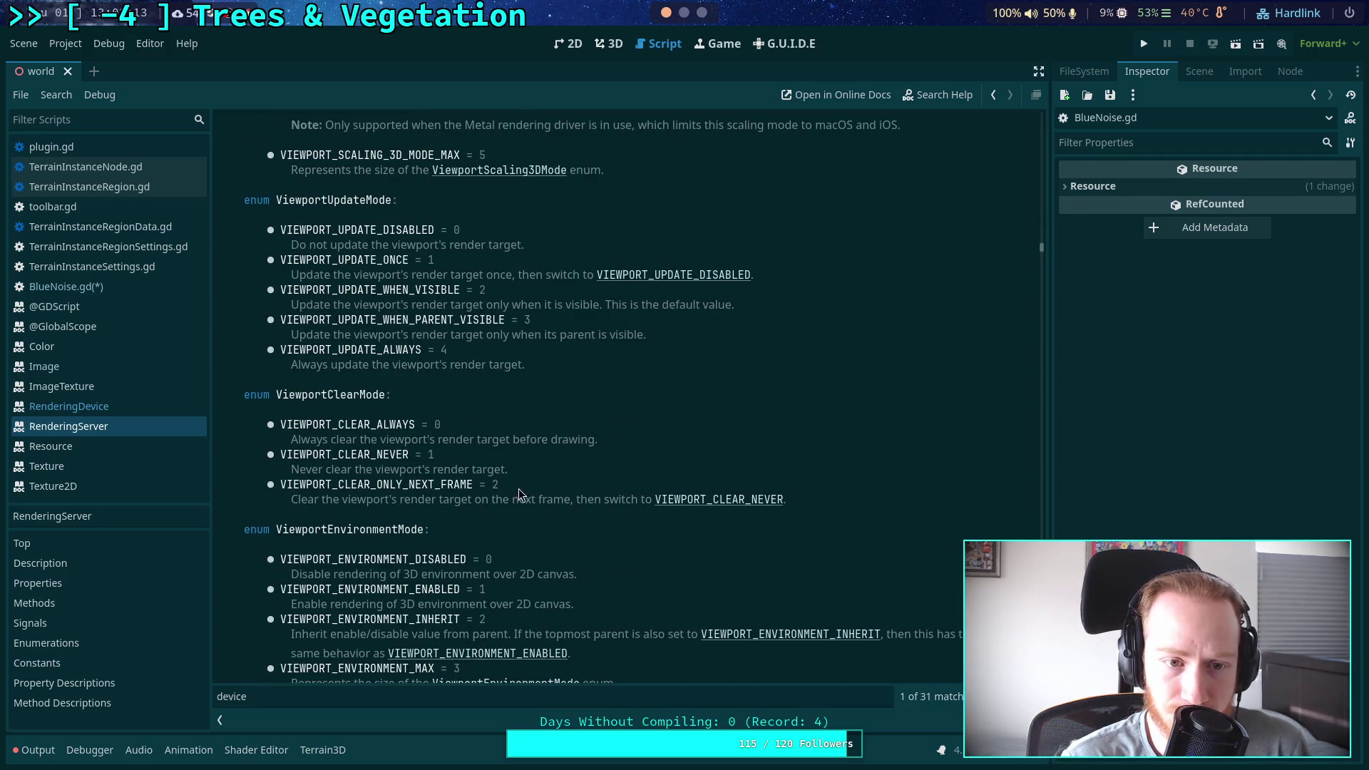
{"action": "scroll", "coordinate": [510, 488], "scroll_direction": "up", "scroll_amount": 6}
{"action": "scroll", "coordinate": [511, 489], "scroll_direction": "down", "scroll_amount": 20}
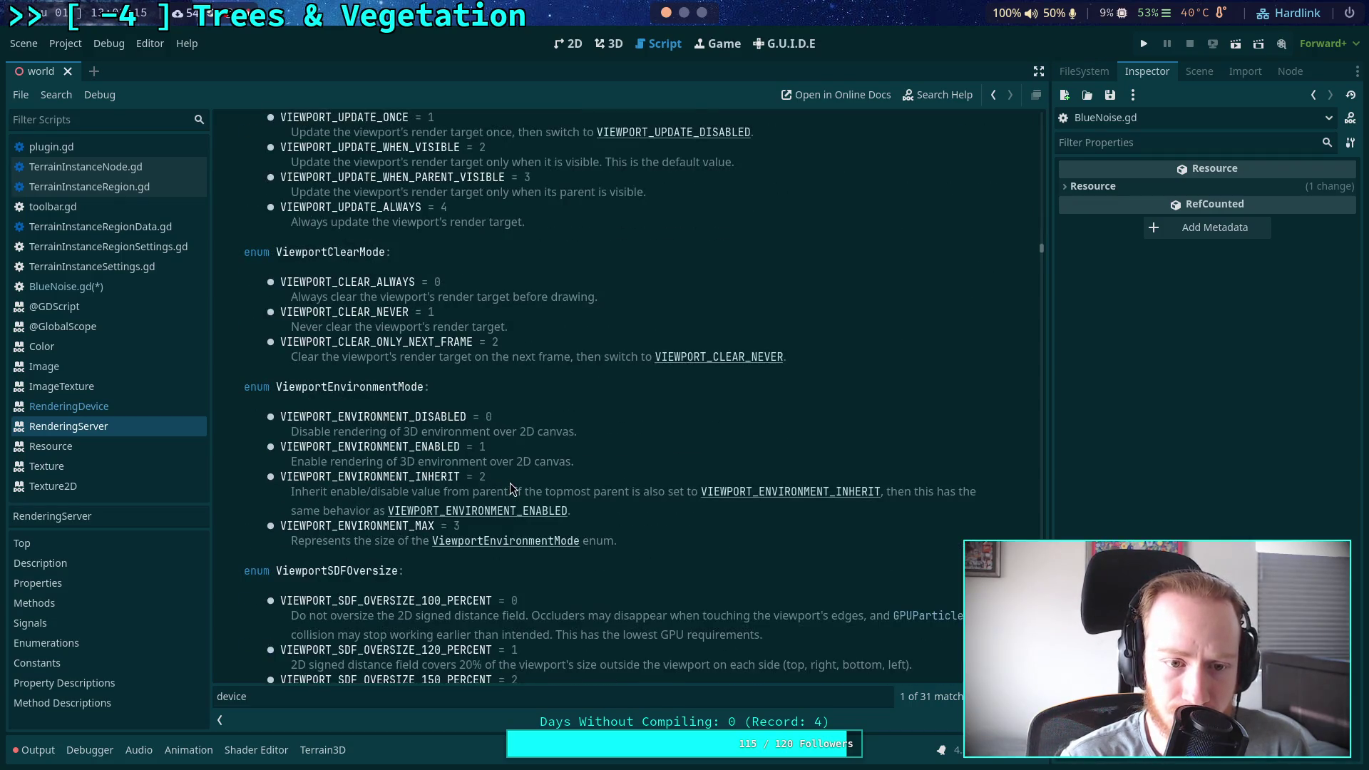
{"action": "scroll", "coordinate": [510, 488], "scroll_direction": "up", "scroll_amount": 6}
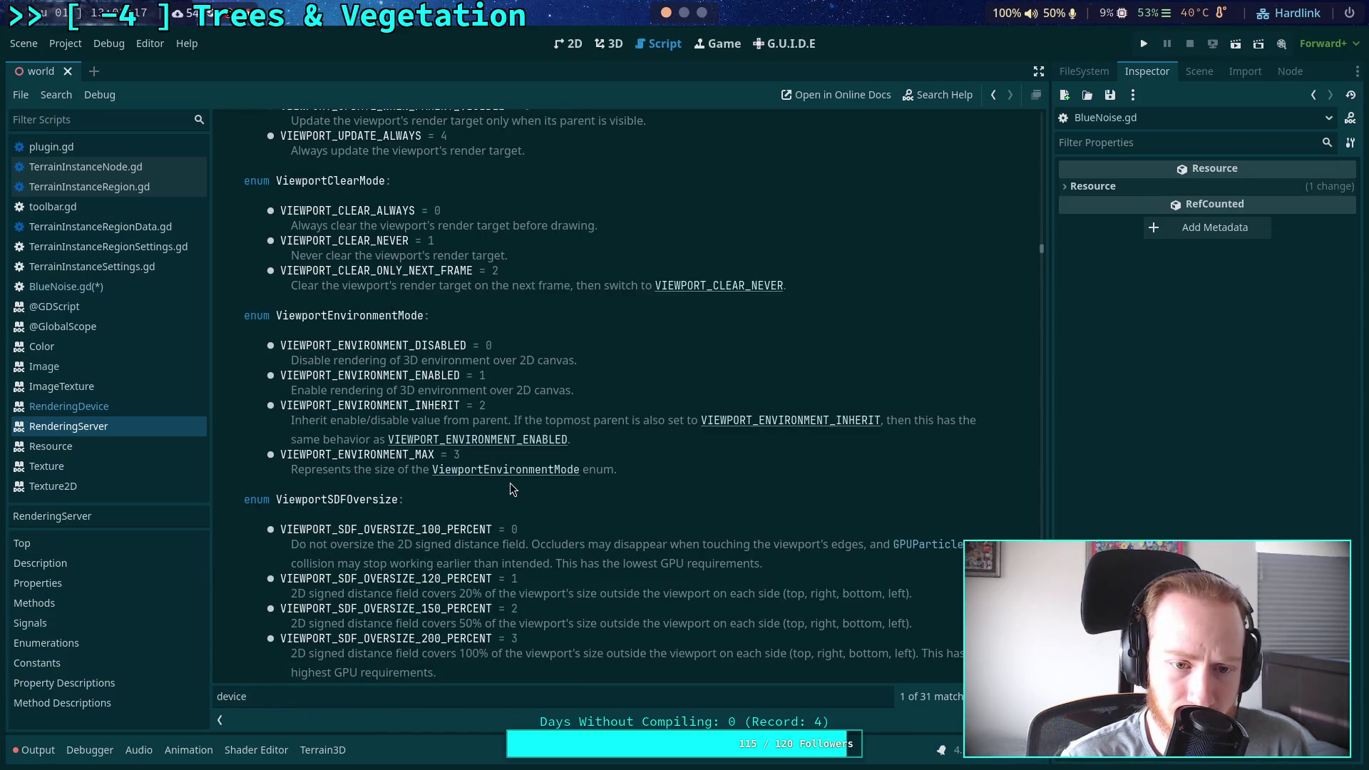
{"action": "scroll", "coordinate": [510, 489], "scroll_direction": "down", "scroll_amount": 16}
{"action": "scroll", "coordinate": [511, 489], "scroll_direction": "down", "scroll_amount": 20}
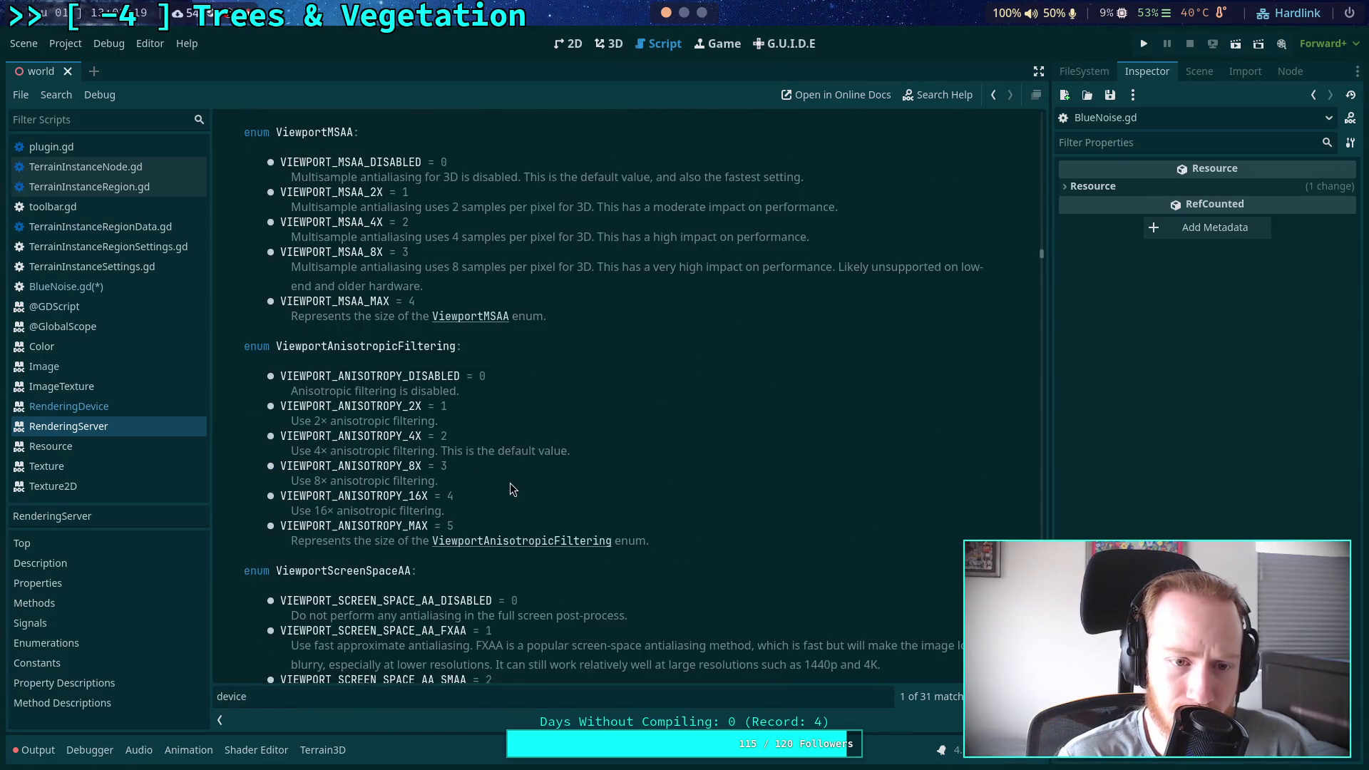
{"action": "scroll", "coordinate": [511, 488], "scroll_direction": "down", "scroll_amount": 20}
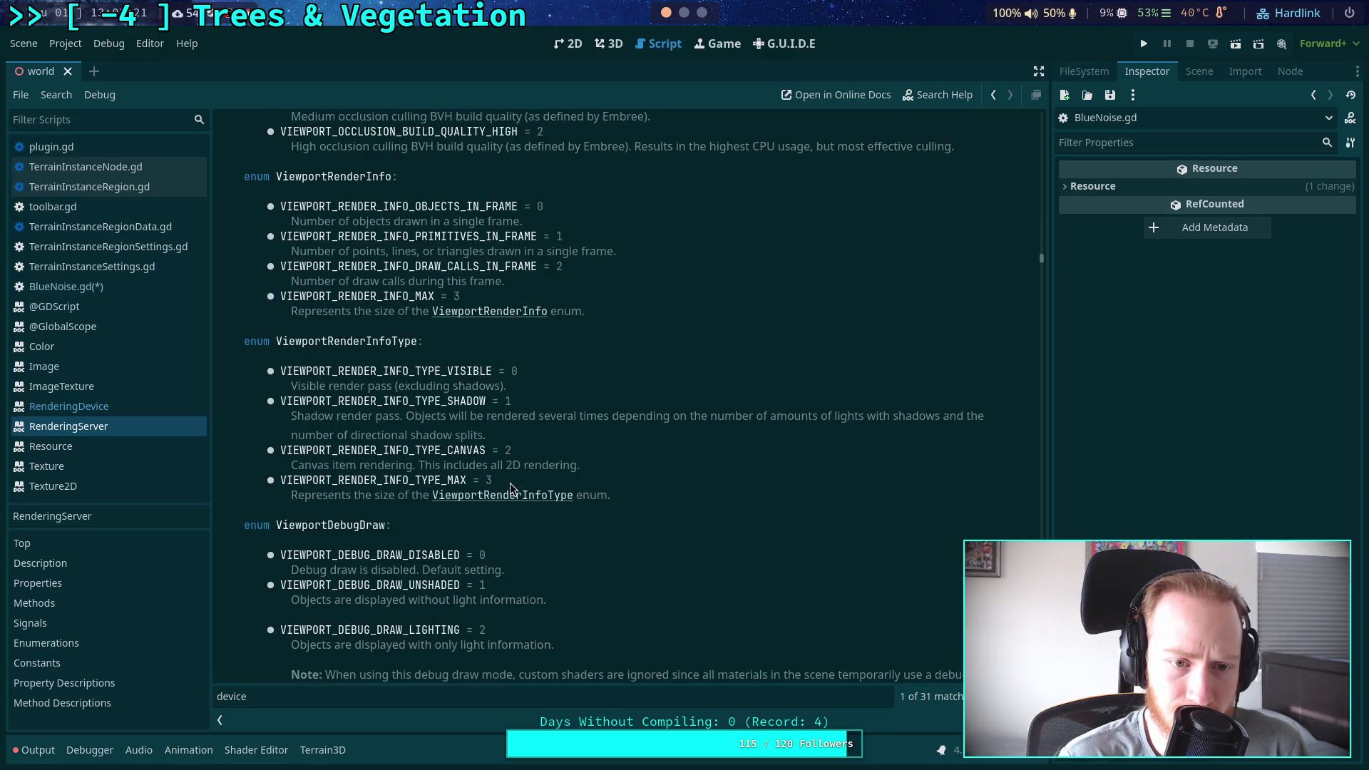
{"action": "scroll", "coordinate": [510, 490], "scroll_direction": "down", "scroll_amount": 20}
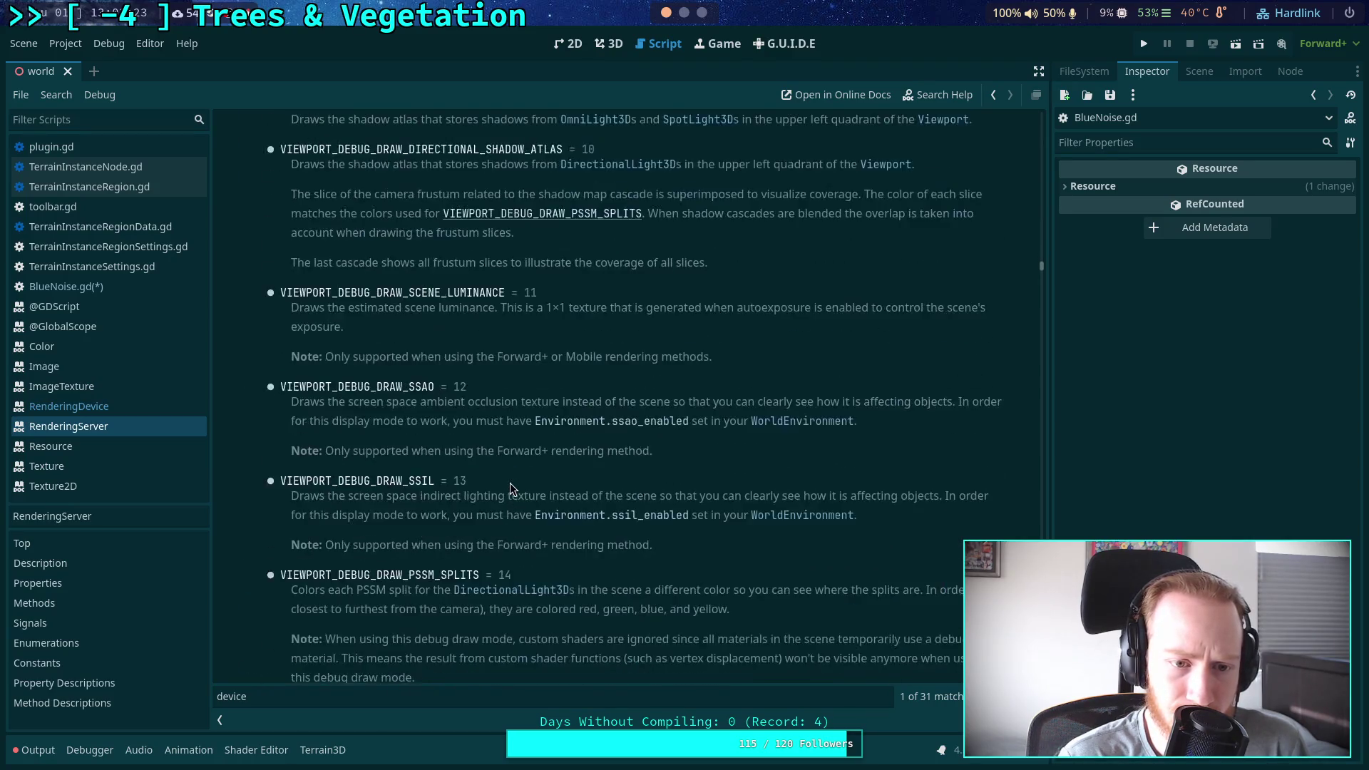
{"action": "scroll", "coordinate": [510, 488], "scroll_direction": "down", "scroll_amount": 17}
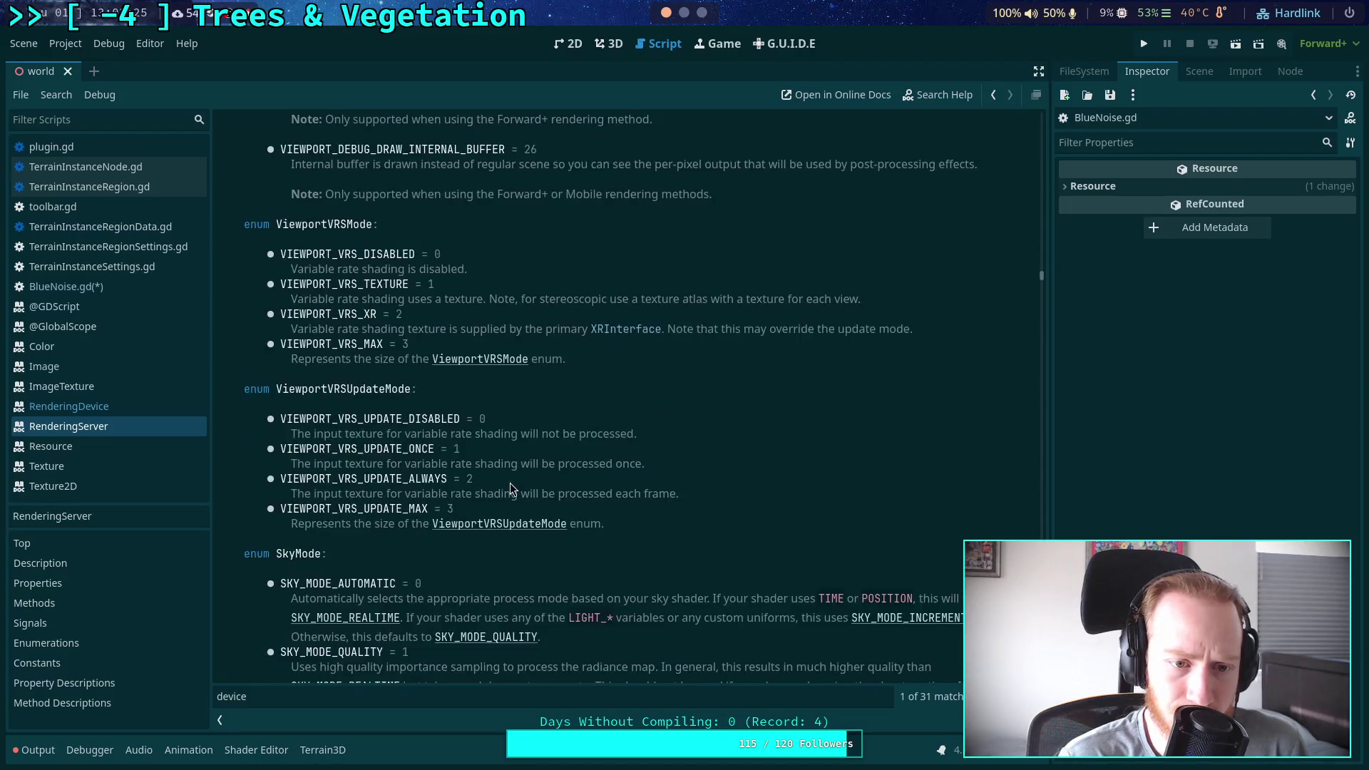
{"action": "scroll", "coordinate": [511, 488], "scroll_direction": "down", "scroll_amount": 10}
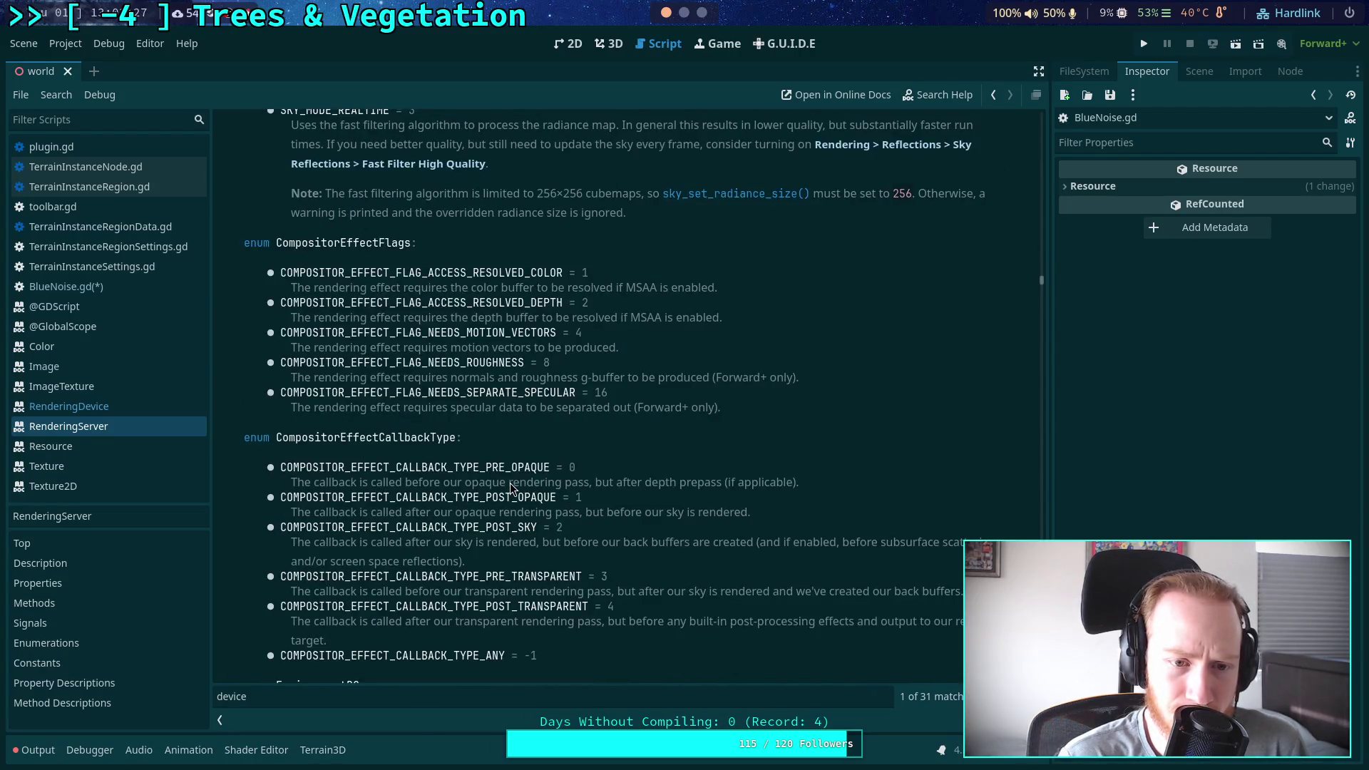
{"action": "scroll", "coordinate": [628, 470], "scroll_direction": "down", "scroll_amount": 4}
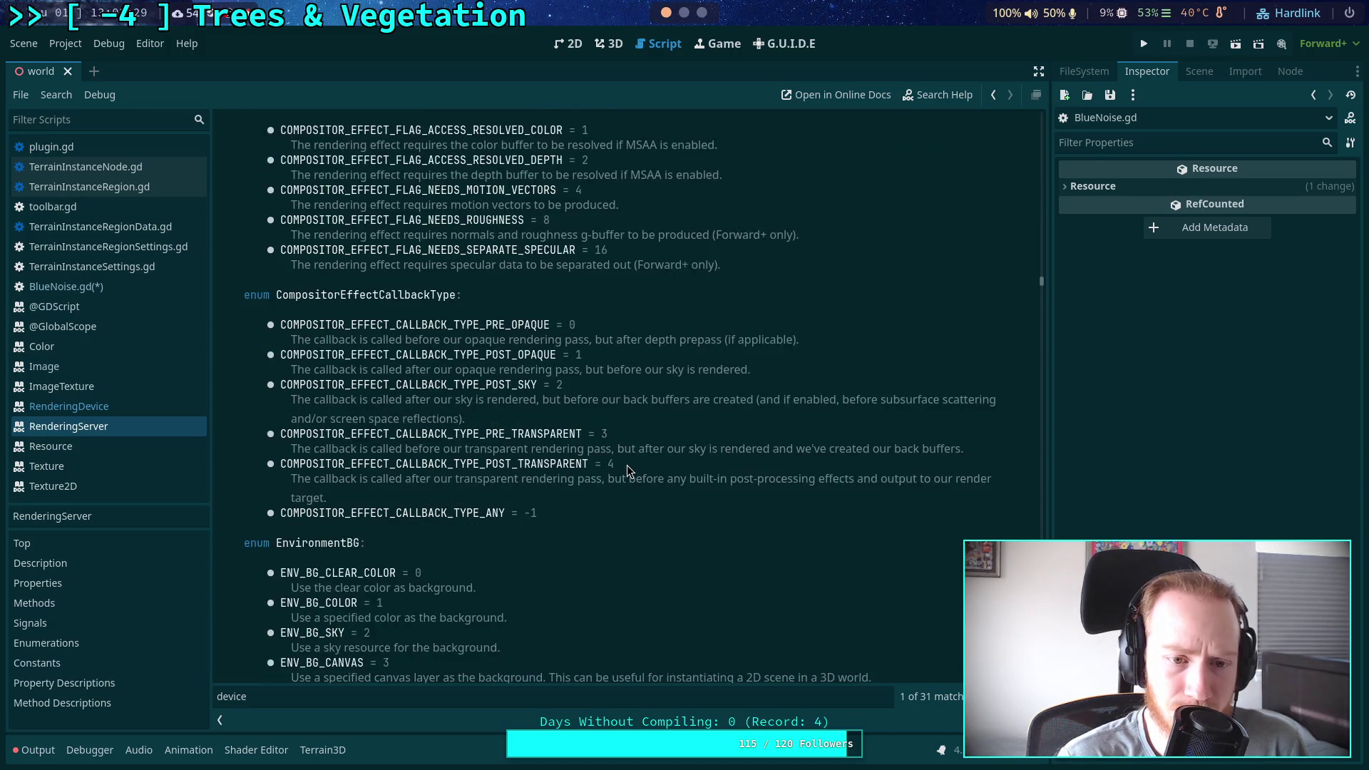
{"action": "scroll", "coordinate": [628, 470], "scroll_direction": "down", "scroll_amount": 6}
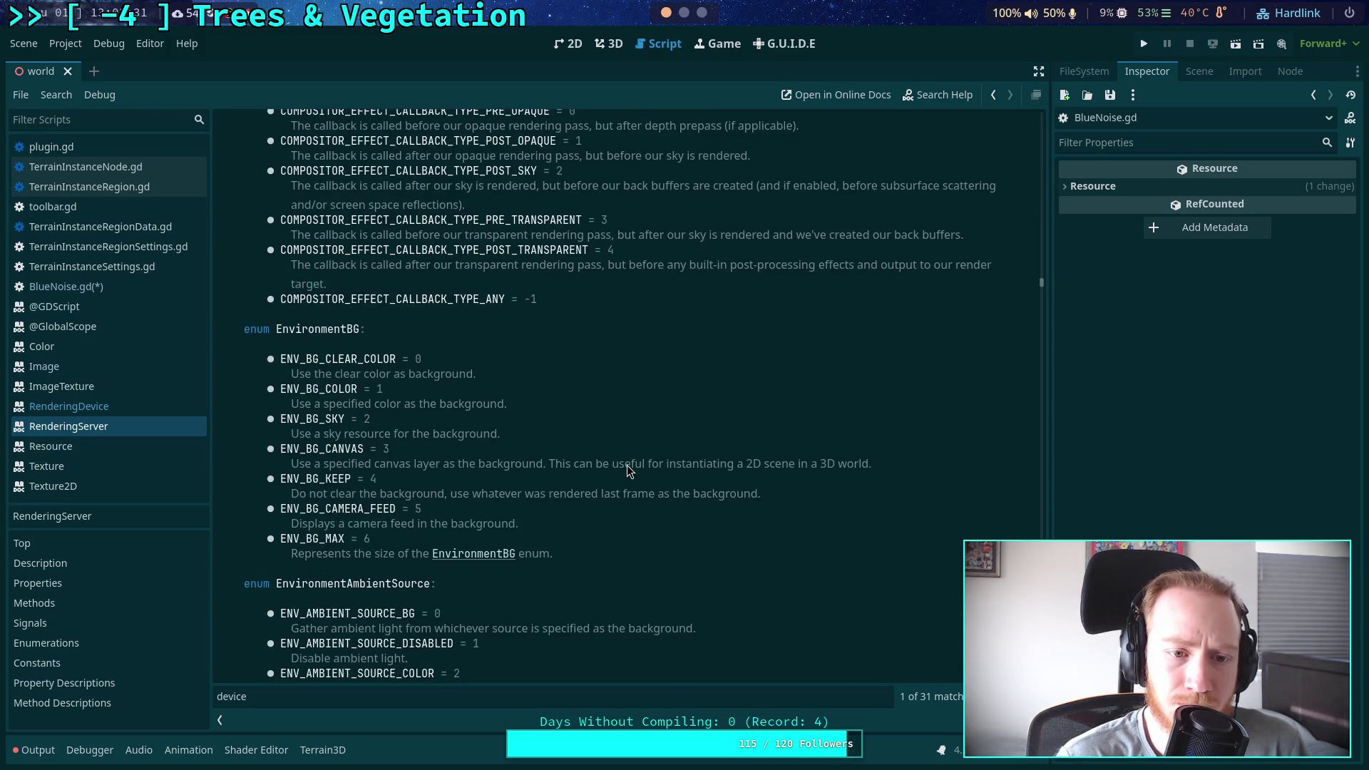
{"action": "scroll", "coordinate": [628, 469], "scroll_direction": "down", "scroll_amount": 12}
{"action": "scroll", "coordinate": [628, 470], "scroll_direction": "down", "scroll_amount": 4}
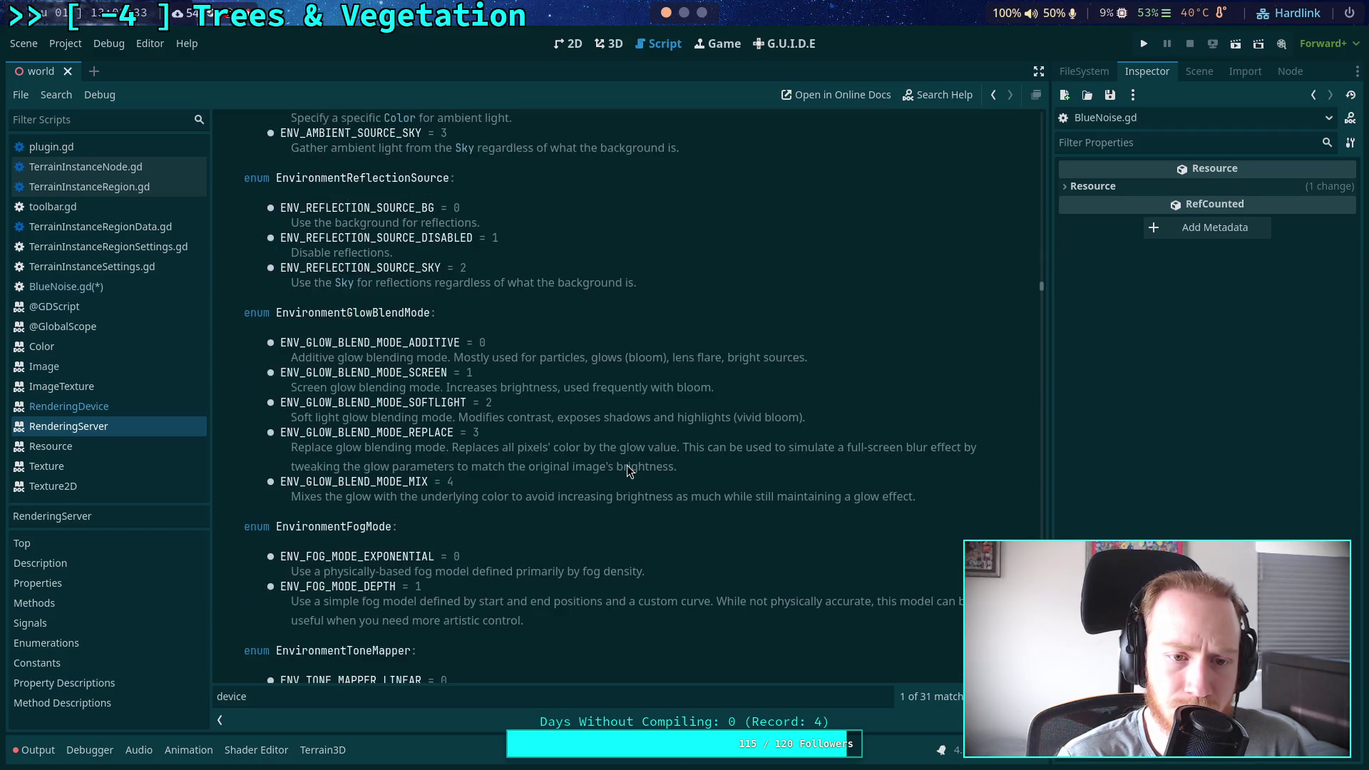
{"action": "scroll", "coordinate": [628, 470], "scroll_direction": "down", "scroll_amount": 4}
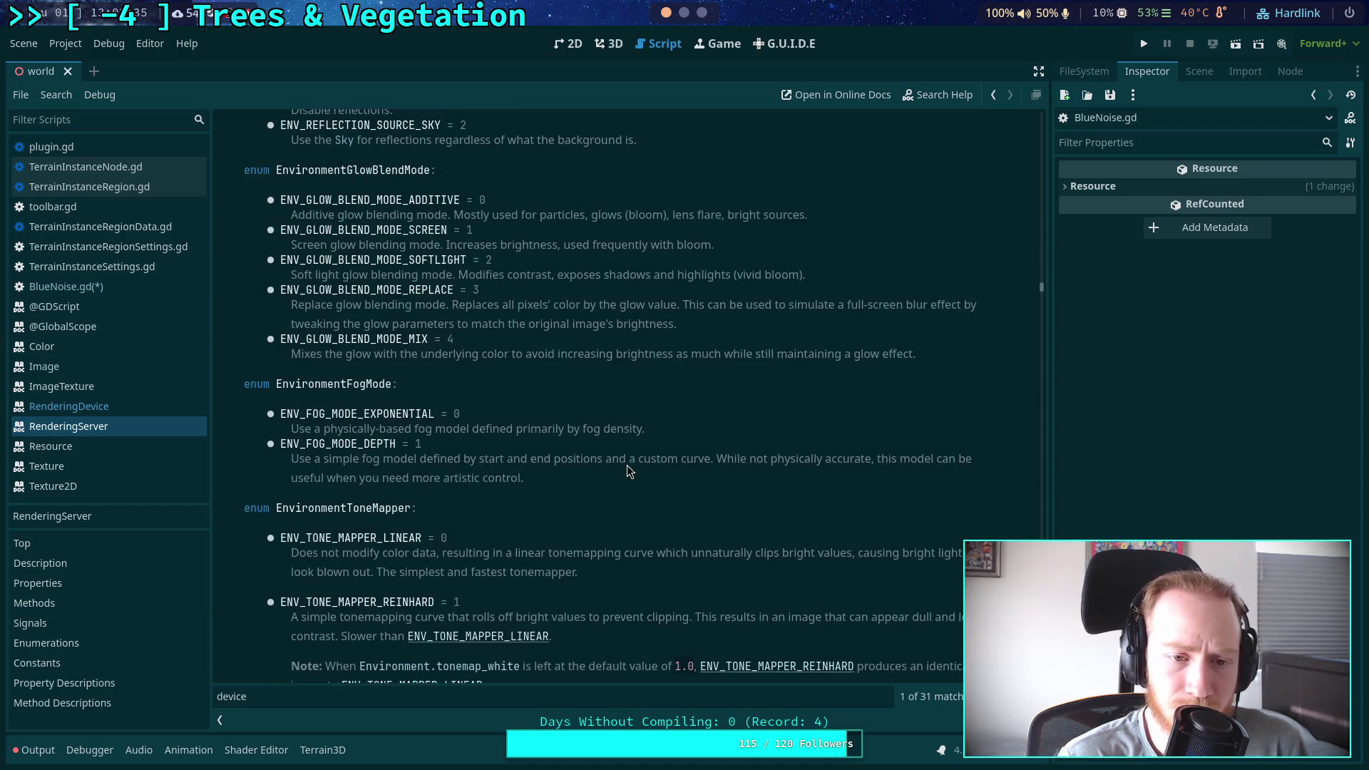
{"action": "scroll", "coordinate": [628, 470], "scroll_direction": "down", "scroll_amount": 4}
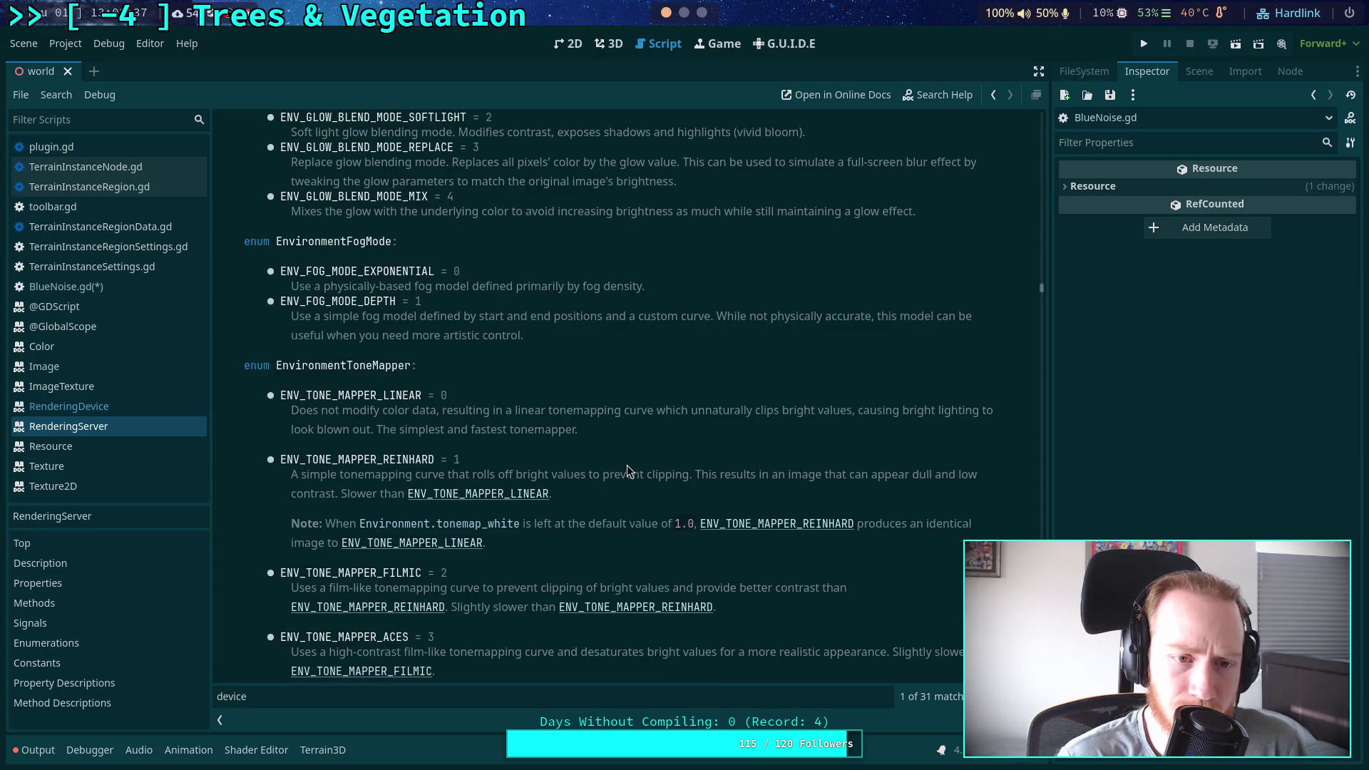
{"action": "scroll", "coordinate": [628, 470], "scroll_direction": "down", "scroll_amount": 16}
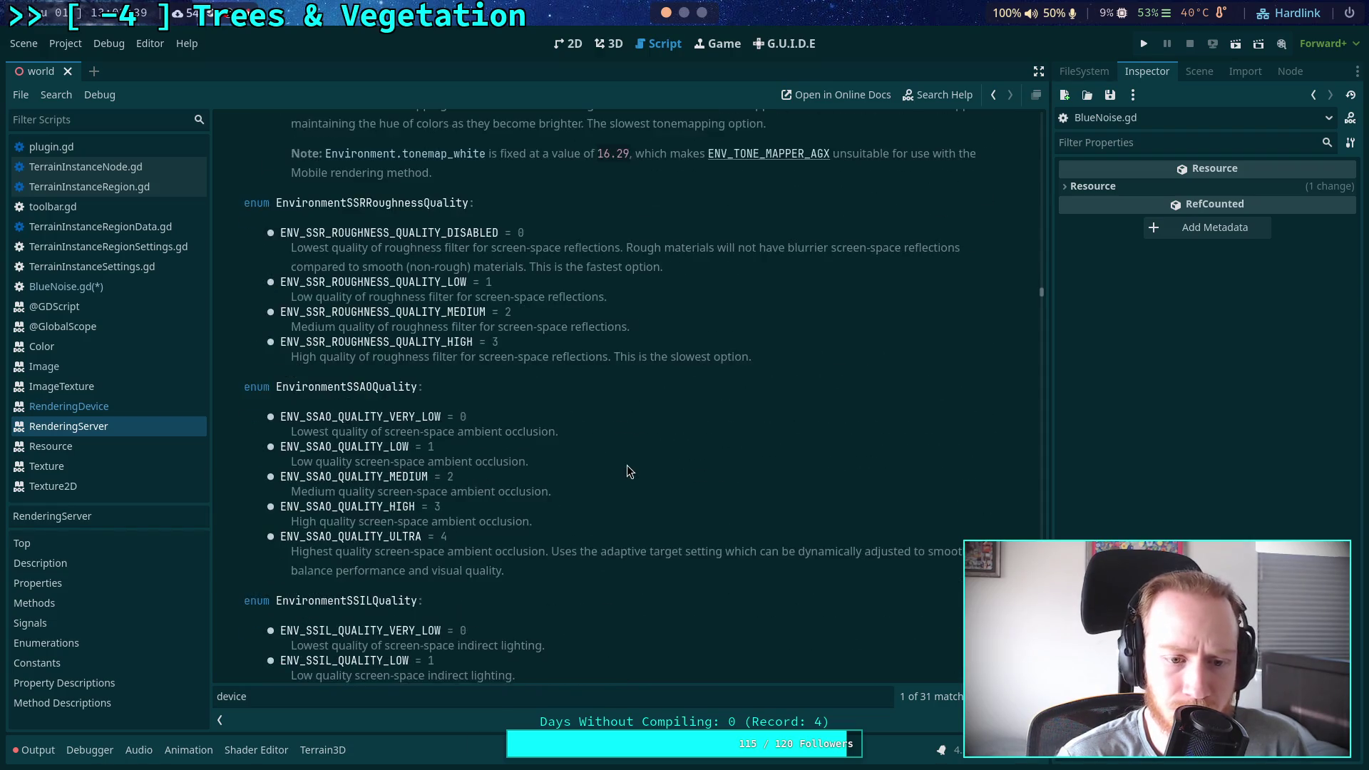
{"action": "scroll", "coordinate": [628, 470], "scroll_direction": "down", "scroll_amount": 10}
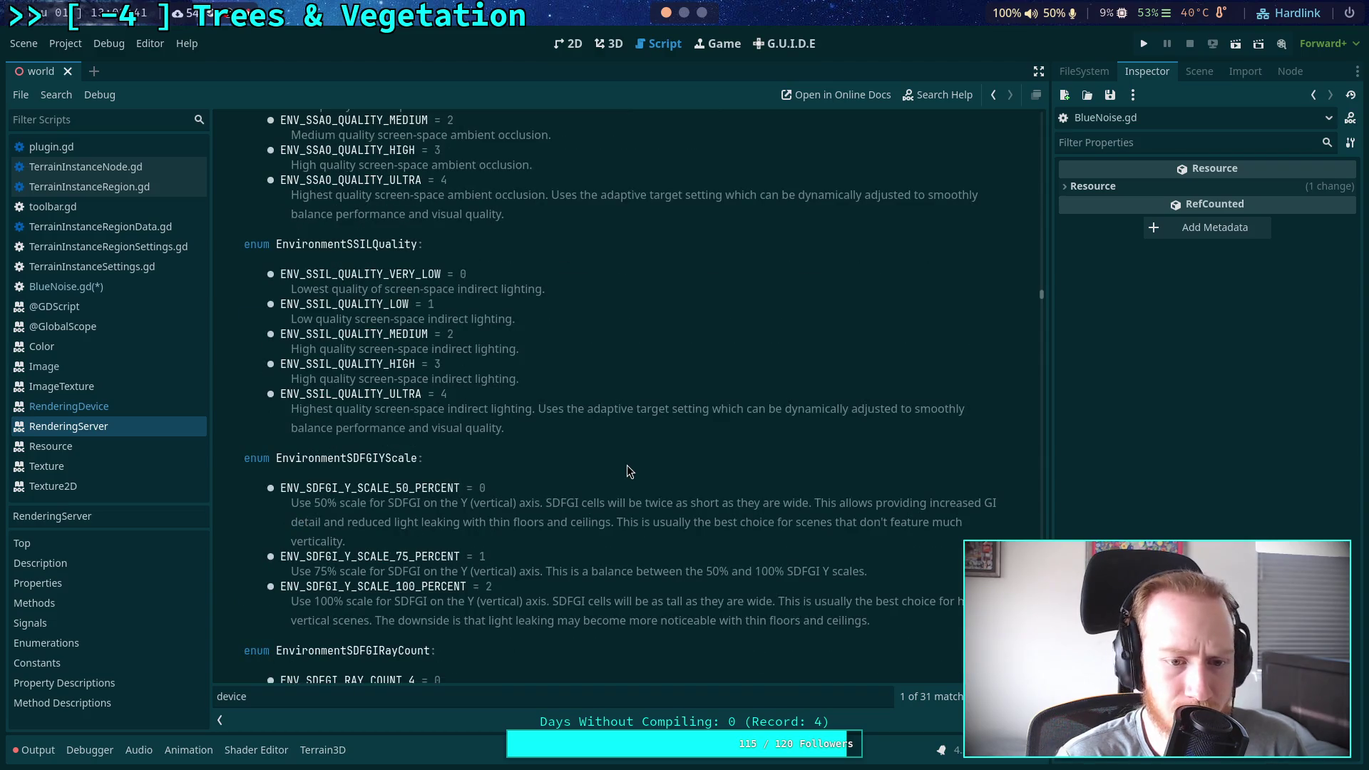
{"action": "scroll", "coordinate": [628, 470], "scroll_direction": "down", "scroll_amount": 6}
{"action": "scroll", "coordinate": [628, 469], "scroll_direction": "down", "scroll_amount": 20}
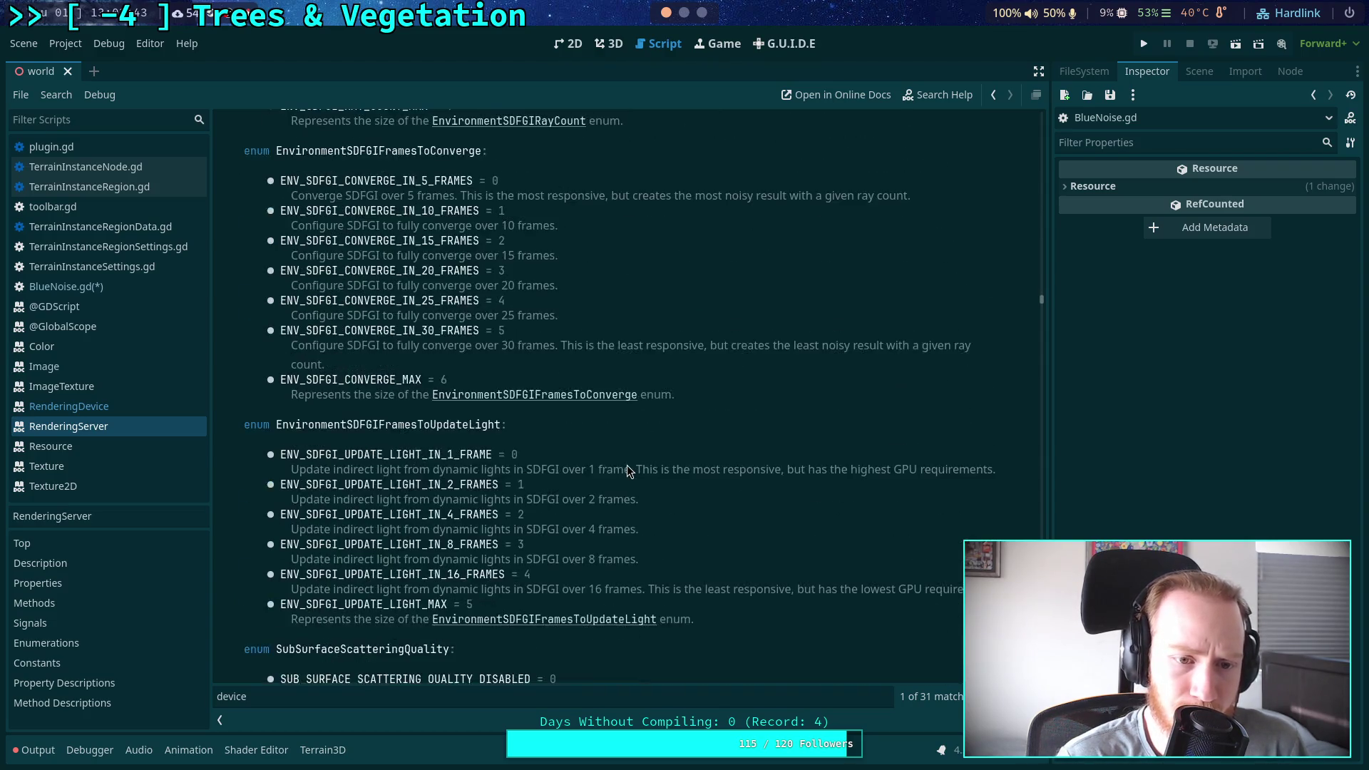
{"action": "scroll", "coordinate": [628, 470], "scroll_direction": "down", "scroll_amount": 8}
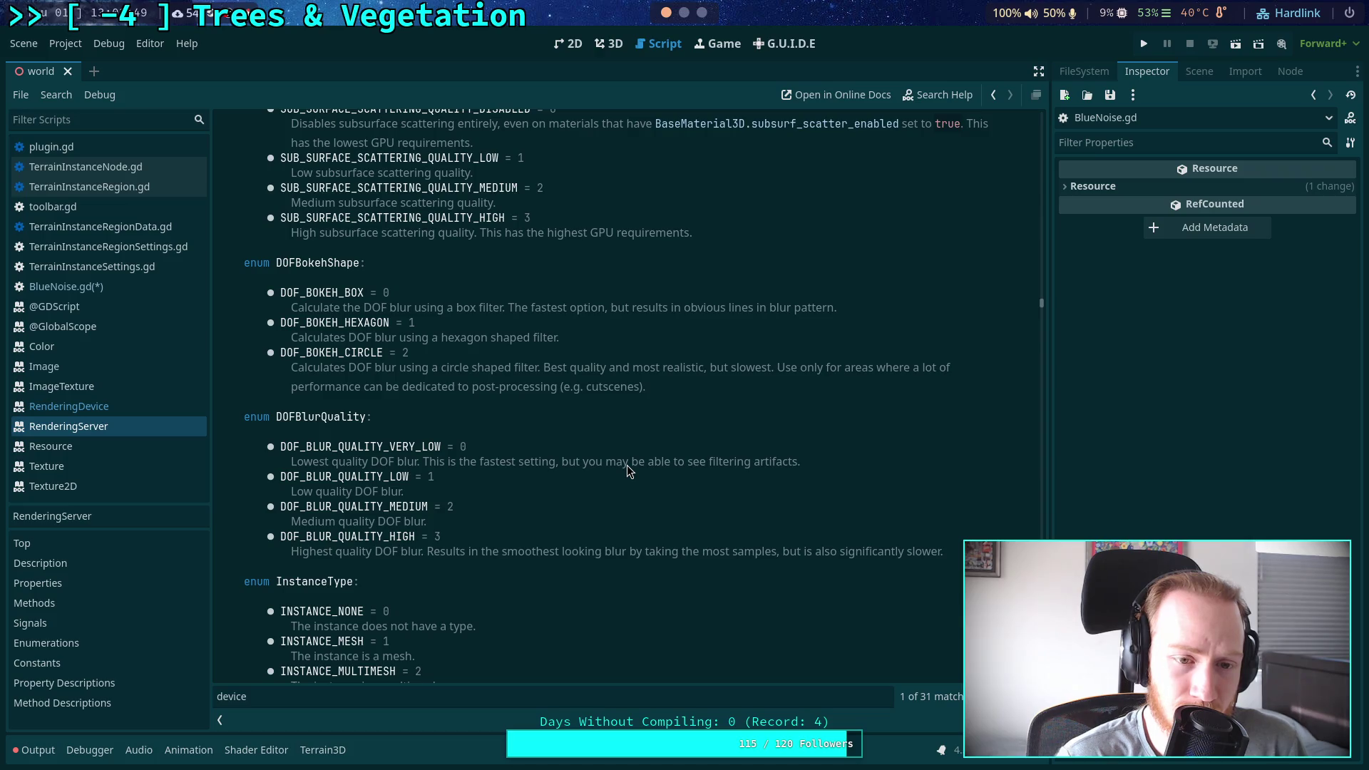
{"action": "scroll", "coordinate": [628, 469], "scroll_direction": "down", "scroll_amount": 20}
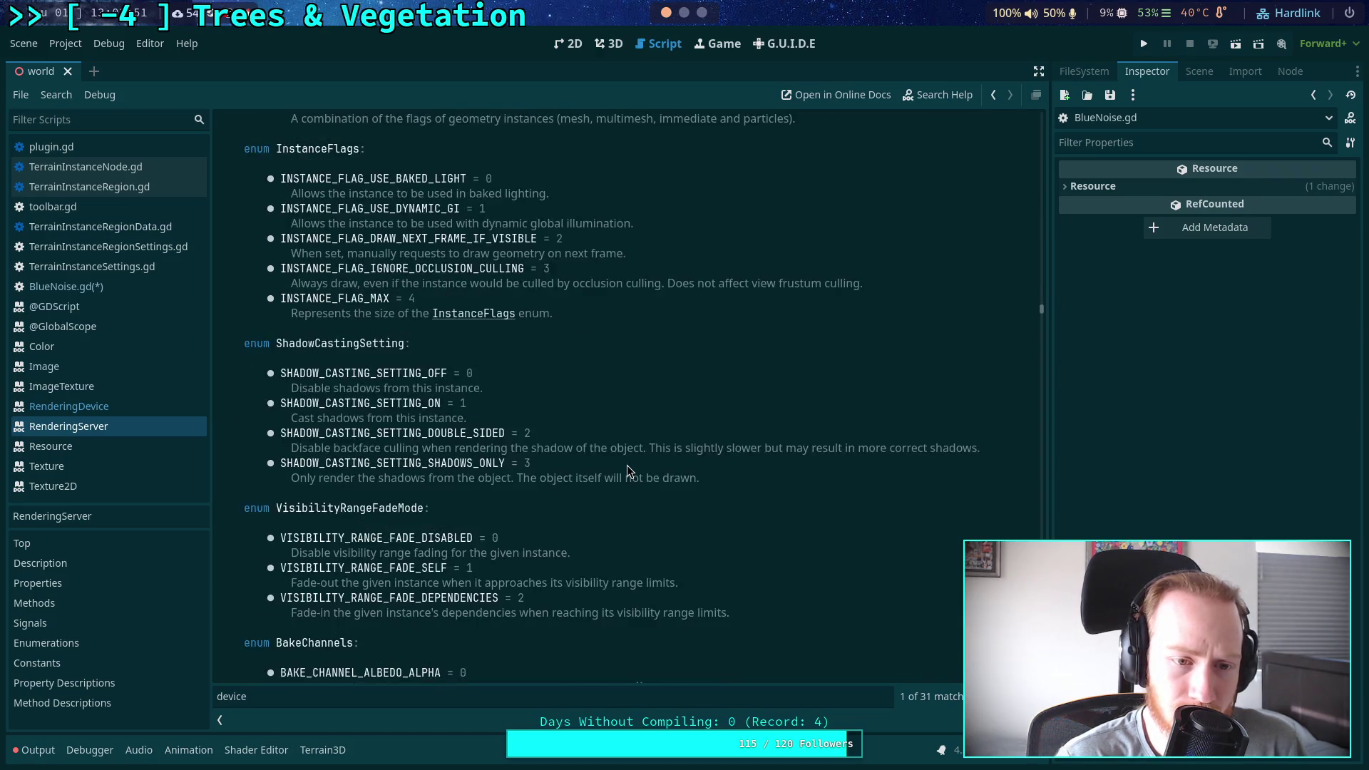
{"action": "scroll", "coordinate": [628, 470], "scroll_direction": "down", "scroll_amount": 4}
{"action": "scroll", "coordinate": [628, 469], "scroll_direction": "down", "scroll_amount": 20}
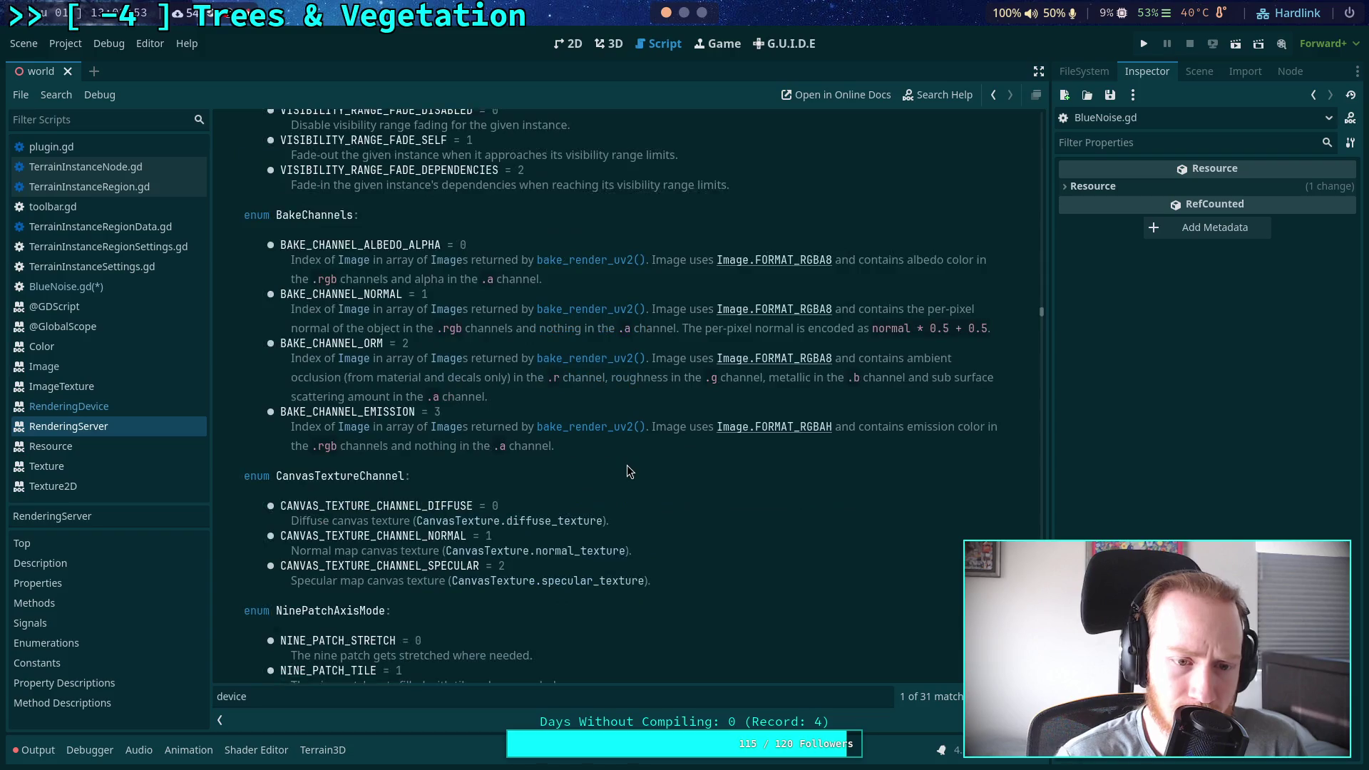
{"action": "scroll", "coordinate": [628, 470], "scroll_direction": "down", "scroll_amount": 20}
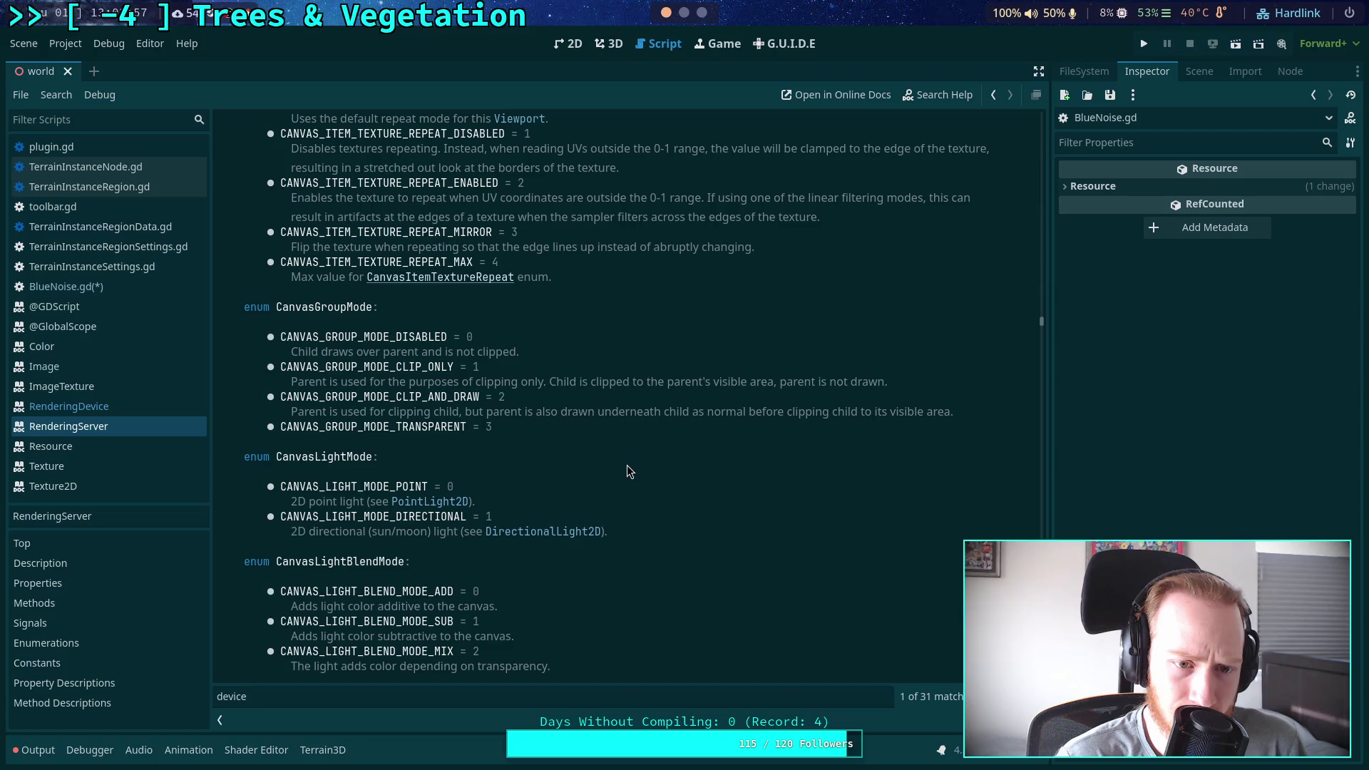
{"action": "scroll", "coordinate": [630, 470], "scroll_direction": "down", "scroll_amount": 6}
{"action": "scroll", "coordinate": [630, 471], "scroll_direction": "down", "scroll_amount": 2}
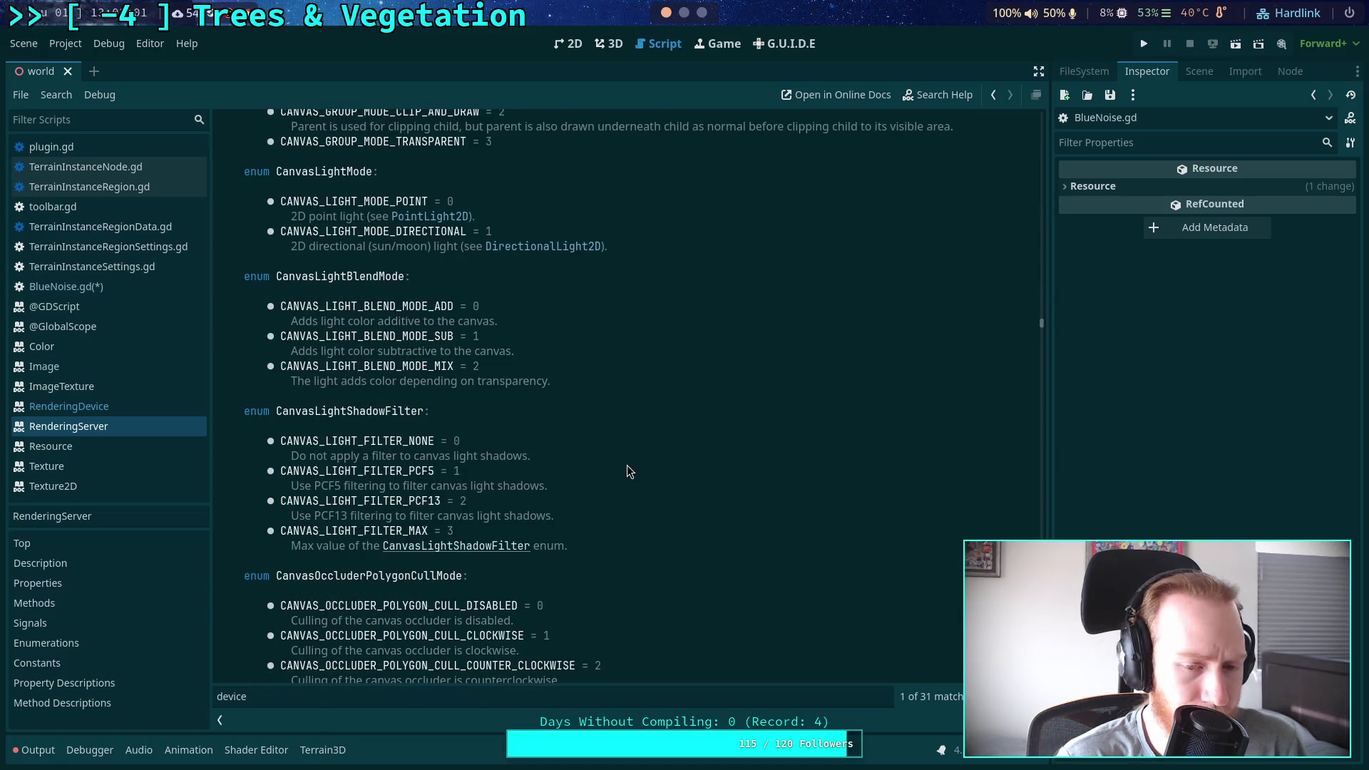
{"action": "scroll", "coordinate": [628, 470], "scroll_direction": "down", "scroll_amount": 6}
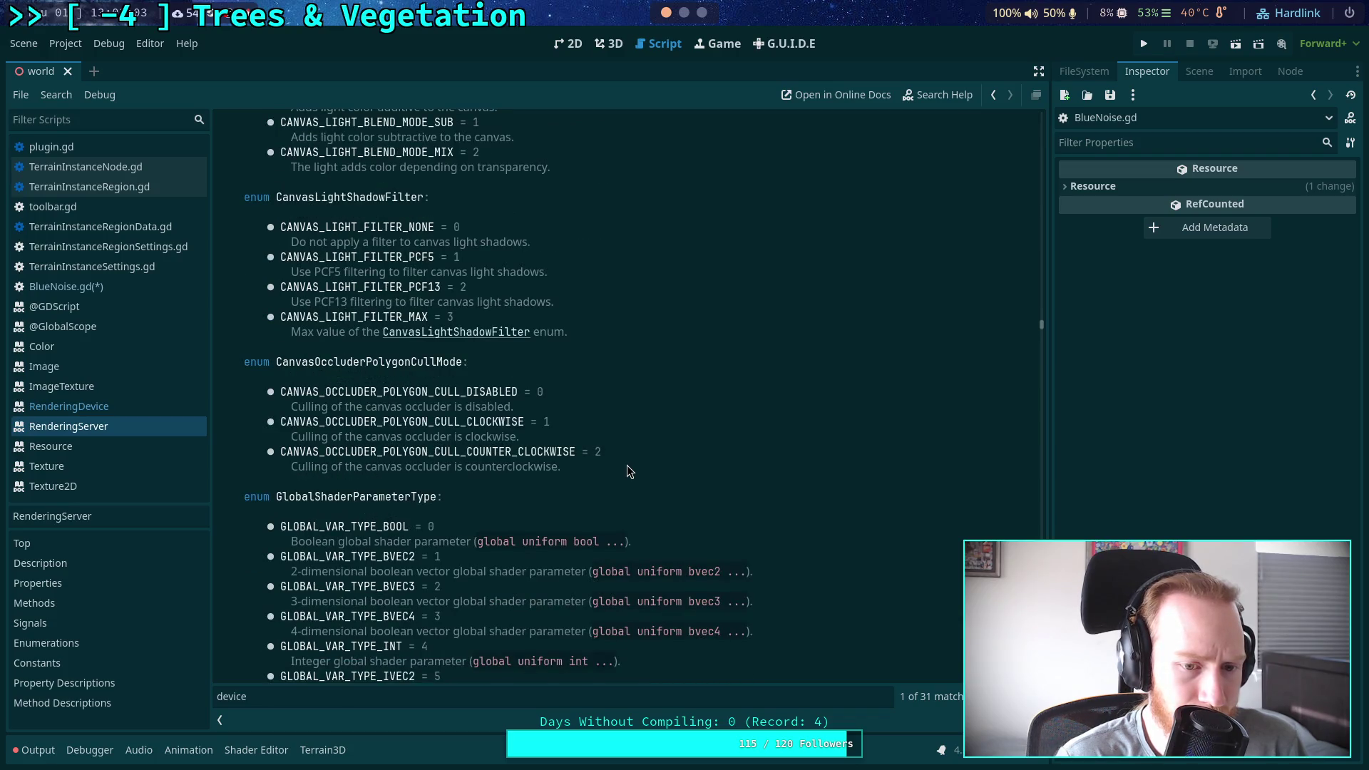
{"action": "scroll", "coordinate": [630, 471], "scroll_direction": "down", "scroll_amount": 4}
{"action": "scroll", "coordinate": [628, 470], "scroll_direction": "down", "scroll_amount": 14}
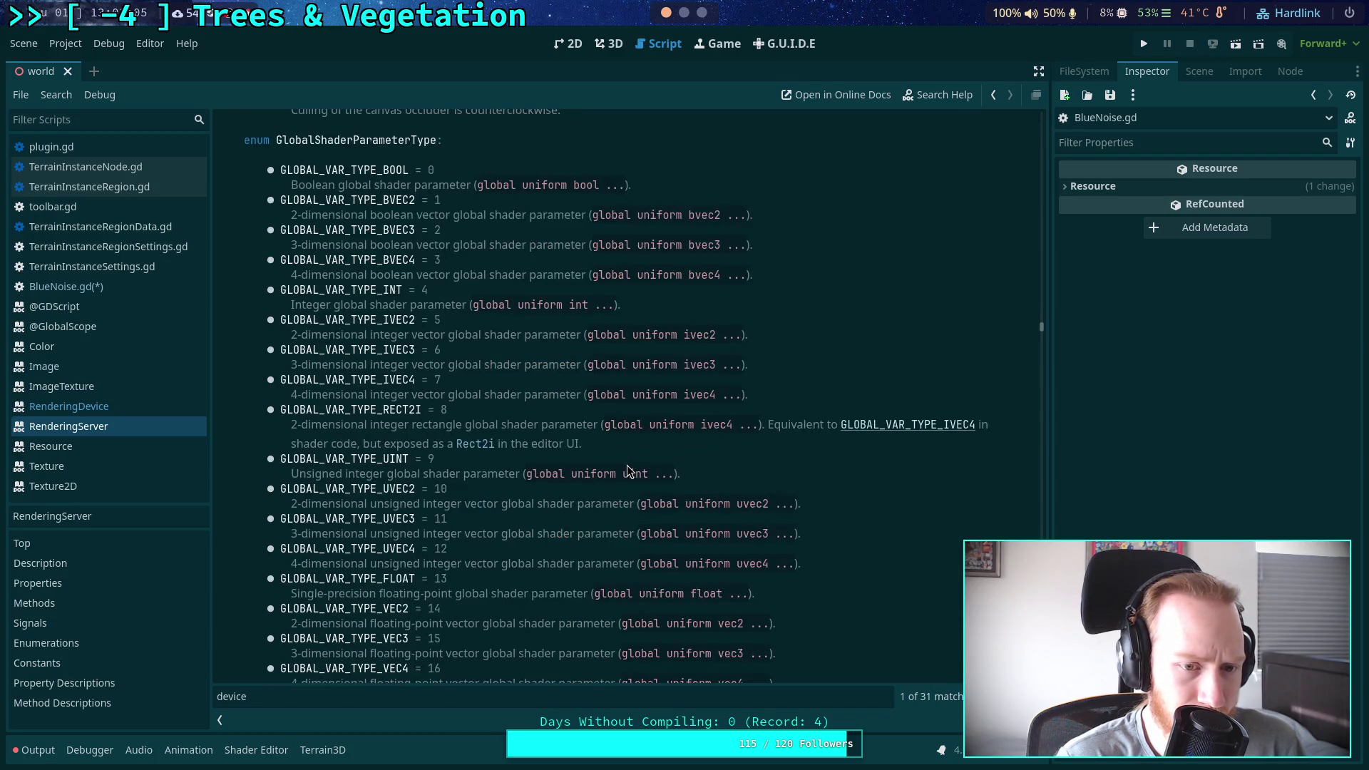
{"action": "scroll", "coordinate": [628, 469], "scroll_direction": "down", "scroll_amount": 20}
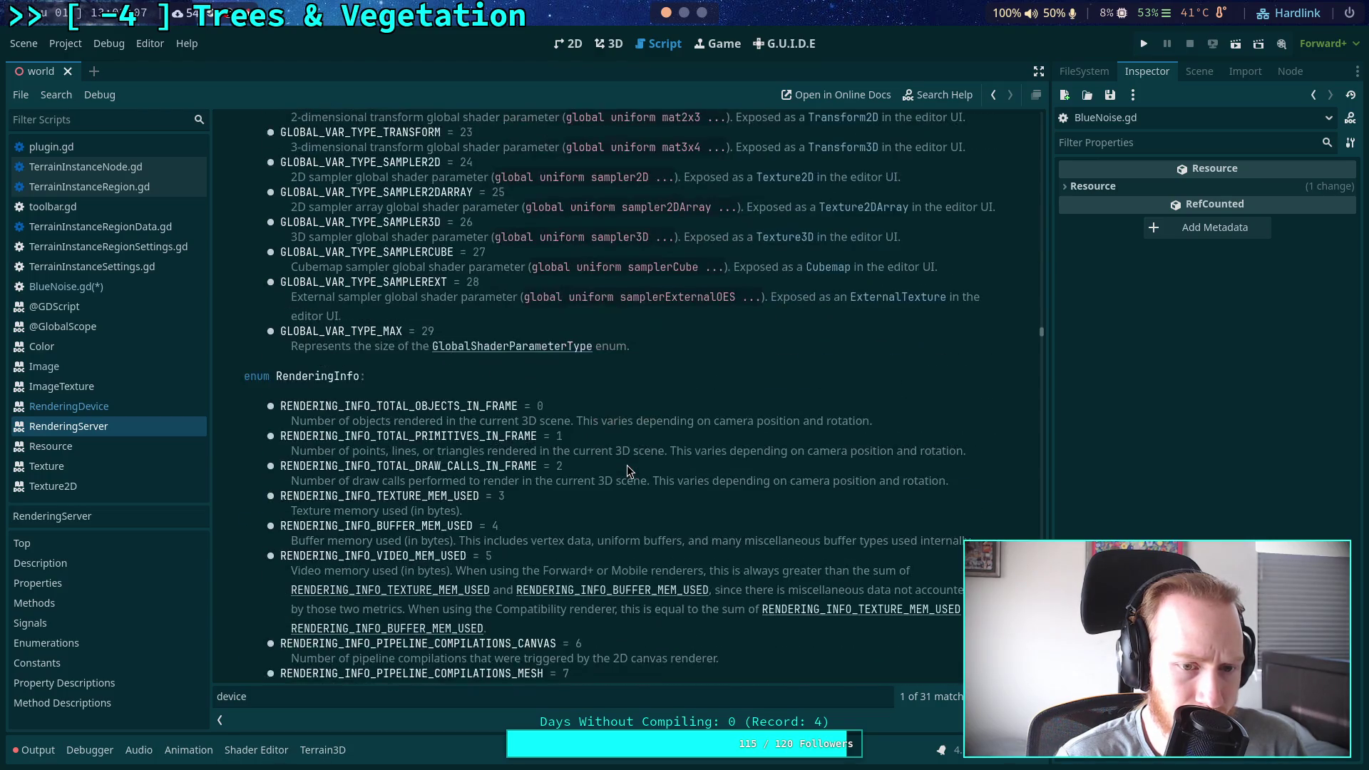
{"action": "scroll", "coordinate": [628, 470], "scroll_direction": "down", "scroll_amount": 16}
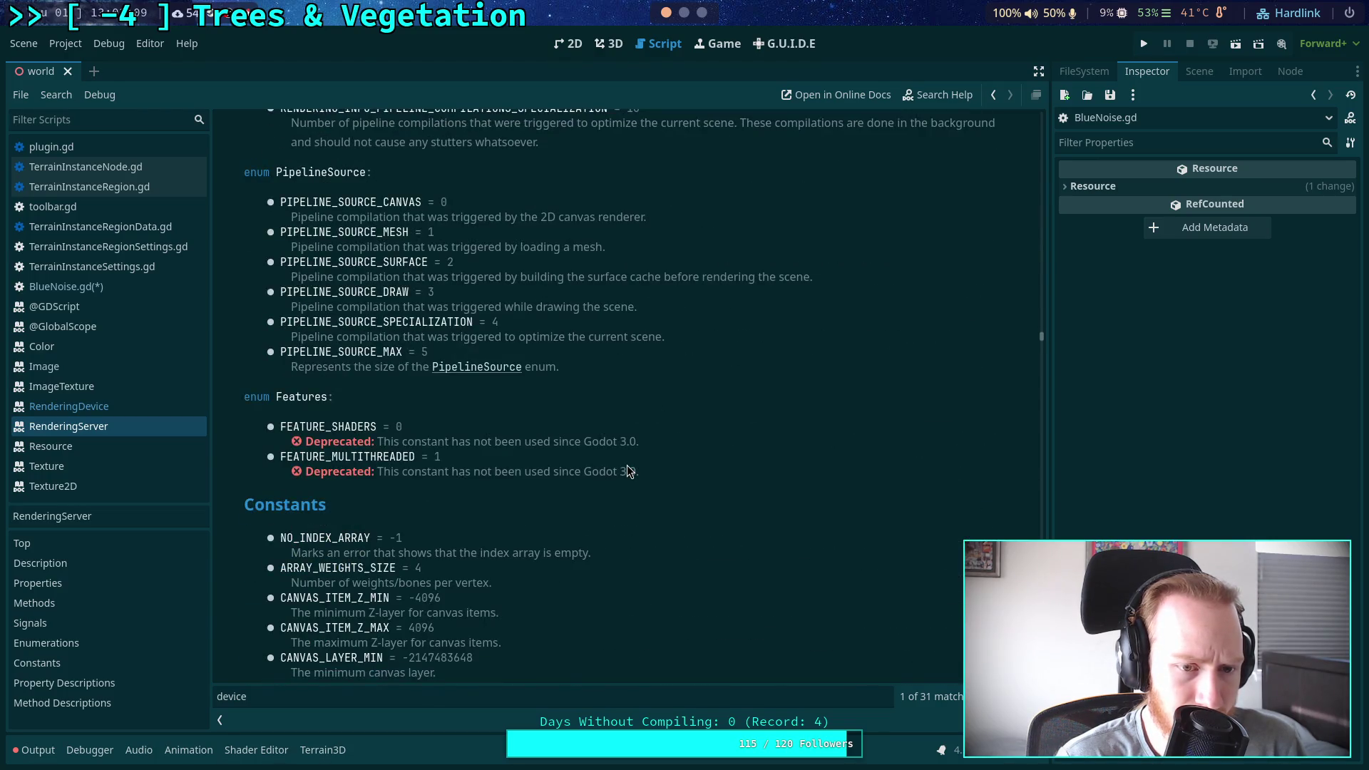
{"action": "scroll", "coordinate": [629, 470], "scroll_direction": "down", "scroll_amount": 4}
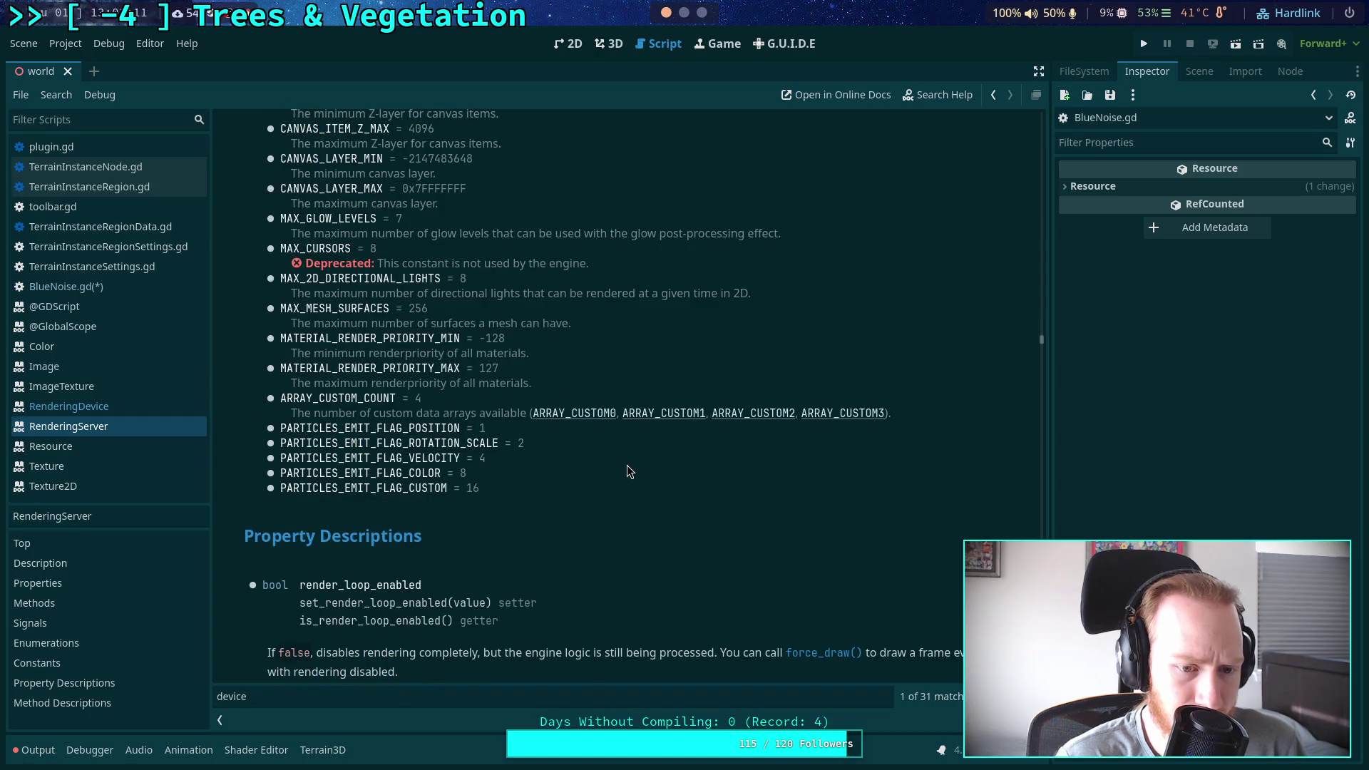
{"action": "scroll", "coordinate": [628, 470], "scroll_direction": "down", "scroll_amount": 4}
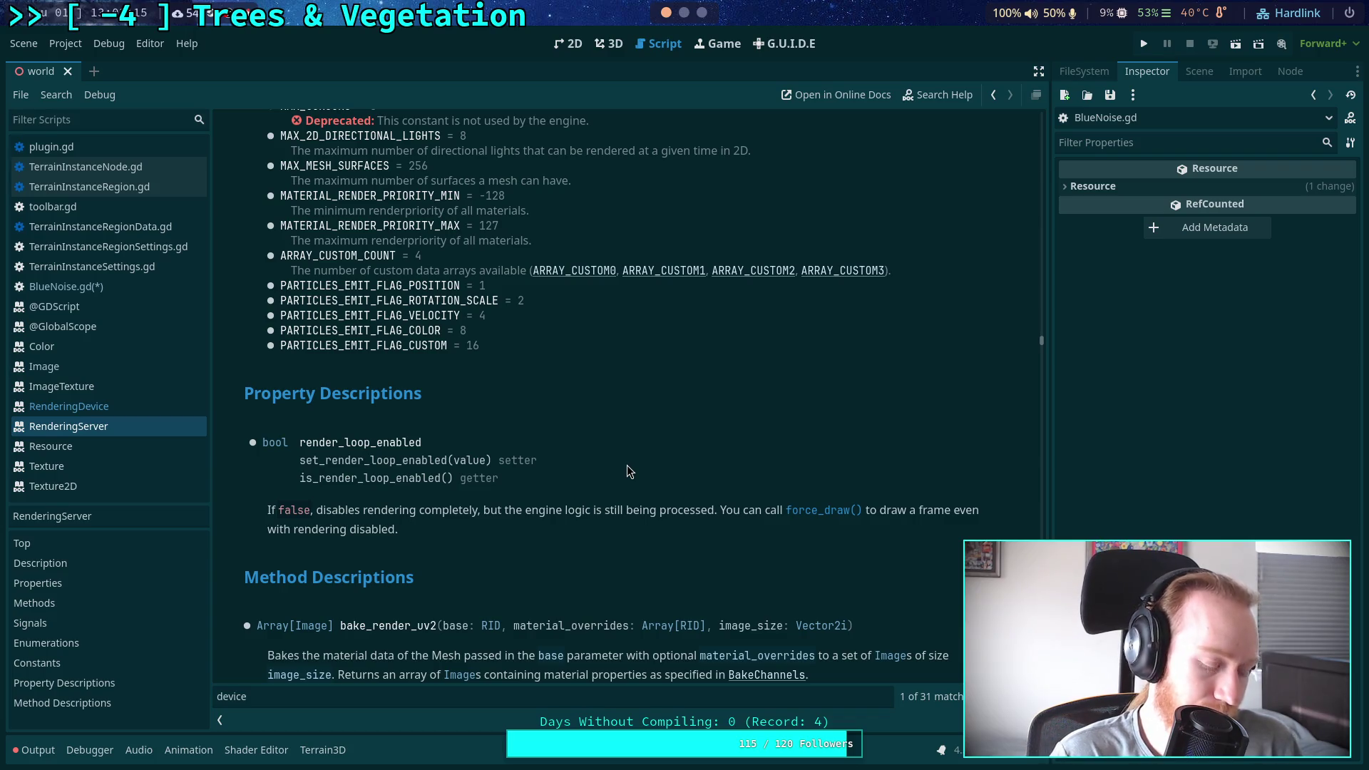
- Launch Neovim in the godot repository from its terminal workspace with 'n .'
{"action": "key", "text": "super+4"}
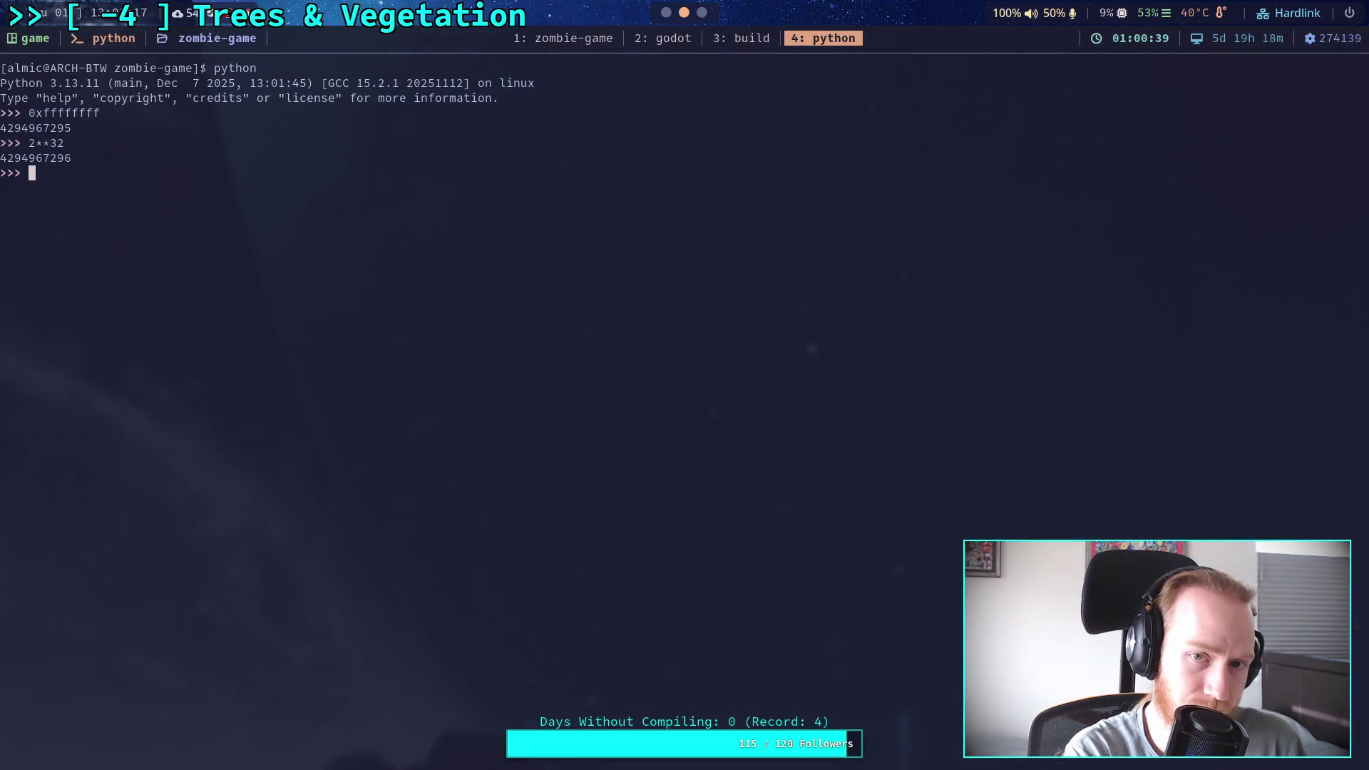
{"action": "left_click", "coordinate": [679, 41]}
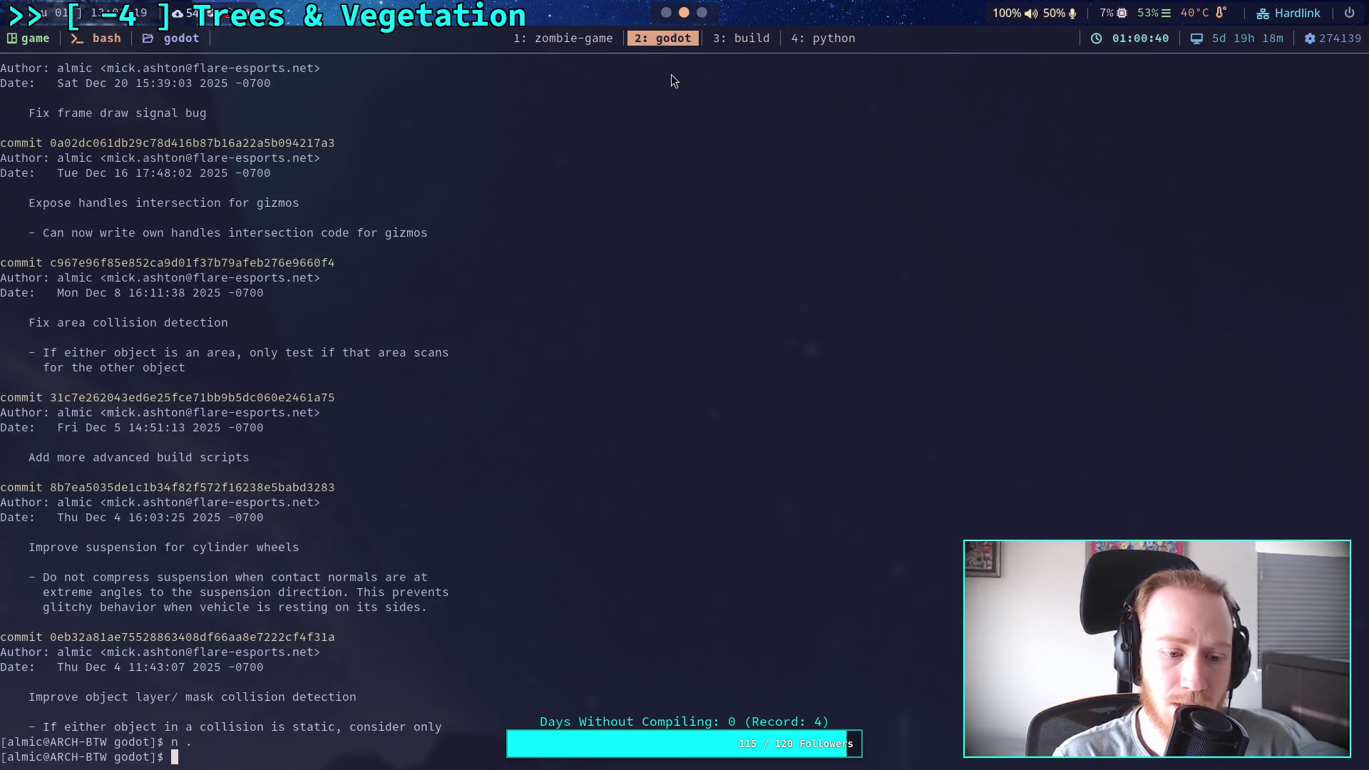
{"action": "type", "text": "n ."}
{"action": "key", "text": "Return"}
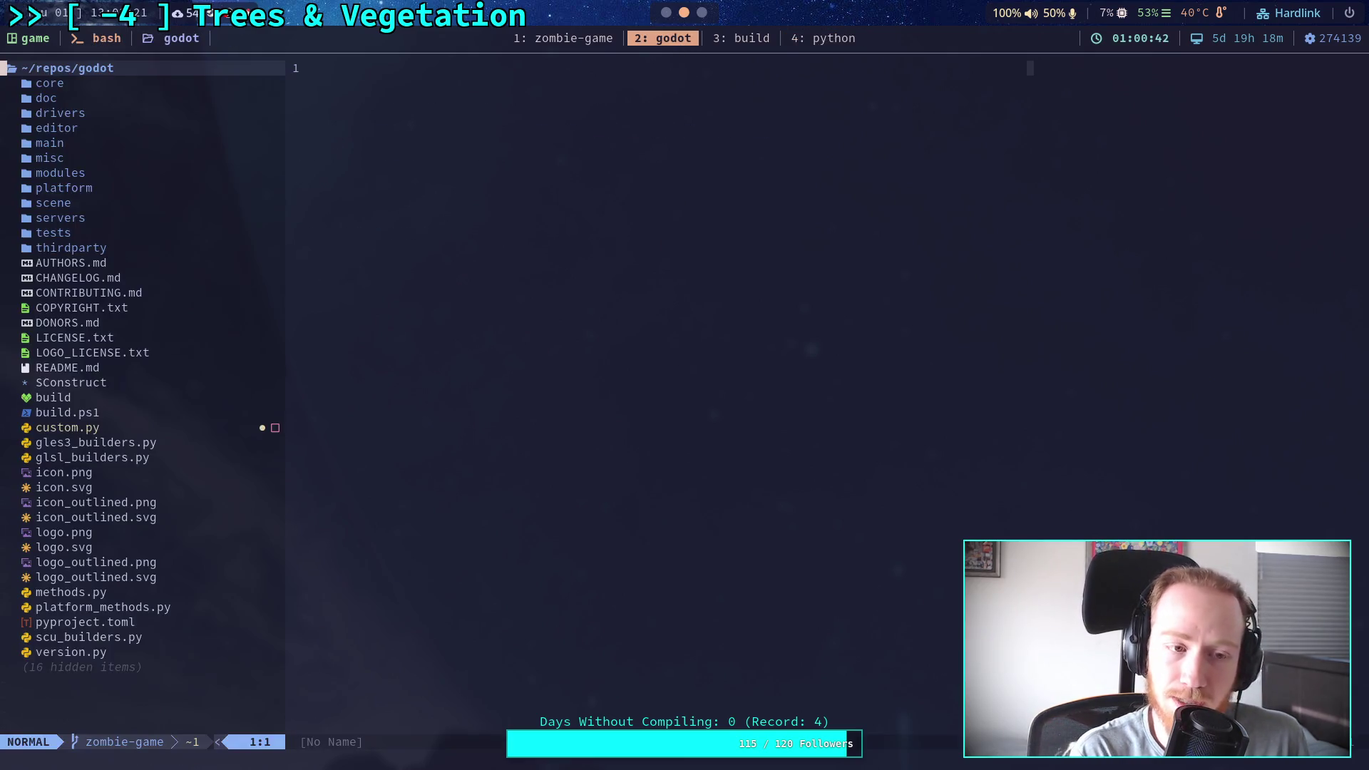
- Try a Live Grep for COPY_MODE_GAUSSIAN-S_COPY, checking the browser and editor, then cancel it
{"action": "key", "text": "space"}
{"action": "key", "text": "f"}
{"action": "key", "text": "g"}
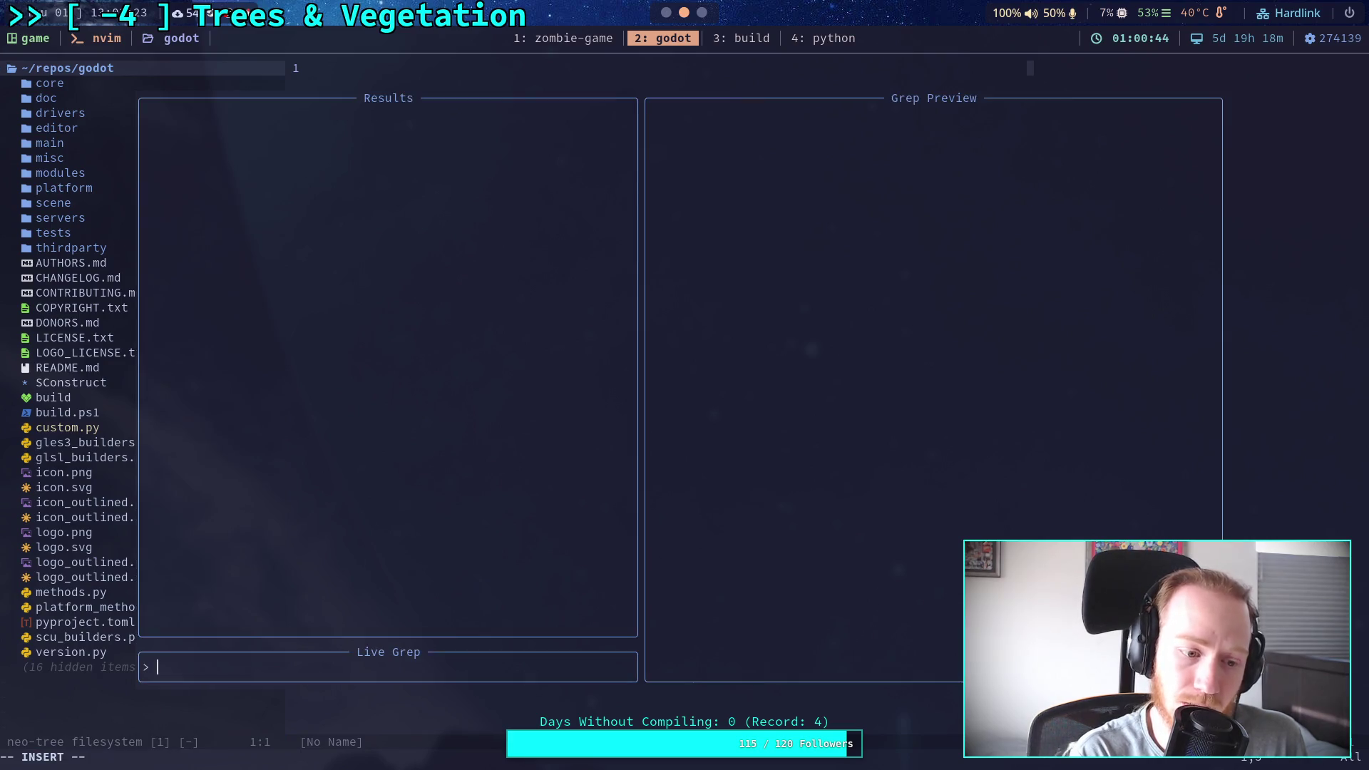
{"action": "key", "text": "super+3"}
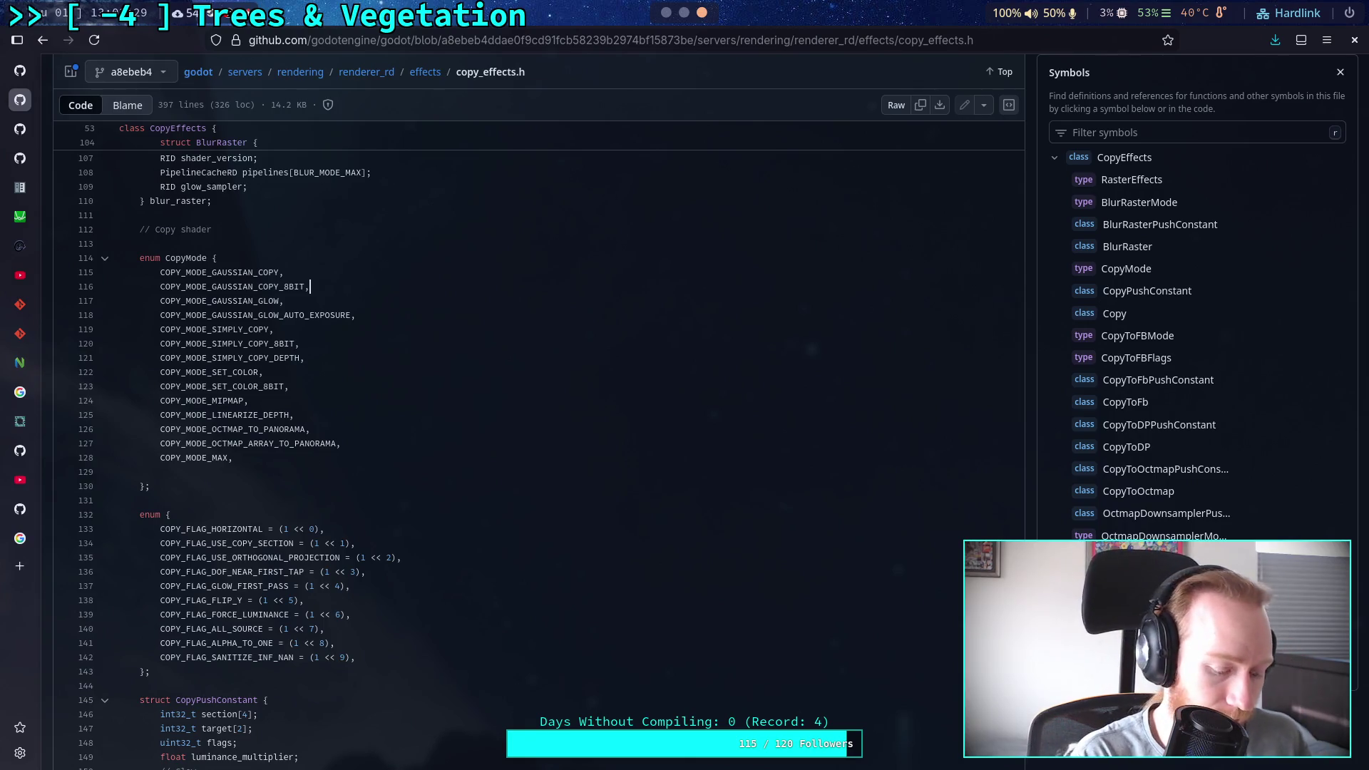
{"action": "key", "text": "super+1"}
{"action": "key", "text": "super+2"}
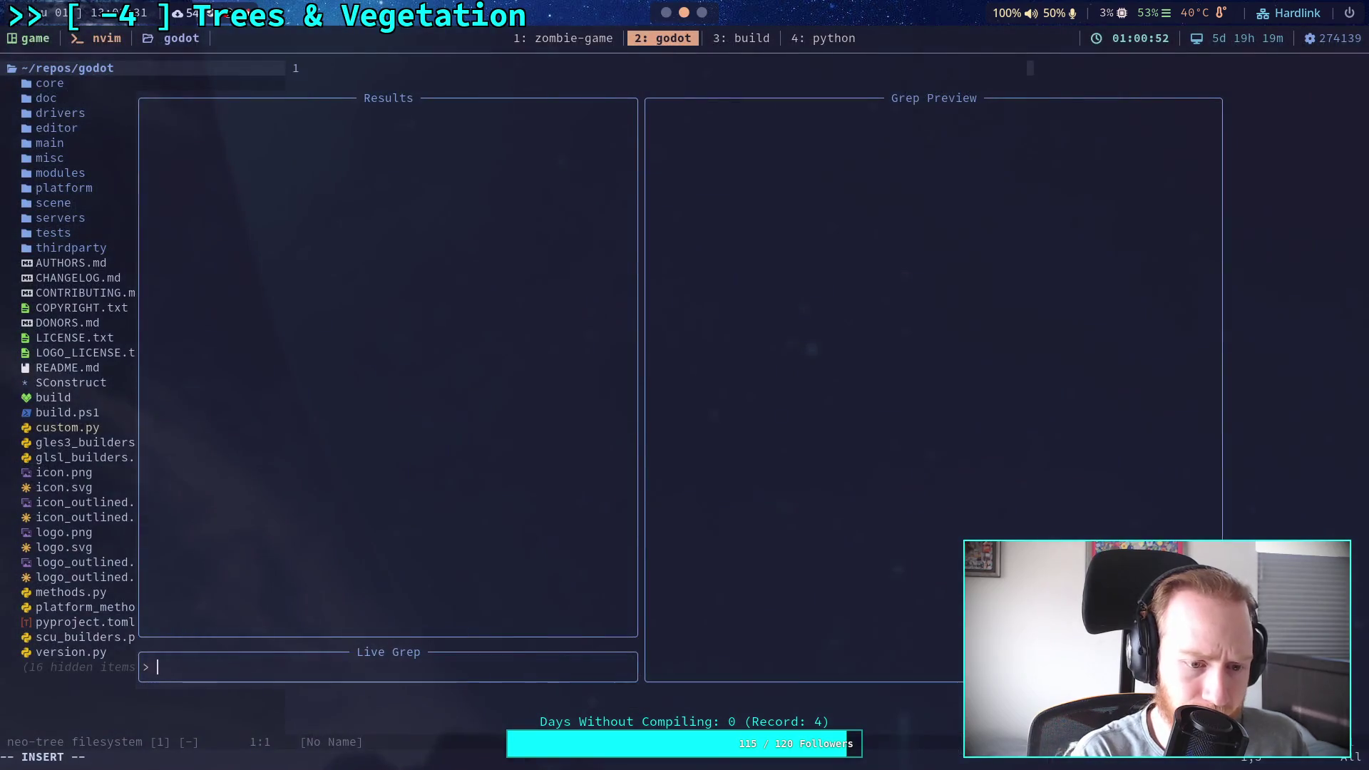
{"action": "type", "text": "COPY"}
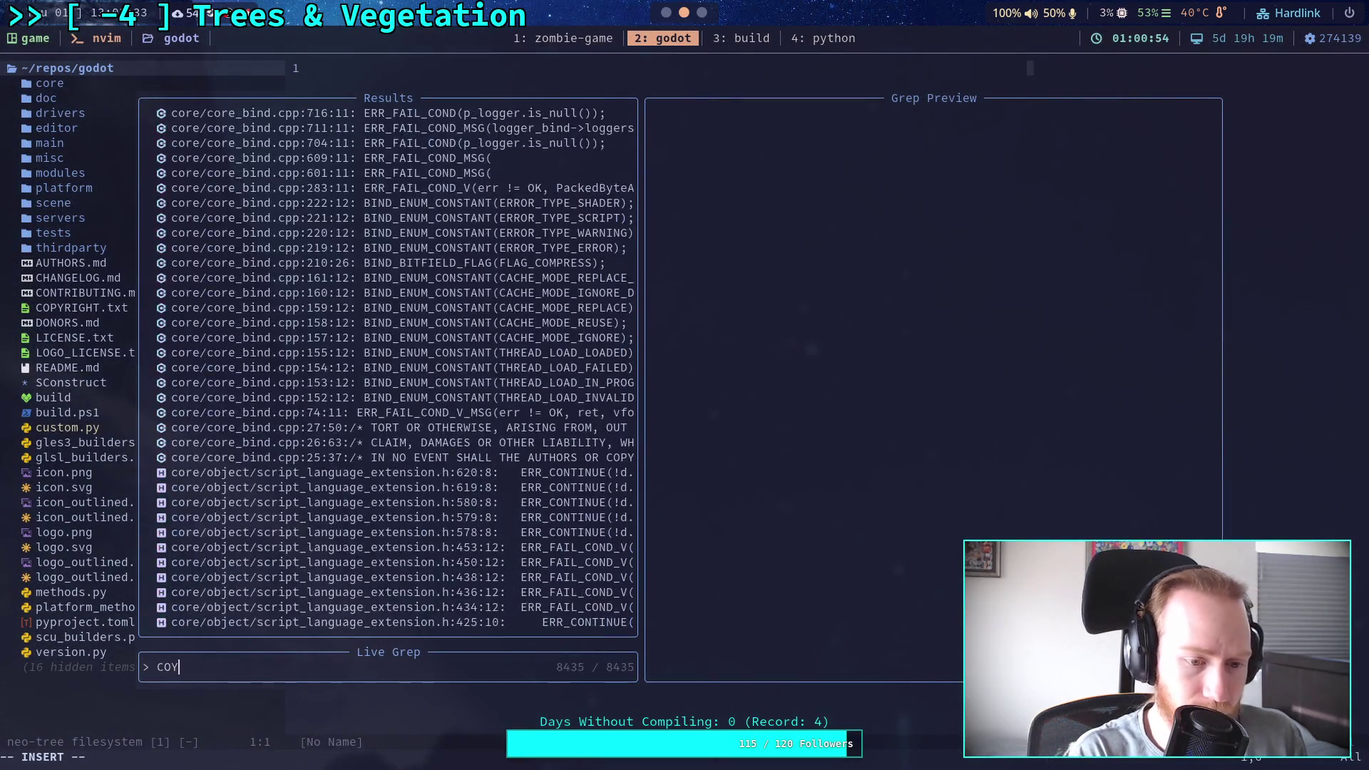
{"action": "type", "text": "_MODE_"}
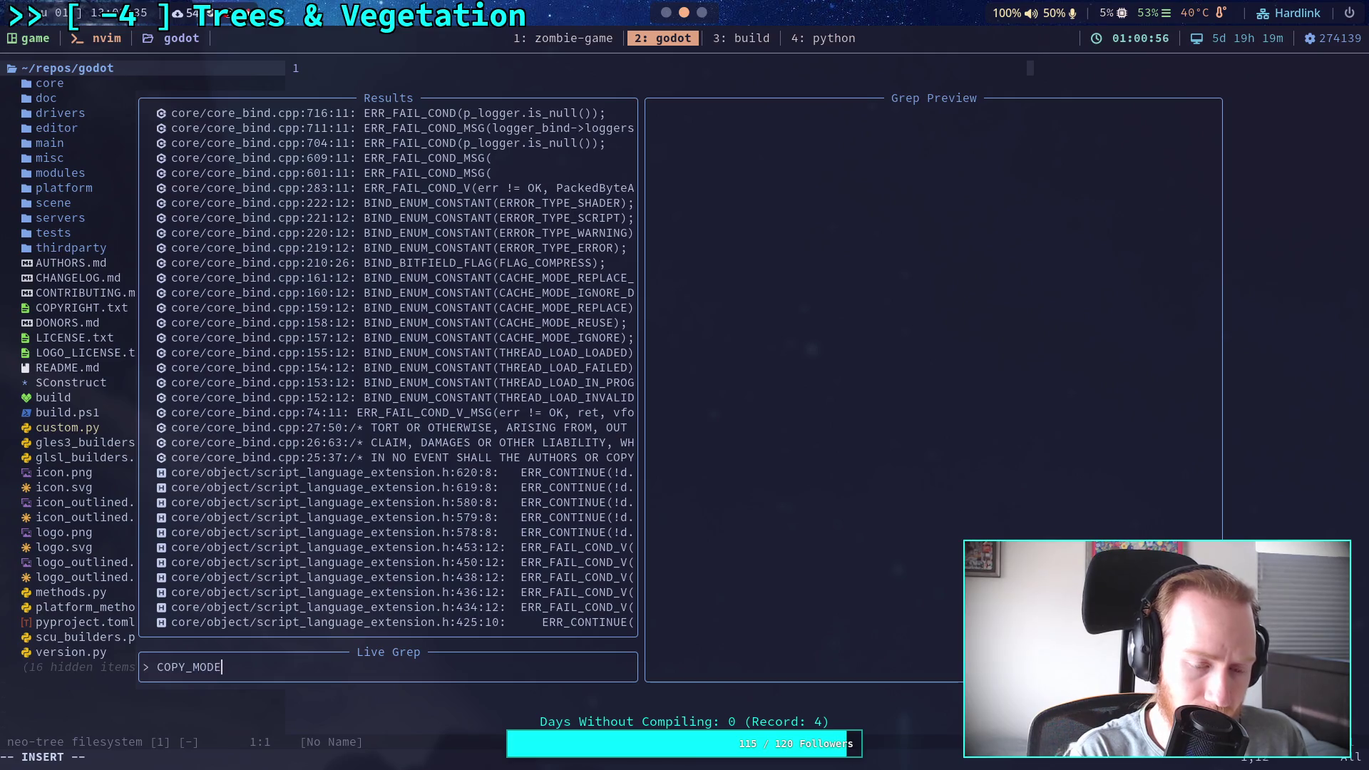
{"action": "type", "text": "GAUS"}
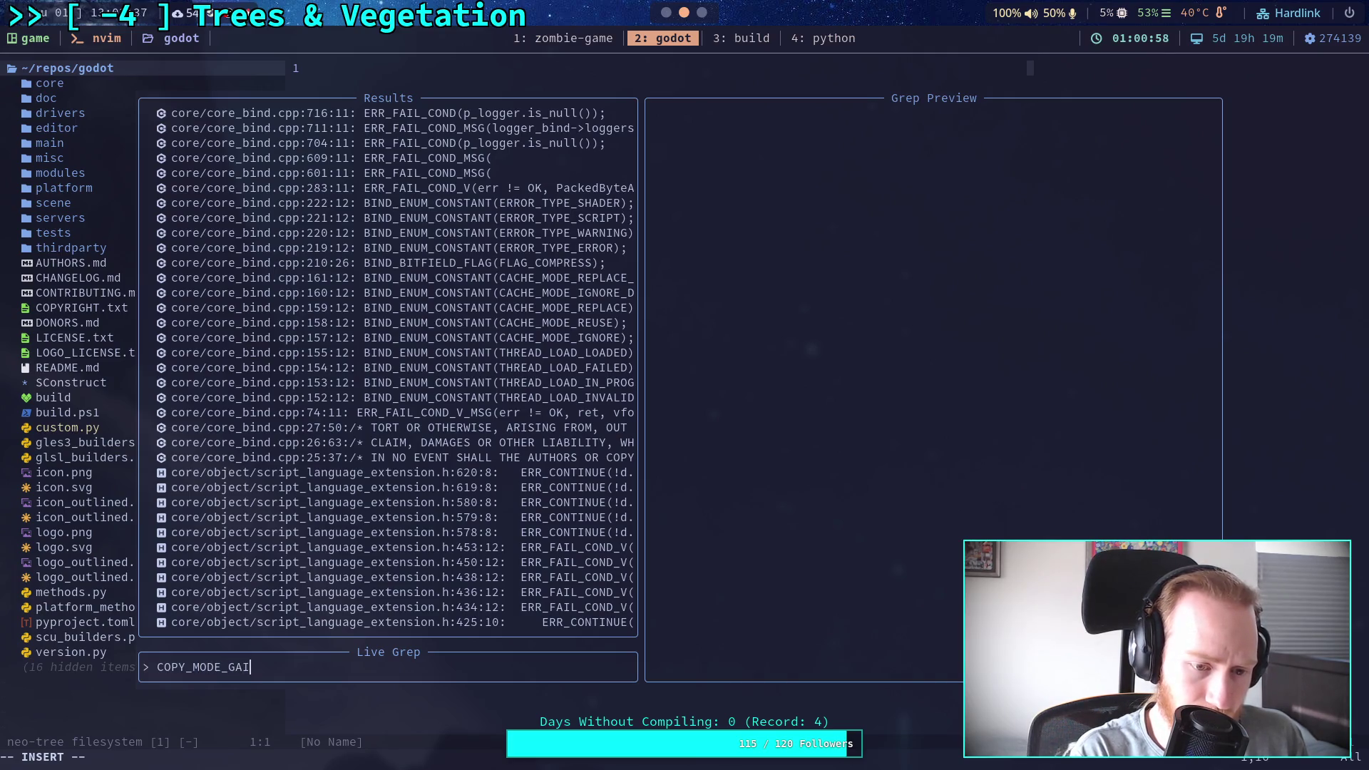
{"action": "type", "text": "SIAN-S"}
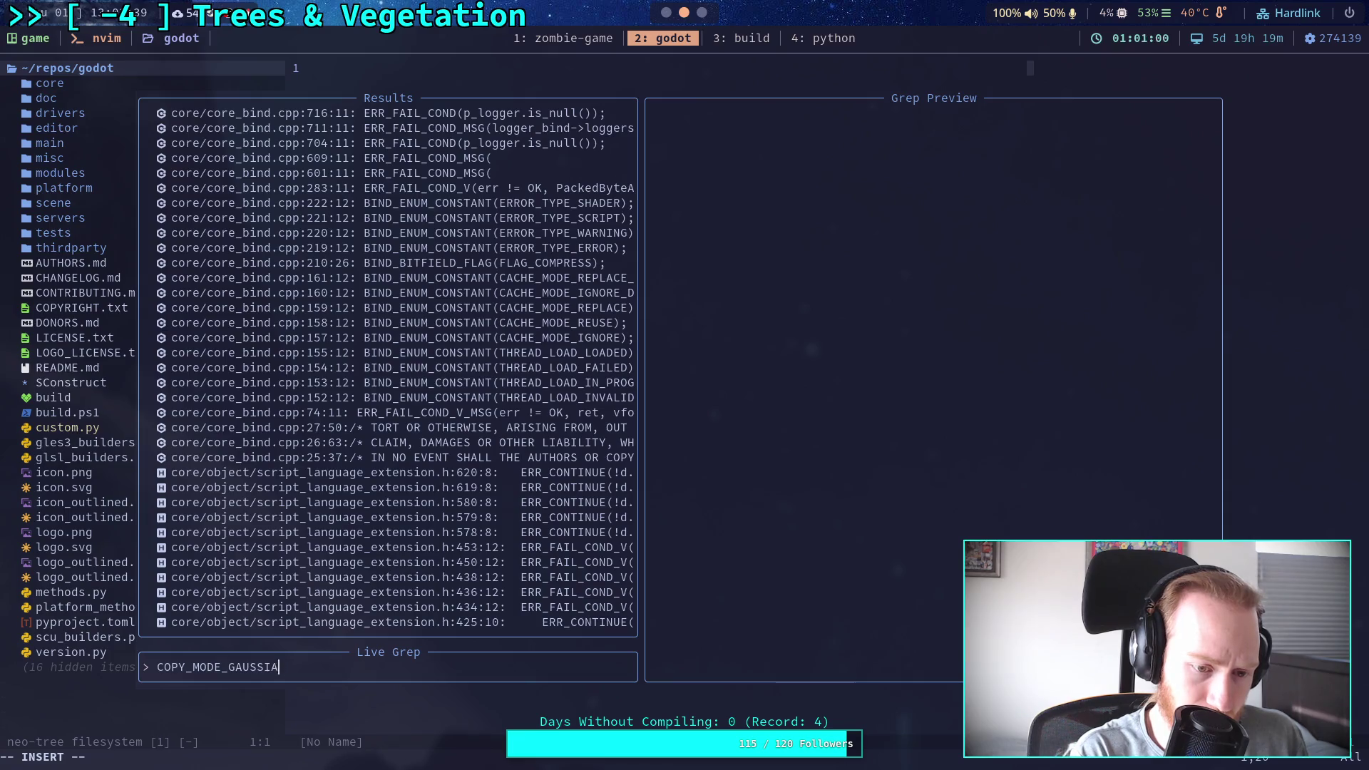
{"action": "type", "text": "_COPY"}
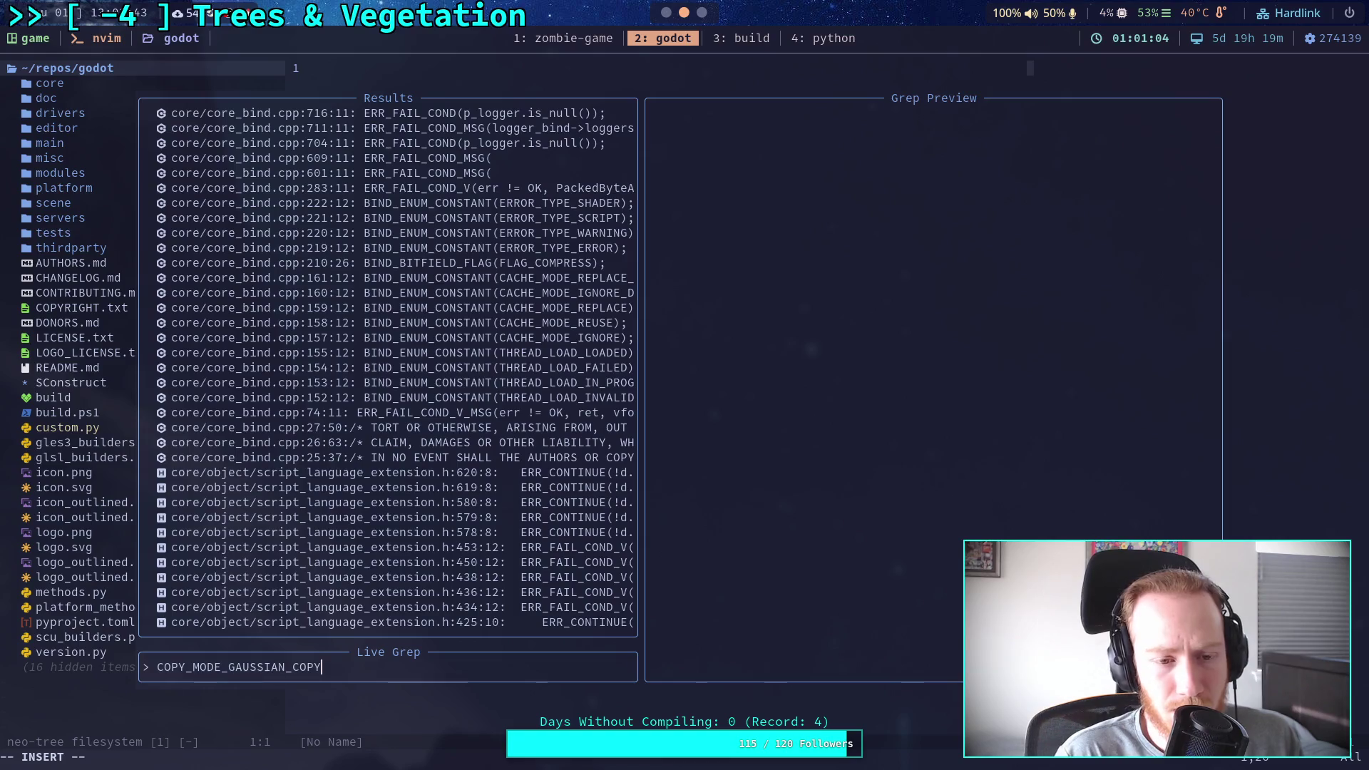
{"action": "key", "text": "Escape"}
{"action": "key", "text": "Escape"}
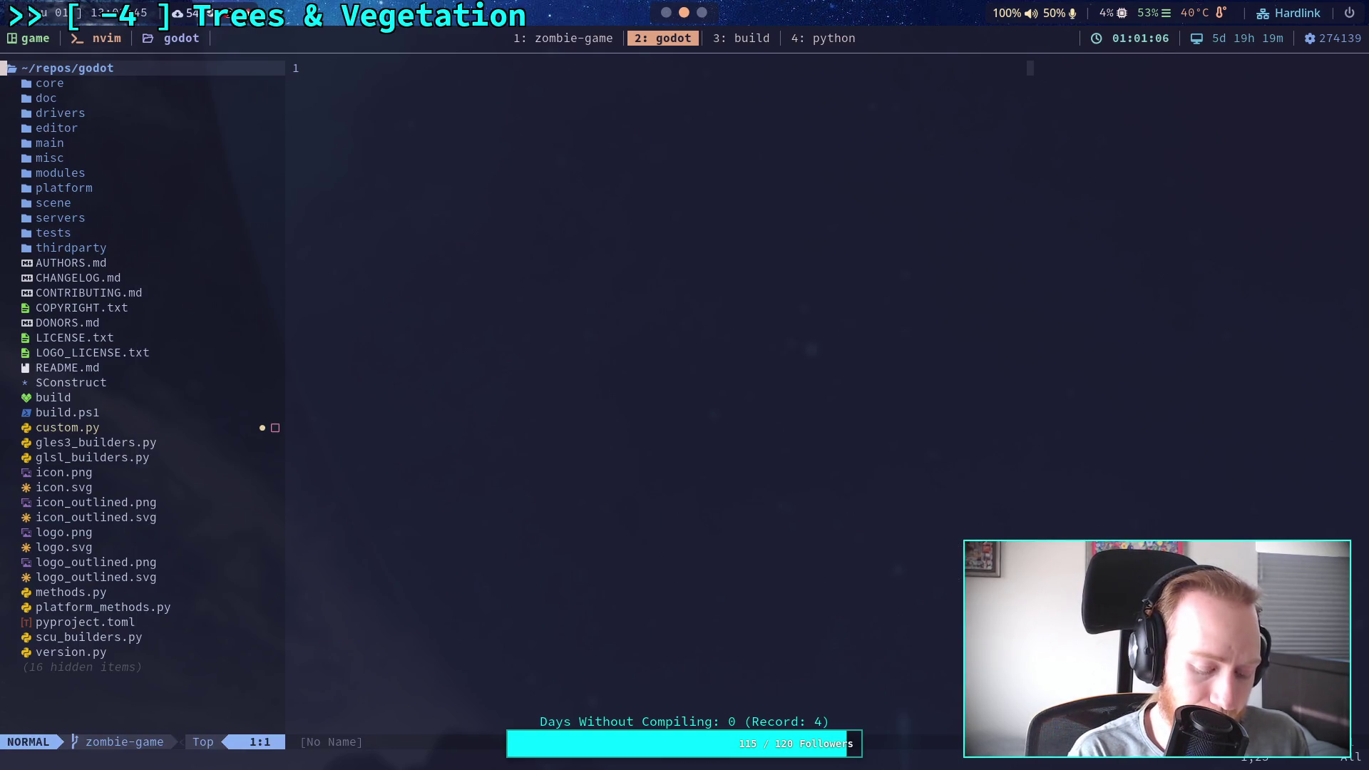
- Toggle the Neo-tree file preview, then reopen an empty Live Grep search
{"action": "key", "text": "P"}
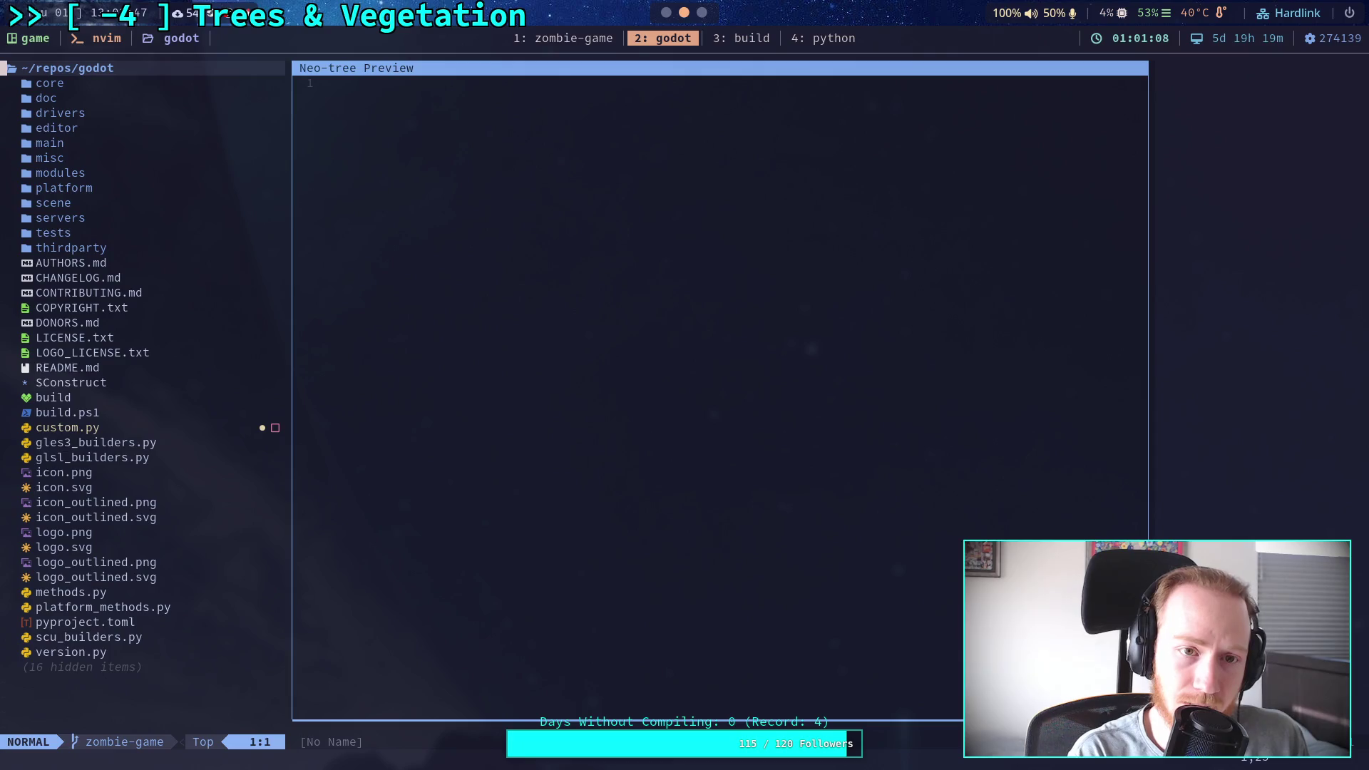
{"action": "key", "text": "P"}
{"action": "key", "text": "P"}
{"action": "key", "text": "P"}
{"action": "key", "text": "P"}
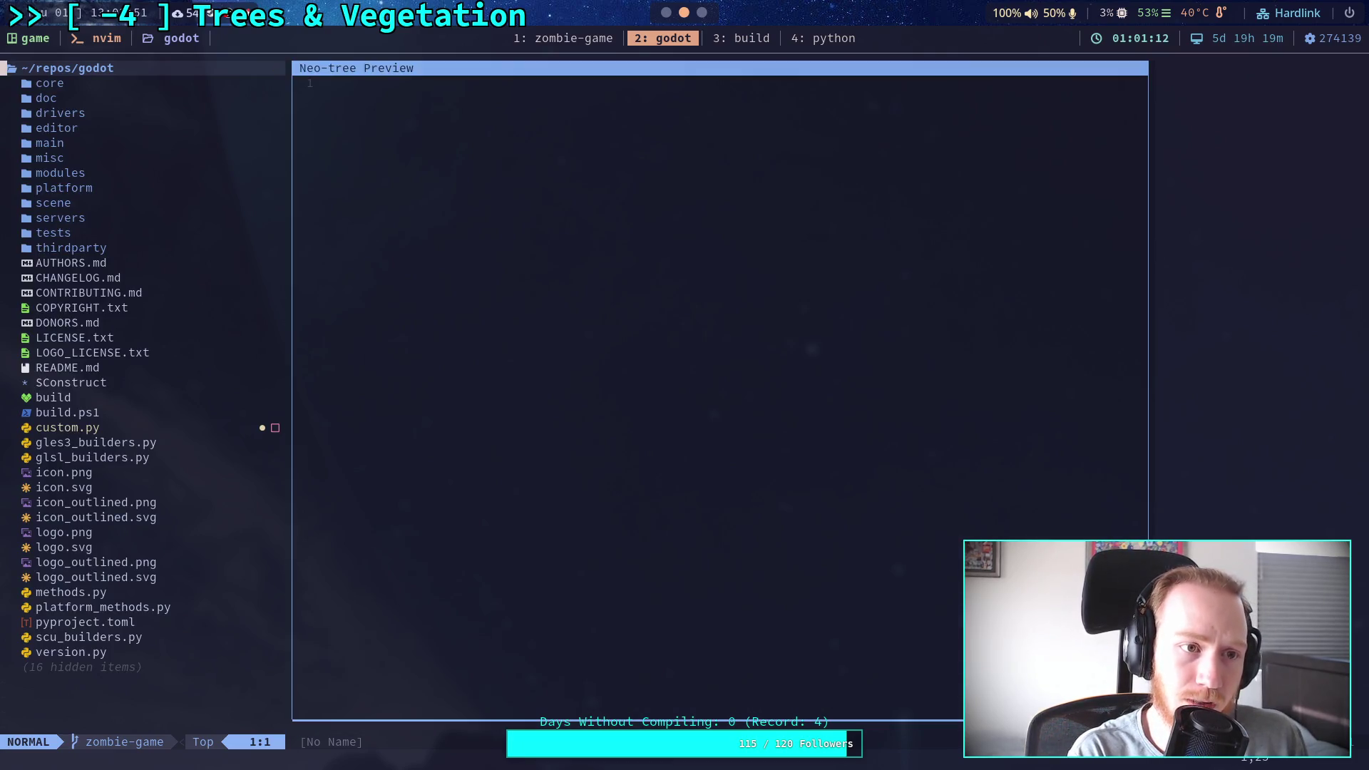
{"action": "key", "text": "P"}
{"action": "key", "text": "space"}
{"action": "key", "text": "f"}
{"action": "key", "text": "g"}
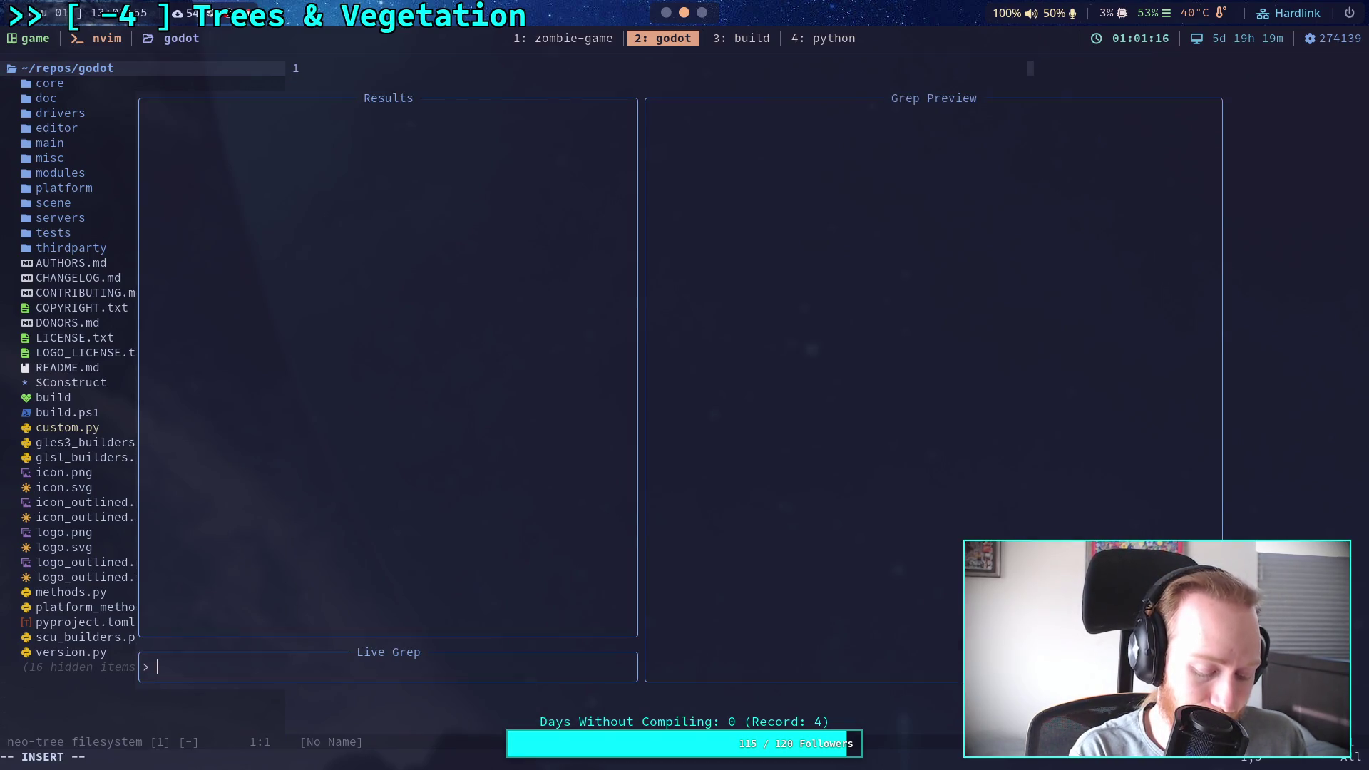
- Grep the repository for COPY_MODE_GAUSSIAN_COPY and open the copy_effects.cpp:693 match
{"action": "type", "text": "COPY-"}
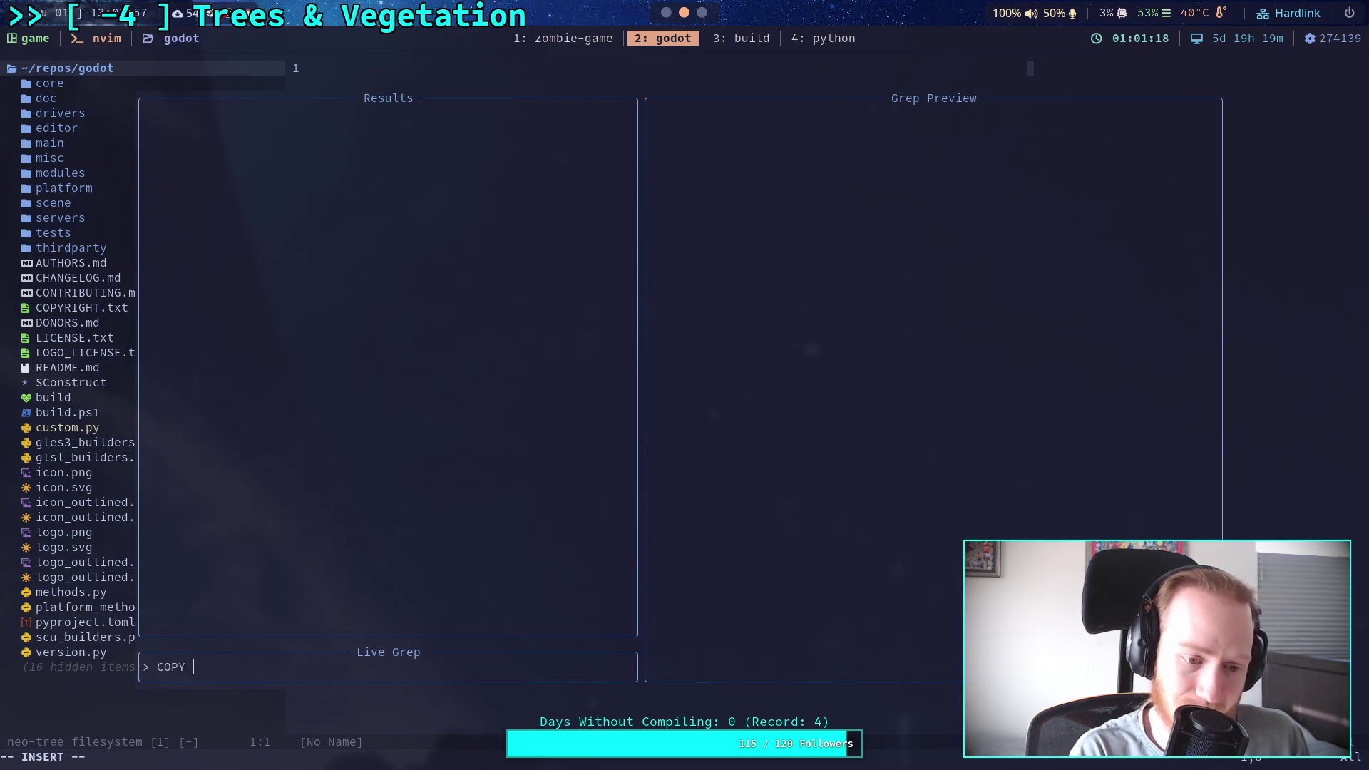
{"action": "key", "text": "BackSpace"}
{"action": "type", "text": "_MODE"}
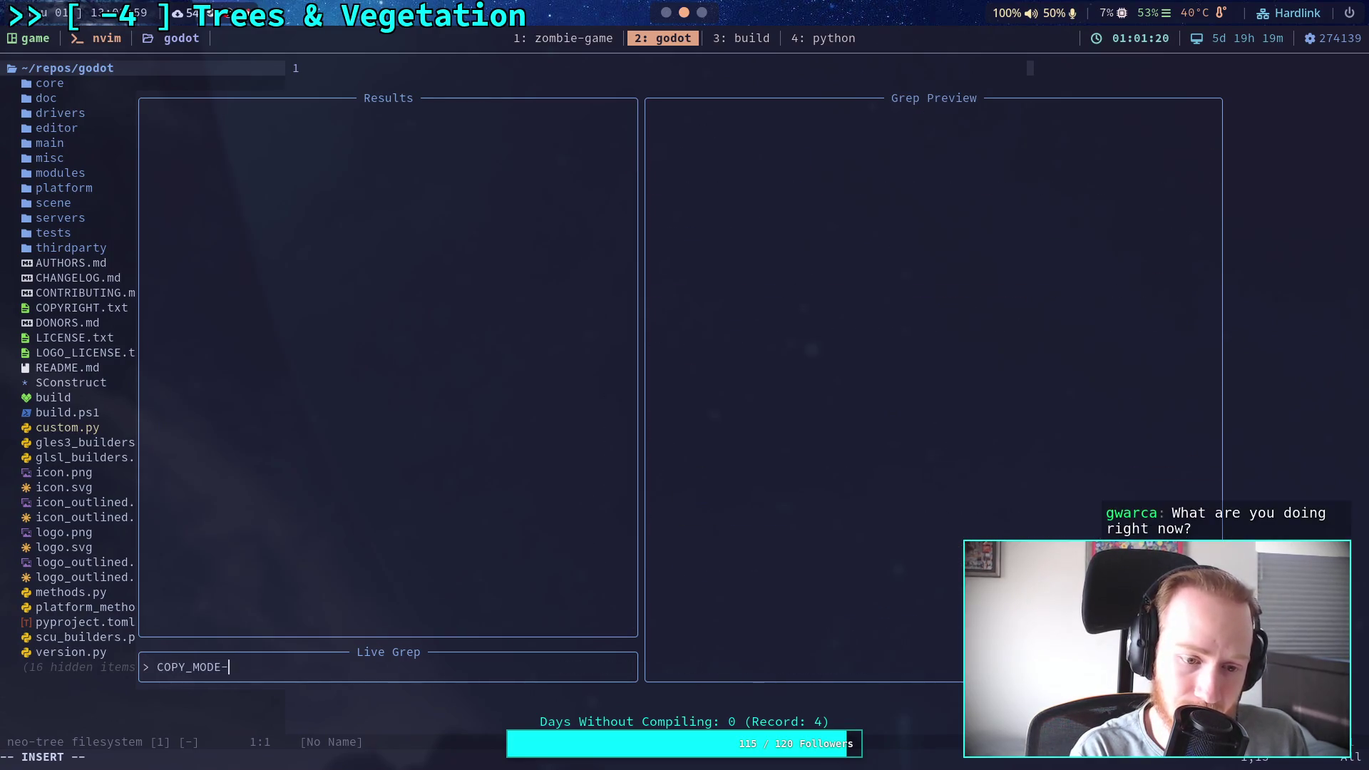
{"action": "type", "text": "_GA"}
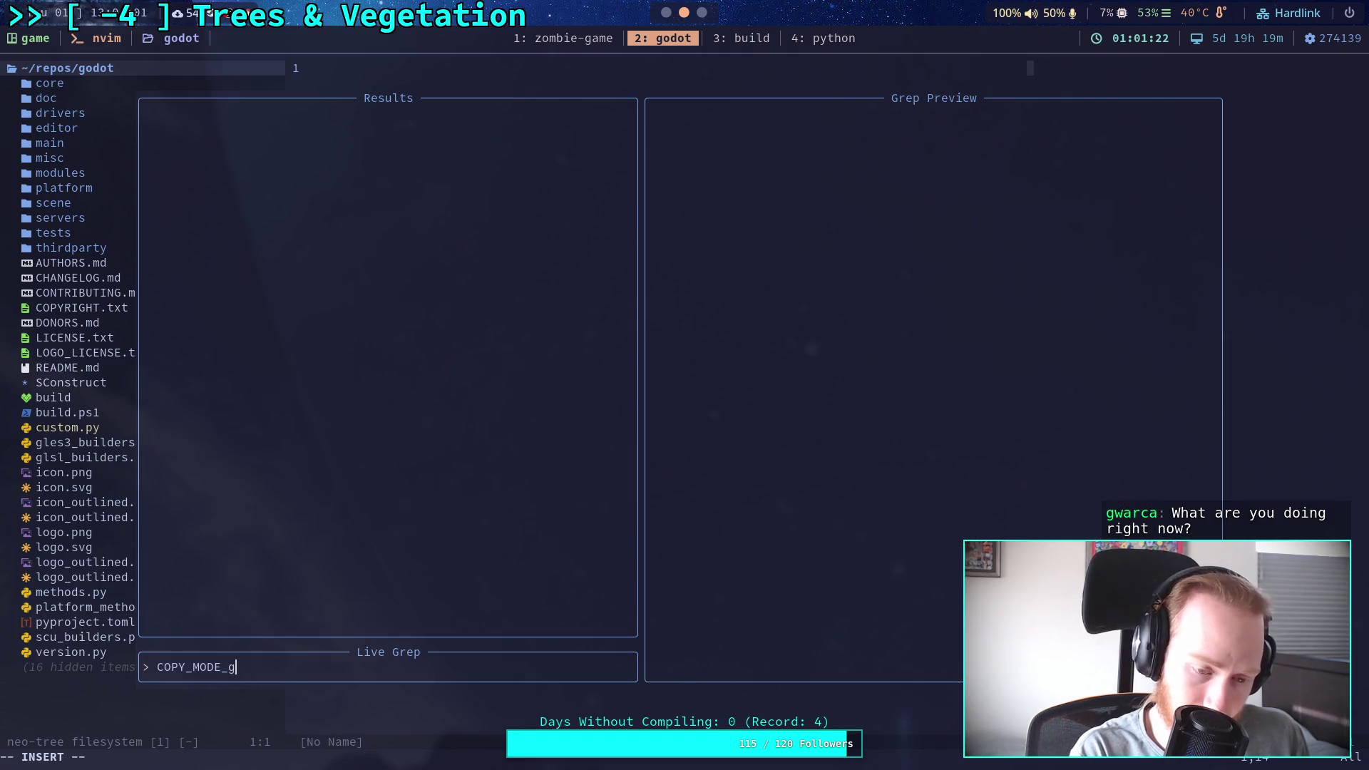
{"action": "type", "text": "USSION"}
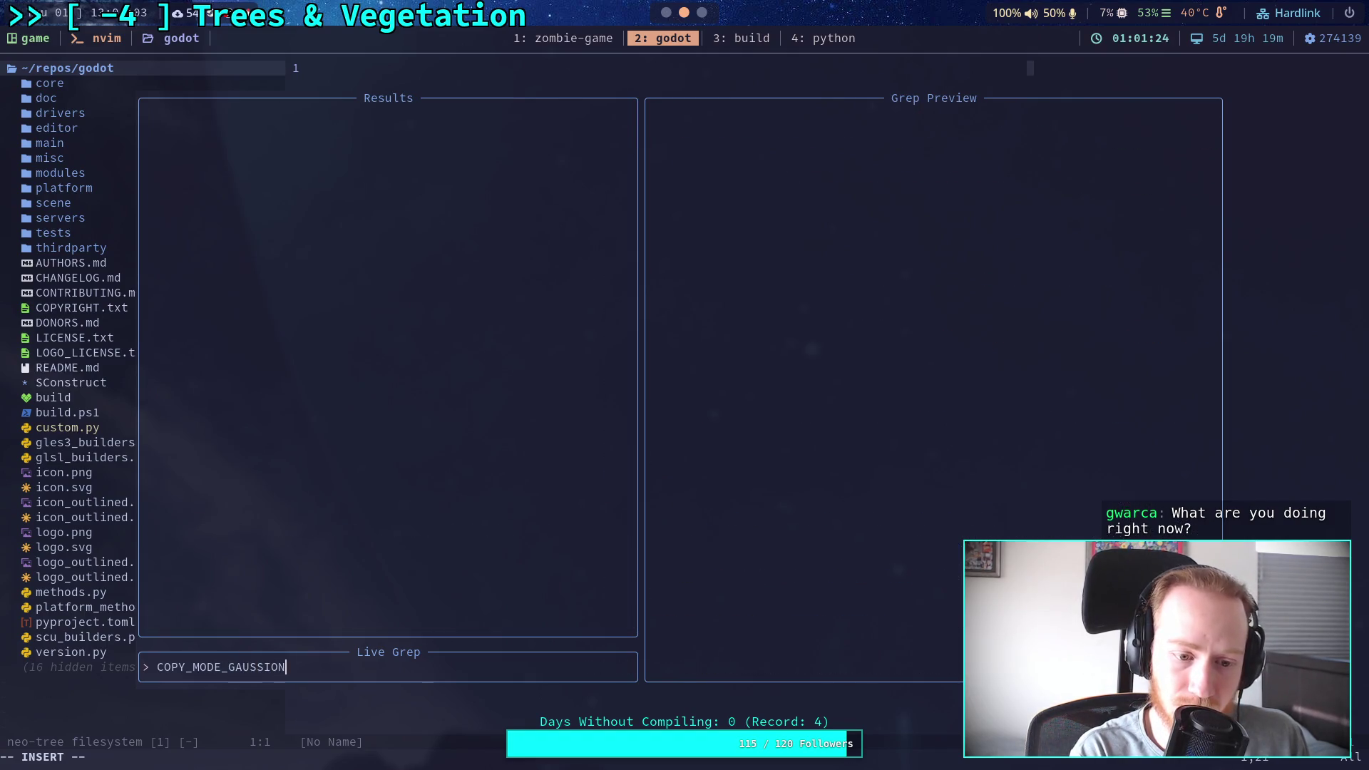
{"action": "key", "text": "BackSpace"}
{"action": "key", "text": "BackSpace"}
{"action": "type", "text": "AN_COPY"}
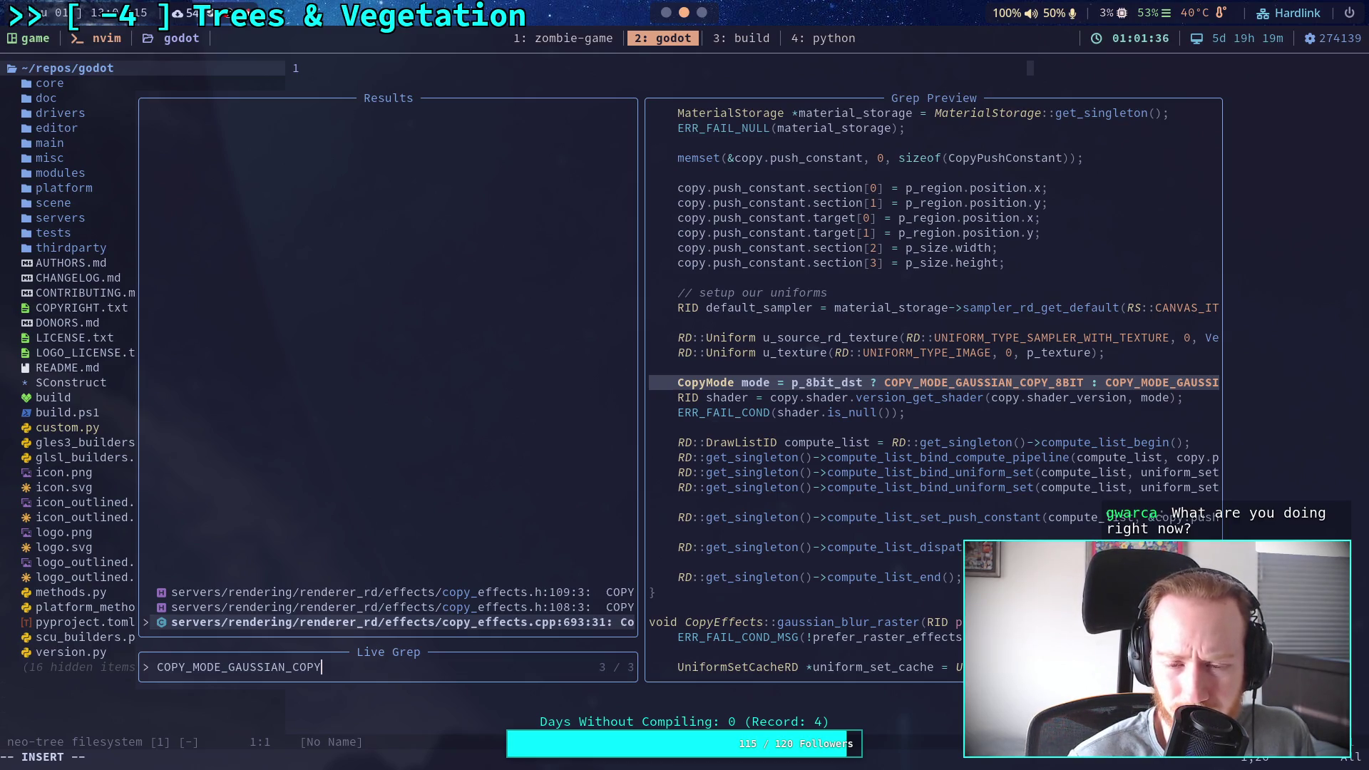
{"action": "key", "text": "Up"}
{"action": "key", "text": "Up"}
{"action": "key", "text": "Down"}
{"action": "key", "text": "Down"}
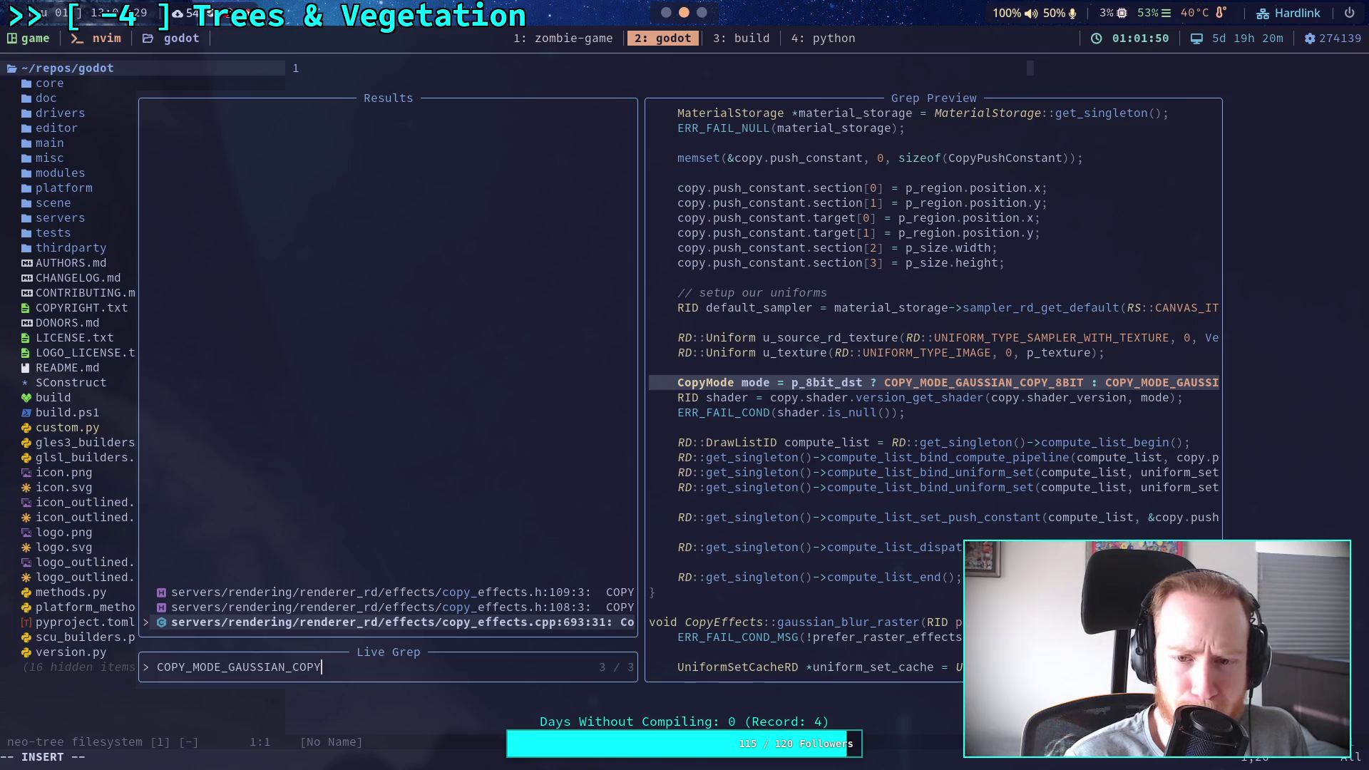
{"action": "key", "text": "Return"}
- Search copy_effects.cpp for GAUSSIAN and step through matches to line 693
{"action": "type", "text": "/COY"}
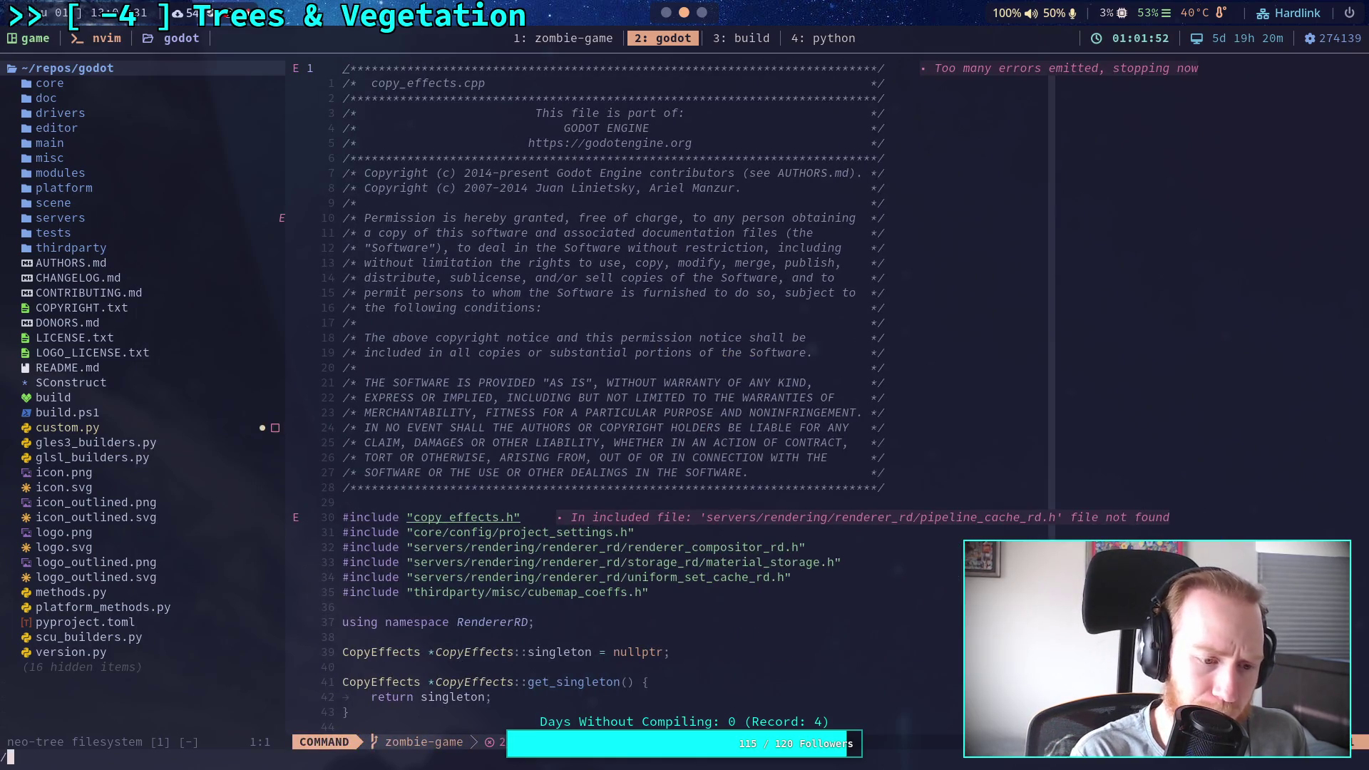
{"action": "key", "text": "BackSpace"}
{"action": "key", "text": "BackSpace"}
{"action": "key", "text": "BackSpace"}
{"action": "type", "text": "GAUN"}
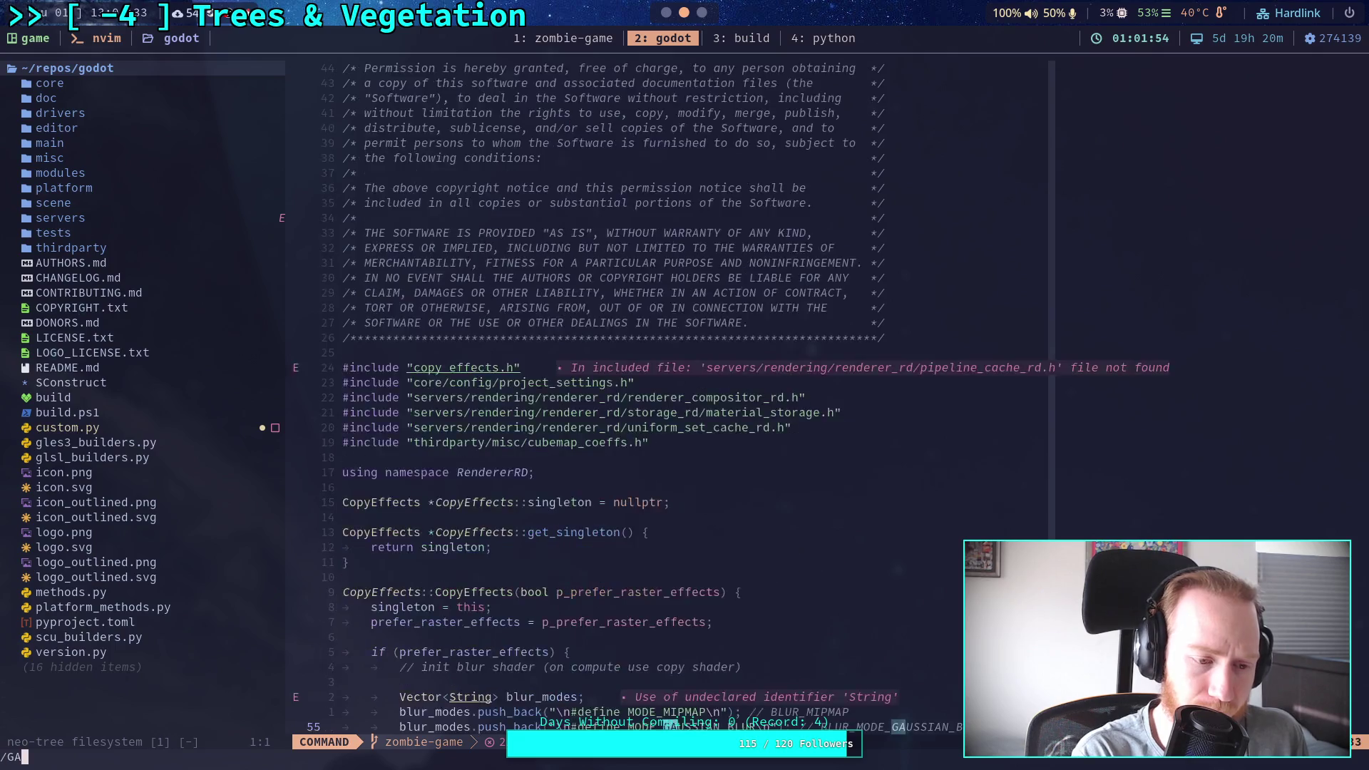
{"action": "key", "text": "BackSpace"}
{"action": "type", "text": "SSI"}
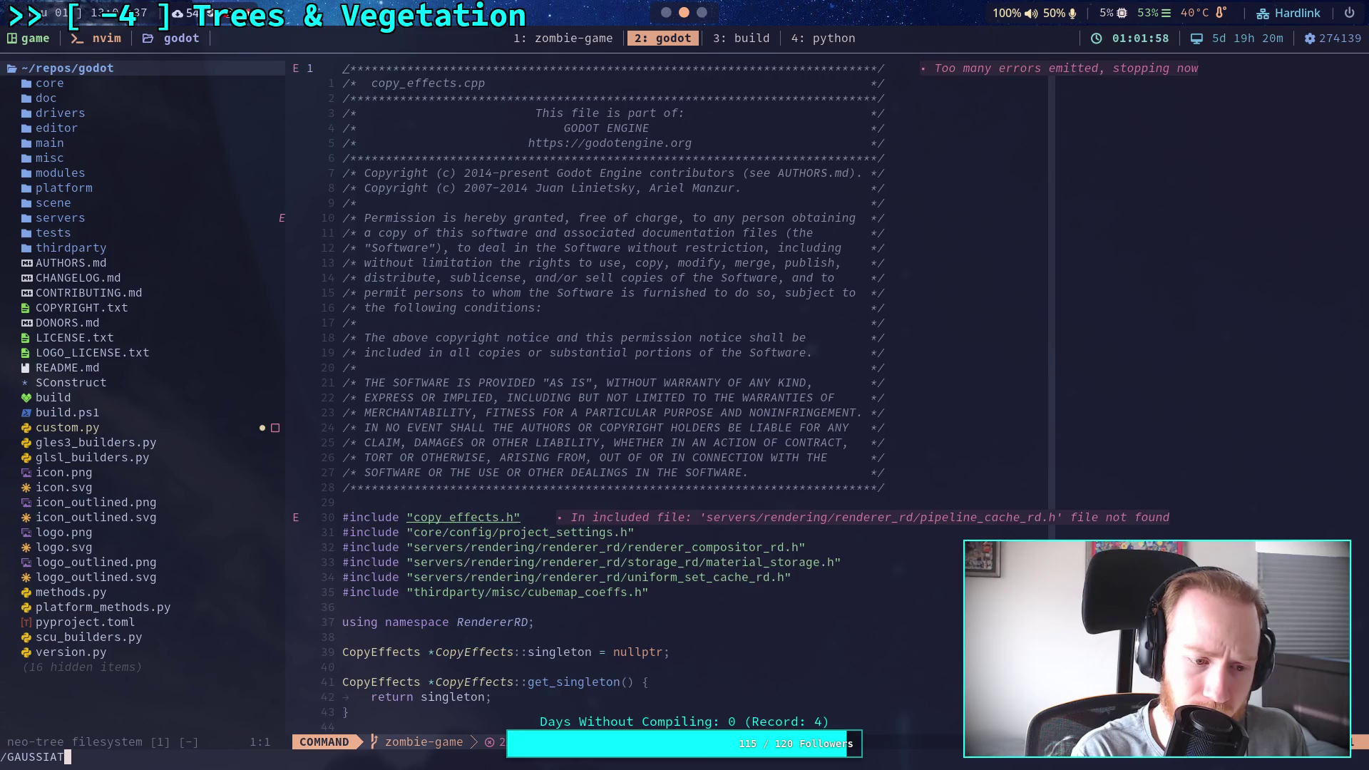
{"action": "type", "text": "AN_"}
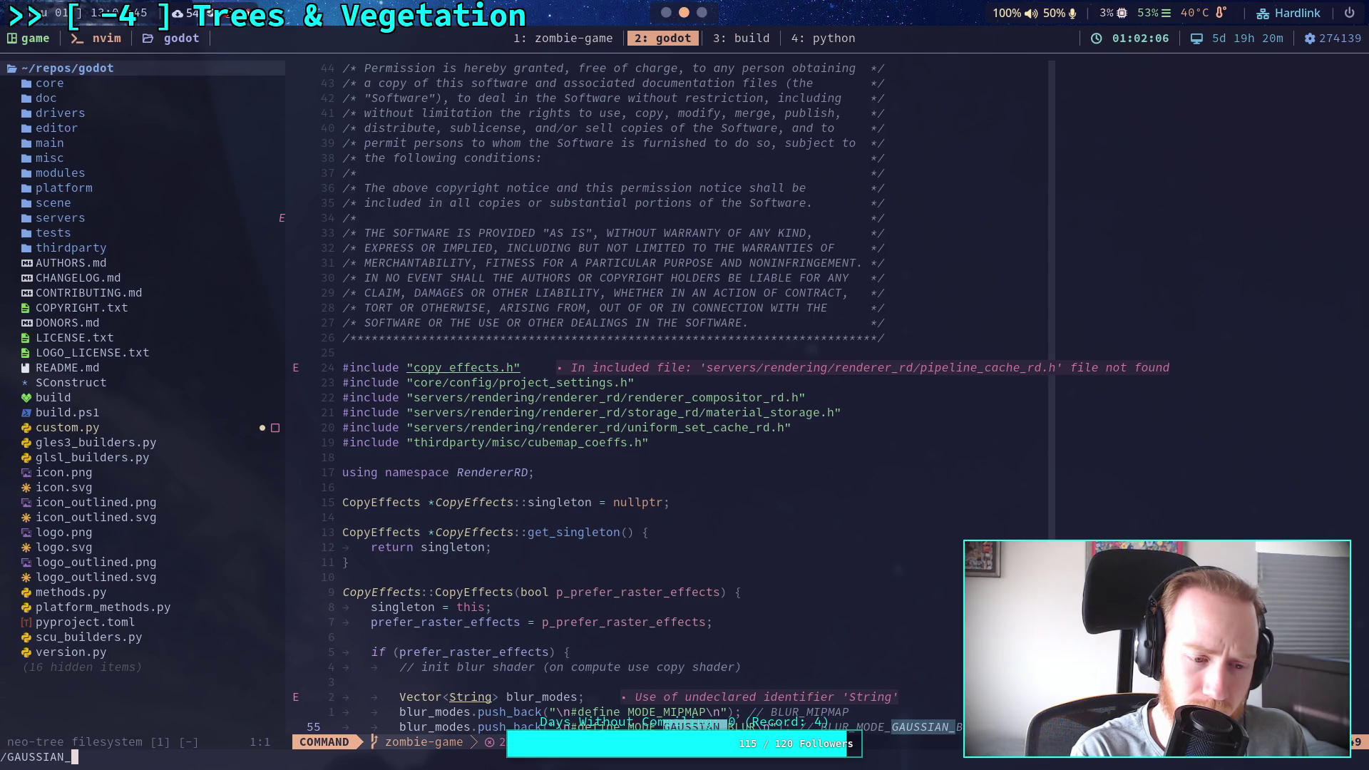
{"action": "key", "text": "BackSpace"}
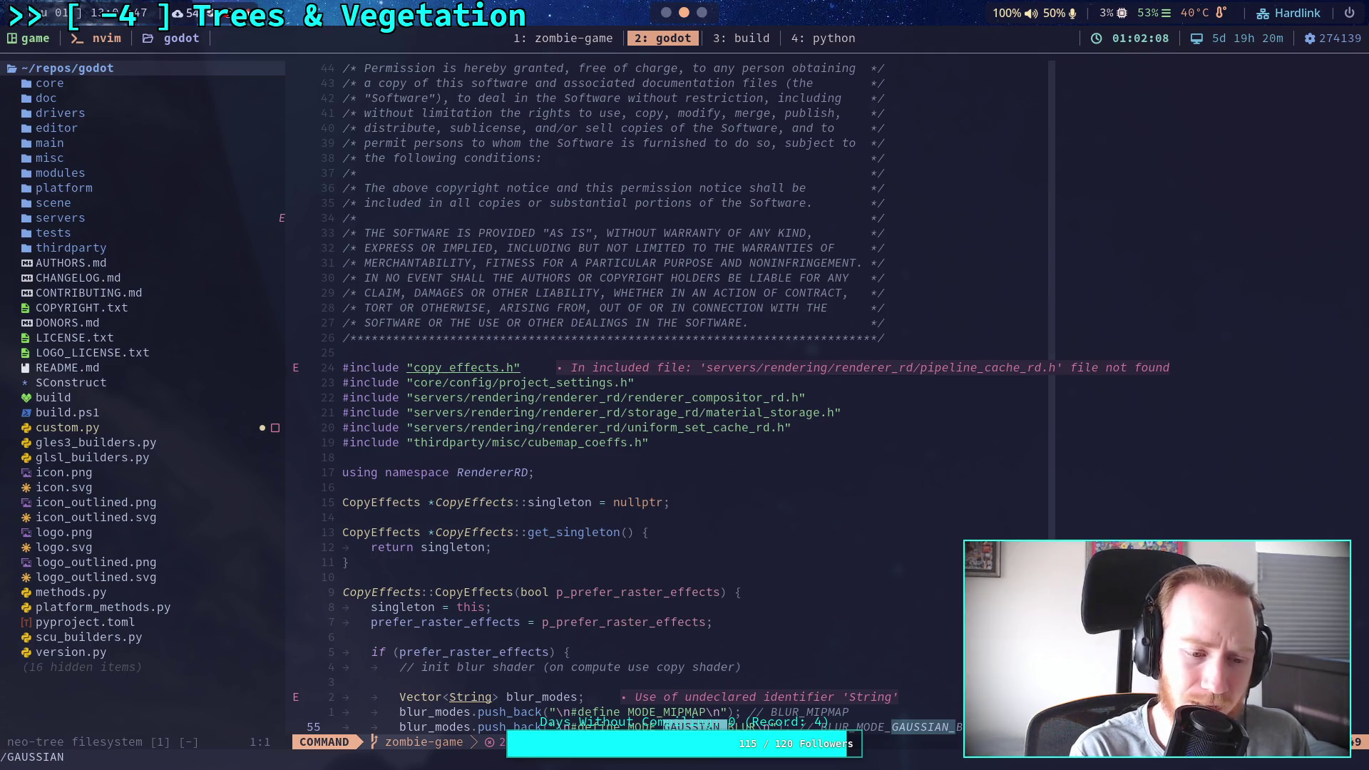
{"action": "key", "text": "Return"}
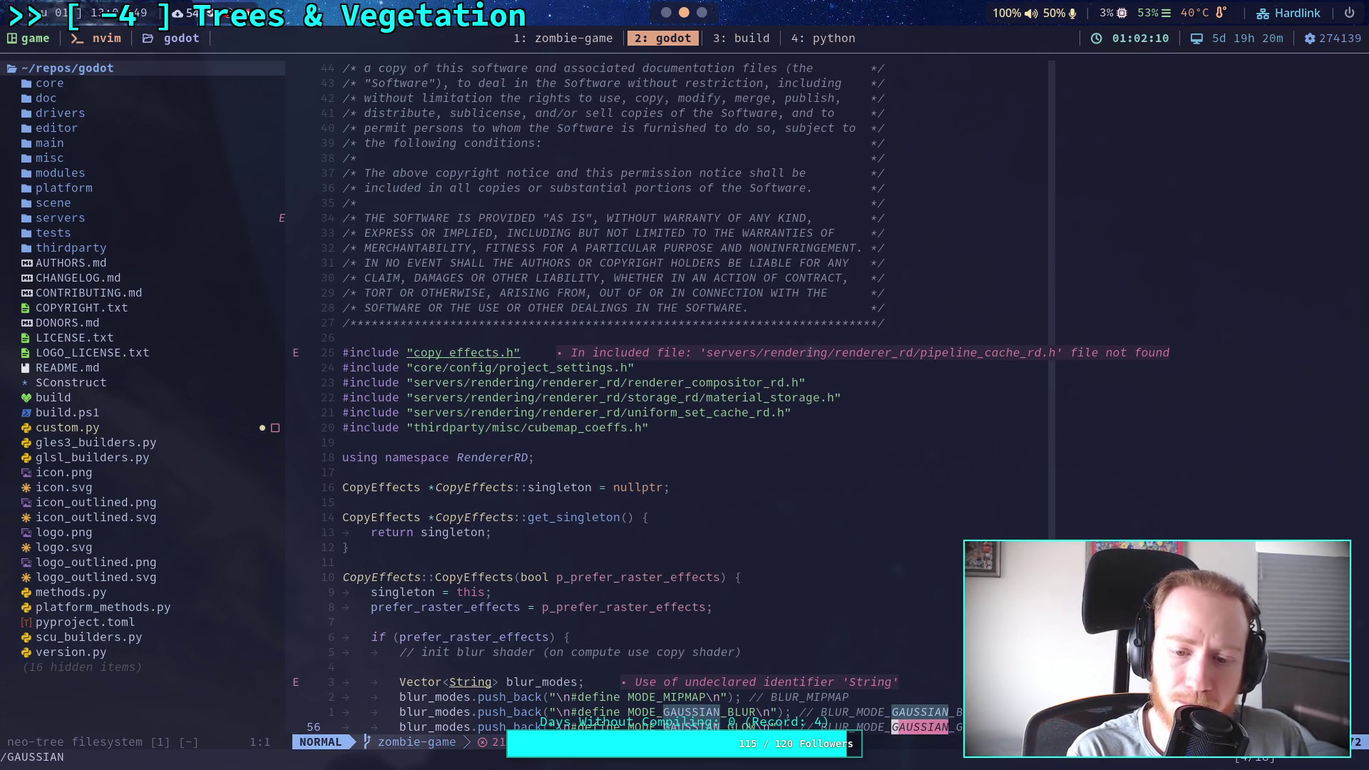
{"action": "key", "text": "n"}
{"action": "key", "text": "n"}
{"action": "key", "text": "n"}
{"action": "key", "text": "slash"}
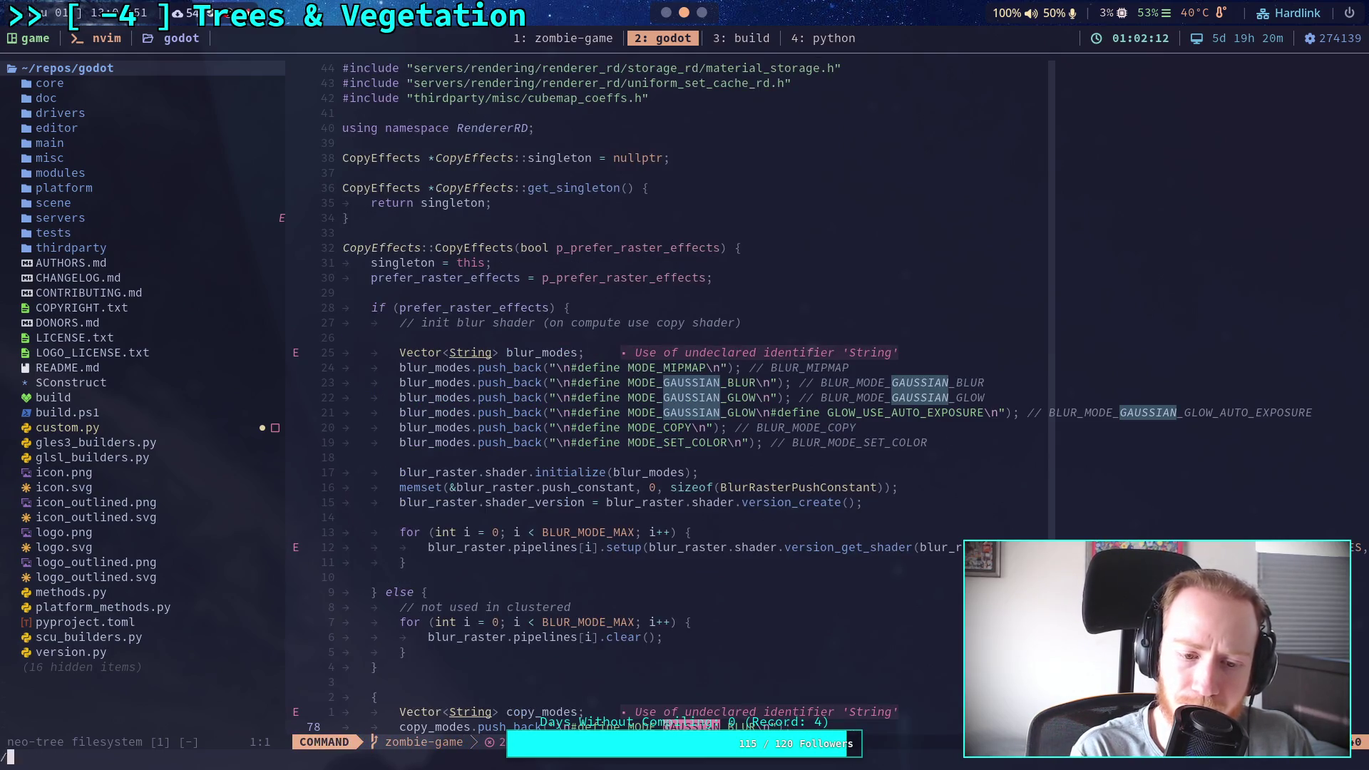
{"action": "key", "text": "Return"}
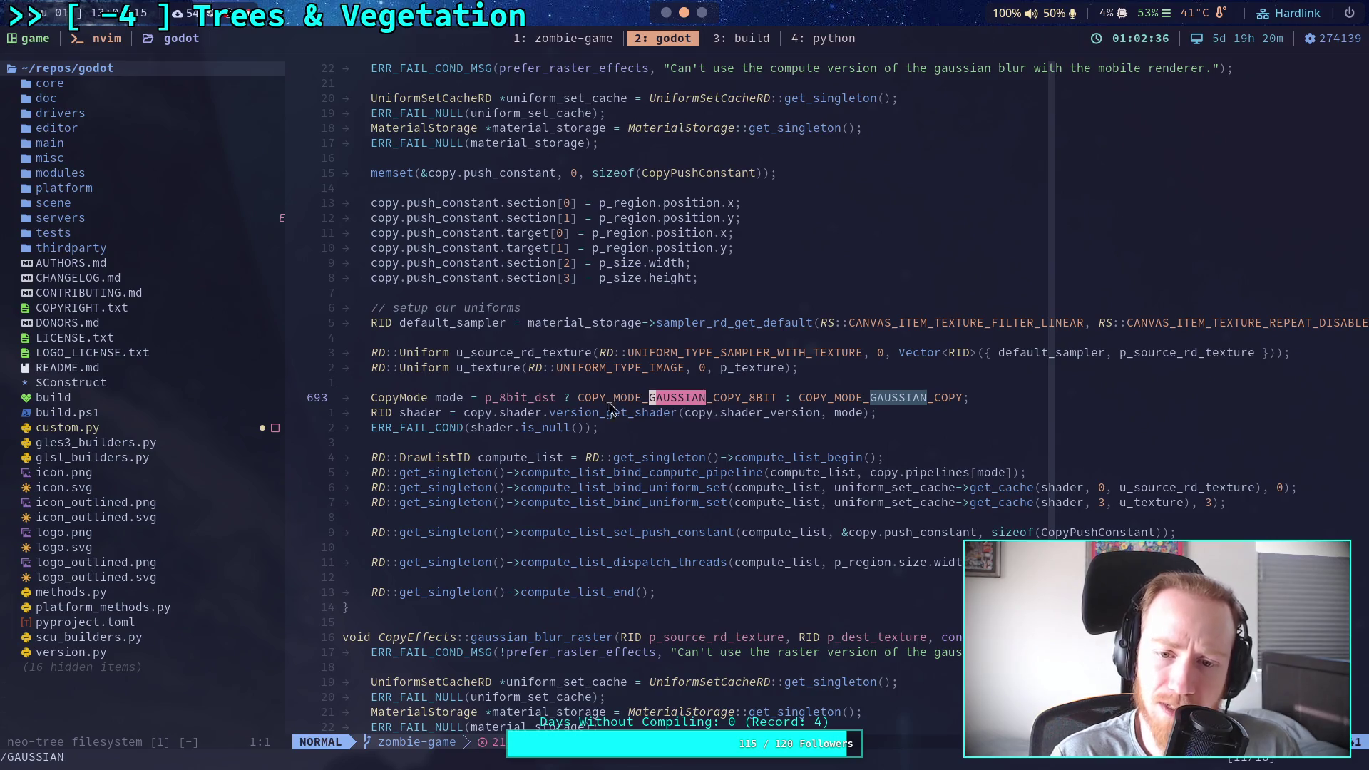
{"action": "scroll", "coordinate": [821, 413], "scroll_direction": "up", "scroll_amount": 10}
{"action": "scroll", "coordinate": [821, 416], "scroll_direction": "down", "scroll_amount": 7}
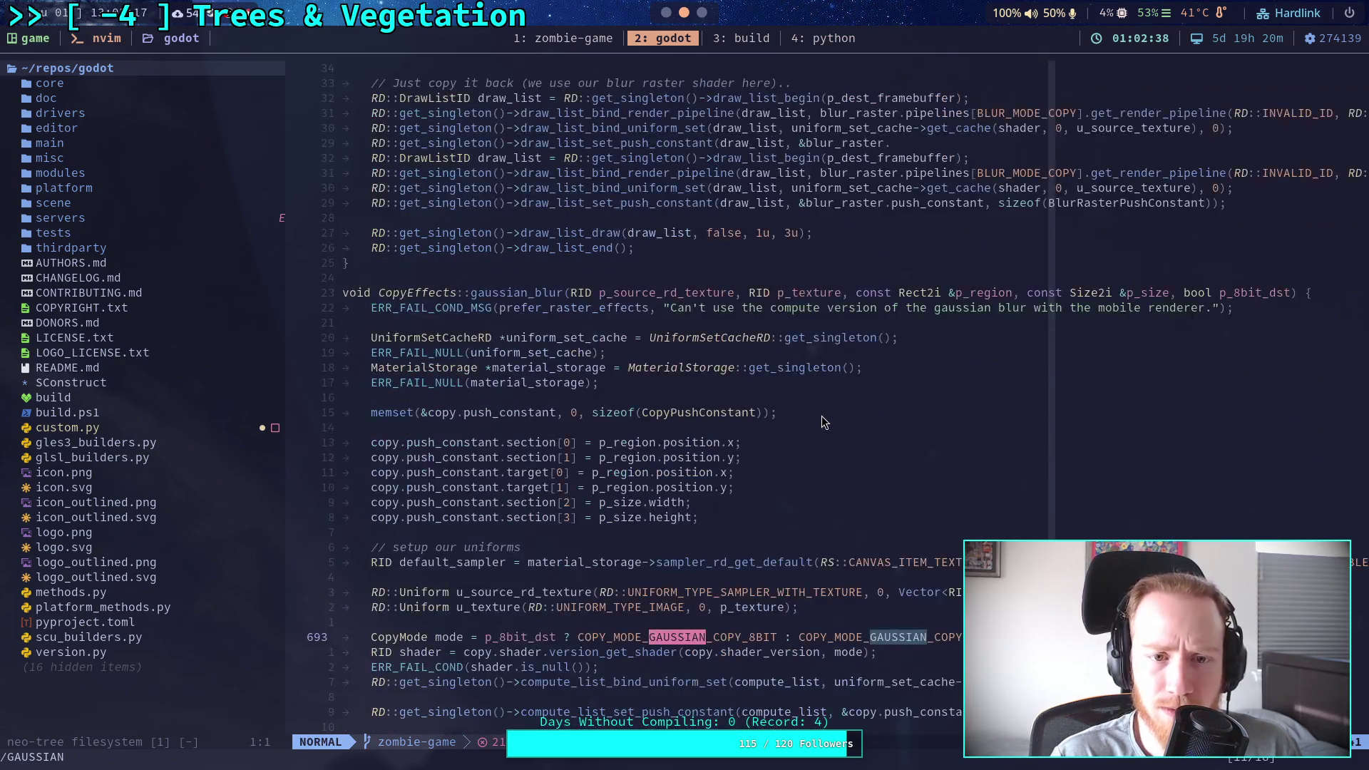
{"action": "scroll", "coordinate": [822, 422], "scroll_direction": "down", "scroll_amount": 2}
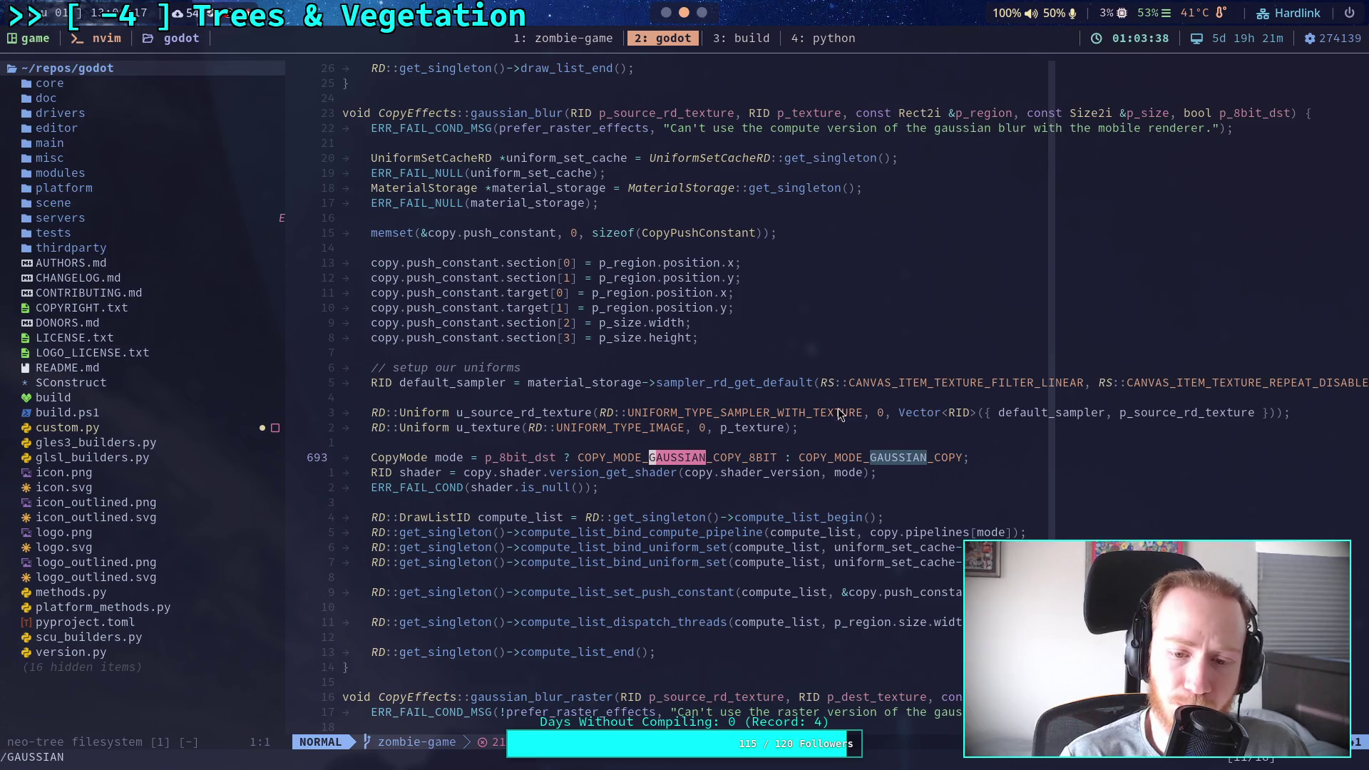
{"action": "left_click", "coordinate": [640, 629]}
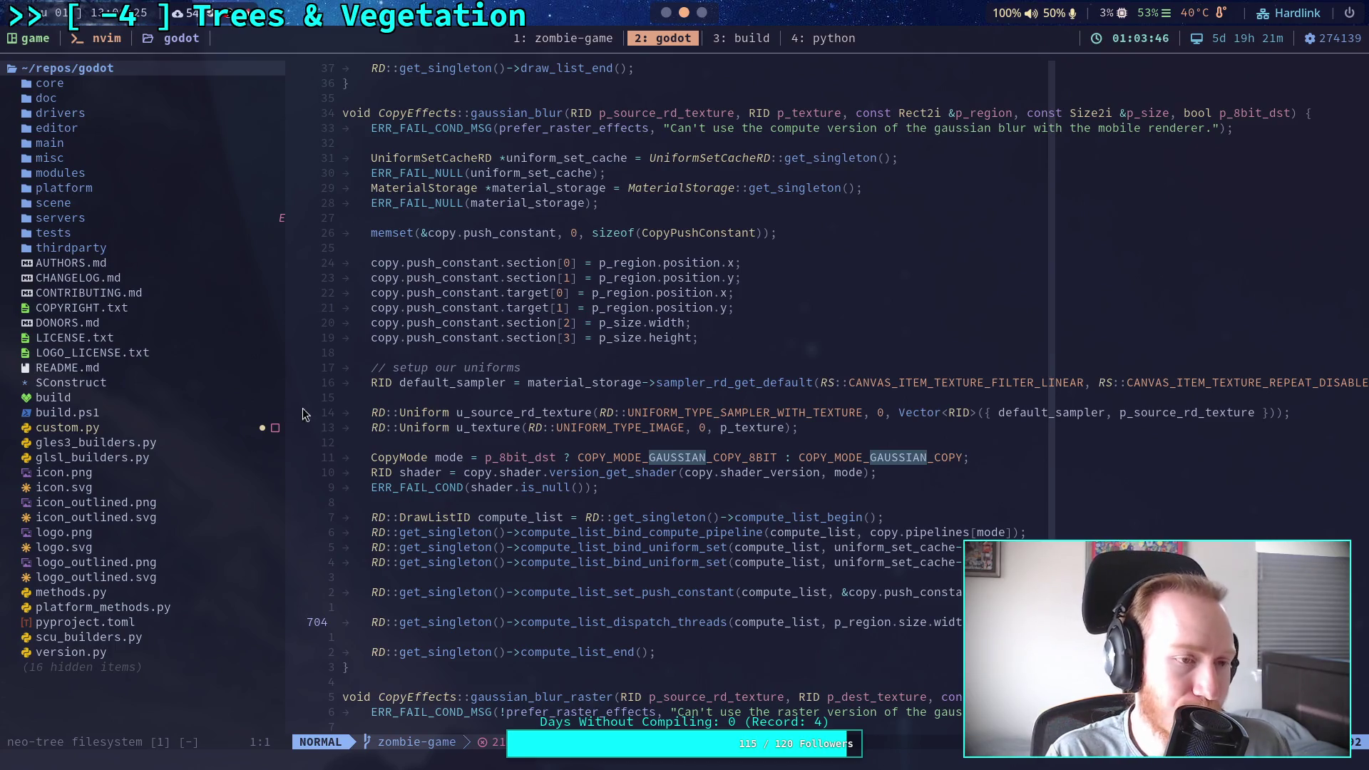
{"action": "left_click", "coordinate": [100, 141]}
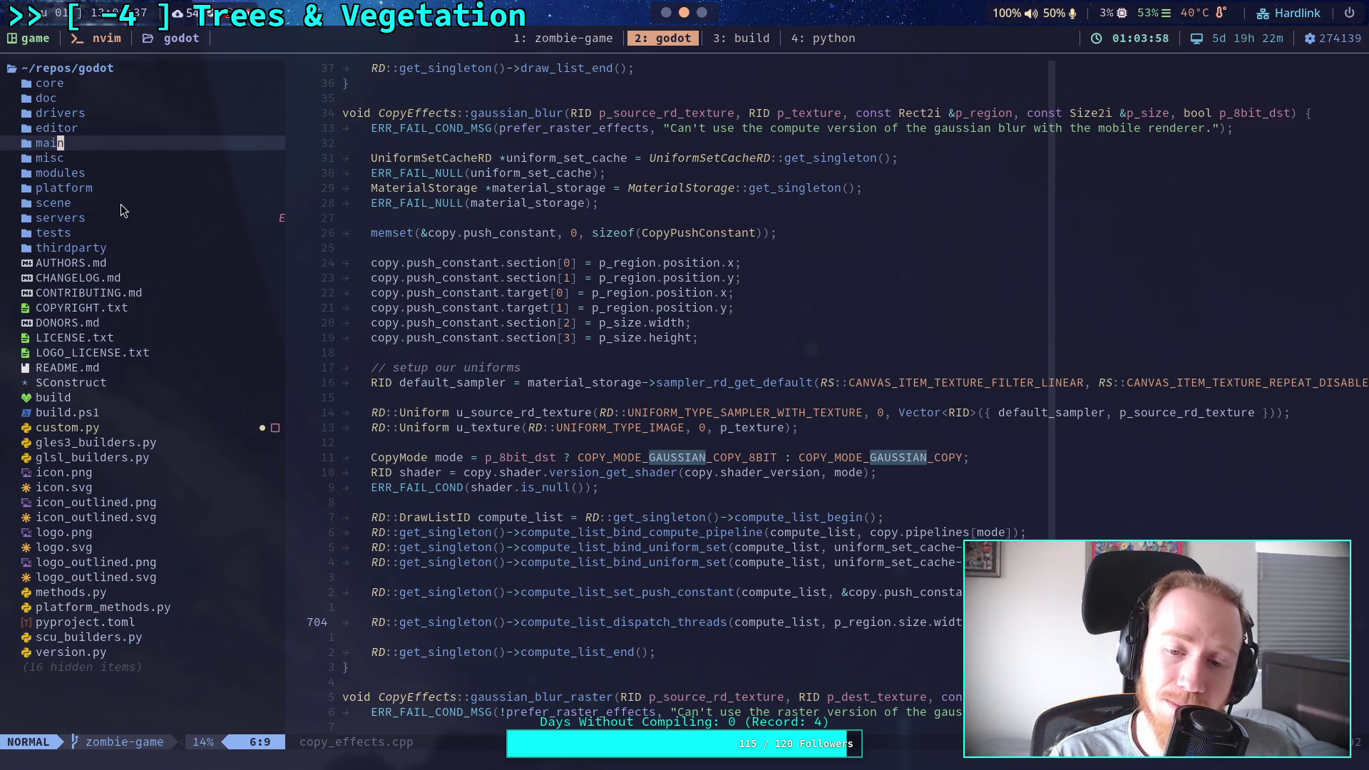
{"action": "left_click", "coordinate": [121, 204]}
{"action": "scroll", "coordinate": [604, 420], "scroll_direction": "down", "scroll_amount": 13}
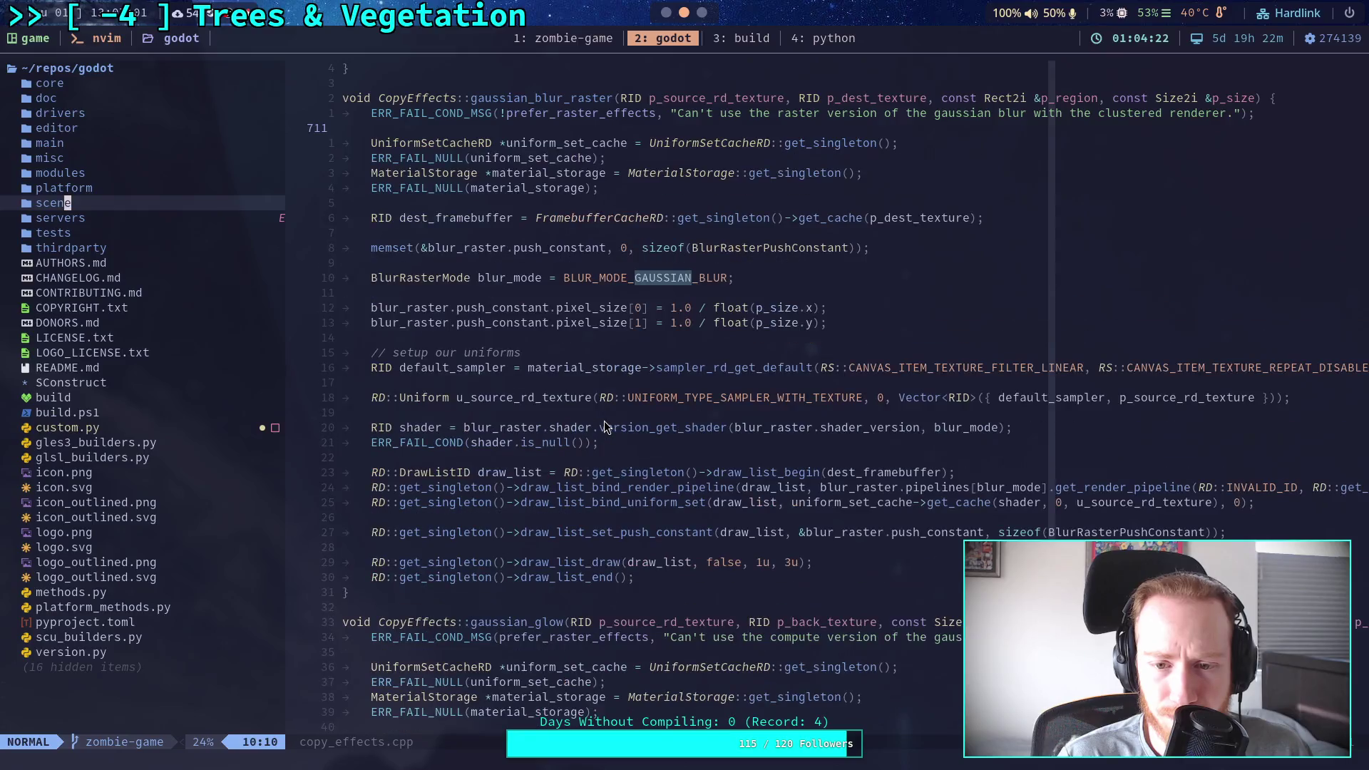
{"action": "scroll", "coordinate": [604, 420], "scroll_direction": "up", "scroll_amount": 1}
{"action": "scroll", "coordinate": [605, 426], "scroll_direction": "up", "scroll_amount": 18}
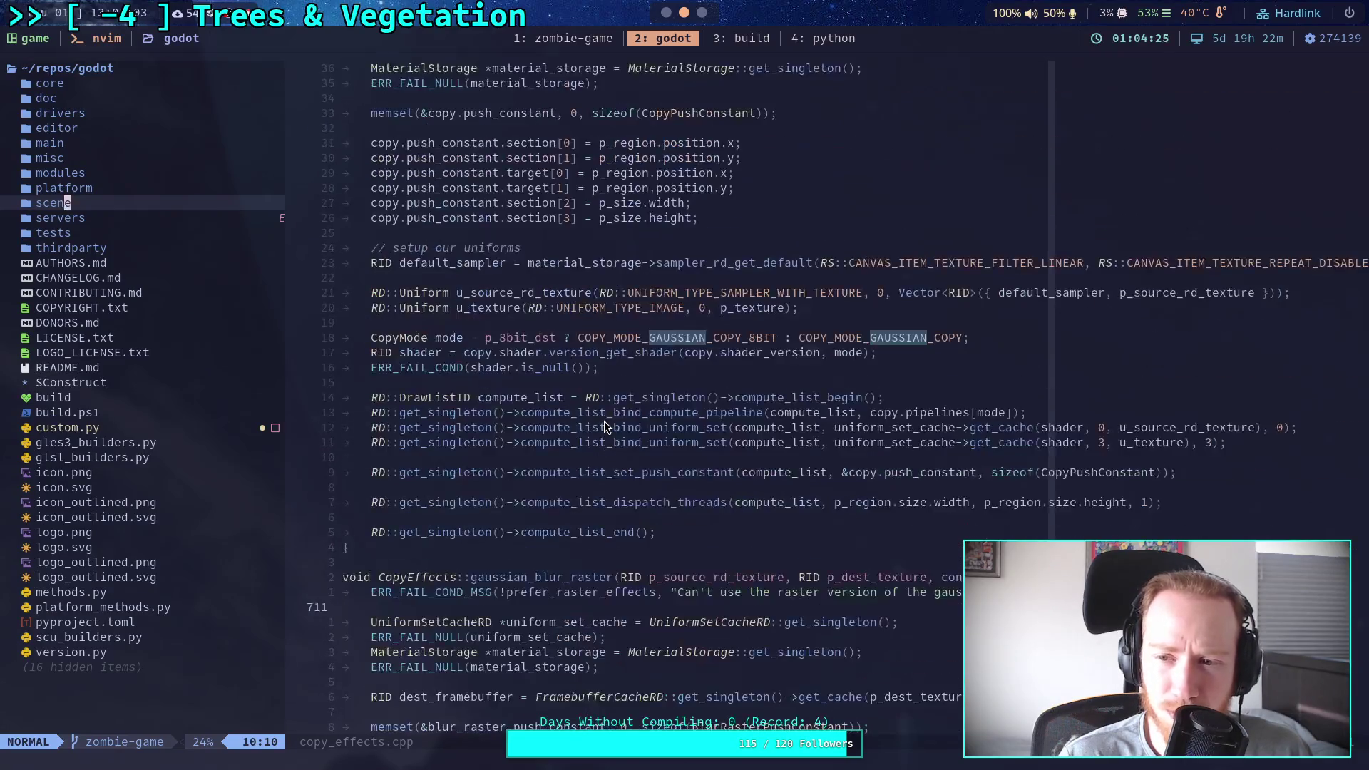
{"action": "scroll", "coordinate": [793, 477], "scroll_direction": "up", "scroll_amount": 5}
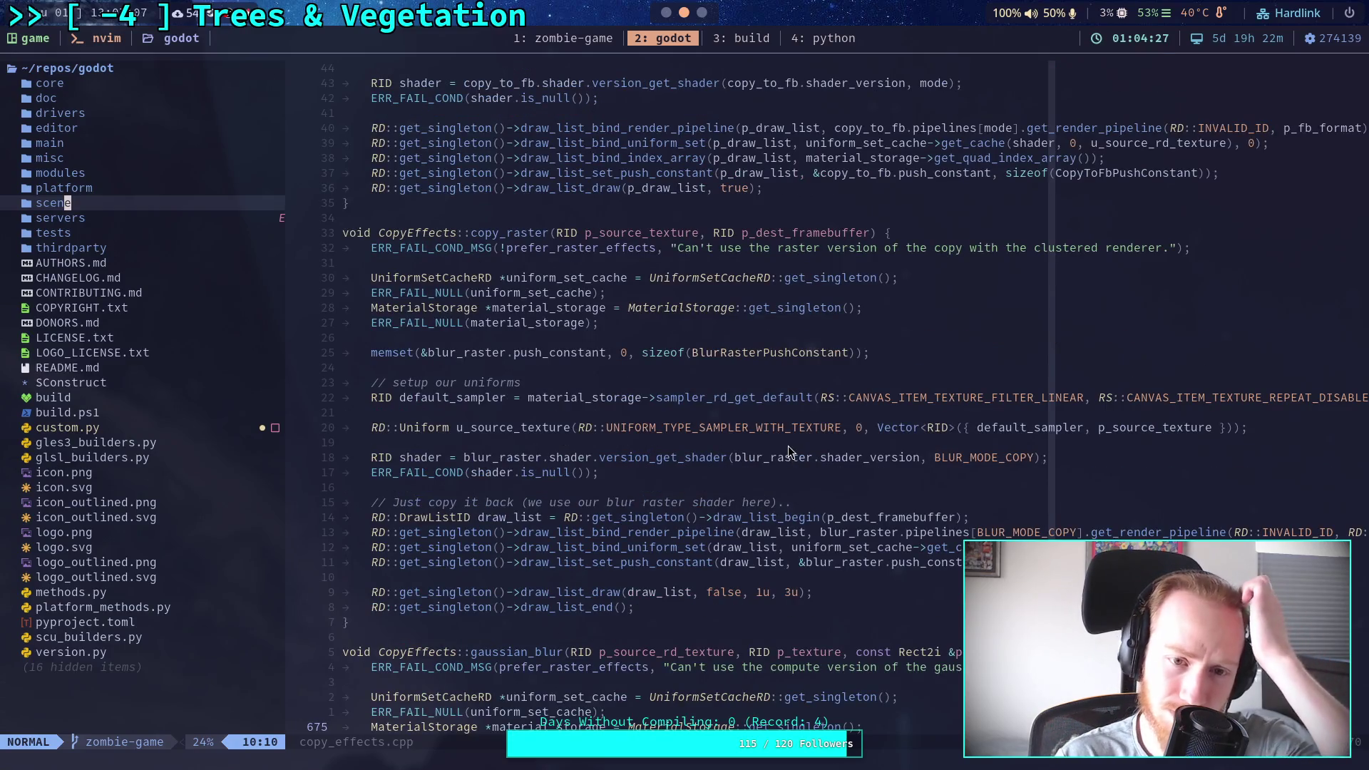
{"action": "scroll", "coordinate": [790, 451], "scroll_direction": "down", "scroll_amount": 7}
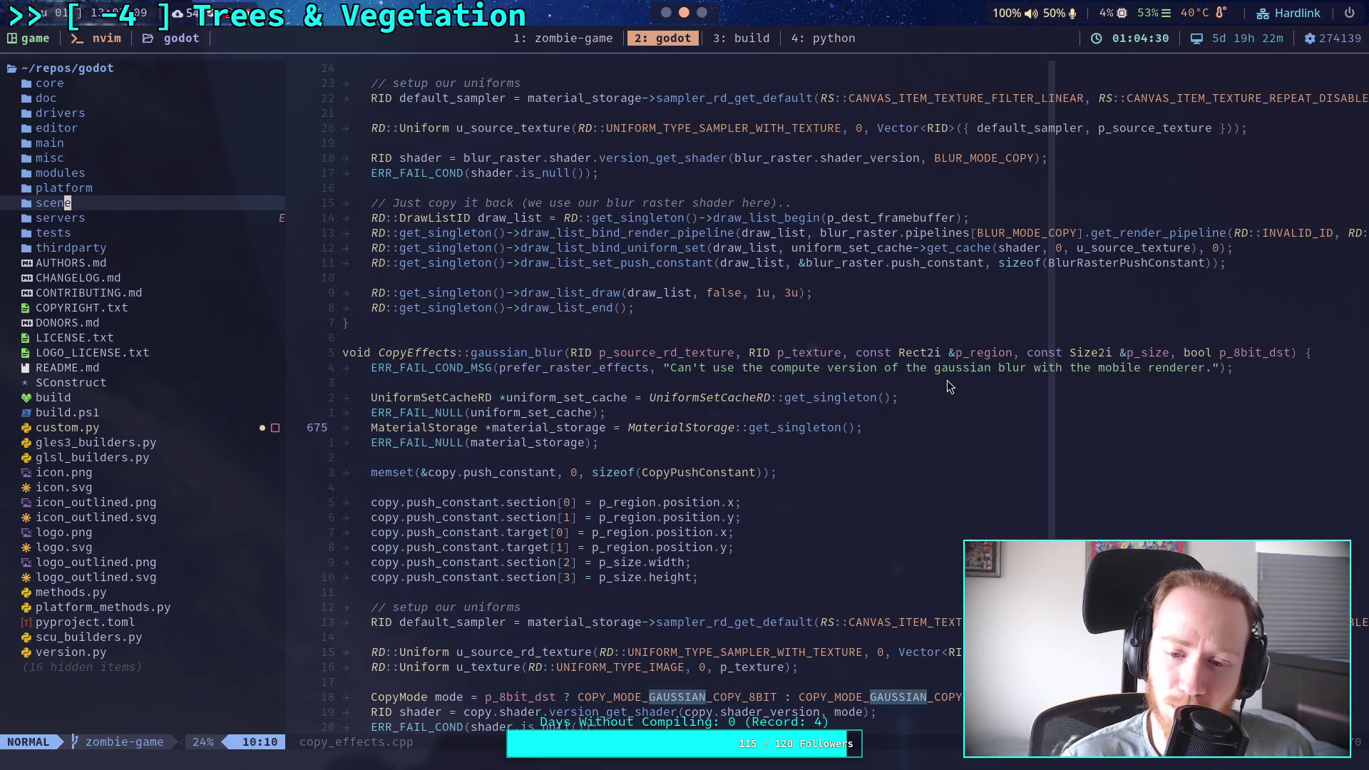
{"action": "scroll", "coordinate": [954, 372], "scroll_direction": "down", "scroll_amount": 5}
{"action": "left_click", "coordinate": [713, 546]}
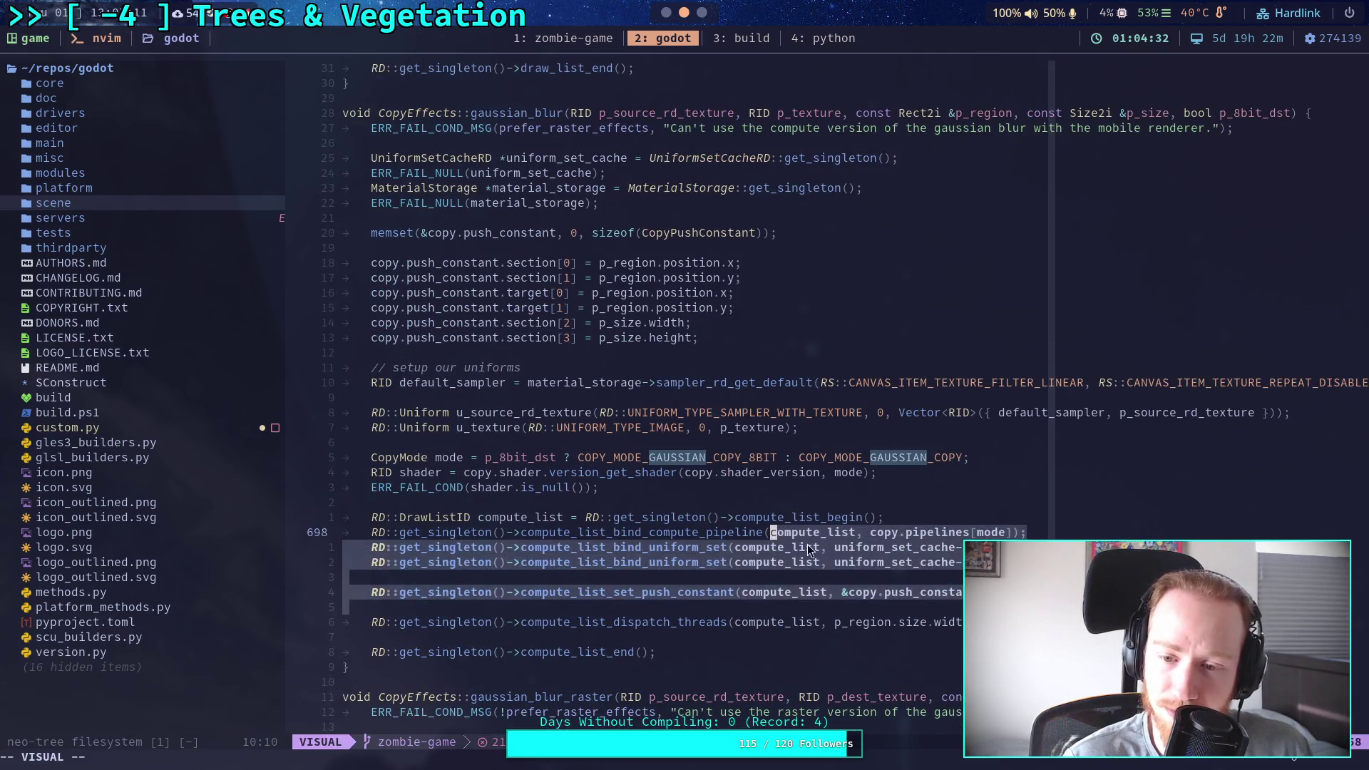
{"action": "scroll", "coordinate": [663, 483], "scroll_direction": "up", "scroll_amount": 3}
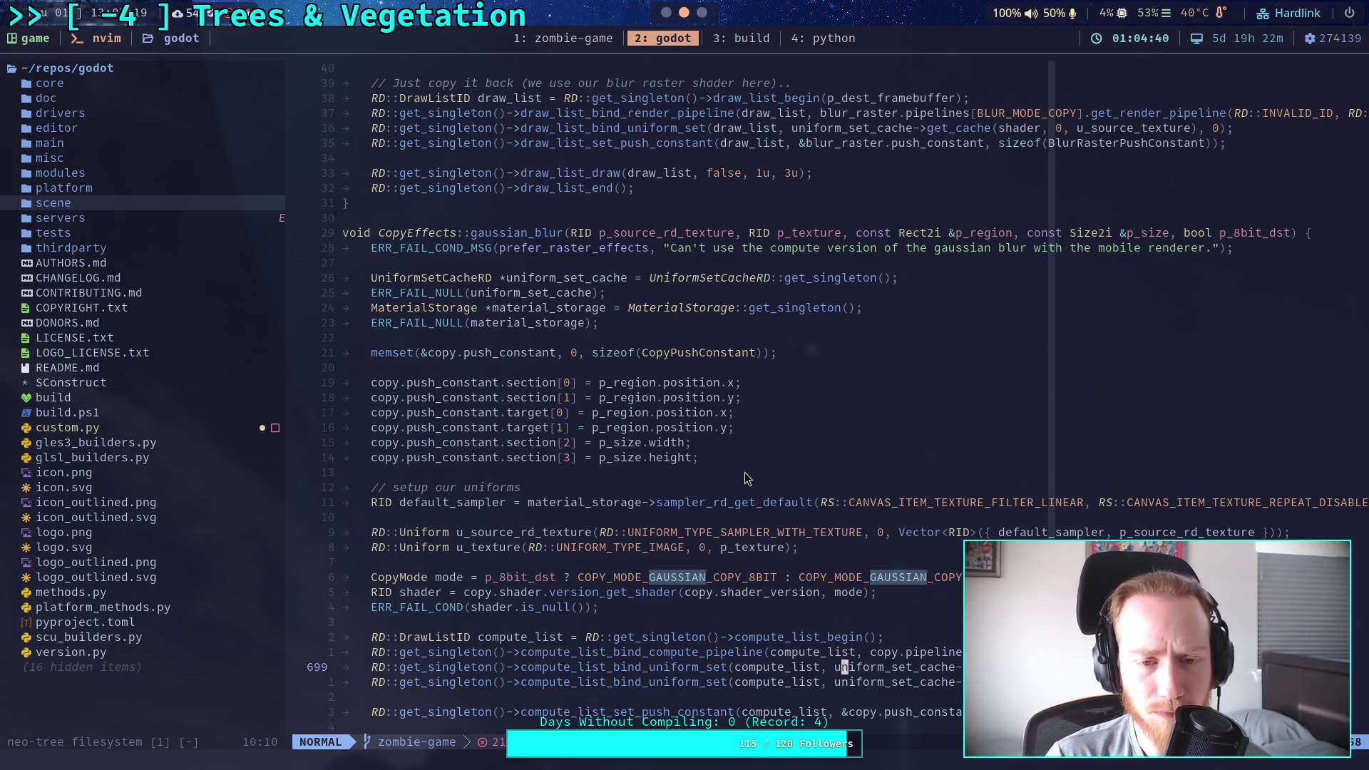
{"action": "left_click", "coordinate": [138, 203]}
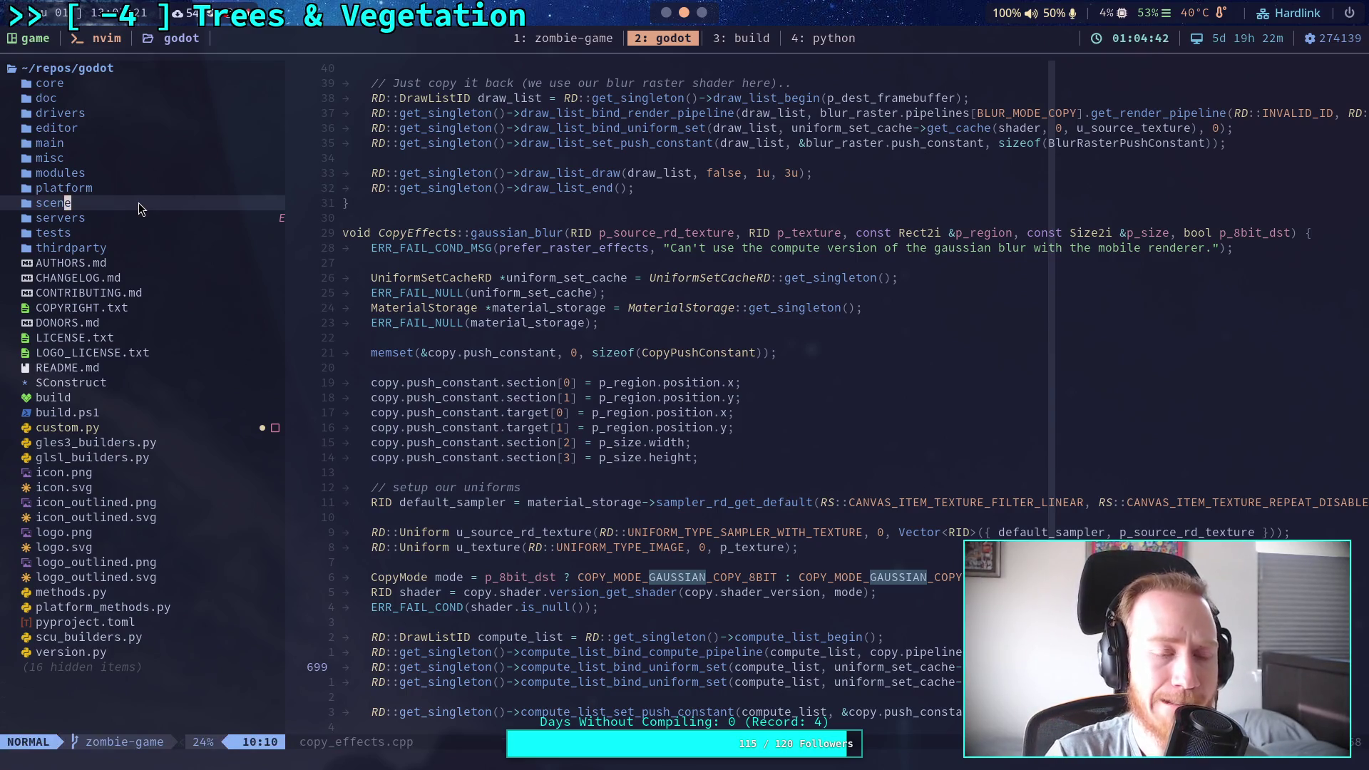
- Expand servers > rendering > renderer_rd in the Neo-tree file tree
{"action": "left_click", "coordinate": [139, 218]}
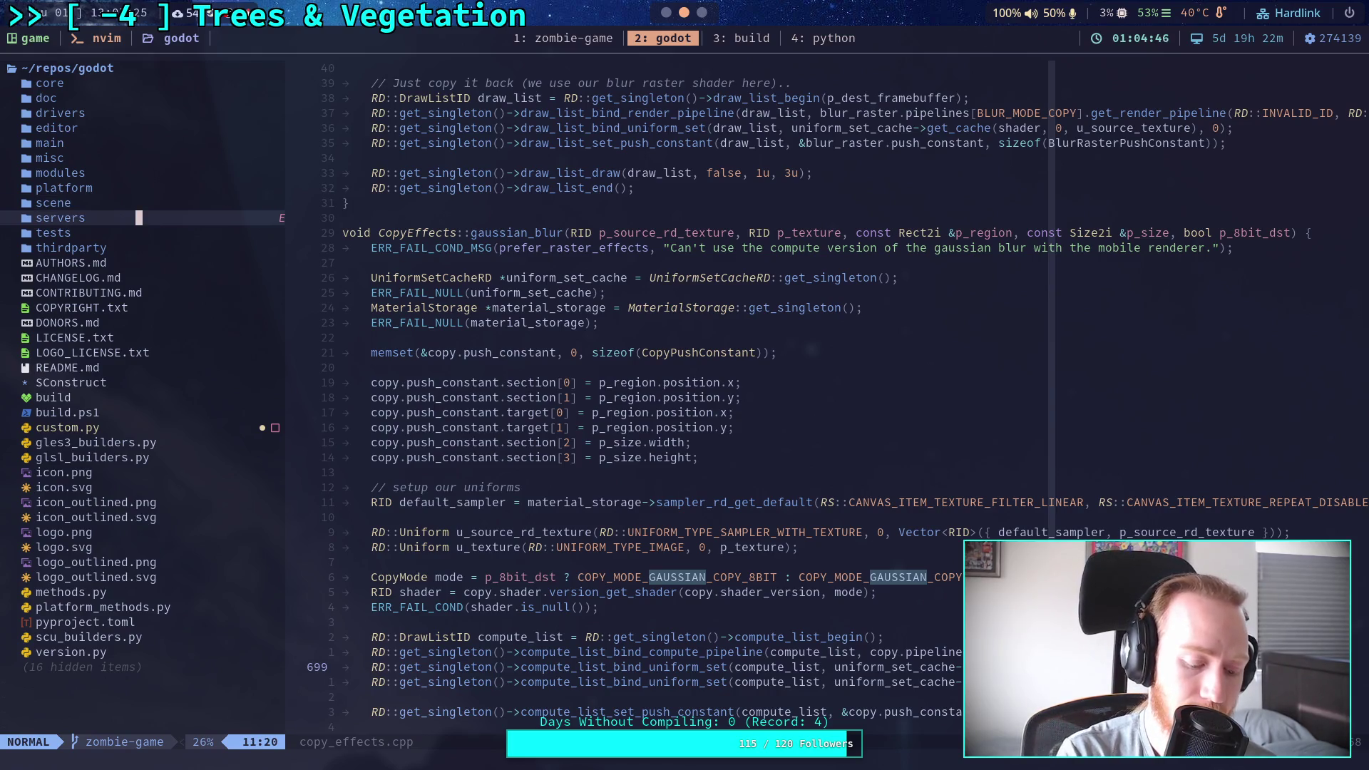
{"action": "left_click", "coordinate": [5, 218]}
{"action": "key", "text": "Return"}
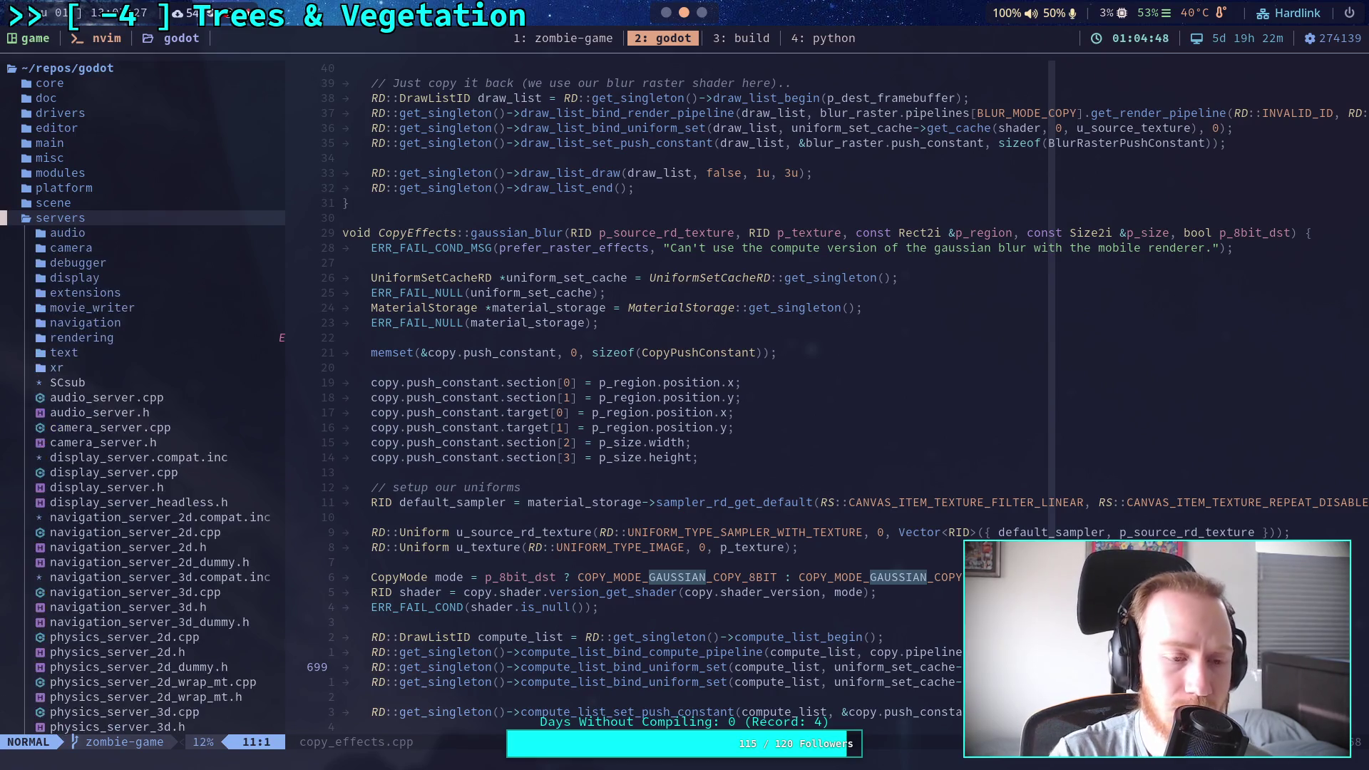
{"action": "key", "text": "j"}
{"action": "key", "text": "j"}
{"action": "key", "text": "j"}
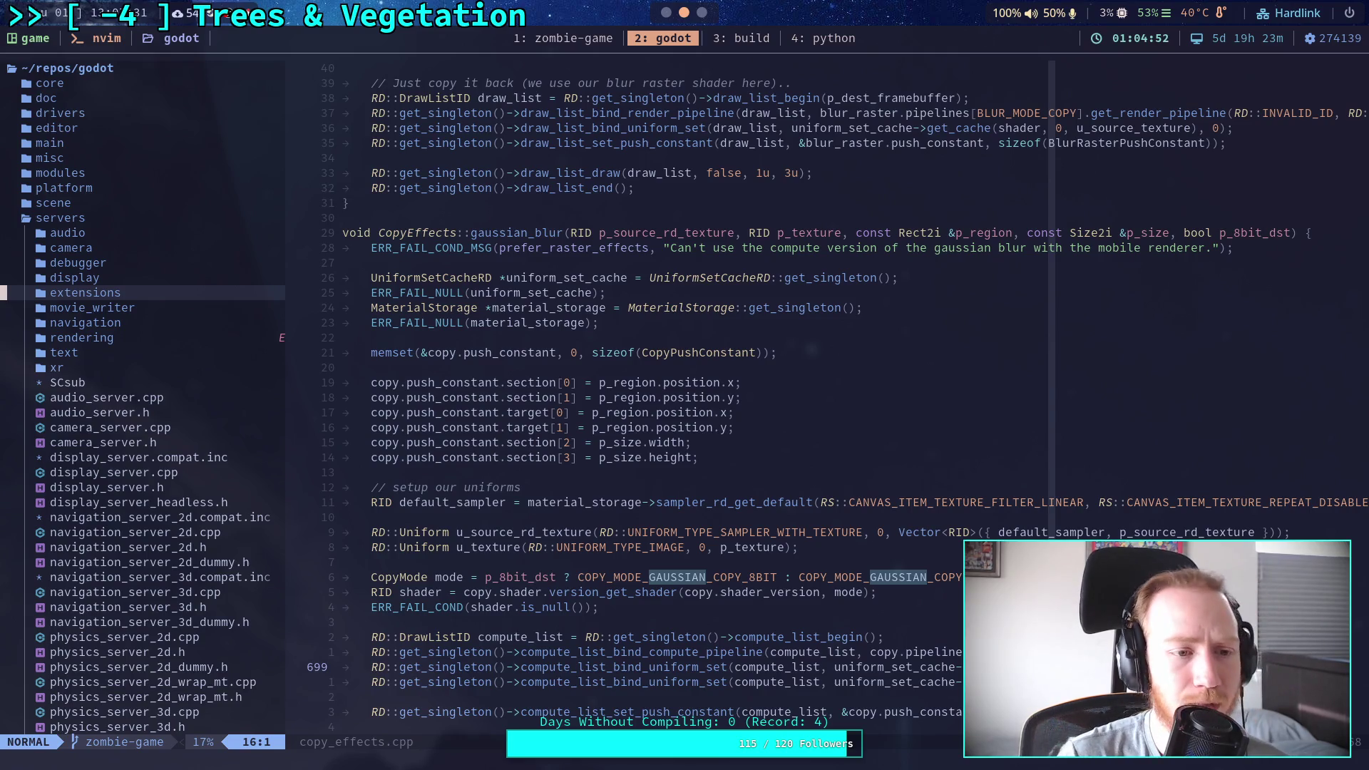
{"action": "key", "text": "j"}
{"action": "key", "text": "j"}
{"action": "key", "text": "j"}
{"action": "key", "text": "Return"}
{"action": "key", "text": "j"}
{"action": "key", "text": "j"}
{"action": "key", "text": "j"}
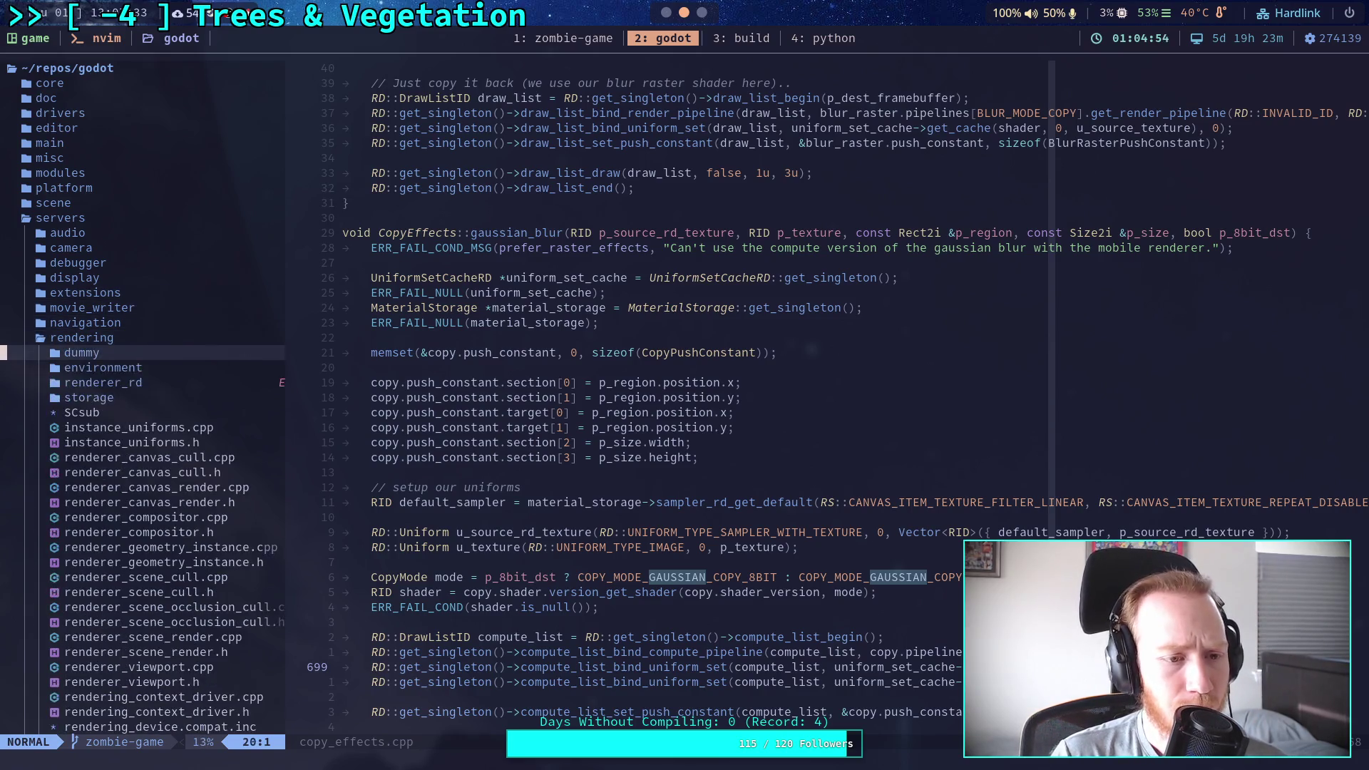
{"action": "key", "text": "Return"}
{"action": "key", "text": "j"}
{"action": "key", "text": "Return"}
- Expand shaders > effects, browse the shader files and open copy.glsl
{"action": "key", "text": "Return"}
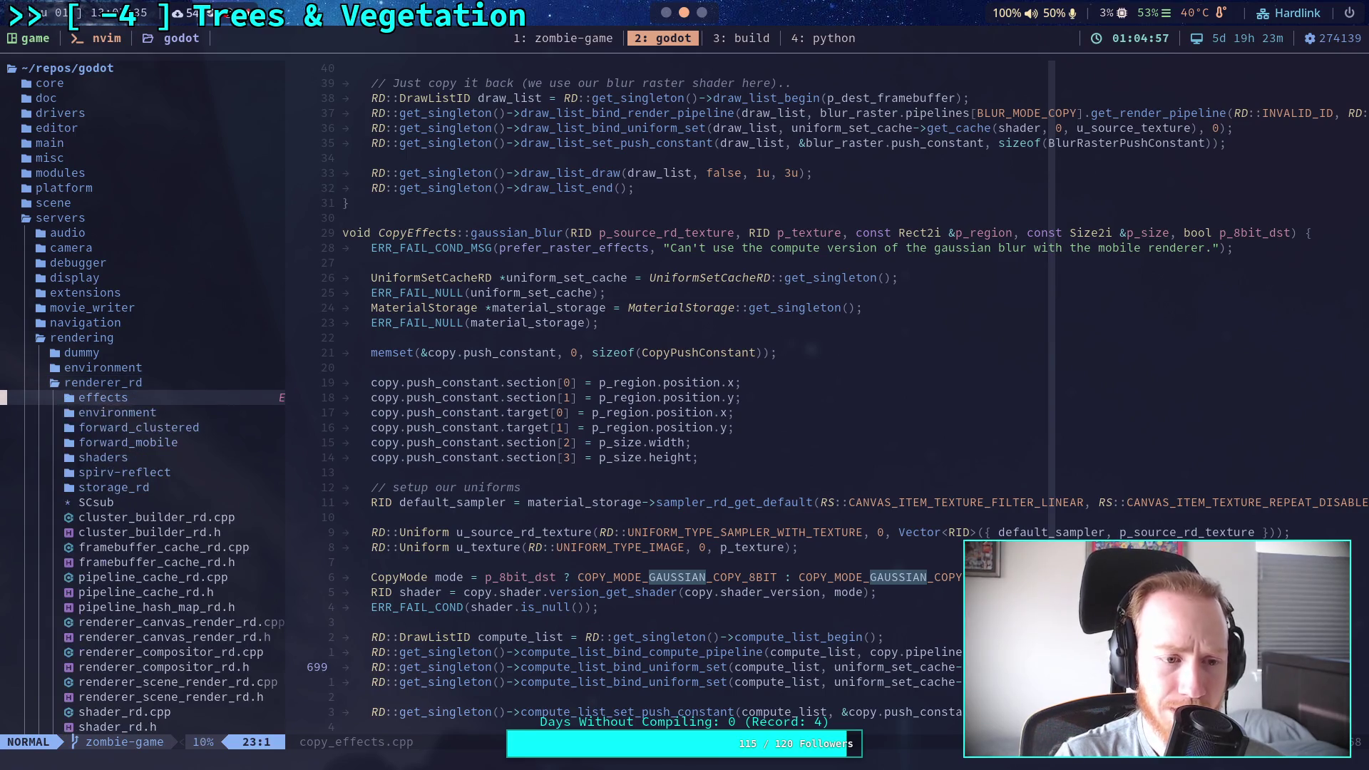
{"action": "key", "text": "j"}
{"action": "key", "text": "j"}
{"action": "key", "text": "j"}
{"action": "key", "text": "j"}
{"action": "key", "text": "Return"}
{"action": "key", "text": "j"}
{"action": "key", "text": "Return"}
{"action": "key", "text": "j"}
{"action": "key", "text": "j"}
{"action": "key", "text": "j"}
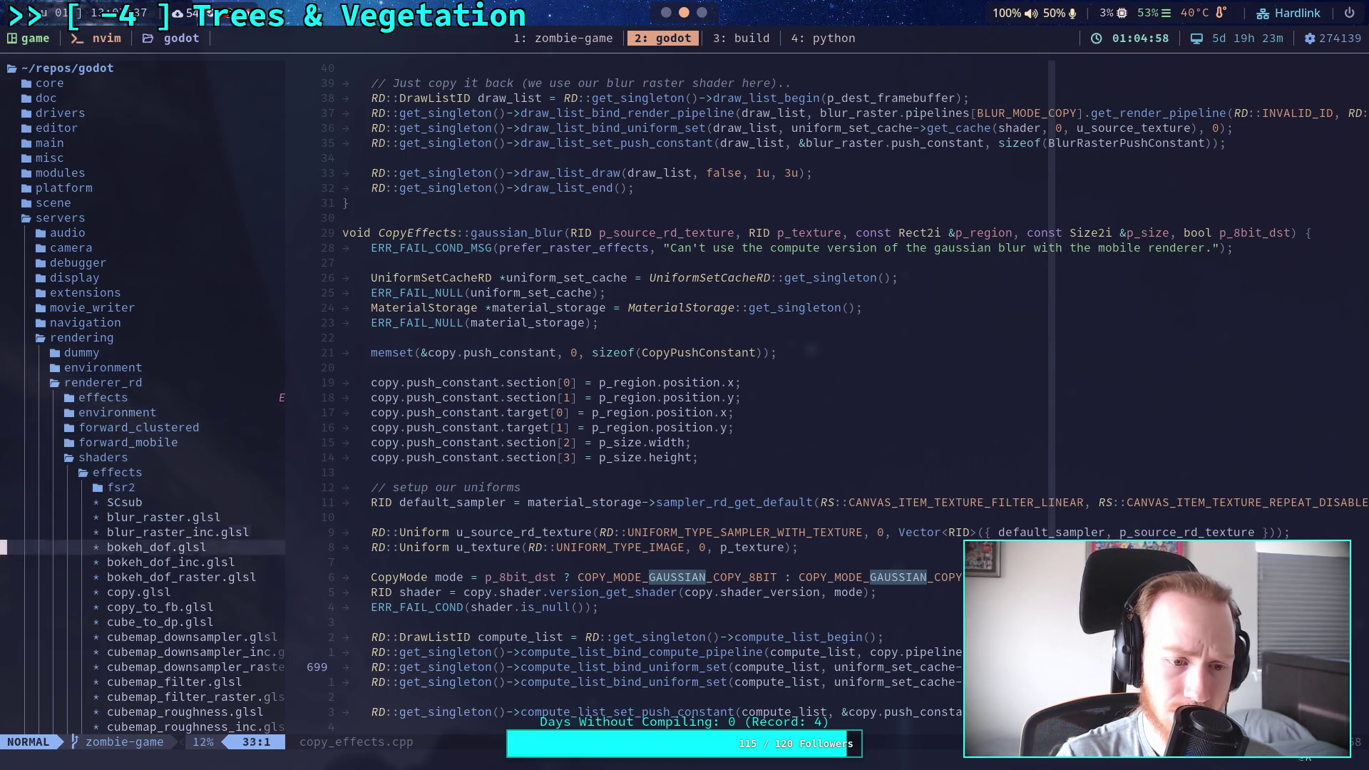
{"action": "key", "text": "k"}
{"action": "key", "text": "k"}
{"action": "key", "text": "k"}
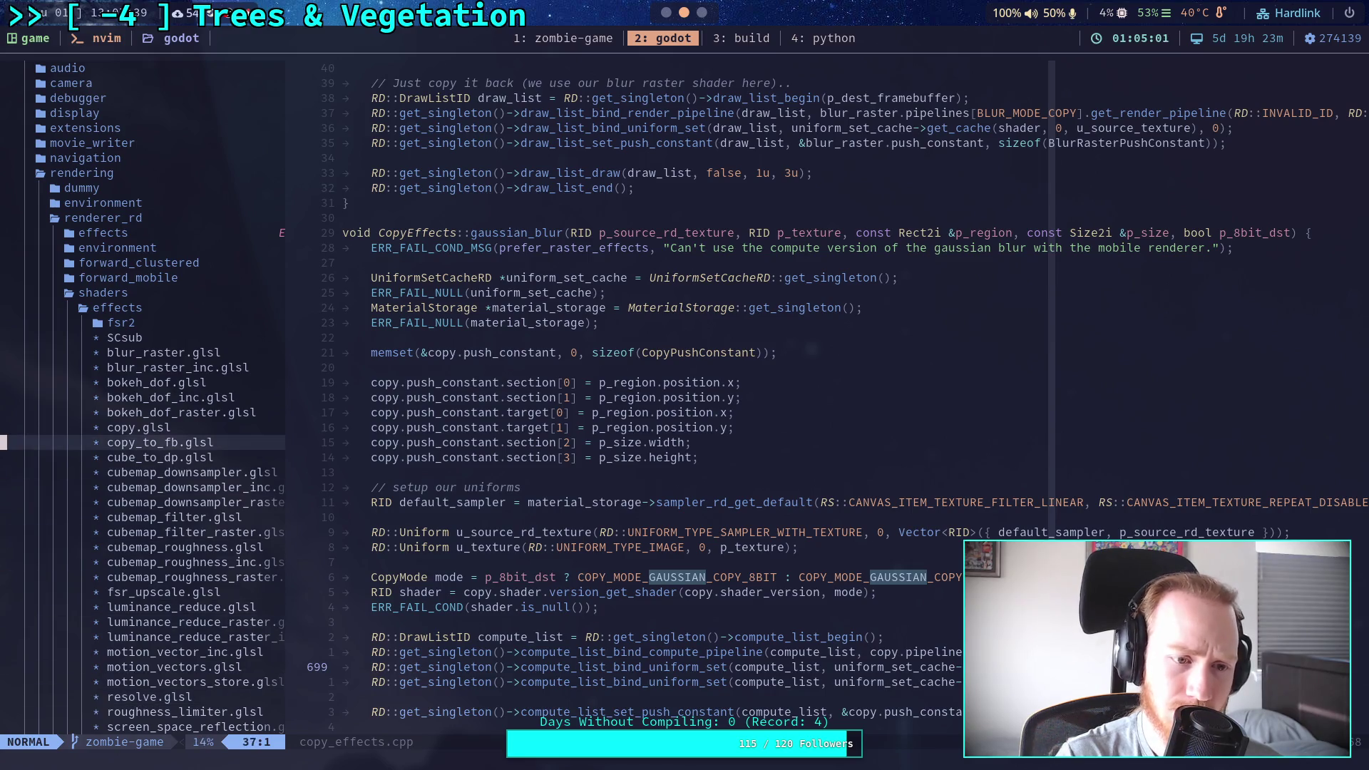
{"action": "key", "text": "j"}
{"action": "key", "text": "j"}
{"action": "key", "text": "j"}
{"action": "key", "text": "j"}
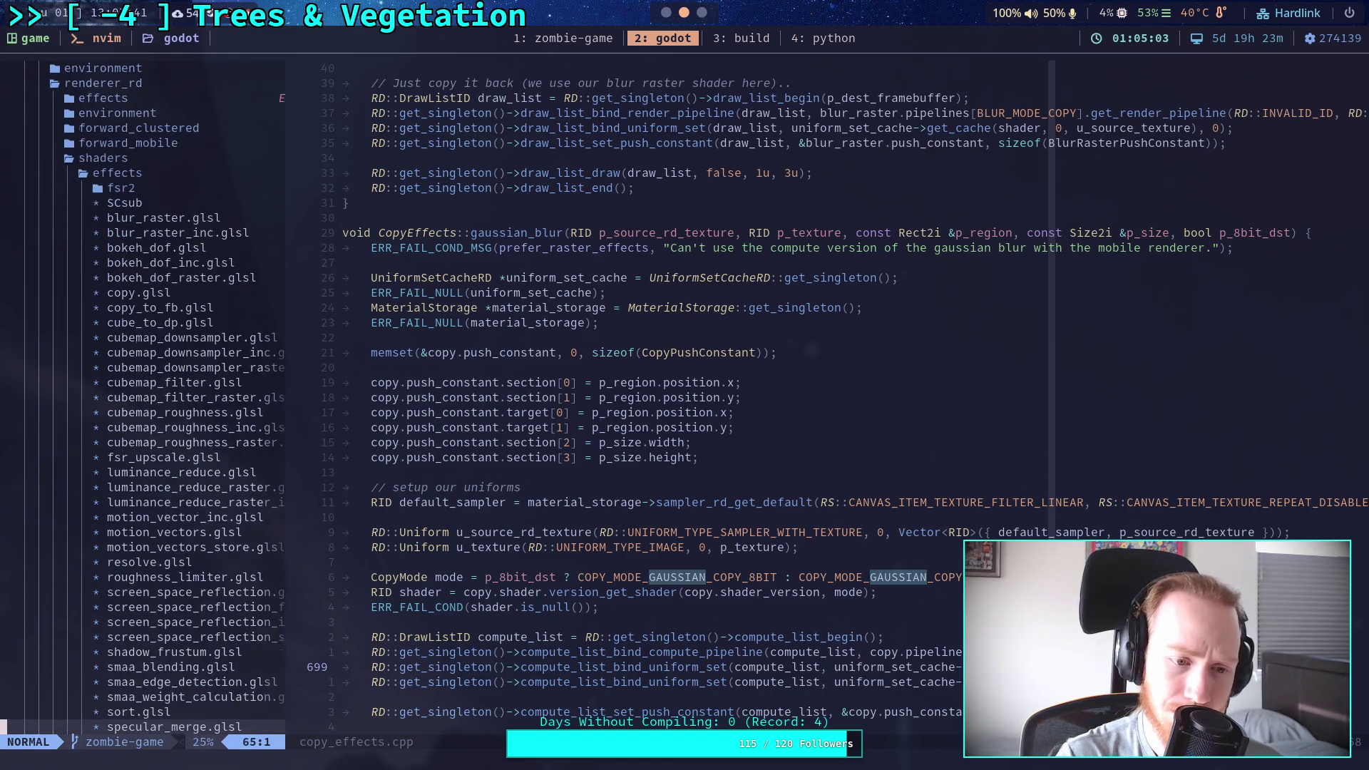
{"action": "key", "text": "j"}
{"action": "key", "text": "j"}
{"action": "key", "text": "j"}
{"action": "key", "text": "k"}
{"action": "key", "text": "k"}
{"action": "key", "text": "k"}
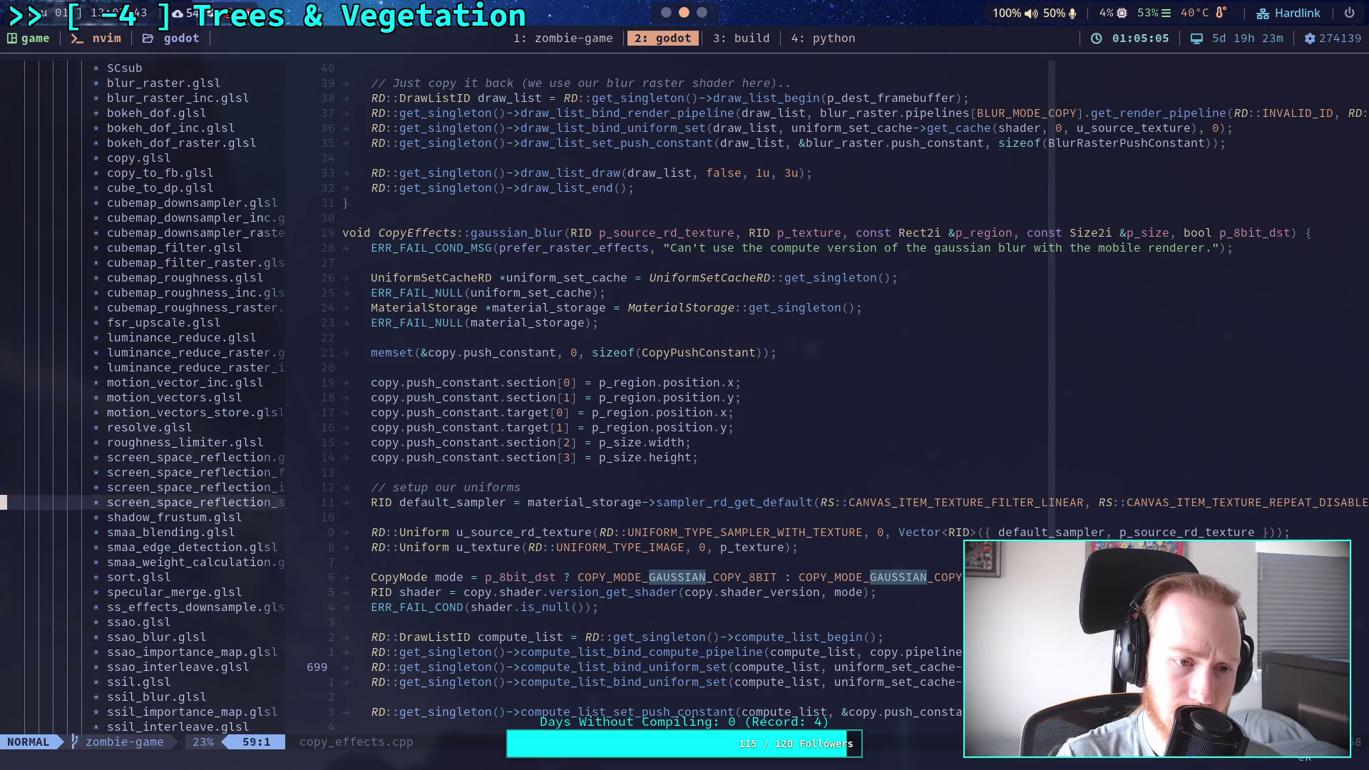
{"action": "key", "text": "j"}
{"action": "key", "text": "j"}
{"action": "key", "text": "j"}
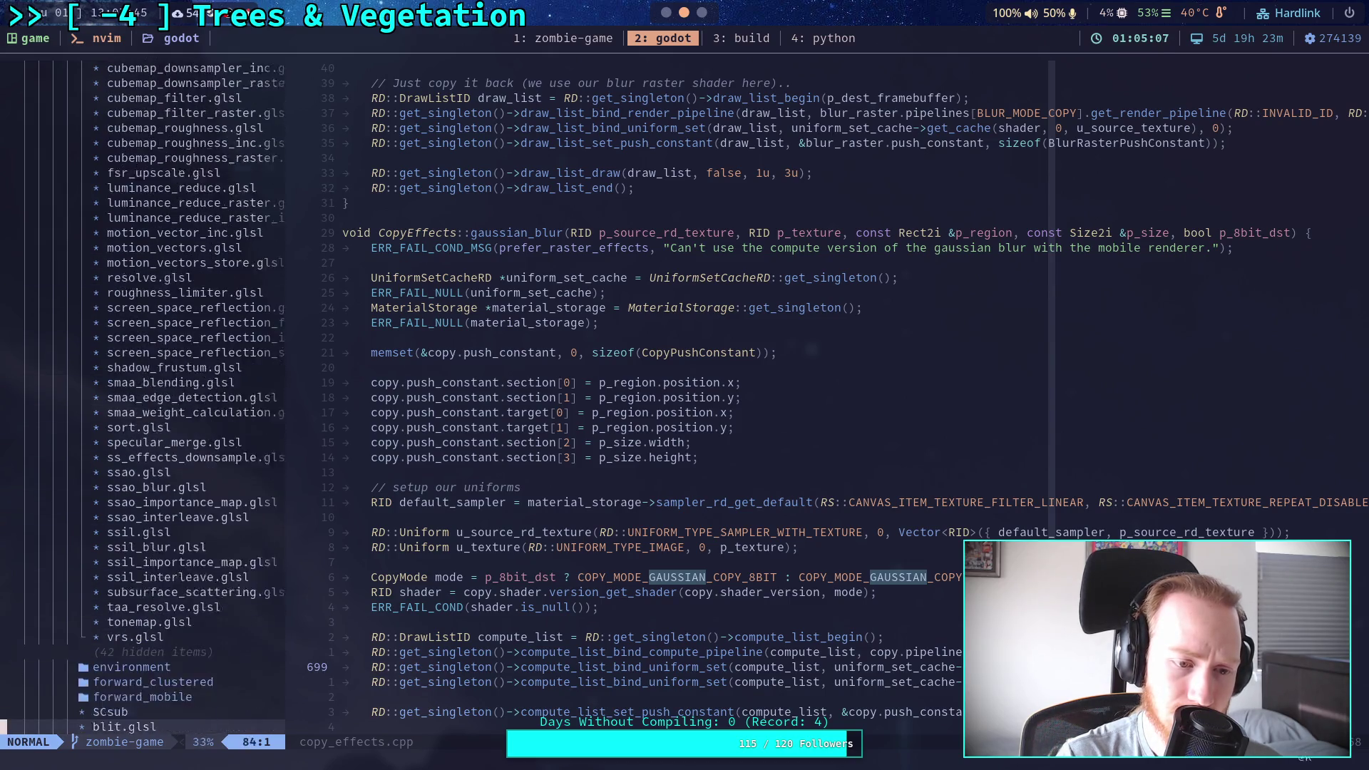
{"action": "key", "text": "k"}
{"action": "key", "text": "k"}
{"action": "key", "text": "k"}
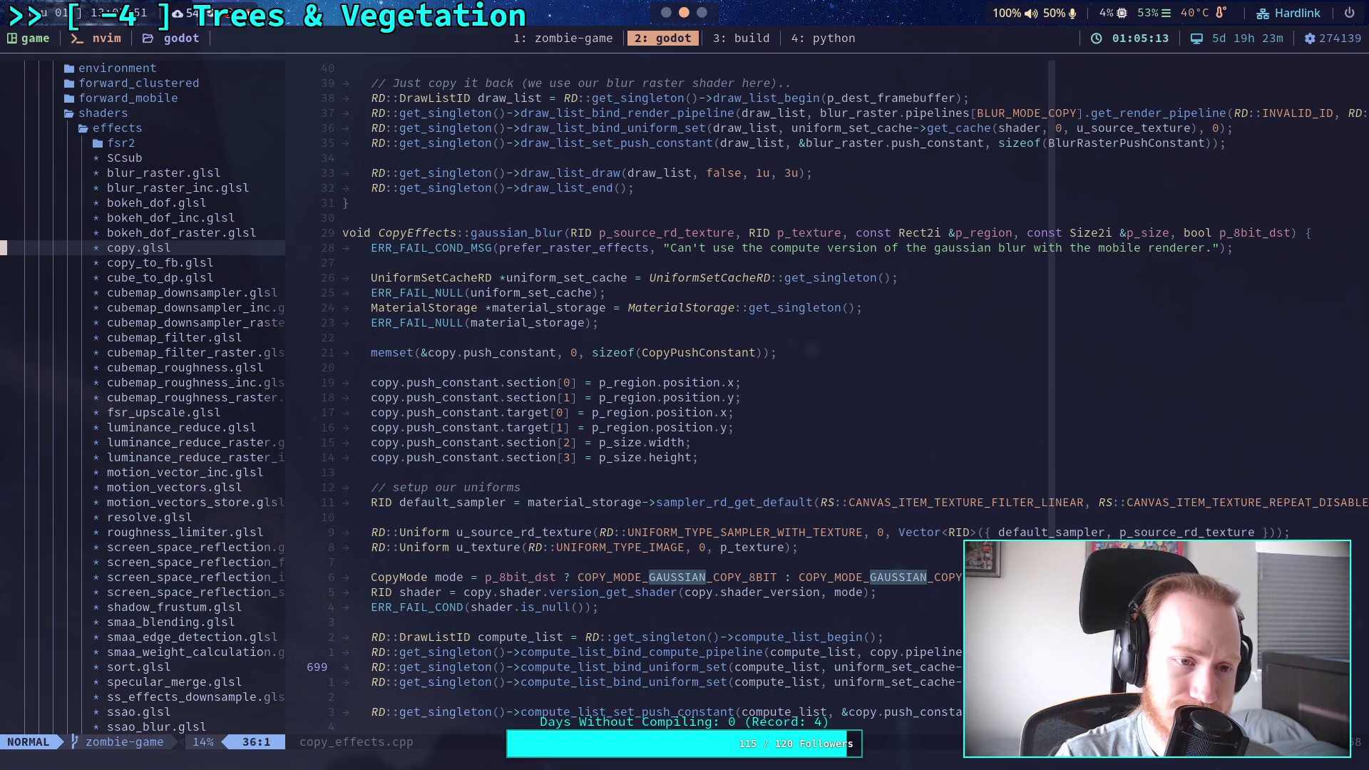
{"action": "key", "text": "Return"}
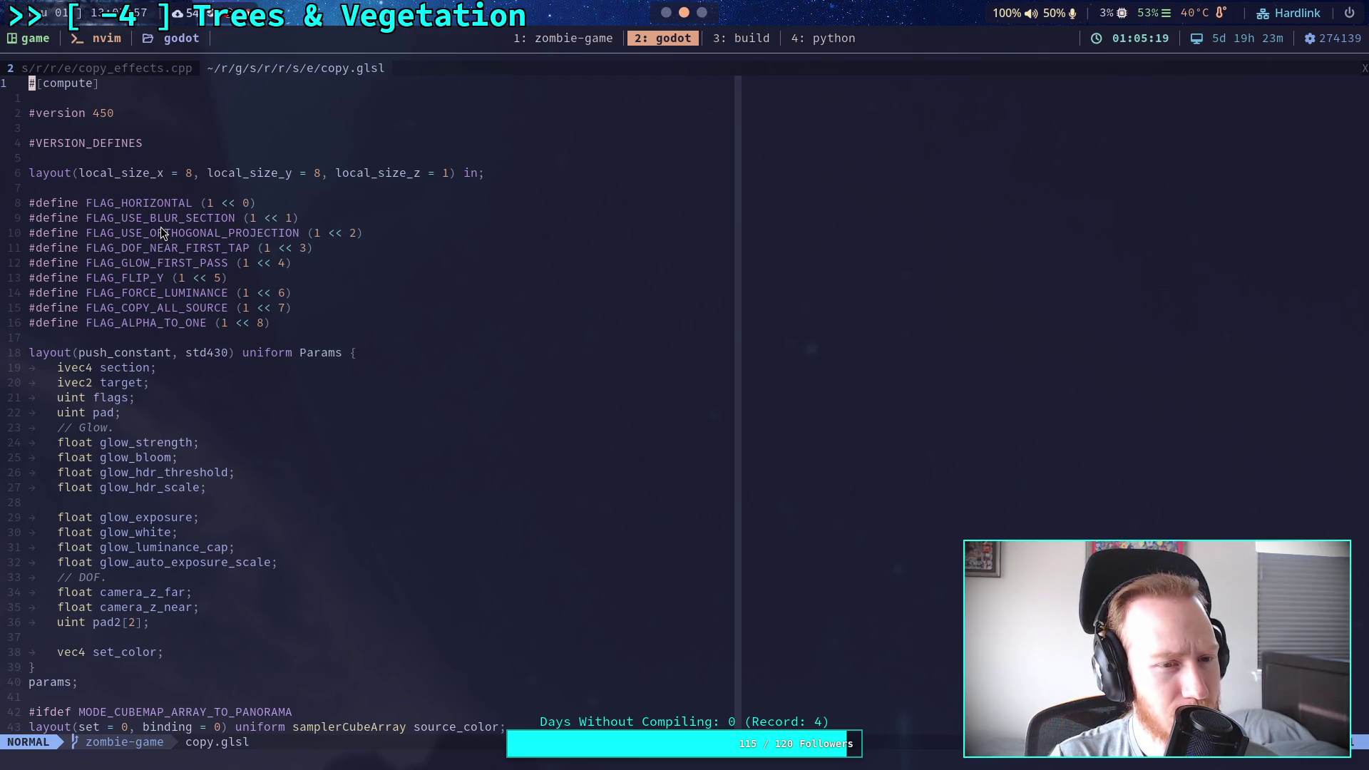
{"action": "scroll", "coordinate": [161, 227], "scroll_direction": "down", "scroll_amount": 9}
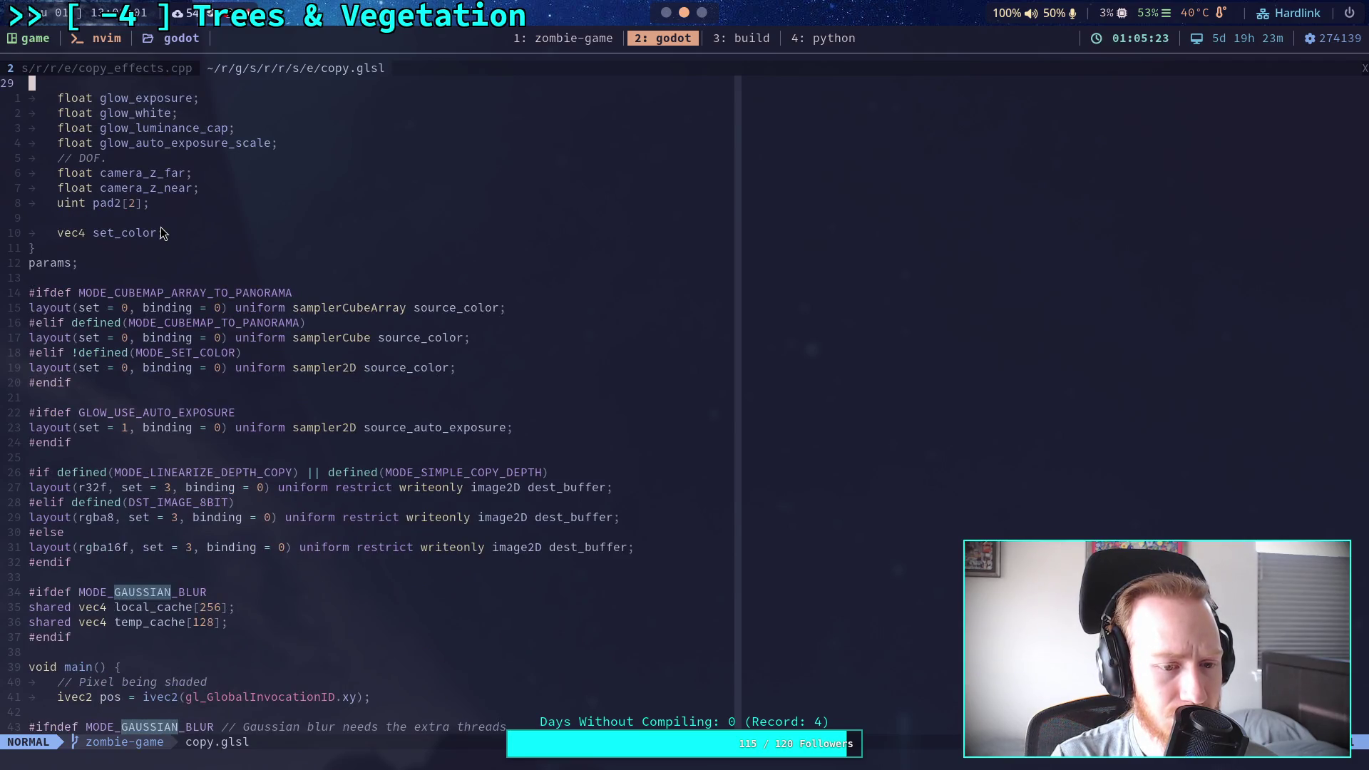
{"action": "scroll", "coordinate": [160, 227], "scroll_direction": "down", "scroll_amount": 4}
{"action": "scroll", "coordinate": [171, 428], "scroll_direction": "down", "scroll_amount": 7}
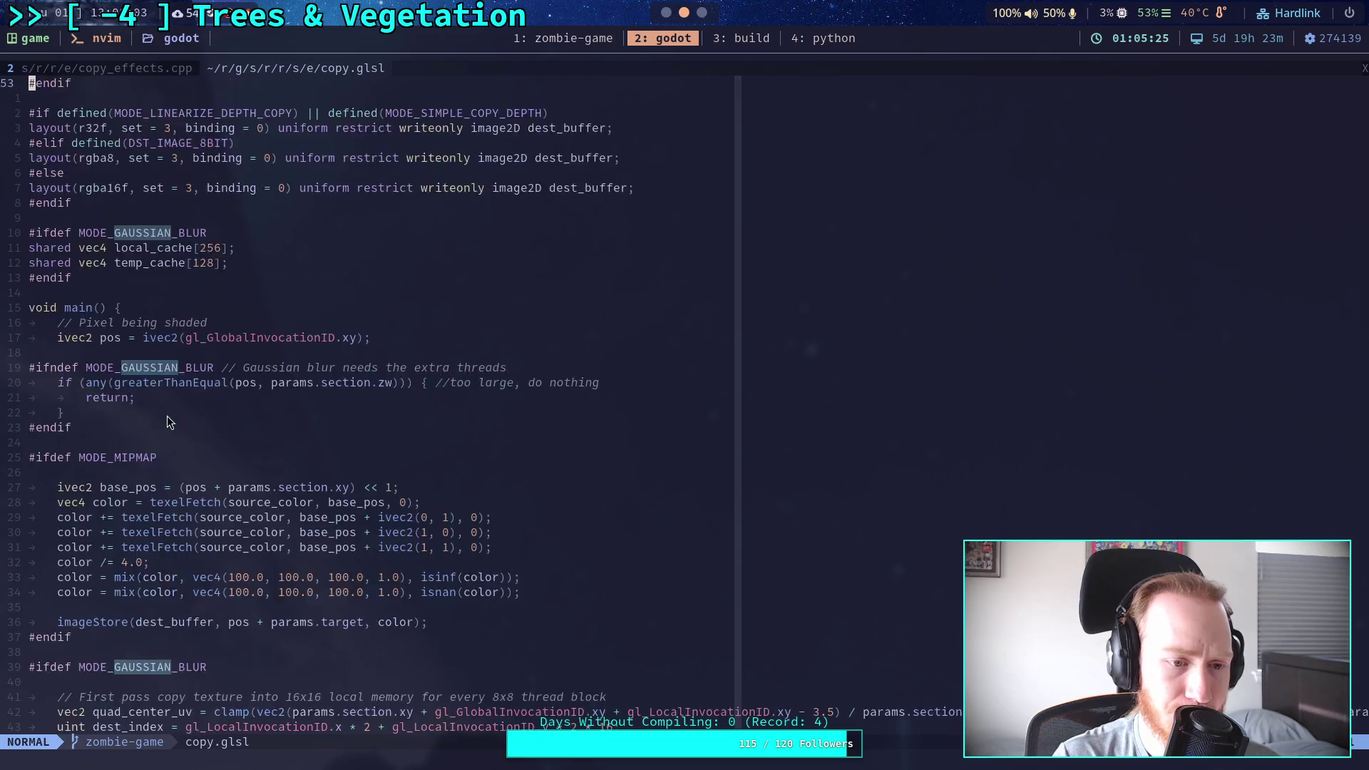
{"action": "scroll", "coordinate": [162, 389], "scroll_direction": "up", "scroll_amount": 8}
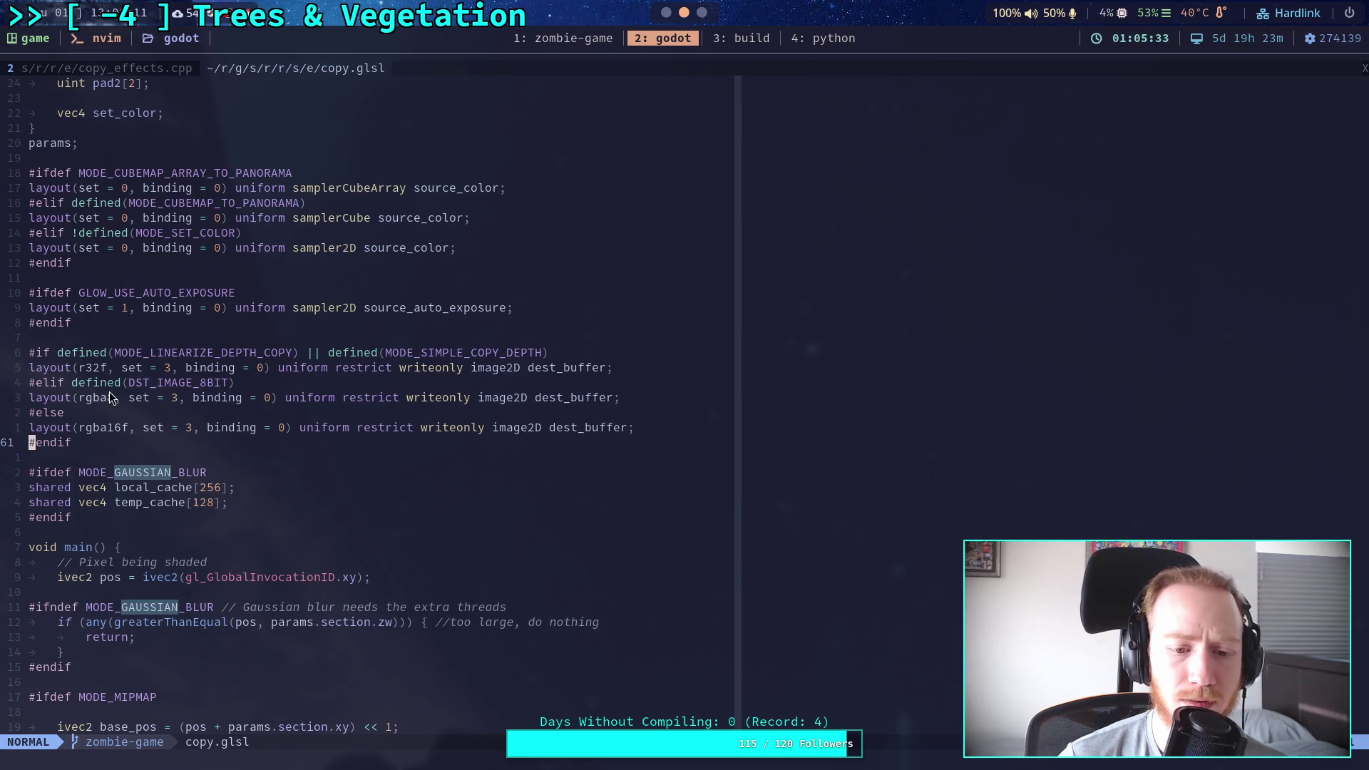
{"action": "scroll", "coordinate": [385, 405], "scroll_direction": "up", "scroll_amount": 7}
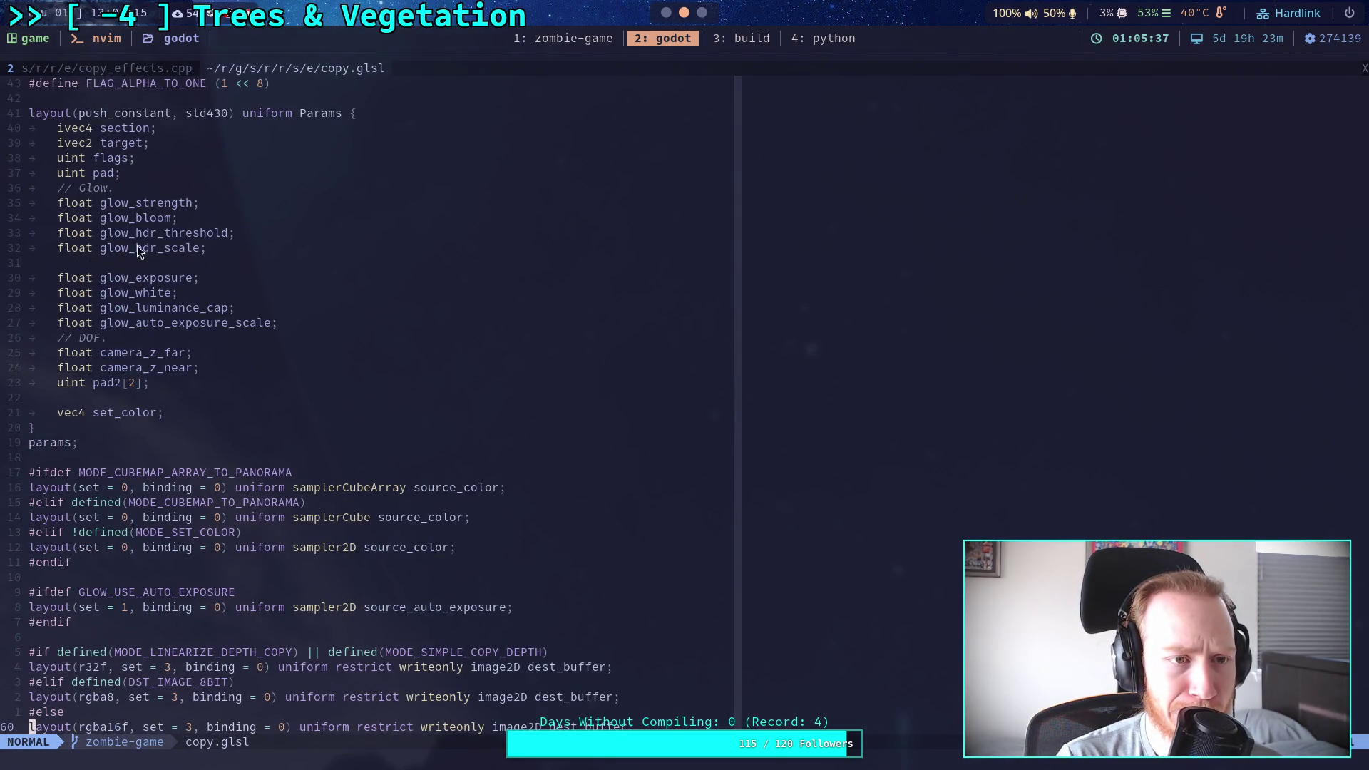
{"action": "scroll", "coordinate": [175, 251], "scroll_direction": "up", "scroll_amount": 3}
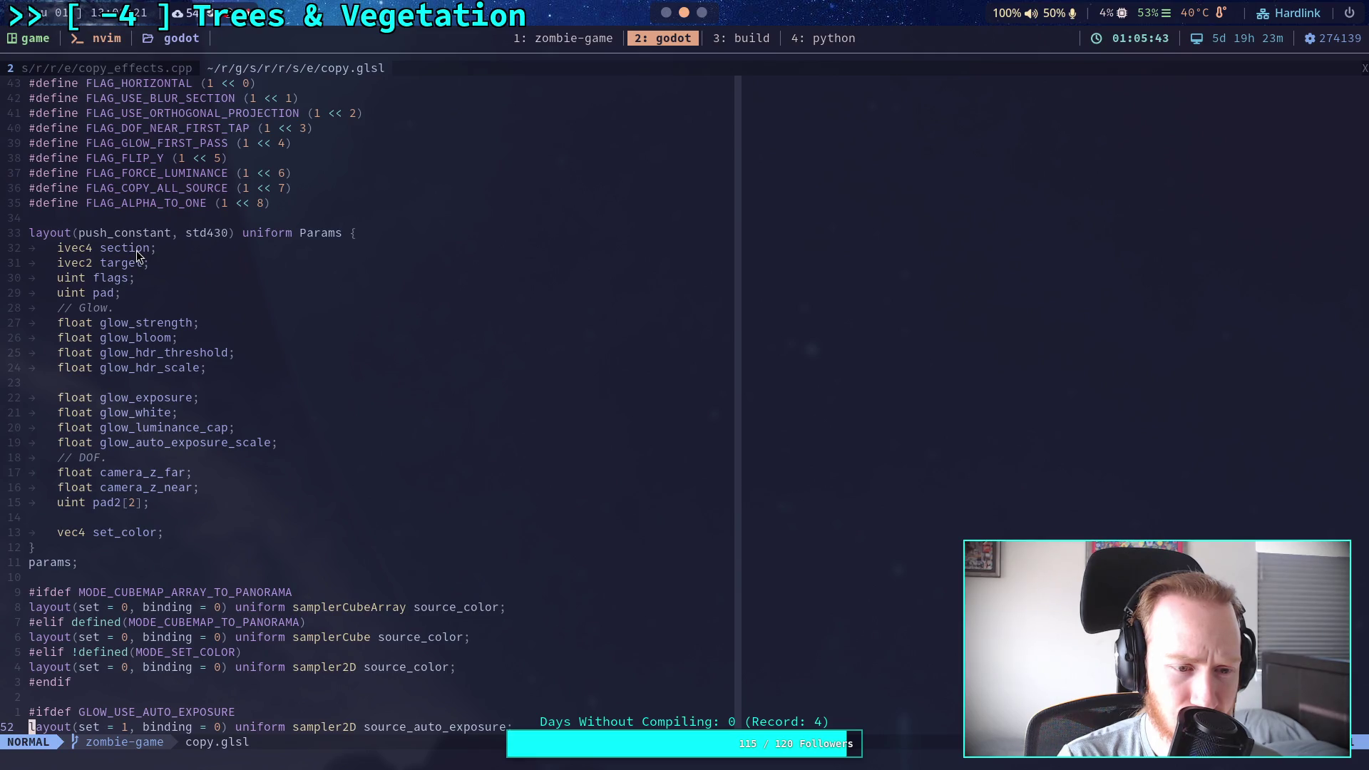
{"action": "scroll", "coordinate": [135, 251], "scroll_direction": "up", "scroll_amount": 3}
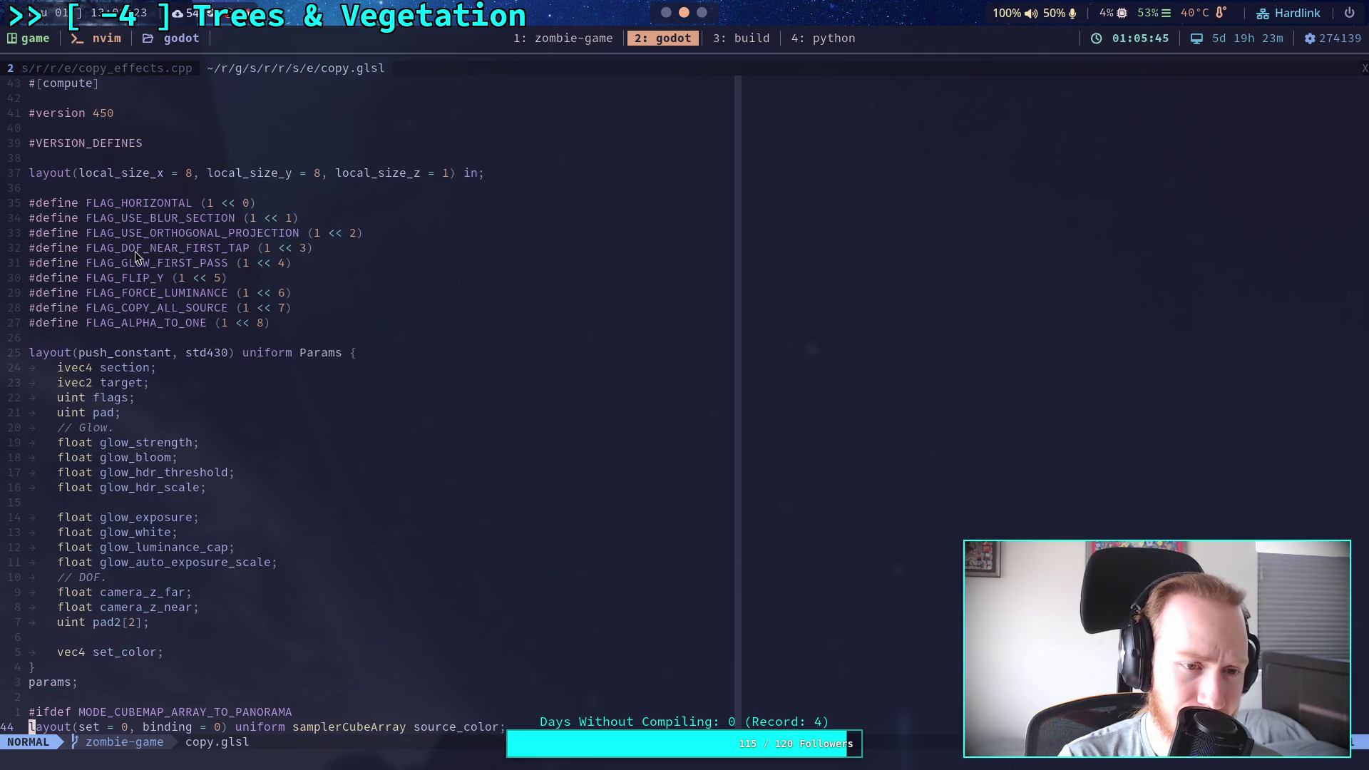
{"action": "scroll", "coordinate": [135, 251], "scroll_direction": "down", "scroll_amount": 10}
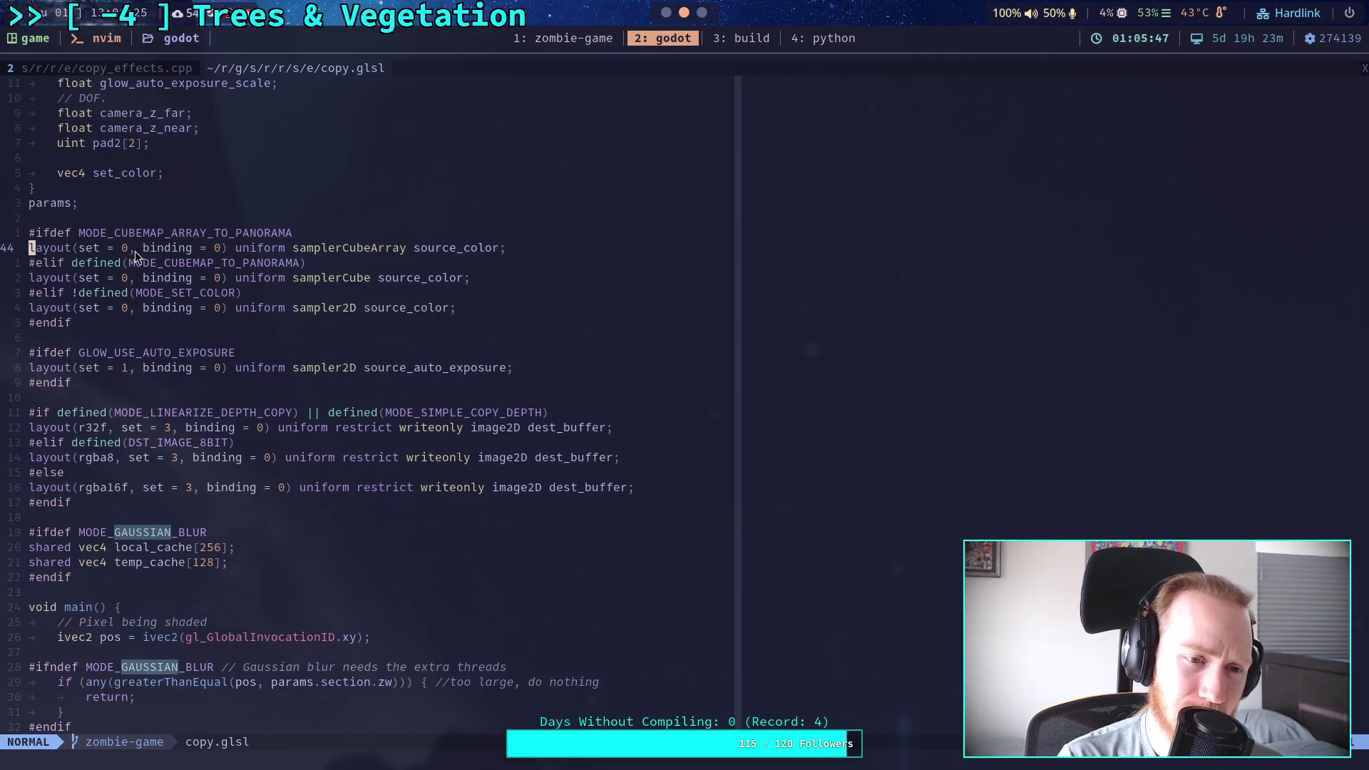
{"action": "scroll", "coordinate": [135, 251], "scroll_direction": "down", "scroll_amount": 4}
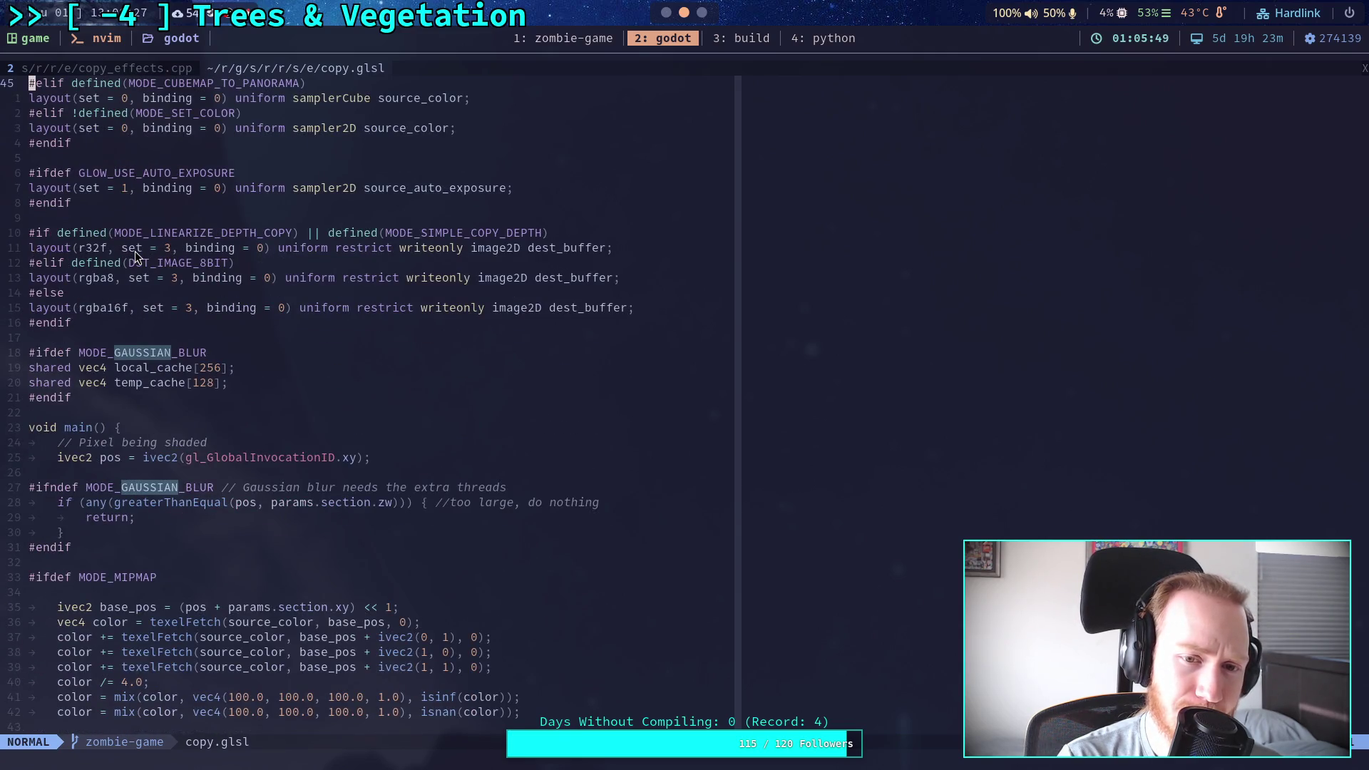
{"action": "scroll", "coordinate": [134, 251], "scroll_direction": "down", "scroll_amount": 4}
{"action": "scroll", "coordinate": [134, 251], "scroll_direction": "down", "scroll_amount": 4}
{"action": "scroll", "coordinate": [135, 251], "scroll_direction": "up", "scroll_amount": 2}
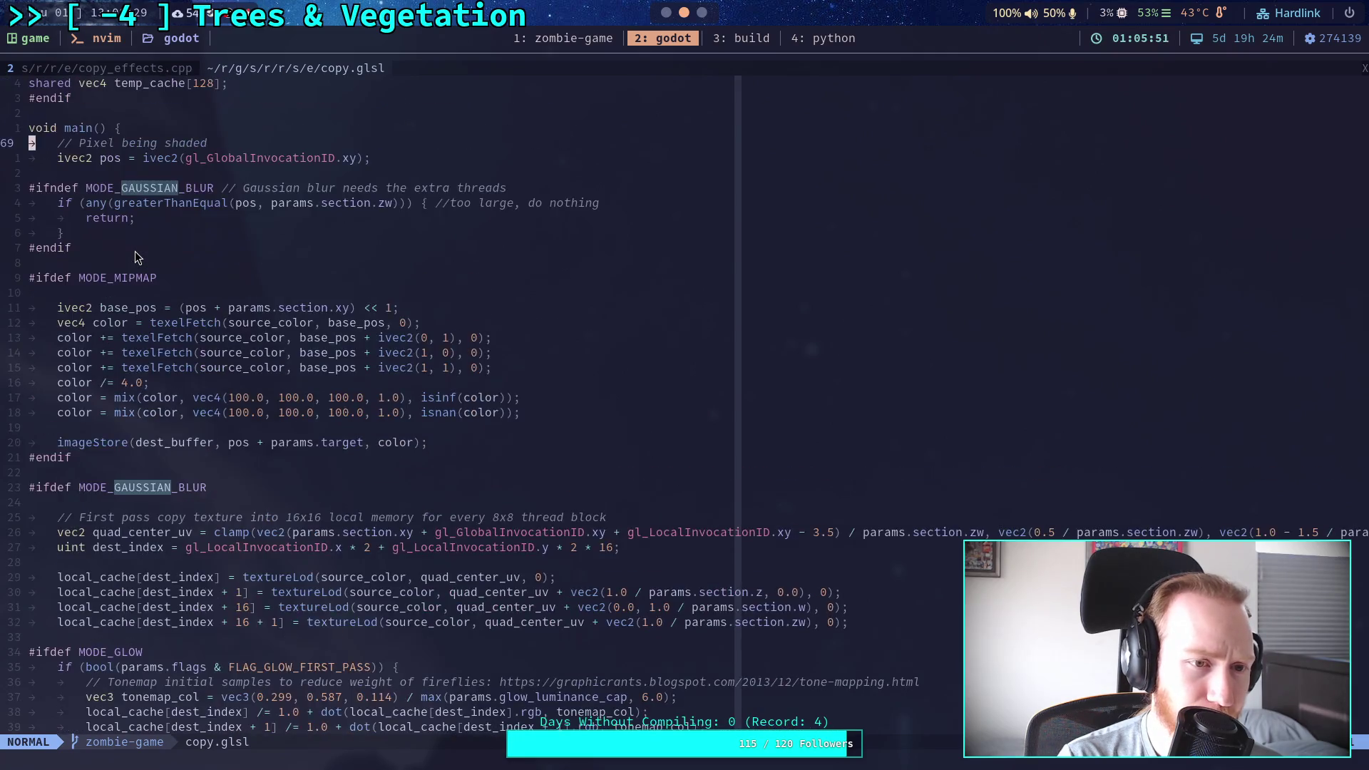
{"action": "scroll", "coordinate": [135, 251], "scroll_direction": "up", "scroll_amount": 4}
{"action": "mouse_move", "coordinate": [135, 251]}
{"action": "left_mouse_down"}
{"action": "mouse_move", "coordinate": [142, 279]}
{"action": "mouse_move", "coordinate": [207, 268]}
{"action": "left_mouse_up"}
{"action": "left_click", "coordinate": [175, 262]}
{"action": "left_click", "coordinate": [207, 268]}
{"action": "scroll", "coordinate": [246, 306], "scroll_direction": "down", "scroll_amount": 4}
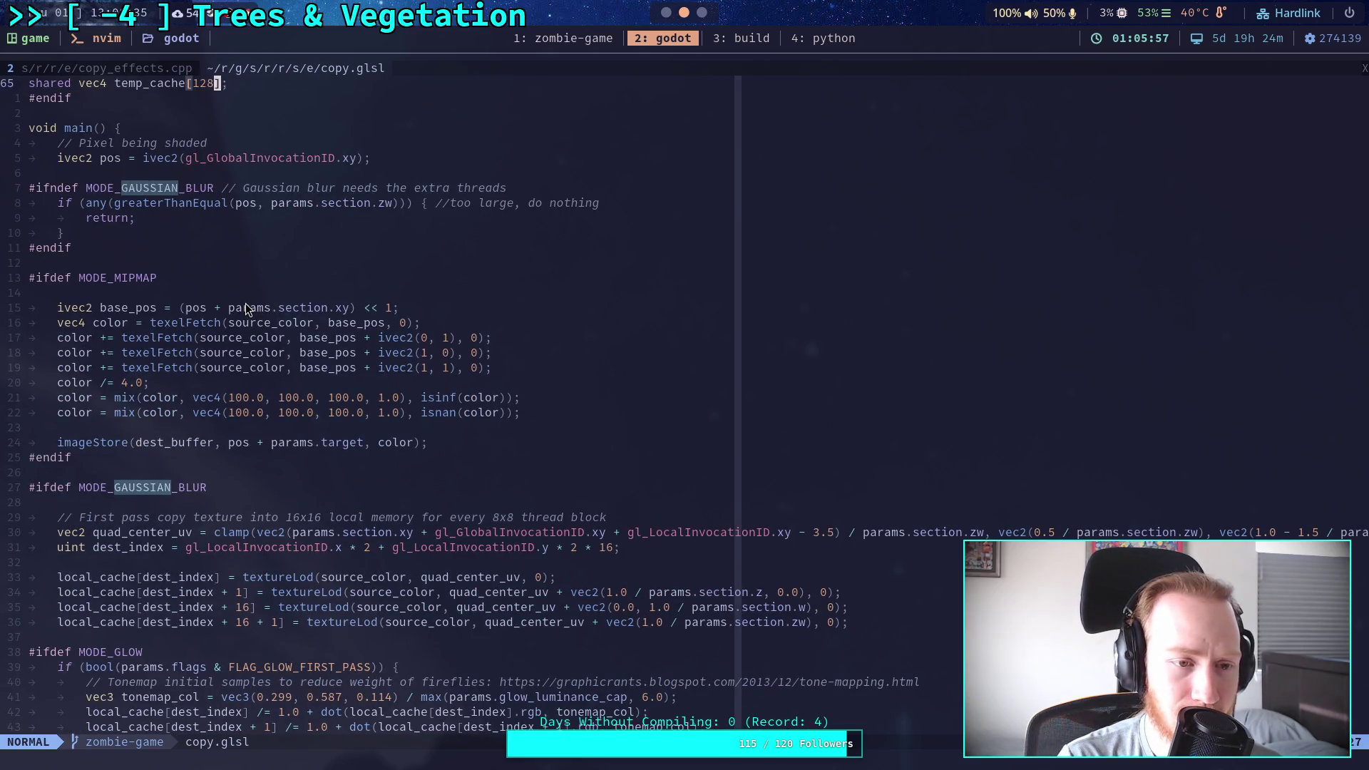
{"action": "scroll", "coordinate": [245, 302], "scroll_direction": "down", "scroll_amount": 3}
{"action": "scroll", "coordinate": [246, 302], "scroll_direction": "down", "scroll_amount": 2}
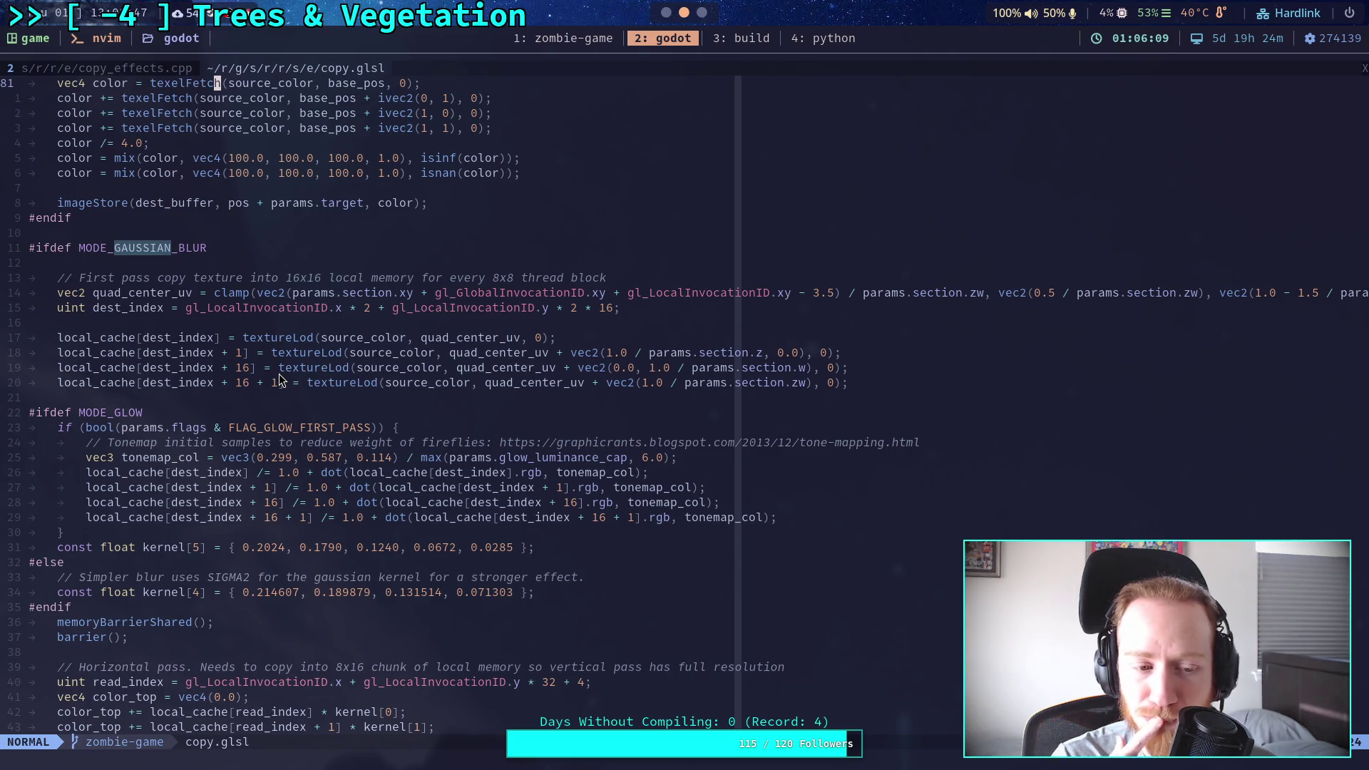
- Read copy.glsl to the end of MODE_GAUSSIAN_BLUR, then close it with :q
{"action": "scroll", "coordinate": [228, 442], "scroll_direction": "down", "scroll_amount": 1}
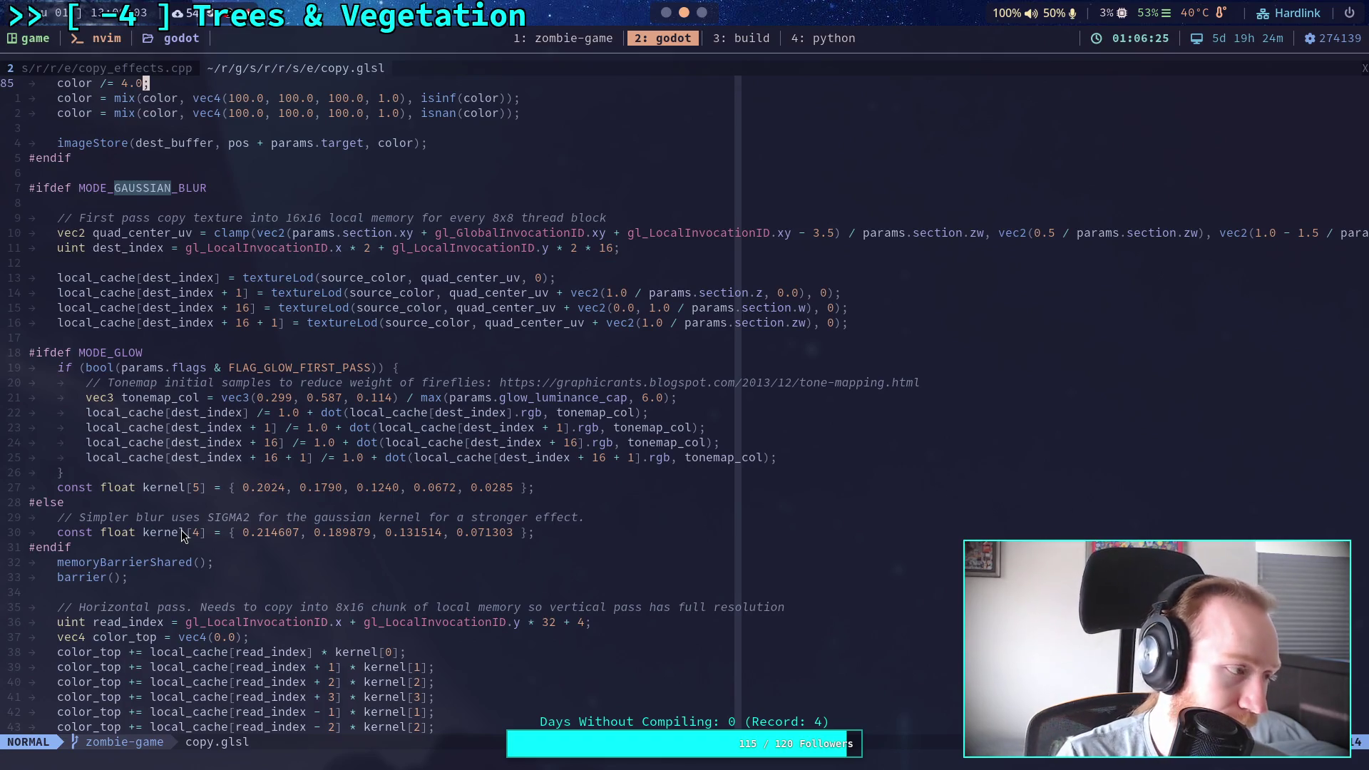
{"action": "scroll", "coordinate": [370, 537], "scroll_direction": "down", "scroll_amount": 7}
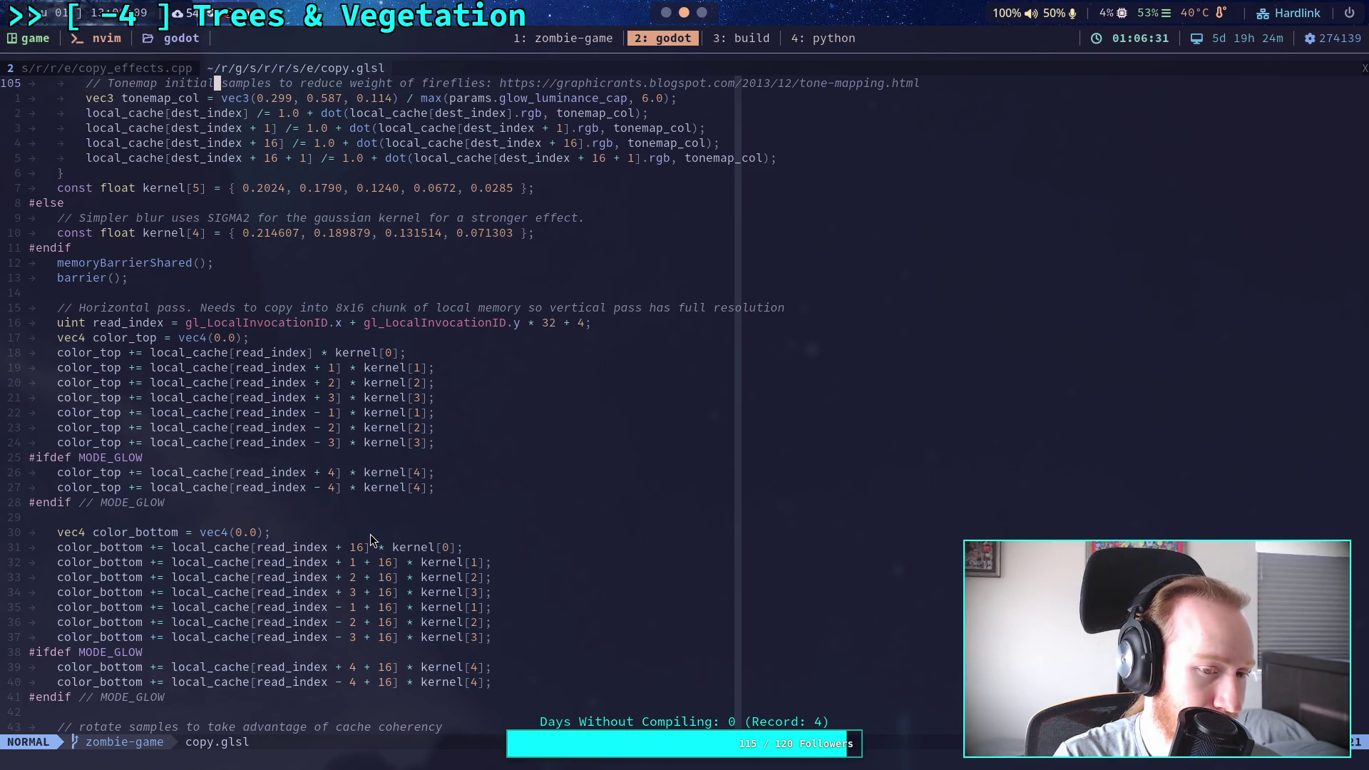
{"action": "scroll", "coordinate": [370, 533], "scroll_direction": "down", "scroll_amount": 12}
{"action": "scroll", "coordinate": [370, 533], "scroll_direction": "down", "scroll_amount": 8}
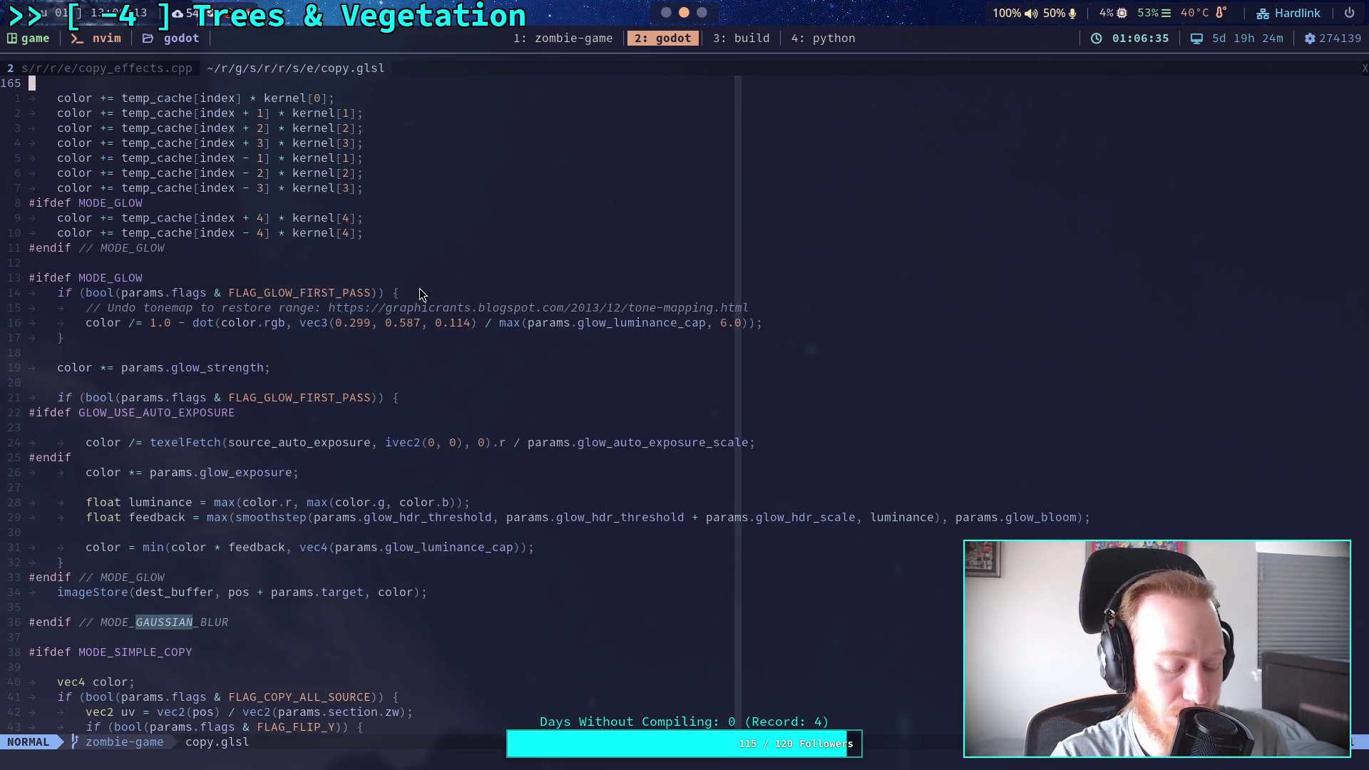
{"action": "type", "text": ":q"}
{"action": "key", "text": "Return"}
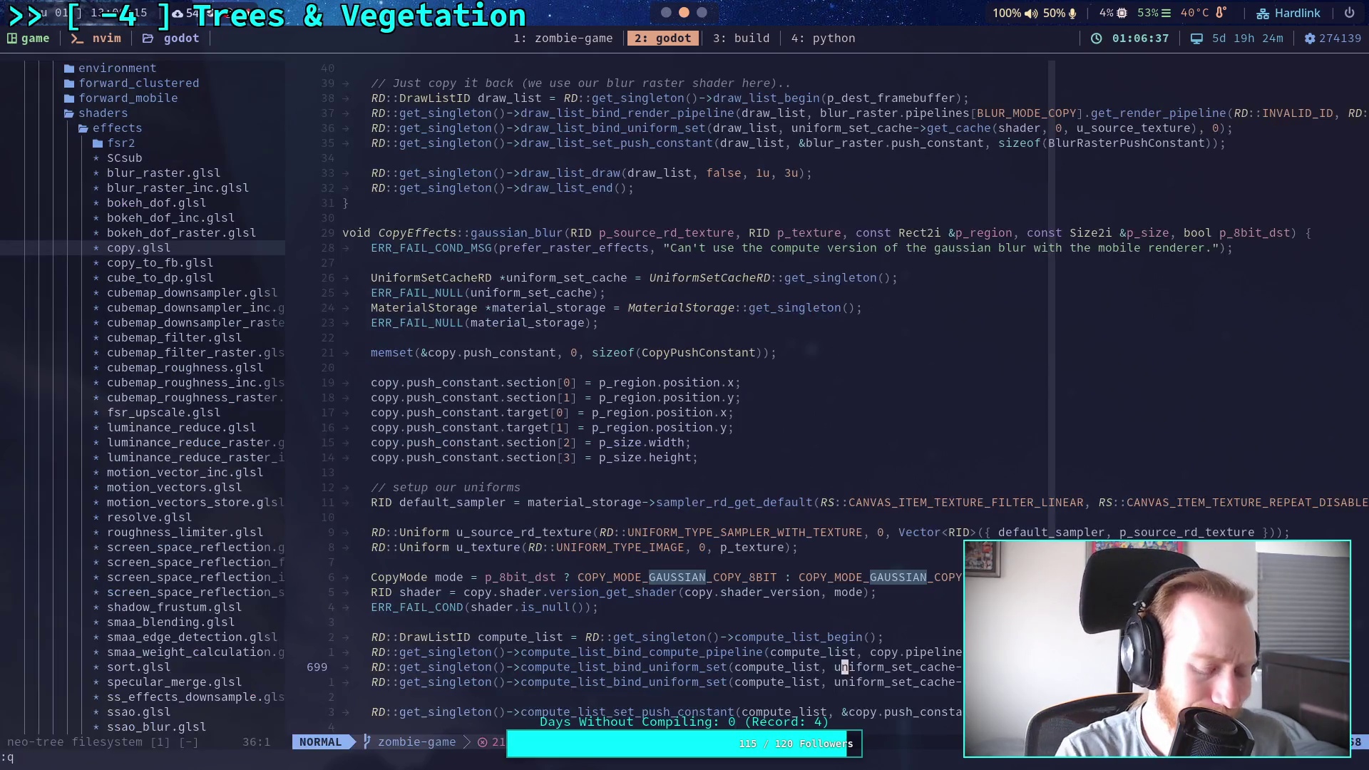
- Switch from GitHub's copy_effects.h to the Google results for 'godot gaussian blur image'
{"action": "key", "text": "super+3"}
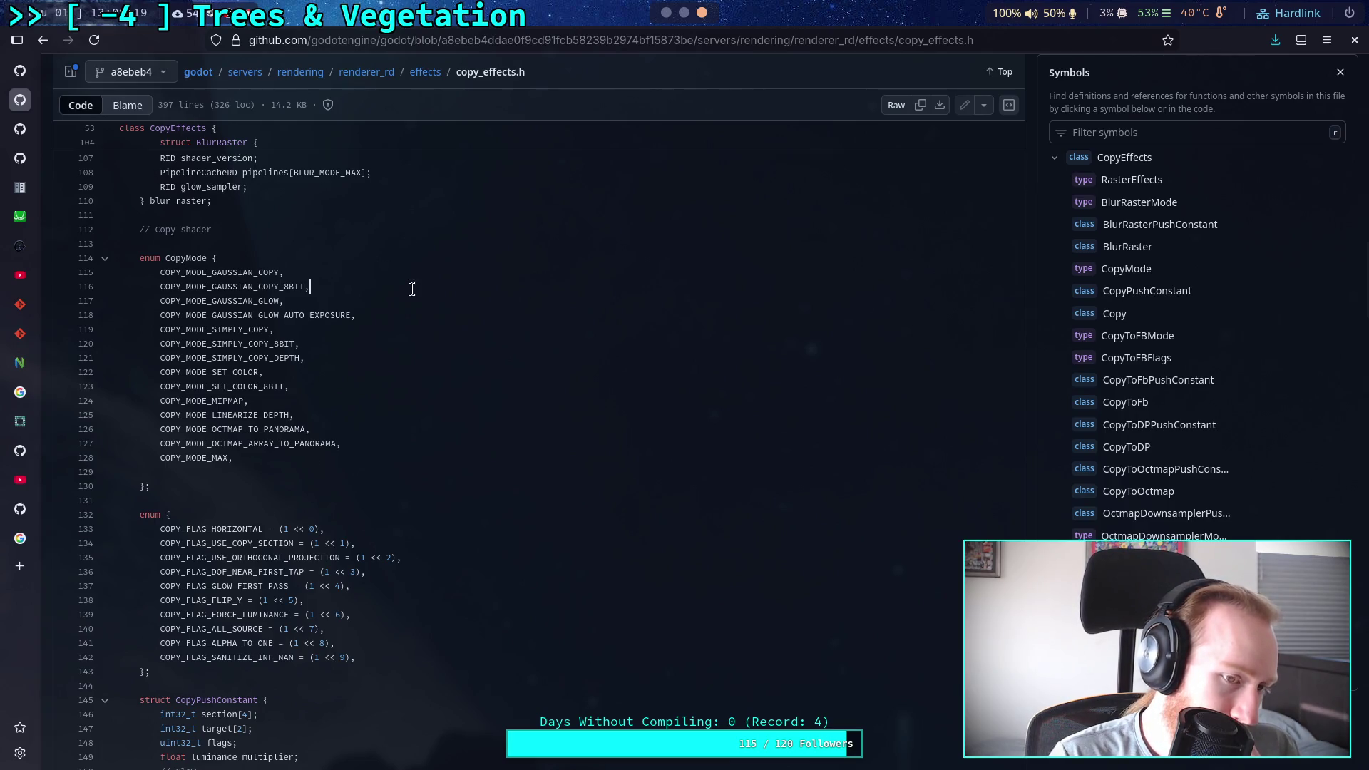
{"action": "left_click", "coordinate": [21, 540]}
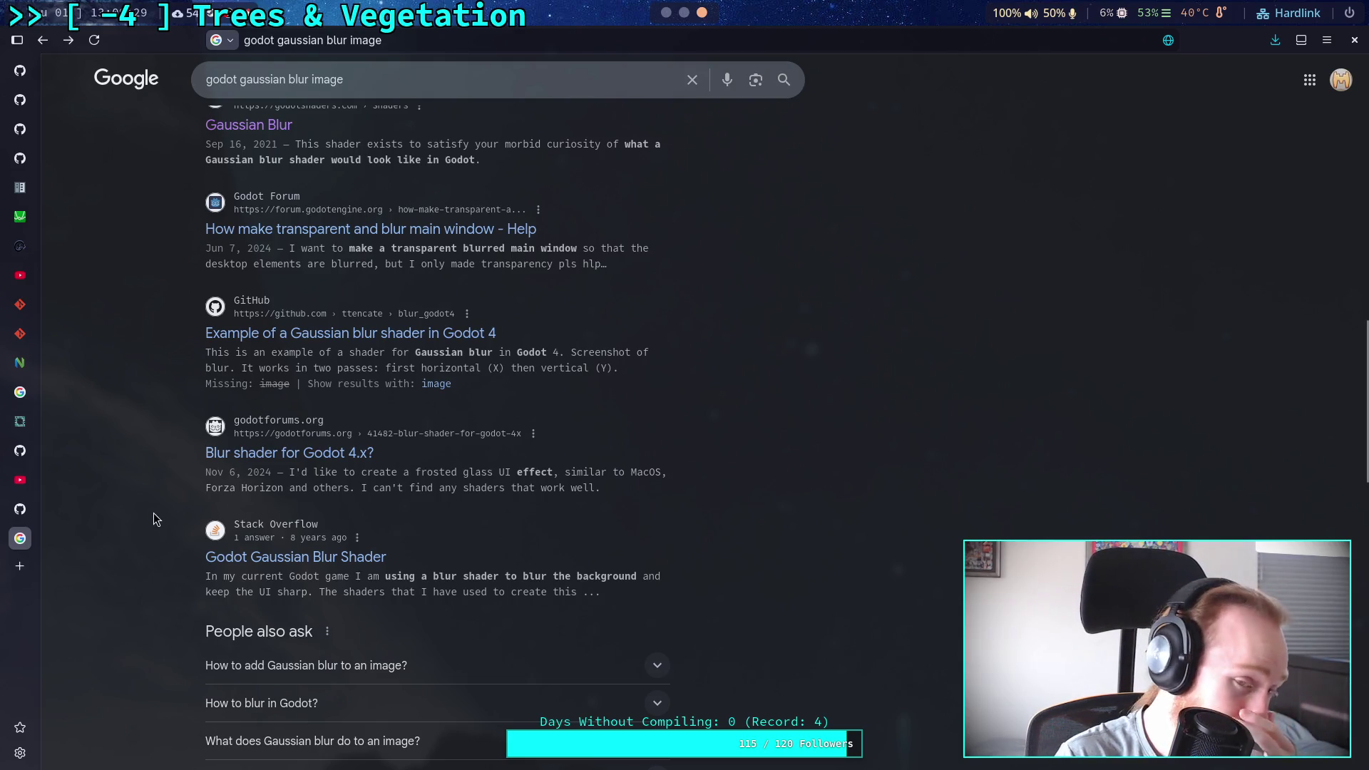
- Open the Blur Image video from Google's Videos results in a new tab
{"action": "scroll", "coordinate": [164, 467], "scroll_direction": "up", "scroll_amount": 2}
{"action": "scroll", "coordinate": [163, 467], "scroll_direction": "up", "scroll_amount": 3}
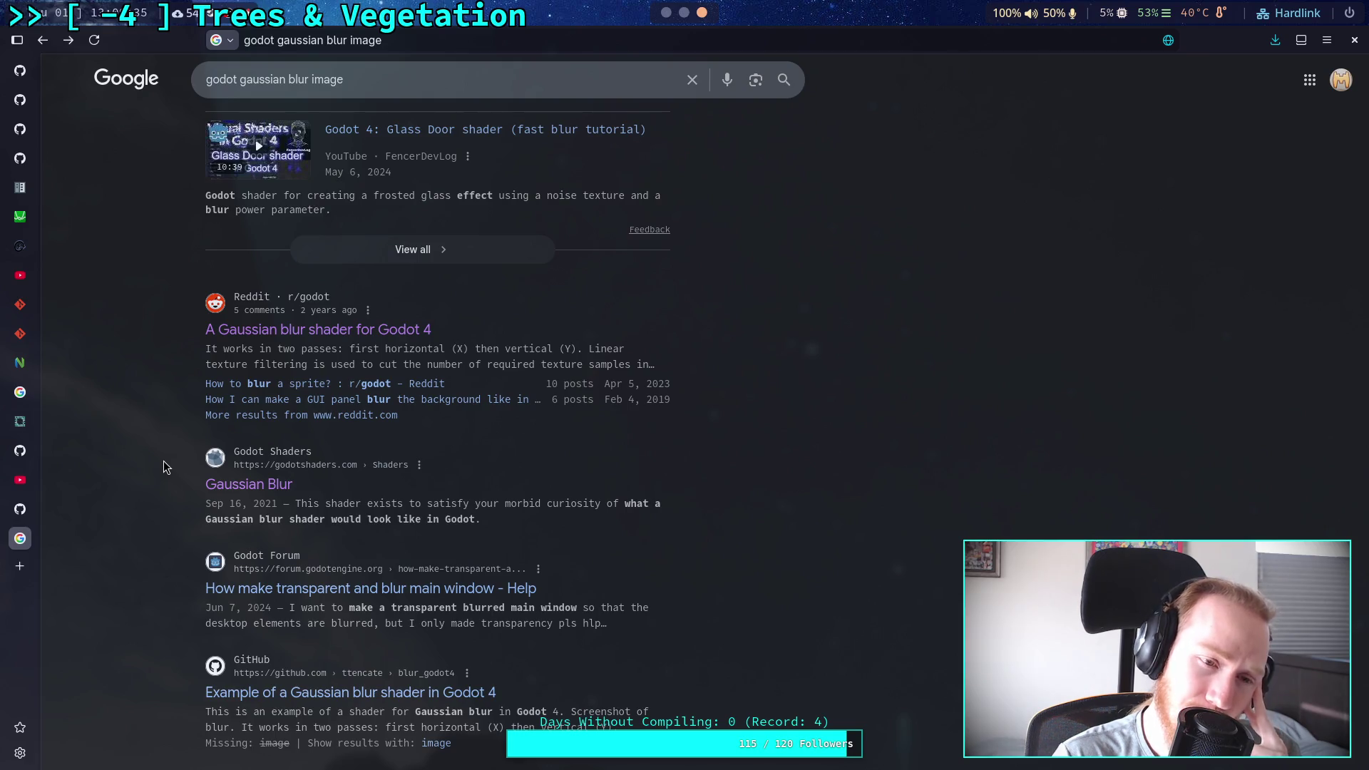
{"action": "scroll", "coordinate": [163, 467], "scroll_direction": "up", "scroll_amount": 7}
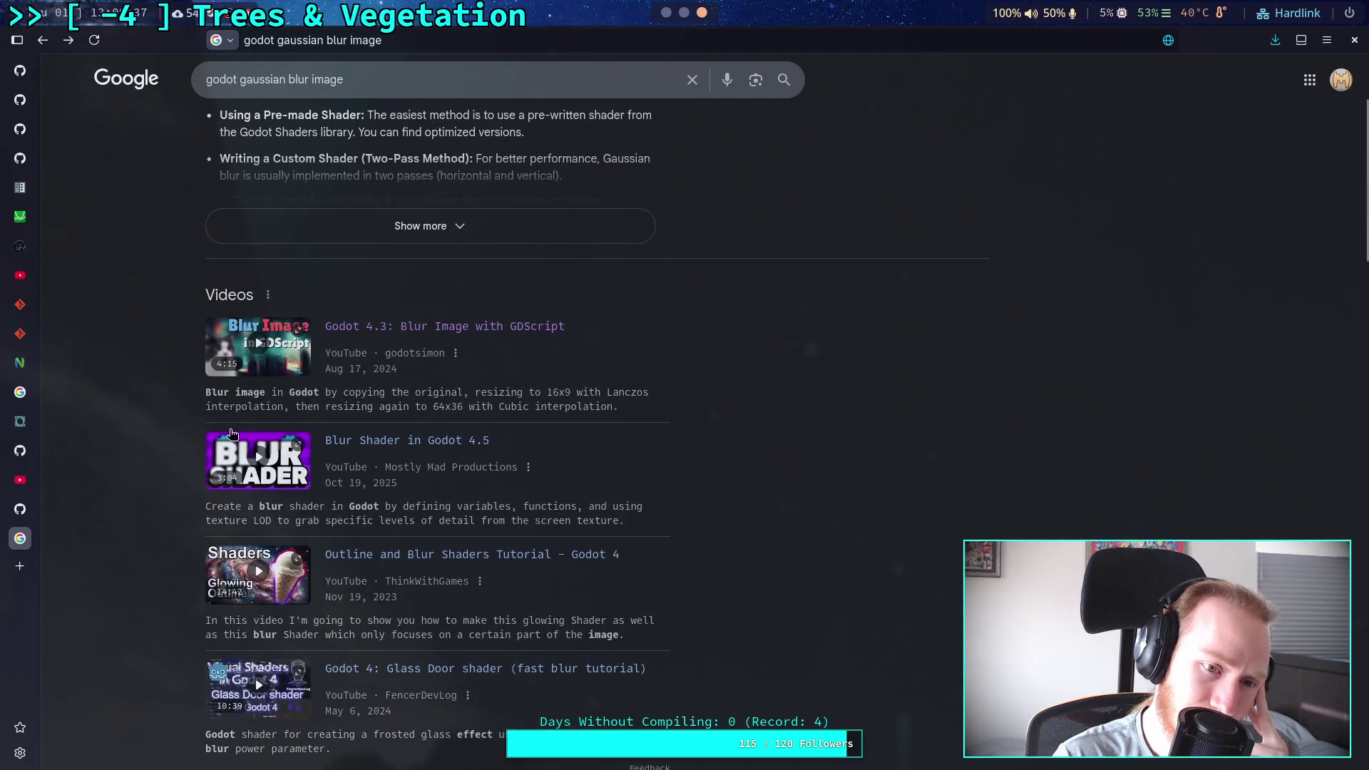
{"action": "right_click", "coordinate": [443, 328]}
{"action": "left_click", "coordinate": [472, 342]}
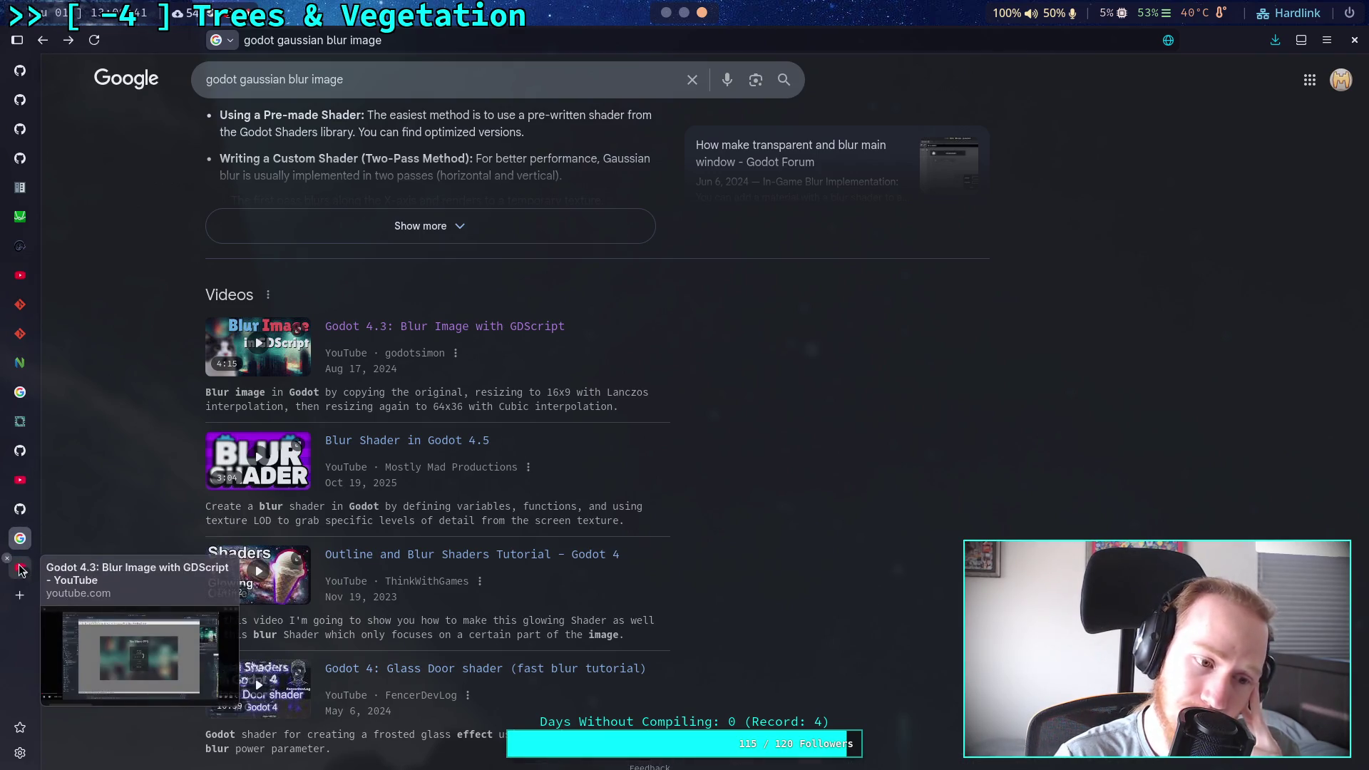
- View the Blur Image tab, close it, and open the 'Blur Shader in Godot 4.5' video
{"action": "left_click", "coordinate": [20, 567]}
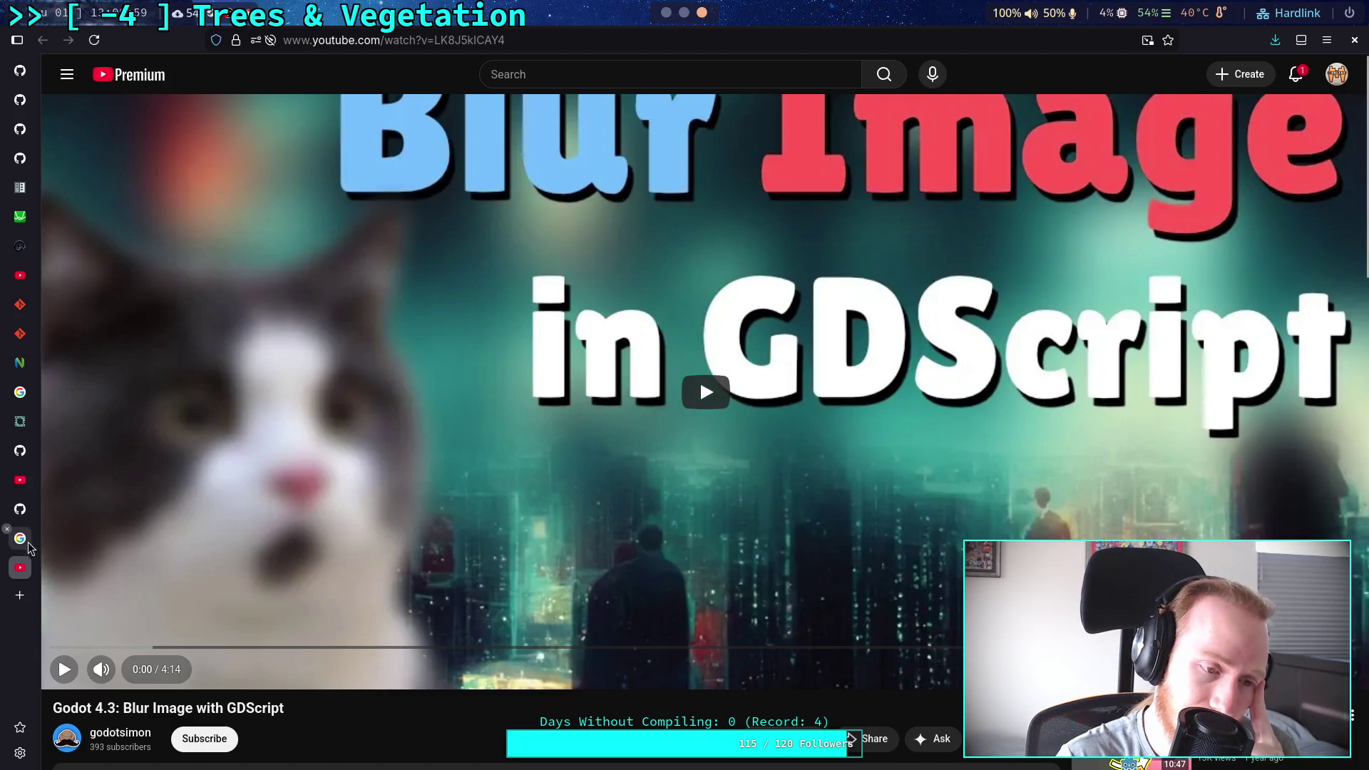
{"action": "left_click", "coordinate": [6, 559]}
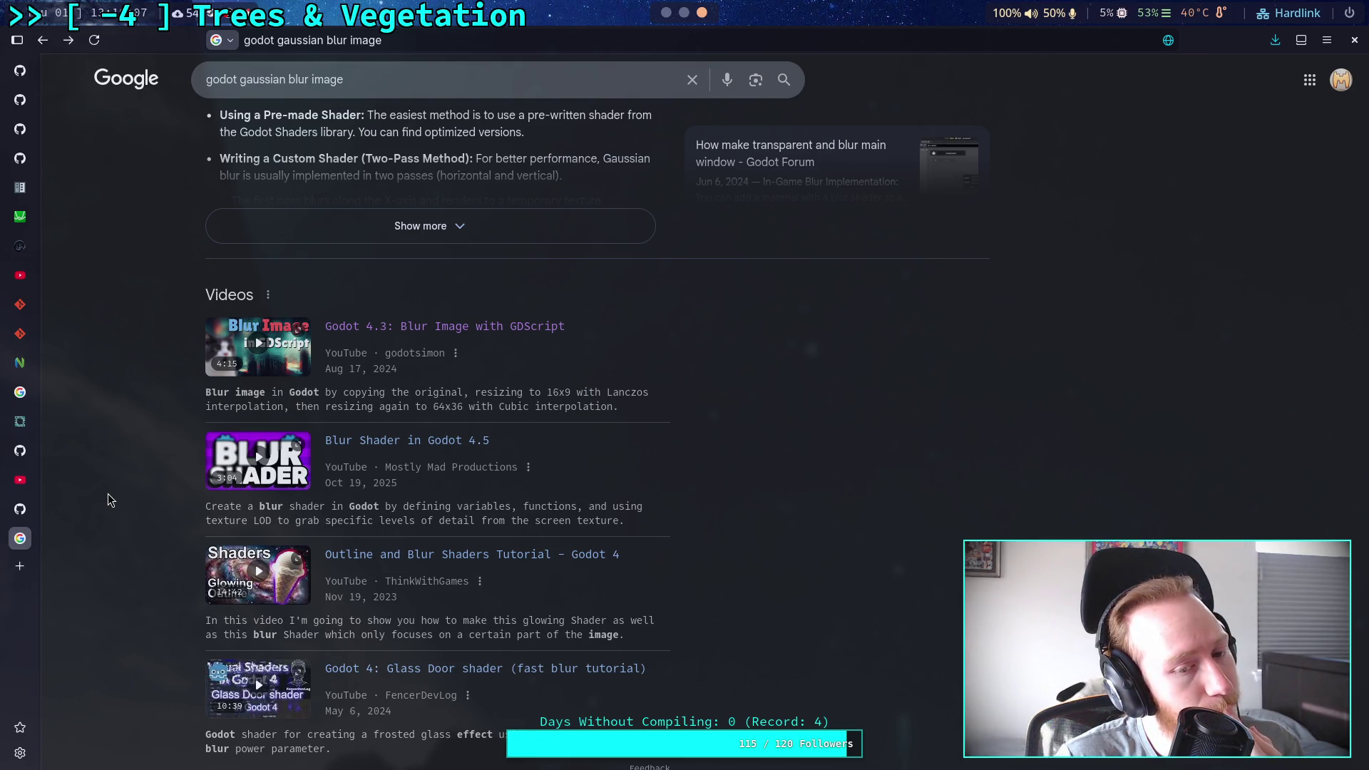
{"action": "left_click", "coordinate": [414, 442]}
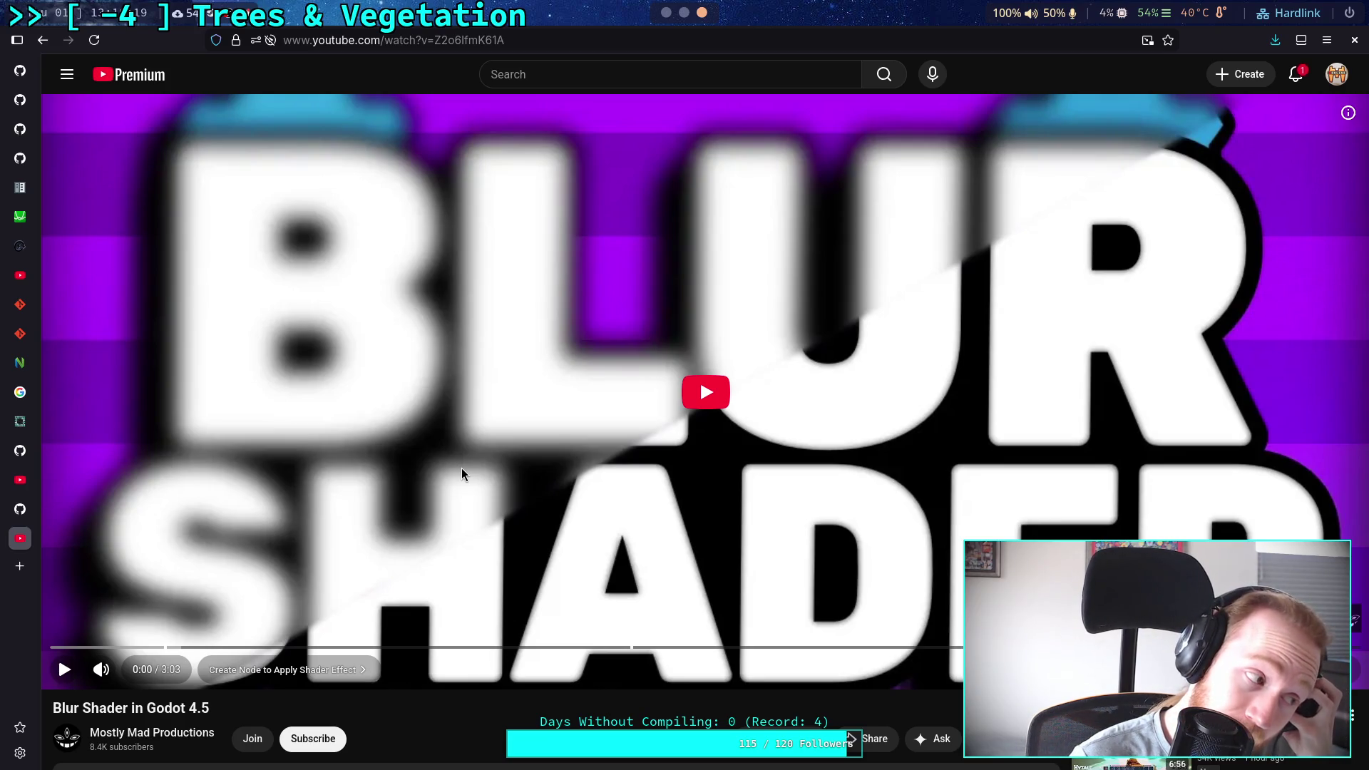
- Play the 'Blur Shader in Godot 4.5' video up to its textureLod SCREEN_TEXTURE blur_amount code
{"action": "left_click", "coordinate": [461, 468]}
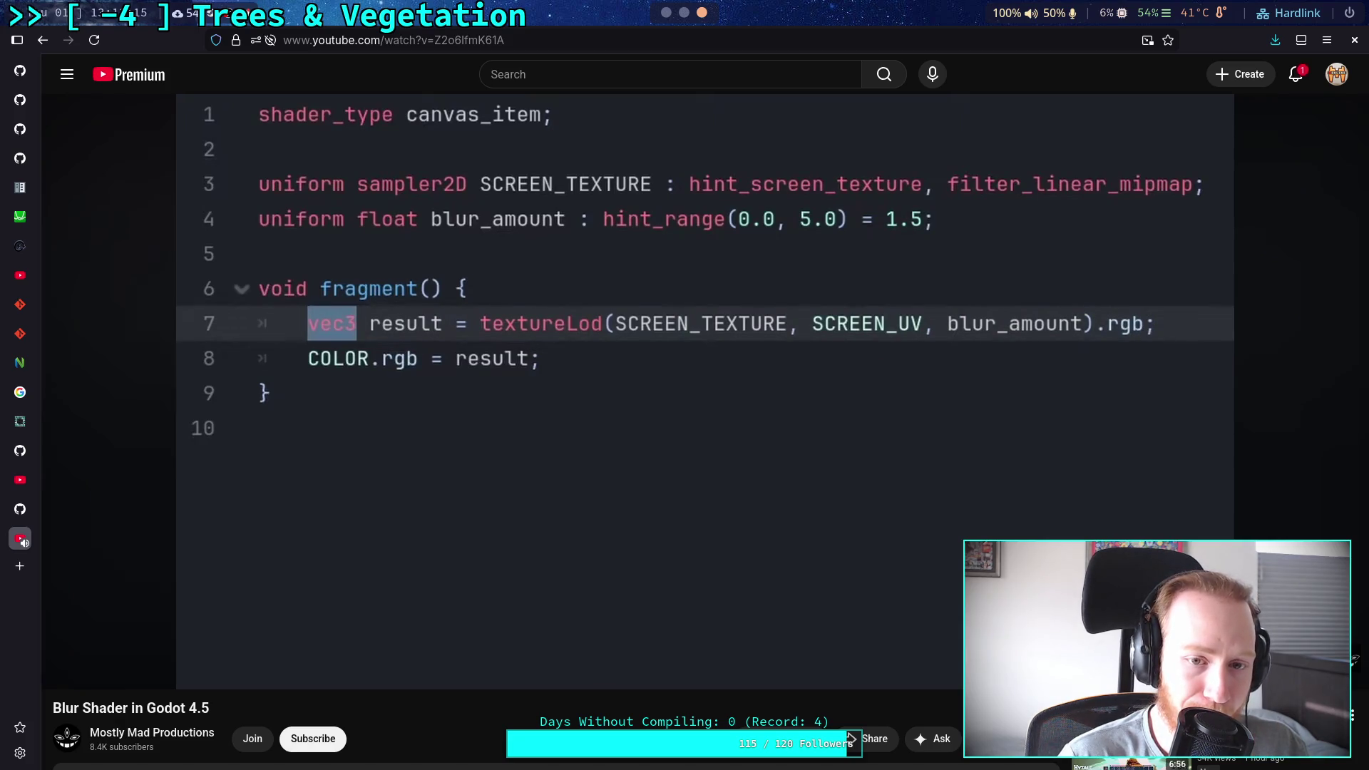
- Pause the blur shader video at 1:57 and read through its comments
{"action": "key", "text": "space"}
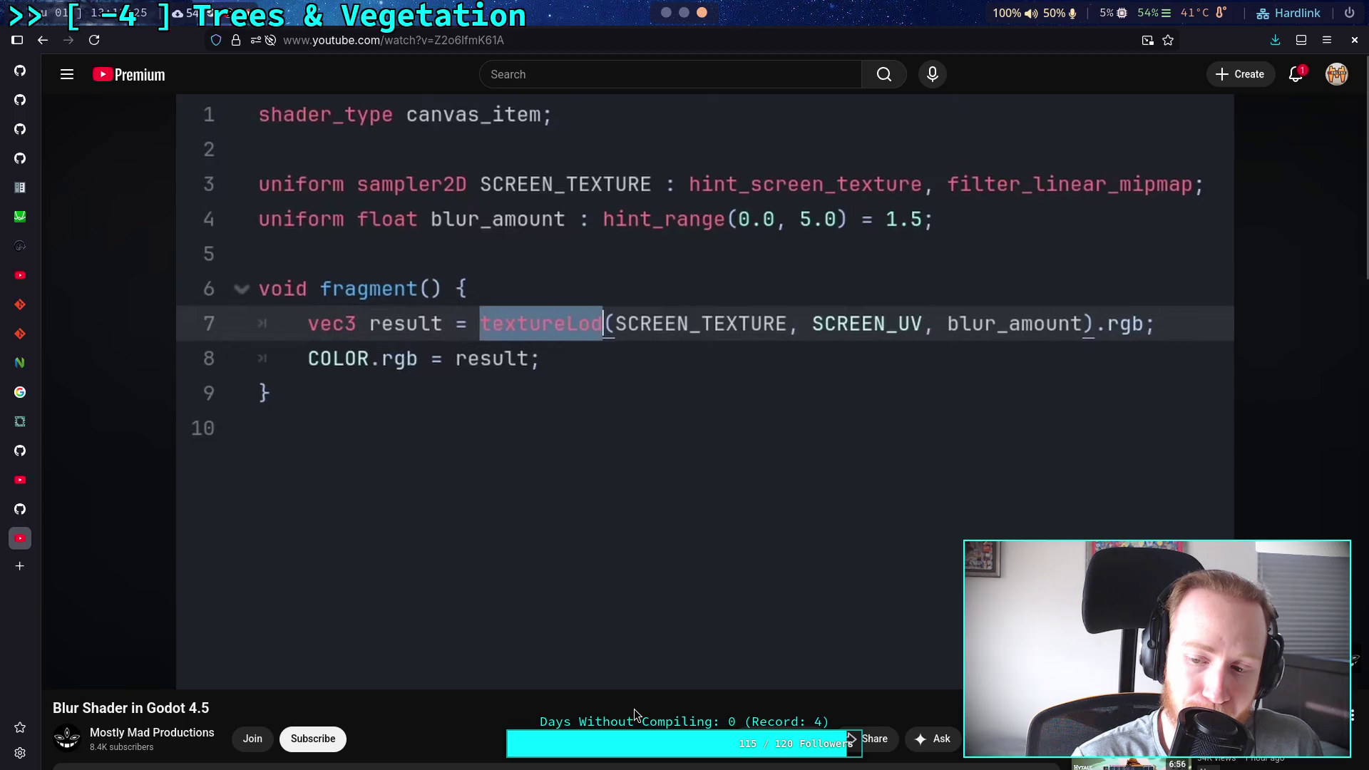
{"action": "scroll", "coordinate": [628, 699], "scroll_direction": "down", "scroll_amount": 3}
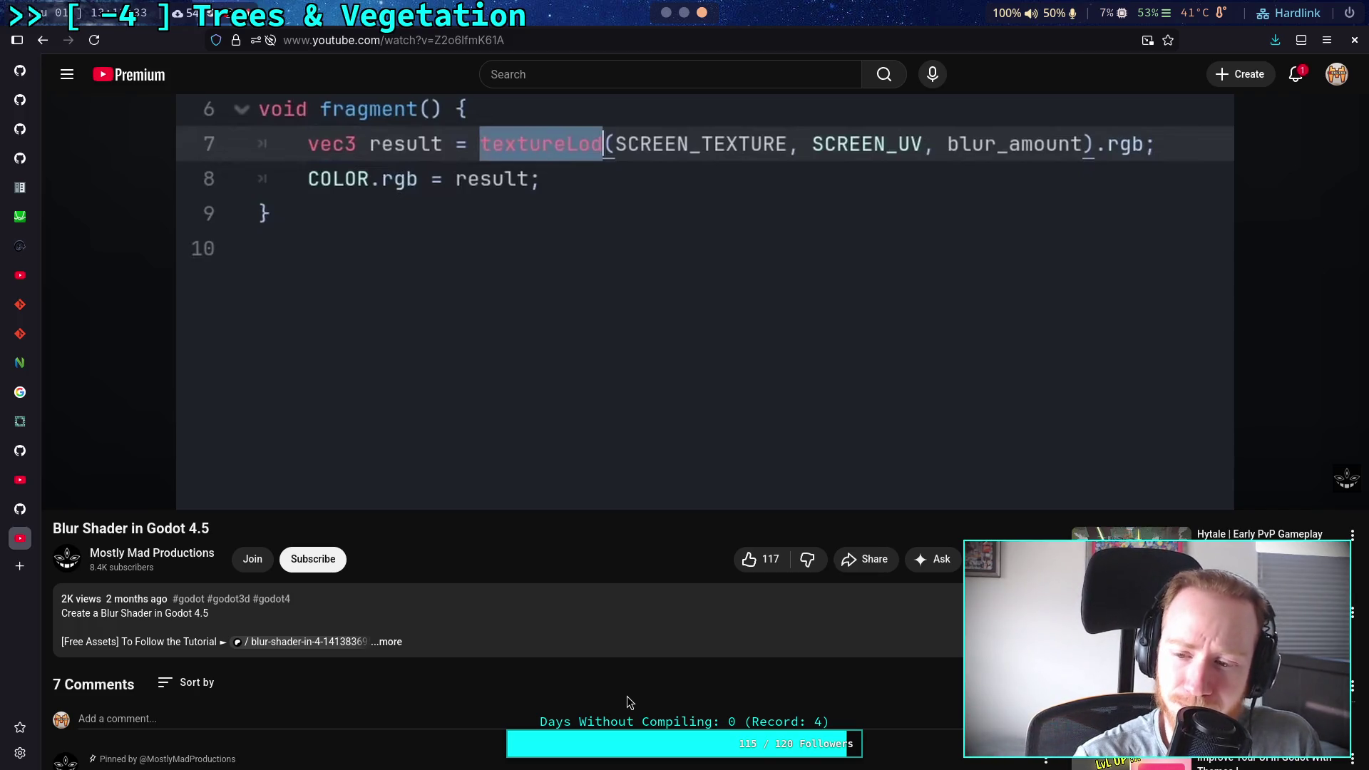
{"action": "scroll", "coordinate": [626, 696], "scroll_direction": "down", "scroll_amount": 6}
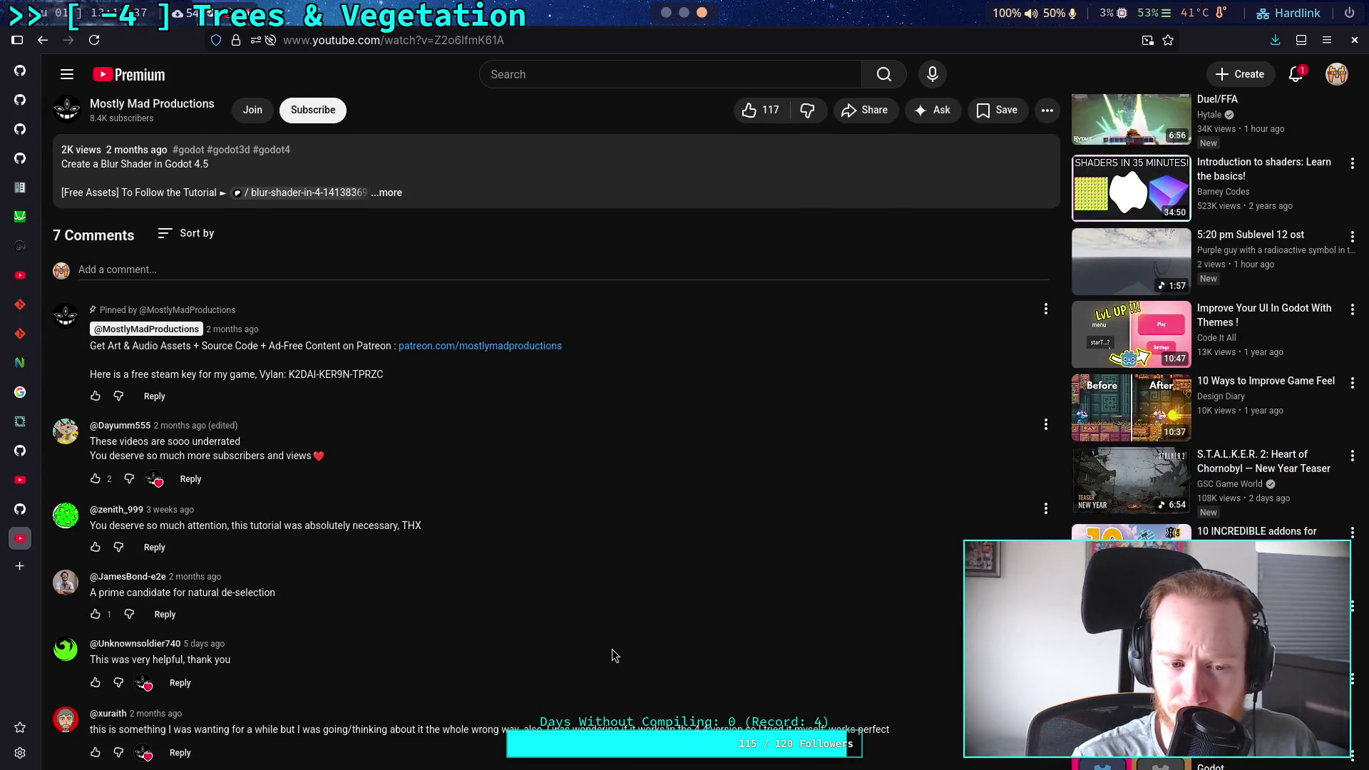
{"action": "scroll", "coordinate": [612, 654], "scroll_direction": "up", "scroll_amount": 6}
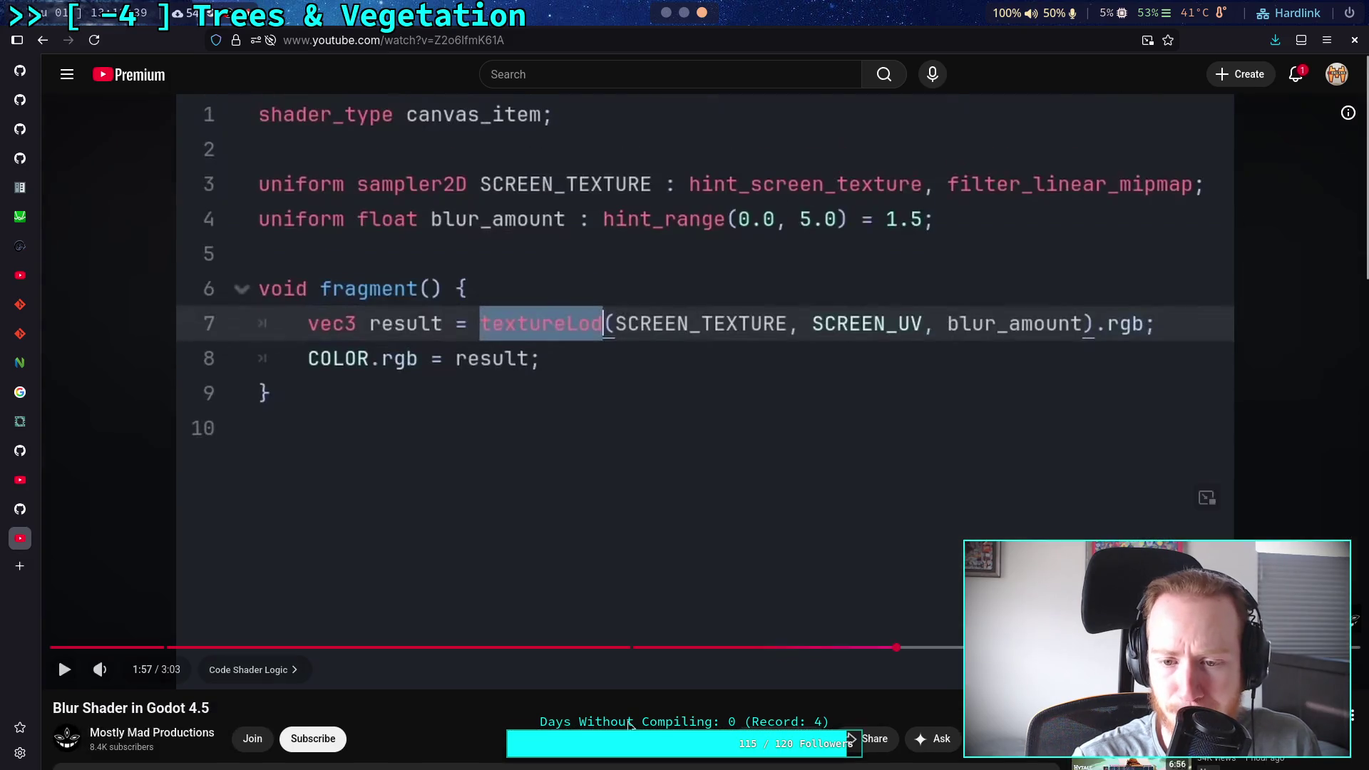
{"action": "scroll", "coordinate": [629, 724], "scroll_direction": "down", "scroll_amount": 8}
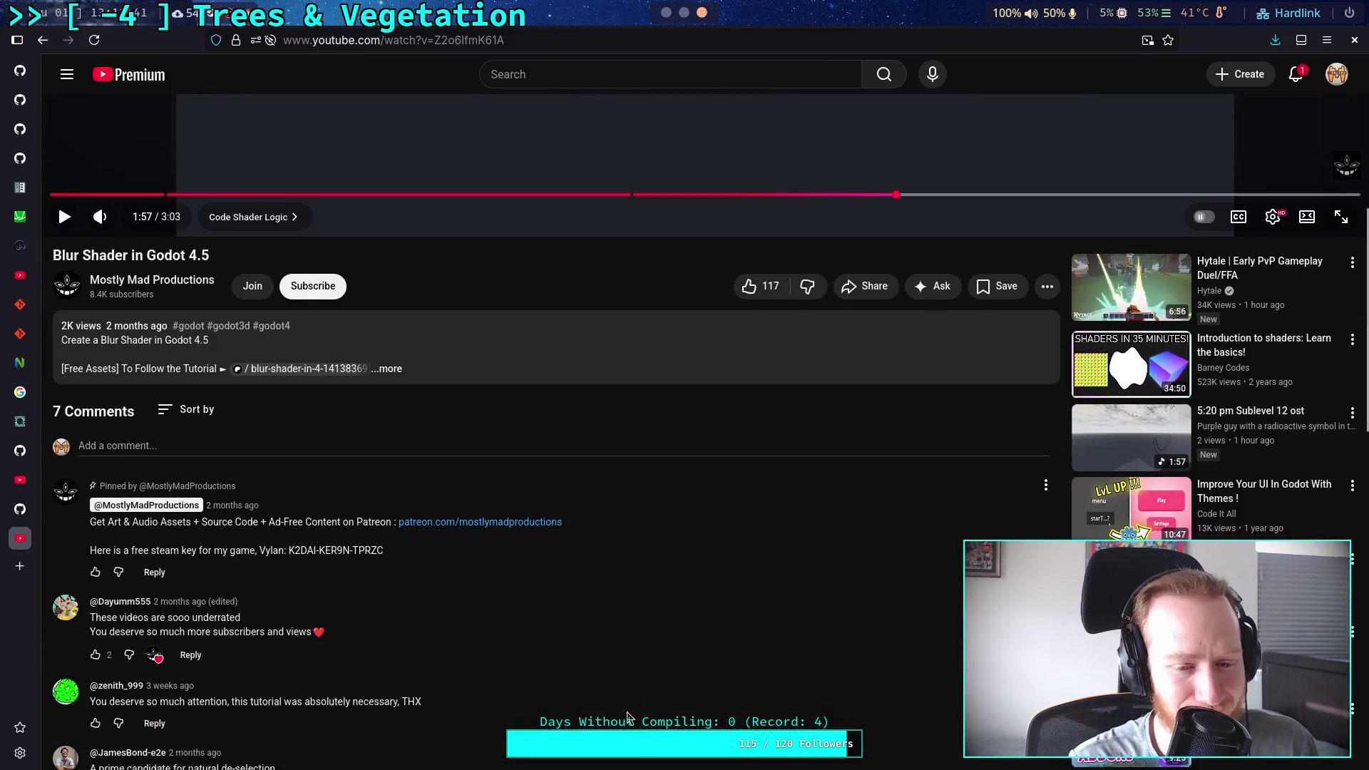
{"action": "left_click_drag", "start_coordinate": [287, 594], "coordinate": [89, 594]}
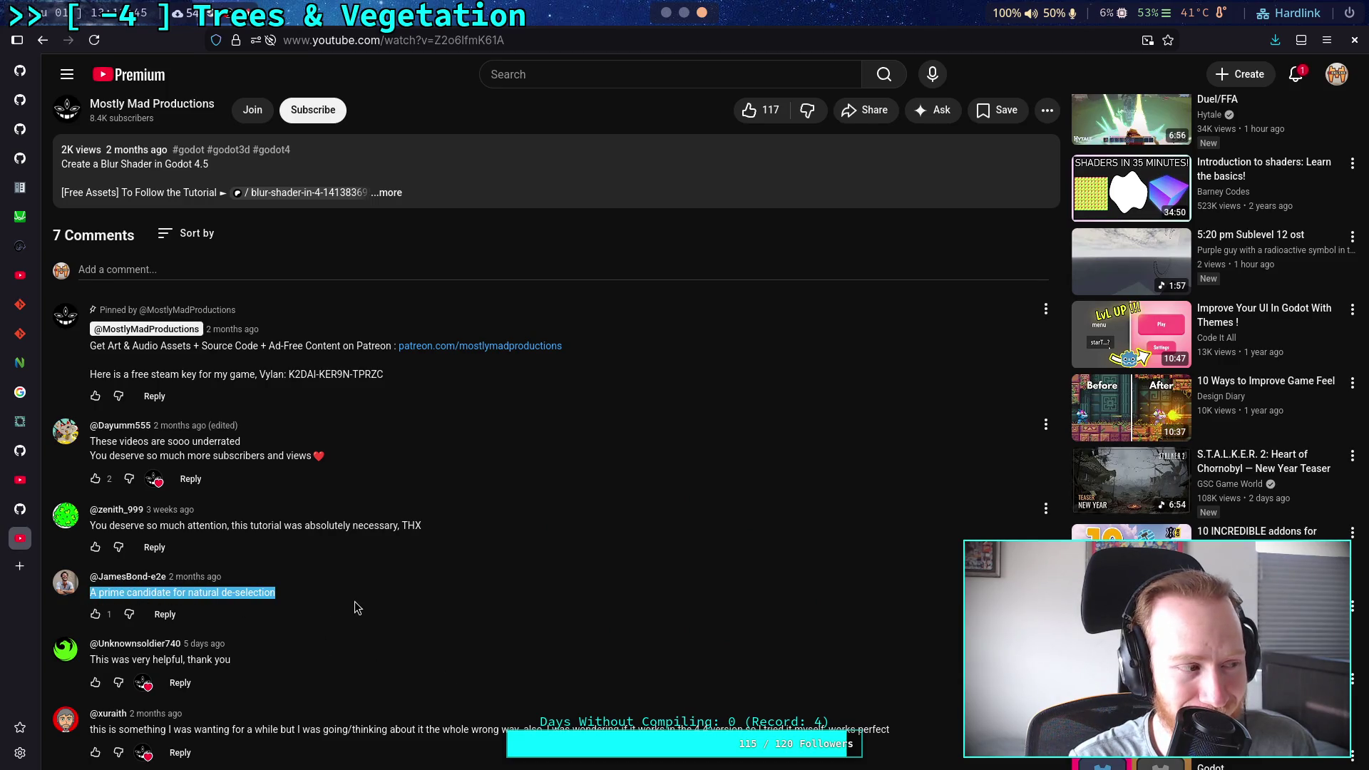
{"action": "scroll", "coordinate": [353, 606], "scroll_direction": "down", "scroll_amount": 3}
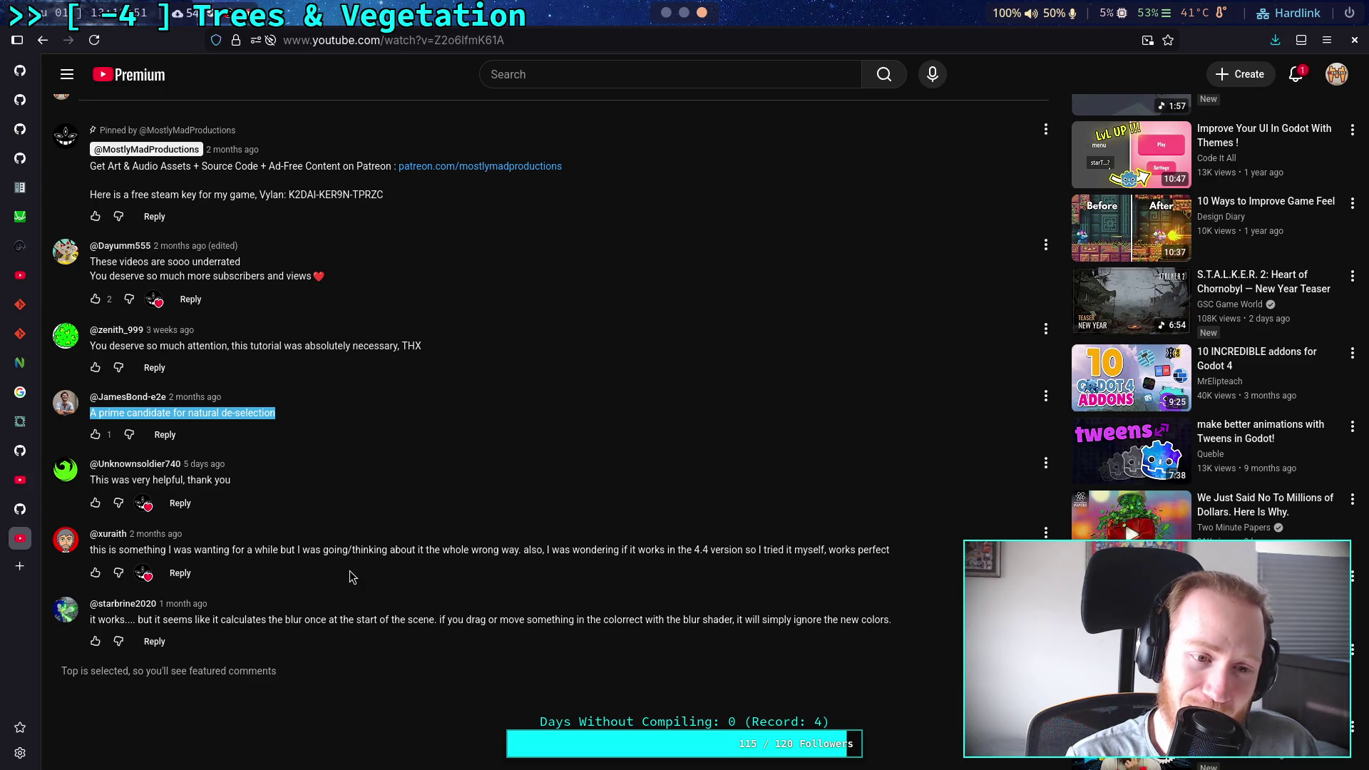
{"action": "left_click", "coordinate": [314, 417]}
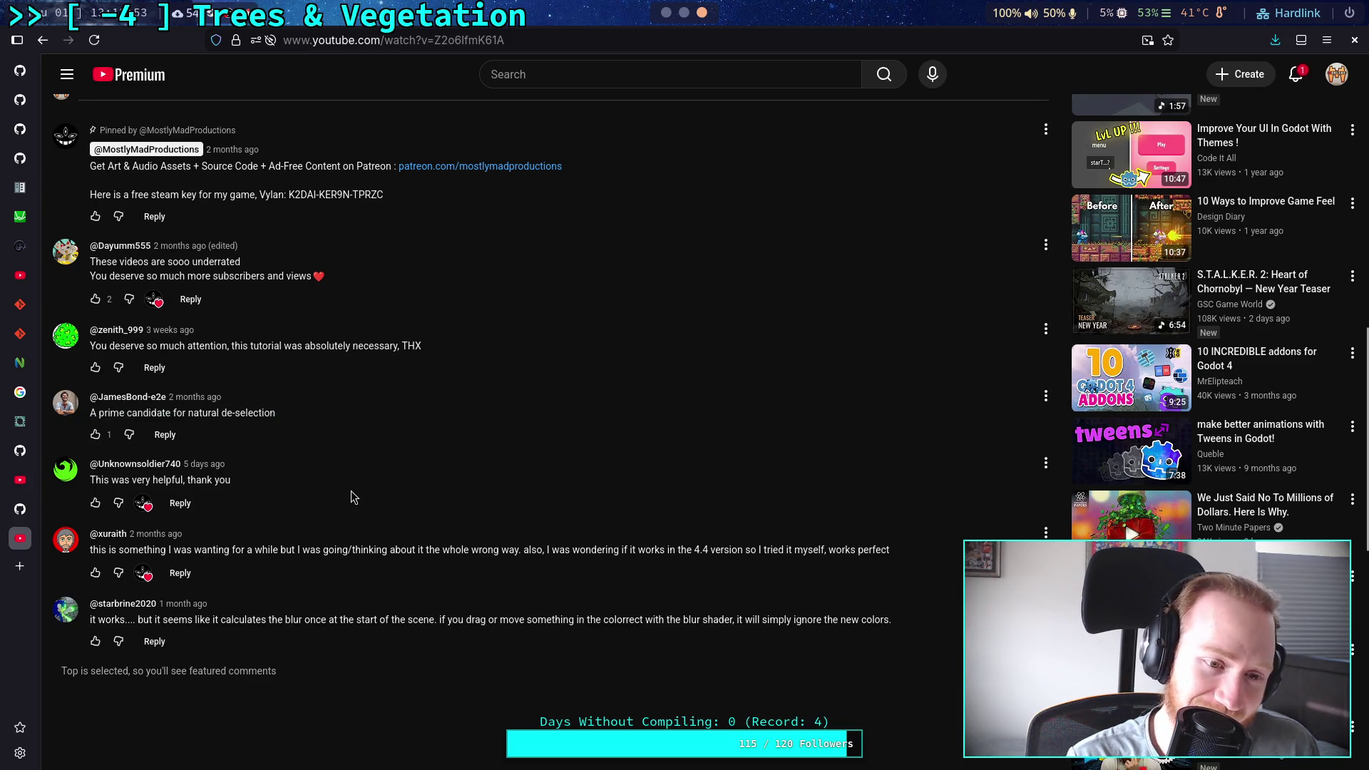
- Go back to the 'godot gaussian blur image' Google results
{"action": "scroll", "coordinate": [349, 489], "scroll_direction": "up", "scroll_amount": 2}
{"action": "scroll", "coordinate": [360, 512], "scroll_direction": "up", "scroll_amount": 3}
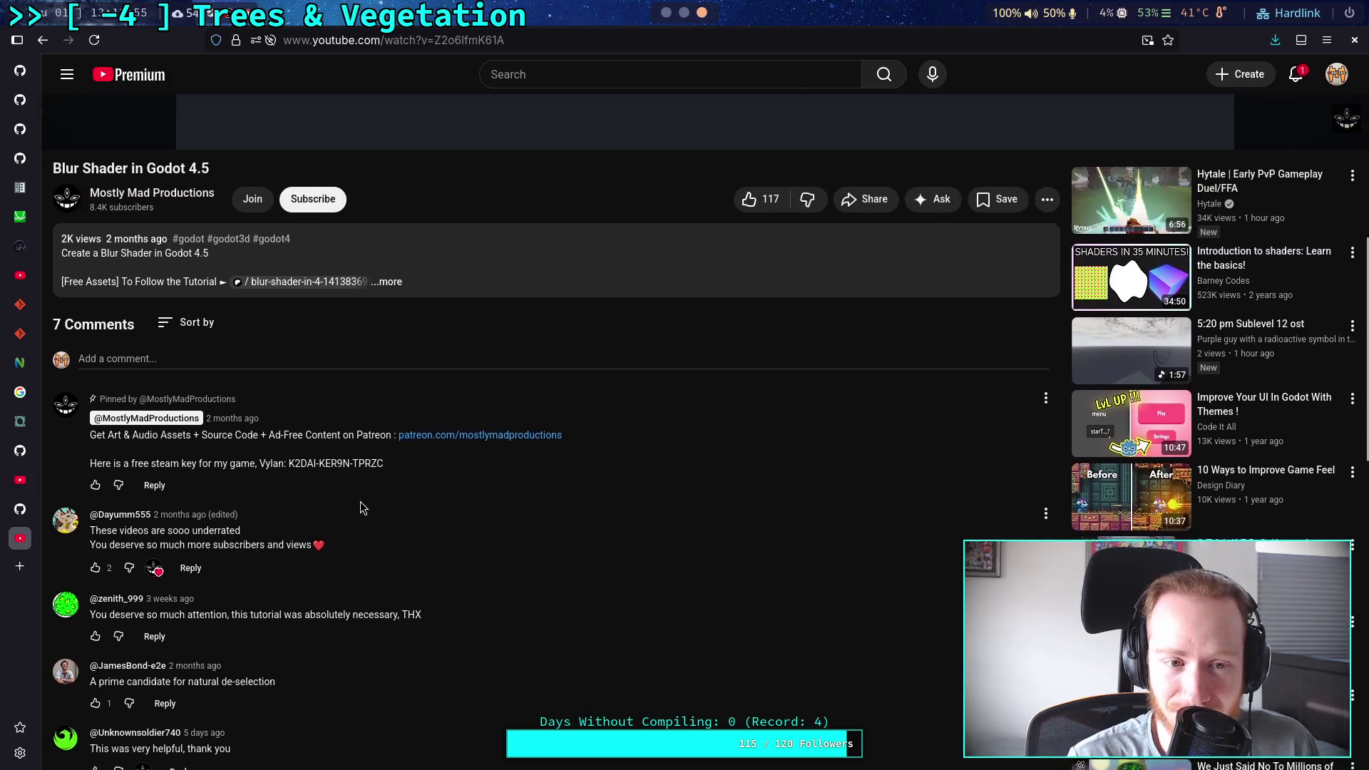
{"action": "scroll", "coordinate": [357, 511], "scroll_direction": "up", "scroll_amount": 6}
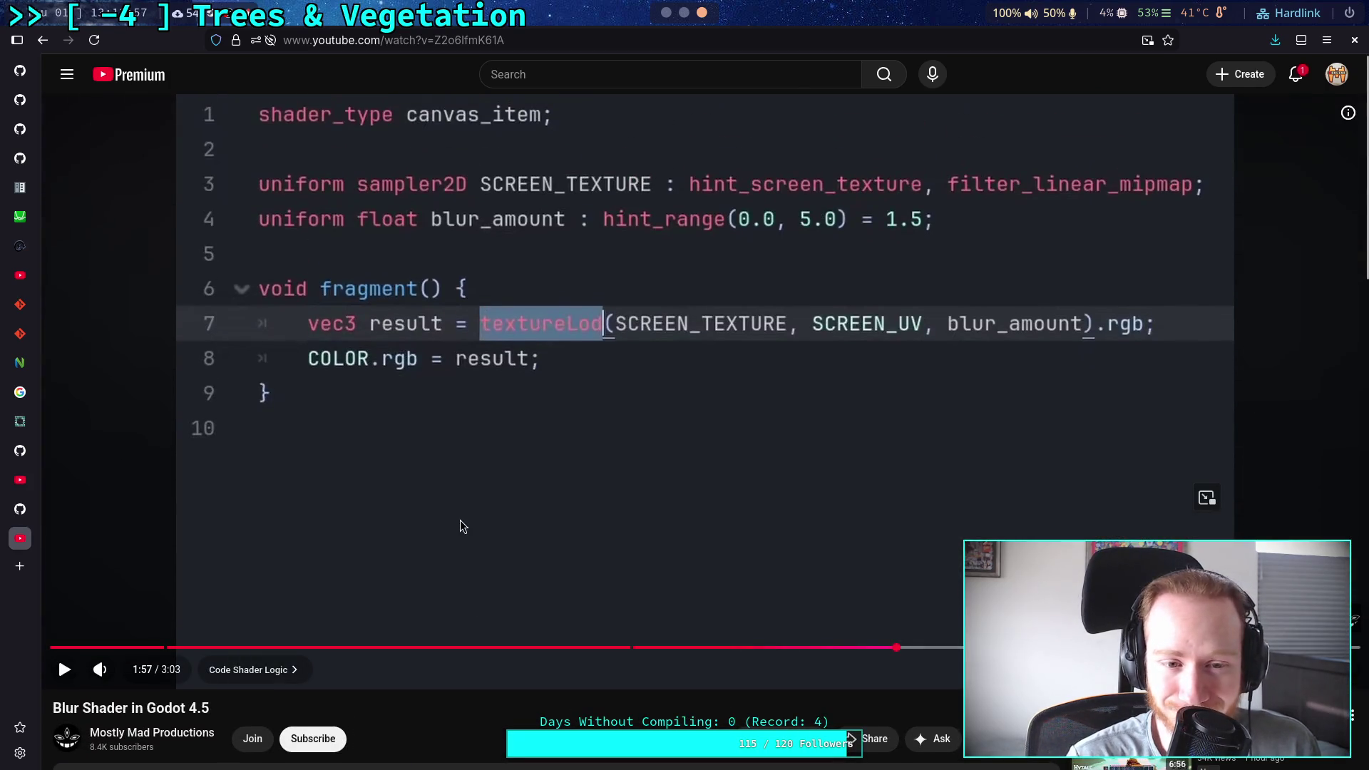
{"action": "key", "text": "alt+Left"}
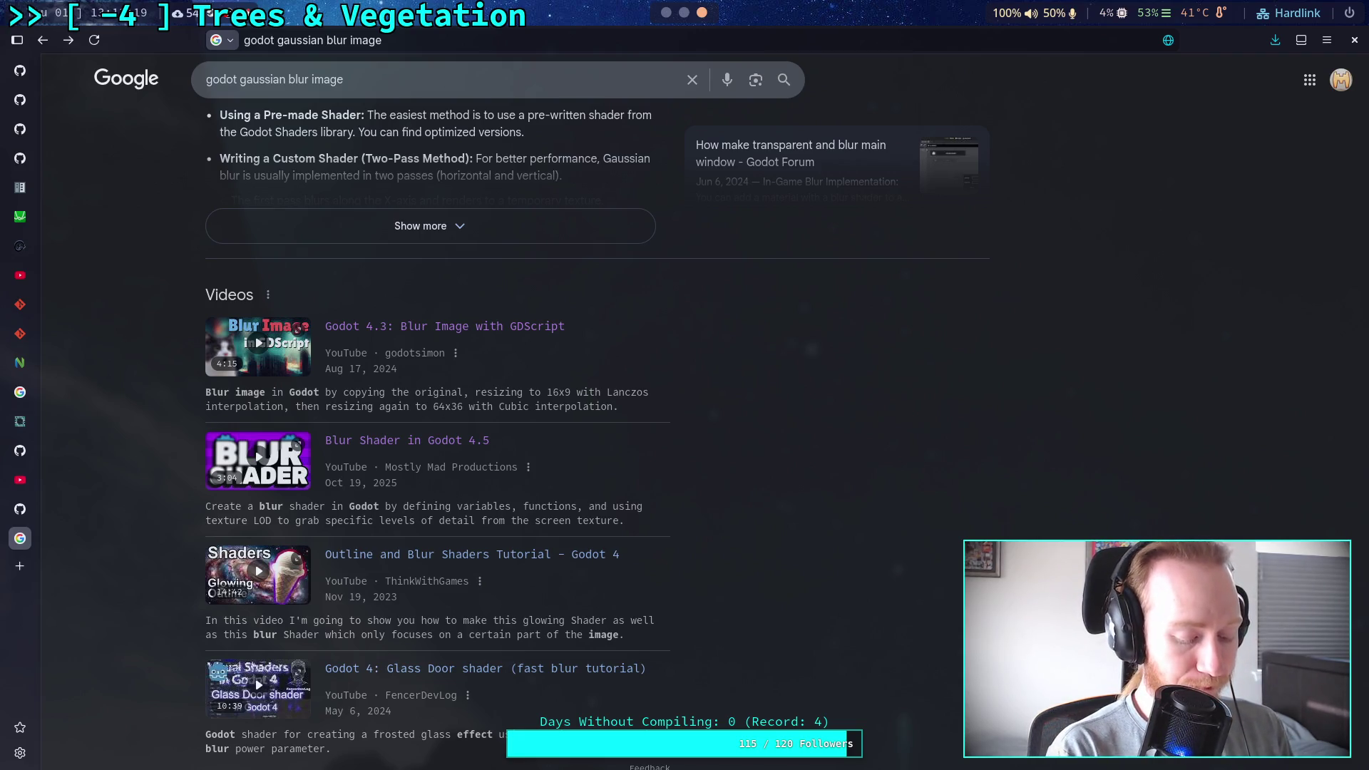
- Quit the current Neovim session and relaunch Neovim on the project folder with 'n .'
{"action": "key", "text": "super+1"}
{"action": "type", "text": ":q"}
{"action": "key", "text": "Return"}
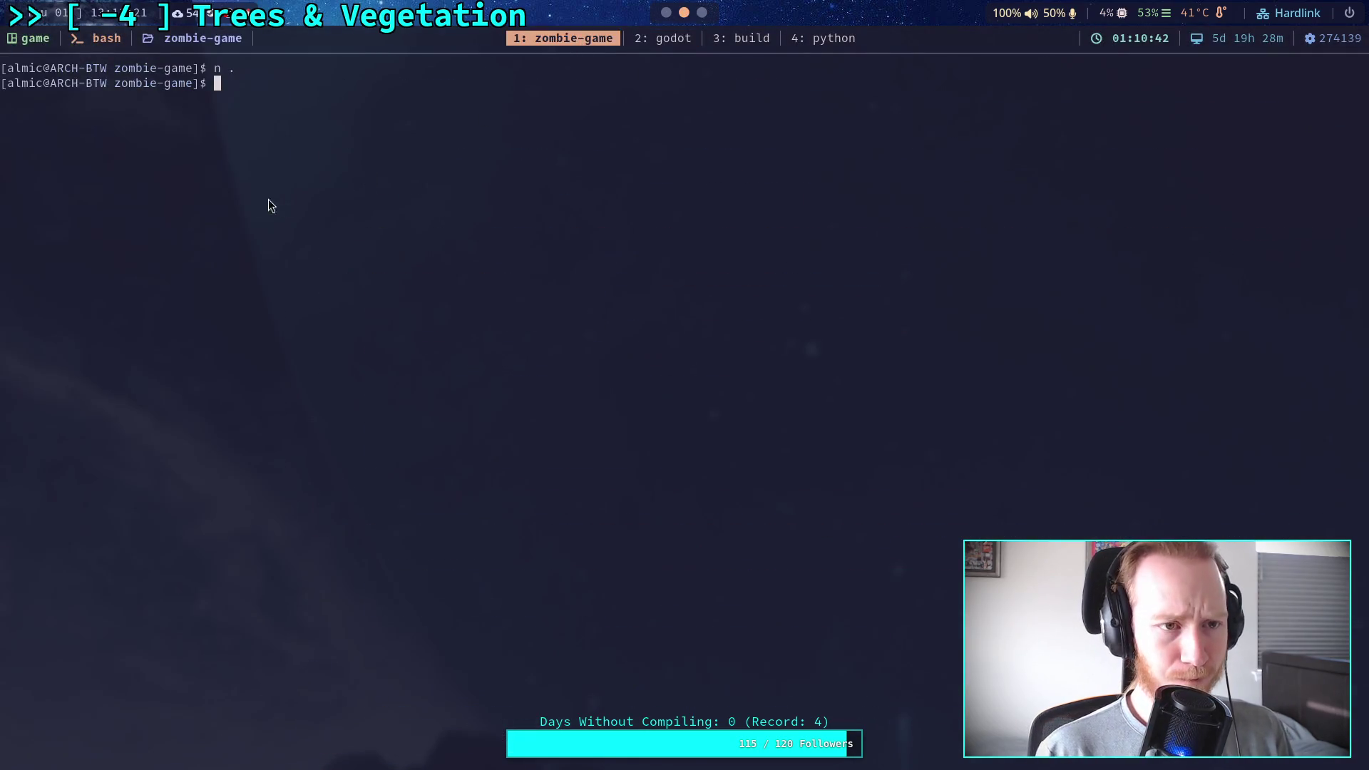
{"action": "type", "text": "n ."}
{"action": "key", "text": "Return"}
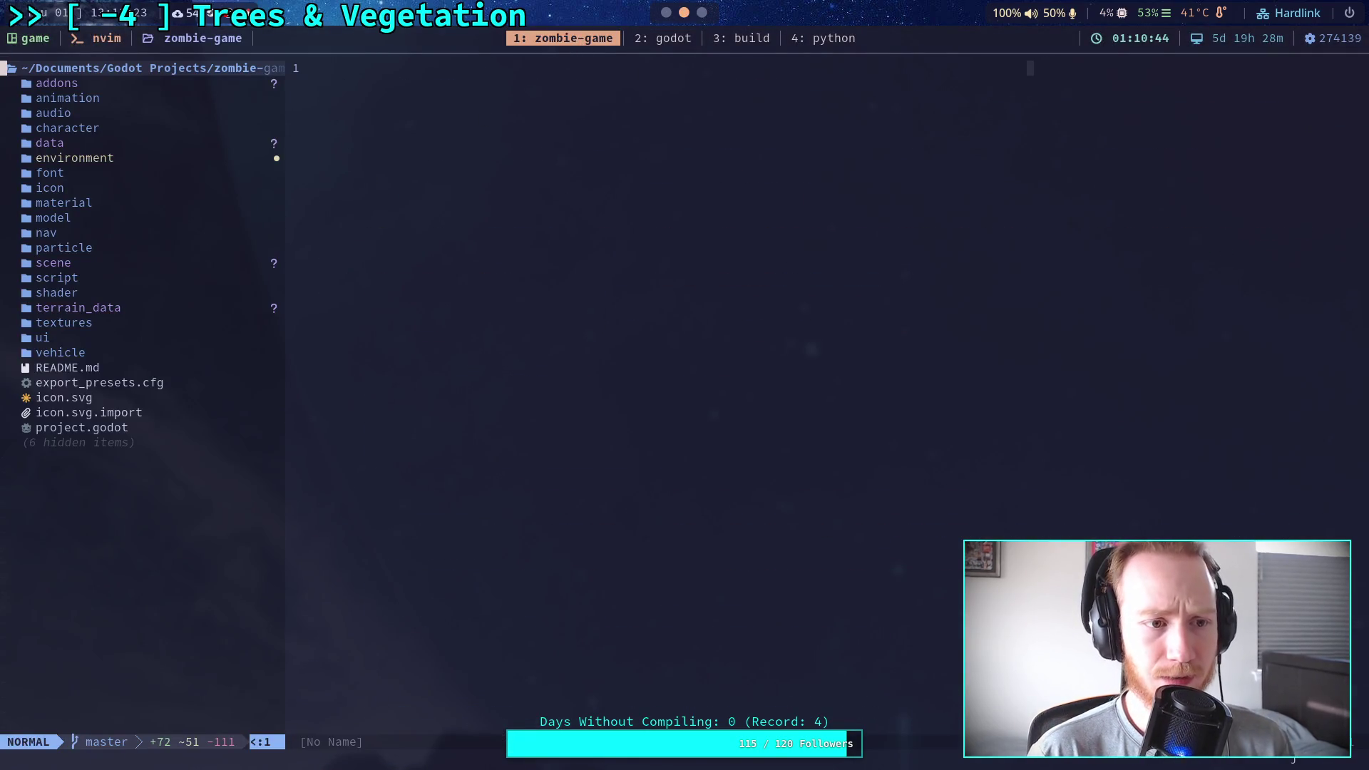
- Navigate the file tree into shader/post_process and open kawase.glsl
{"action": "key", "text": "j"}
{"action": "key", "text": "j"}
{"action": "key", "text": "j"}
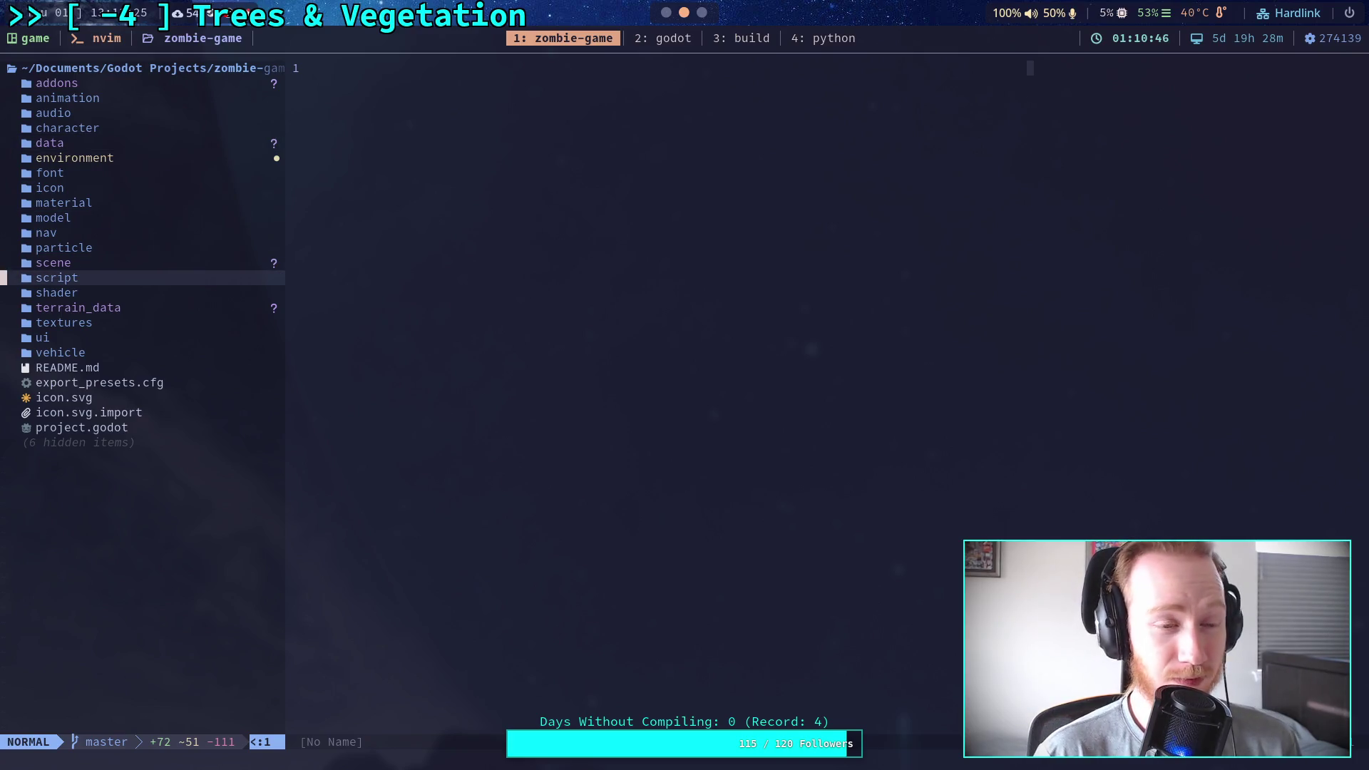
{"action": "key", "text": "j"}
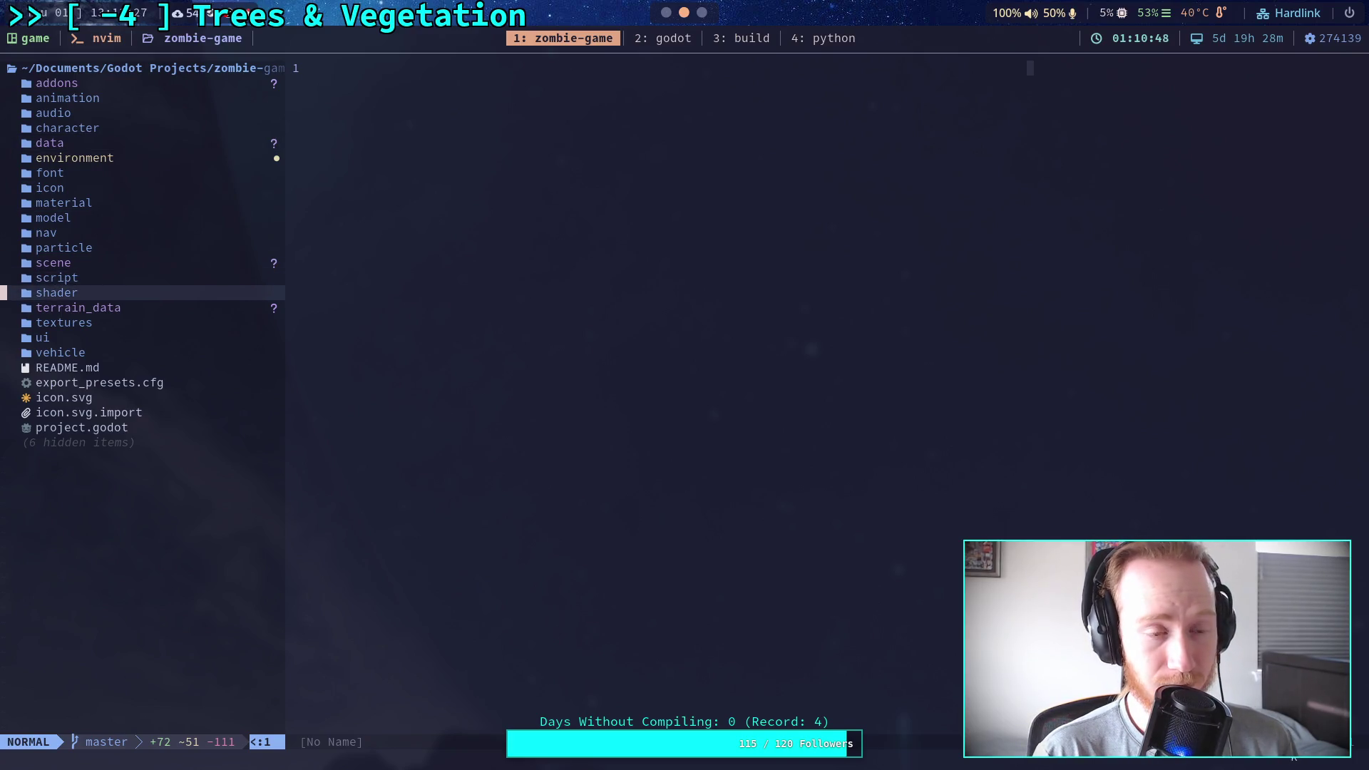
{"action": "key", "text": "k"}
{"action": "key", "text": "k"}
{"action": "key", "text": "k"}
{"action": "key", "text": "Return"}
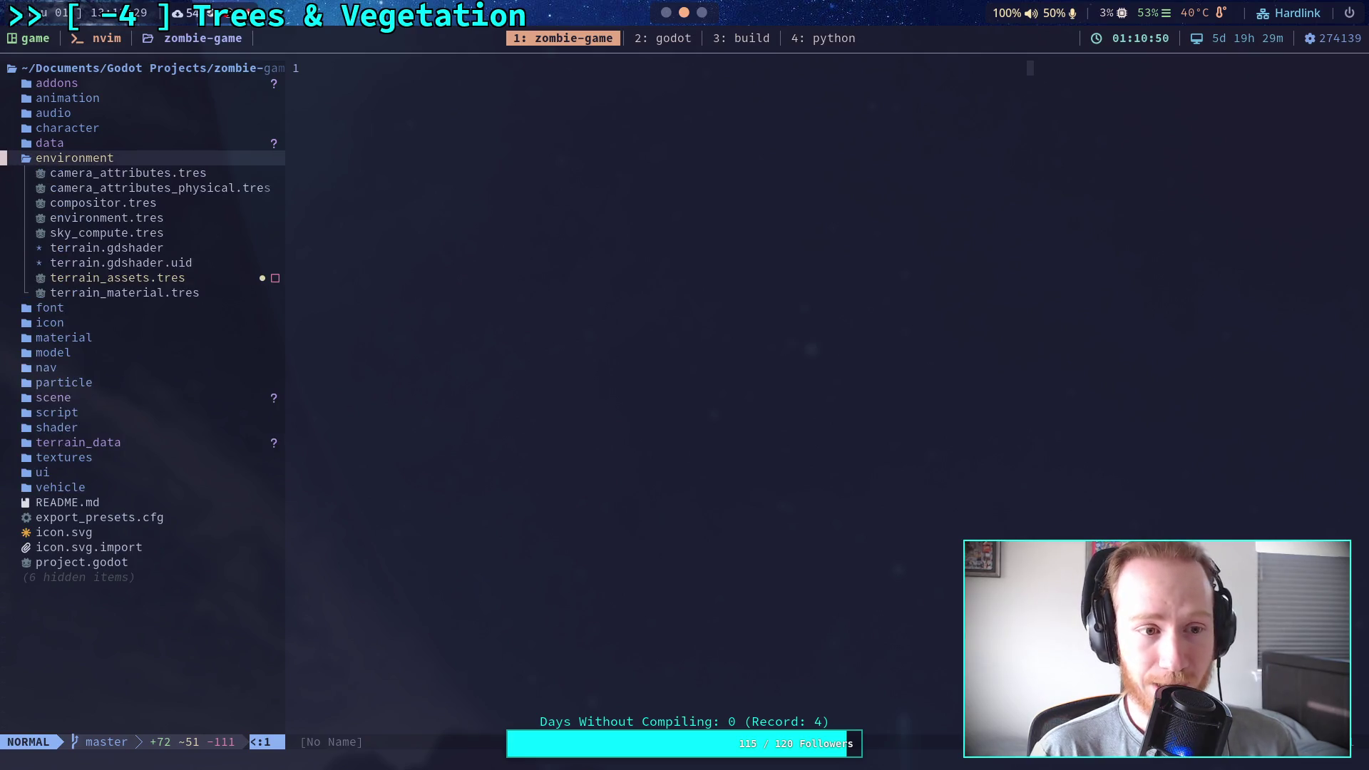
{"action": "key", "text": "Return"}
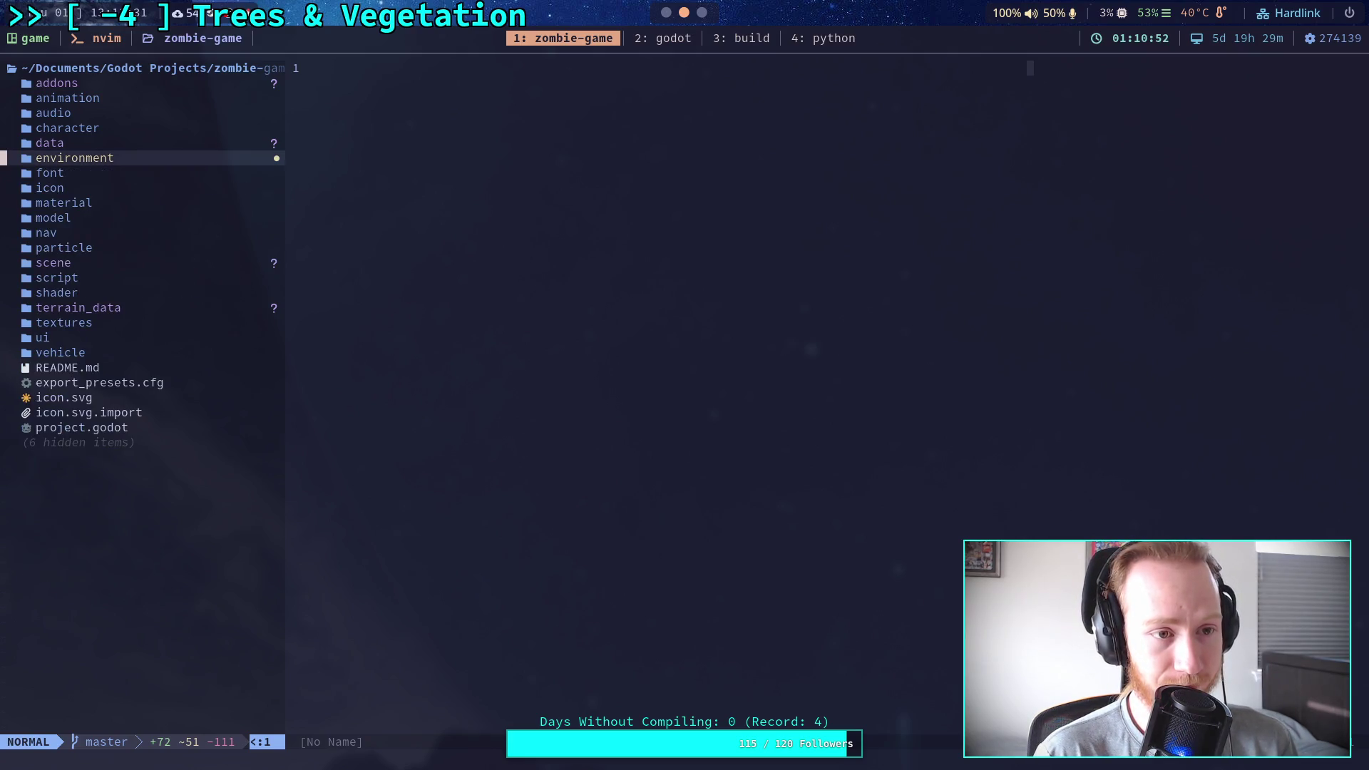
{"action": "key", "text": "j"}
{"action": "key", "text": "j"}
{"action": "key", "text": "j"}
{"action": "key", "text": "j"}
{"action": "key", "text": "k"}
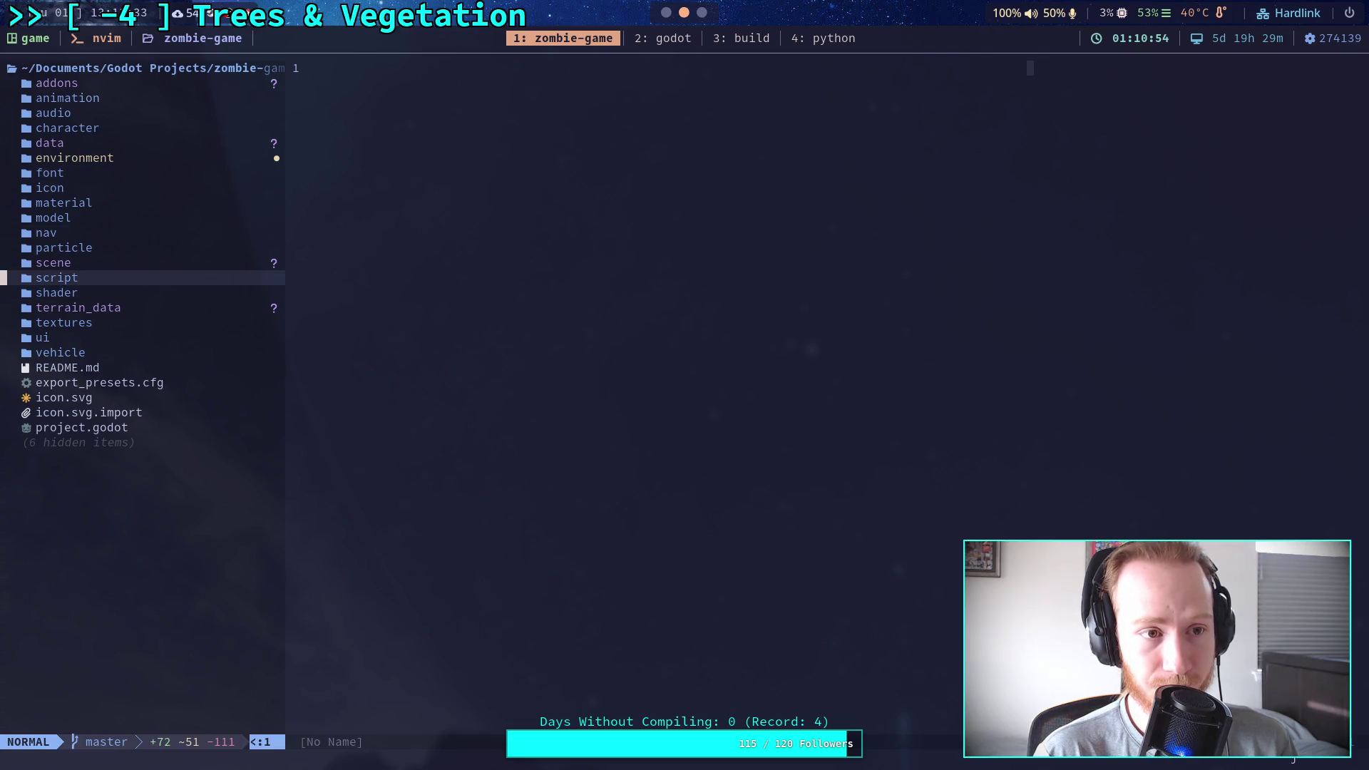
{"action": "key", "text": "j"}
{"action": "key", "text": "Return"}
{"action": "key", "text": "j"}
{"action": "key", "text": "j"}
{"action": "key", "text": "Return"}
{"action": "key", "text": "j"}
{"action": "key", "text": "j"}
{"action": "key", "text": "j"}
{"action": "key", "text": "Return"}
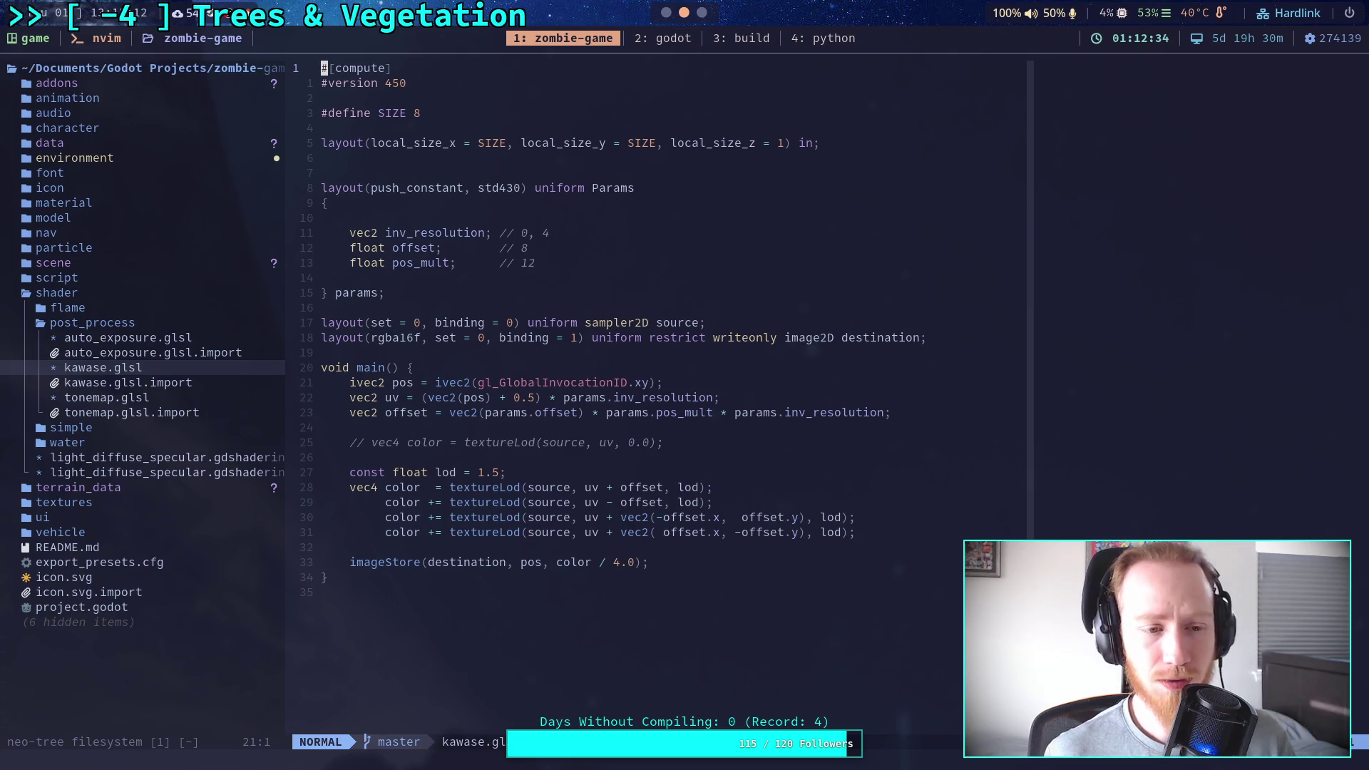
{"action": "key", "text": "super+1"}
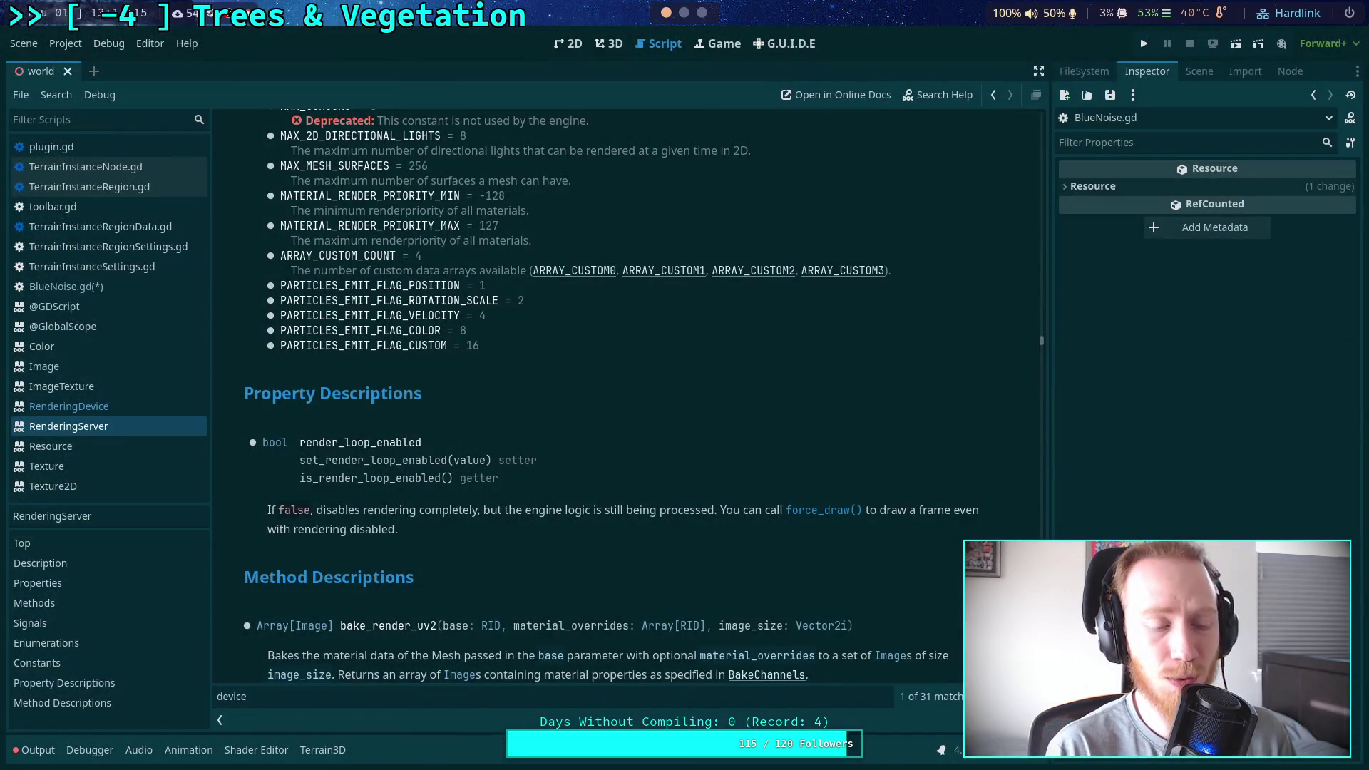
- Expand the script/post_process folder in Godot's FileSystem dock
{"action": "left_click", "coordinate": [1085, 71]}
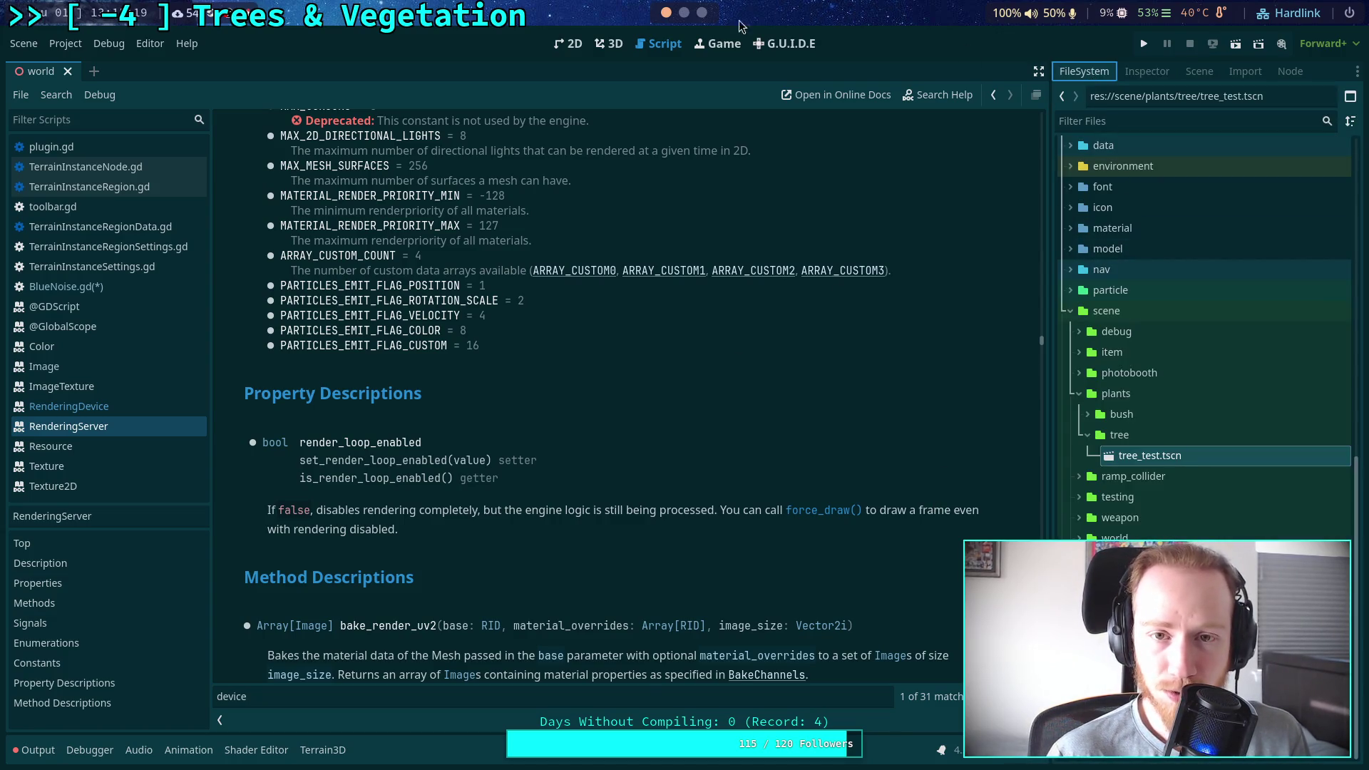
{"action": "left_click", "coordinate": [684, 12]}
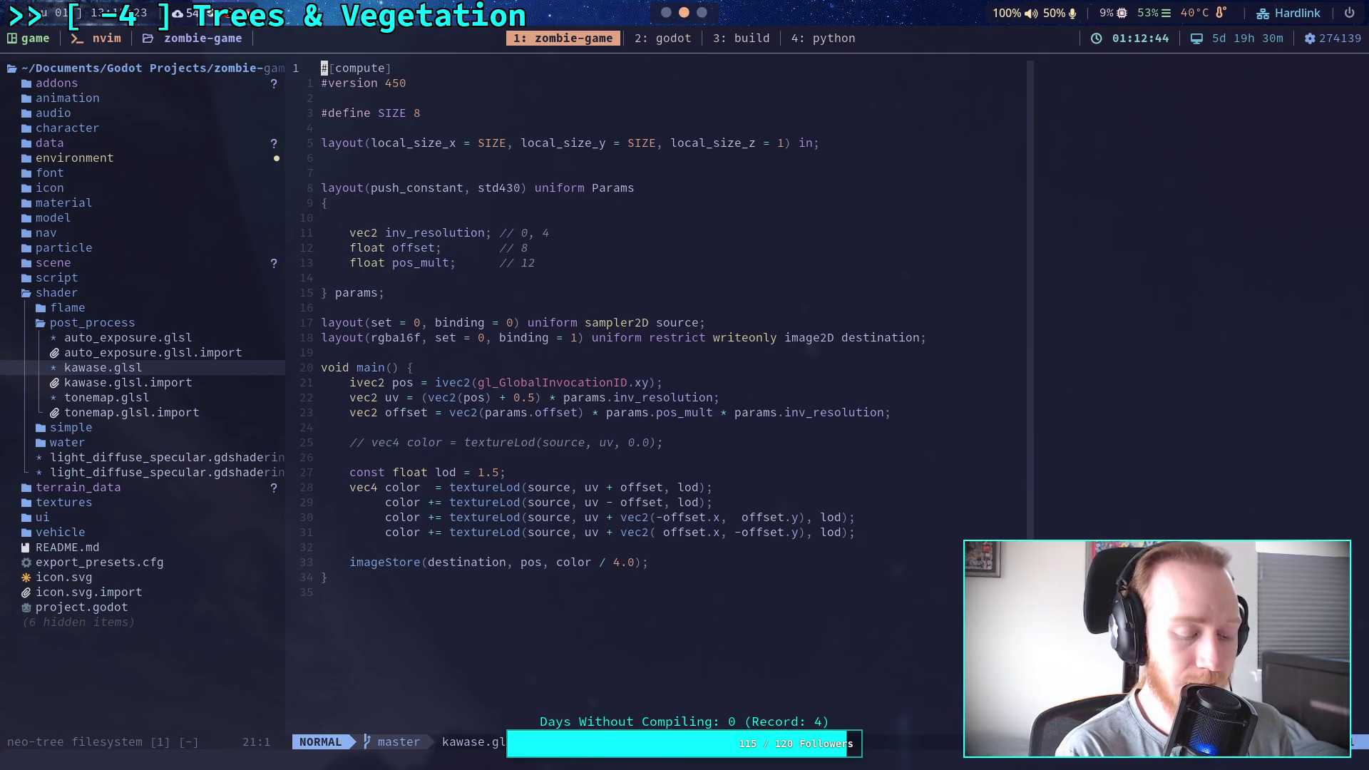
{"action": "key", "text": "super+1"}
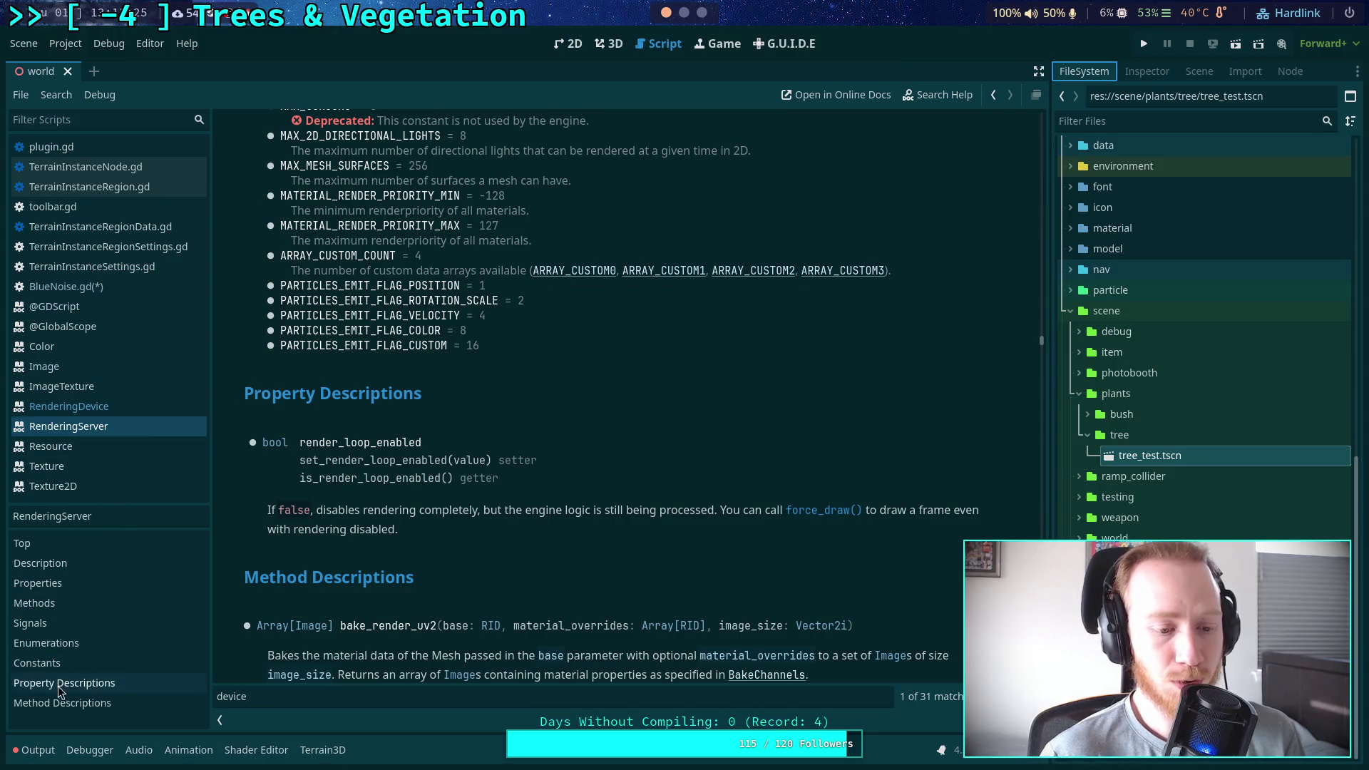
{"action": "left_click", "coordinate": [1072, 169]}
{"action": "left_click", "coordinate": [1073, 170]}
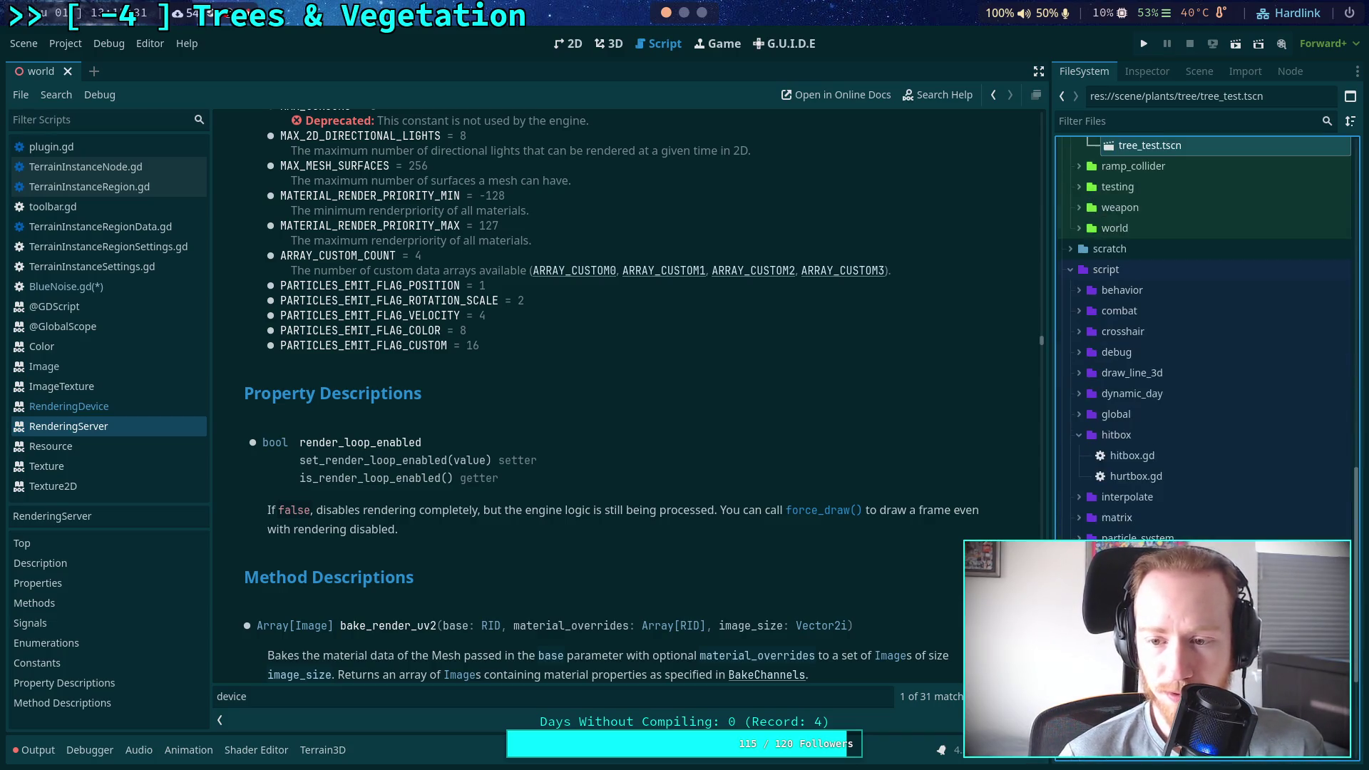
{"action": "scroll", "coordinate": [1078, 417], "scroll_direction": "down", "scroll_amount": 5}
{"action": "left_click", "coordinate": [1078, 414]}
{"action": "left_click", "coordinate": [1078, 415]}
{"action": "left_click", "coordinate": [1078, 435]}
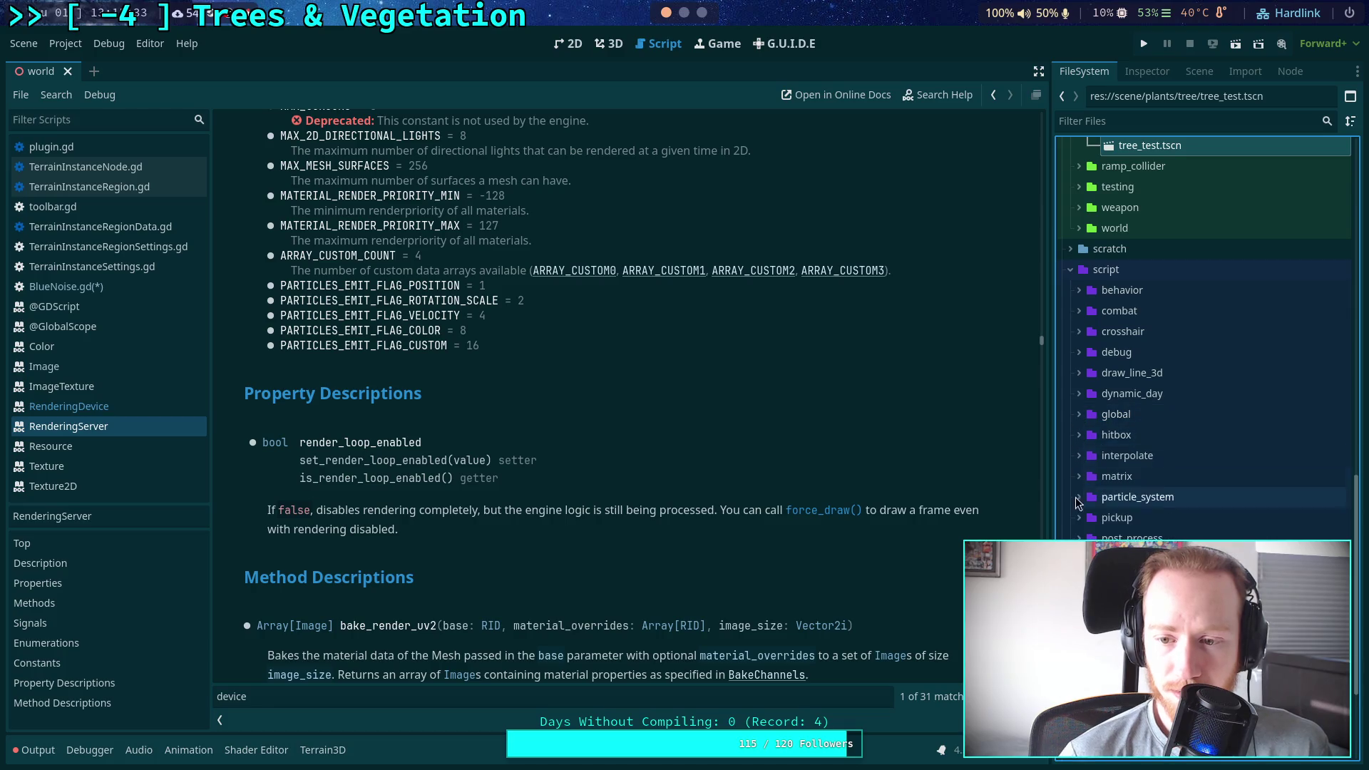
{"action": "left_click", "coordinate": [1078, 393]}
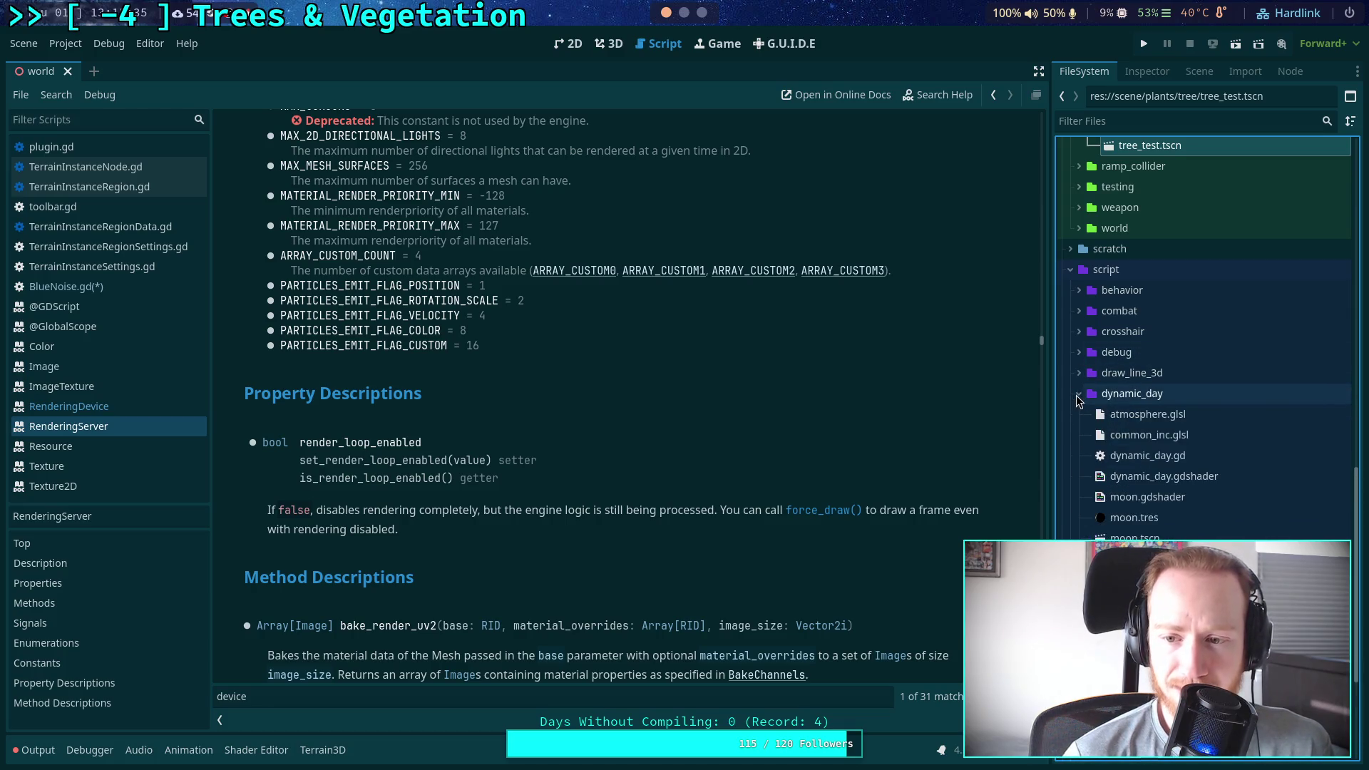
{"action": "scroll", "coordinate": [1141, 442], "scroll_direction": "down", "scroll_amount": 2}
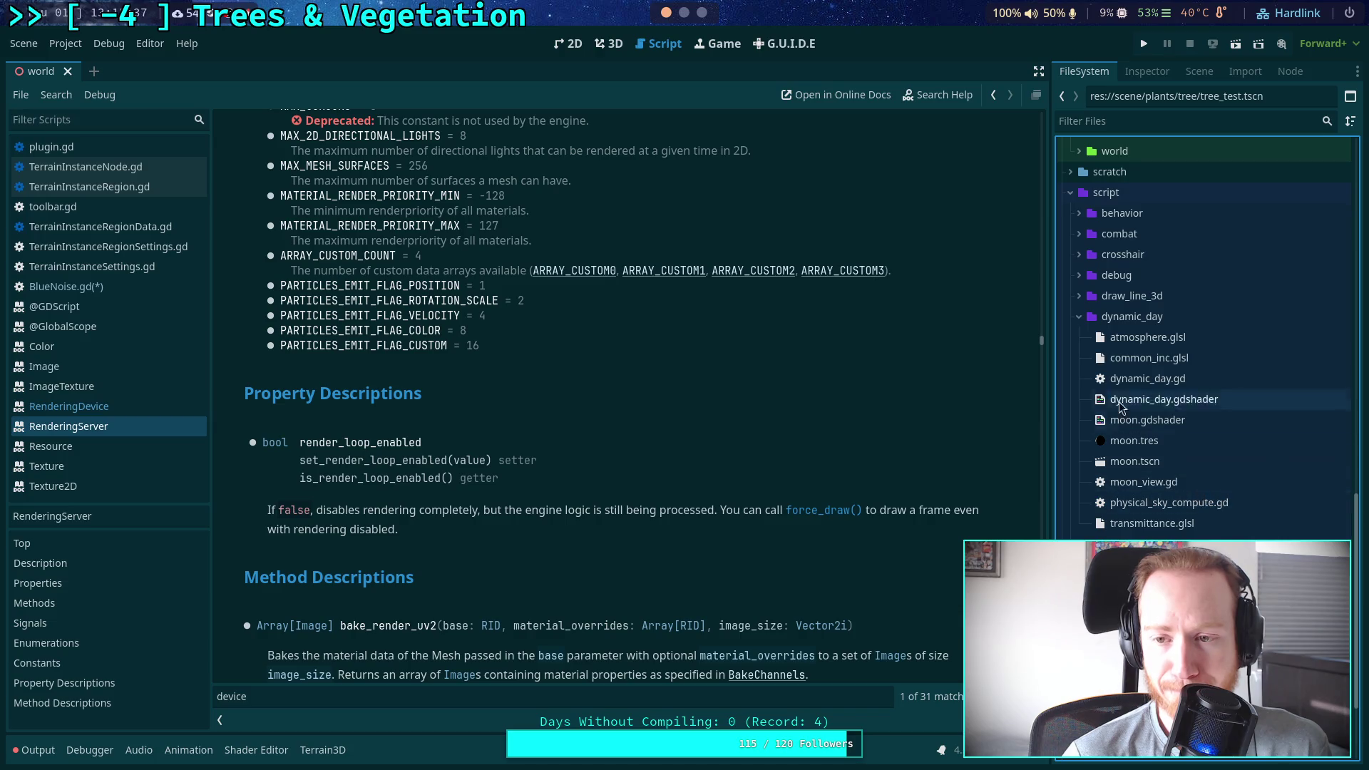
{"action": "left_click", "coordinate": [1079, 315]}
{"action": "left_click", "coordinate": [1078, 517]}
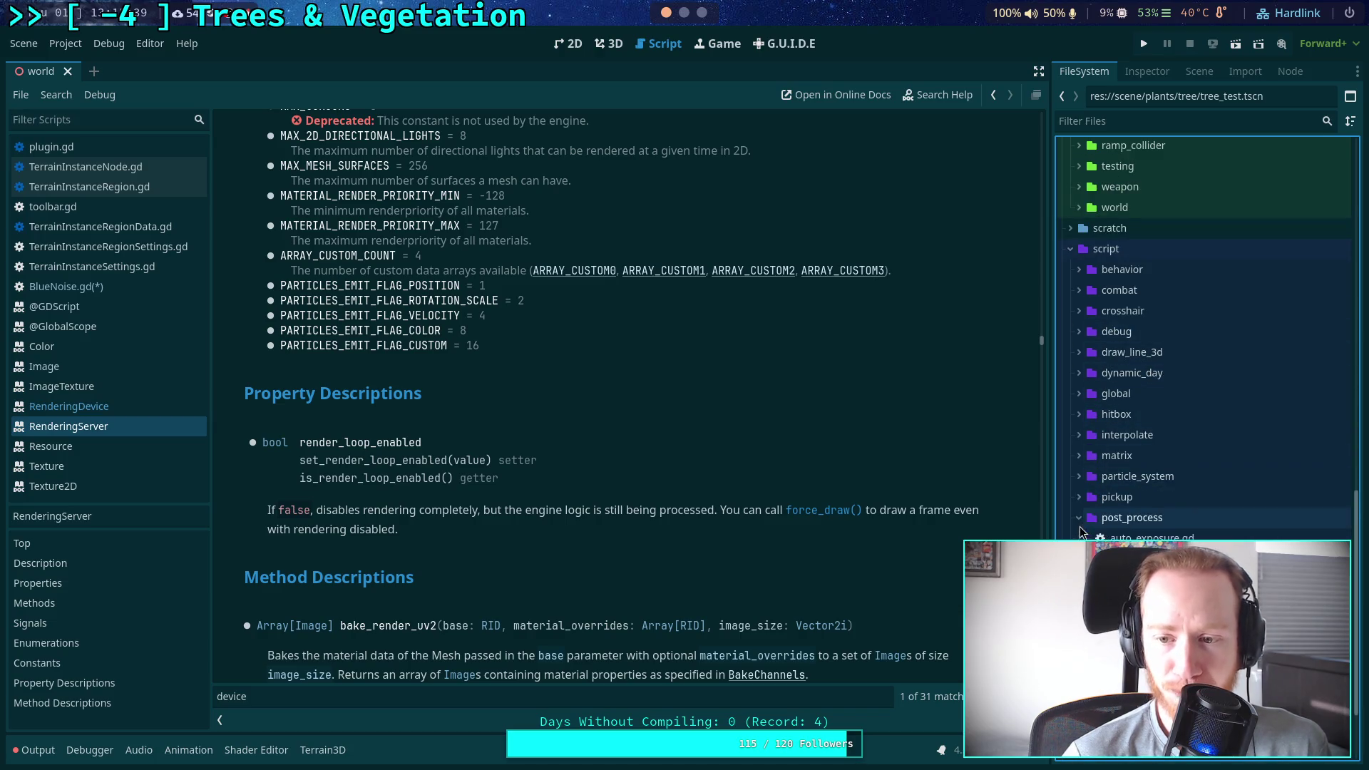
{"action": "scroll", "coordinate": [1141, 499], "scroll_direction": "down", "scroll_amount": 2}
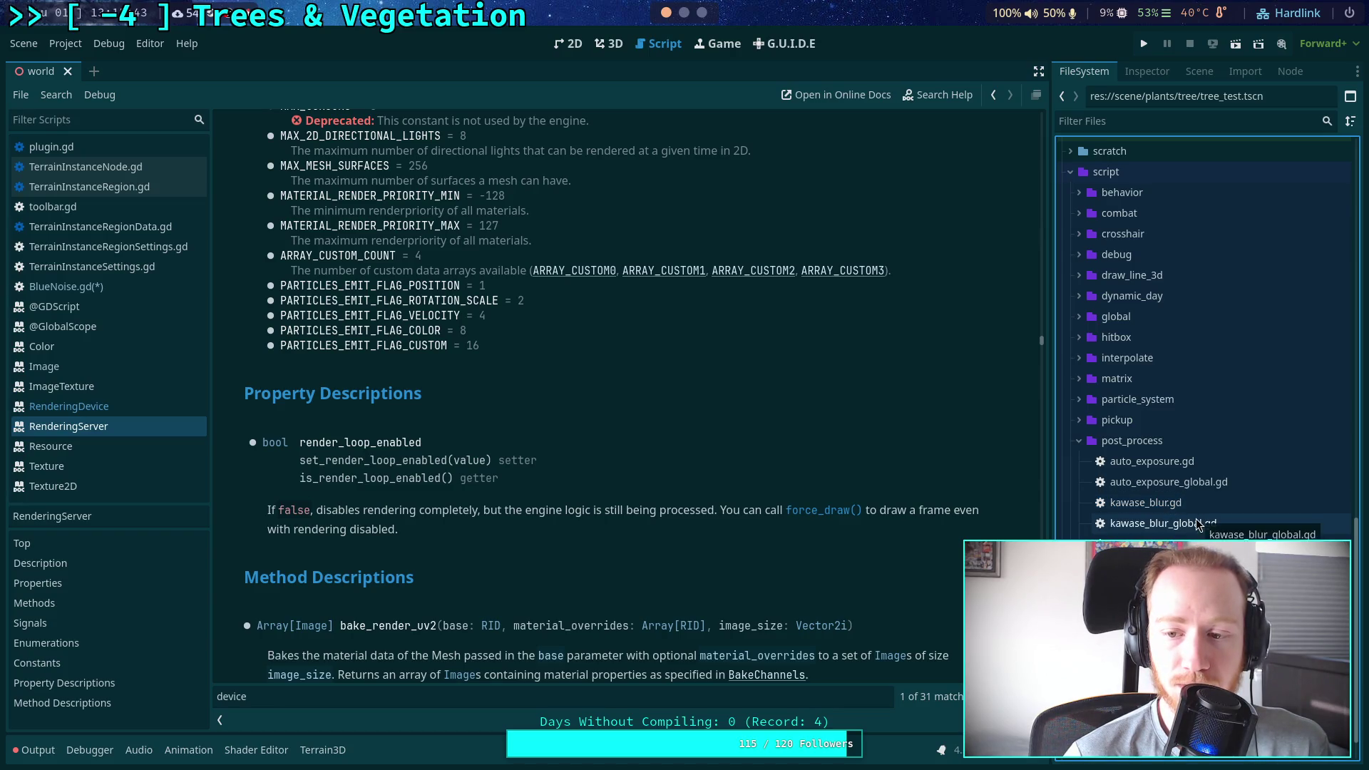
- Read through kawase_blur.gd, then open kawase_blur_global.gd in the script editor
{"action": "double_click", "coordinate": [1201, 505]}
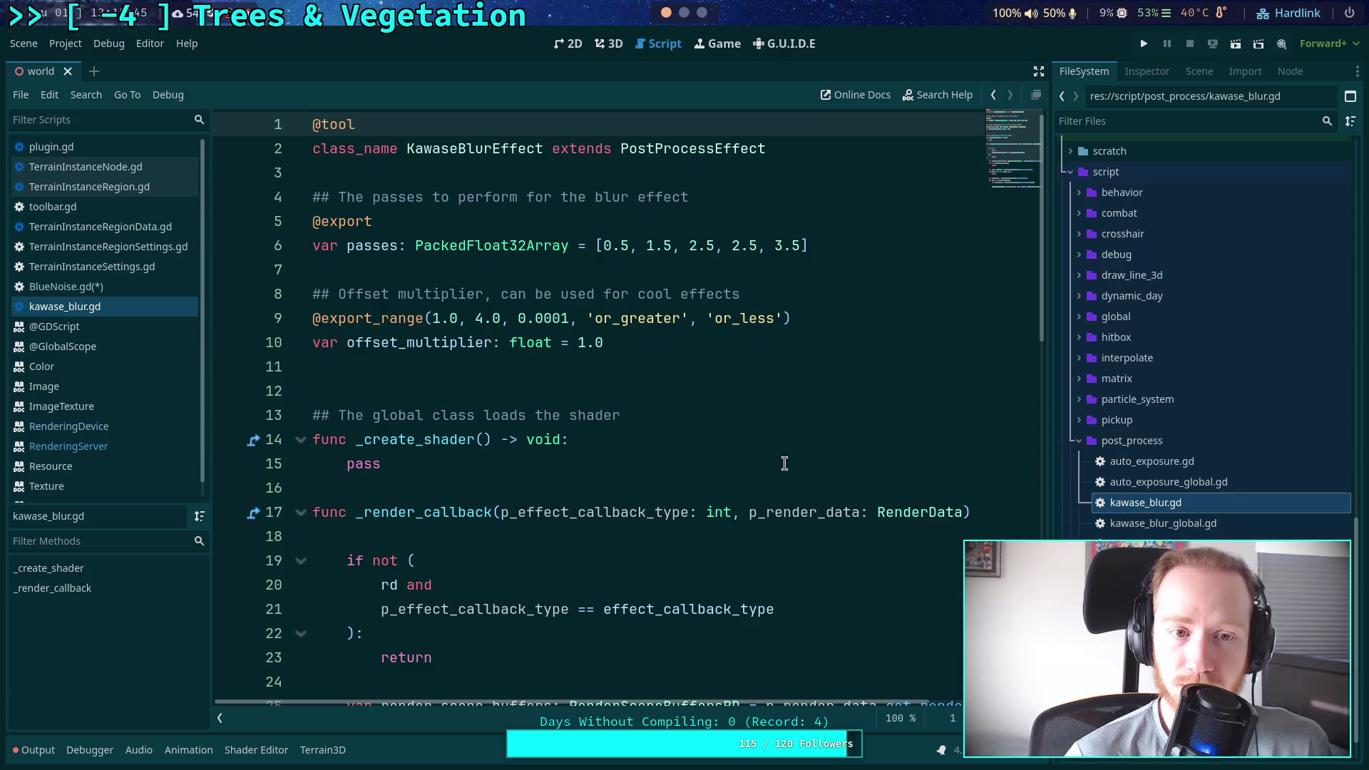
{"action": "scroll", "coordinate": [786, 447], "scroll_direction": "down", "scroll_amount": 3}
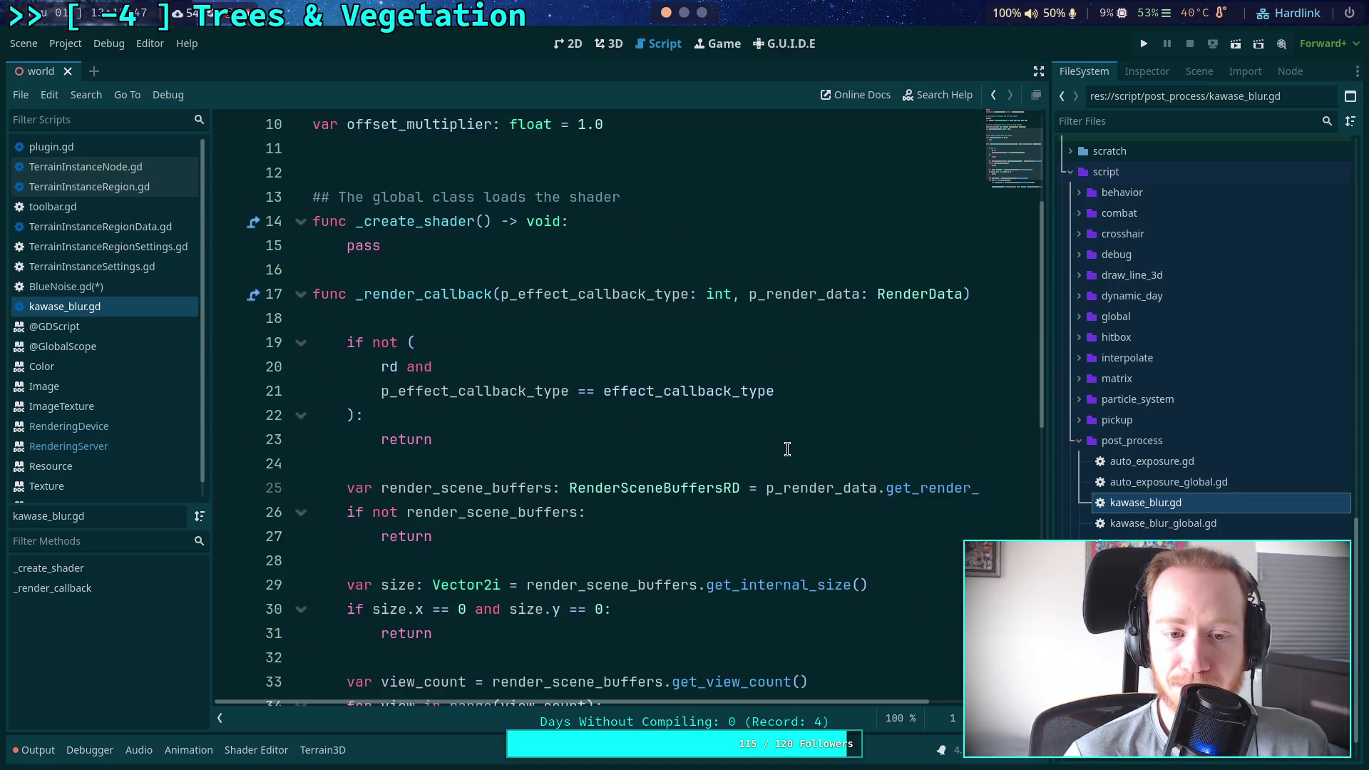
{"action": "scroll", "coordinate": [784, 442], "scroll_direction": "down", "scroll_amount": 6}
{"action": "scroll", "coordinate": [784, 443], "scroll_direction": "up", "scroll_amount": 5}
{"action": "scroll", "coordinate": [785, 443], "scroll_direction": "up", "scroll_amount": 2}
{"action": "scroll", "coordinate": [784, 441], "scroll_direction": "down", "scroll_amount": 5}
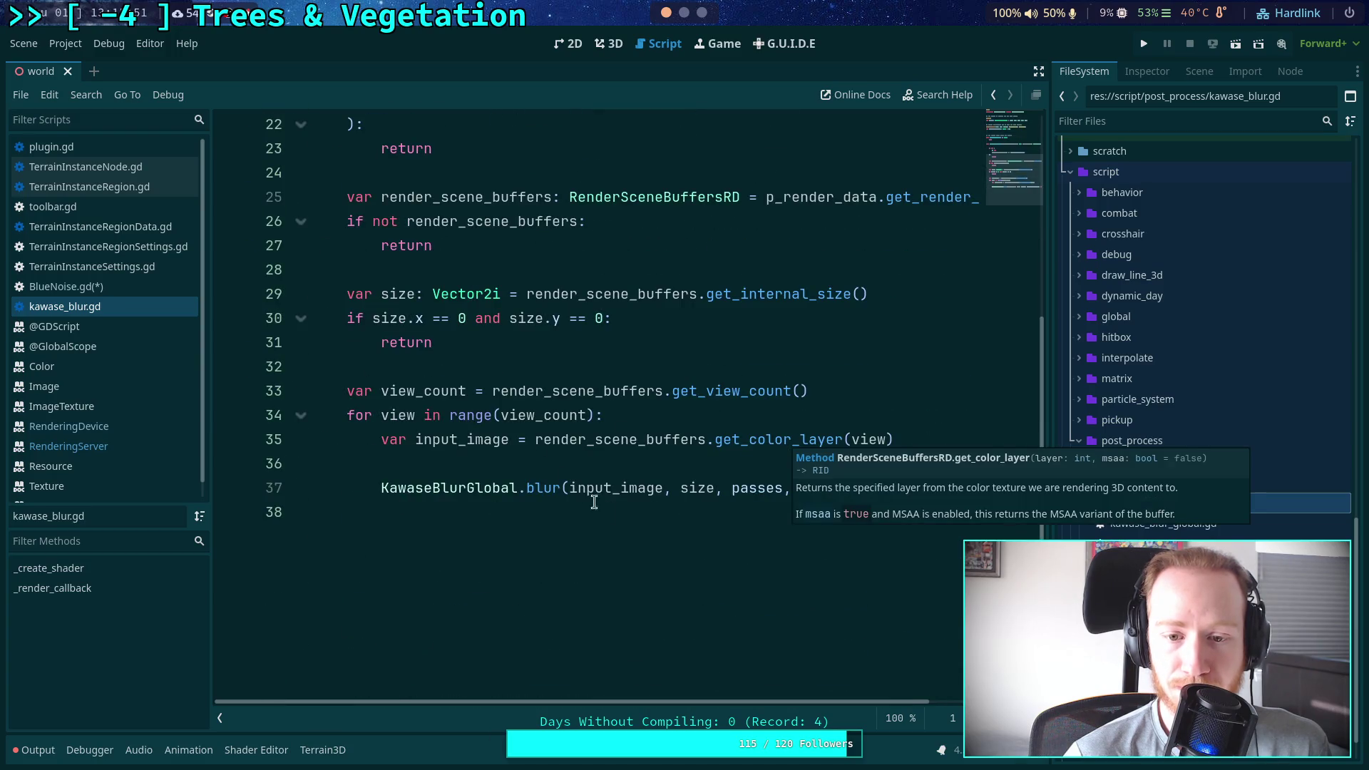
{"action": "scroll", "coordinate": [784, 680], "scroll_direction": "right", "scroll_amount": 3}
{"action": "scroll", "coordinate": [749, 681], "scroll_direction": "left", "scroll_amount": 3}
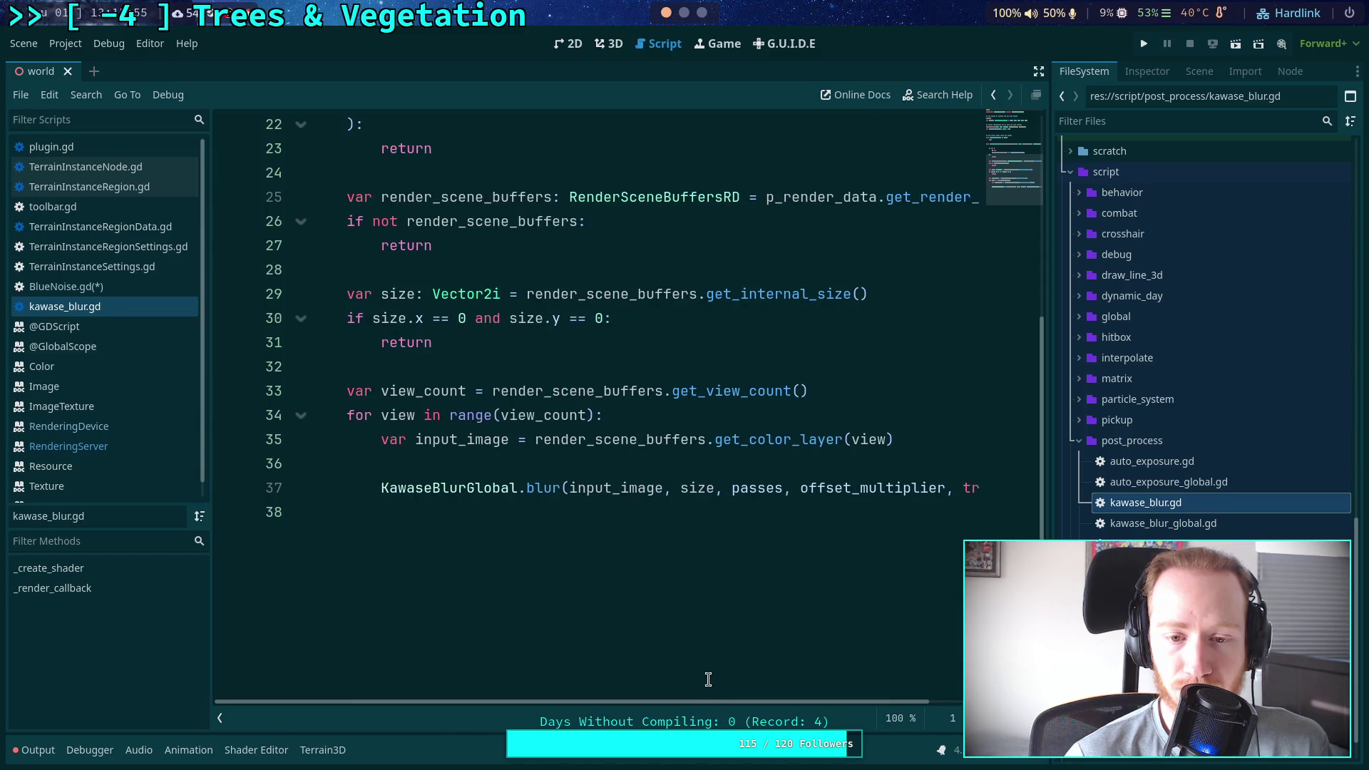
{"action": "scroll", "coordinate": [708, 679], "scroll_direction": "up", "scroll_amount": 1}
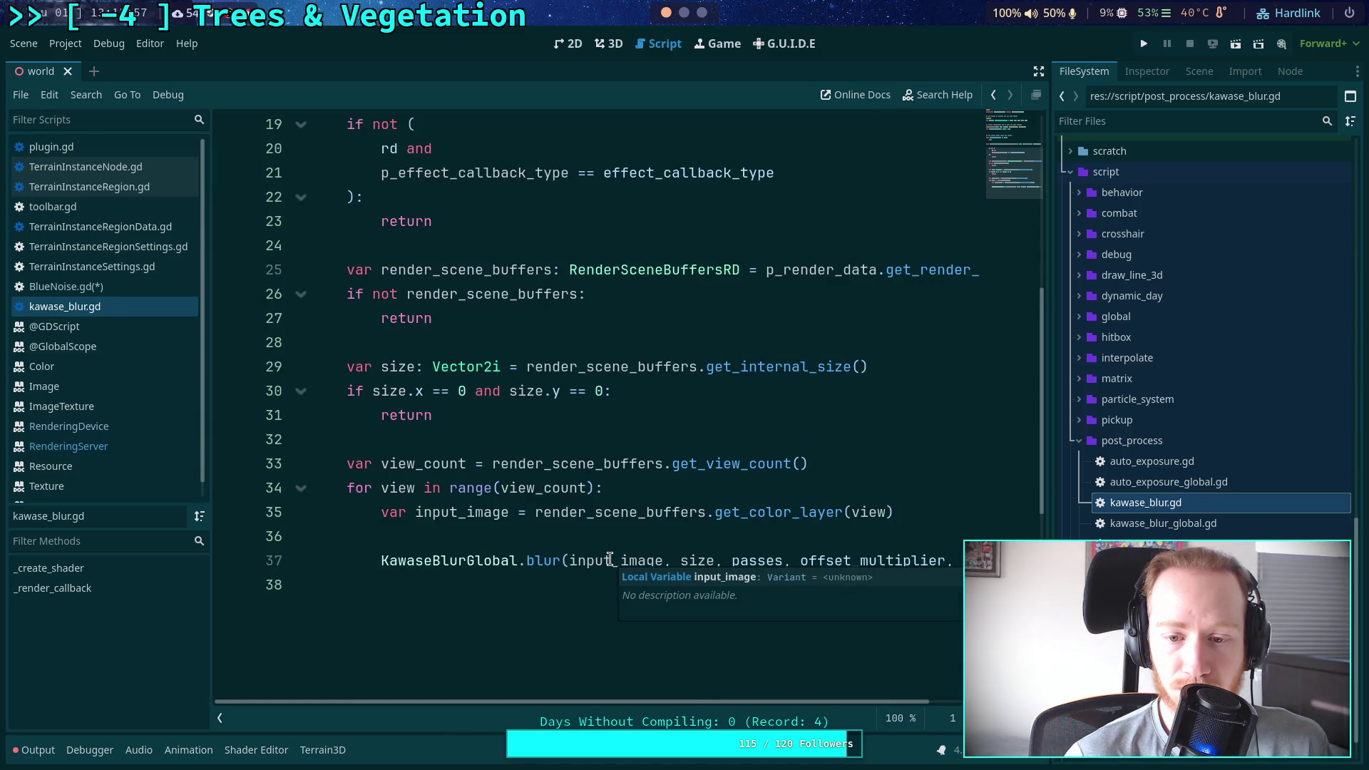
{"action": "double_click", "coordinate": [1312, 523]}
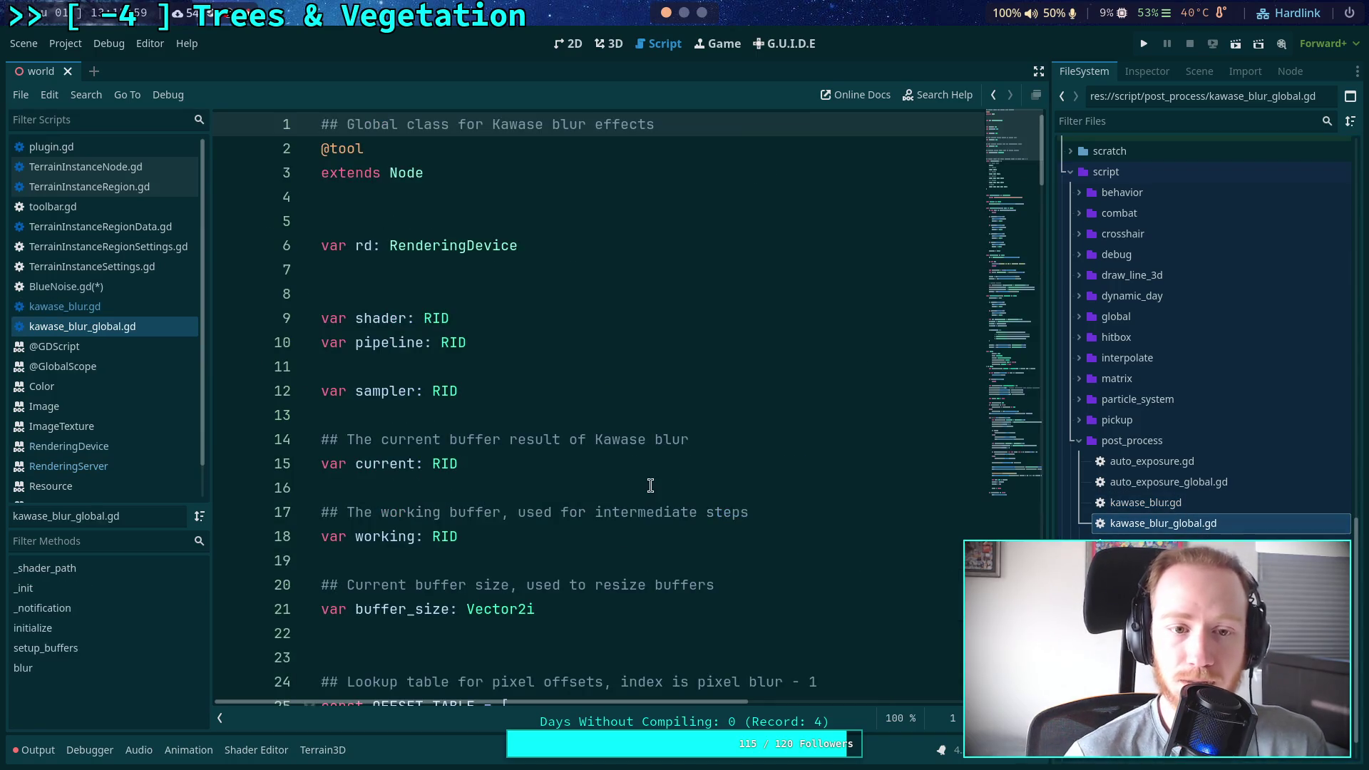
{"action": "scroll", "coordinate": [690, 456], "scroll_direction": "down", "scroll_amount": 8}
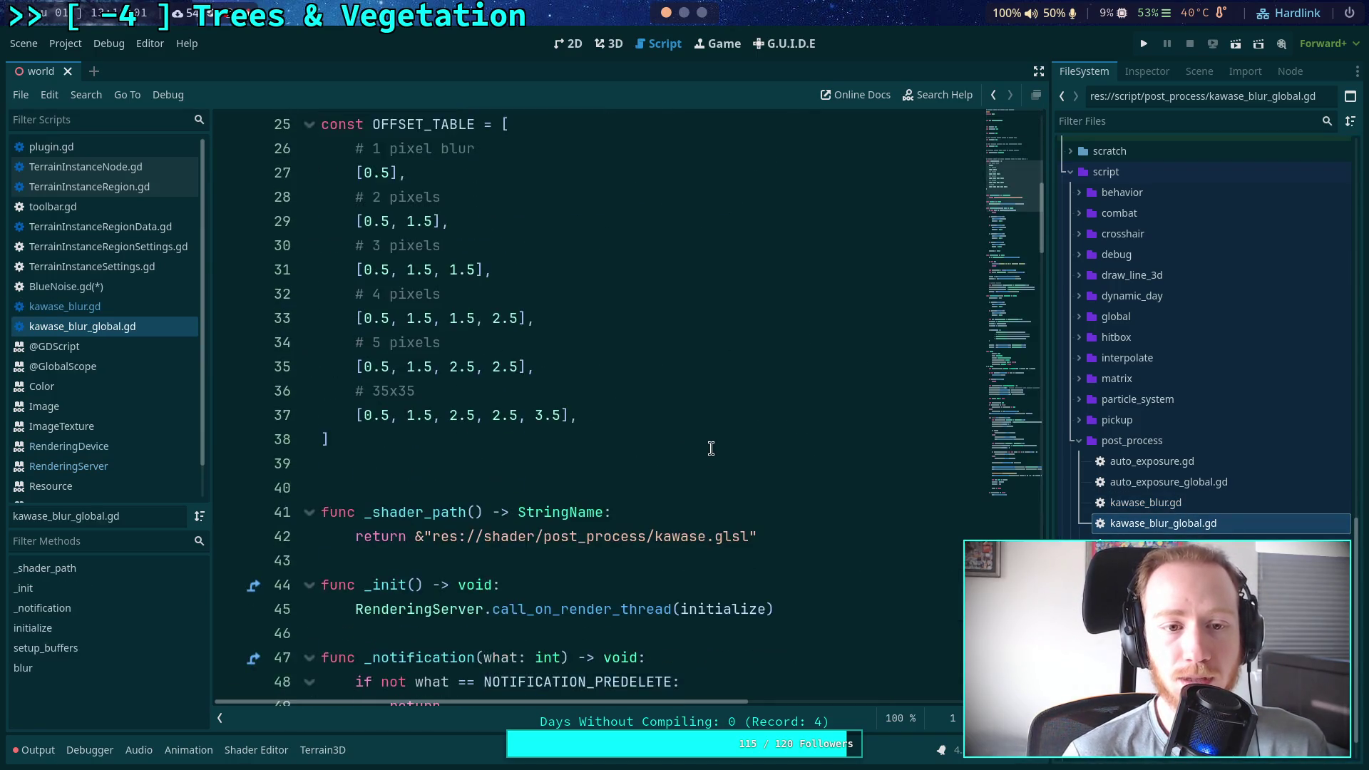
{"action": "scroll", "coordinate": [711, 448], "scroll_direction": "down", "scroll_amount": 1}
{"action": "scroll", "coordinate": [717, 449], "scroll_direction": "up", "scroll_amount": 2}
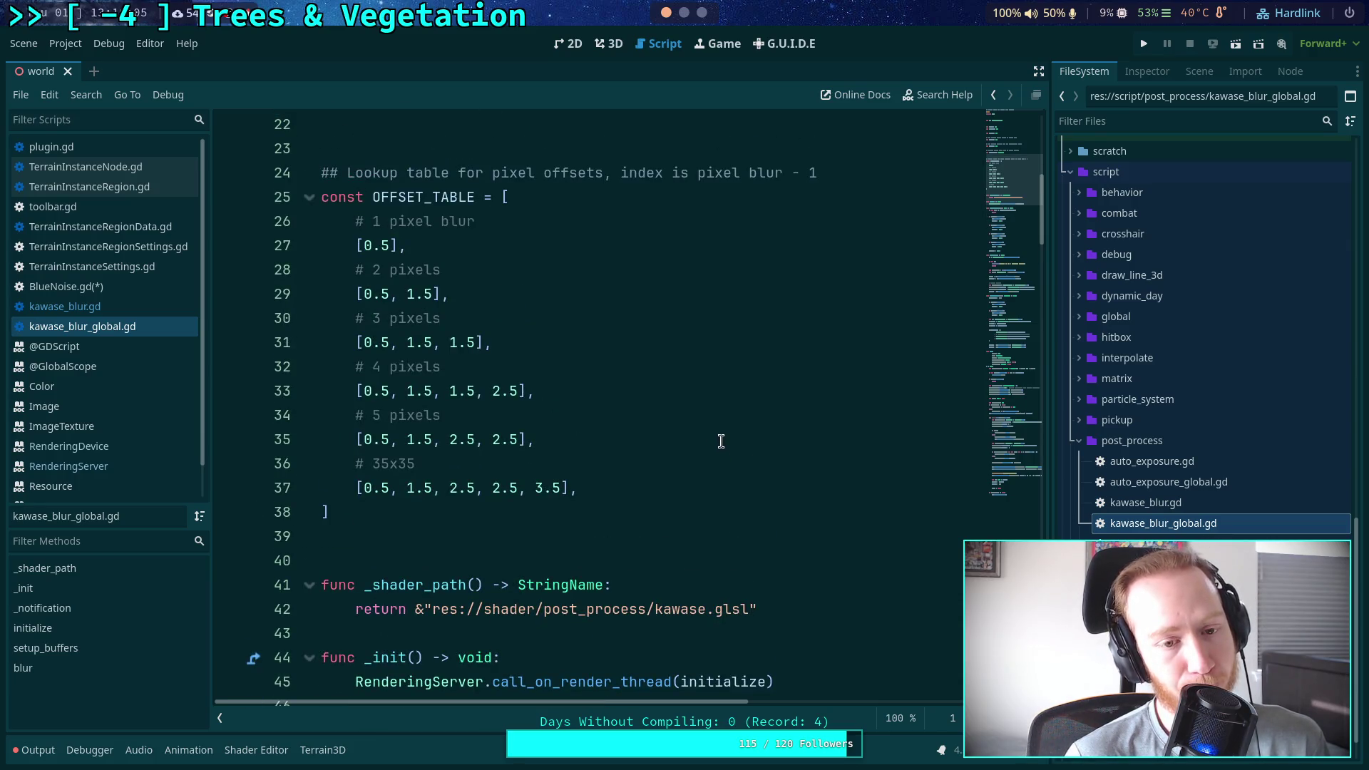
{"action": "scroll", "coordinate": [720, 441], "scroll_direction": "down", "scroll_amount": 4}
{"action": "scroll", "coordinate": [721, 441], "scroll_direction": "up", "scroll_amount": 3}
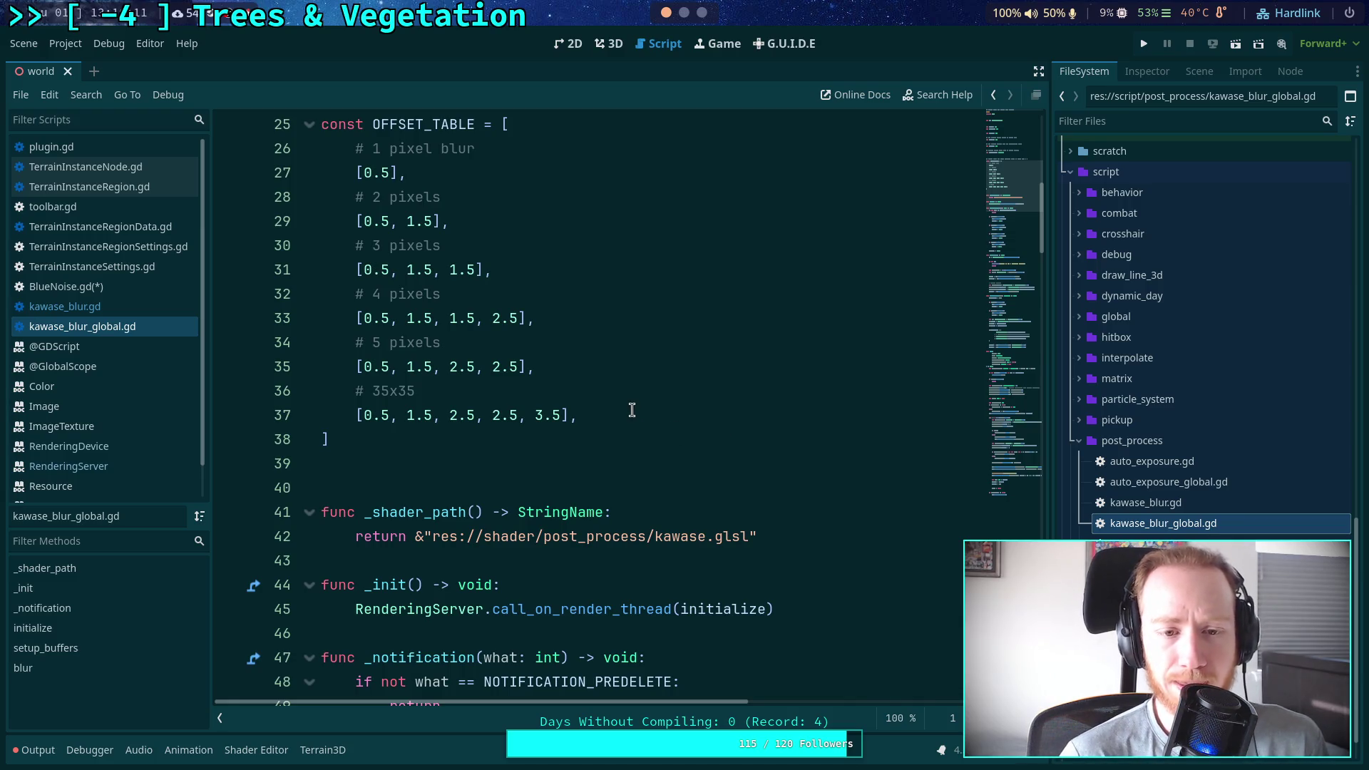
{"action": "scroll", "coordinate": [631, 412], "scroll_direction": "up", "scroll_amount": 1}
{"action": "left_click_drag", "start_coordinate": [340, 244], "coordinate": [626, 489]}
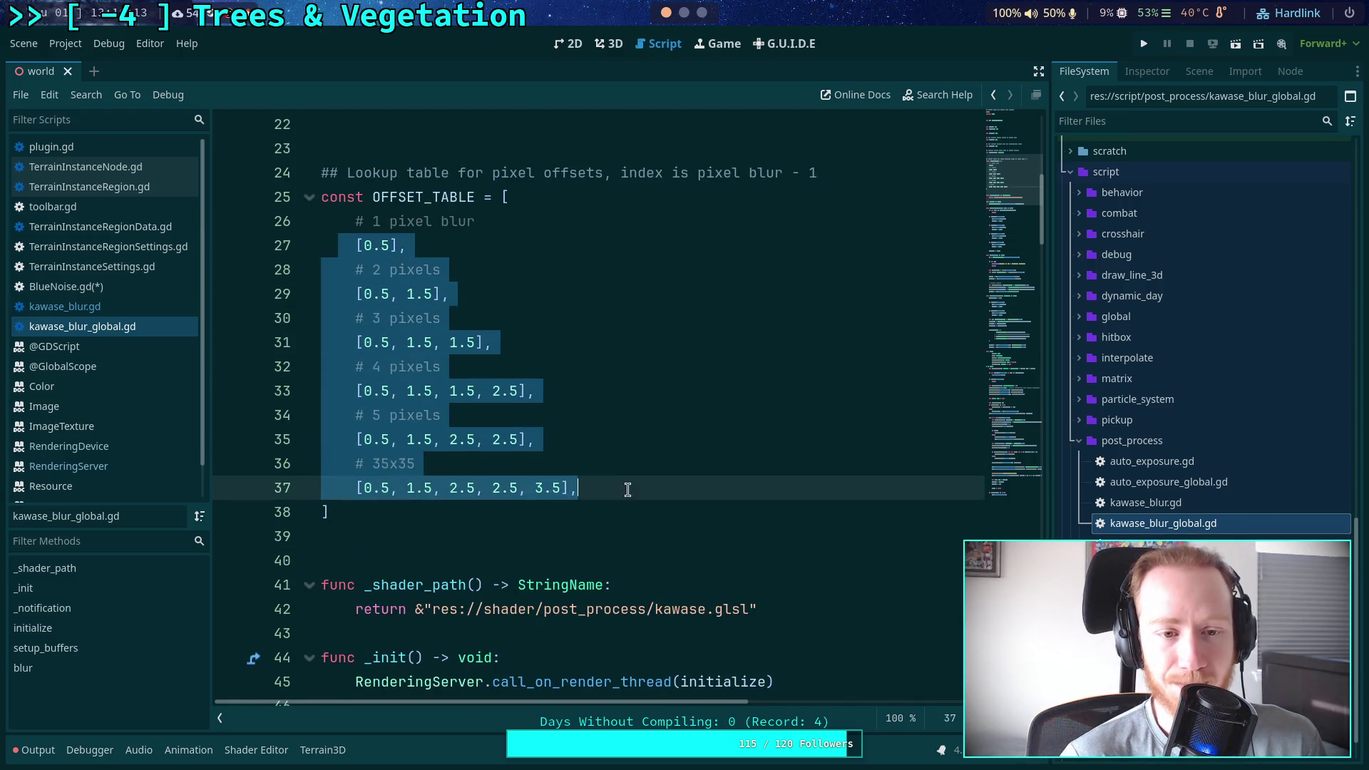
{"action": "left_click", "coordinate": [683, 503]}
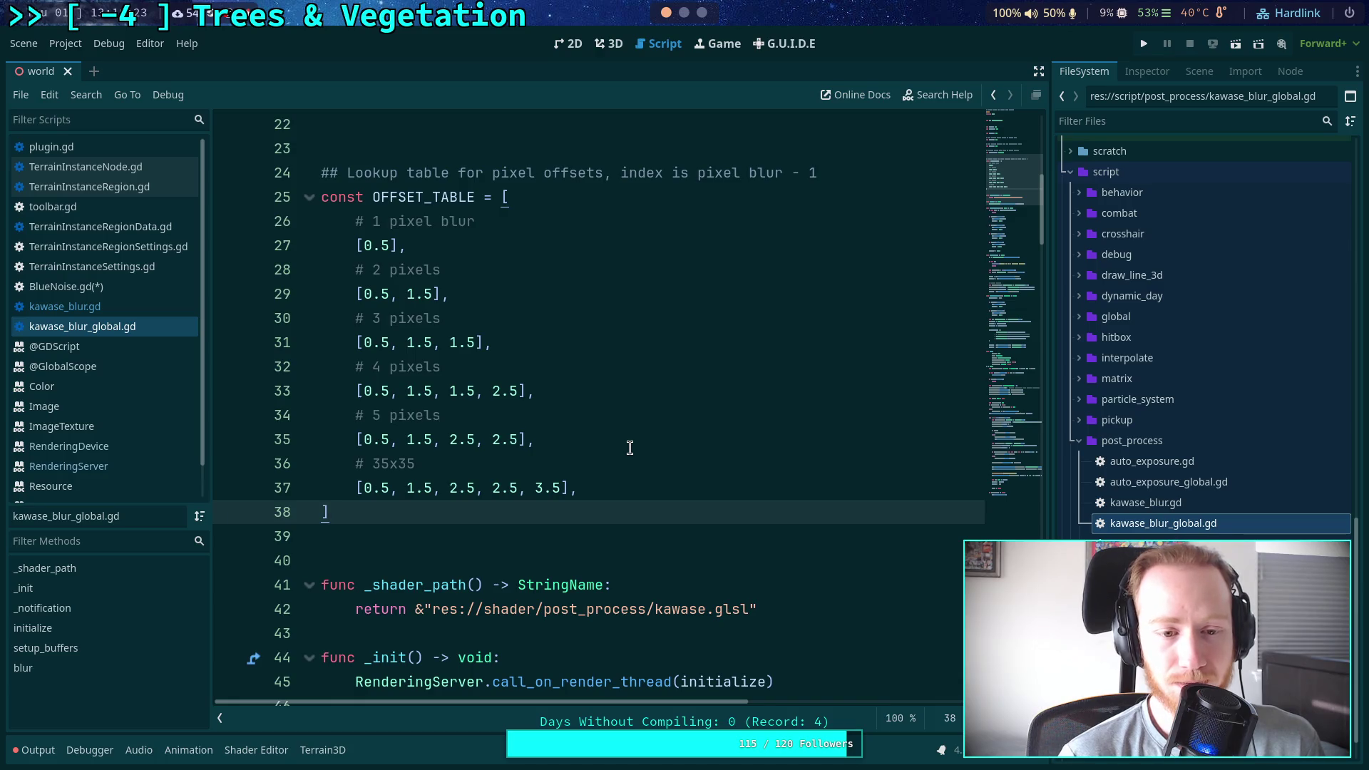
{"action": "left_click", "coordinate": [629, 447]}
{"action": "left_click_drag", "start_coordinate": [464, 465], "coordinate": [354, 467]}
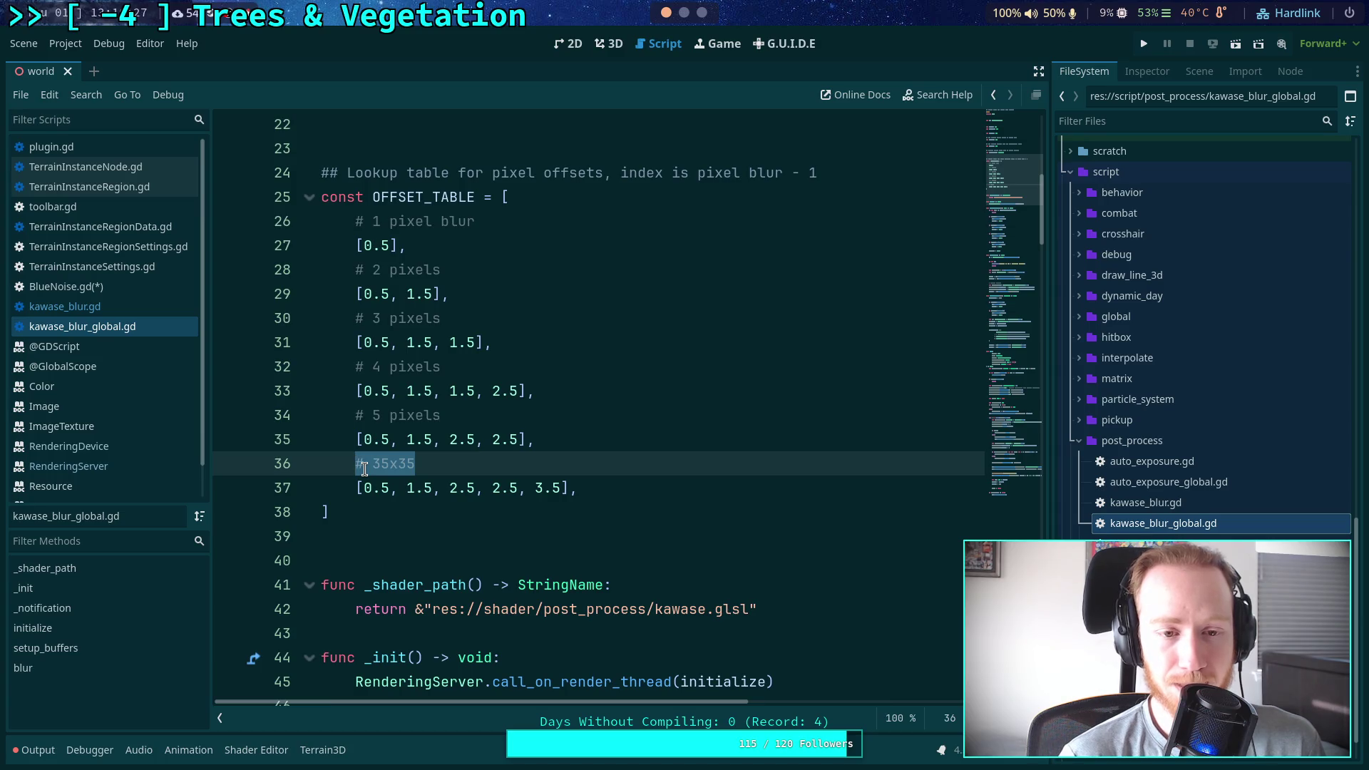
{"action": "mouse_move", "coordinate": [346, 268]}
{"action": "left_mouse_down"}
{"action": "mouse_move", "coordinate": [428, 325]}
{"action": "mouse_move", "coordinate": [509, 470]}
{"action": "mouse_move", "coordinate": [526, 445]}
{"action": "left_mouse_up"}
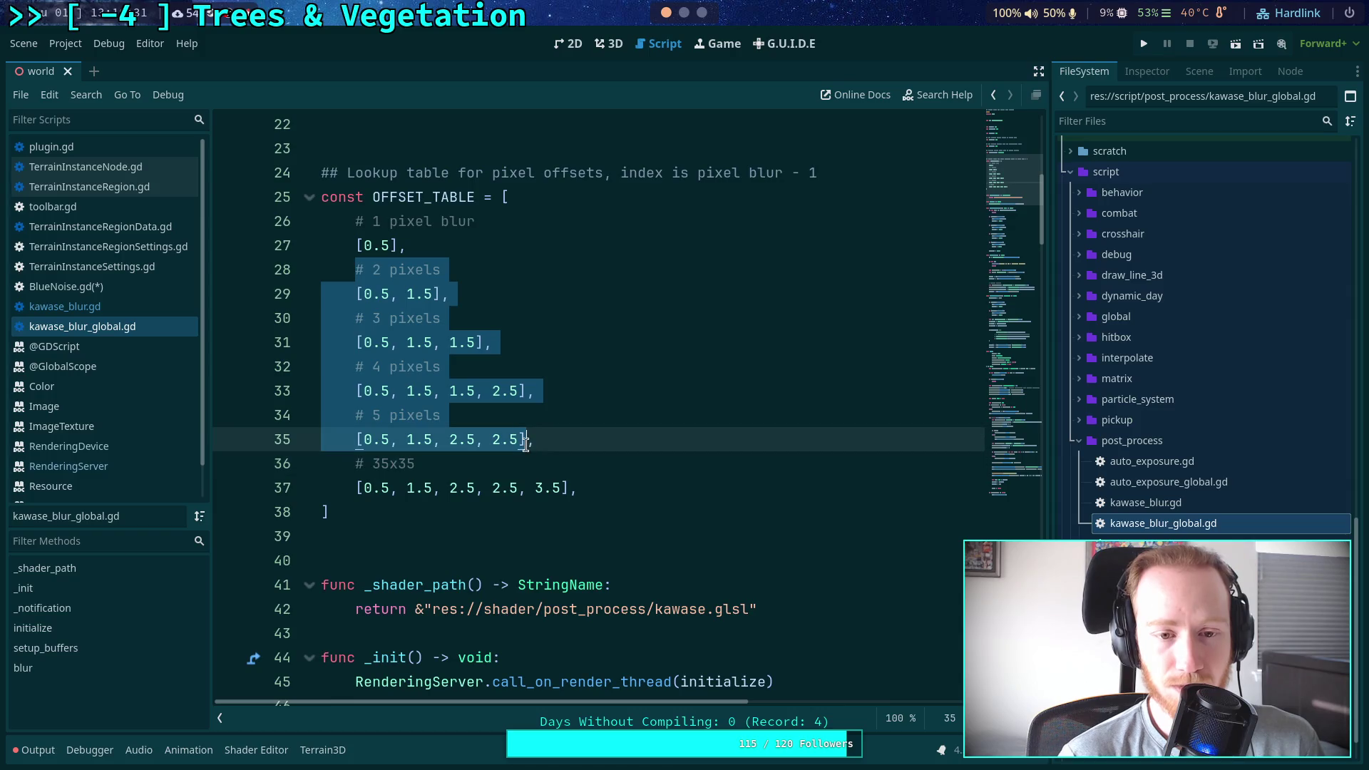
{"action": "left_click", "coordinate": [593, 449]}
{"action": "left_click_drag", "start_coordinate": [605, 487], "coordinate": [355, 487]}
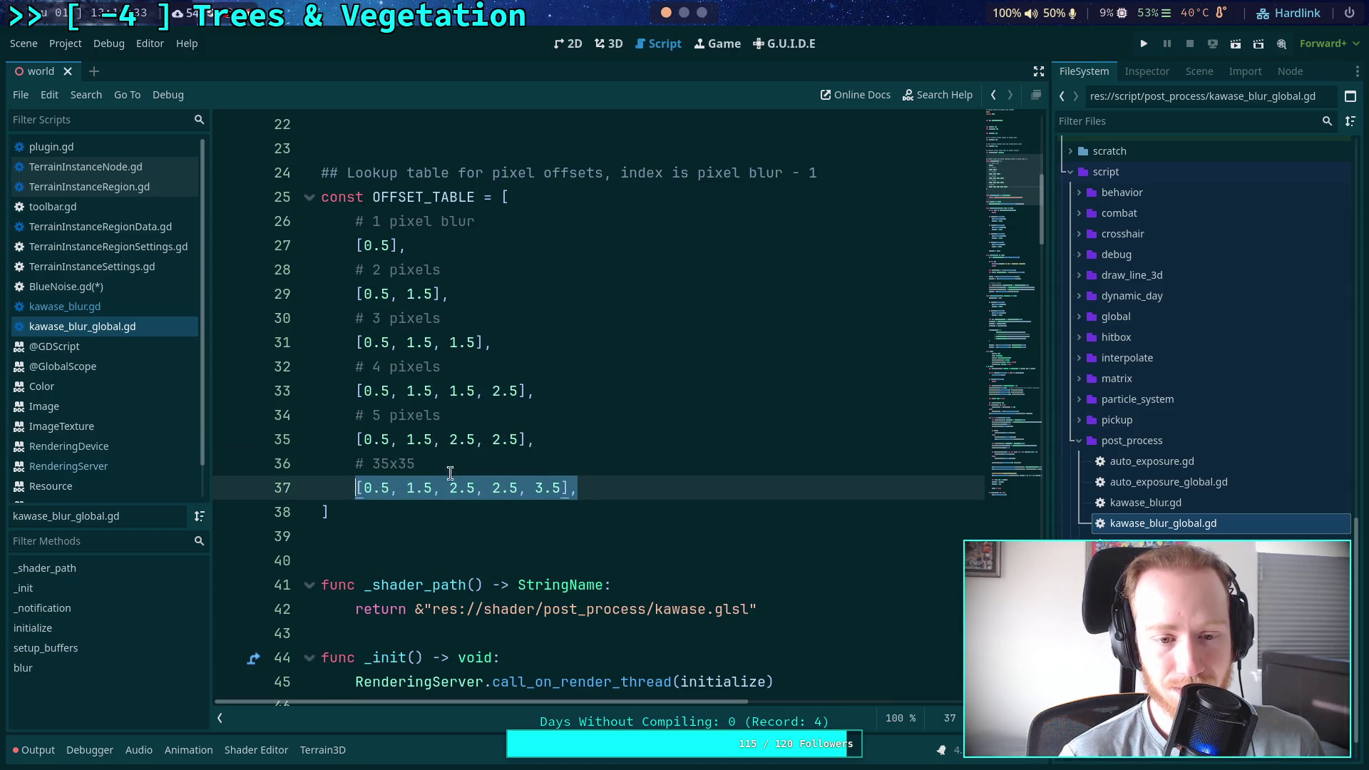
{"action": "scroll", "coordinate": [434, 474], "scroll_direction": "down", "scroll_amount": 7}
{"action": "scroll", "coordinate": [563, 460], "scroll_direction": "down", "scroll_amount": 1}
{"action": "scroll", "coordinate": [563, 460], "scroll_direction": "up", "scroll_amount": 9}
{"action": "mouse_move", "coordinate": [577, 560]}
{"action": "left_mouse_down"}
{"action": "mouse_move", "coordinate": [542, 513]}
{"action": "mouse_move", "coordinate": [333, 521]}
{"action": "mouse_move", "coordinate": [356, 536]}
{"action": "left_mouse_up"}
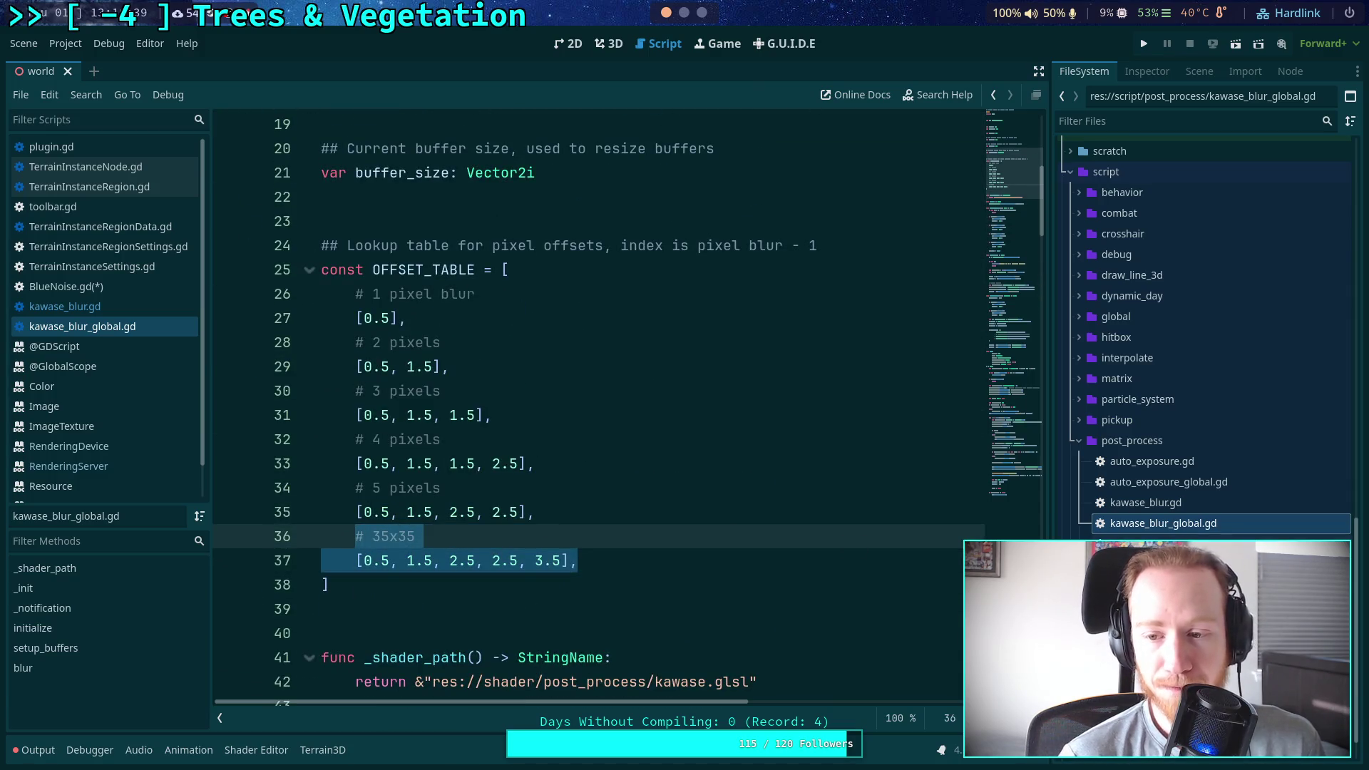
- Review tonemap.gd's push constants, then open auto_exposure.gd at _render_callback
{"action": "double_click", "coordinate": [1148, 544]}
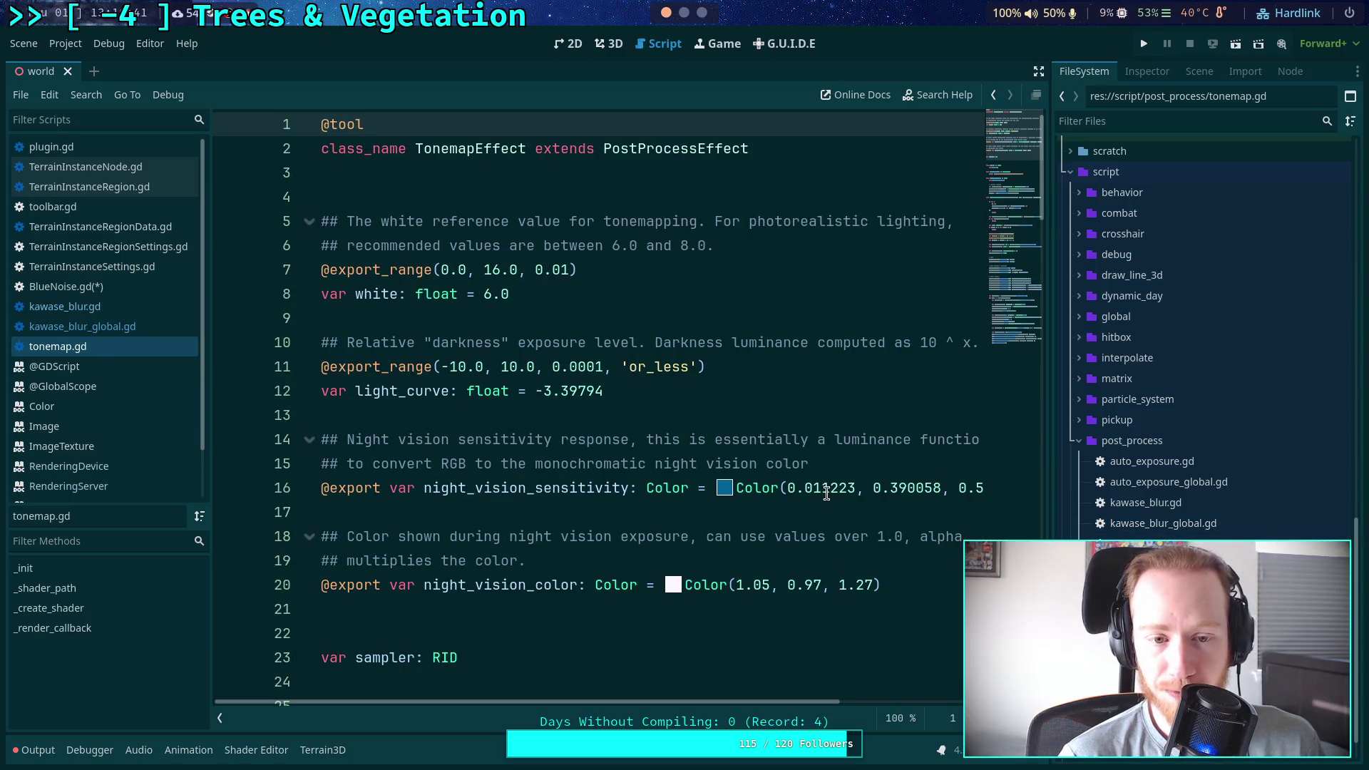
{"action": "scroll", "coordinate": [833, 482], "scroll_direction": "down", "scroll_amount": 5}
{"action": "scroll", "coordinate": [833, 482], "scroll_direction": "down", "scroll_amount": 13}
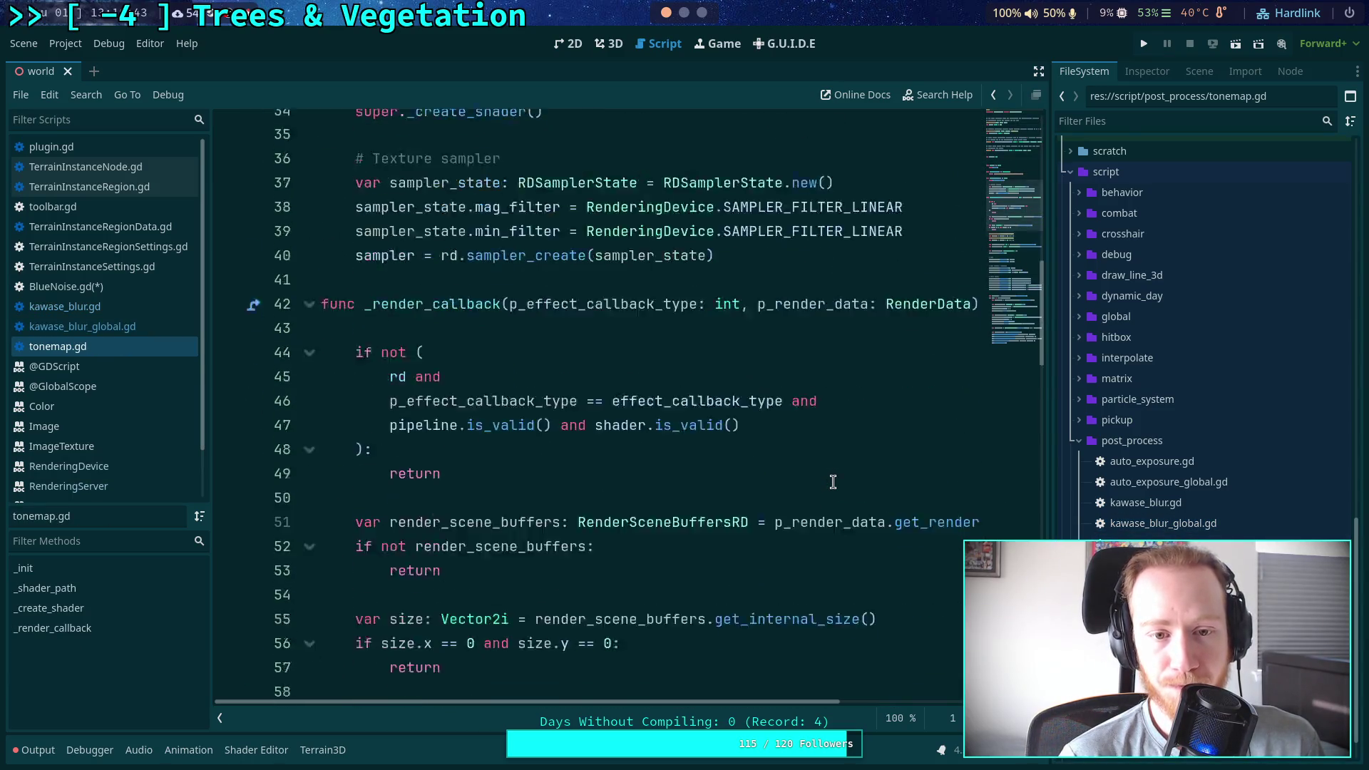
{"action": "scroll", "coordinate": [833, 482], "scroll_direction": "down", "scroll_amount": 13}
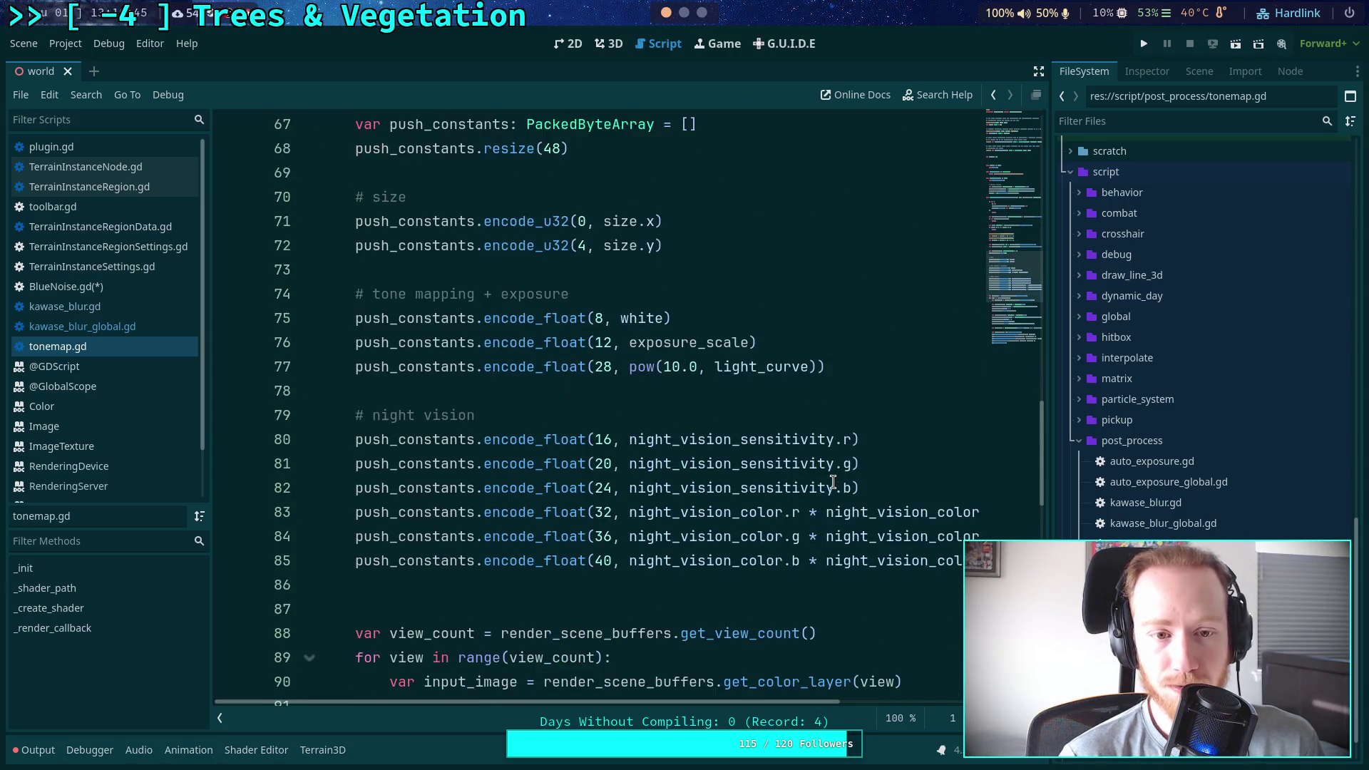
{"action": "scroll", "coordinate": [832, 482], "scroll_direction": "up", "scroll_amount": 2}
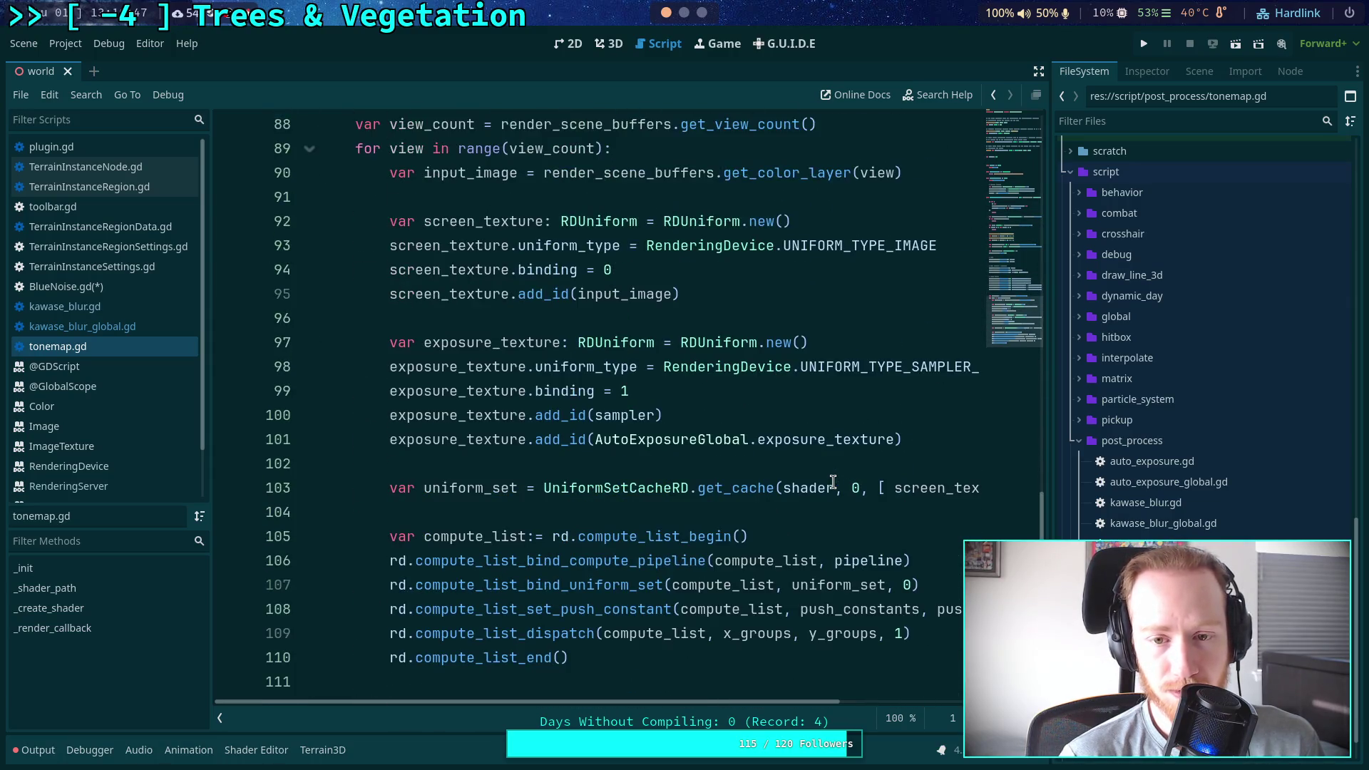
{"action": "scroll", "coordinate": [833, 482], "scroll_direction": "up", "scroll_amount": 1}
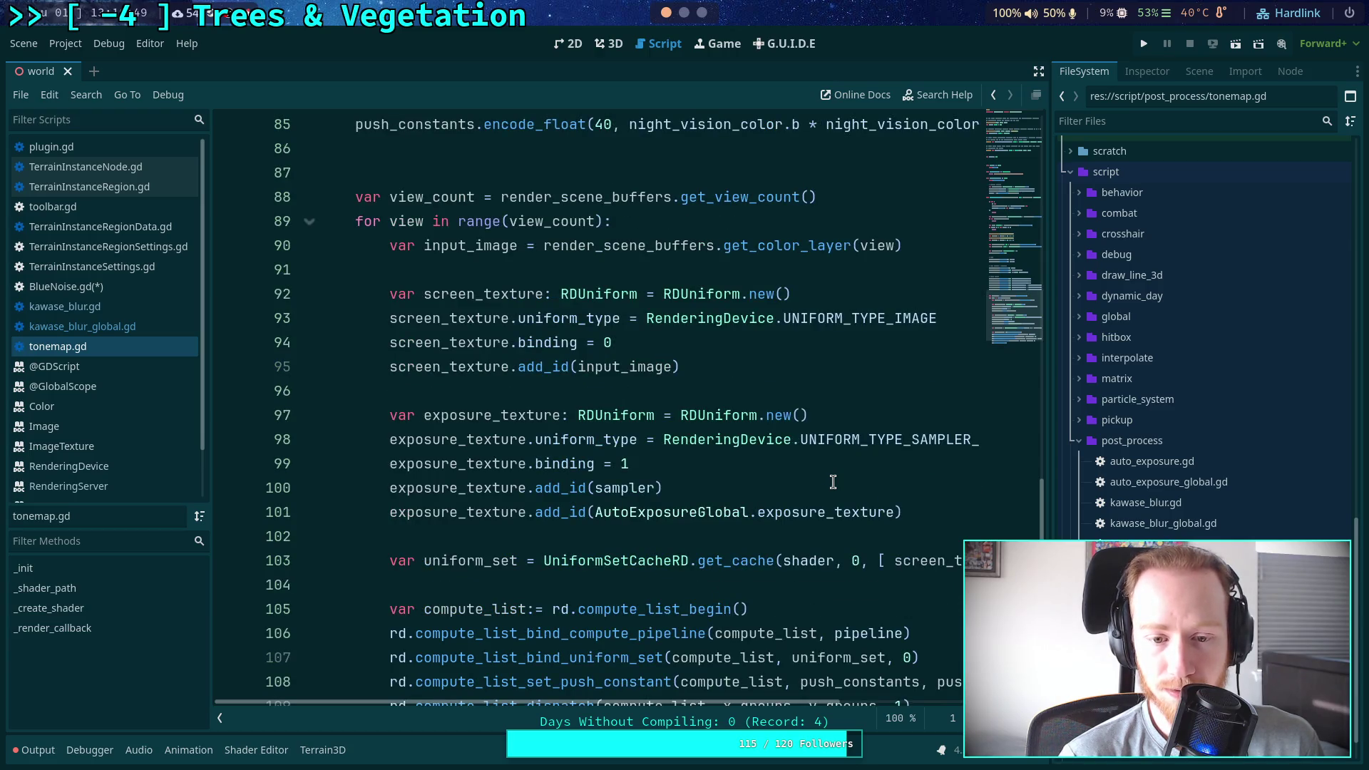
{"action": "double_click", "coordinate": [1208, 473]}
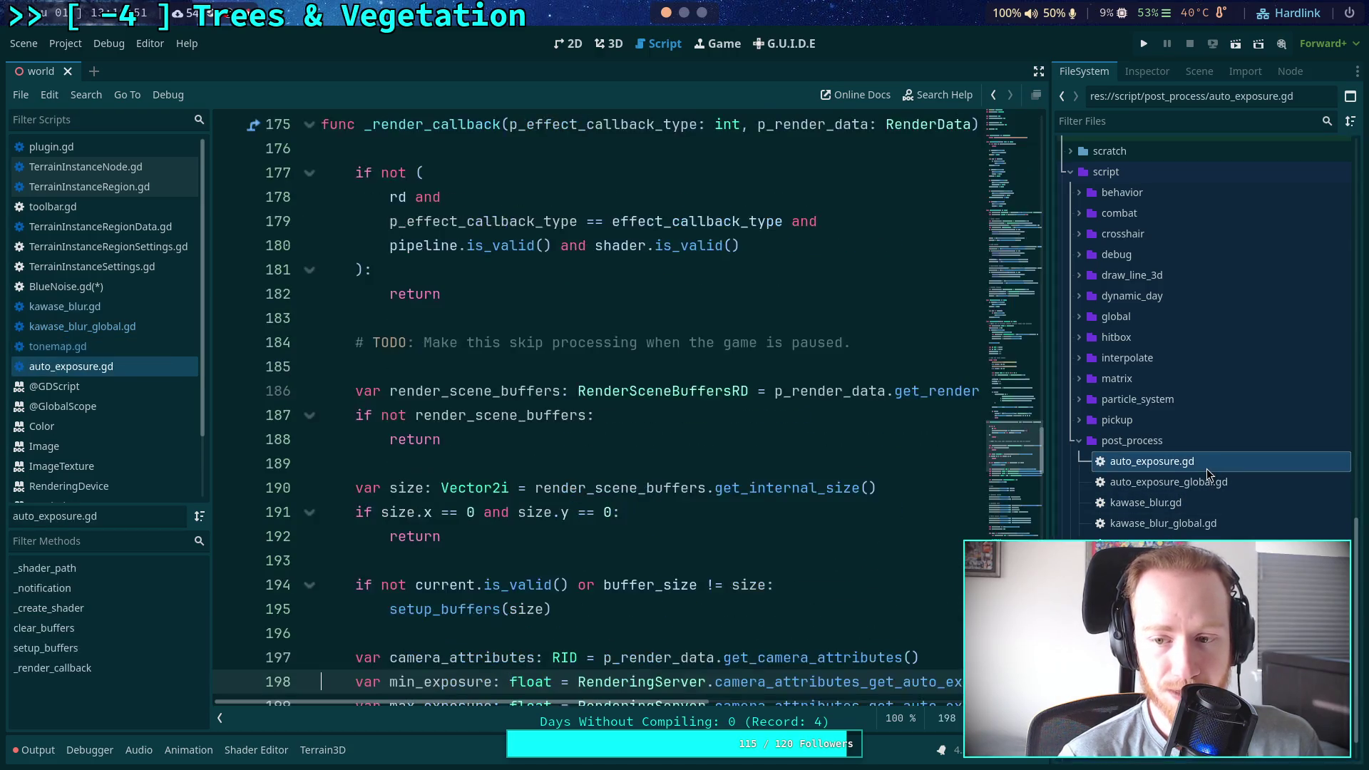
- Read through auto_exposure.gd's _render_callback, from night-vision push constants to the compute pipeline loop
{"action": "scroll", "coordinate": [771, 452], "scroll_direction": "down", "scroll_amount": 12}
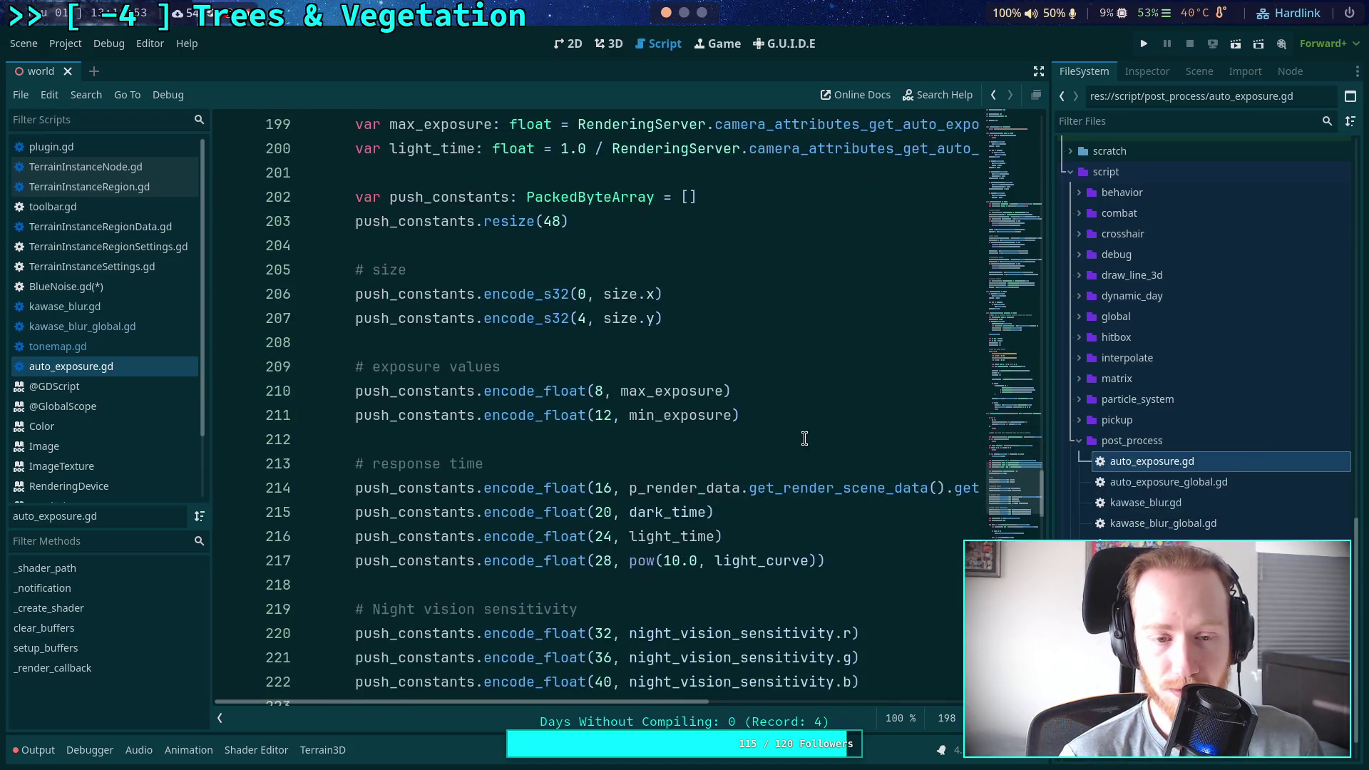
{"action": "scroll", "coordinate": [804, 438], "scroll_direction": "down", "scroll_amount": 3}
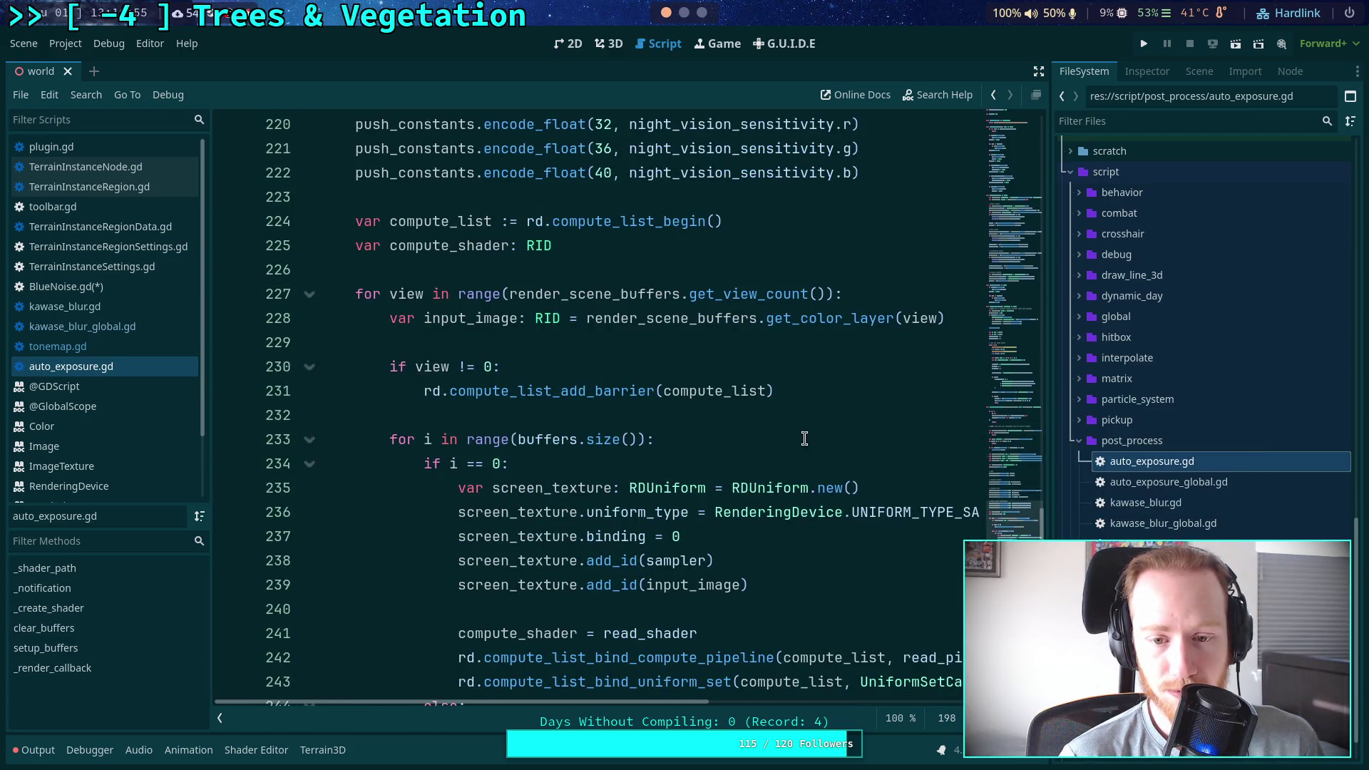
{"action": "scroll", "coordinate": [804, 438], "scroll_direction": "down", "scroll_amount": 2}
{"action": "scroll", "coordinate": [805, 439], "scroll_direction": "down", "scroll_amount": 4}
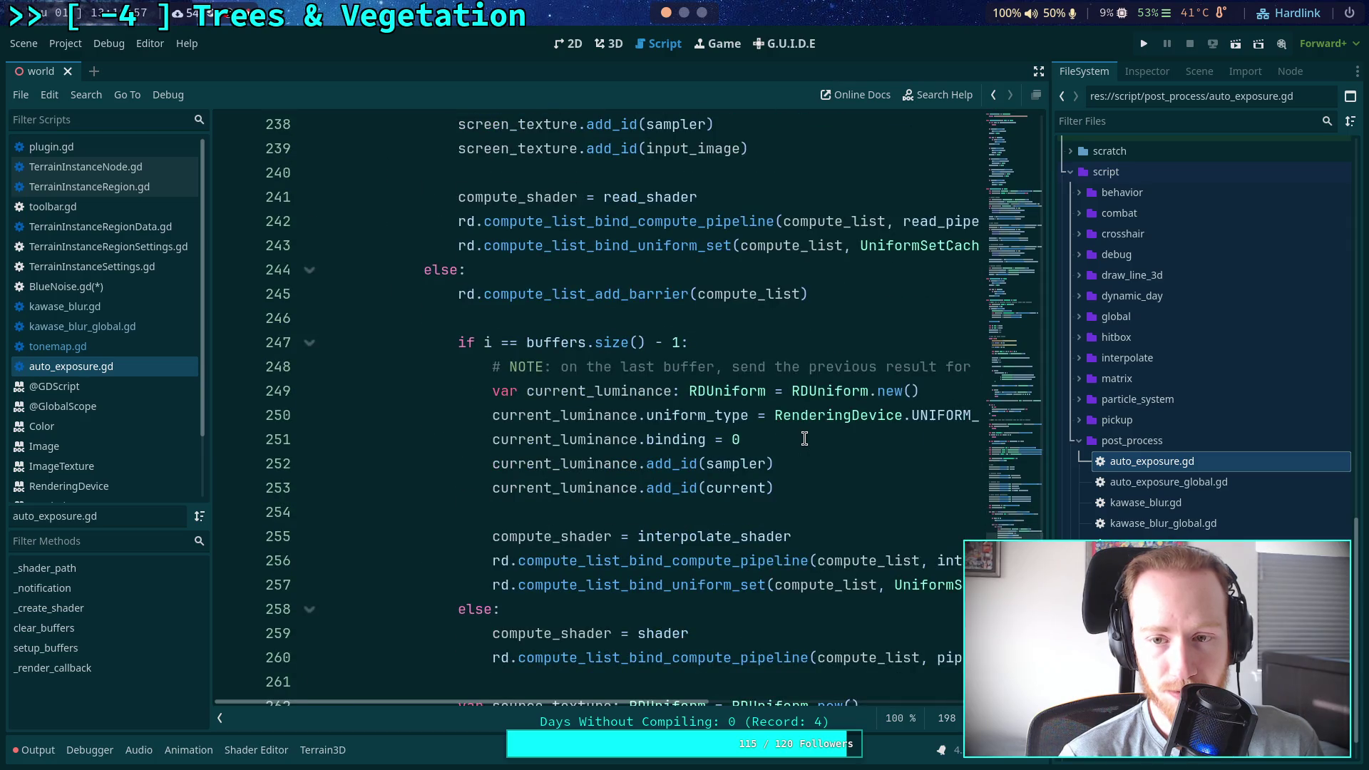
{"action": "scroll", "coordinate": [804, 438], "scroll_direction": "up", "scroll_amount": 13}
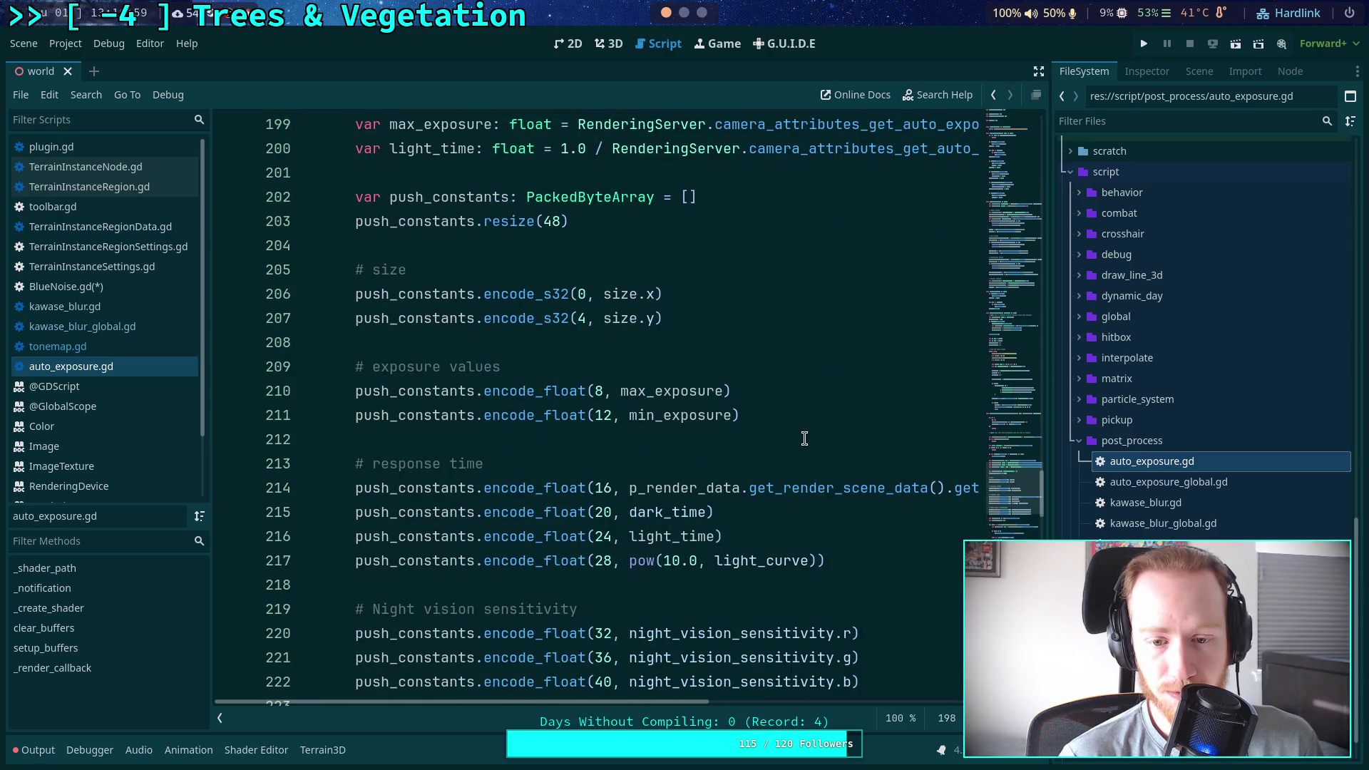
{"action": "scroll", "coordinate": [804, 438], "scroll_direction": "down", "scroll_amount": 2}
{"action": "scroll", "coordinate": [804, 438], "scroll_direction": "up", "scroll_amount": 5}
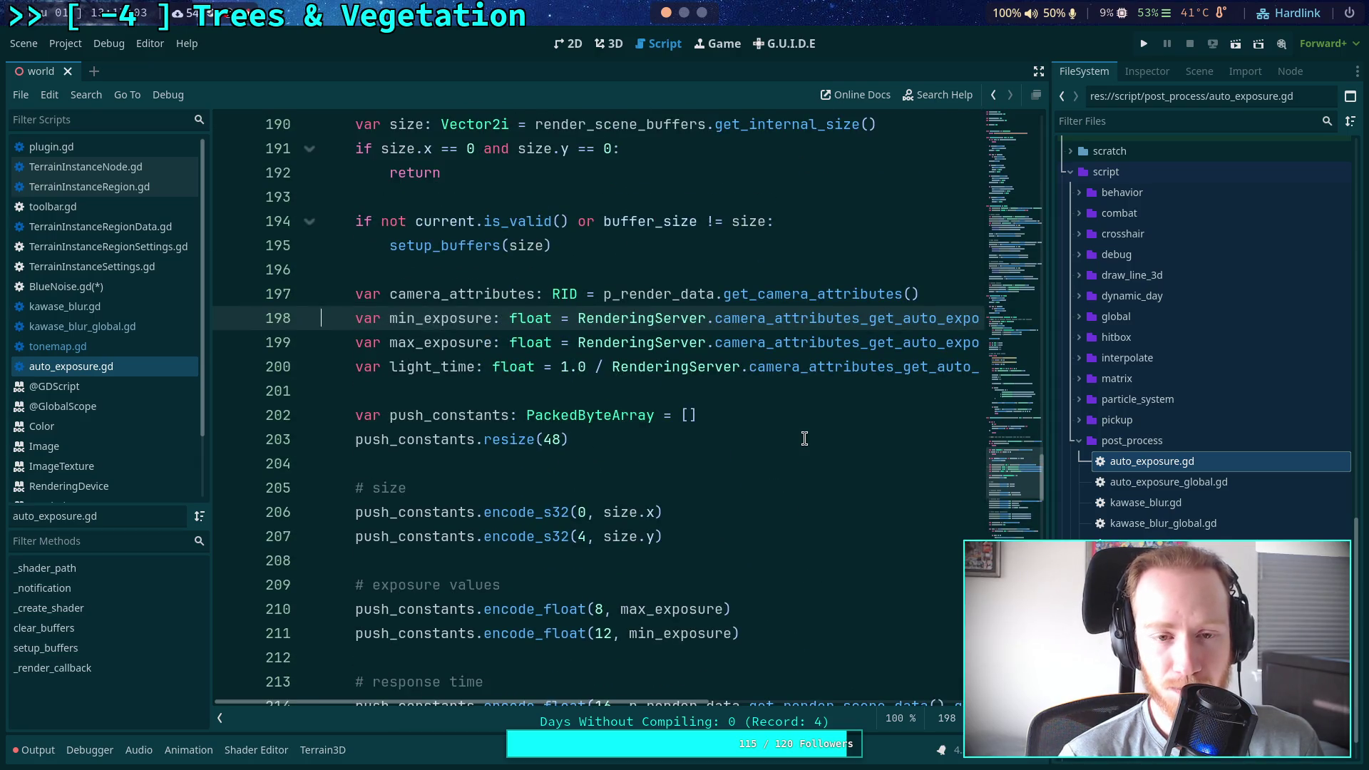
{"action": "scroll", "coordinate": [804, 438], "scroll_direction": "up", "scroll_amount": 4}
{"action": "scroll", "coordinate": [804, 438], "scroll_direction": "up", "scroll_amount": 3}
{"action": "scroll", "coordinate": [804, 438], "scroll_direction": "down", "scroll_amount": 1}
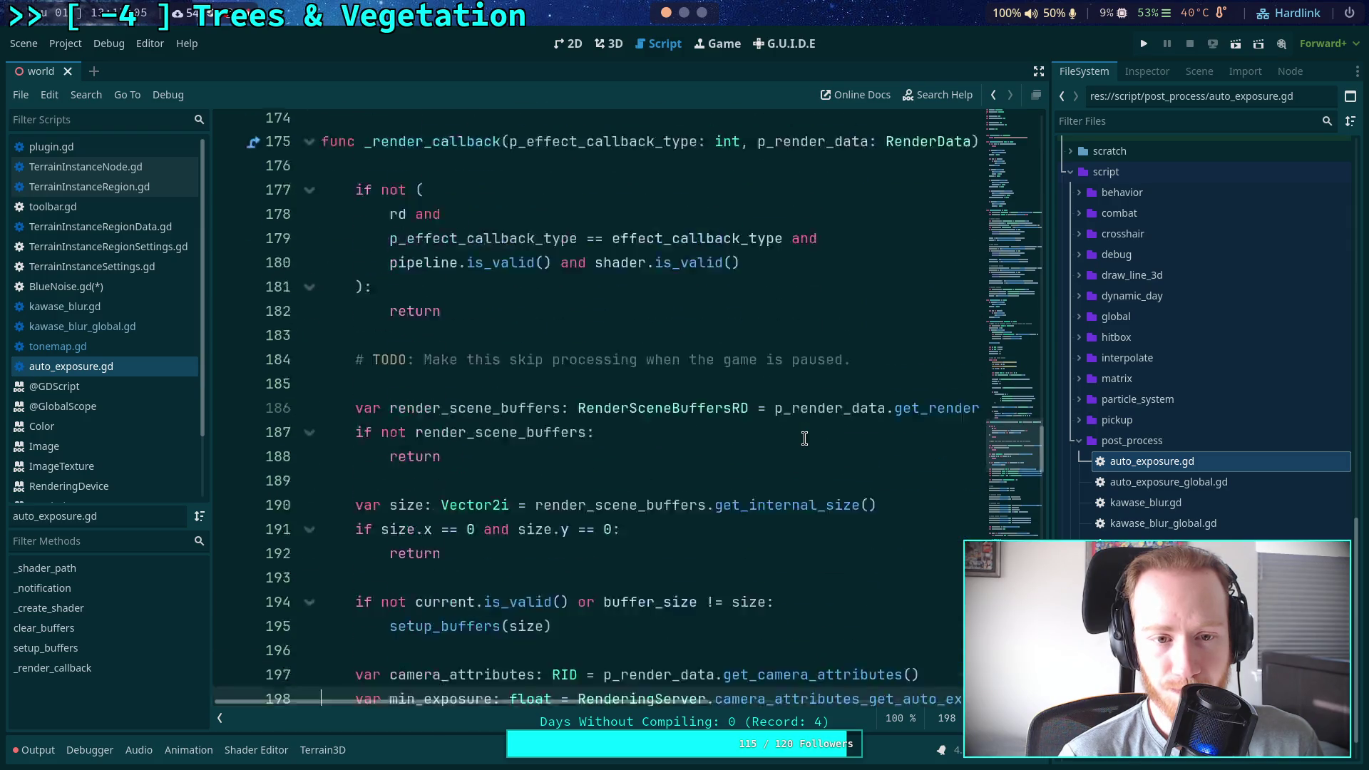
{"action": "scroll", "coordinate": [804, 439], "scroll_direction": "down", "scroll_amount": 6}
{"action": "scroll", "coordinate": [804, 438], "scroll_direction": "down", "scroll_amount": 5}
{"action": "scroll", "coordinate": [804, 438], "scroll_direction": "down", "scroll_amount": 11}
{"action": "scroll", "coordinate": [813, 436], "scroll_direction": "up", "scroll_amount": 3}
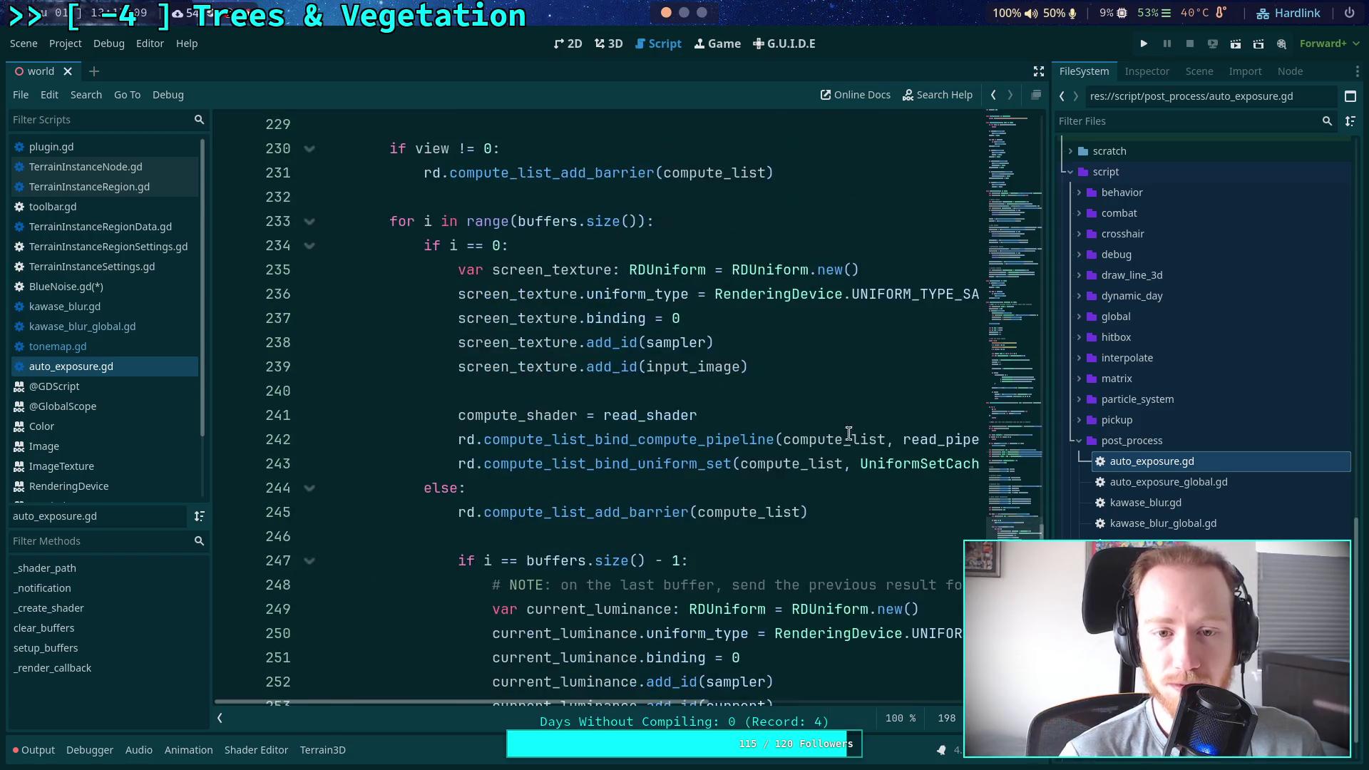
- Narrow the FileSystem dock to widen the script editor, and place the cursor on blank line 232
{"action": "left_click_drag", "start_coordinate": [1050, 418], "coordinate": [1102, 417]}
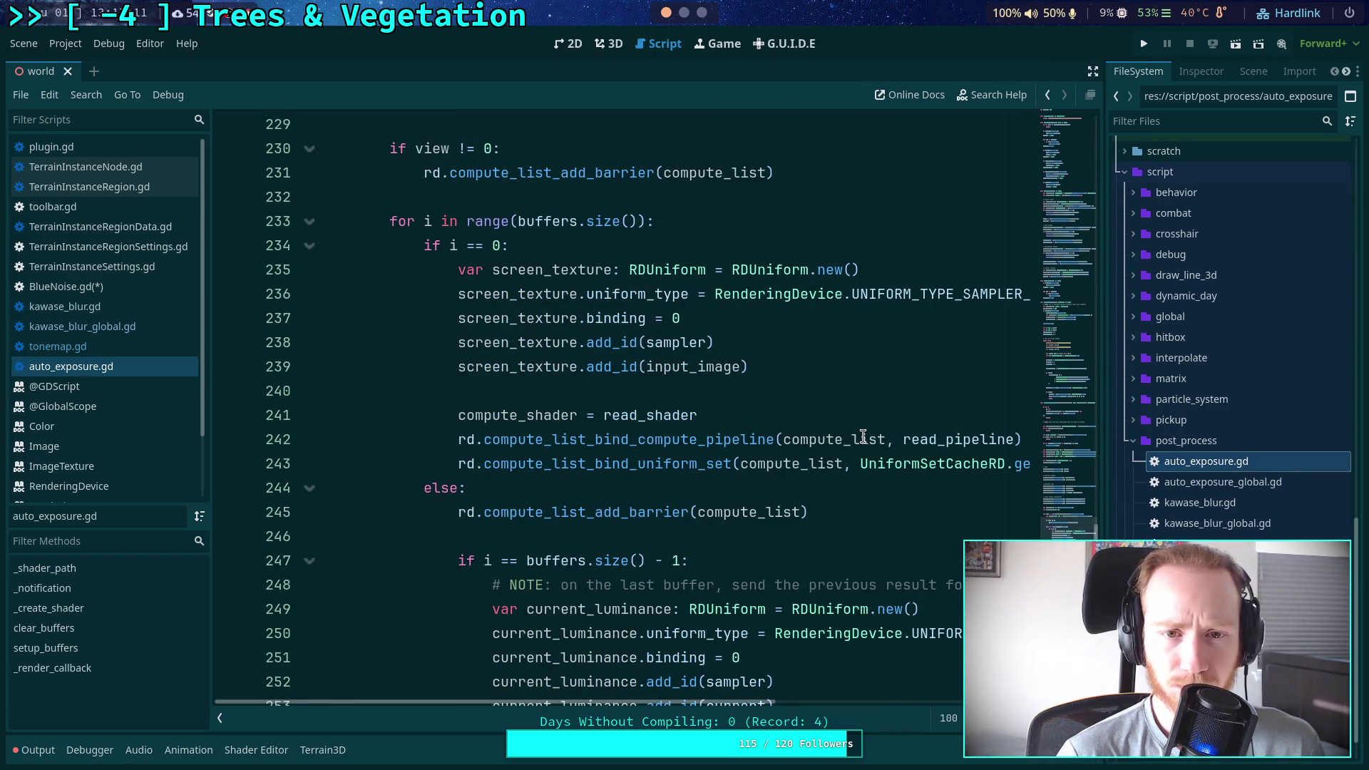
{"action": "scroll", "coordinate": [863, 436], "scroll_direction": "down", "scroll_amount": 8}
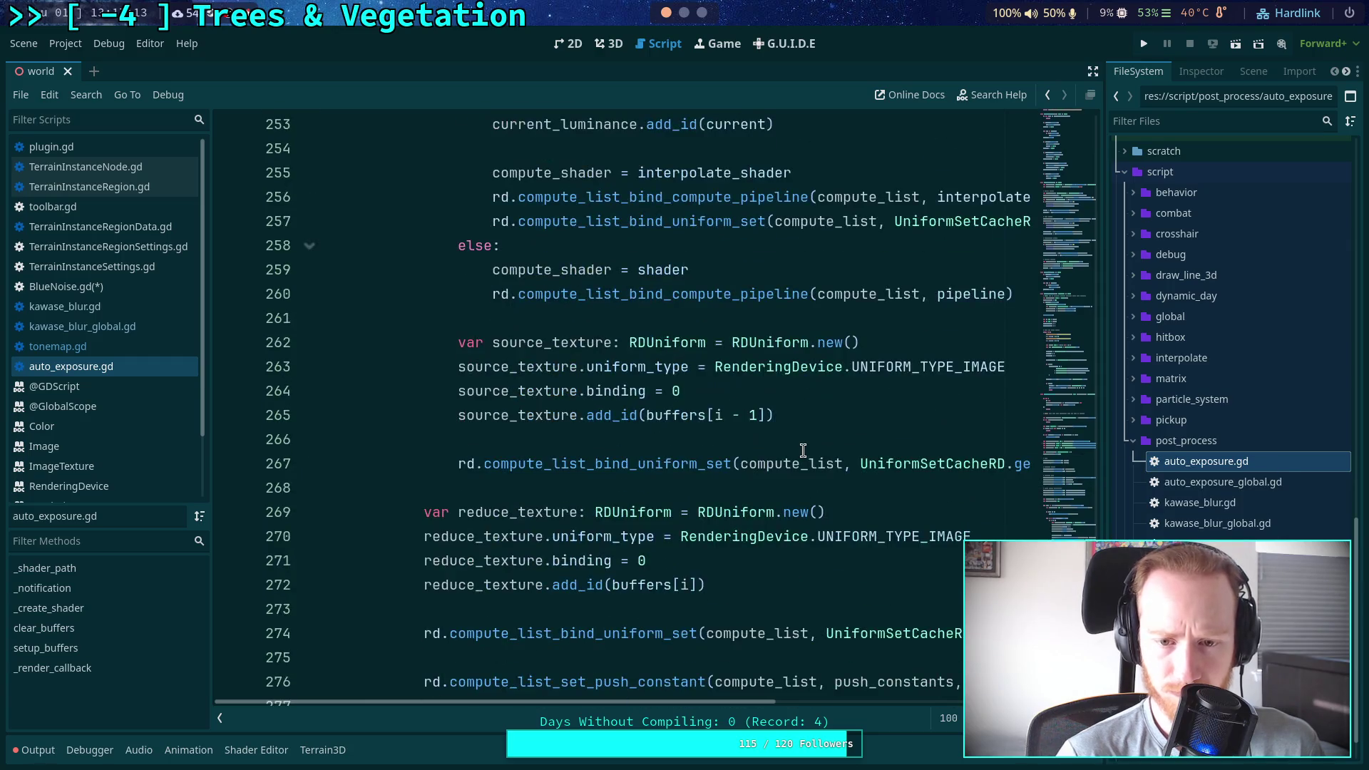
{"action": "scroll", "coordinate": [802, 451], "scroll_direction": "down", "scroll_amount": 6}
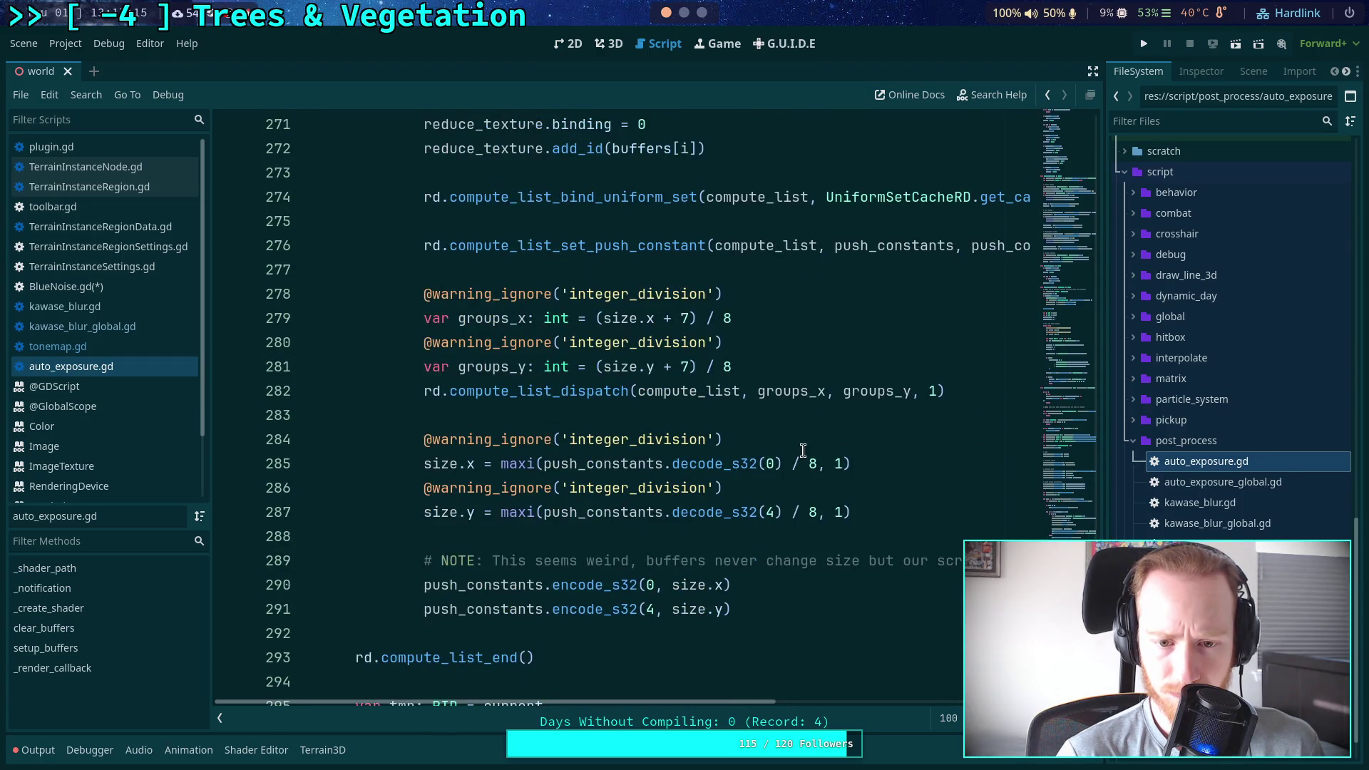
{"action": "scroll", "coordinate": [803, 450], "scroll_direction": "down", "scroll_amount": 3}
{"action": "scroll", "coordinate": [803, 451], "scroll_direction": "up", "scroll_amount": 1}
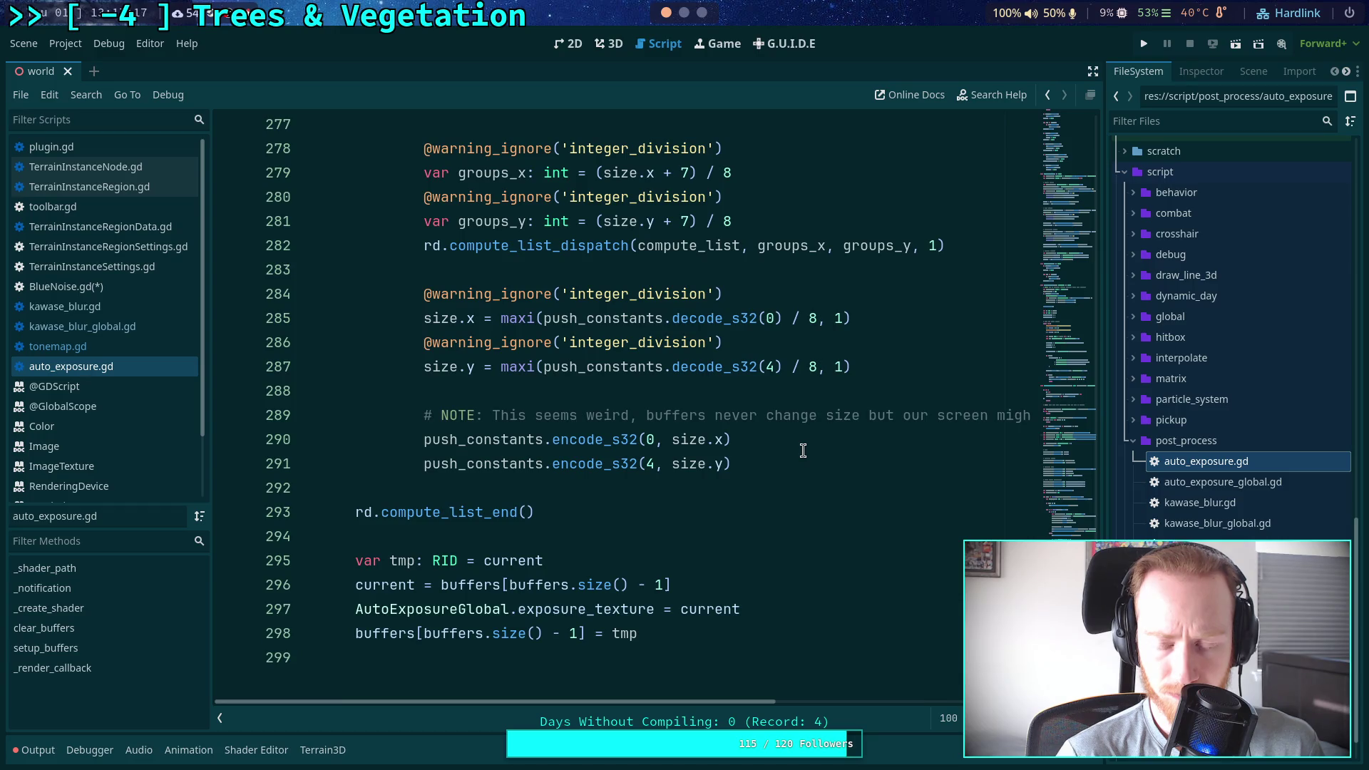
{"action": "scroll", "coordinate": [803, 450], "scroll_direction": "up", "scroll_amount": 5}
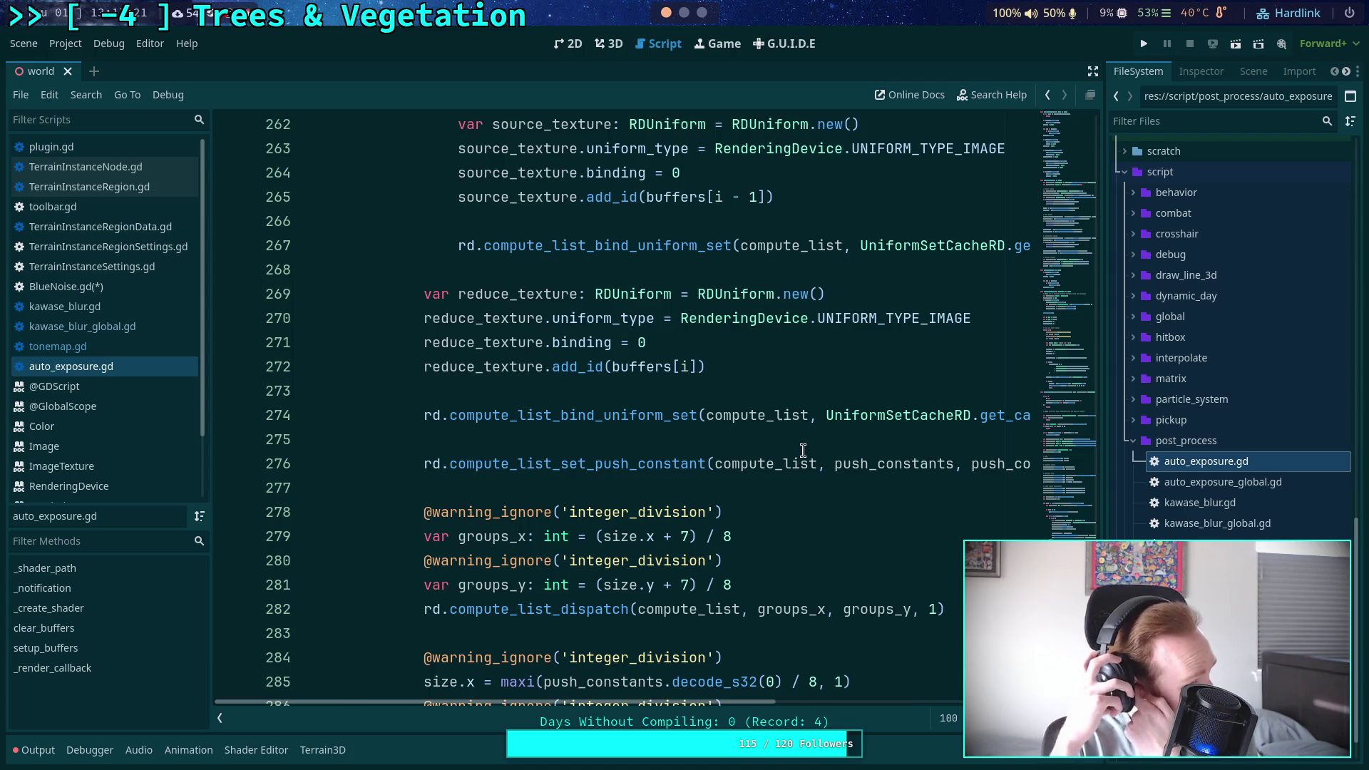
{"action": "scroll", "coordinate": [803, 450], "scroll_direction": "up", "scroll_amount": 8}
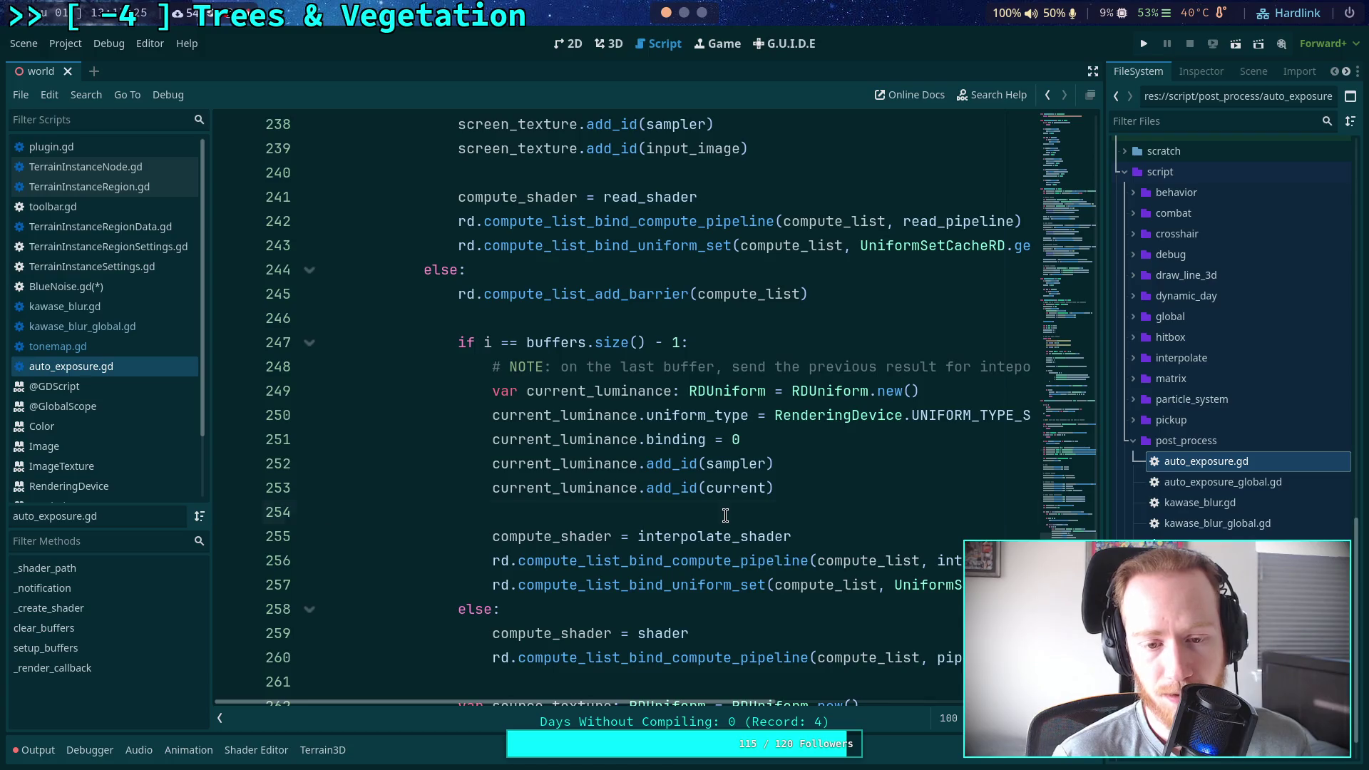
{"action": "scroll", "coordinate": [727, 487], "scroll_direction": "up", "scroll_amount": 3}
{"action": "scroll", "coordinate": [681, 466], "scroll_direction": "up", "scroll_amount": 3}
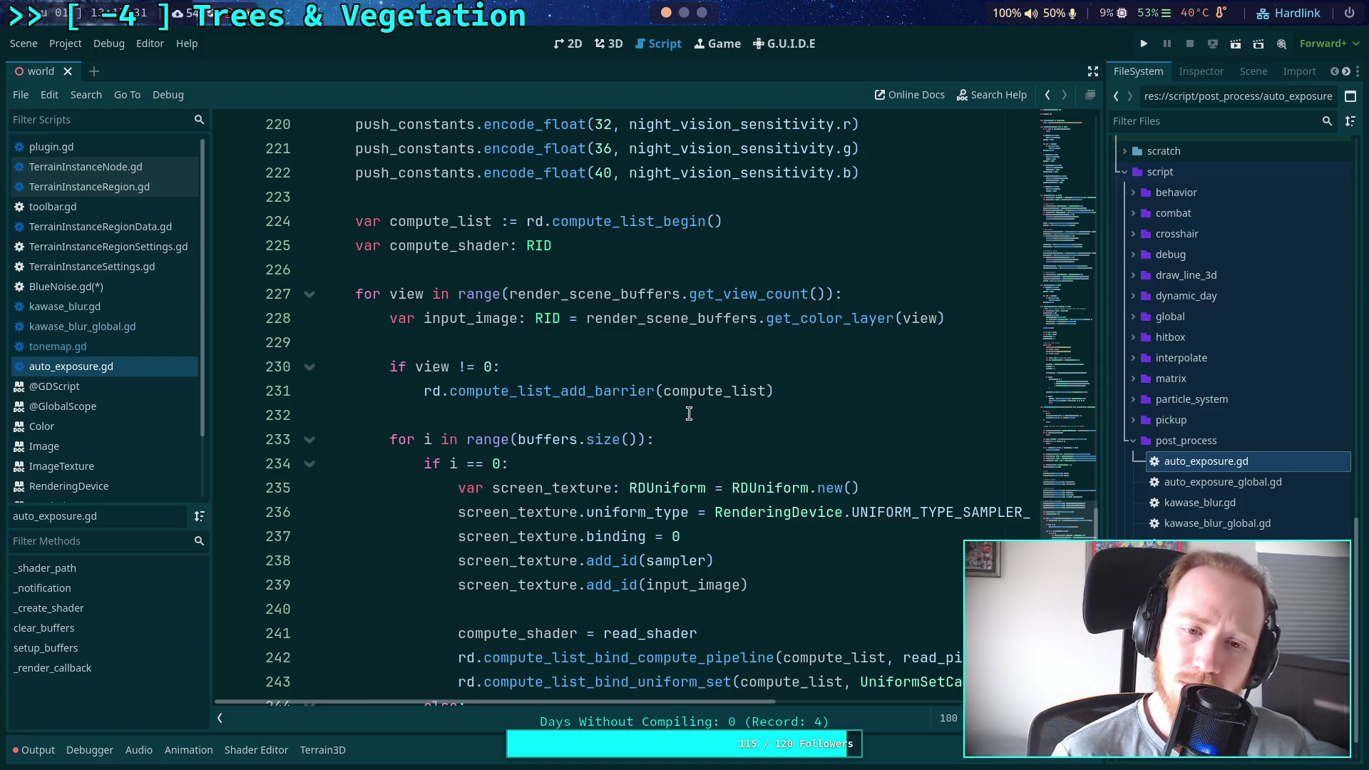
{"action": "left_click", "coordinate": [702, 415]}
{"action": "scroll", "coordinate": [727, 424], "scroll_direction": "up", "scroll_amount": 2}
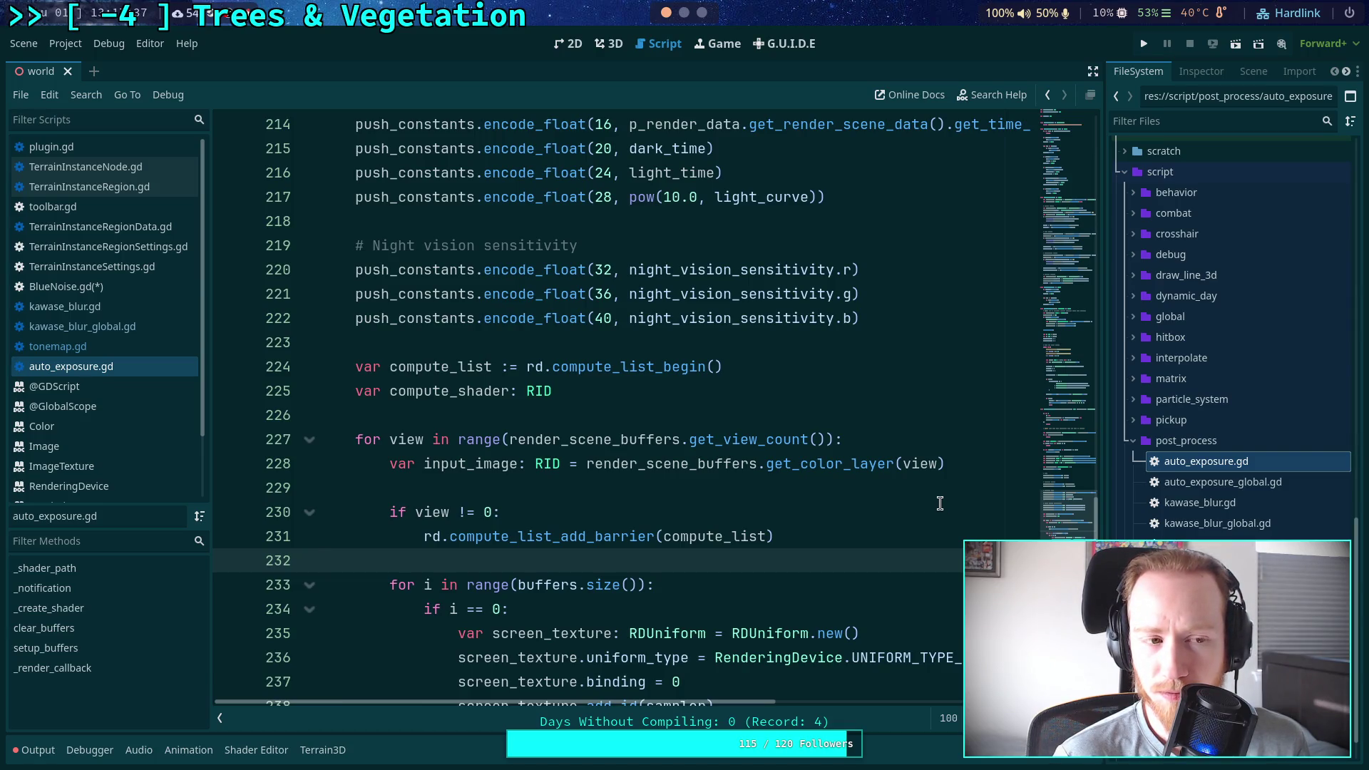
- Switch to the 3D view and set the viewport to normal shading
{"action": "left_click", "coordinate": [609, 44]}
{"action": "left_click", "coordinate": [21, 126]}
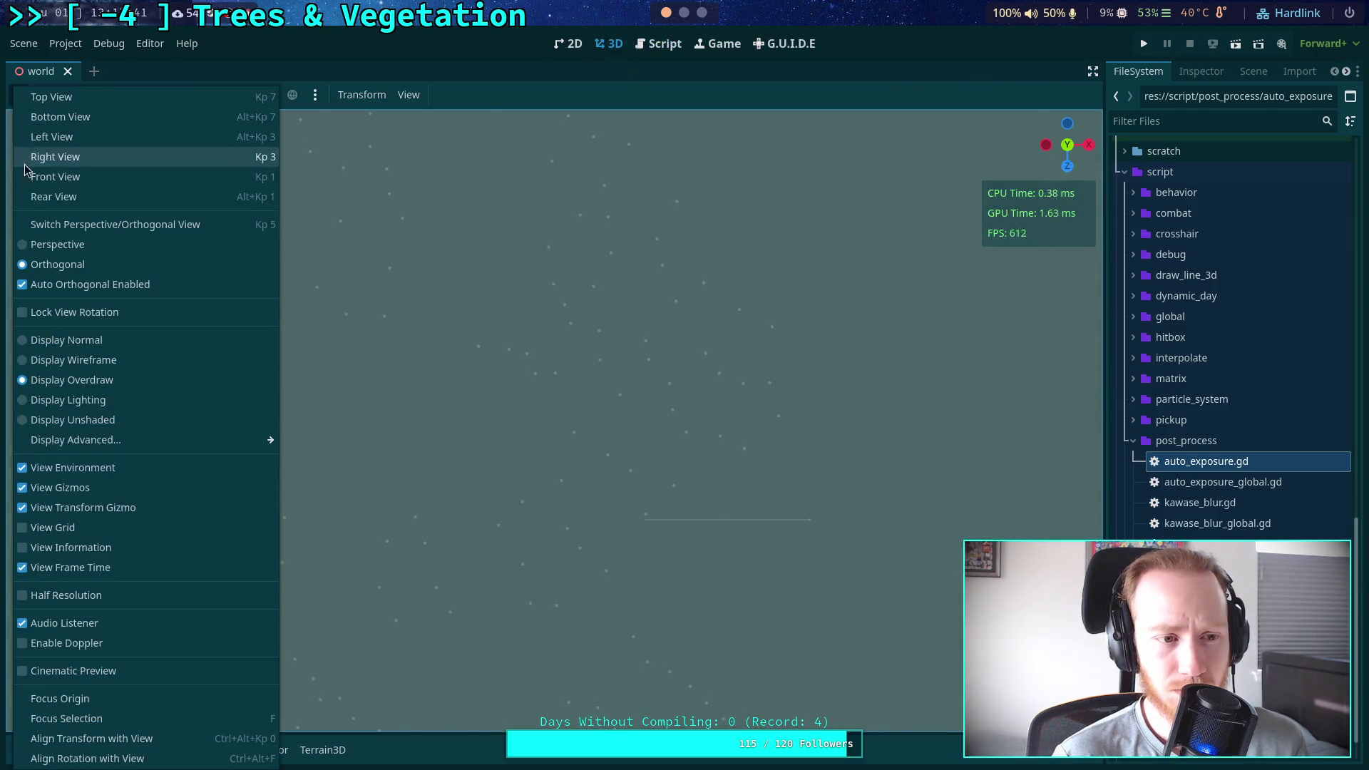
{"action": "left_click", "coordinate": [67, 340]}
{"action": "left_click", "coordinate": [418, 408]}
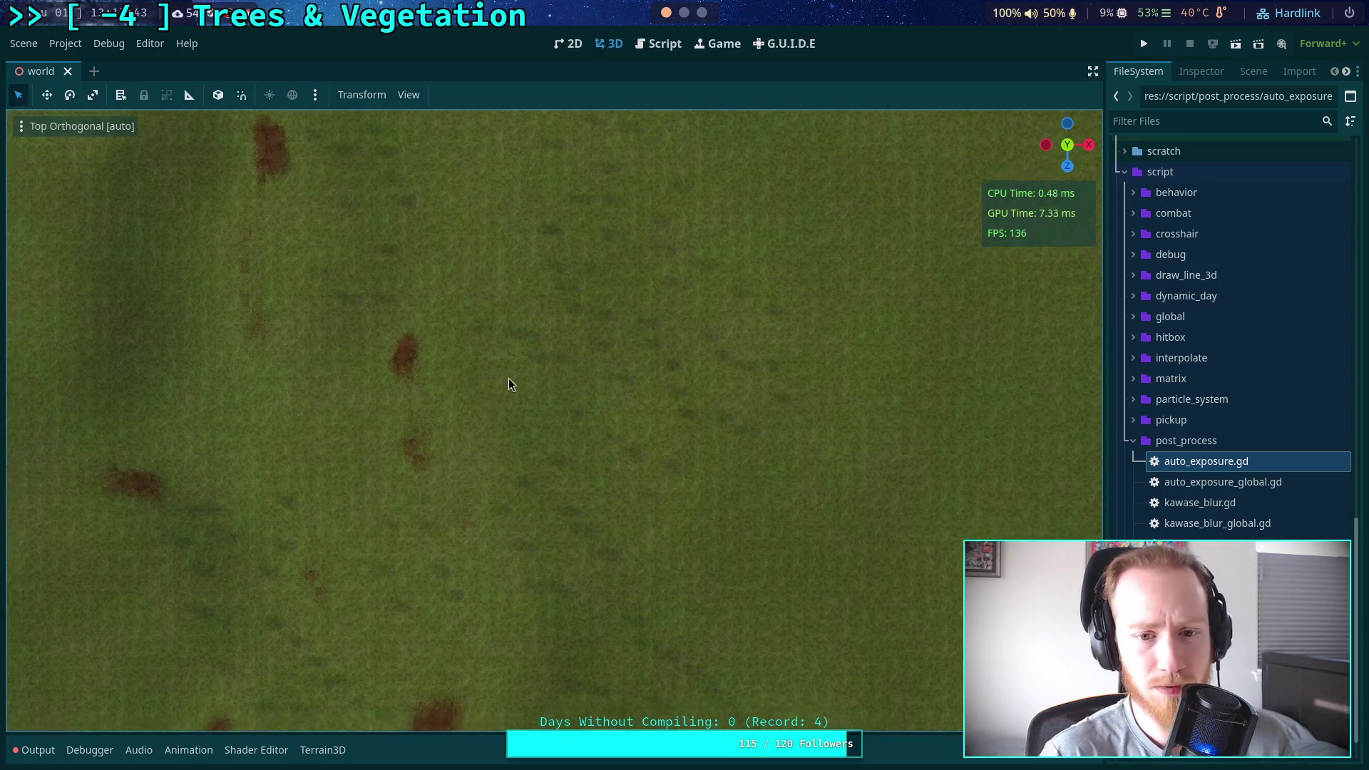
- Fly the camera through the town's roads and buildings, then show the Scene tree
{"action": "mouse_move", "coordinate": [464, 526]}
{"action": "left_mouse_down"}
{"action": "mouse_move", "coordinate": [576, 358]}
{"action": "mouse_move", "coordinate": [343, 356]}
{"action": "mouse_move", "coordinate": [457, 357]}
{"action": "left_mouse_up"}
{"action": "scroll", "coordinate": [457, 357], "scroll_direction": "up", "scroll_amount": 2}
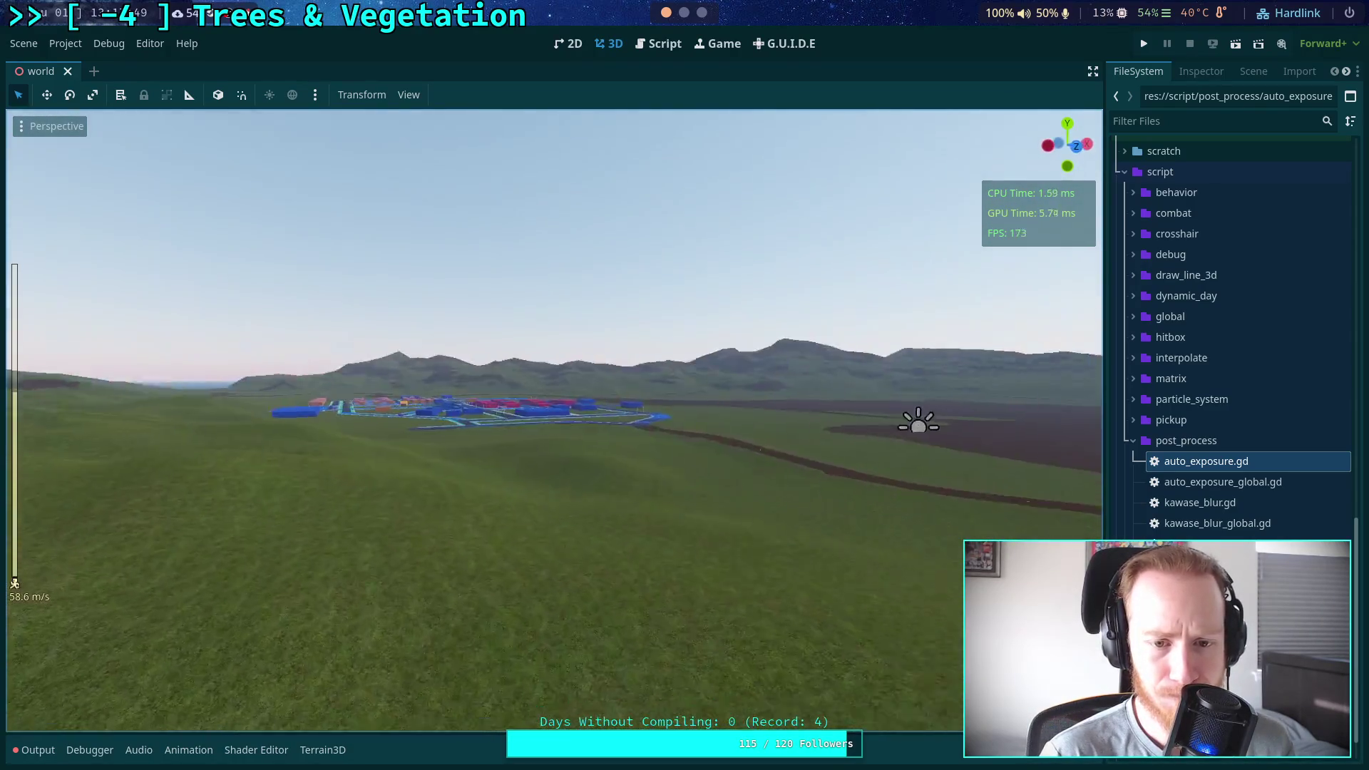
{"action": "key", "text": "w"}
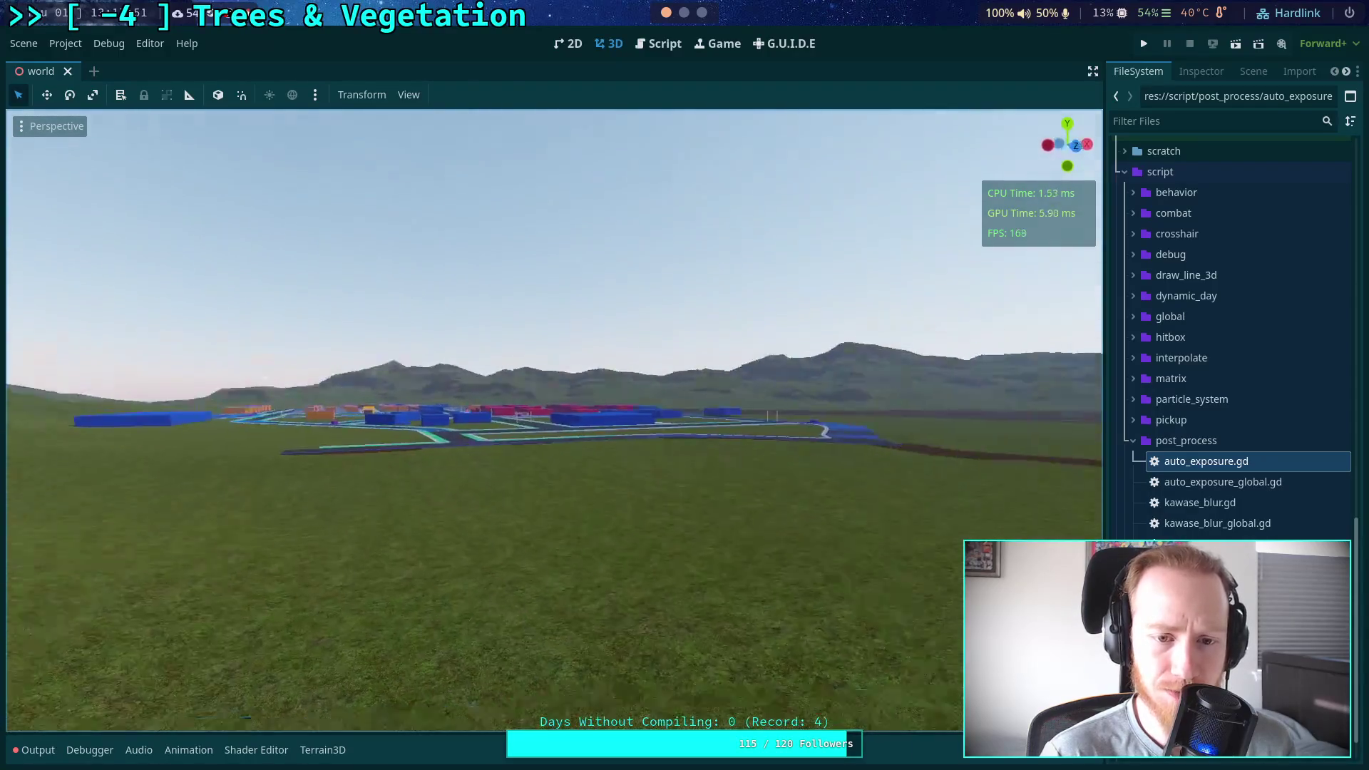
{"action": "key", "text": "w"}
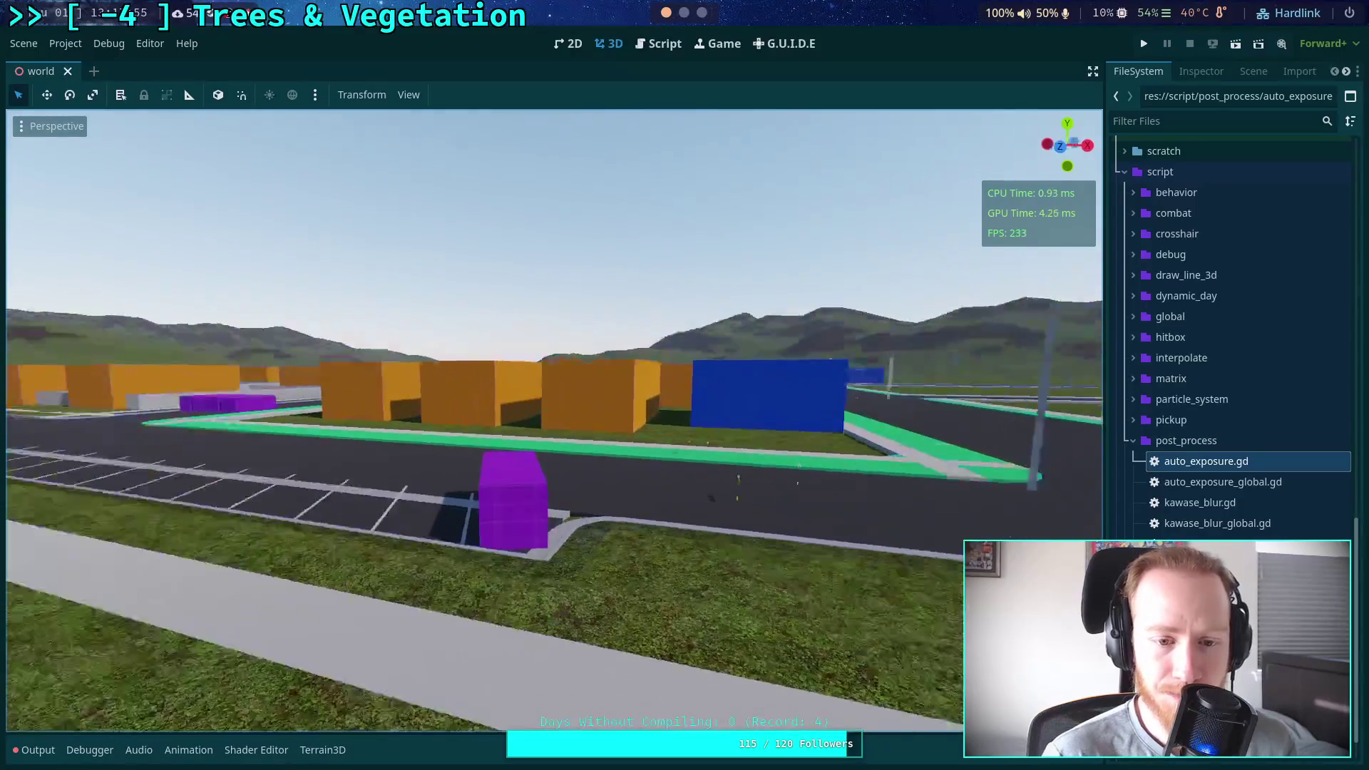
{"action": "key", "text": "w"}
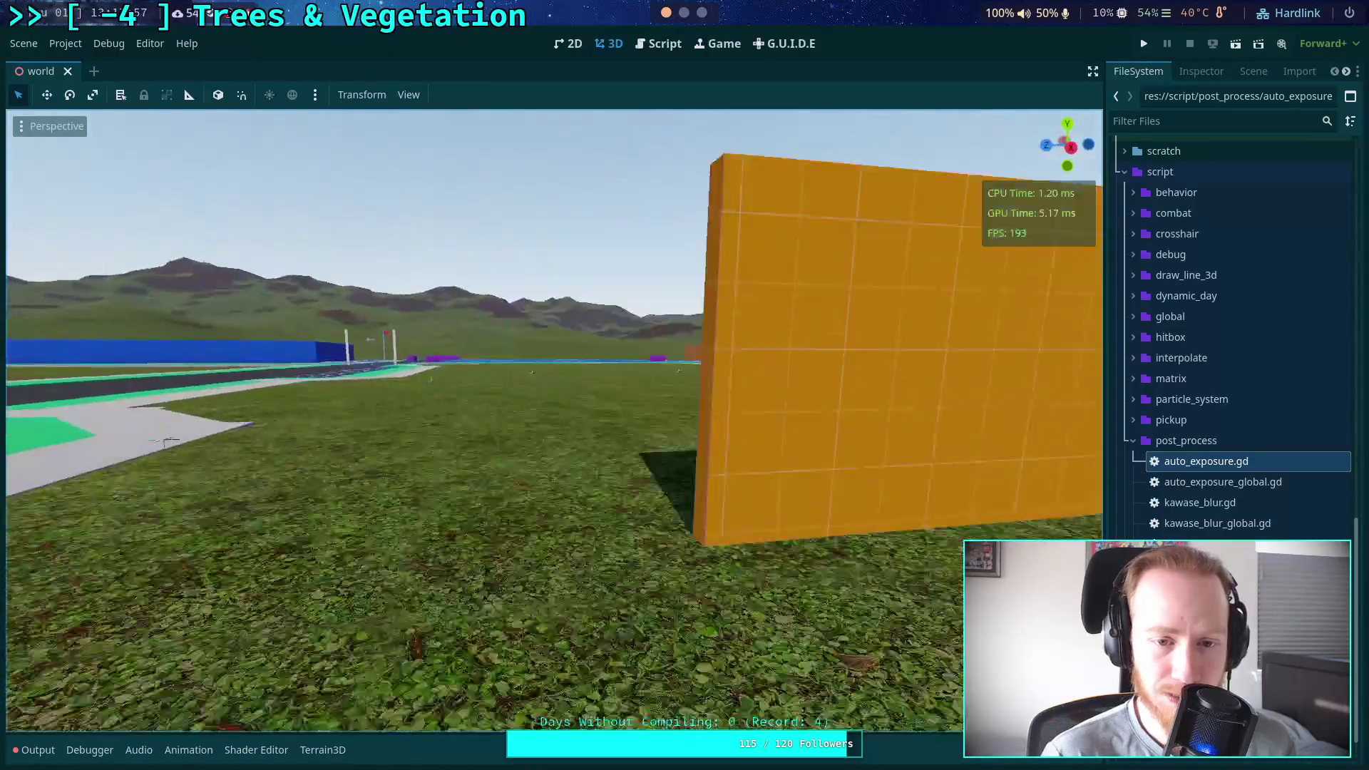
{"action": "key", "text": "s"}
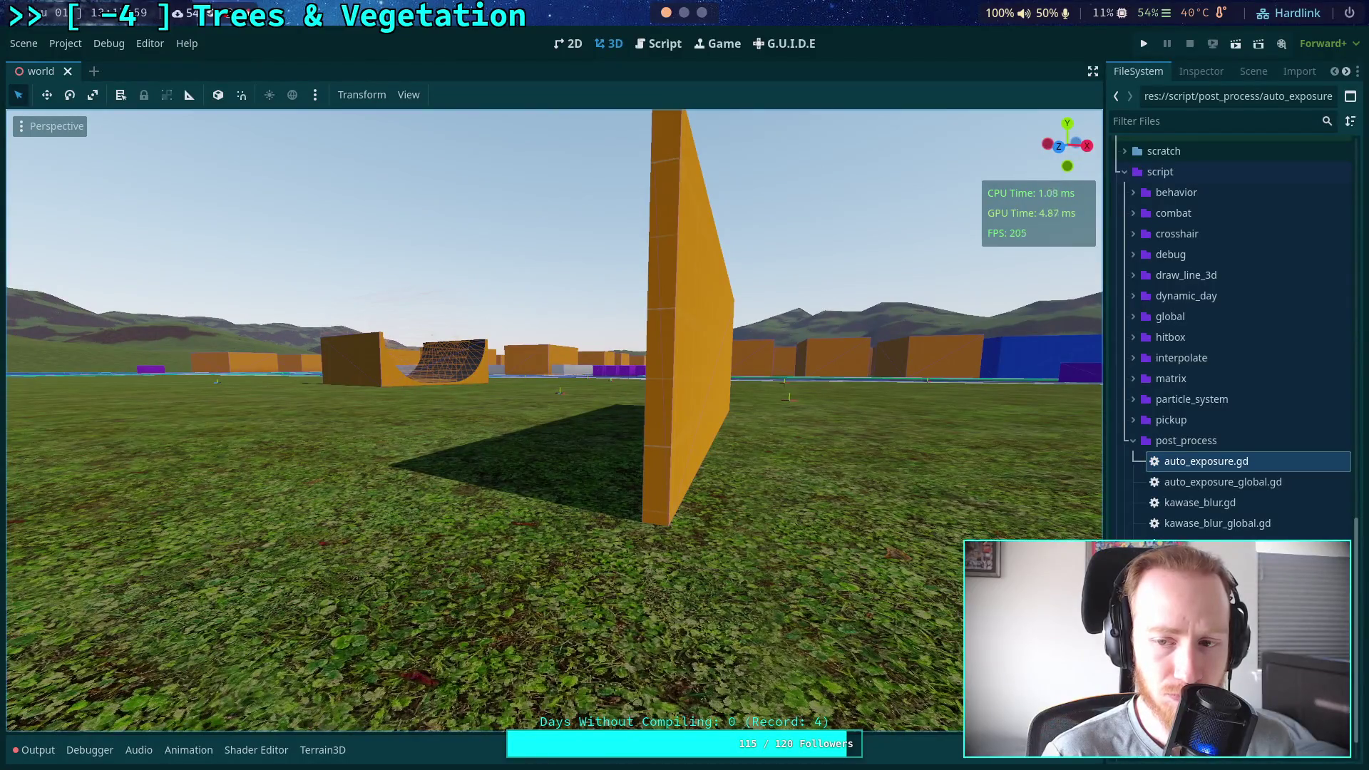
{"action": "key", "text": "s"}
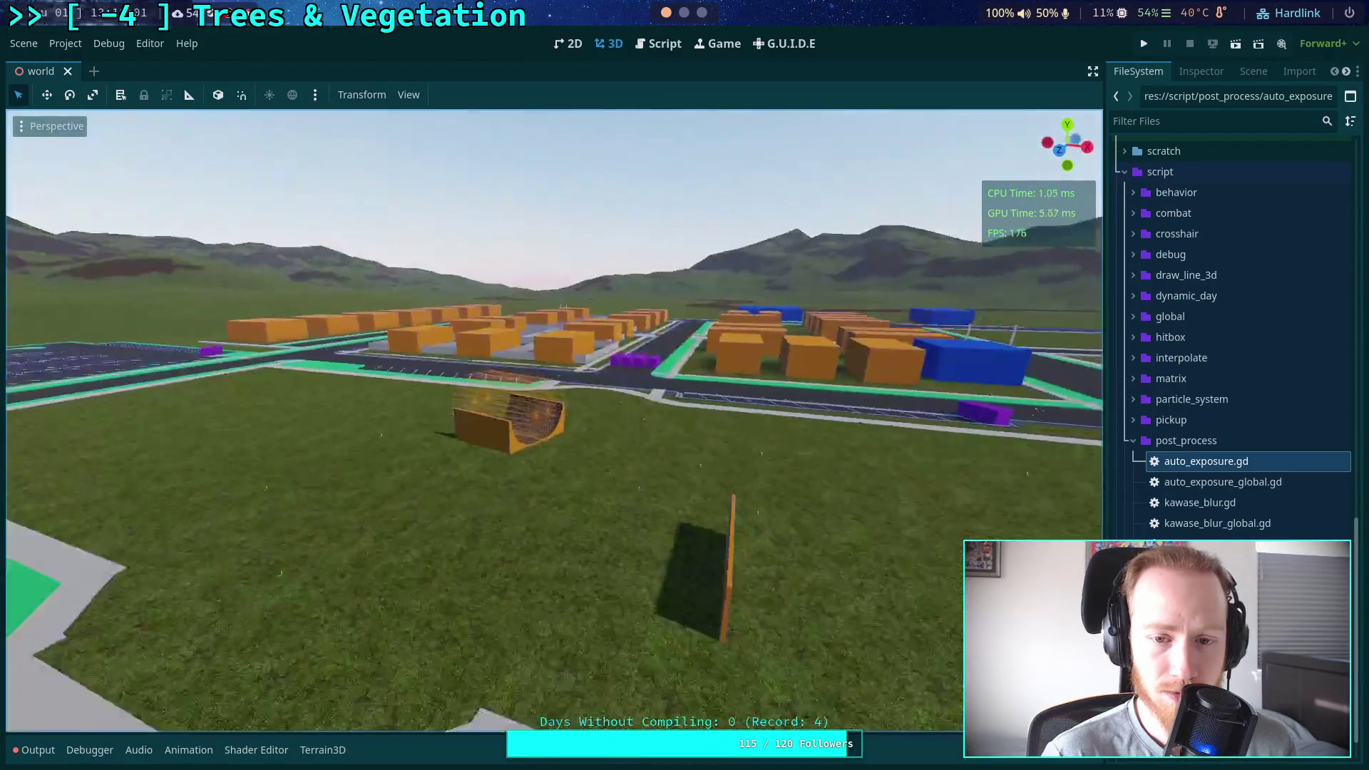
{"action": "left_click_drag", "start_coordinate": [485, 392], "coordinate": [543, 392]}
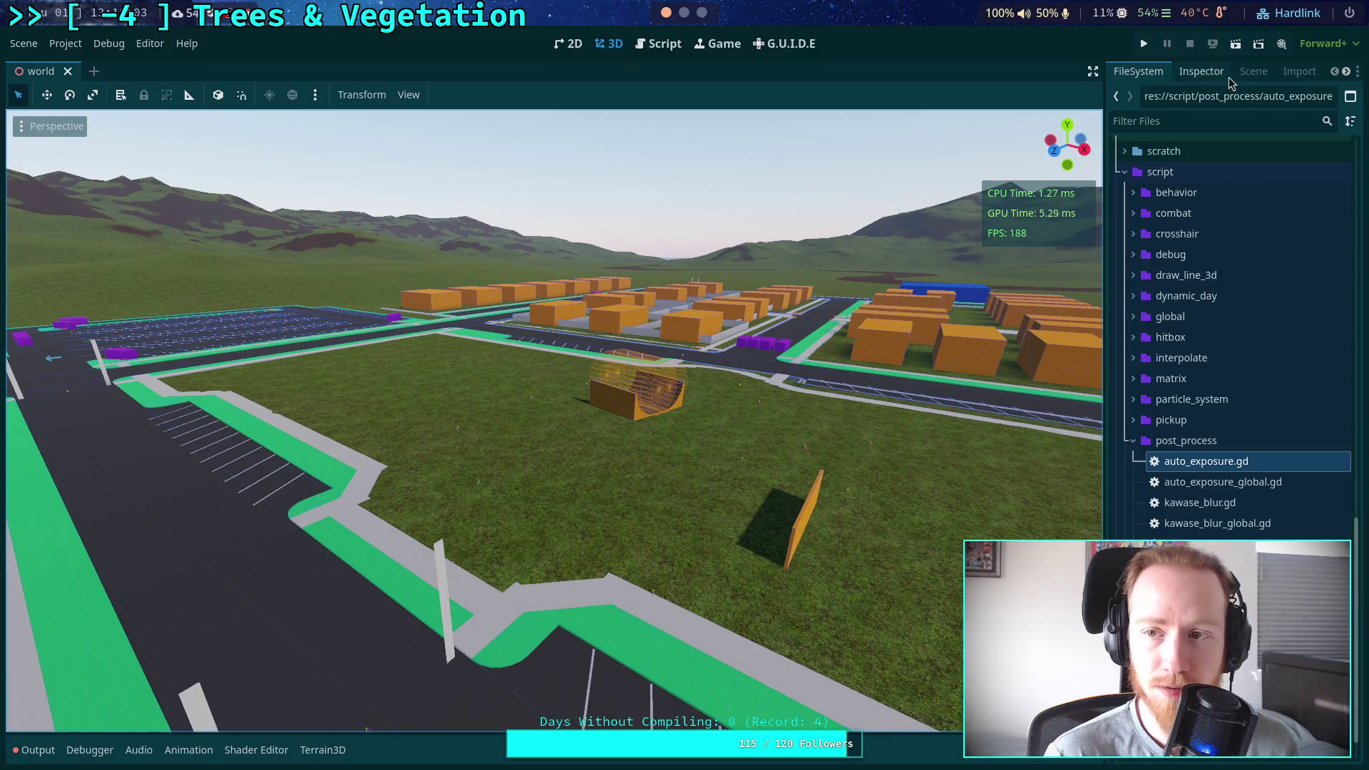
{"action": "left_click", "coordinate": [1254, 72]}
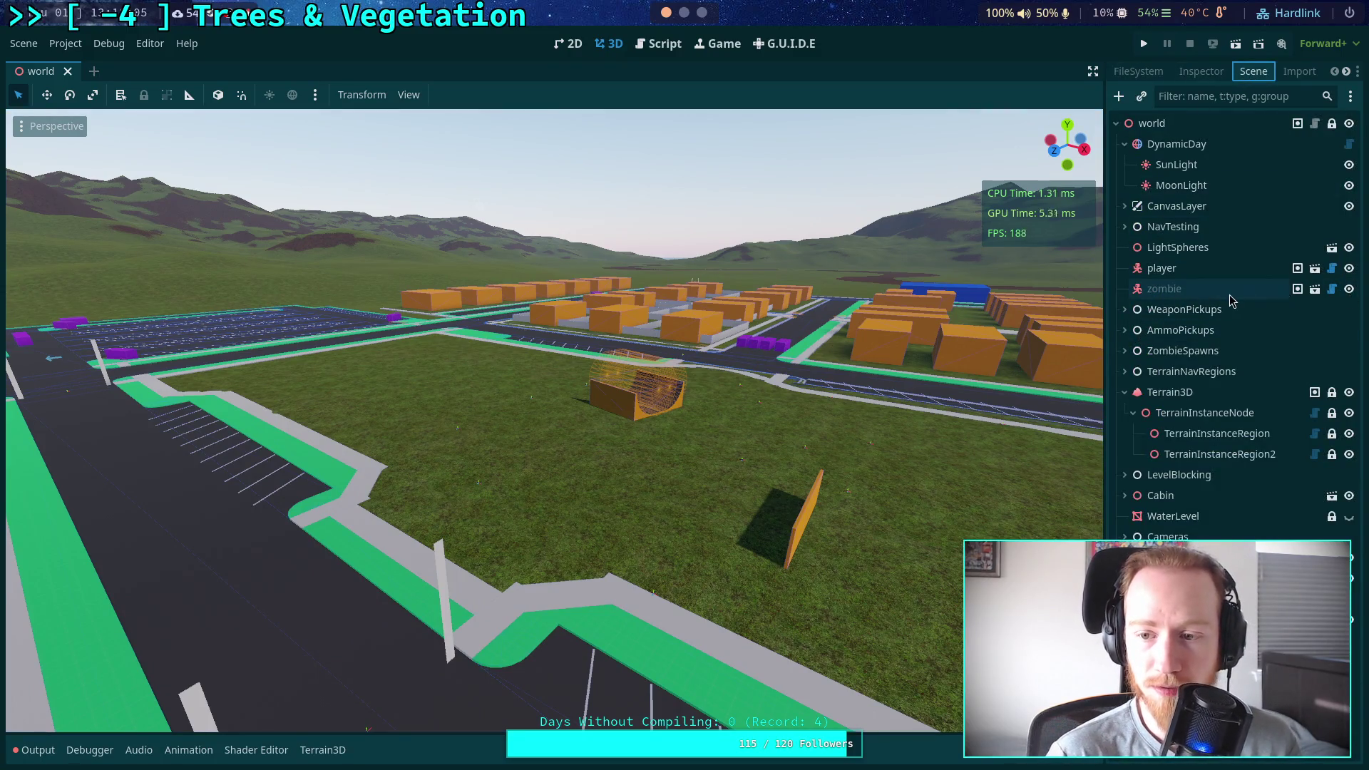
- Select the zombie node and frame the viewport on it with F
{"action": "left_click", "coordinate": [1165, 288]}
{"action": "left_click_drag", "start_coordinate": [820, 385], "coordinate": [556, 399]}
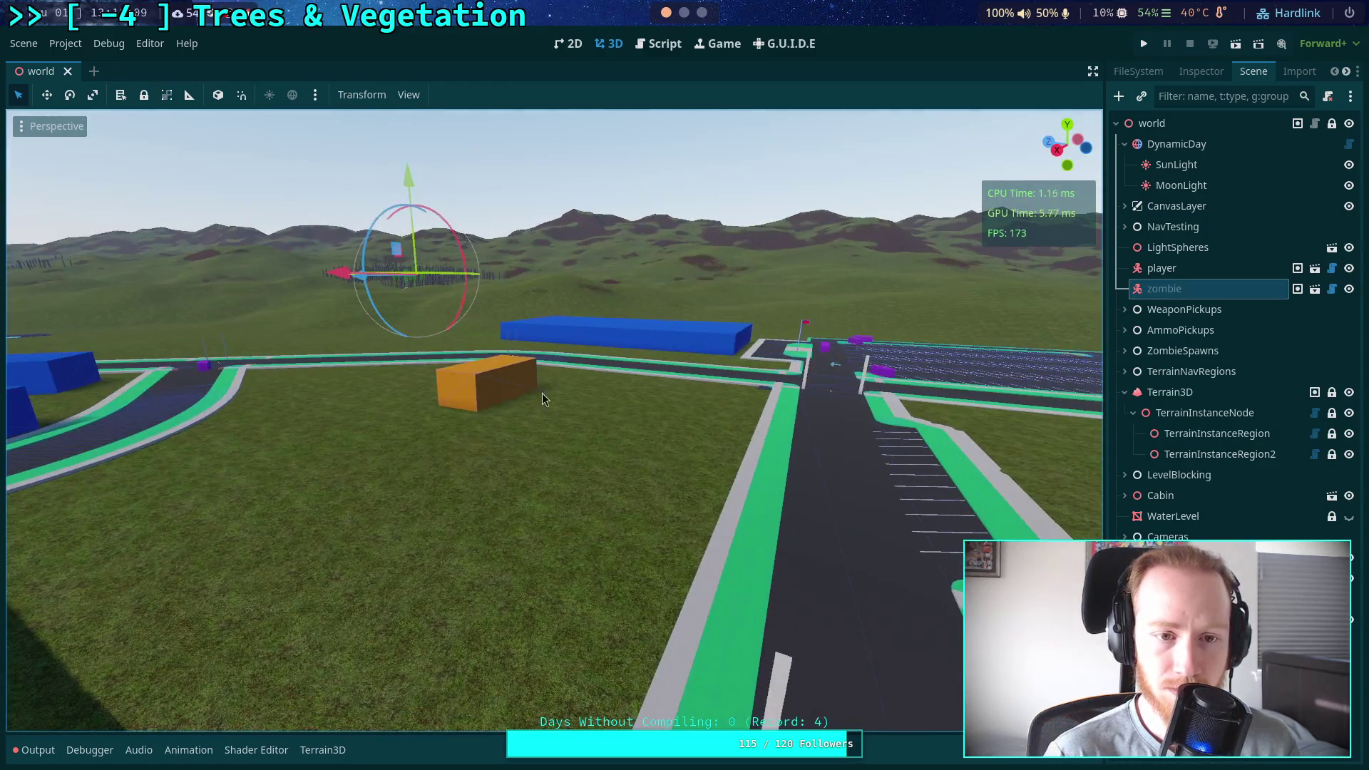
{"action": "key", "text": "f"}
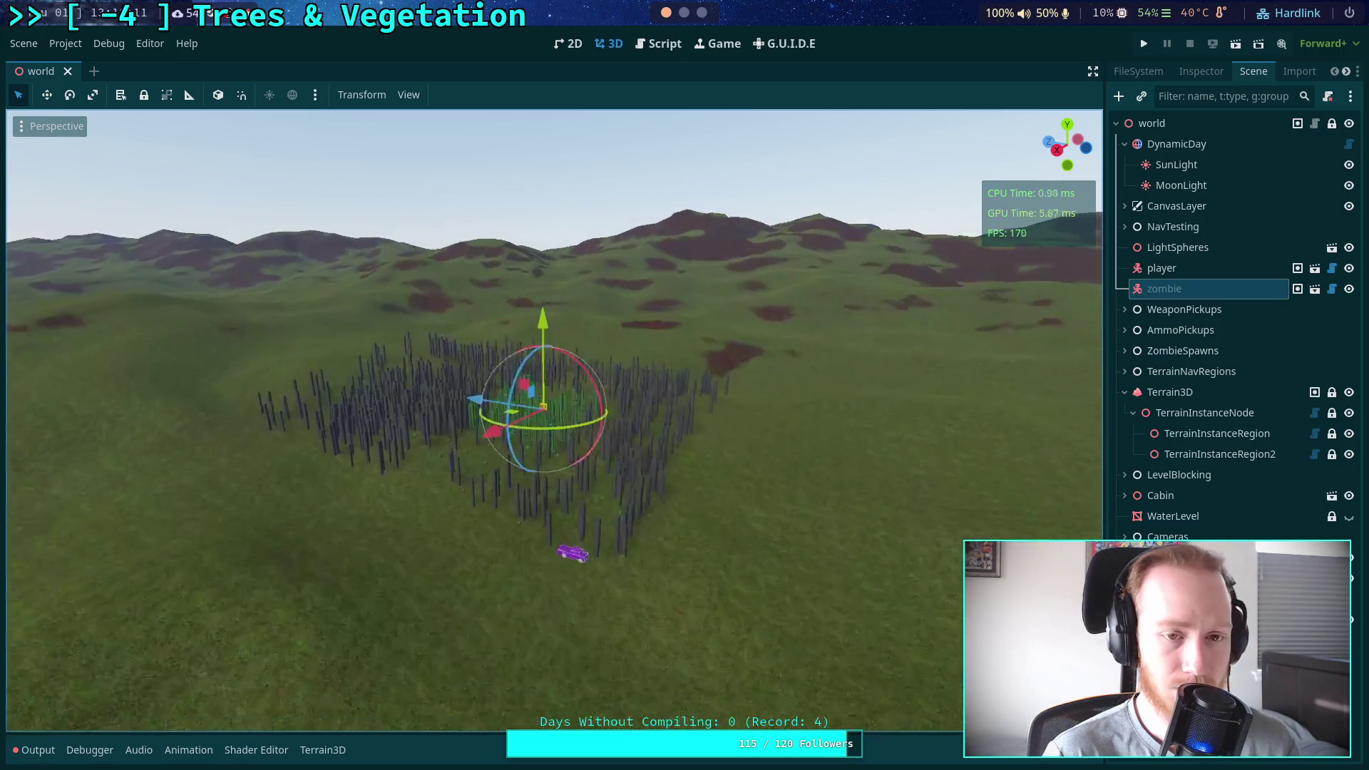
{"action": "scroll", "coordinate": [516, 456], "scroll_direction": "up", "scroll_amount": 5}
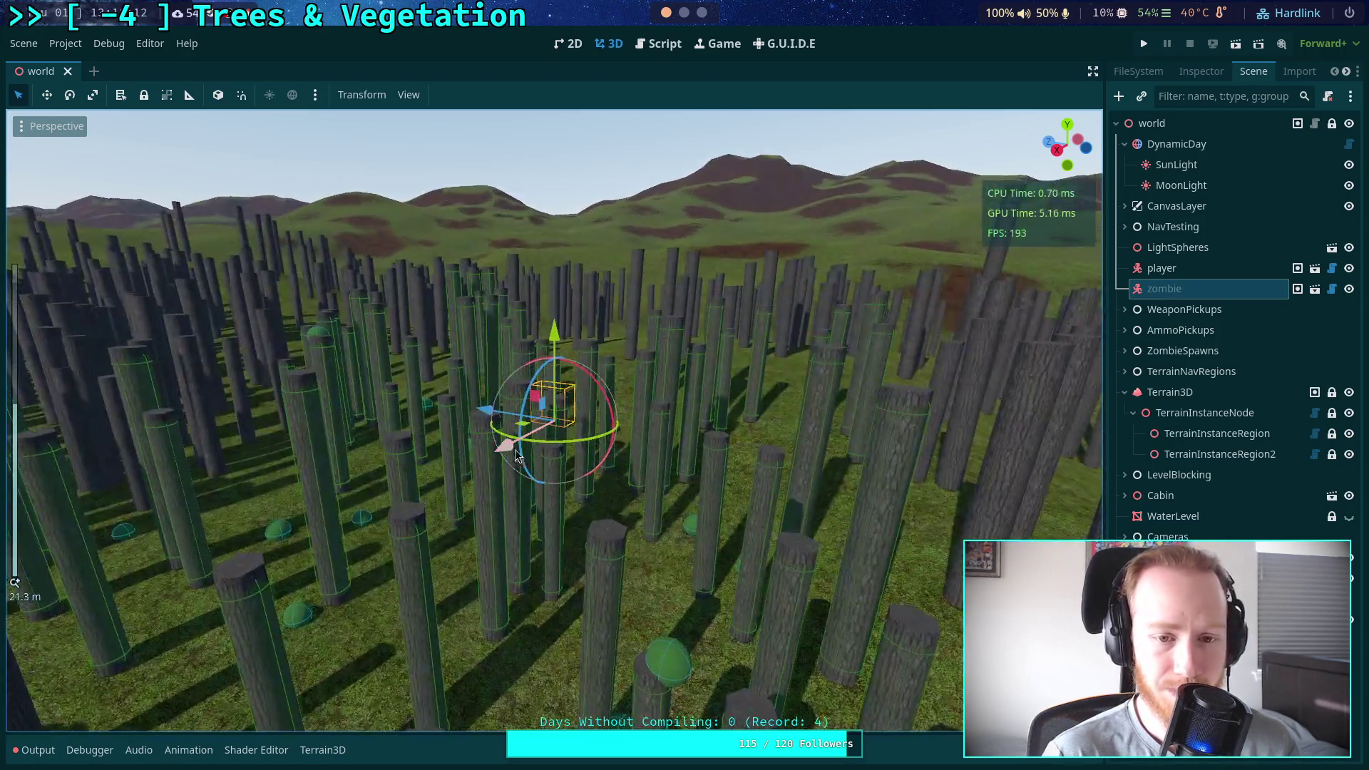
{"action": "left_click_drag", "start_coordinate": [516, 456], "coordinate": [657, 474]}
{"action": "scroll", "coordinate": [657, 474], "scroll_direction": "up", "scroll_amount": 8}
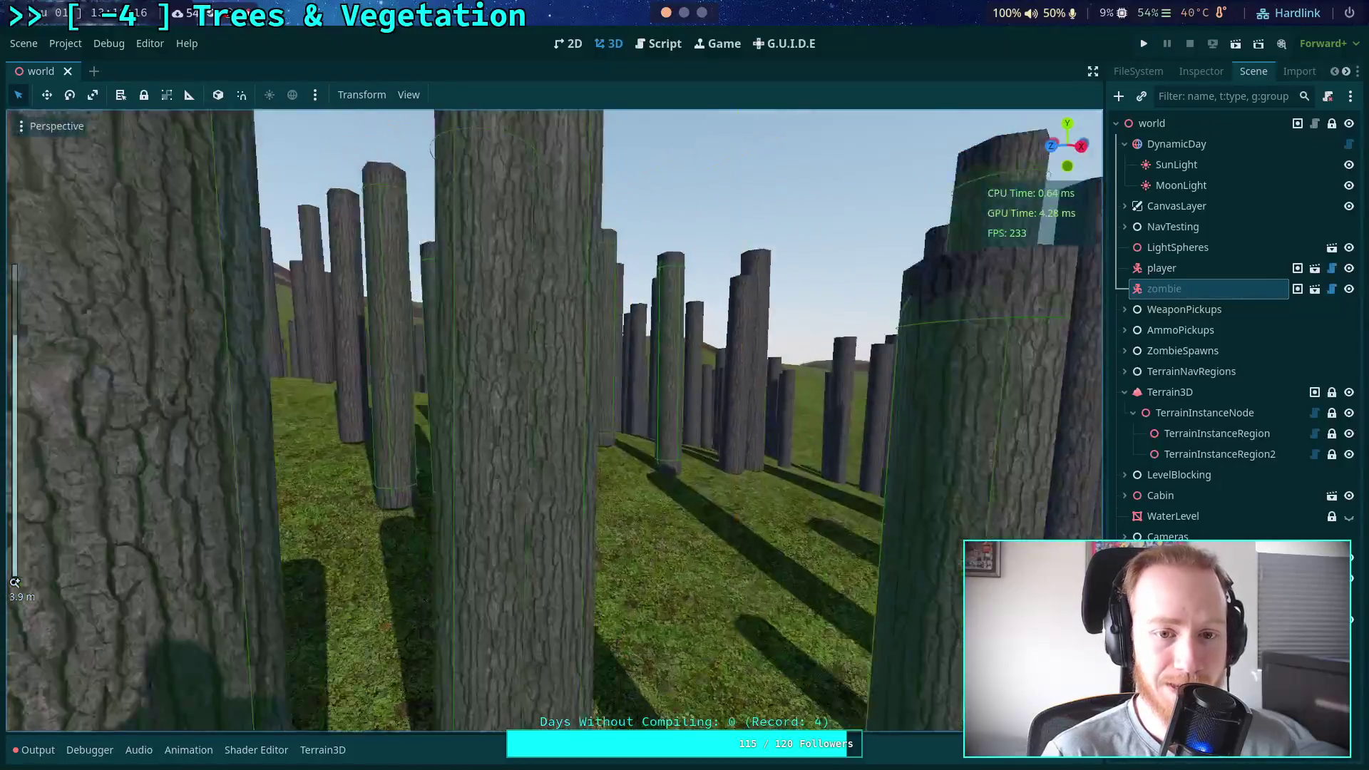
- Move in close on the zombie among the tree trunks, then select the DynamicDay node
{"action": "key", "text": "s"}
{"action": "scroll", "coordinate": [657, 474], "scroll_direction": "up", "scroll_amount": 1}
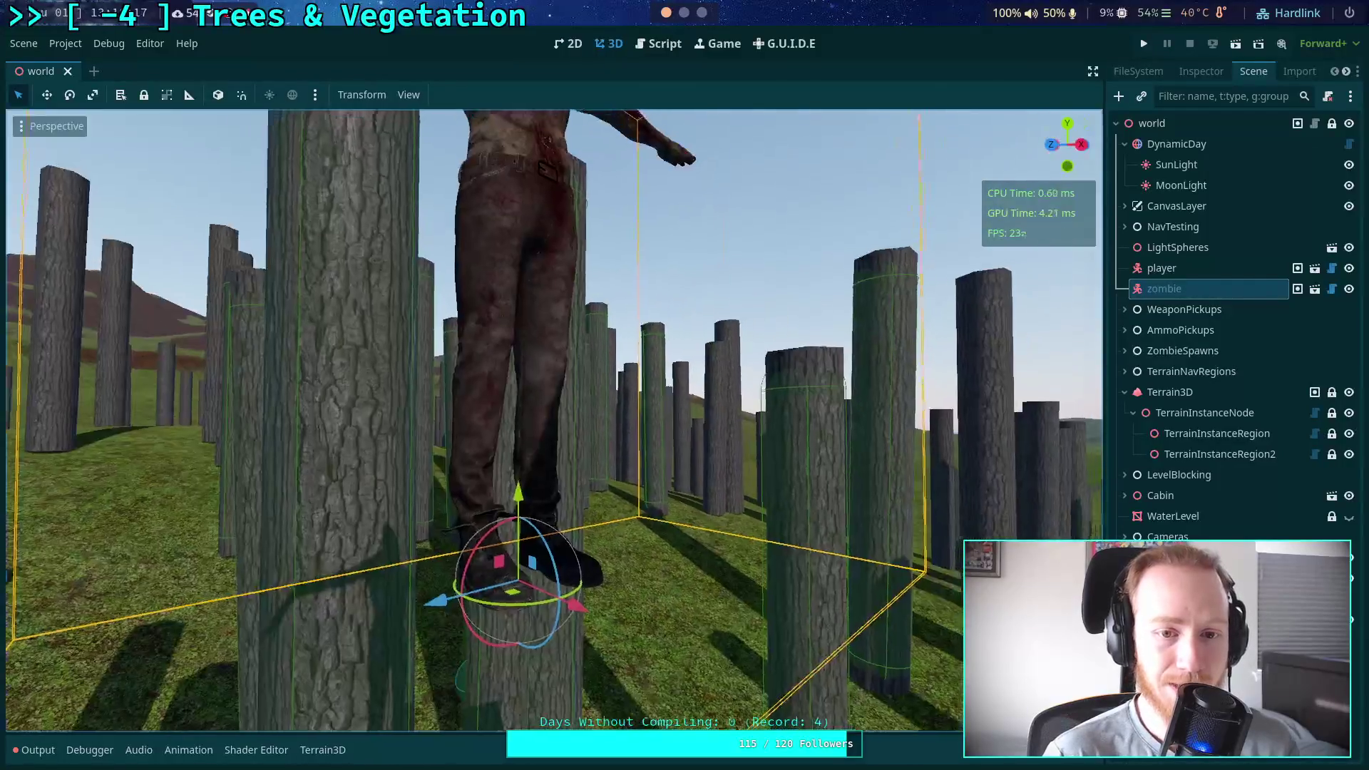
{"action": "key", "text": "w"}
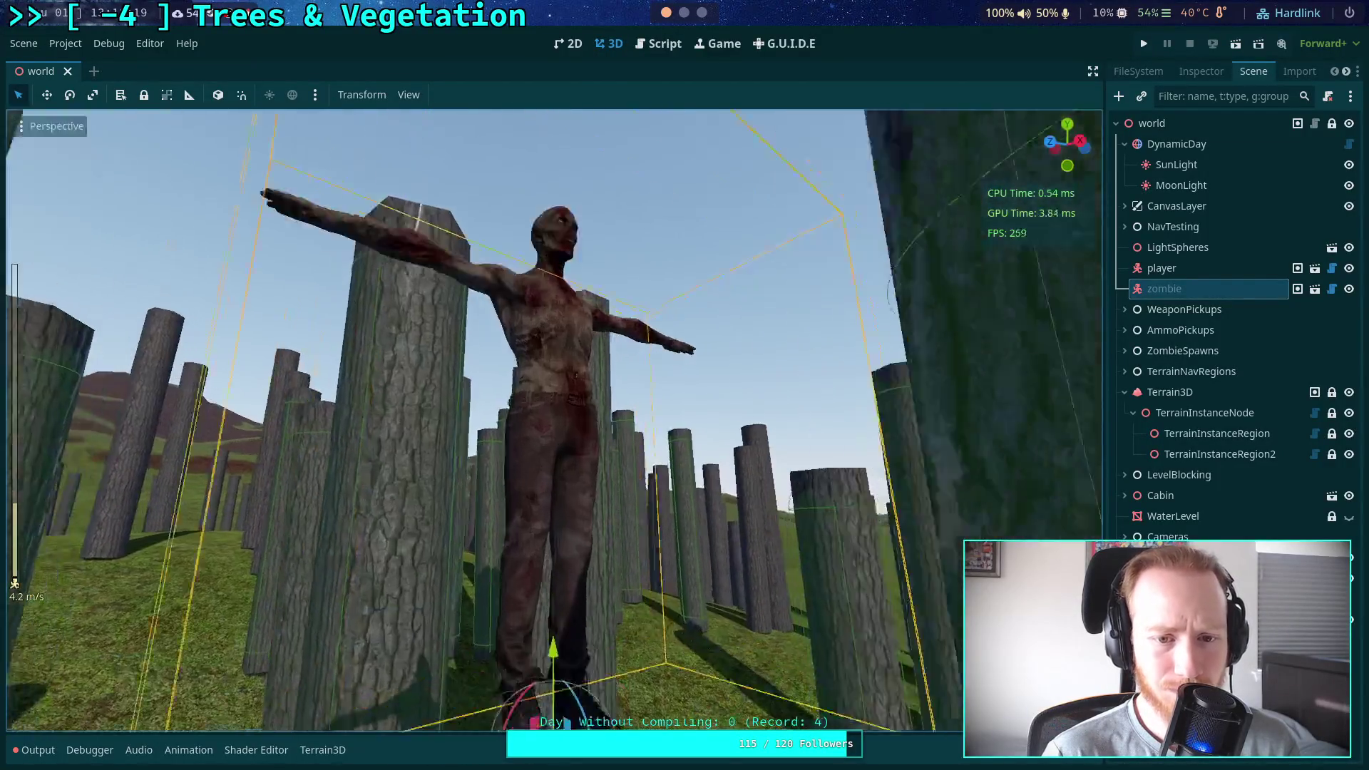
{"action": "key", "text": "w"}
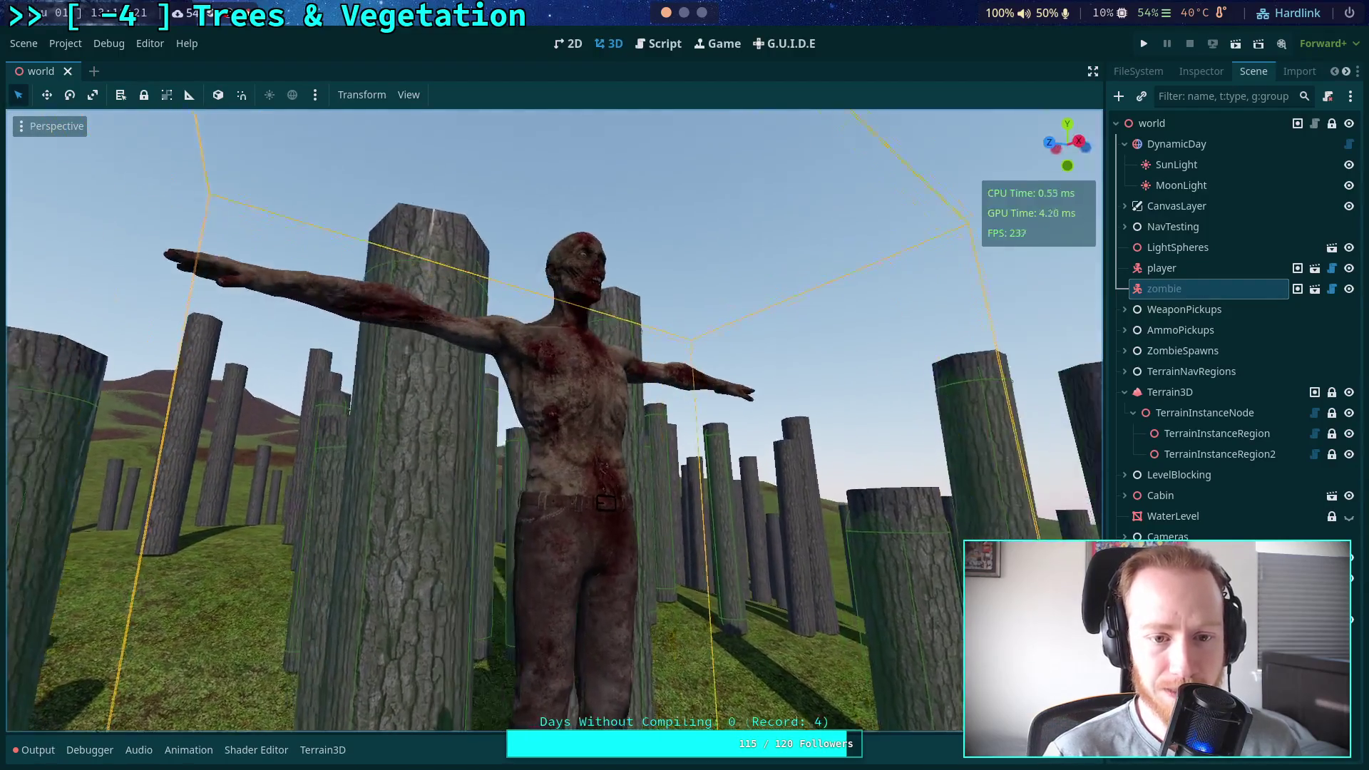
{"action": "key", "text": "s"}
{"action": "scroll", "coordinate": [593, 461], "scroll_direction": "down", "scroll_amount": 3}
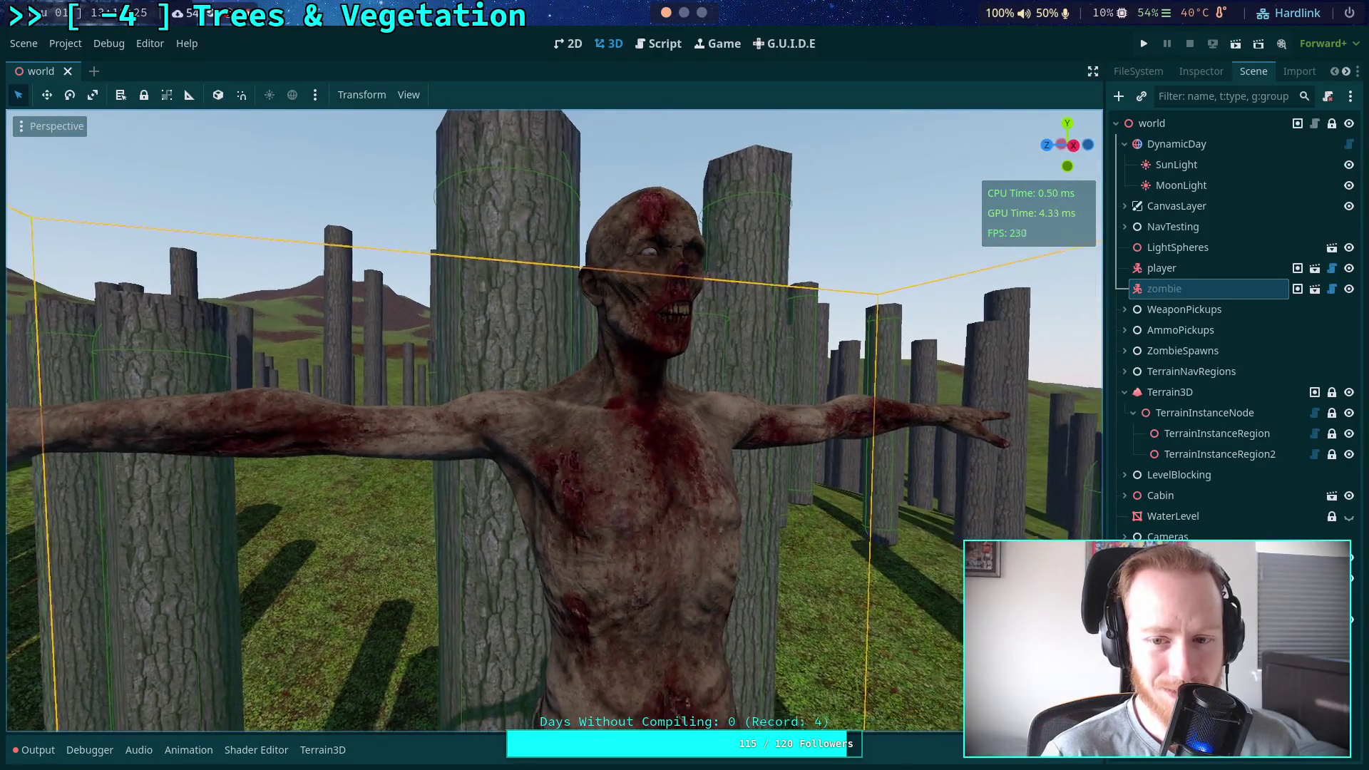
{"action": "scroll", "coordinate": [668, 457], "scroll_direction": "up", "scroll_amount": 3}
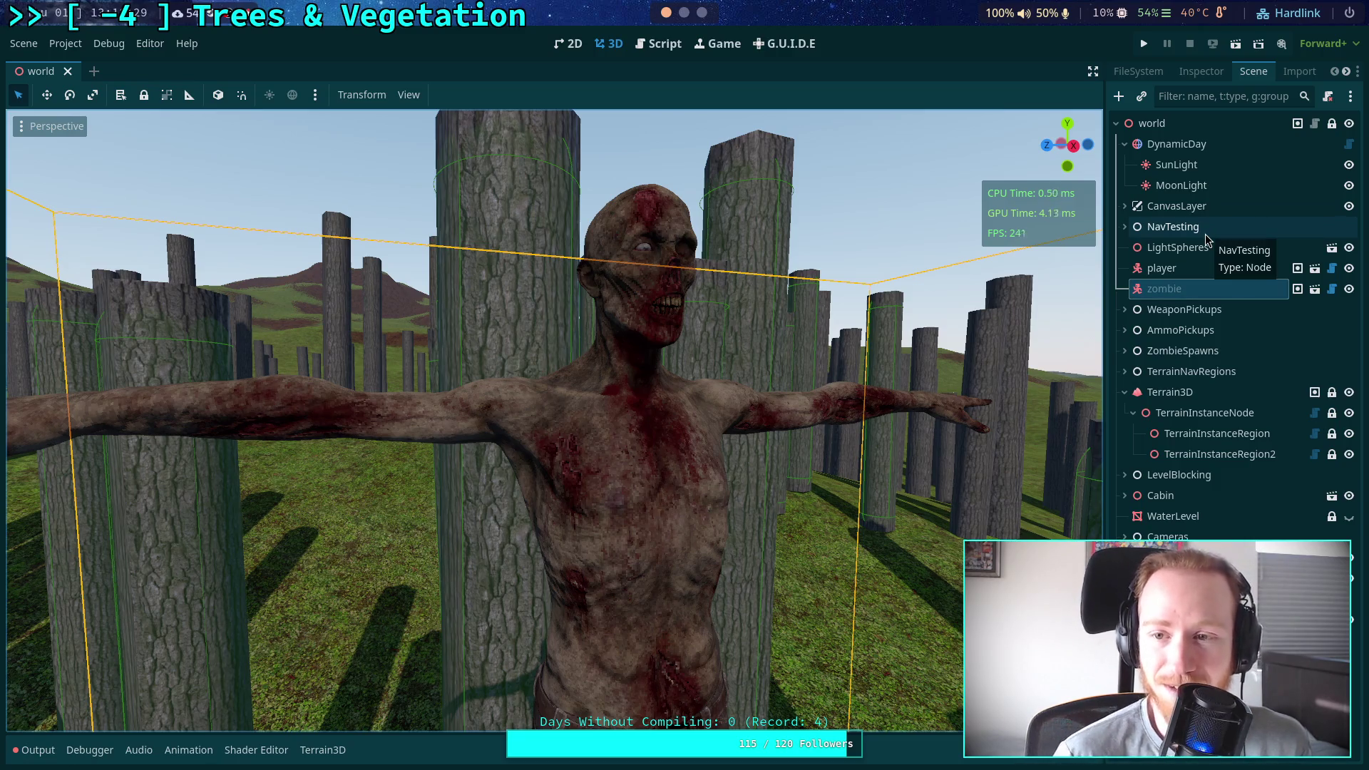
{"action": "left_click", "coordinate": [1184, 143]}
- Enable DynamicDay's compositor KawaseBlurEffect with its five passes (0.5–3.5)
{"action": "left_click", "coordinate": [1200, 72]}
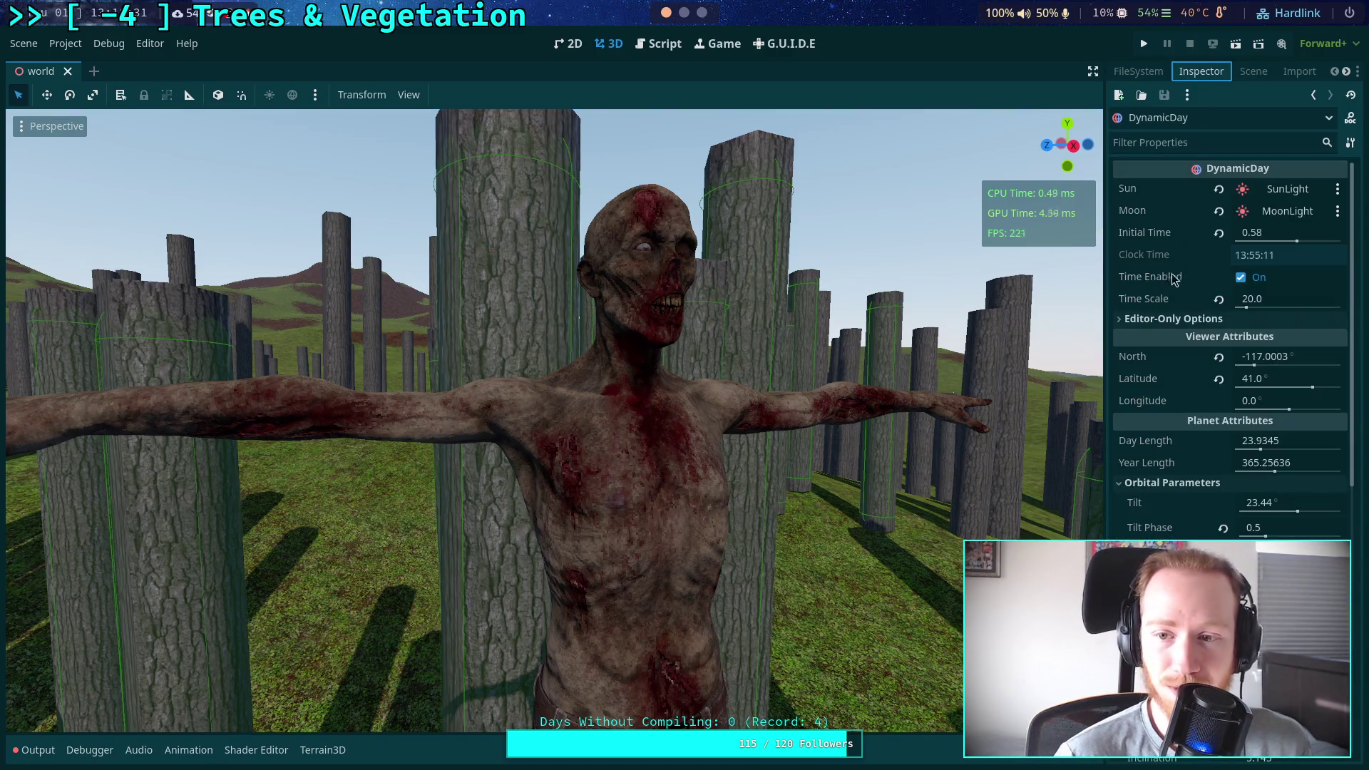
{"action": "left_click_drag", "start_coordinate": [1104, 292], "coordinate": [967, 292]}
{"action": "scroll", "coordinate": [1088, 407], "scroll_direction": "down", "scroll_amount": 8}
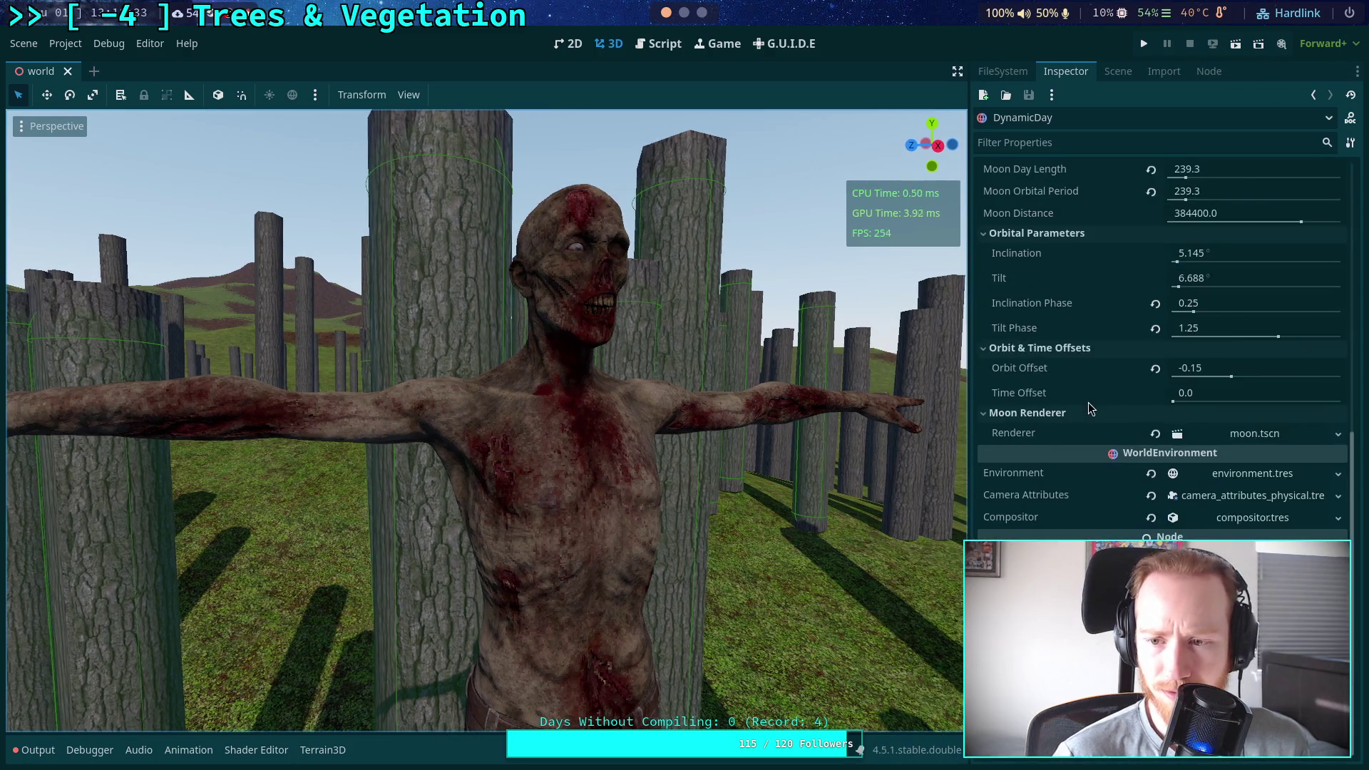
{"action": "left_click", "coordinate": [1244, 518]}
{"action": "left_click", "coordinate": [1244, 497]}
{"action": "left_click", "coordinate": [1241, 471]}
{"action": "left_click", "coordinate": [1238, 493]}
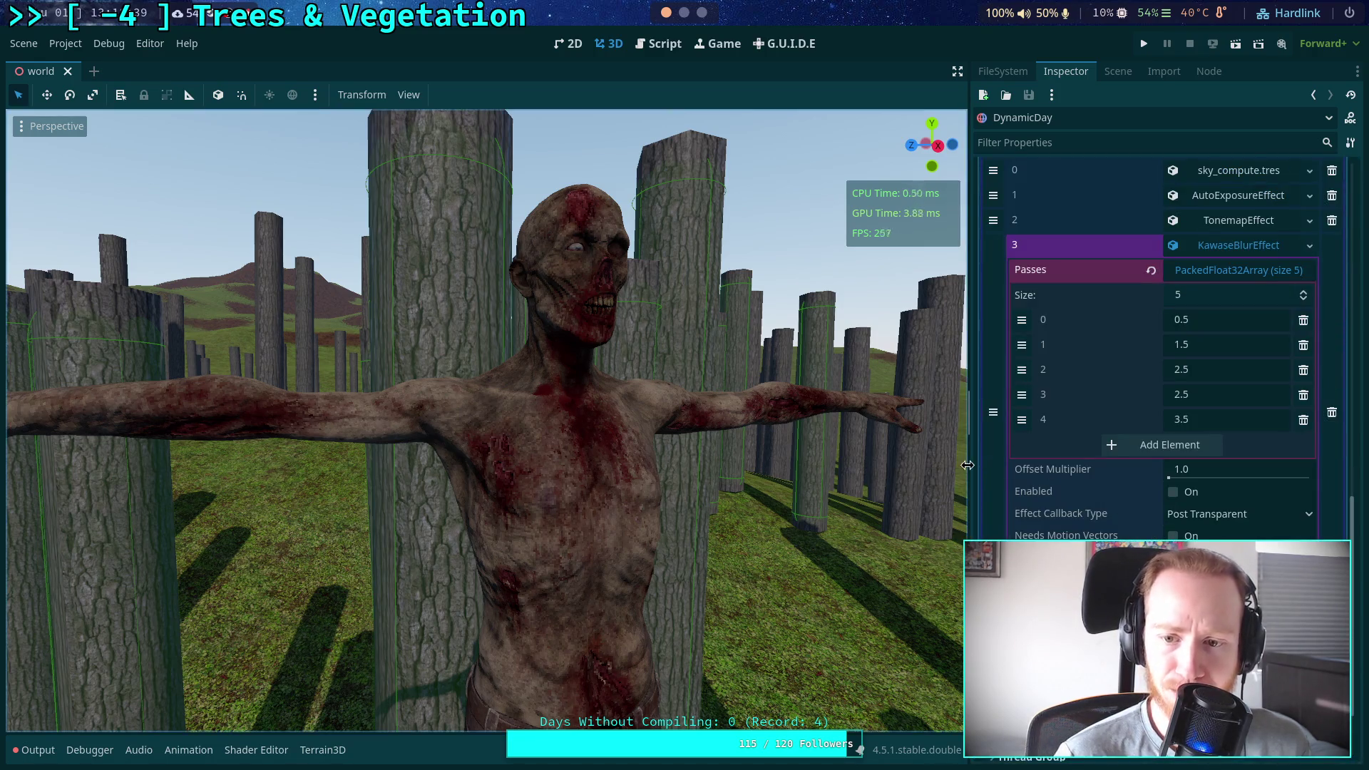
{"action": "left_click_drag", "start_coordinate": [967, 464], "coordinate": [935, 476]}
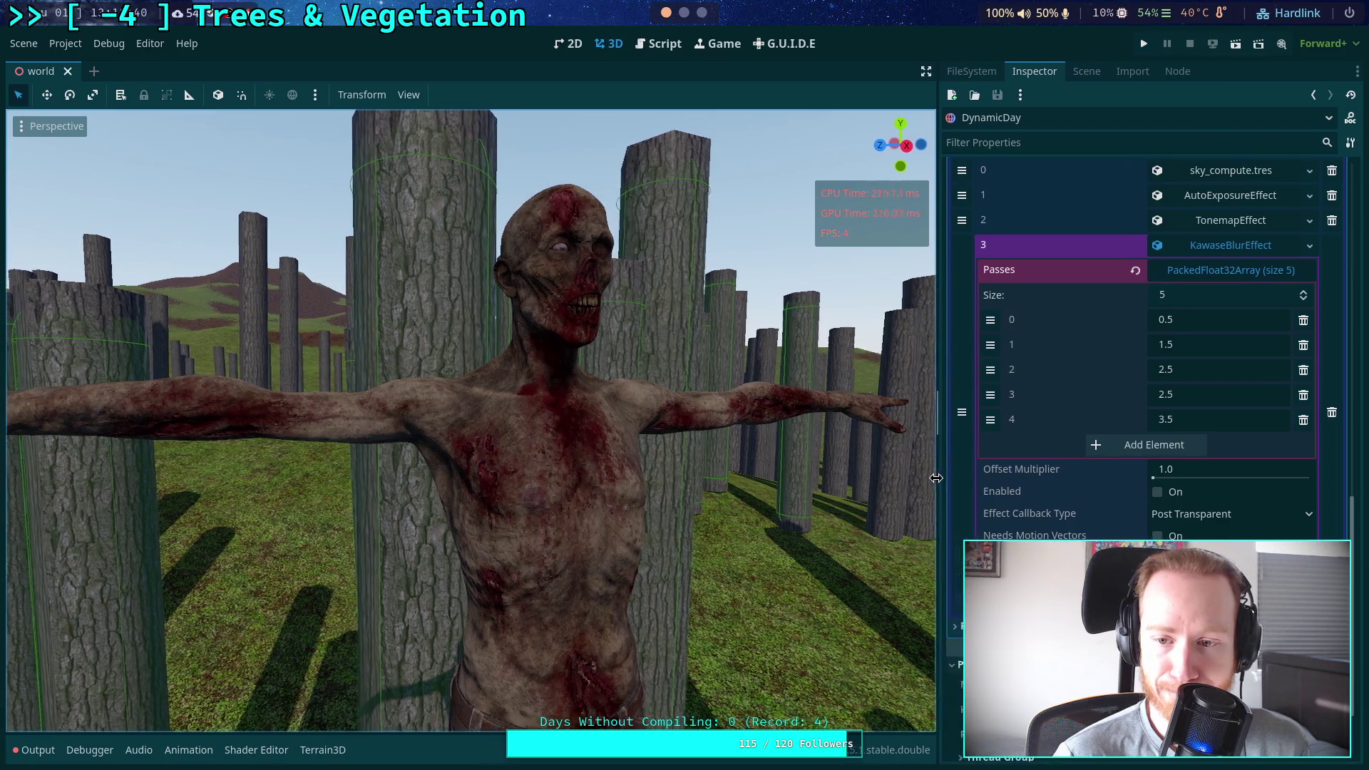
{"action": "left_click", "coordinate": [1156, 493]}
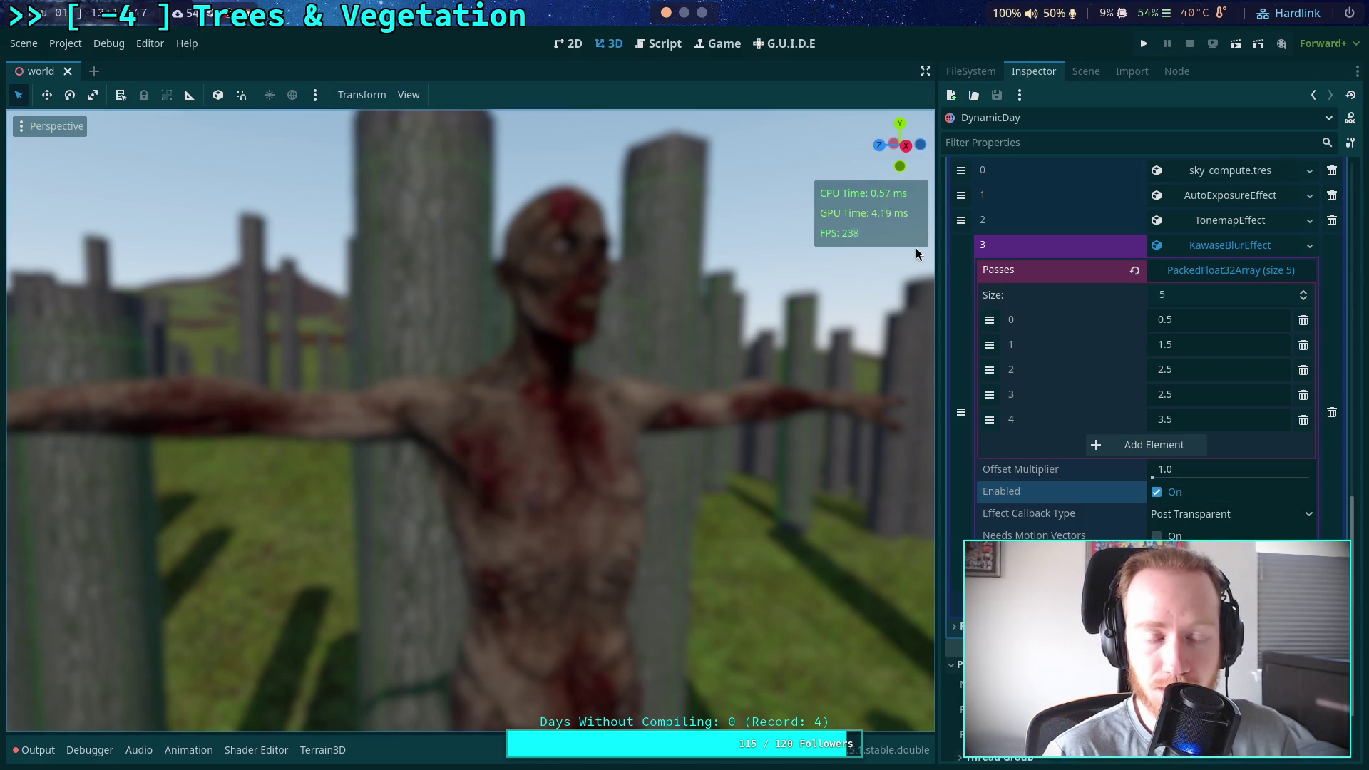
- Review the offset table in kawase_blur_global.gd, then go back to the blurred 3D scene
{"action": "left_click", "coordinate": [663, 44]}
{"action": "scroll", "coordinate": [515, 322], "scroll_direction": "up", "scroll_amount": 10}
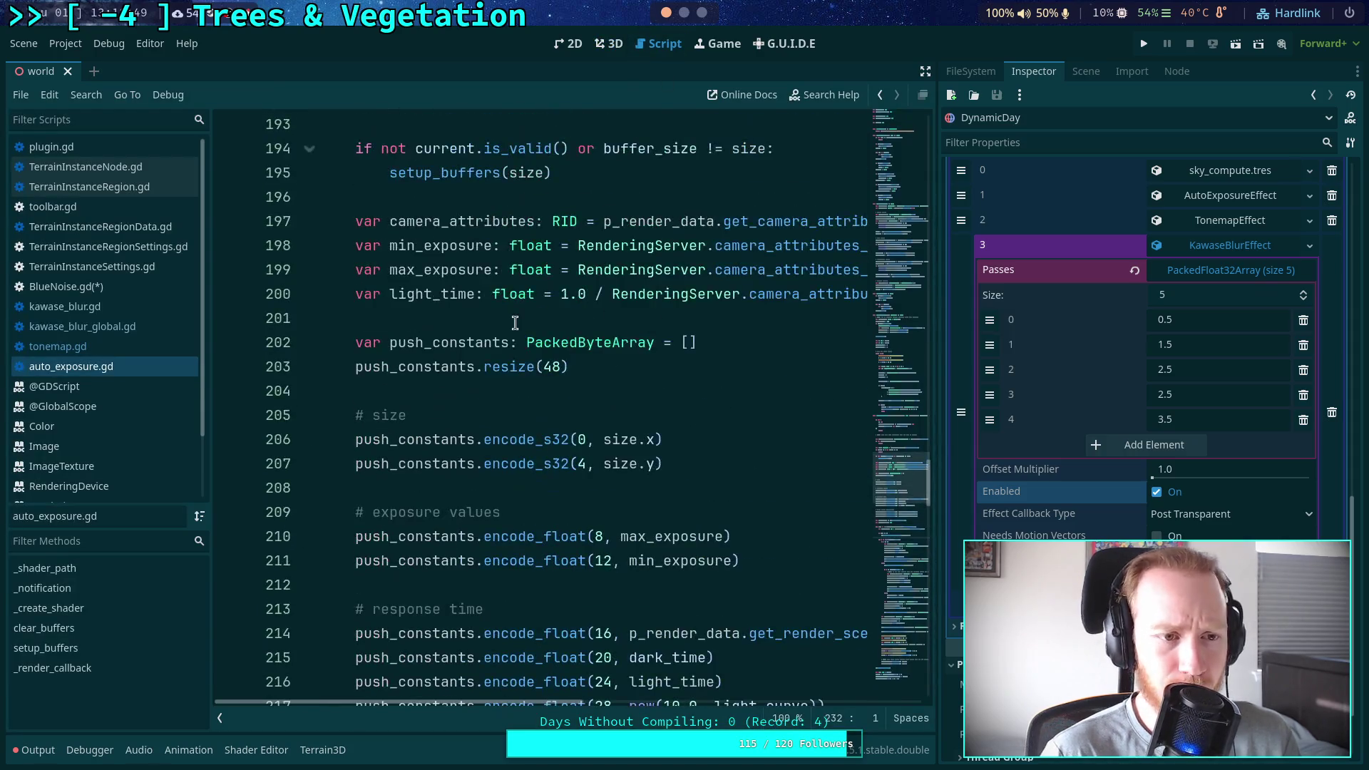
{"action": "scroll", "coordinate": [565, 321], "scroll_direction": "up", "scroll_amount": 11}
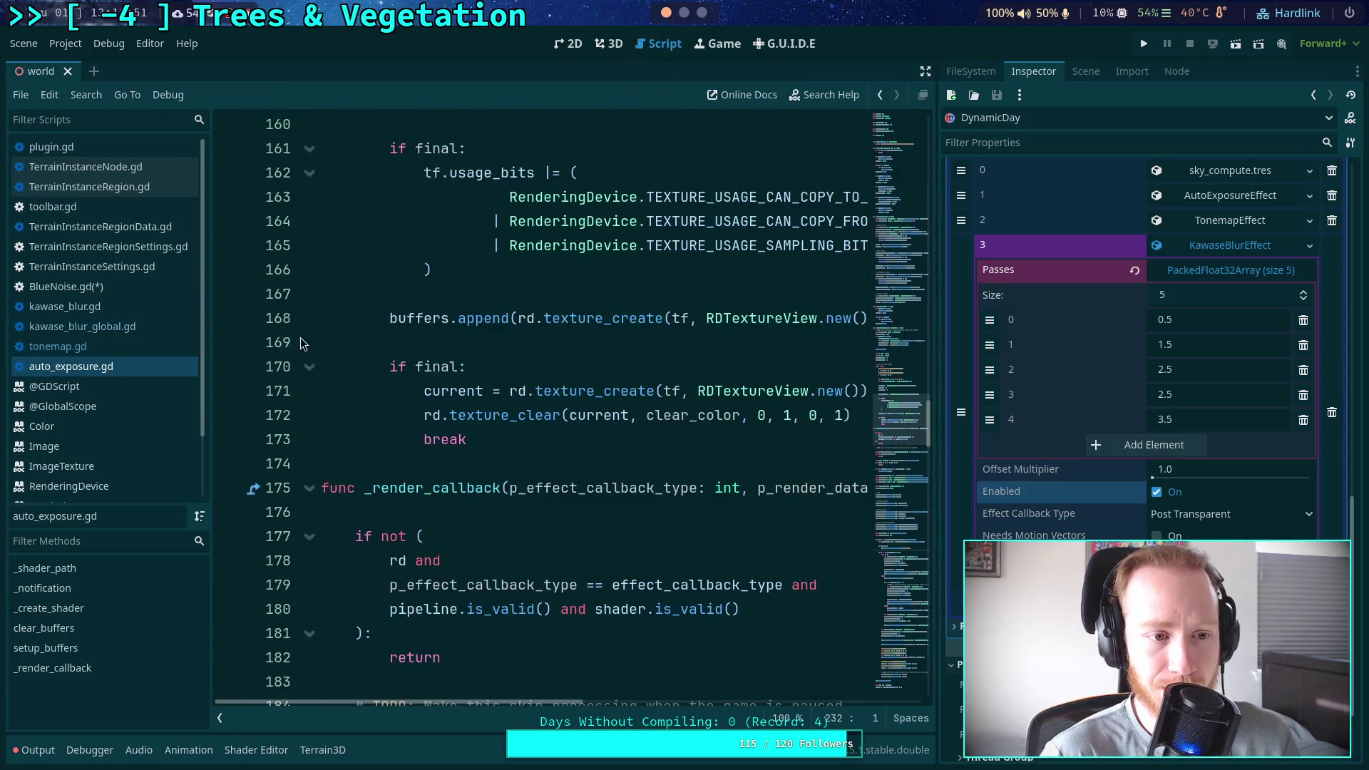
{"action": "left_click", "coordinate": [121, 326]}
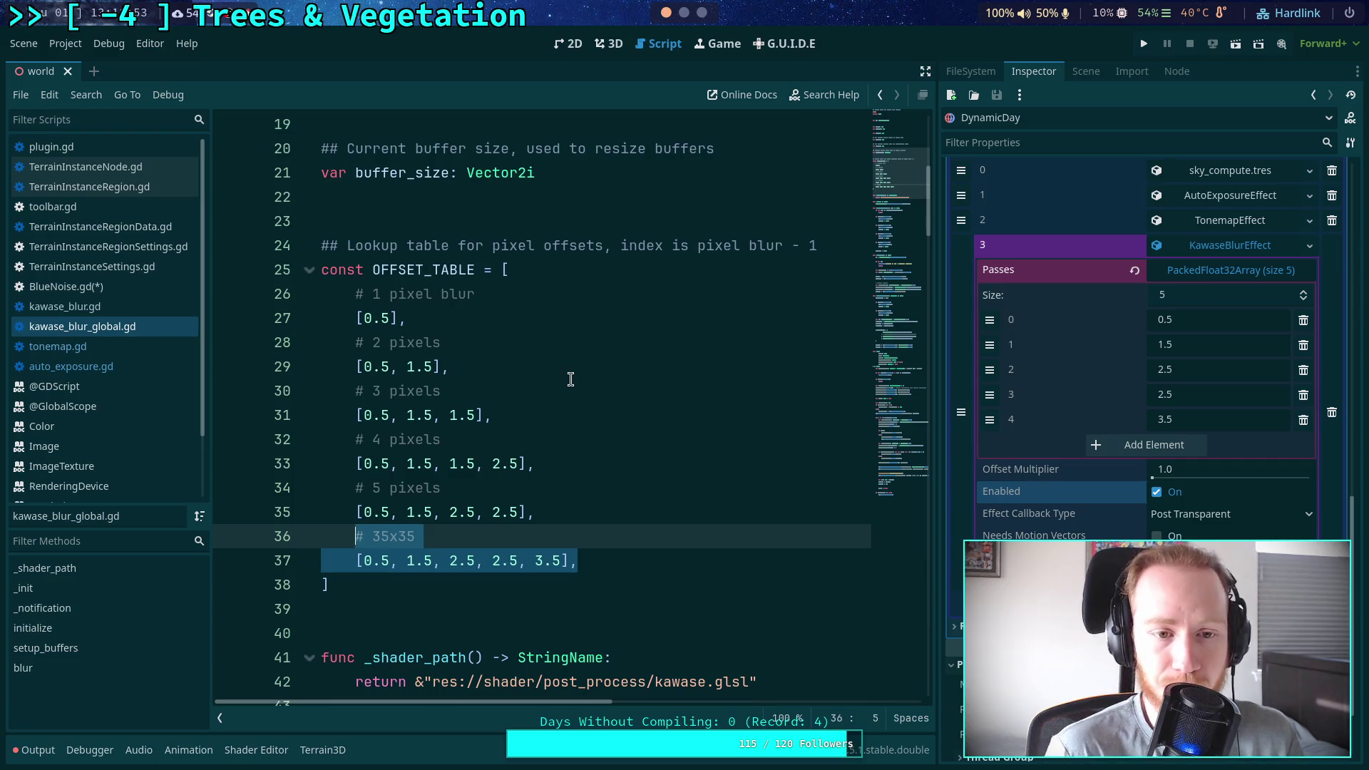
{"action": "left_click", "coordinate": [610, 43]}
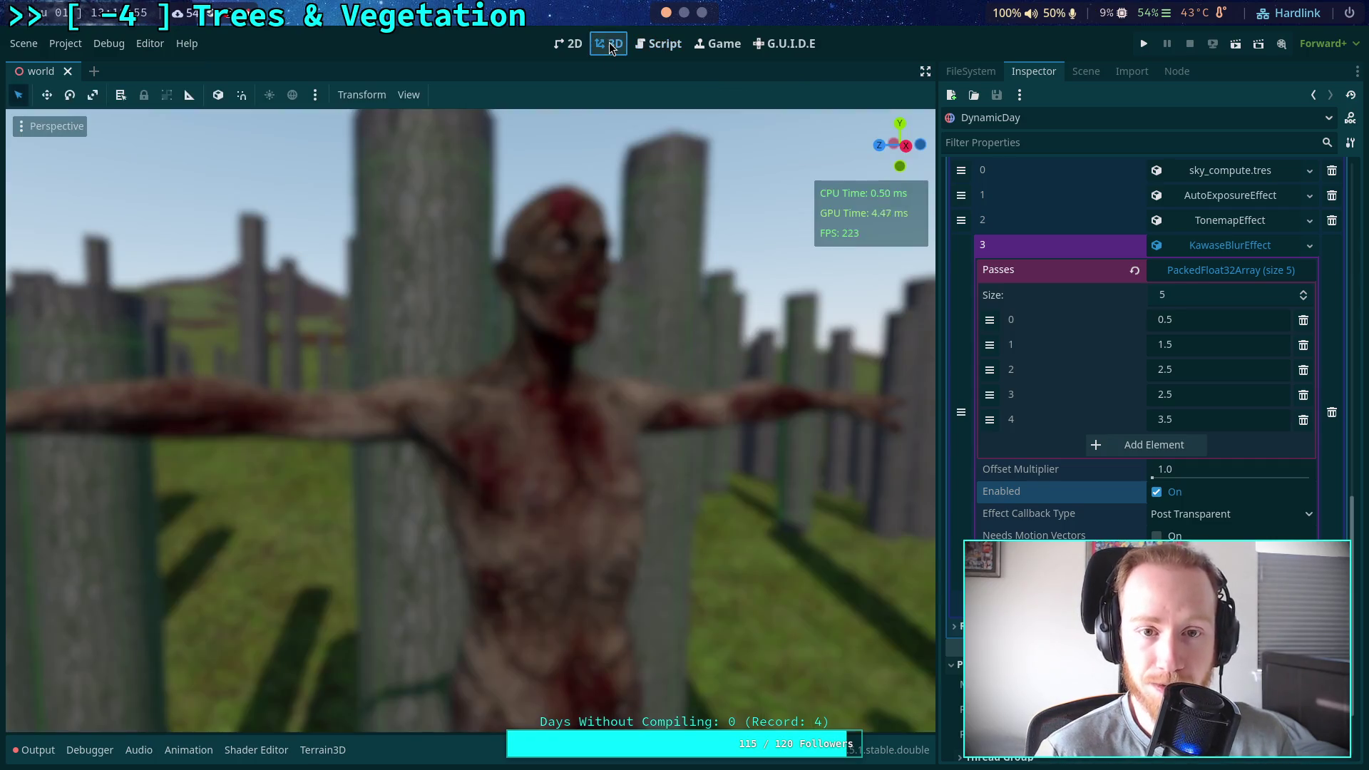
- Remove the extra blur passes so only the 0.5 pass remains
{"action": "left_click", "coordinate": [1304, 345]}
{"action": "left_click", "coordinate": [1303, 346]}
{"action": "left_click", "coordinate": [1303, 346]}
{"action": "left_click", "coordinate": [1304, 345]}
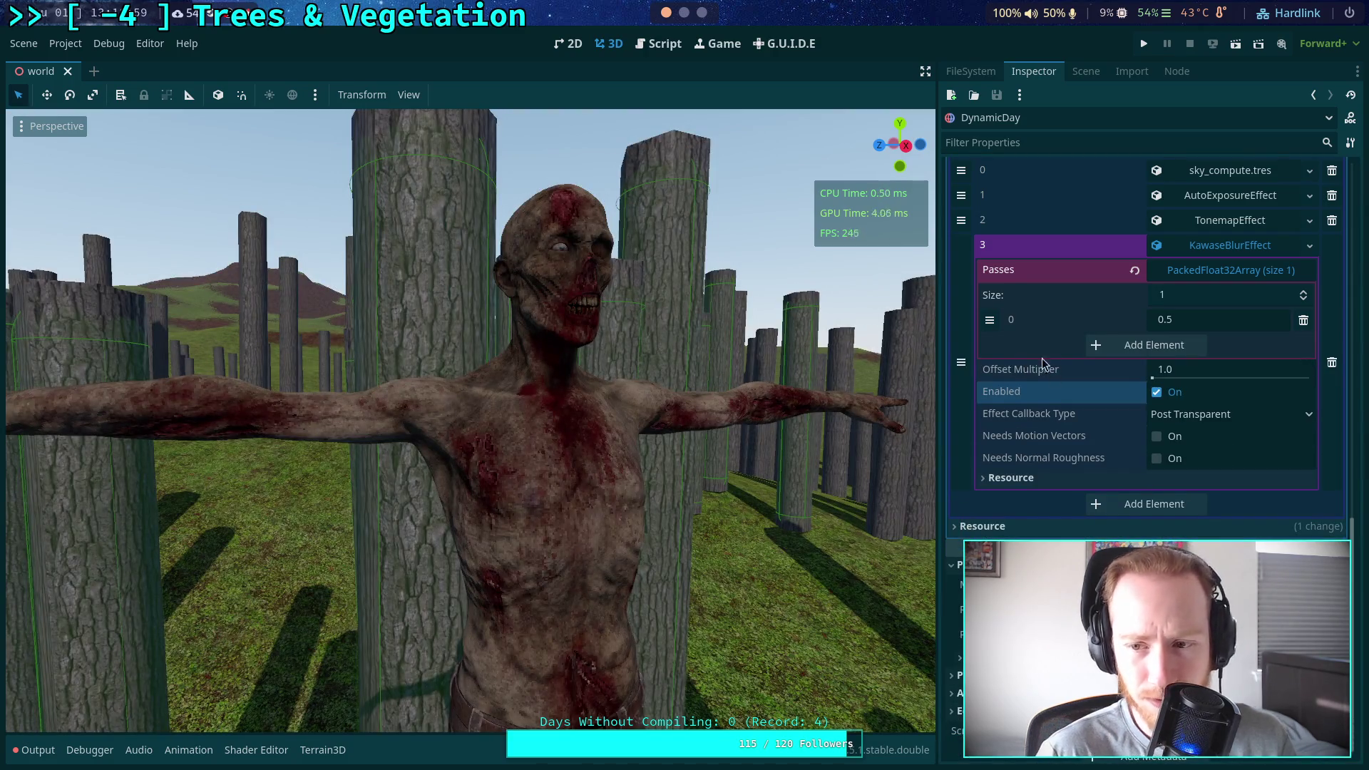
- Toggle the Kawase blur off and on to compare, viewing the zombie's head up close
{"action": "left_click", "coordinate": [1158, 394]}
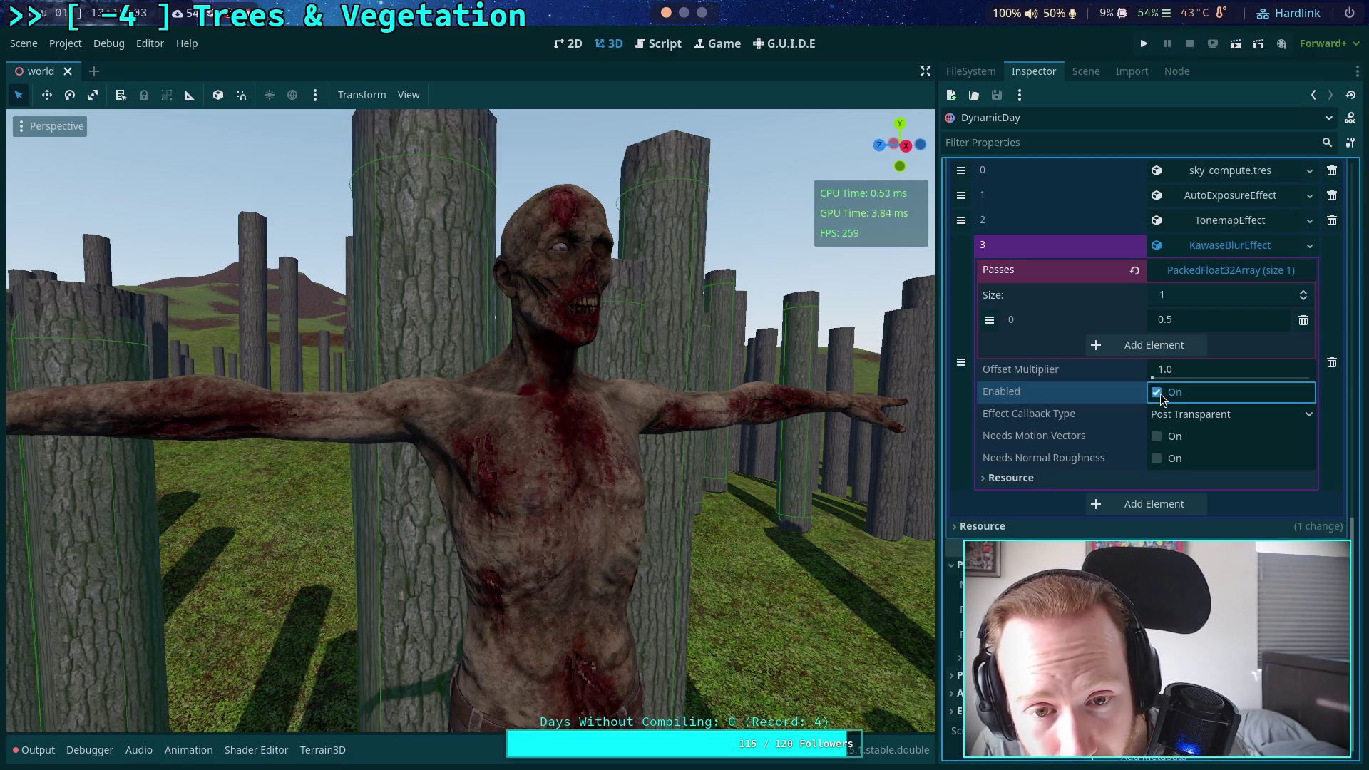
{"action": "left_click", "coordinate": [1158, 394]}
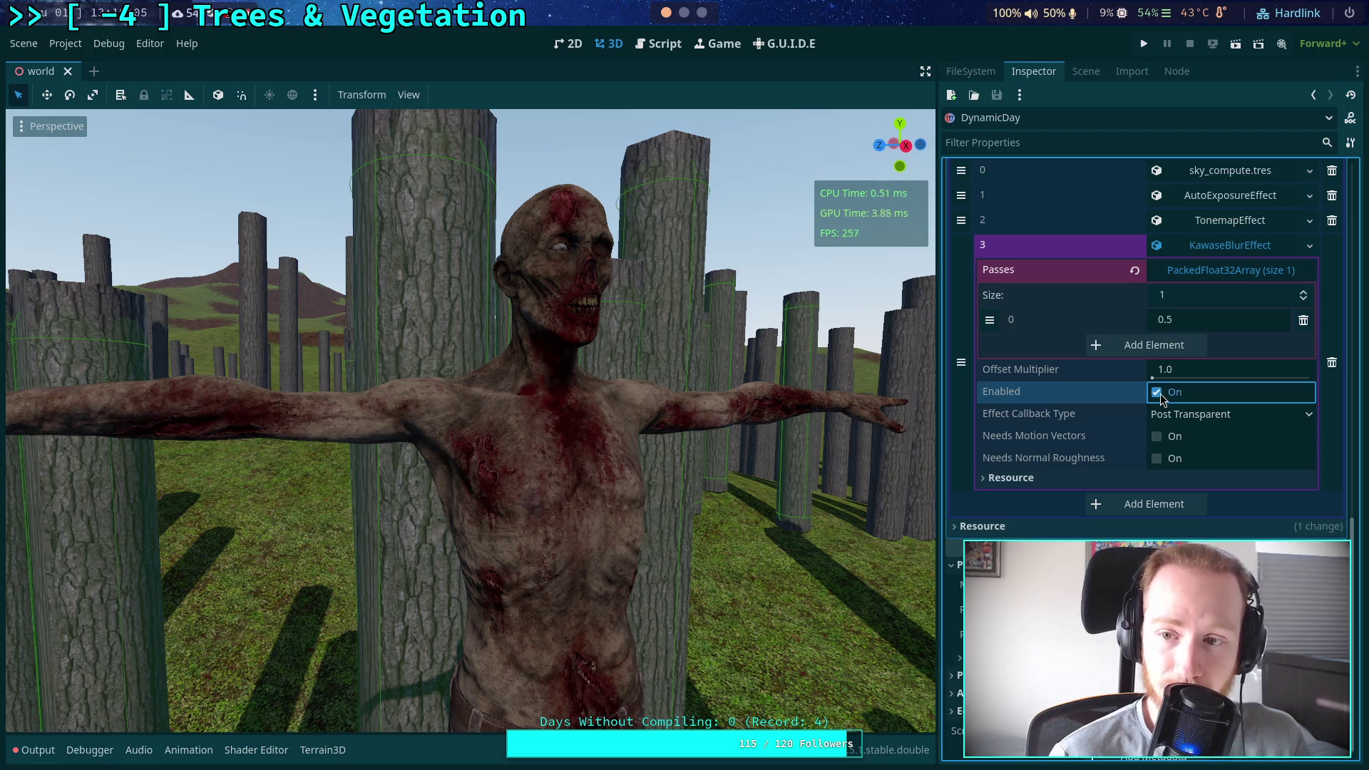
{"action": "key", "text": "w"}
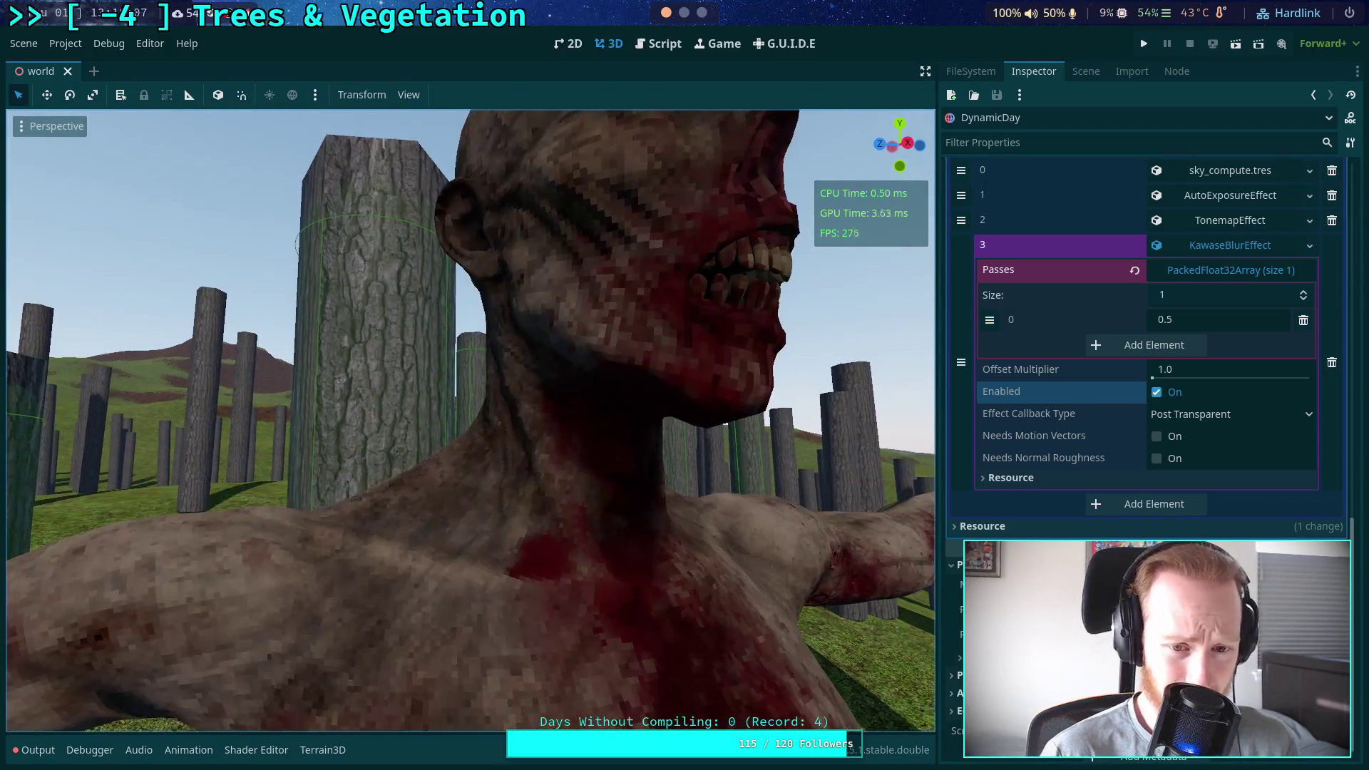
{"action": "left_click", "coordinate": [1157, 393]}
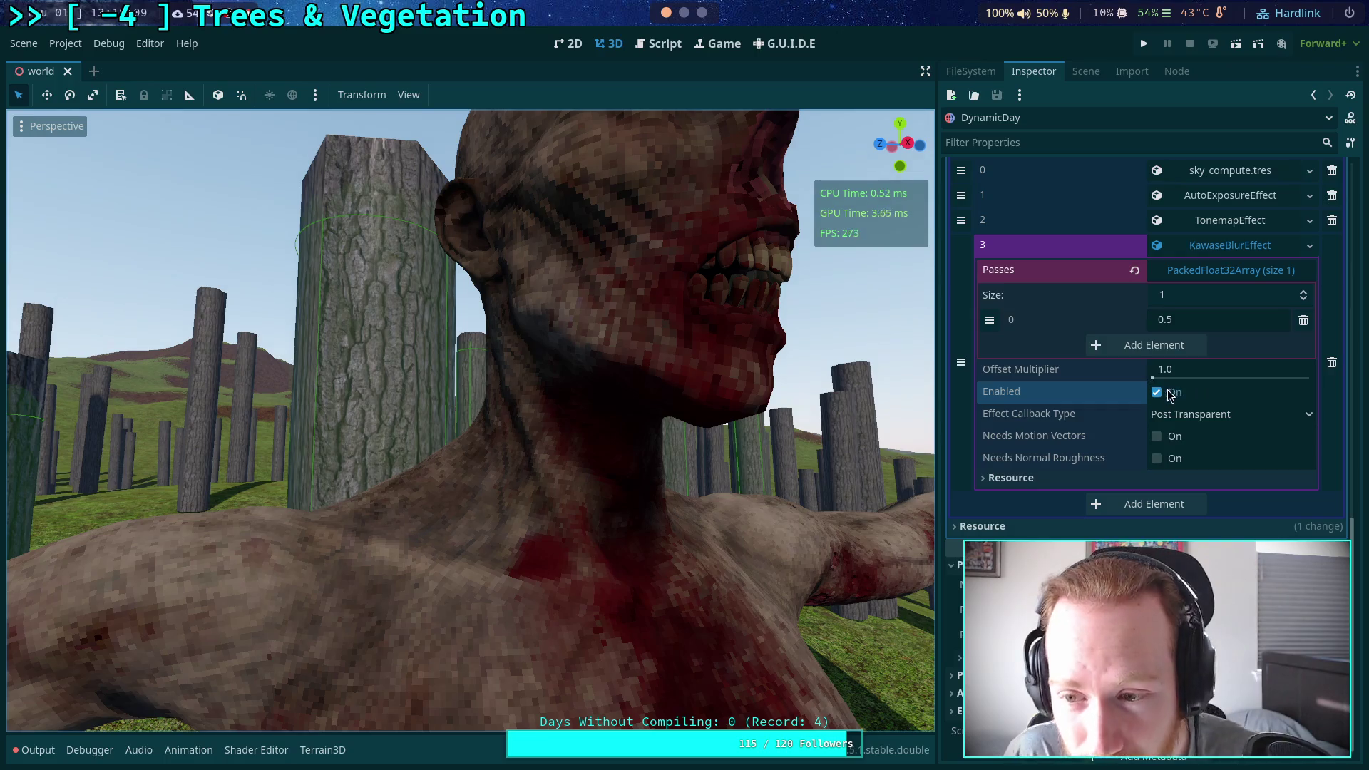
{"action": "left_click", "coordinate": [1162, 397]}
{"action": "left_click", "coordinate": [1162, 396]}
{"action": "left_click", "coordinate": [1162, 397]}
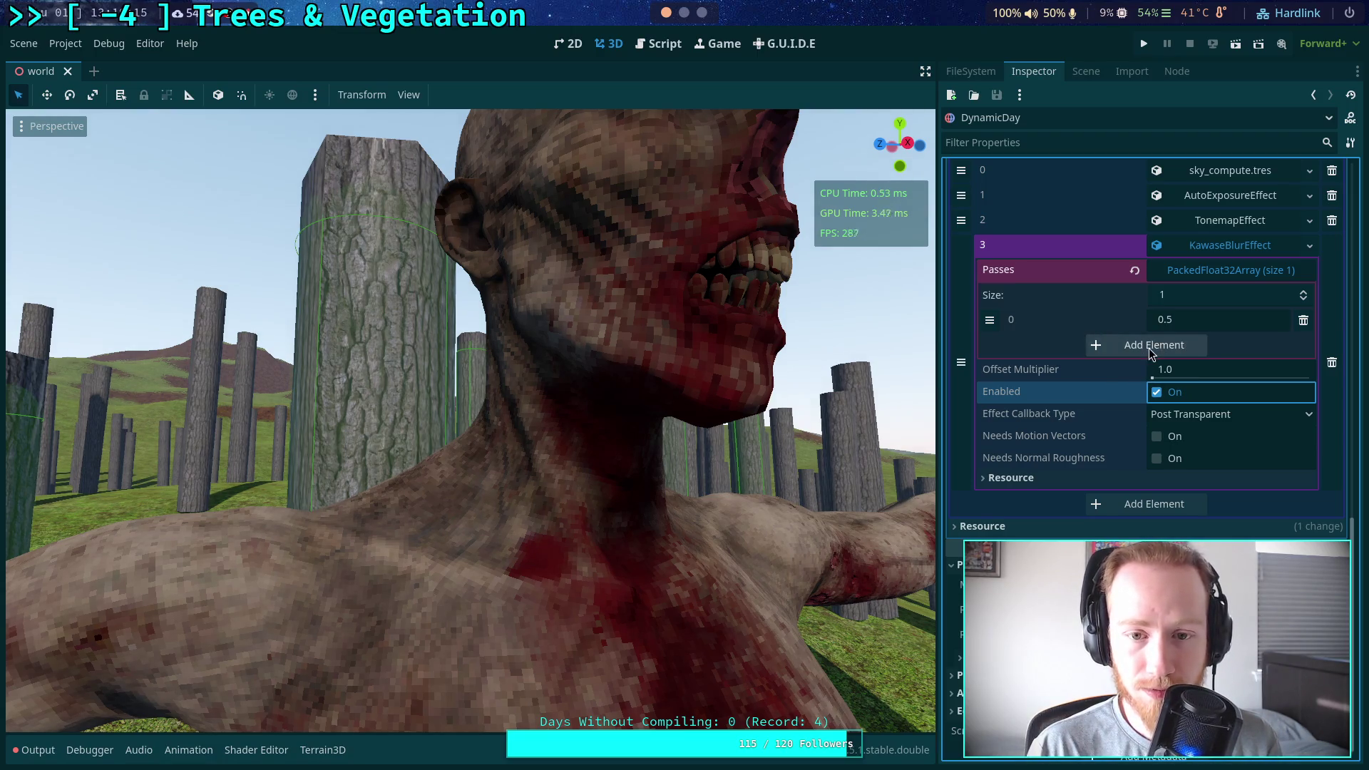
- Add a second blur pass with offset 1.0, then view the script's OFFSET_TABLE
{"action": "left_click", "coordinate": [1190, 347]}
{"action": "left_click", "coordinate": [1207, 349]}
{"action": "type", "text": "1"}
{"action": "key", "text": "Return"}
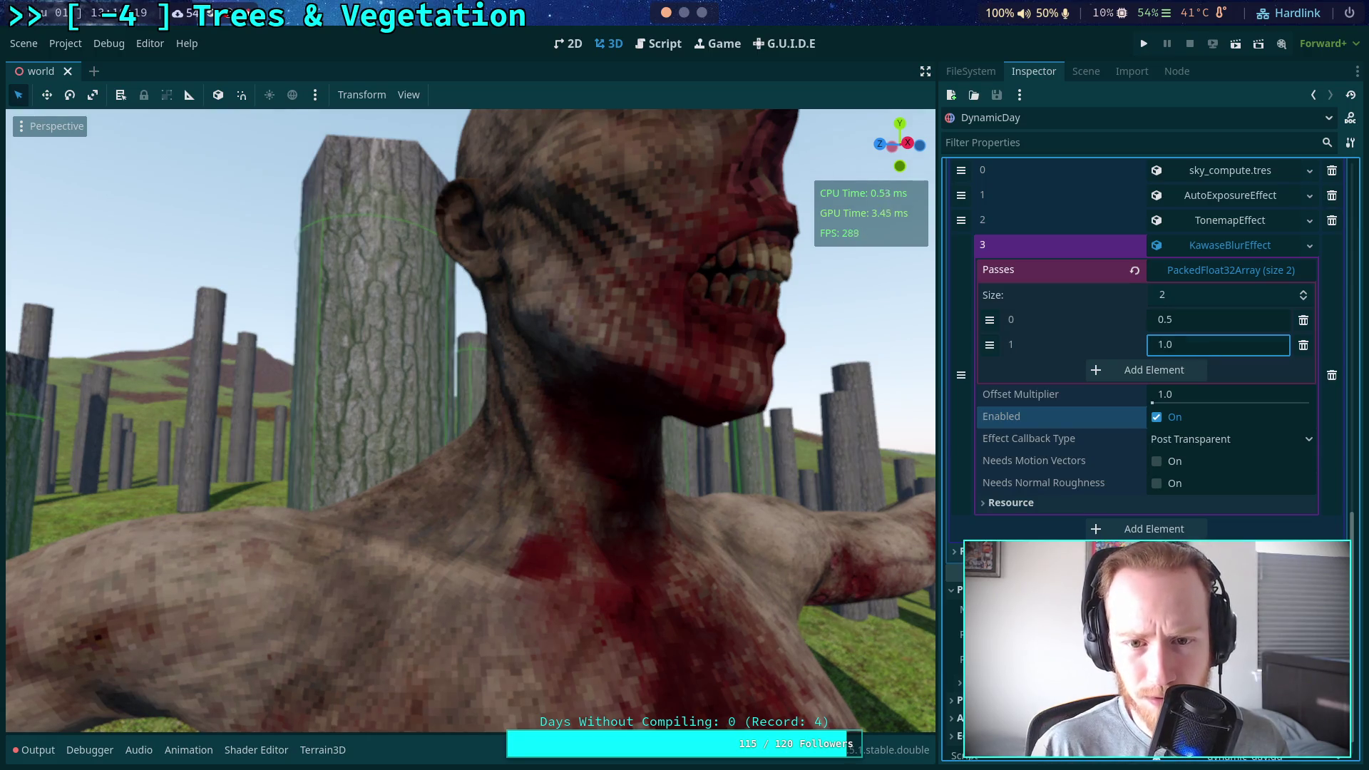
{"action": "left_click", "coordinate": [656, 44]}
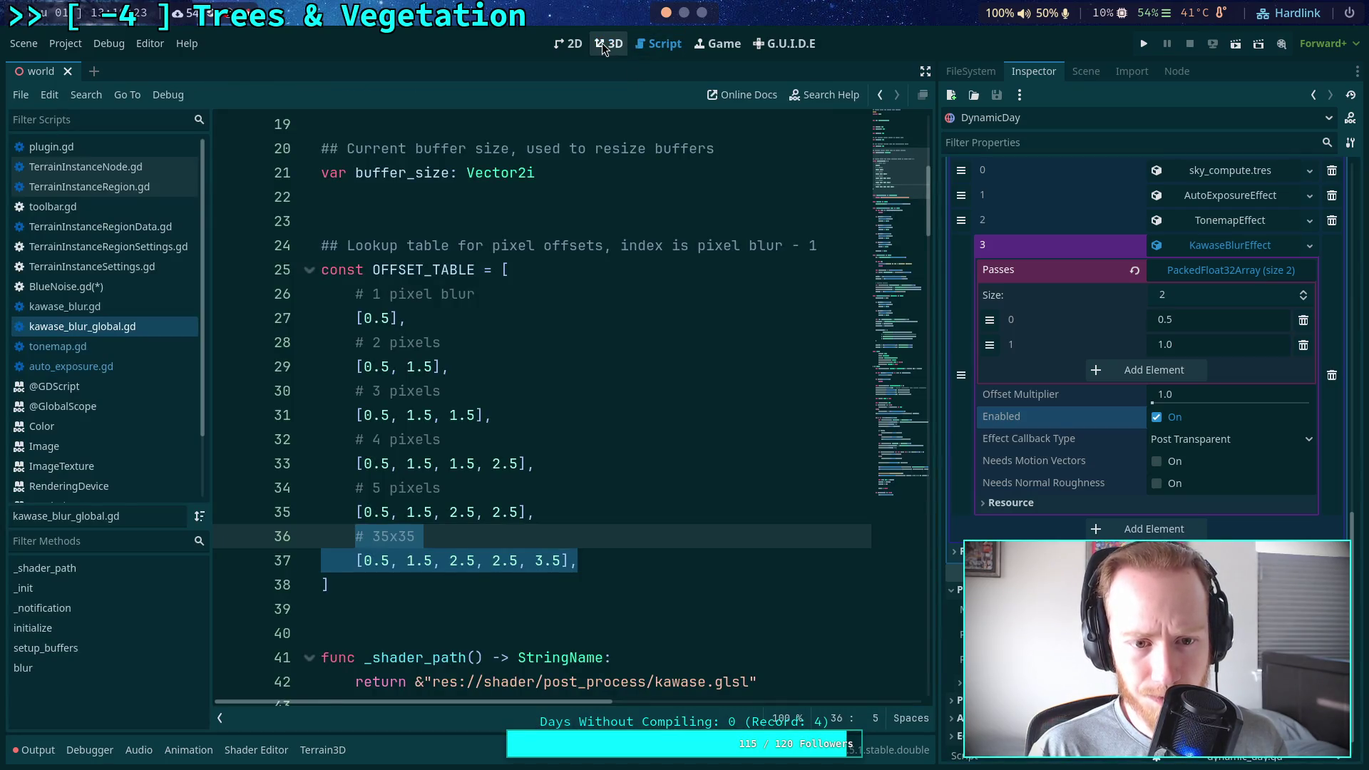
- Back in the 3D scene, change the second pass offset from 1.0 to 1.5
{"action": "left_click", "coordinate": [602, 44]}
{"action": "left_click", "coordinate": [1204, 348]}
{"action": "type", "text": "1."}
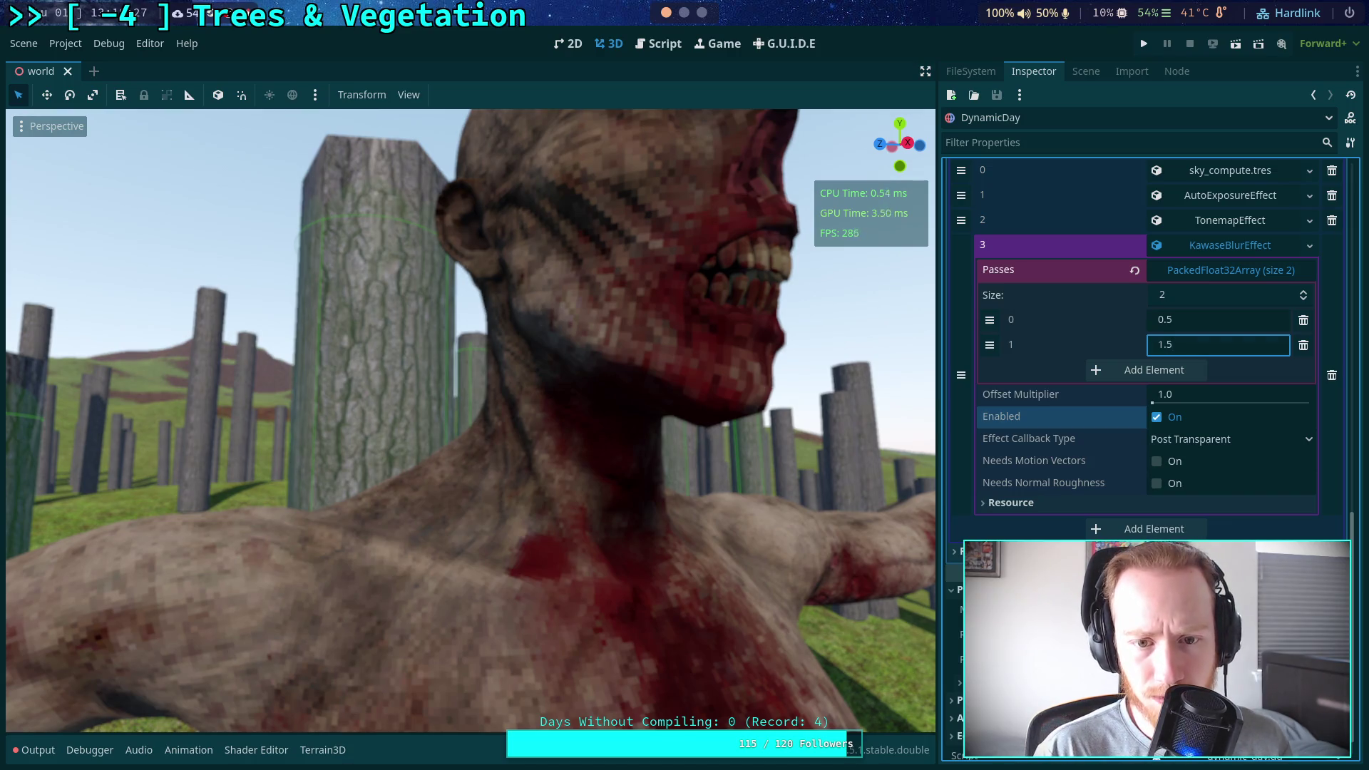
{"action": "key", "text": "Return"}
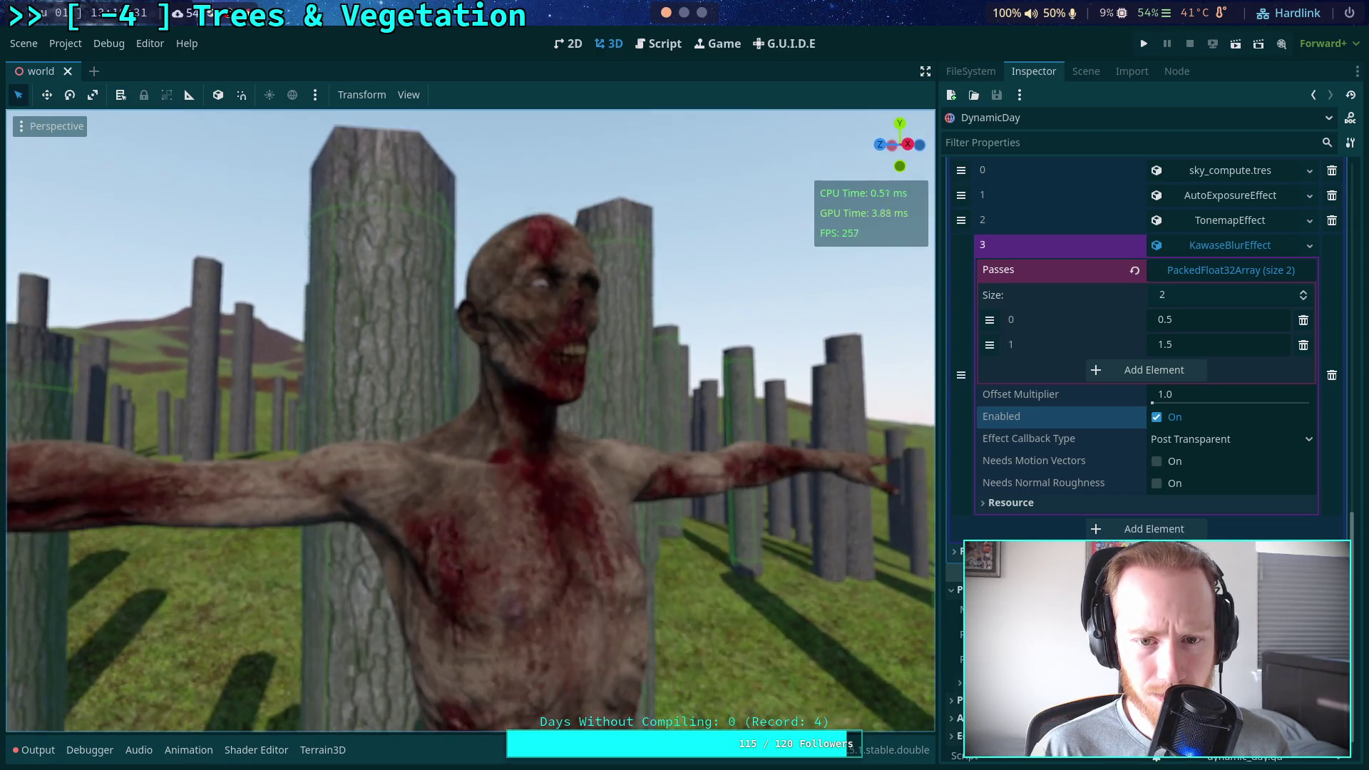
{"action": "scroll", "coordinate": [802, 377], "scroll_direction": "down", "scroll_amount": 5}
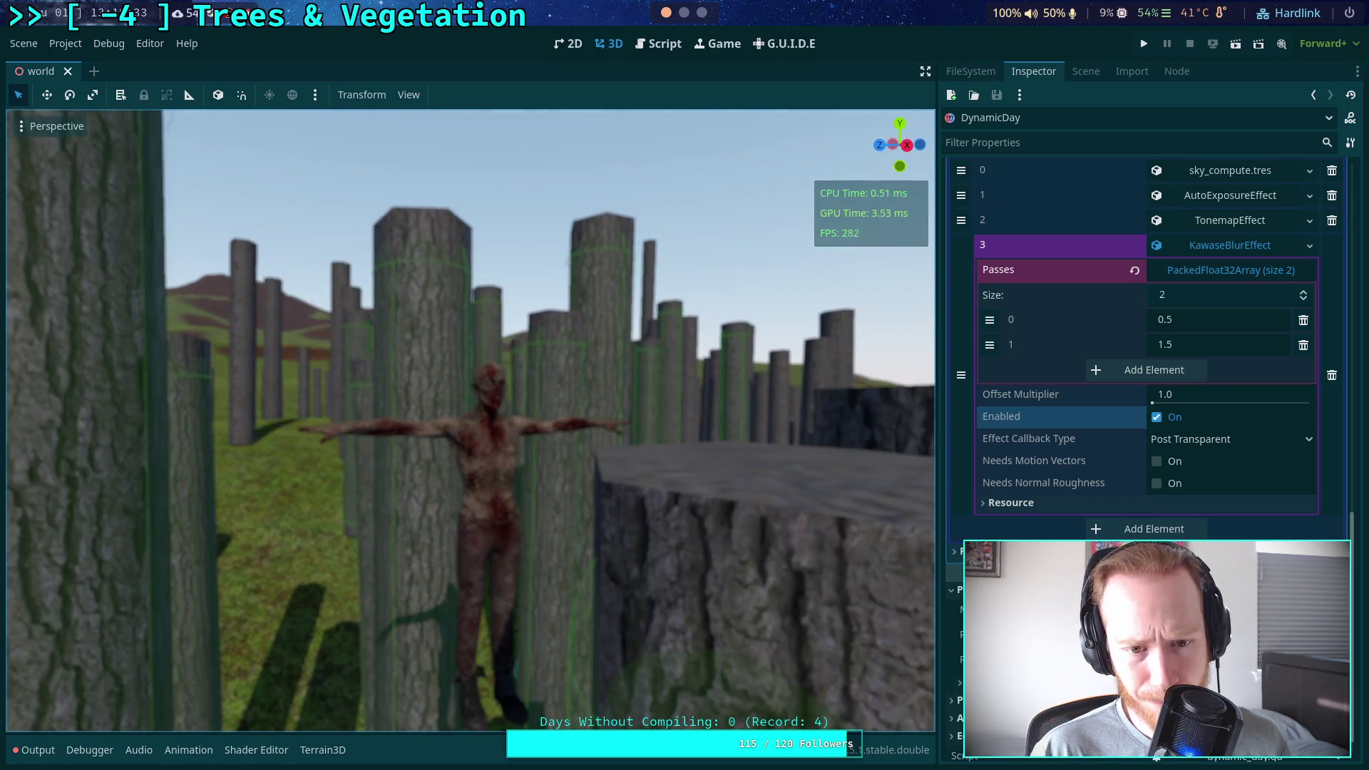
{"action": "scroll", "coordinate": [470, 420], "scroll_direction": "up", "scroll_amount": 5}
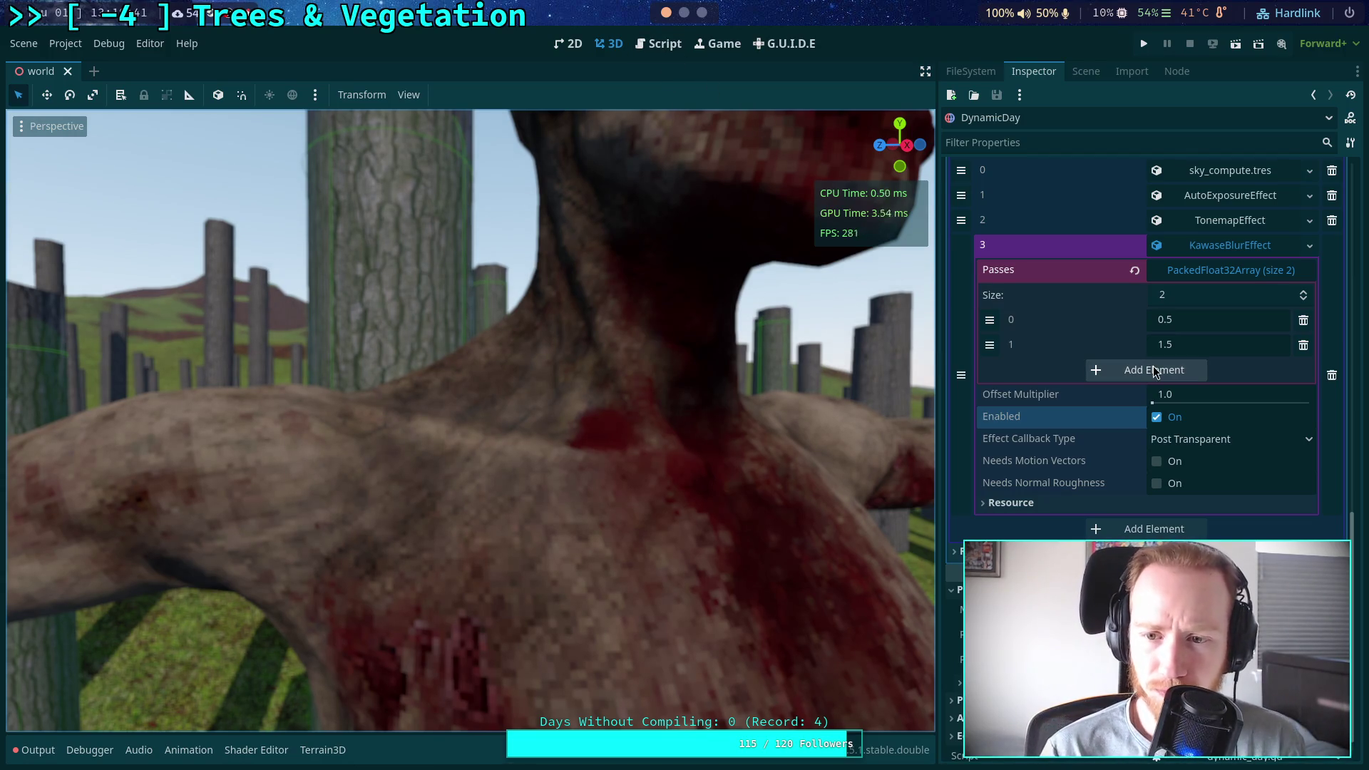
{"action": "mouse_move", "coordinate": [990, 397]}
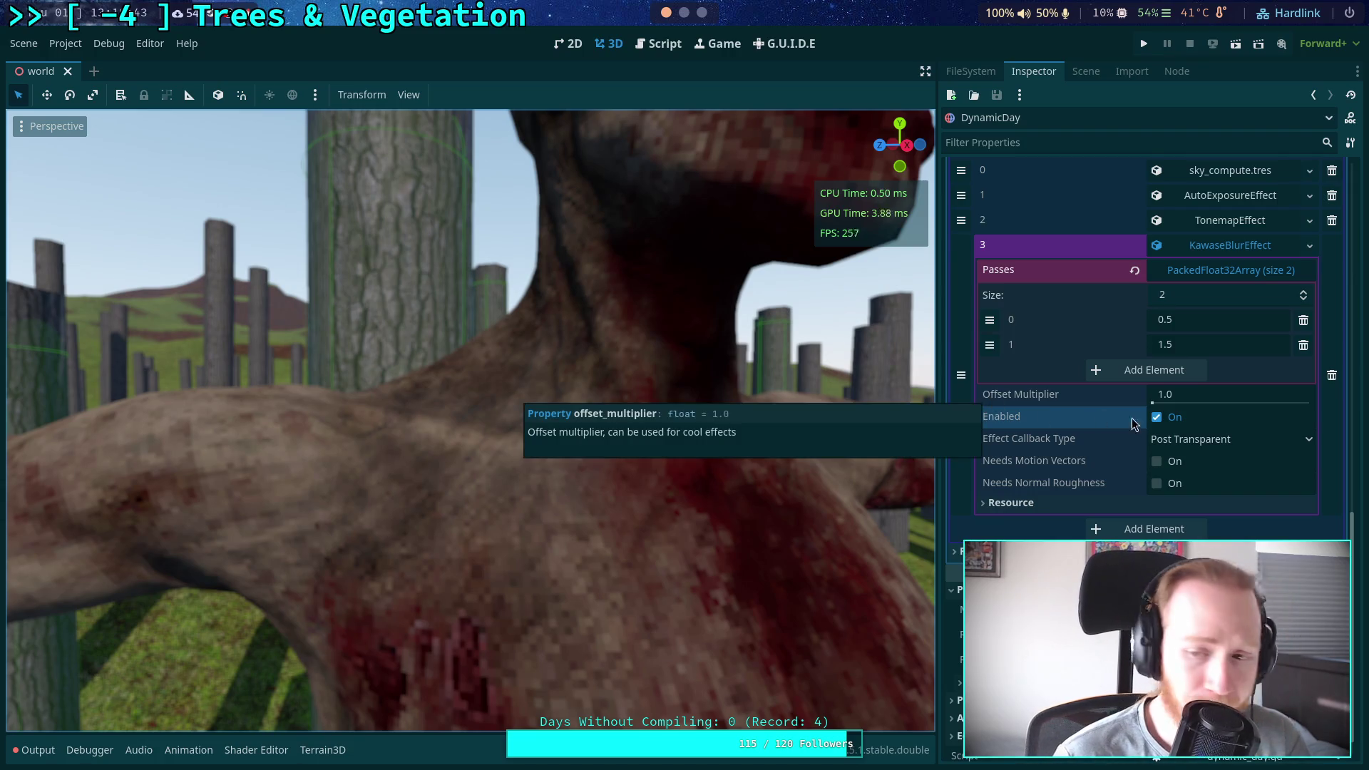
{"action": "mouse_move", "coordinate": [1176, 399]}
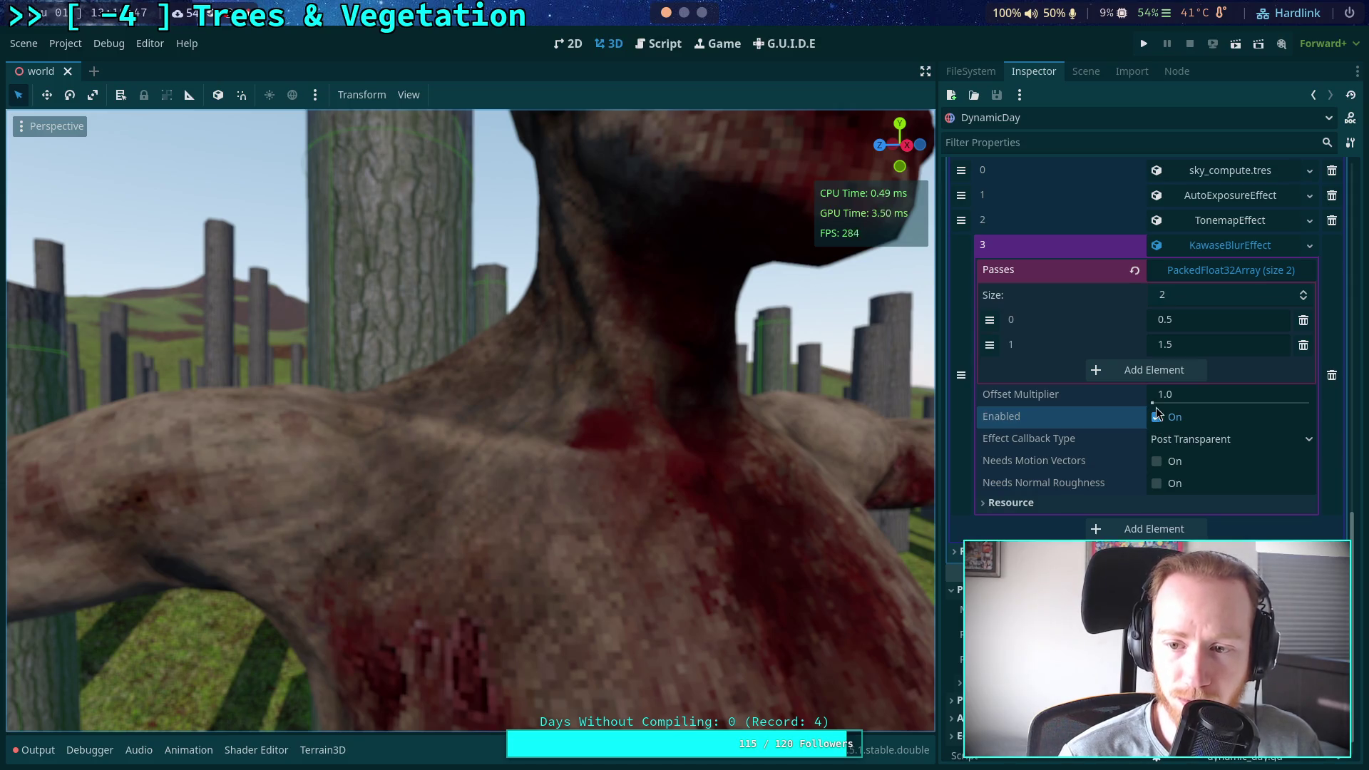
- Try Offset Multiplier values around 1.24 and 3.04, then revert it to 1.0
{"action": "mouse_move", "coordinate": [1152, 403]}
{"action": "left_mouse_down"}
{"action": "mouse_move", "coordinate": [1339, 399]}
{"action": "mouse_move", "coordinate": [1247, 391]}
{"action": "mouse_move", "coordinate": [1319, 393]}
{"action": "left_mouse_up"}
{"action": "left_click", "coordinate": [1134, 394]}
{"action": "left_click_drag", "start_coordinate": [1153, 403], "coordinate": [1262, 388]}
{"action": "left_click", "coordinate": [1134, 394]}
{"action": "left_click_drag", "start_coordinate": [1152, 402], "coordinate": [1264, 392]}
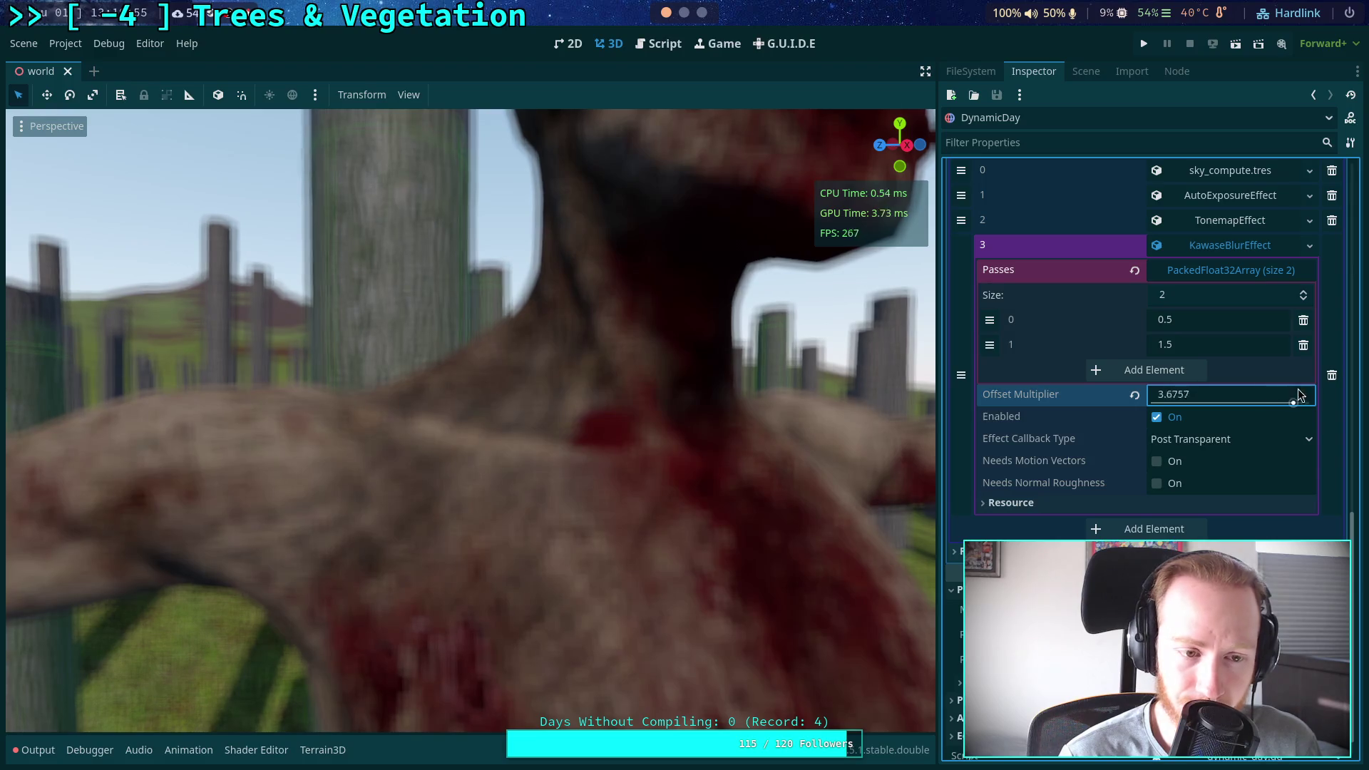
{"action": "left_click", "coordinate": [1134, 394]}
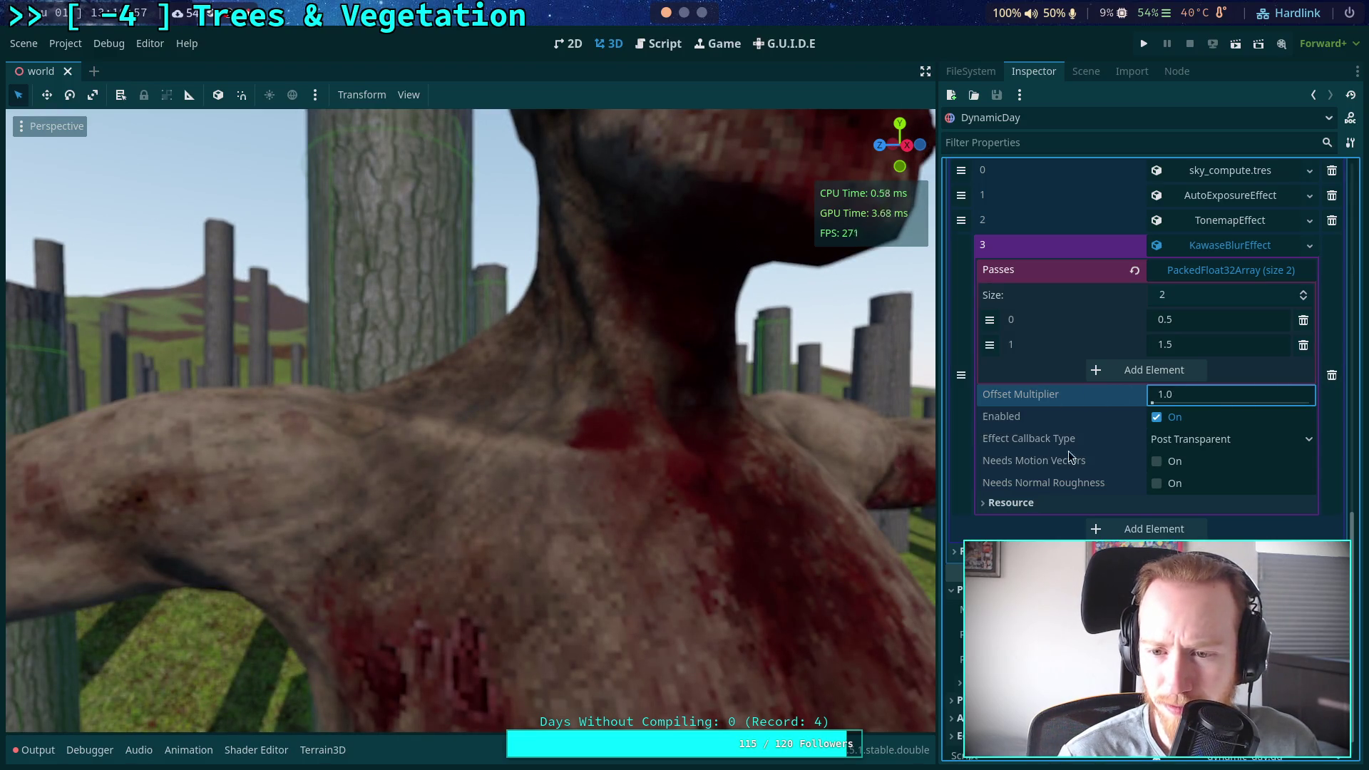
- Retype the second pass offset as 1.5 and return to the blur script
{"action": "mouse_move", "coordinate": [1104, 460]}
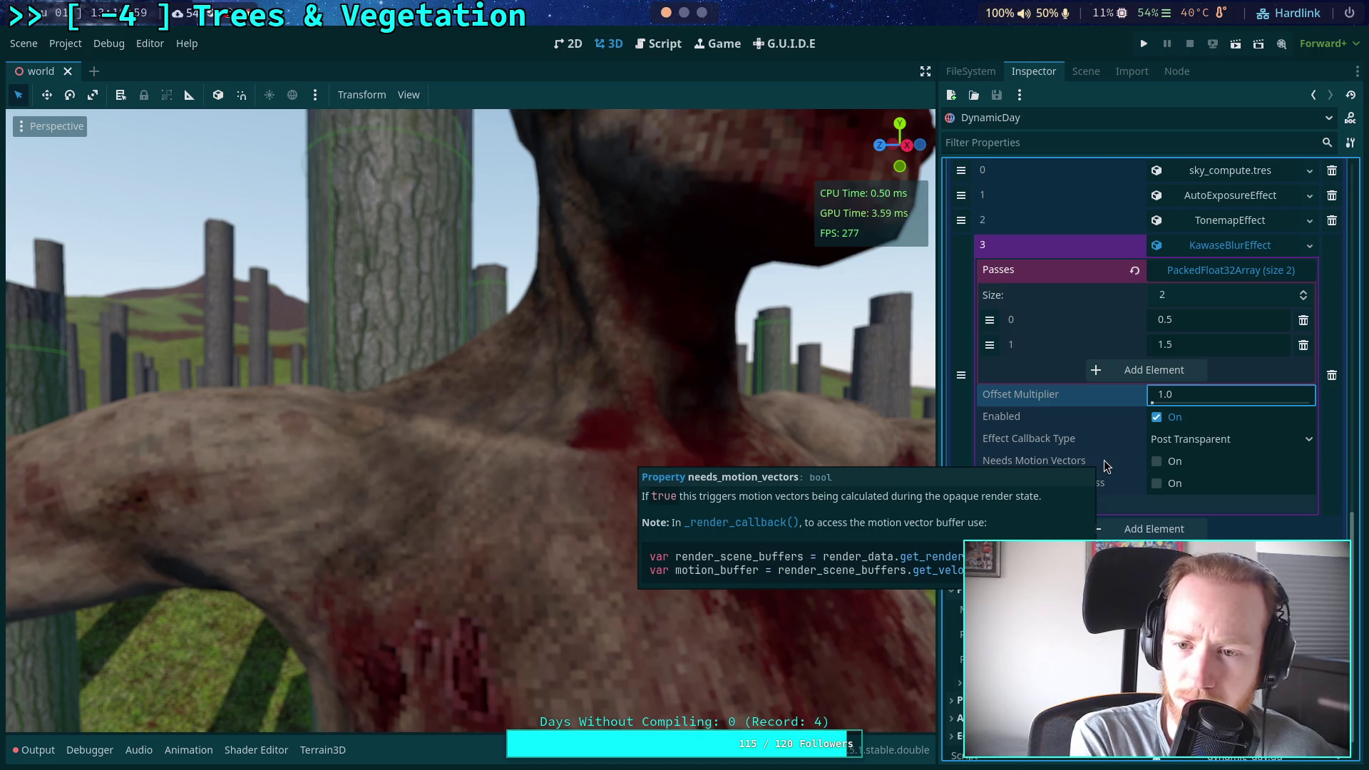
{"action": "mouse_move", "coordinate": [1182, 336]}
{"action": "left_mouse_down"}
{"action": "mouse_move", "coordinate": [1319, 341]}
{"action": "mouse_move", "coordinate": [1173, 360]}
{"action": "left_mouse_up"}
{"action": "left_click", "coordinate": [1230, 355]}
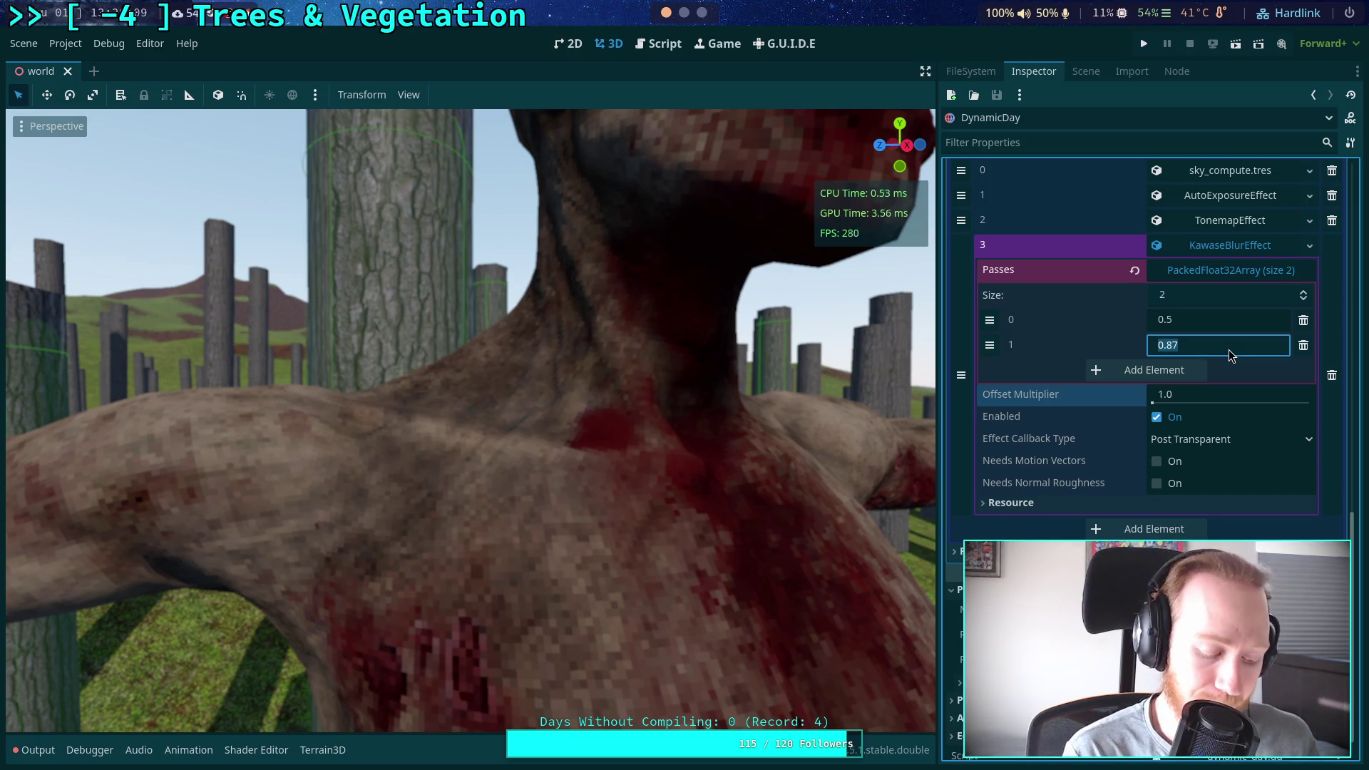
{"action": "type", "text": "1p"}
{"action": "type", "text": "5"}
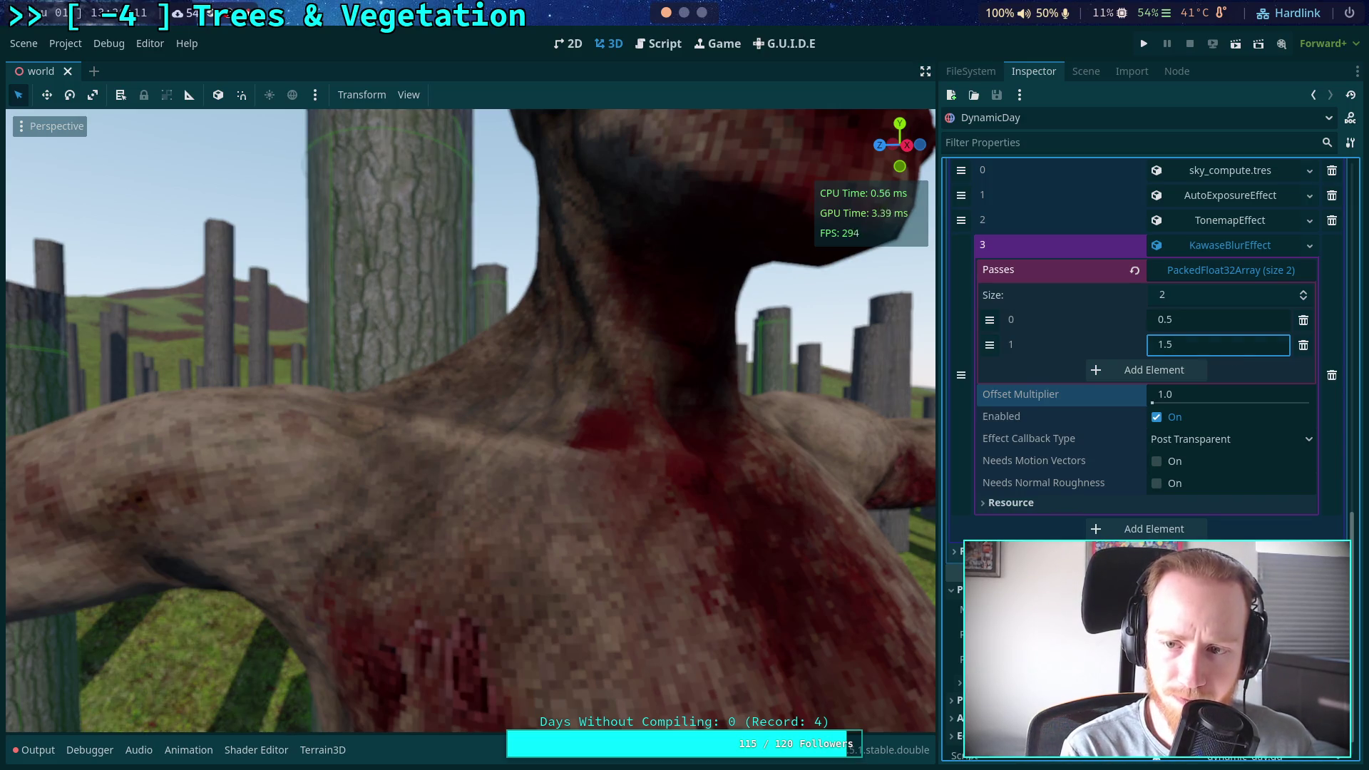
{"action": "key", "text": "Return"}
{"action": "left_click", "coordinate": [657, 43]}
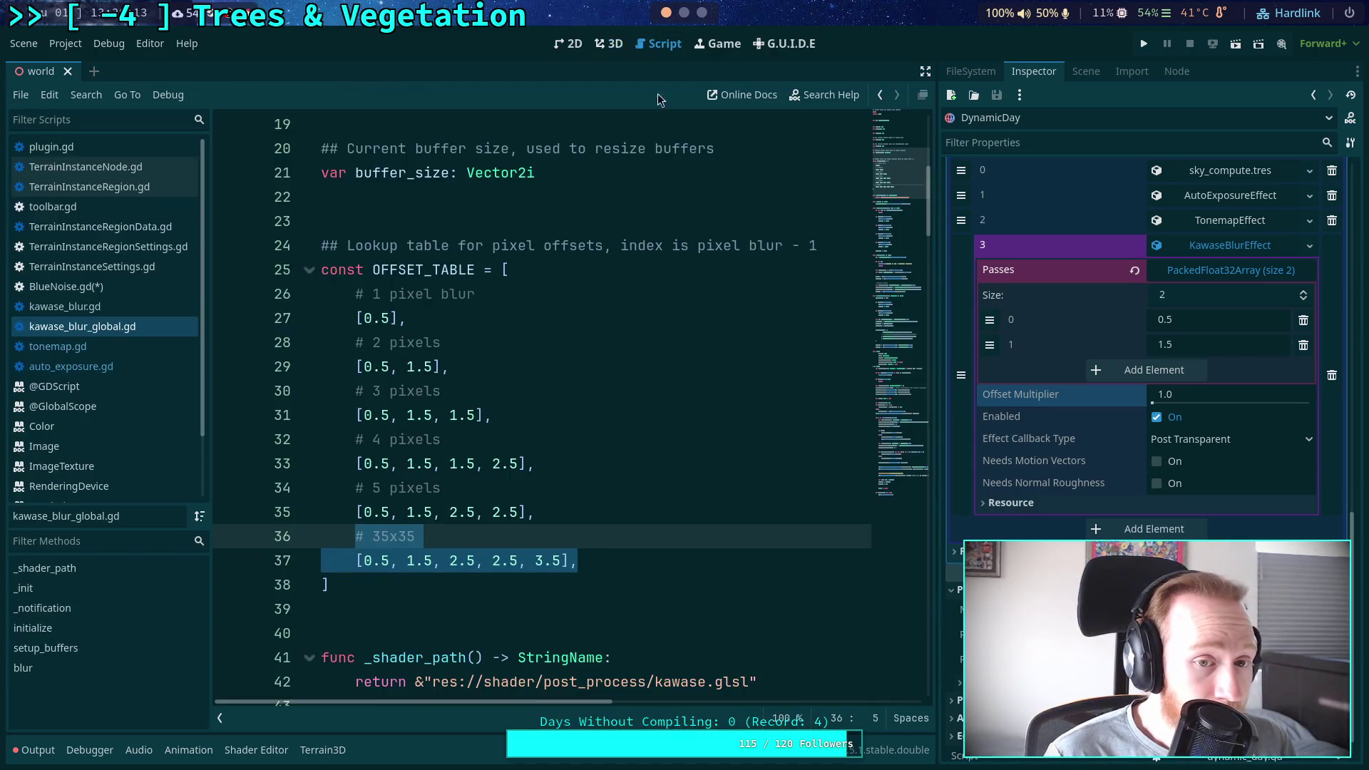
- Scroll through kawase_blur_global.gd and widen the script editing area by dragging the dock splitter
{"action": "left_click", "coordinate": [569, 367]}
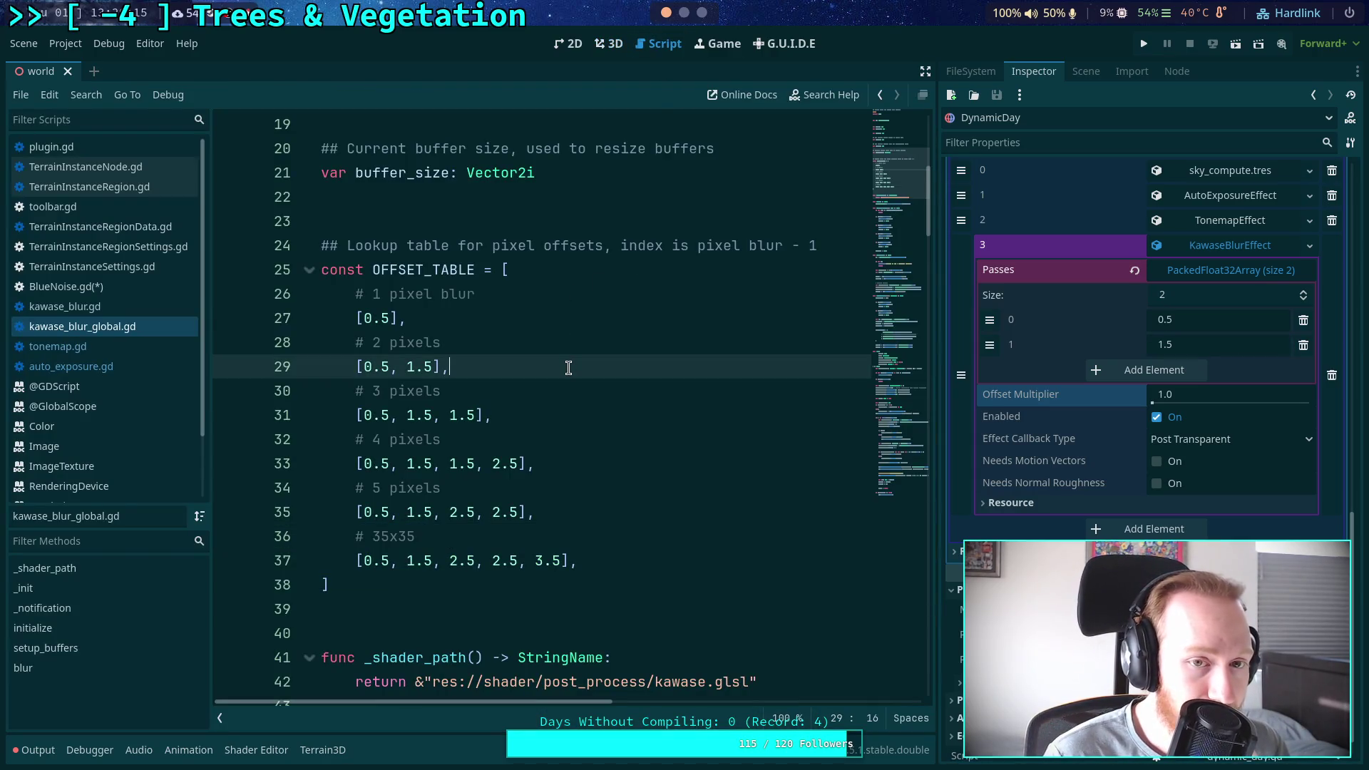
{"action": "scroll", "coordinate": [570, 365], "scroll_direction": "down", "scroll_amount": 15}
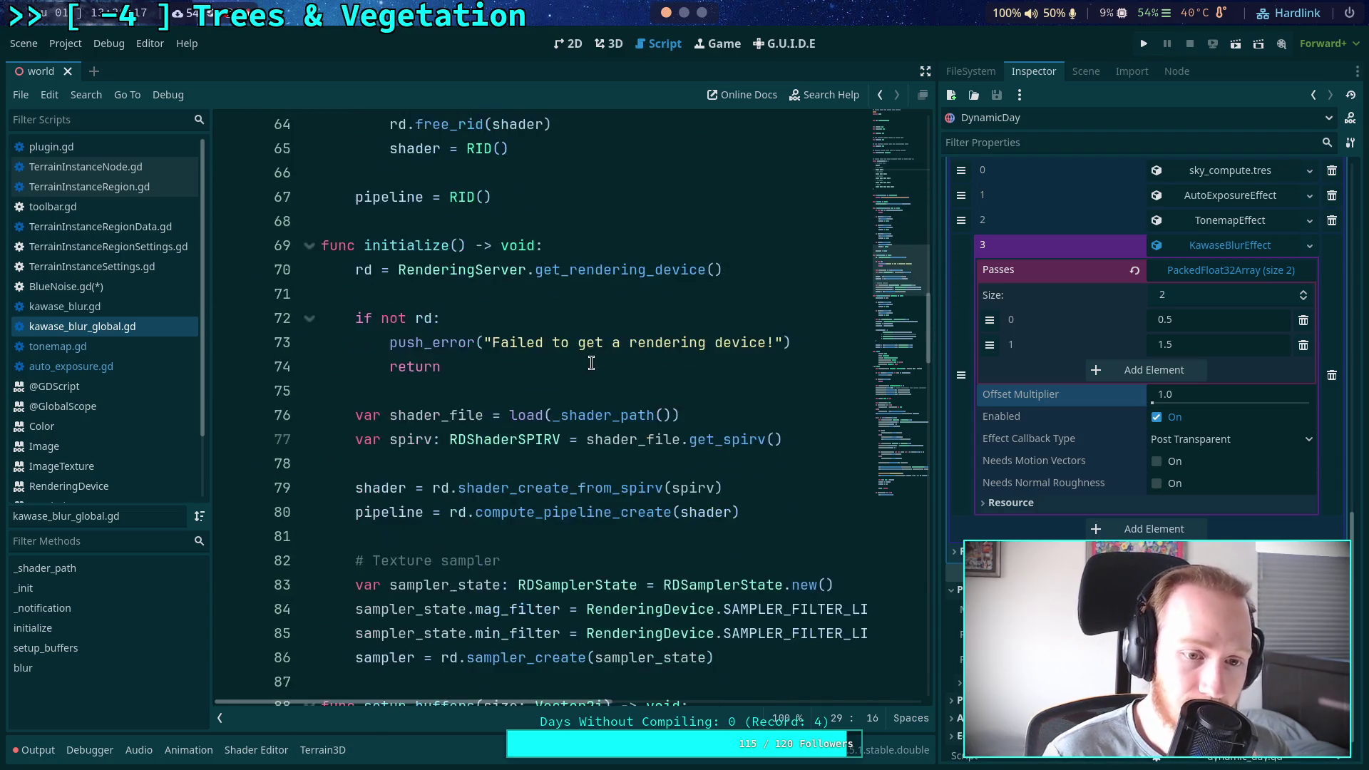
{"action": "scroll", "coordinate": [591, 362], "scroll_direction": "down", "scroll_amount": 10}
{"action": "scroll", "coordinate": [591, 363], "scroll_direction": "up", "scroll_amount": 5}
{"action": "scroll", "coordinate": [591, 362], "scroll_direction": "down", "scroll_amount": 3}
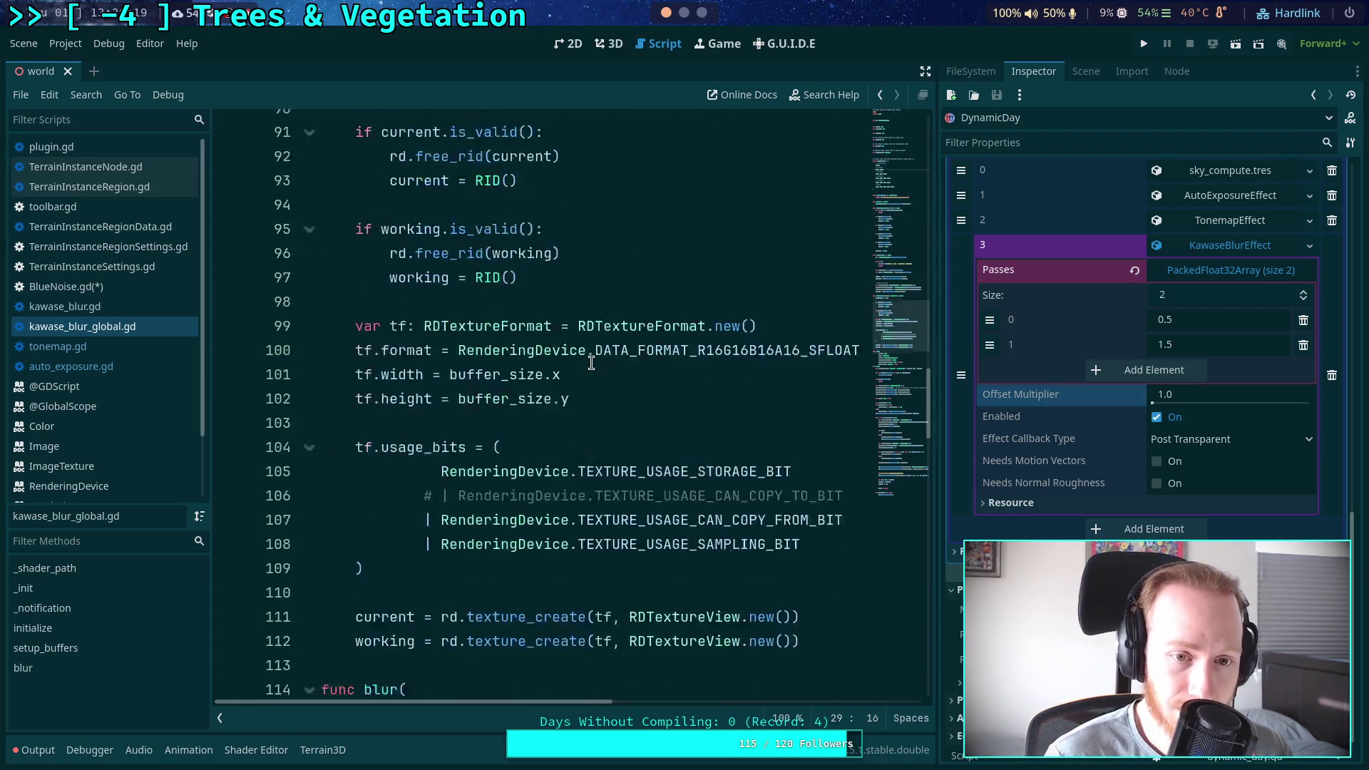
{"action": "scroll", "coordinate": [591, 363], "scroll_direction": "down", "scroll_amount": 8}
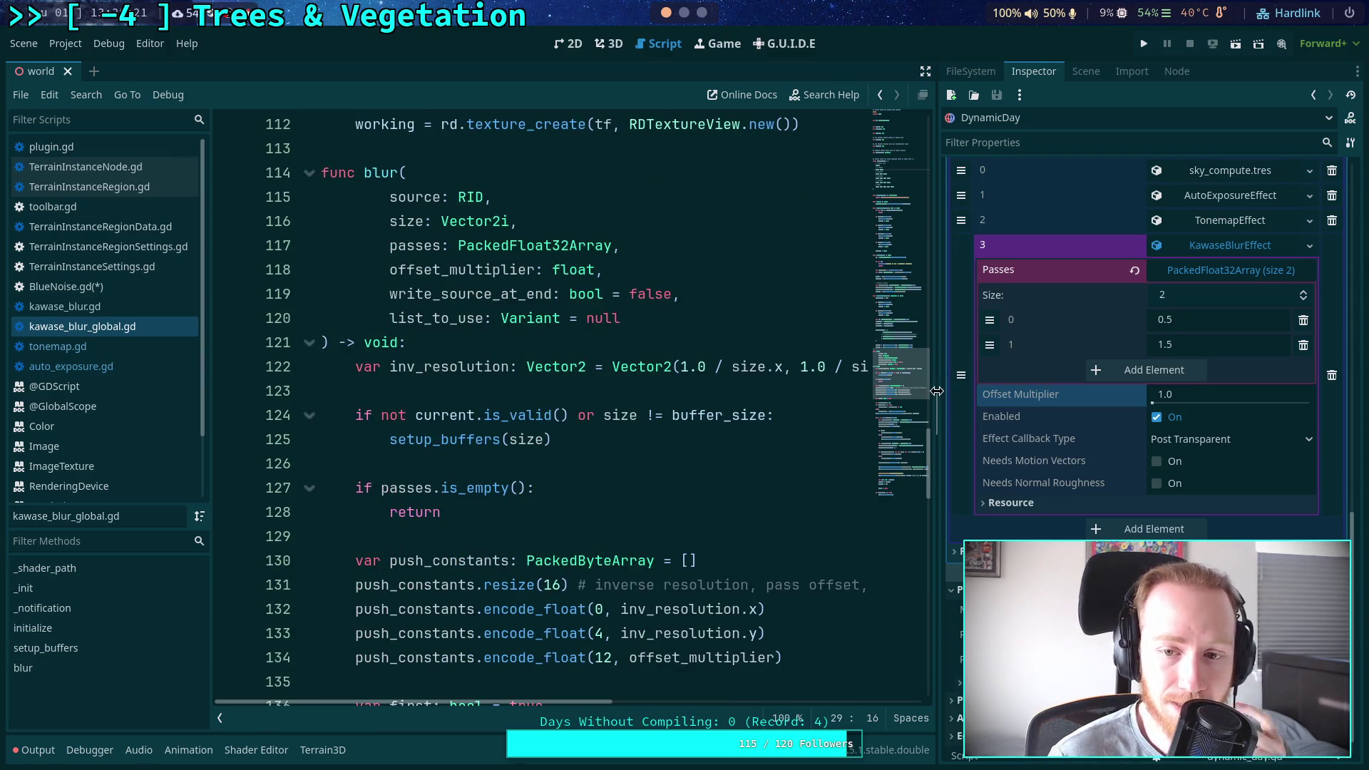
{"action": "left_click_drag", "start_coordinate": [936, 400], "coordinate": [1020, 399]}
- Scroll to func blur and select its source parameter on line 115
{"action": "scroll", "coordinate": [676, 572], "scroll_direction": "down", "scroll_amount": 3}
{"action": "scroll", "coordinate": [676, 572], "scroll_direction": "down", "scroll_amount": 2}
{"action": "scroll", "coordinate": [529, 528], "scroll_direction": "up", "scroll_amount": 5}
{"action": "left_click", "coordinate": [414, 197]}
{"action": "double_click", "coordinate": [414, 197]}
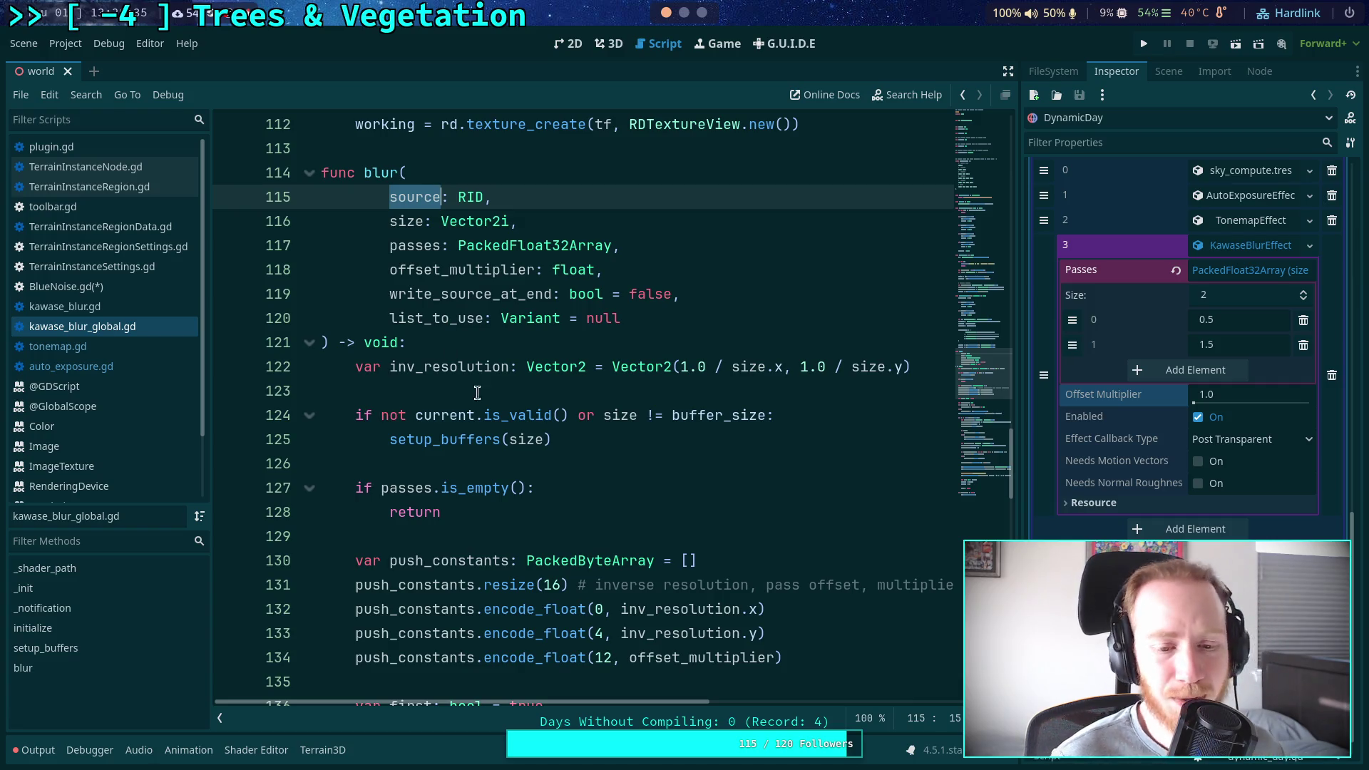
{"action": "scroll", "coordinate": [535, 473], "scroll_direction": "down", "scroll_amount": 9}
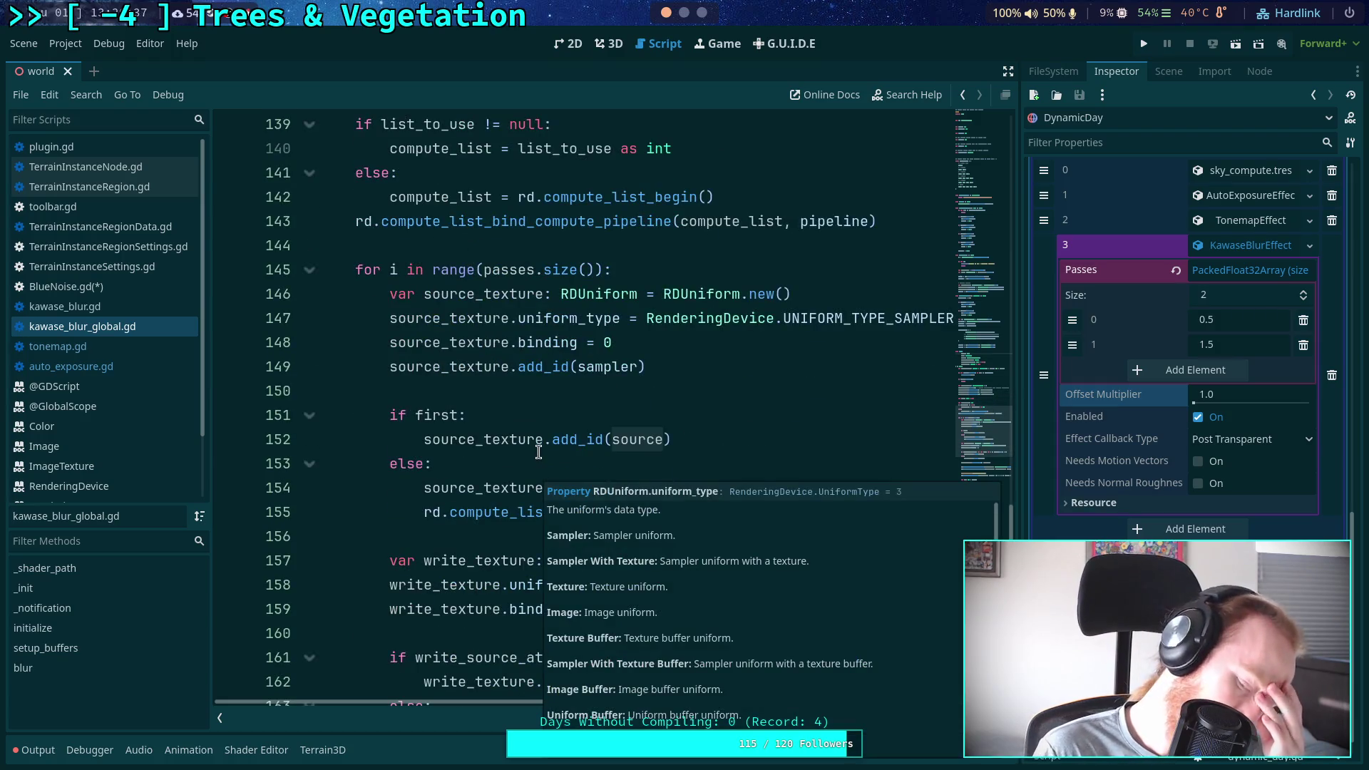
{"action": "scroll", "coordinate": [542, 464], "scroll_direction": "down", "scroll_amount": 8}
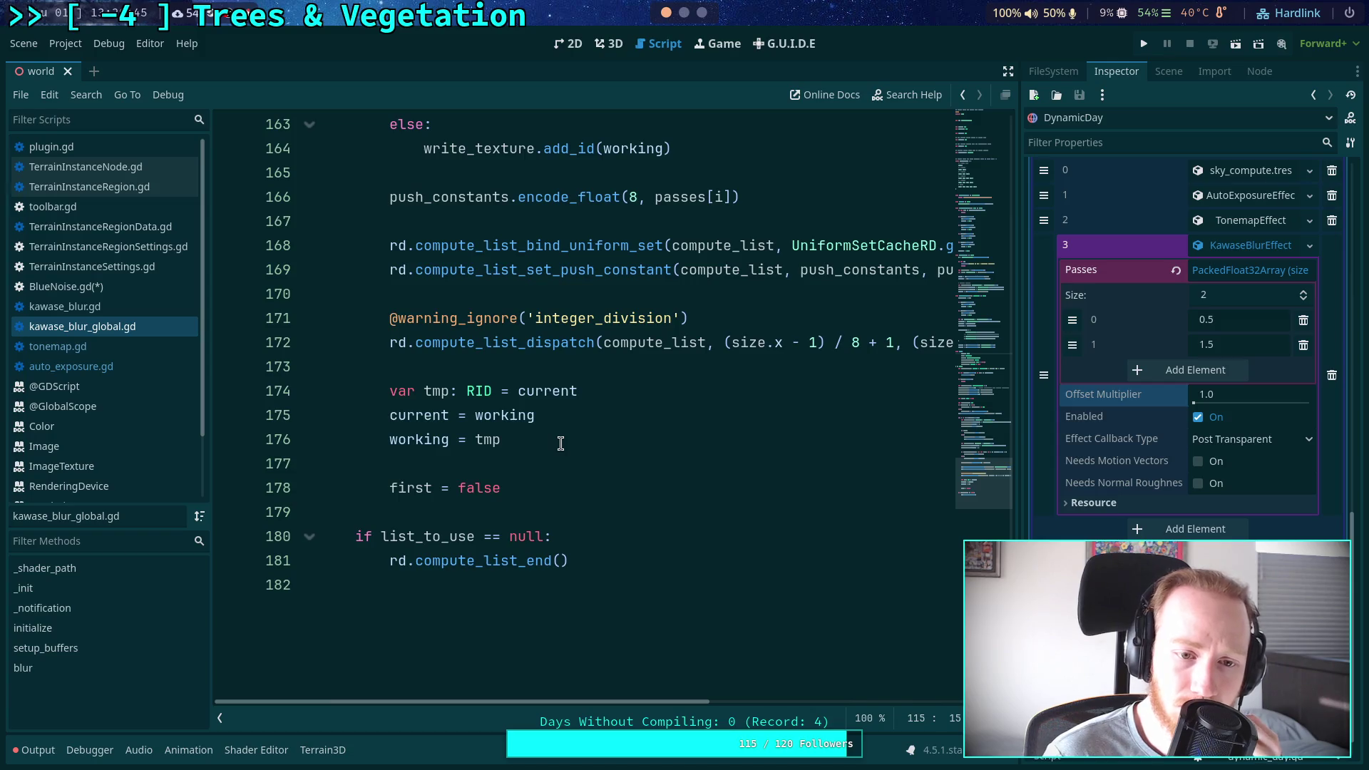
{"action": "scroll", "coordinate": [560, 442], "scroll_direction": "up", "scroll_amount": 5}
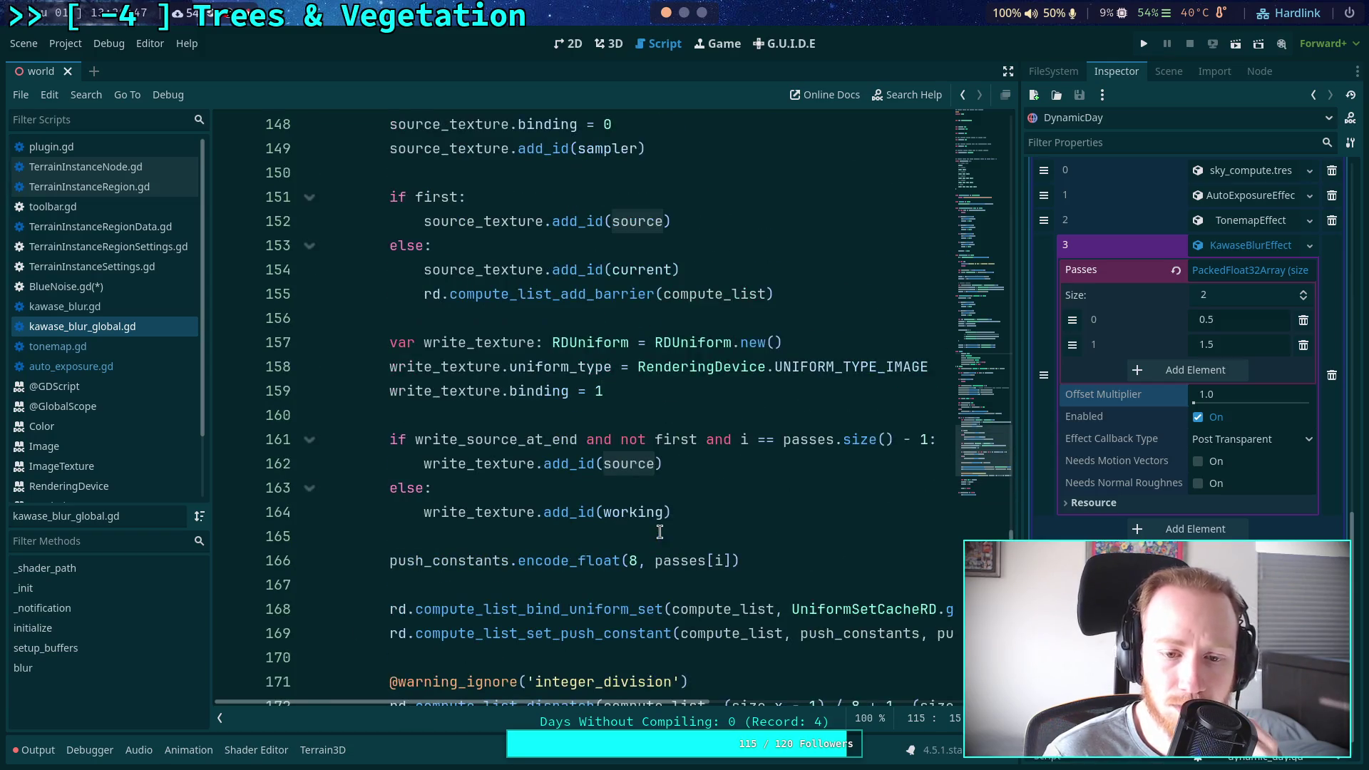
{"action": "double_click", "coordinate": [460, 513]}
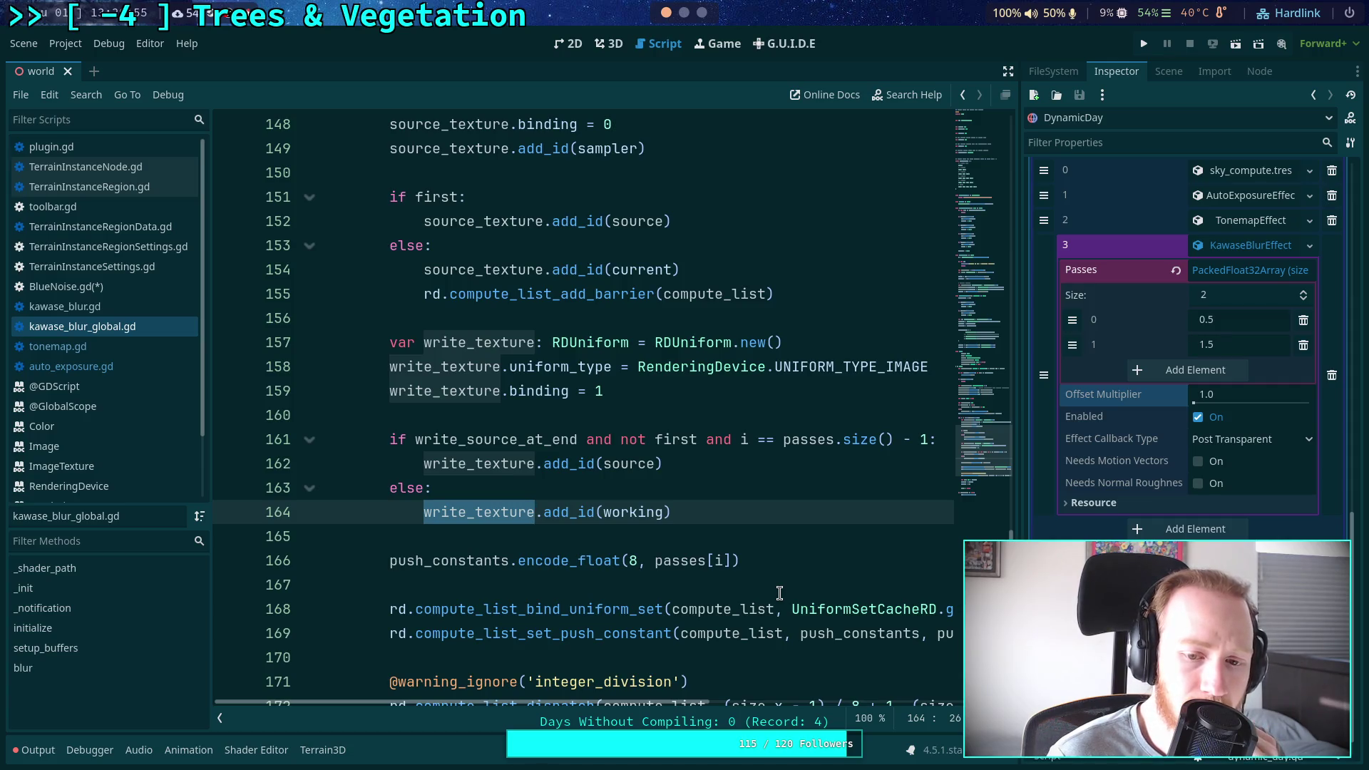
{"action": "scroll", "coordinate": [779, 593], "scroll_direction": "up", "scroll_amount": 10}
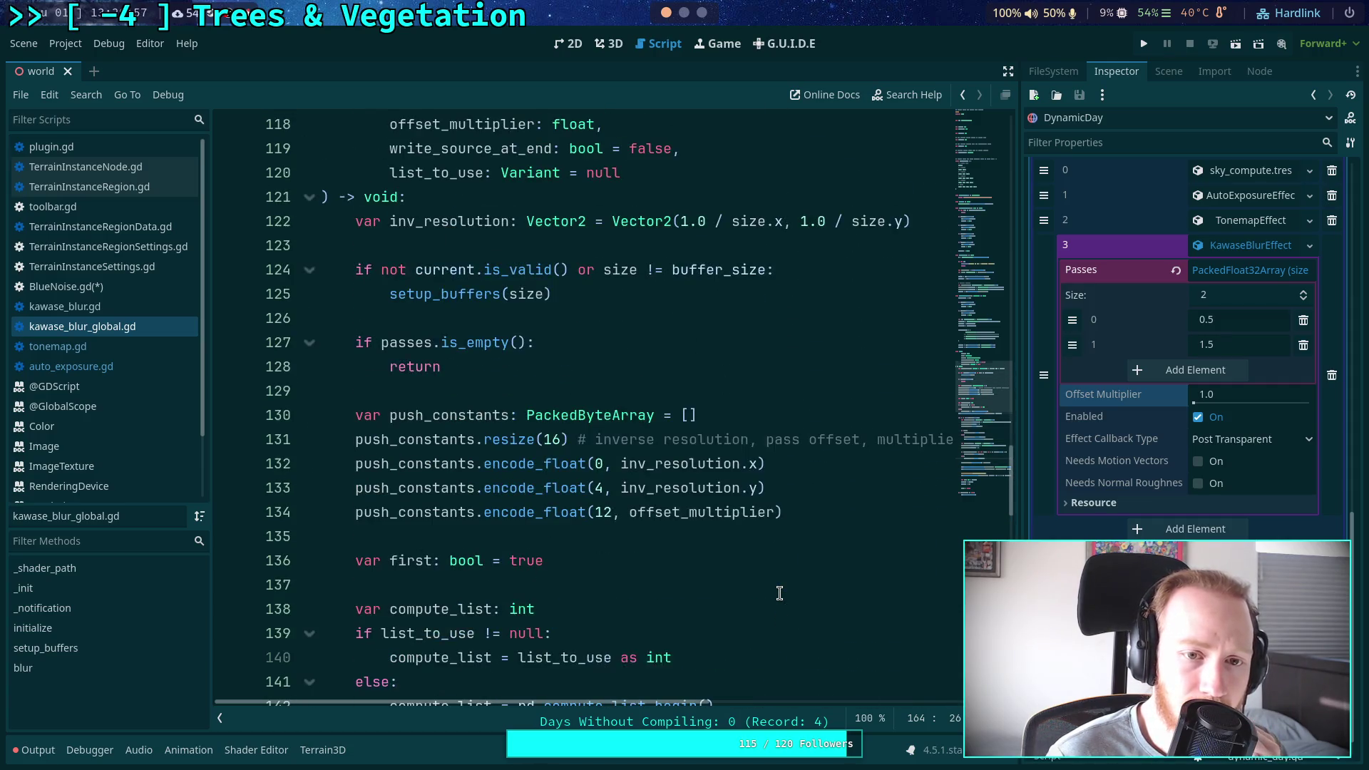
{"action": "scroll", "coordinate": [779, 593], "scroll_direction": "up", "scroll_amount": 2}
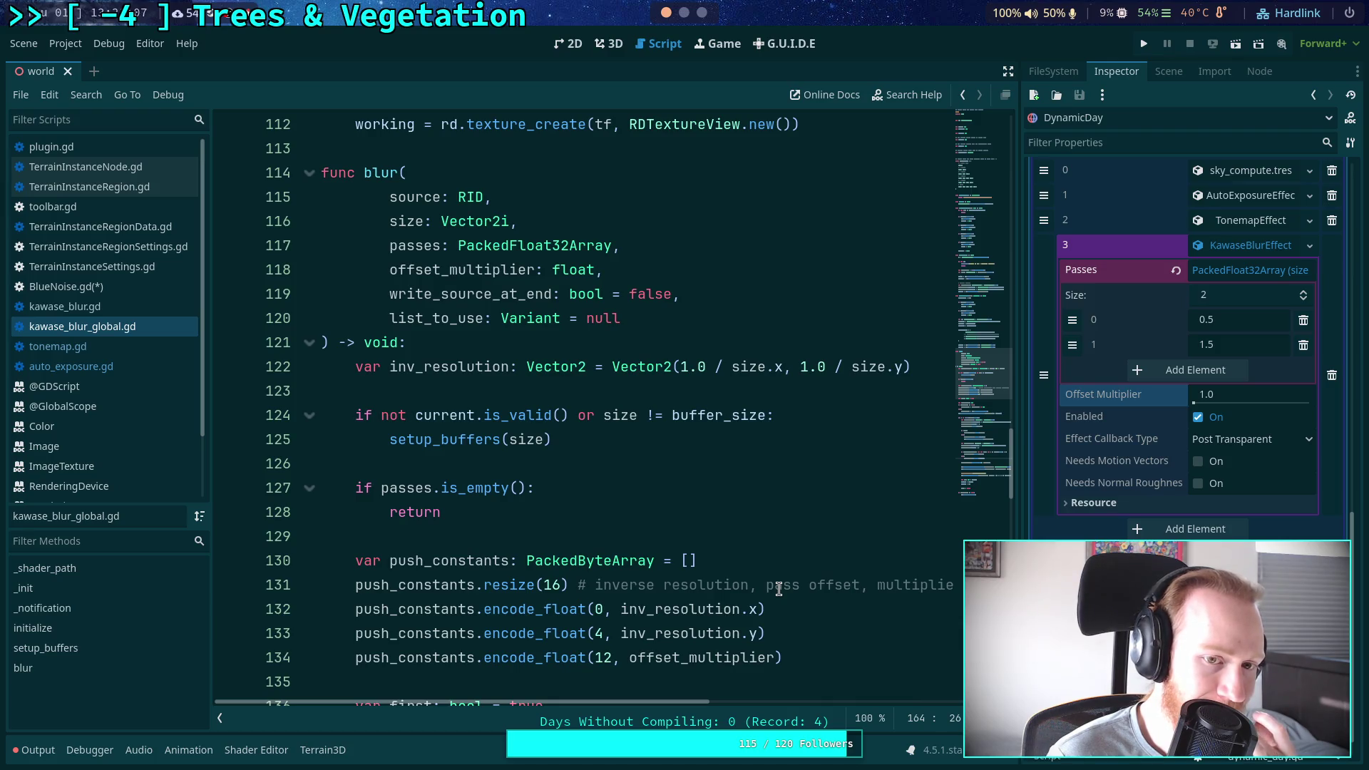
{"action": "scroll", "coordinate": [778, 589], "scroll_direction": "down", "scroll_amount": 5}
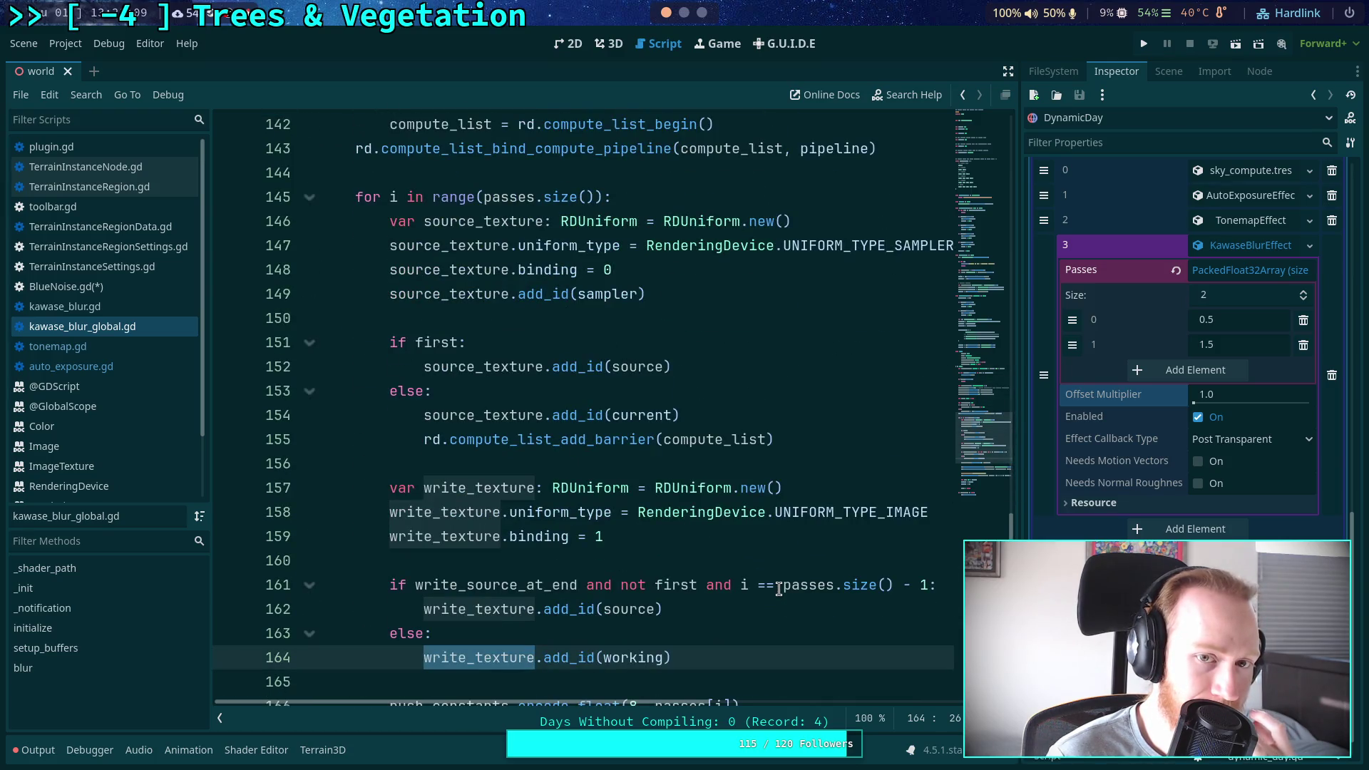
{"action": "scroll", "coordinate": [779, 589], "scroll_direction": "down", "scroll_amount": 8}
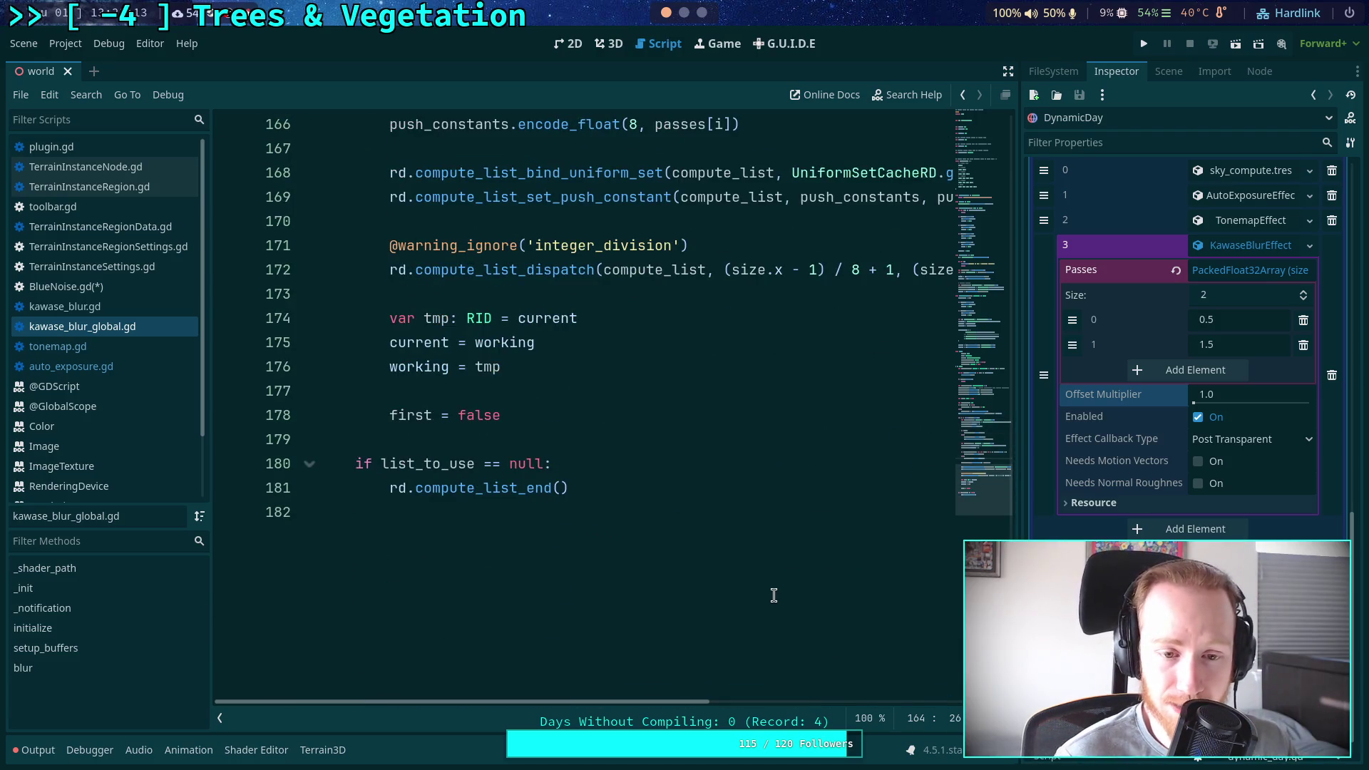
{"action": "scroll", "coordinate": [693, 570], "scroll_direction": "up", "scroll_amount": 9}
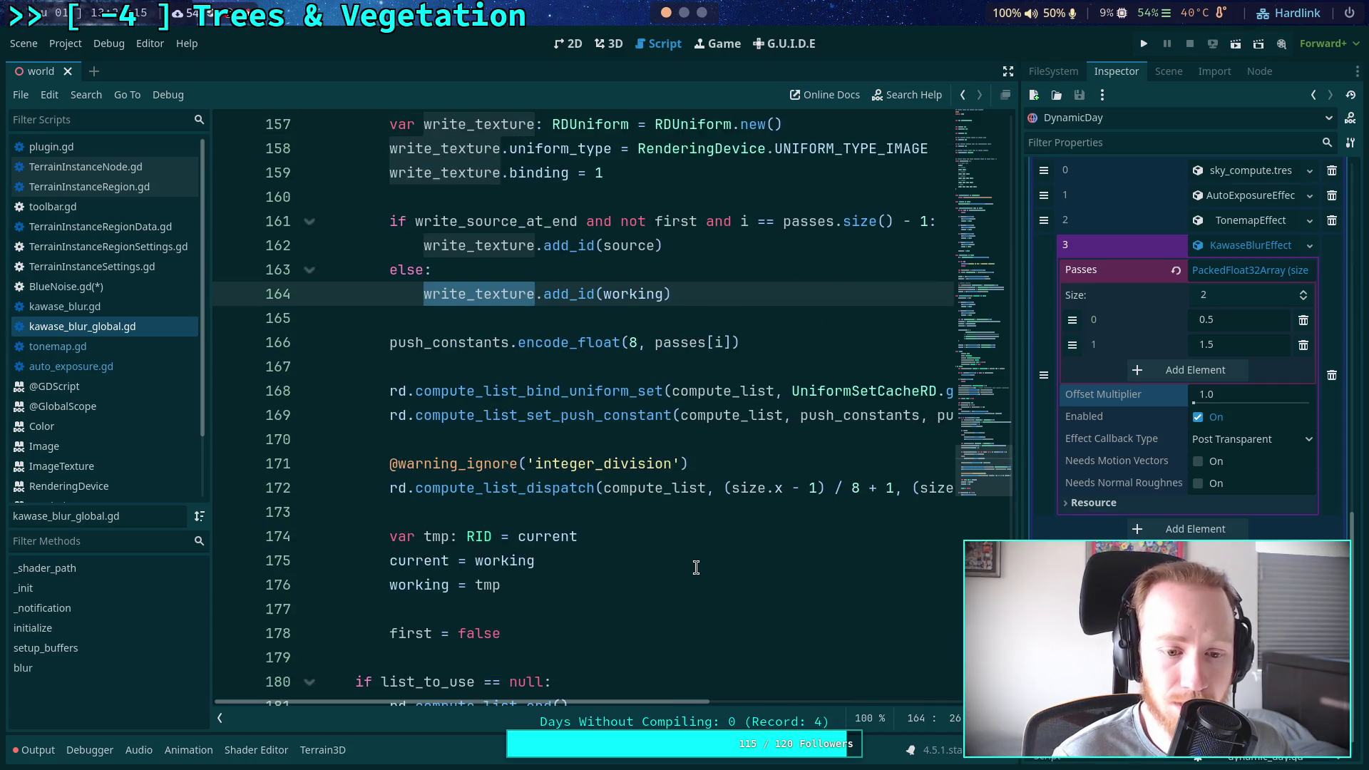
{"action": "scroll", "coordinate": [696, 567], "scroll_direction": "up", "scroll_amount": 10}
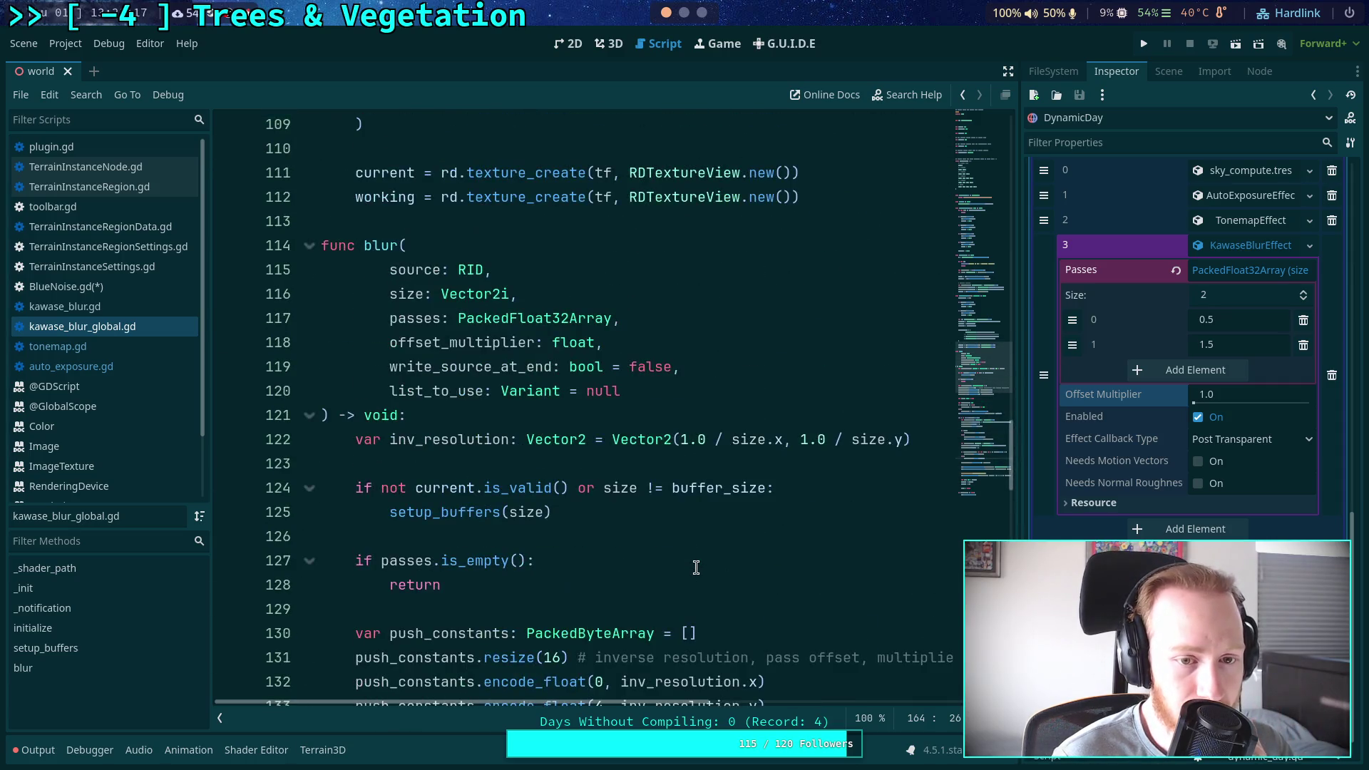
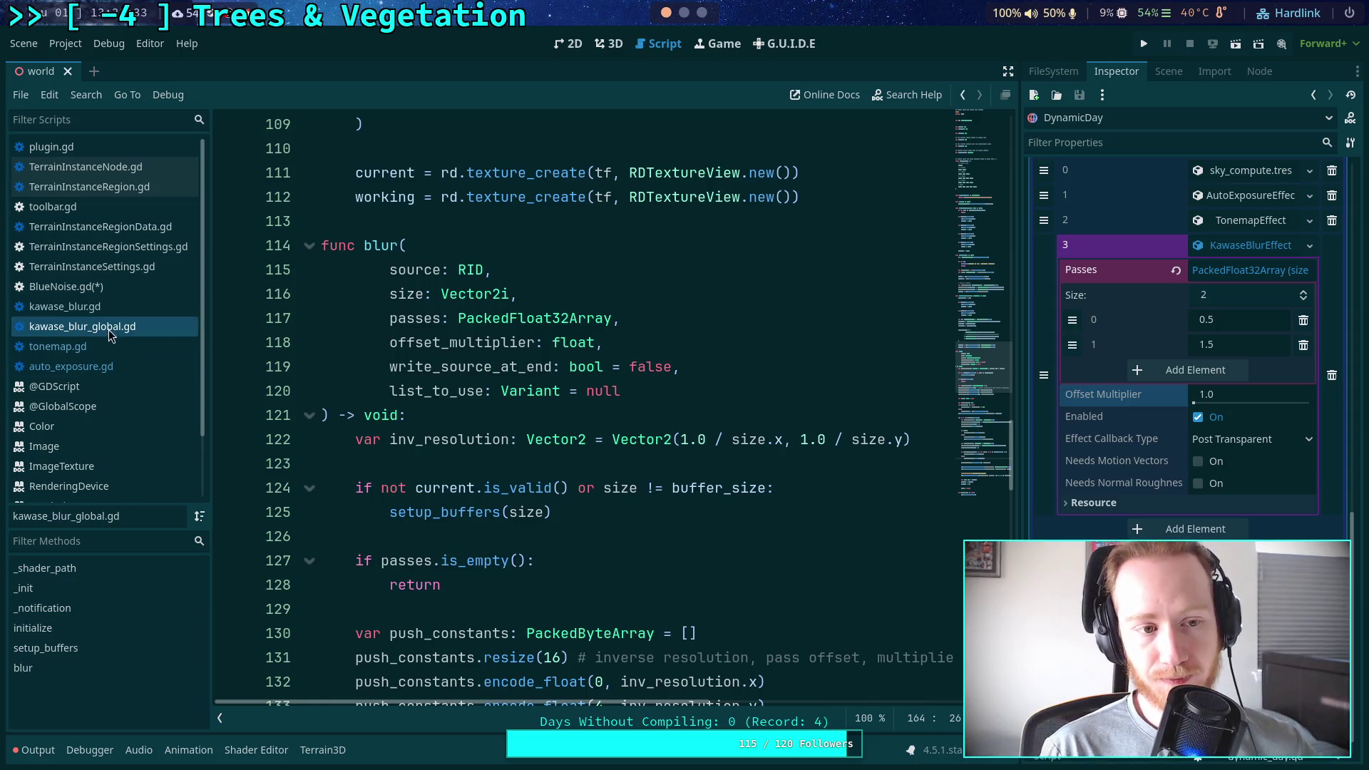
- Check the autoloaded global scripts listed in Project Settings
{"action": "left_click_drag", "start_coordinate": [984, 367], "coordinate": [990, 130]}
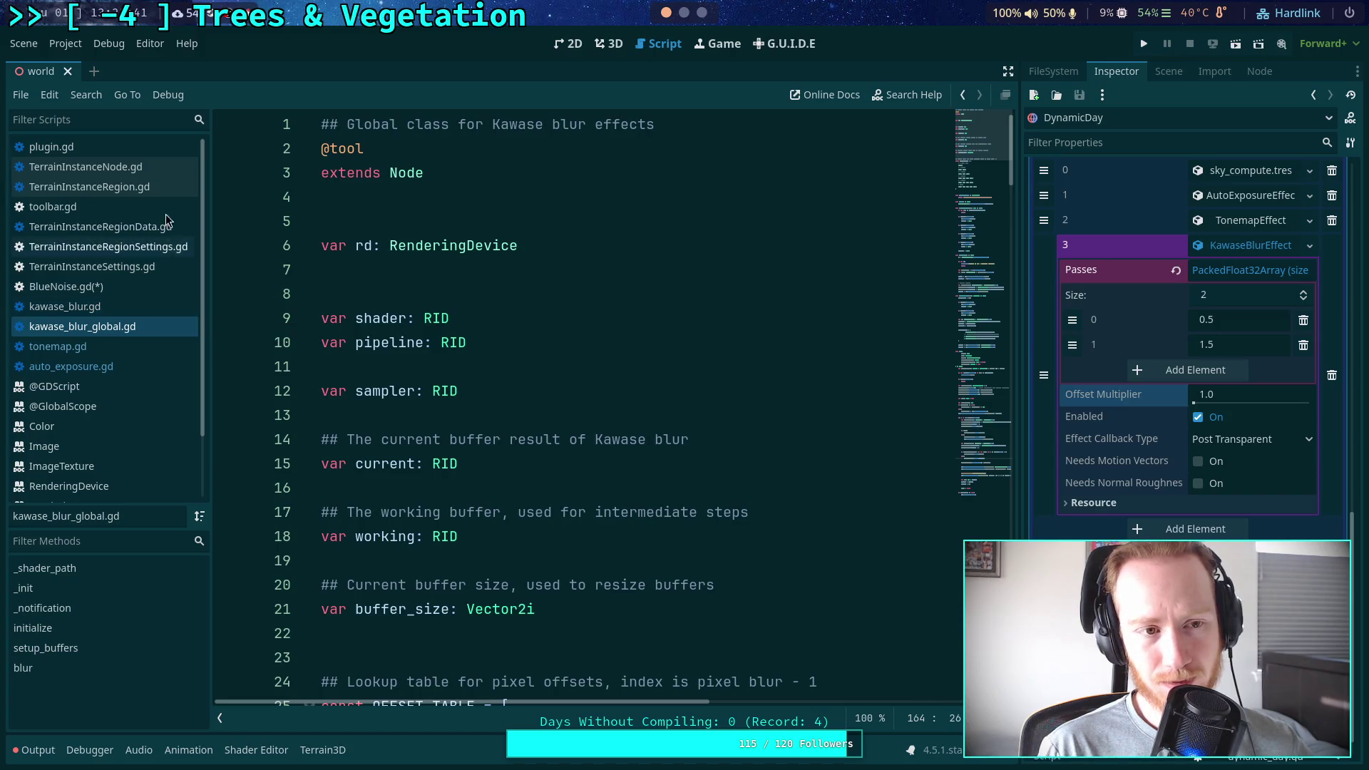
{"action": "left_click", "coordinate": [63, 44]}
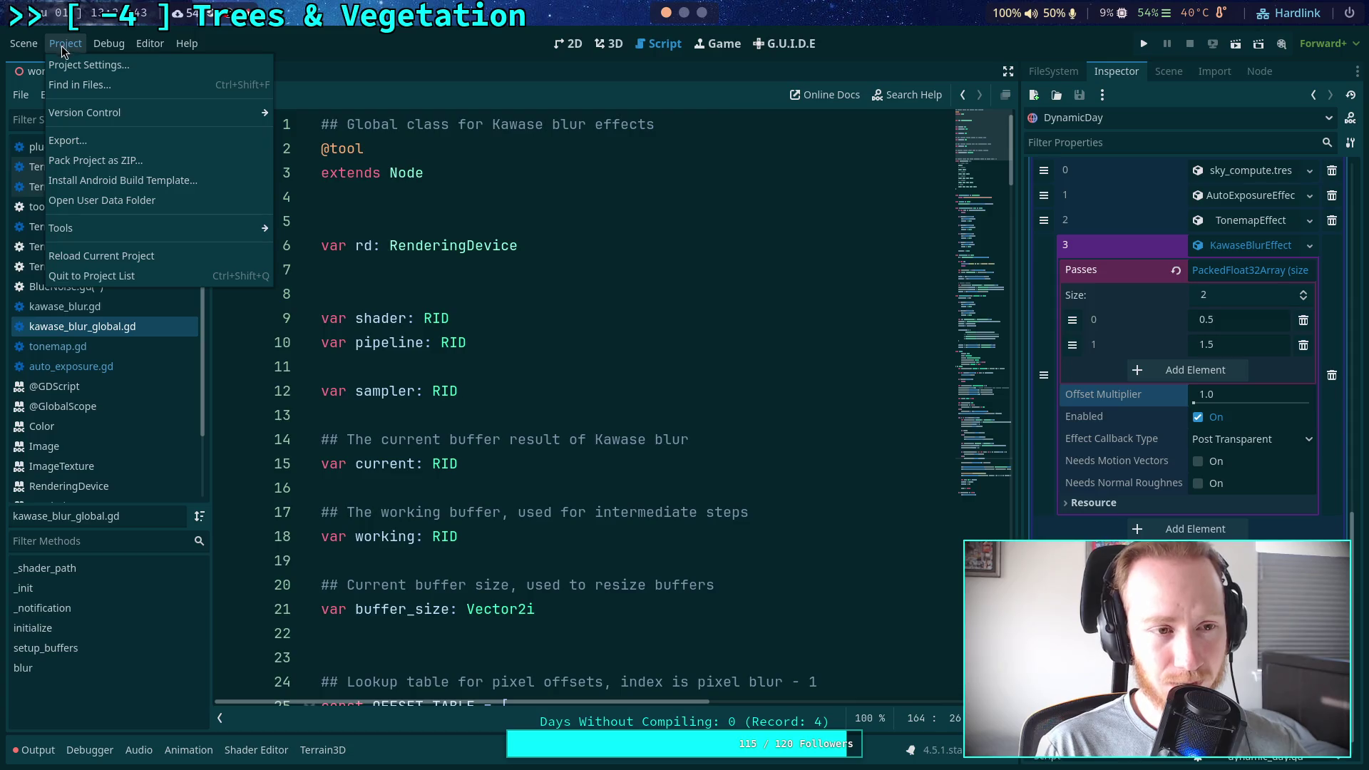
{"action": "left_click", "coordinate": [74, 66]}
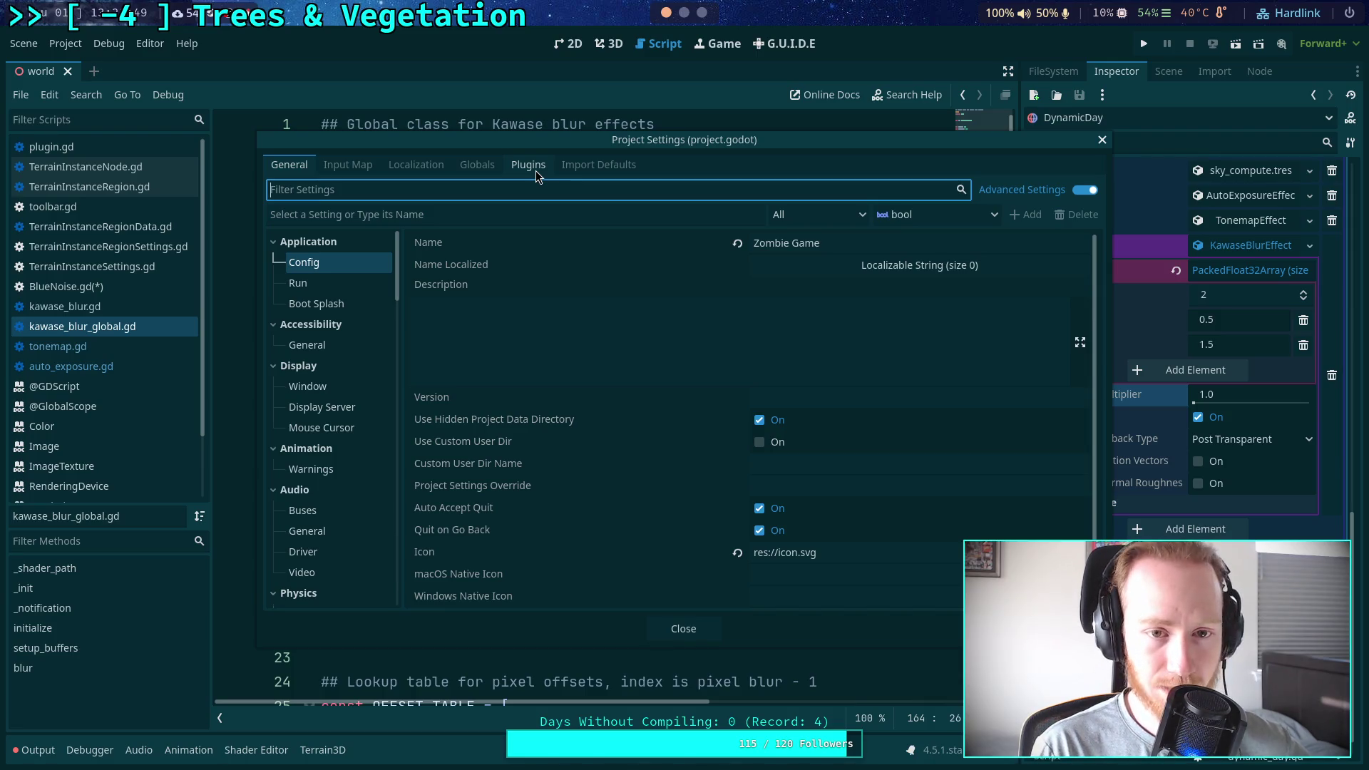
{"action": "left_click", "coordinate": [484, 165]}
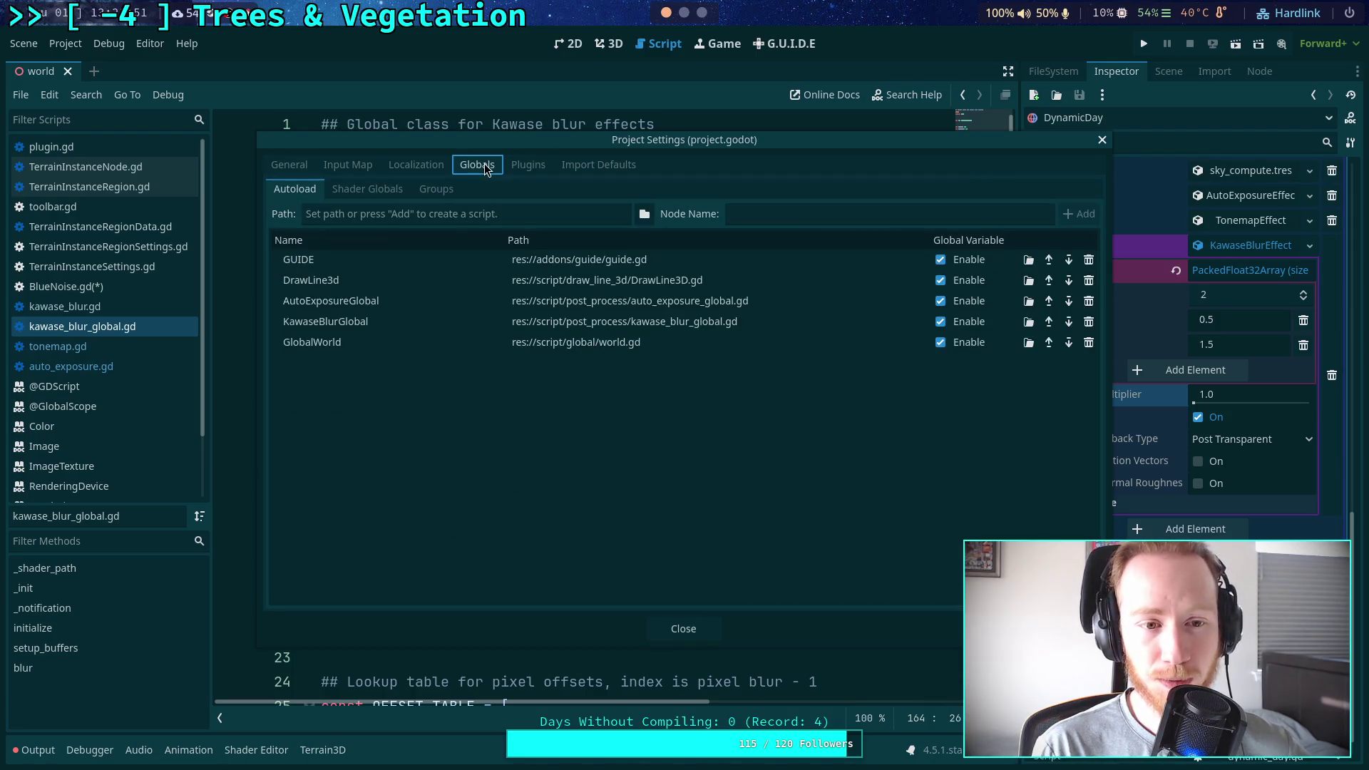
{"action": "left_click", "coordinate": [682, 628]}
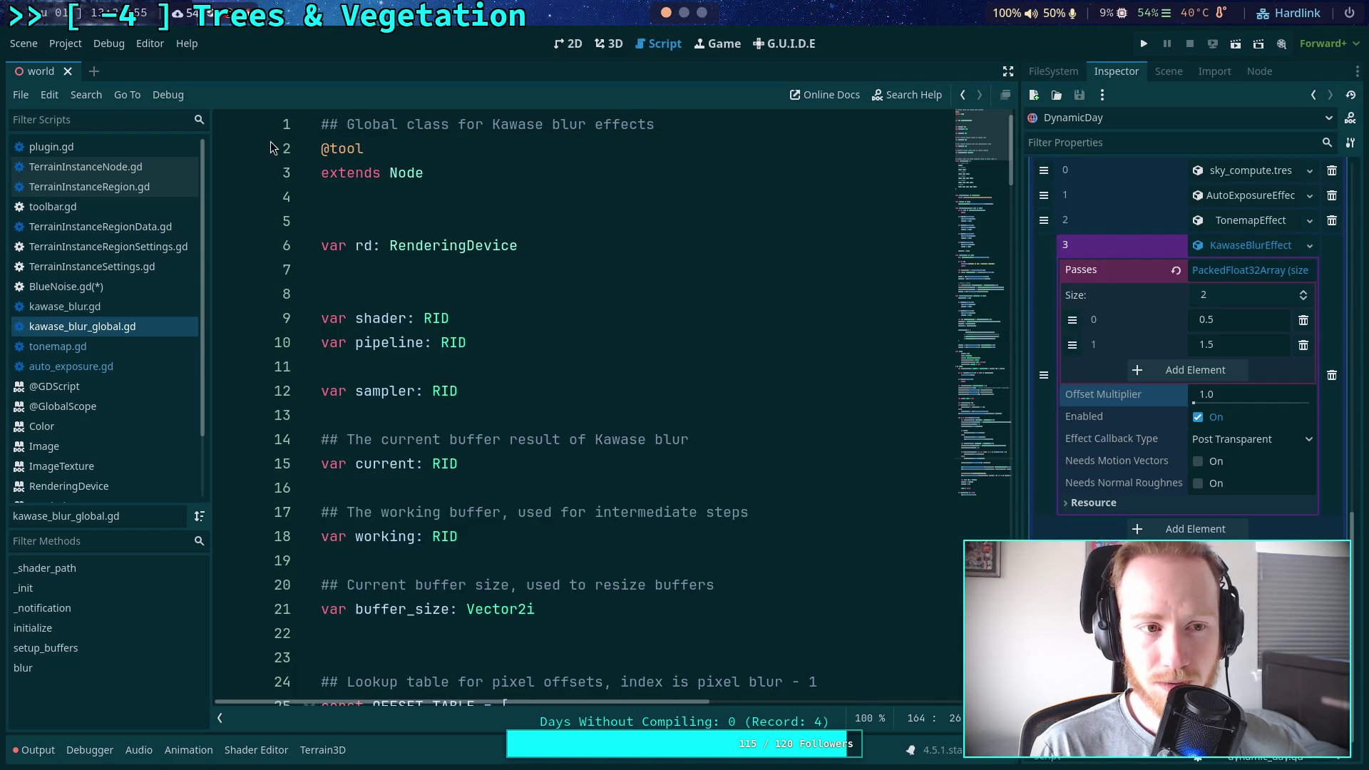
- Open kawase_blur.gd and scroll through its code
{"action": "mouse_move", "coordinate": [438, 307]}
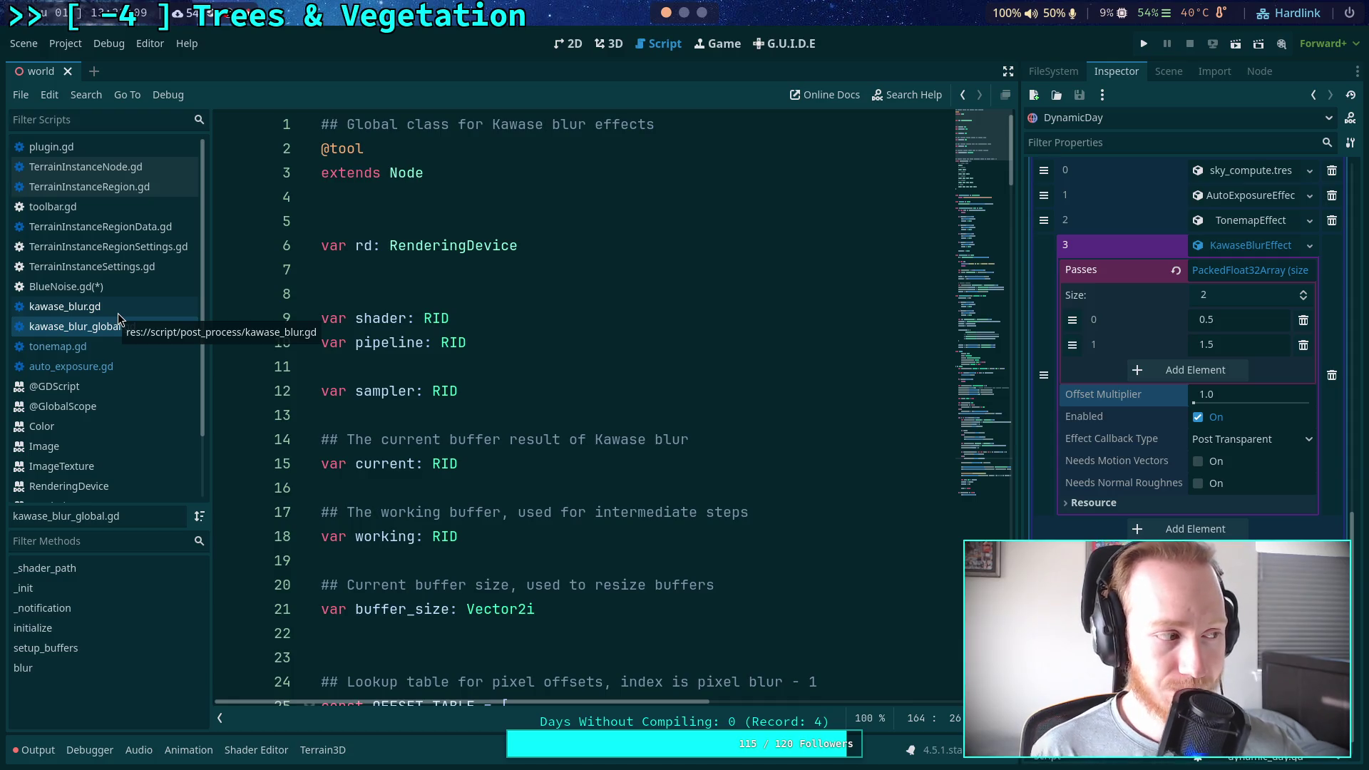
{"action": "left_click", "coordinate": [118, 314]}
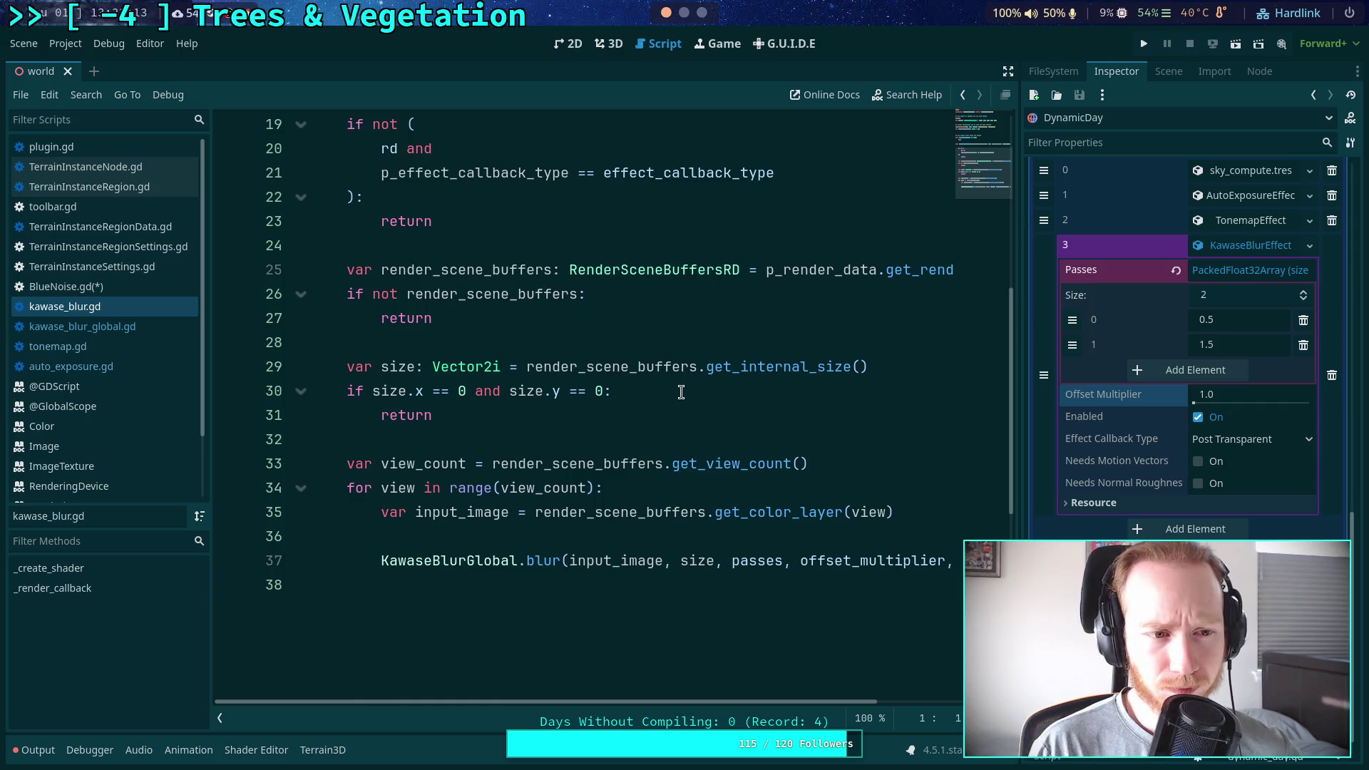
{"action": "scroll", "coordinate": [684, 388], "scroll_direction": "up", "scroll_amount": 4}
{"action": "scroll", "coordinate": [690, 386], "scroll_direction": "up", "scroll_amount": 2}
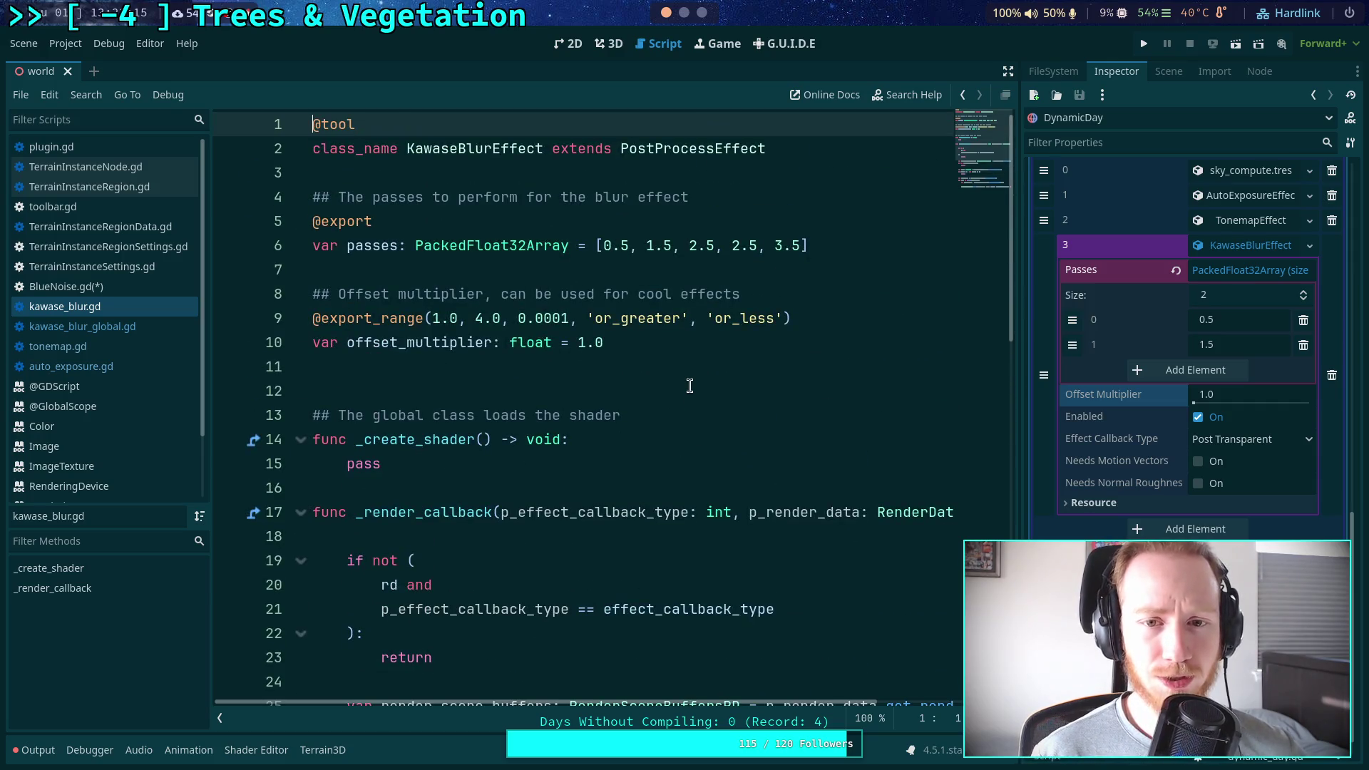
{"action": "scroll", "coordinate": [690, 385], "scroll_direction": "down", "scroll_amount": 5}
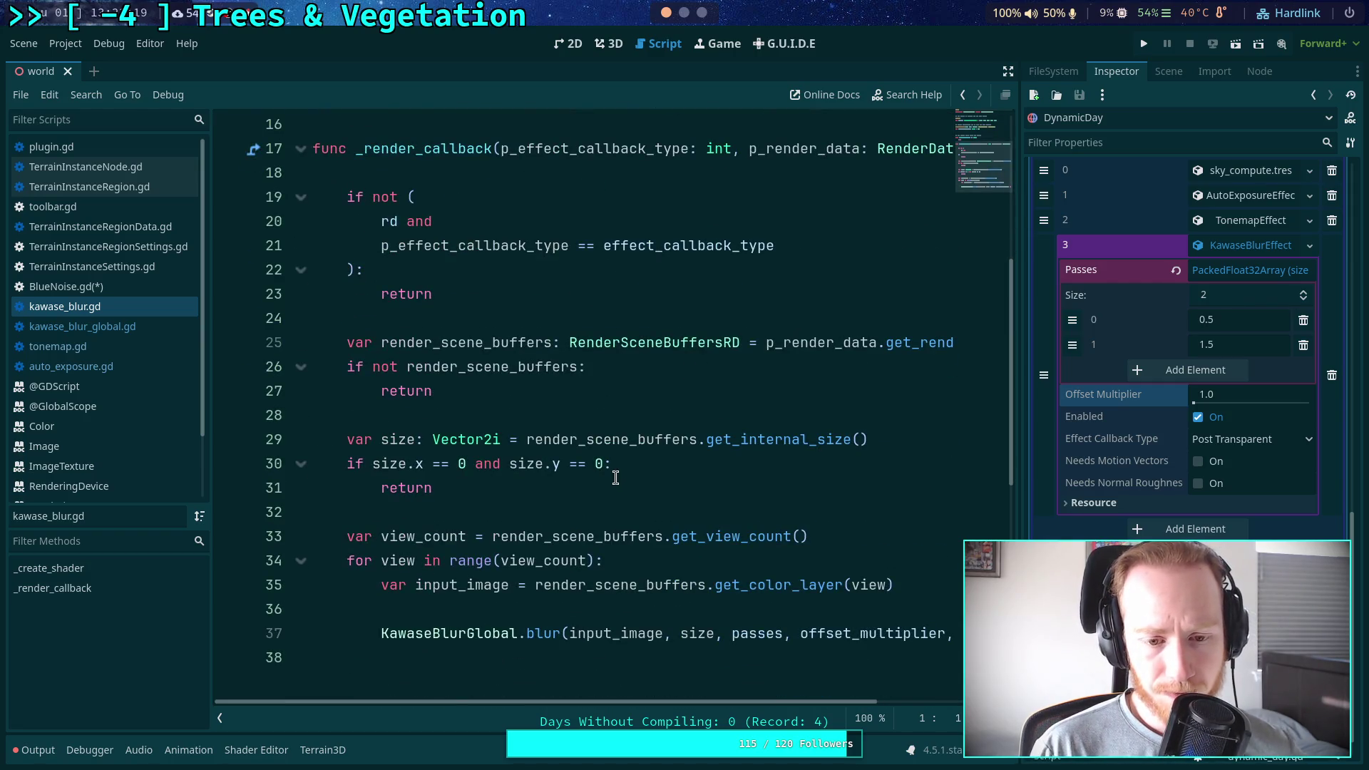
{"action": "scroll", "coordinate": [641, 556], "scroll_direction": "right", "scroll_amount": 3}
{"action": "scroll", "coordinate": [668, 600], "scroll_direction": "left", "scroll_amount": 3}
- Study the KawaseBlurGlobal.blur call and input_image declaration, then return to BlueNoise.gd
{"action": "left_click", "coordinate": [668, 599]}
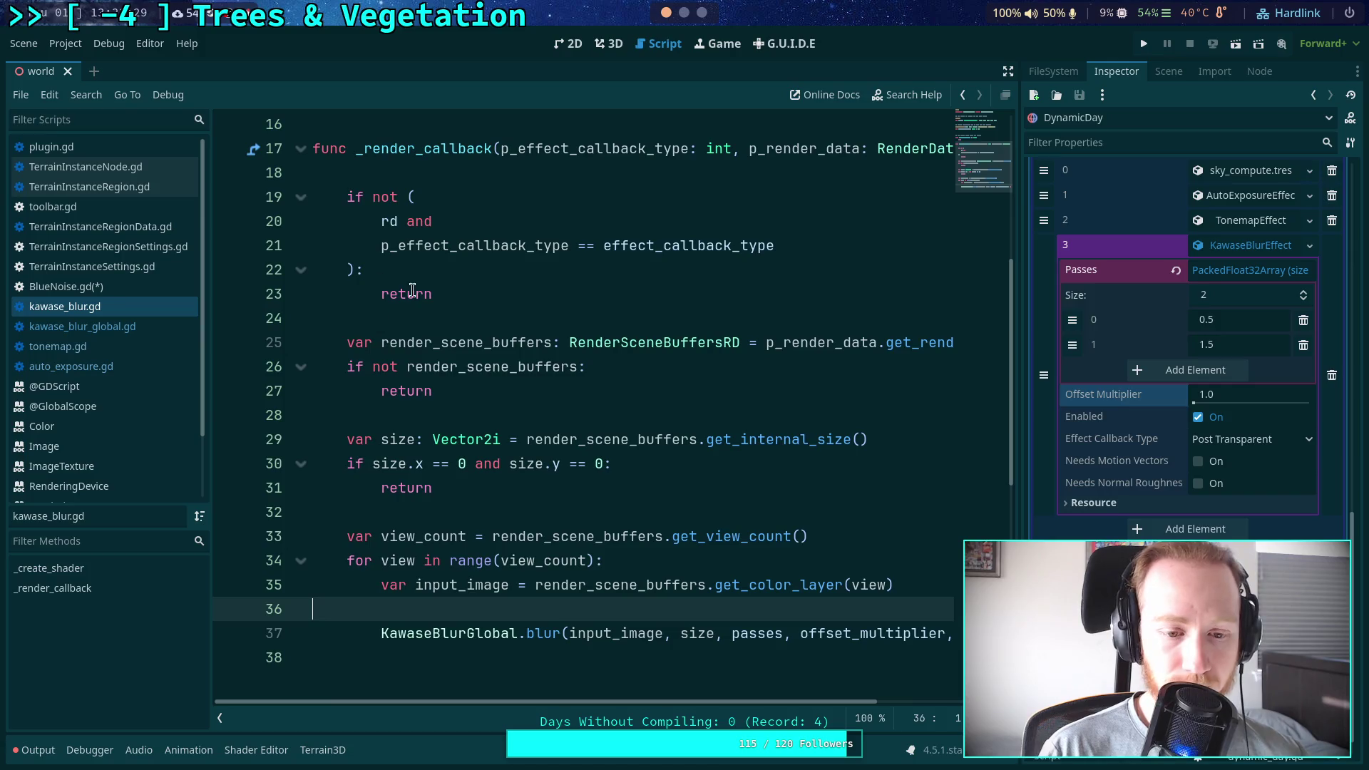
{"action": "double_click", "coordinate": [418, 632]}
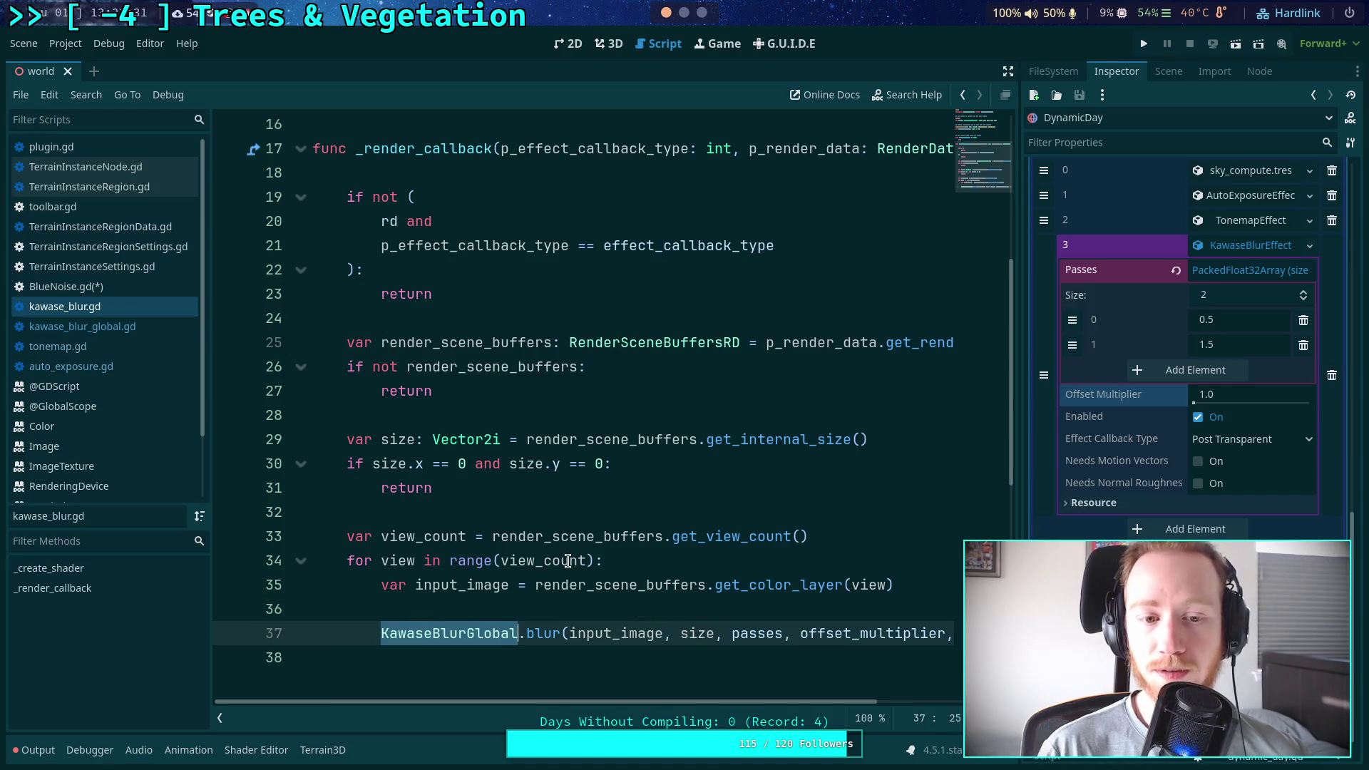
{"action": "double_click", "coordinate": [629, 634]}
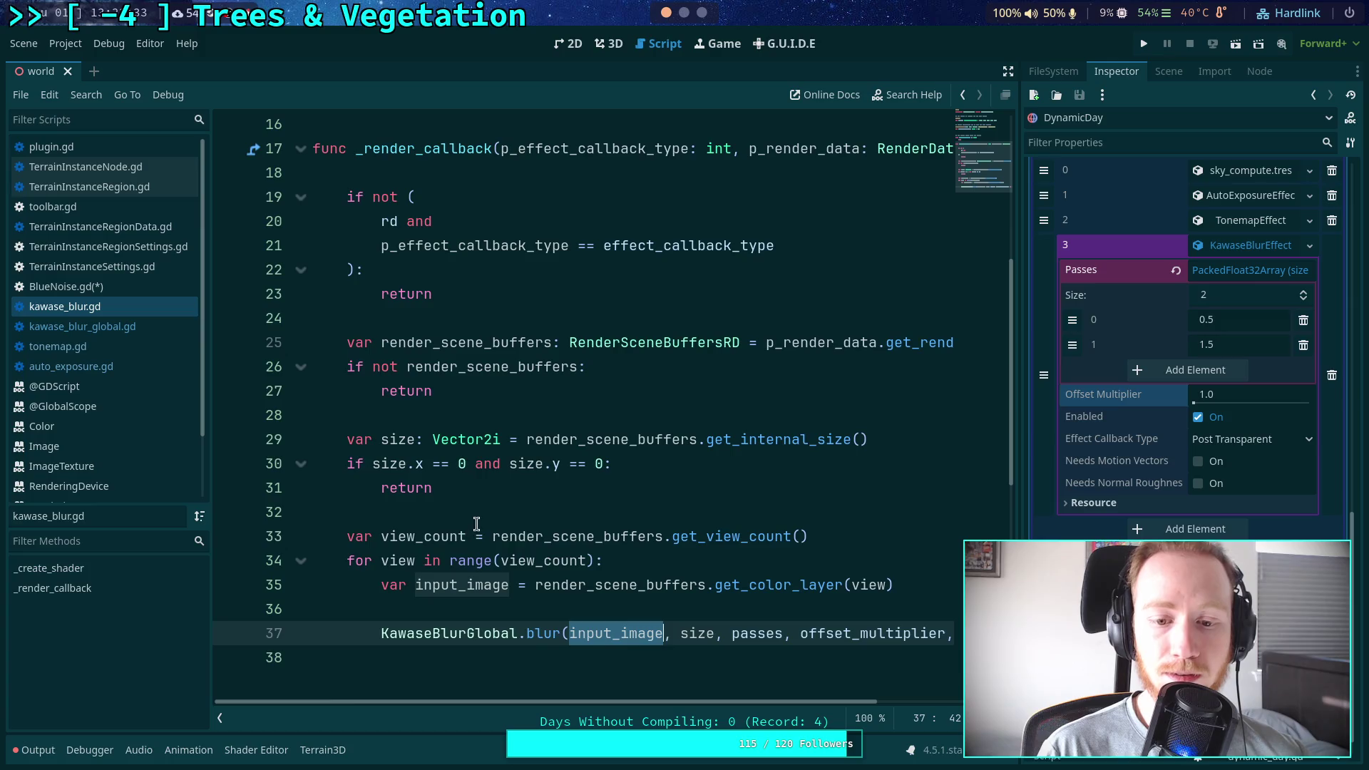
{"action": "mouse_move", "coordinate": [897, 585]}
{"action": "left_mouse_down"}
{"action": "mouse_move", "coordinate": [452, 560]}
{"action": "mouse_move", "coordinate": [381, 585]}
{"action": "left_mouse_up"}
{"action": "left_click", "coordinate": [743, 605]}
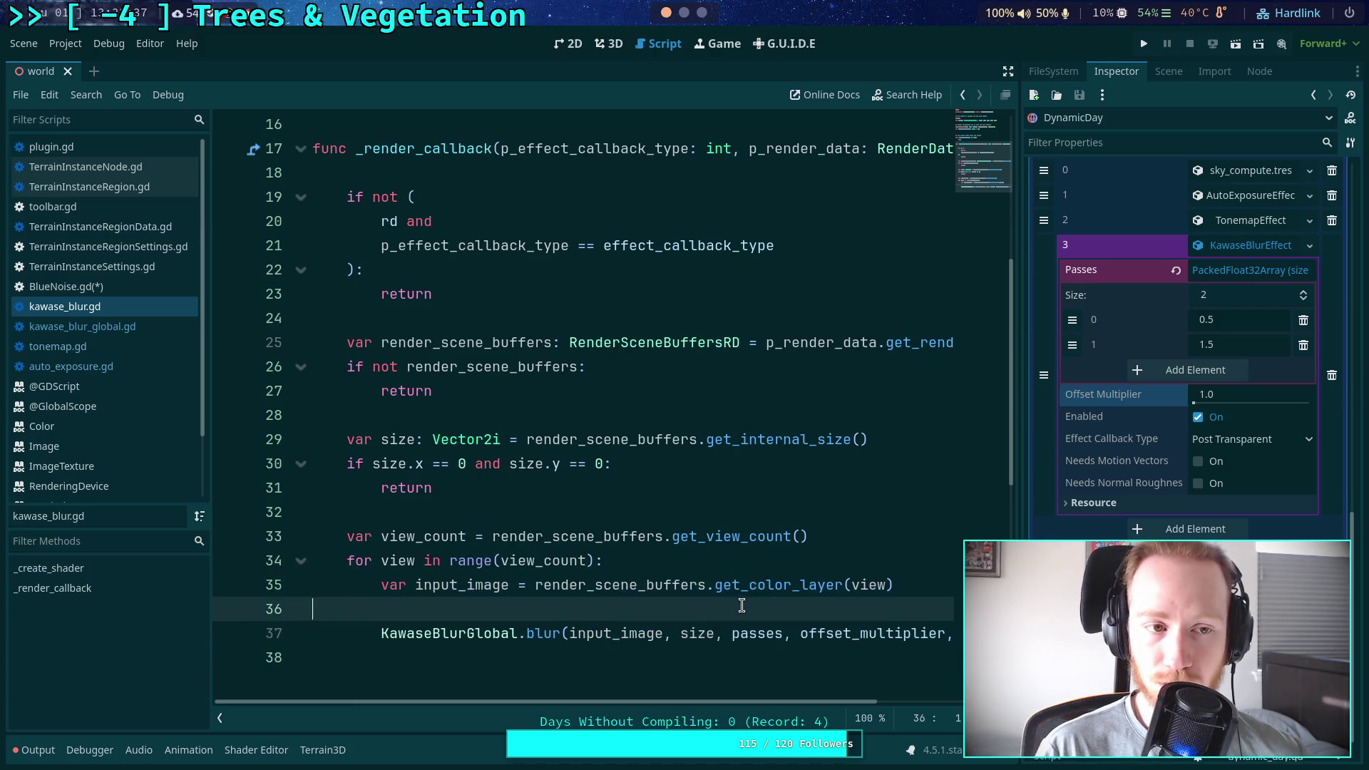
{"action": "left_click", "coordinate": [107, 287]}
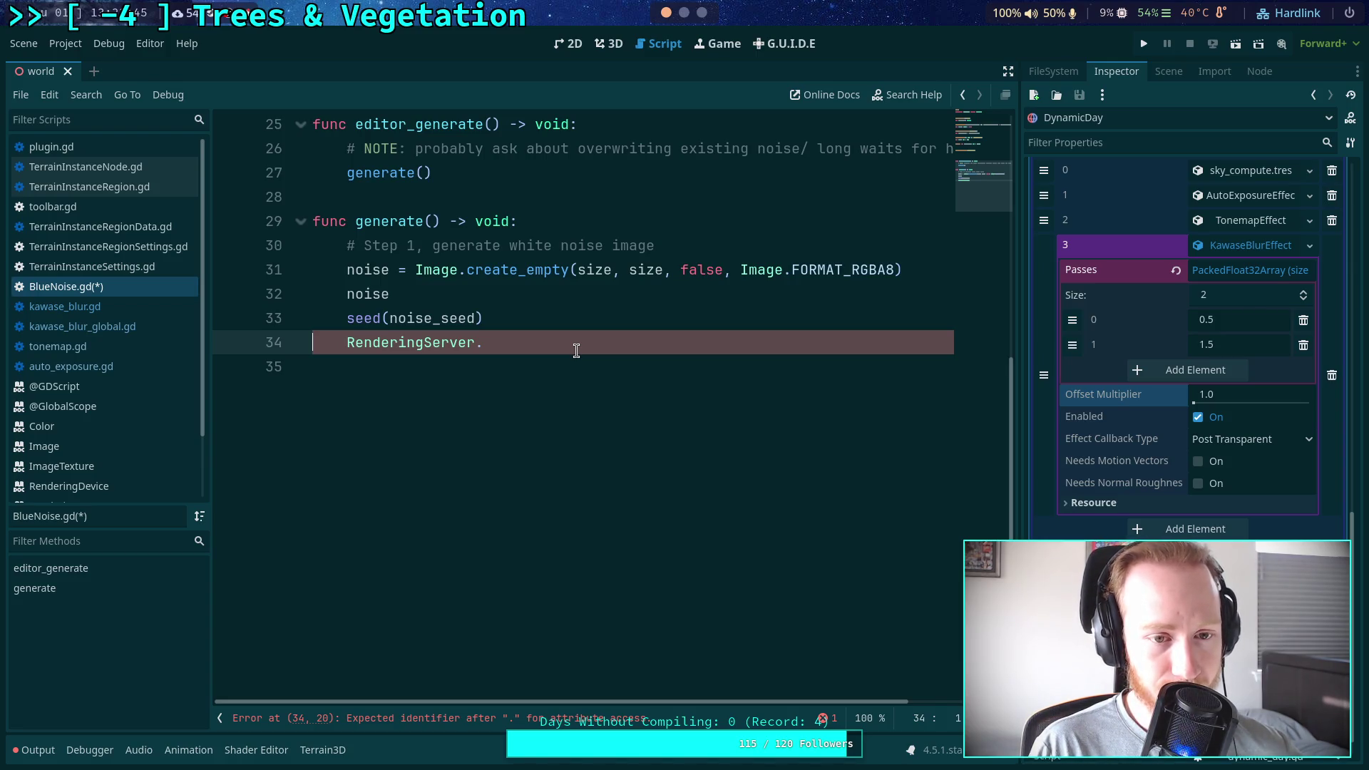
- Delete unfinished lines 32–34 from generate() and open kawase_blur_global.gd for reference
{"action": "left_click_drag", "start_coordinate": [526, 346], "coordinate": [350, 294]}
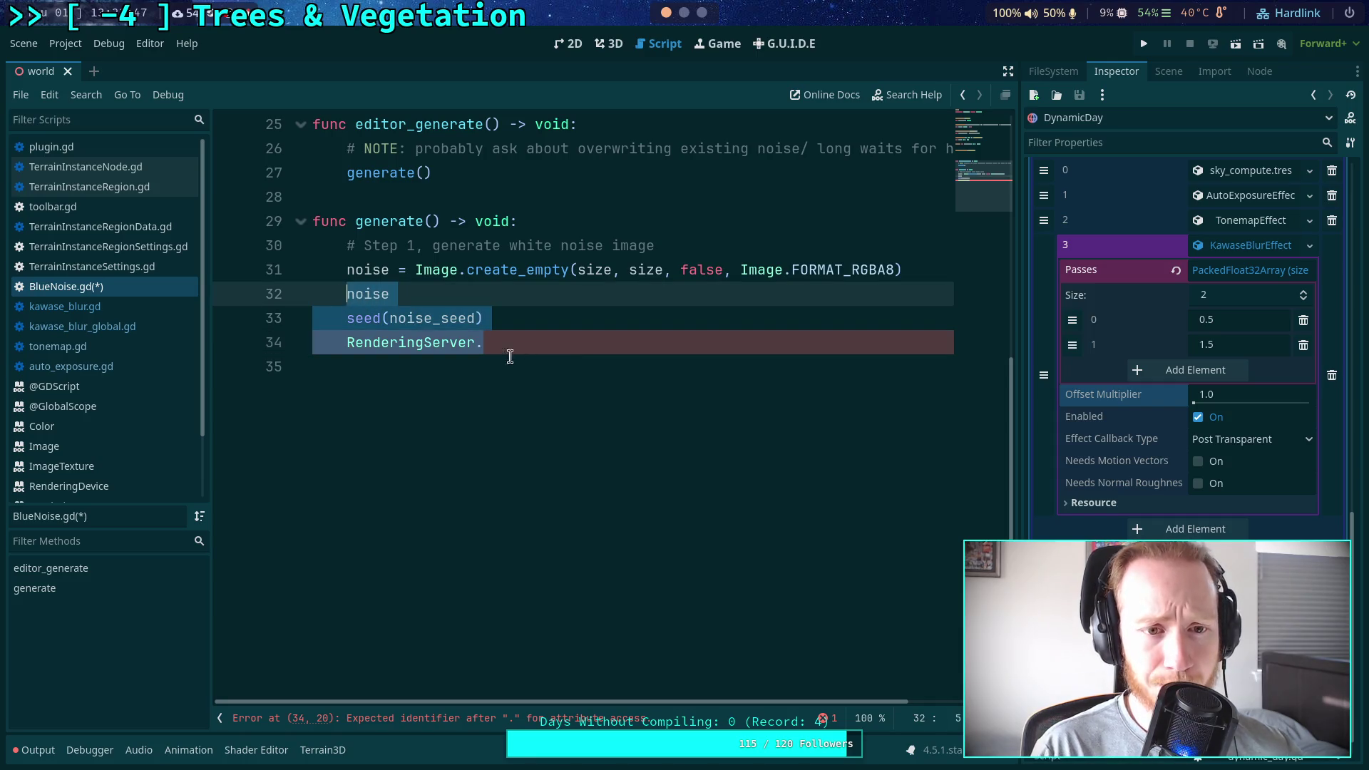
{"action": "key", "text": "BackSpace"}
{"action": "scroll", "coordinate": [591, 375], "scroll_direction": "up", "scroll_amount": 2}
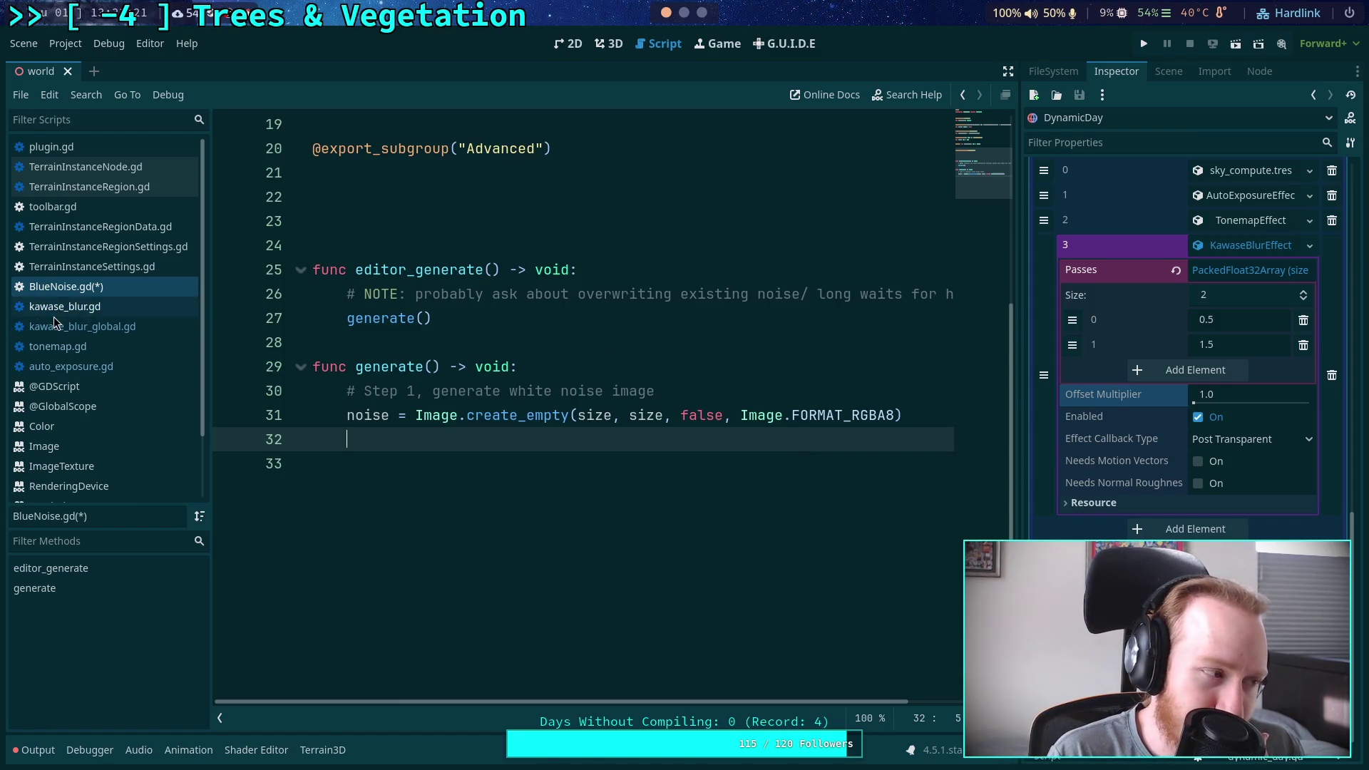
{"action": "left_click", "coordinate": [168, 325]}
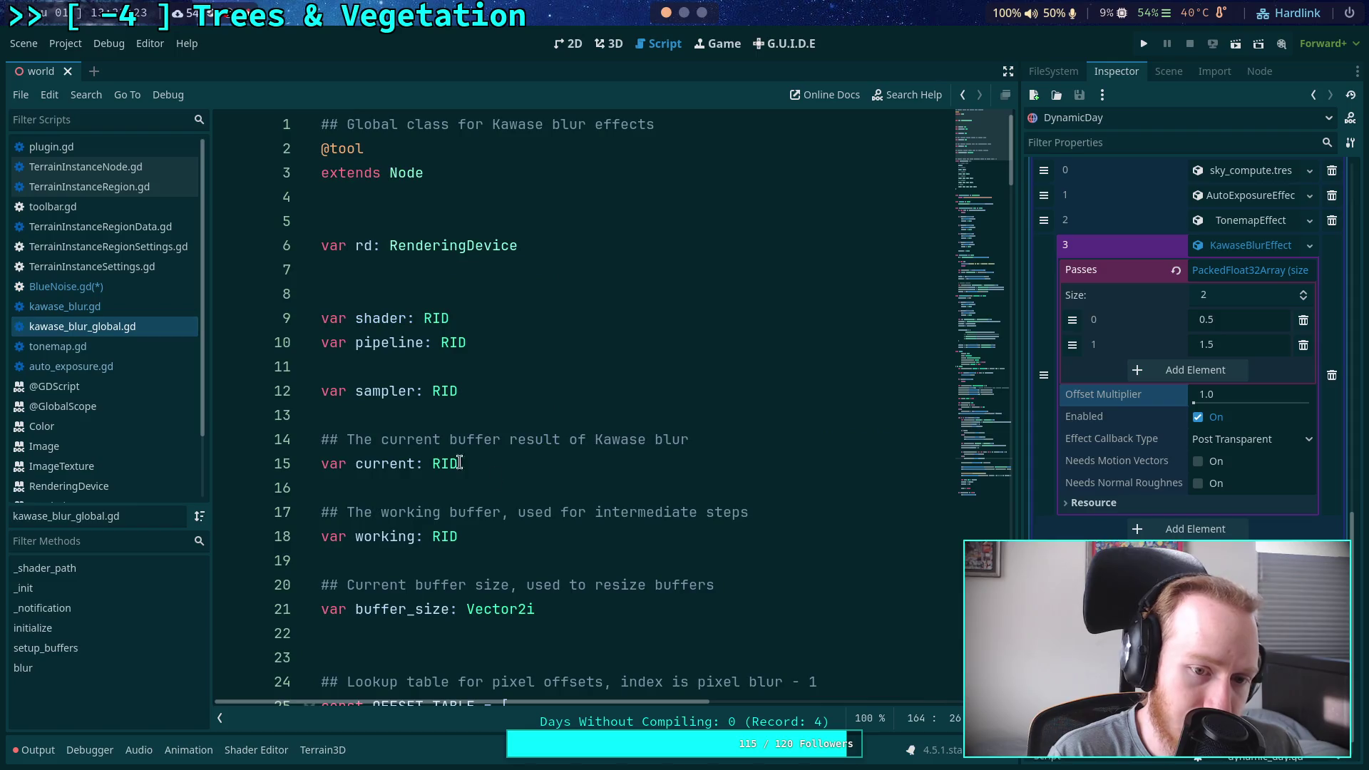
{"action": "scroll", "coordinate": [484, 446], "scroll_direction": "down", "scroll_amount": 6}
{"action": "scroll", "coordinate": [483, 446], "scroll_direction": "down", "scroll_amount": 18}
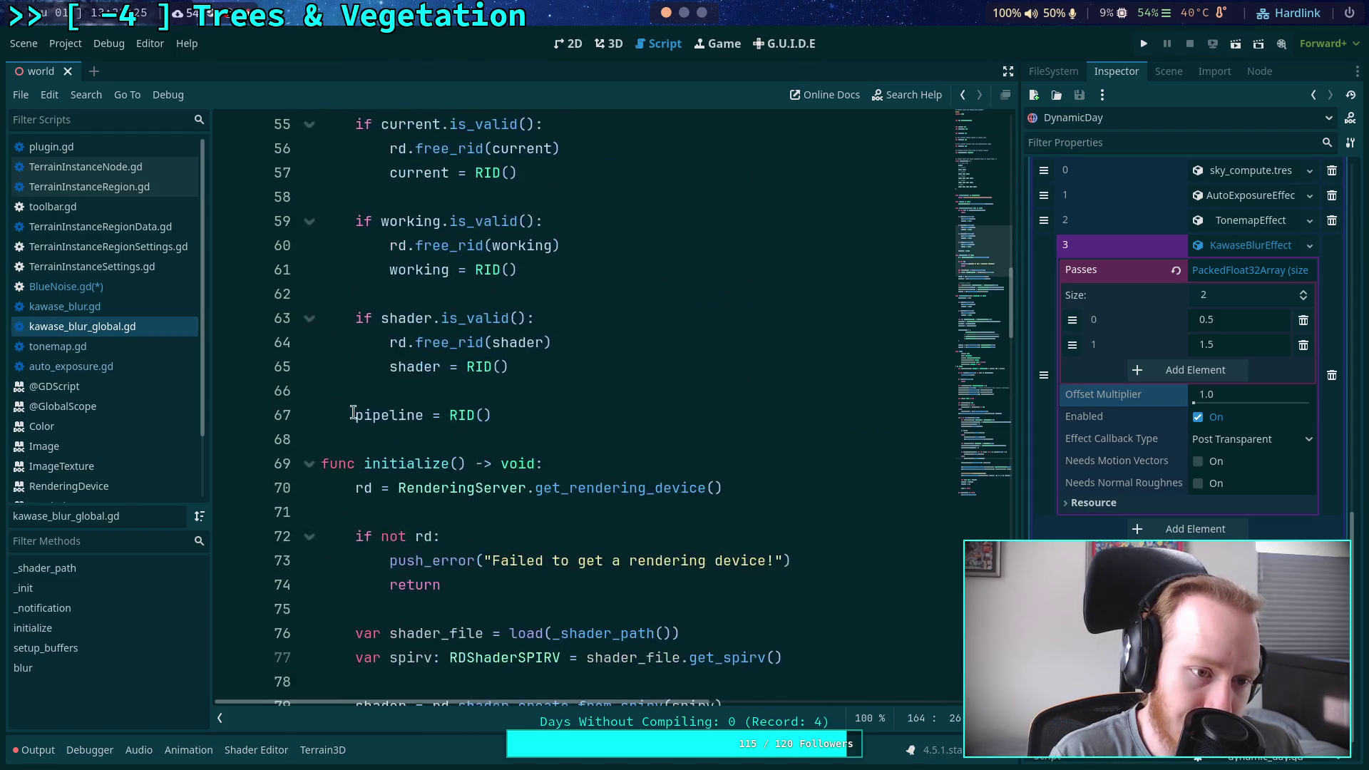
{"action": "left_click", "coordinate": [118, 305]}
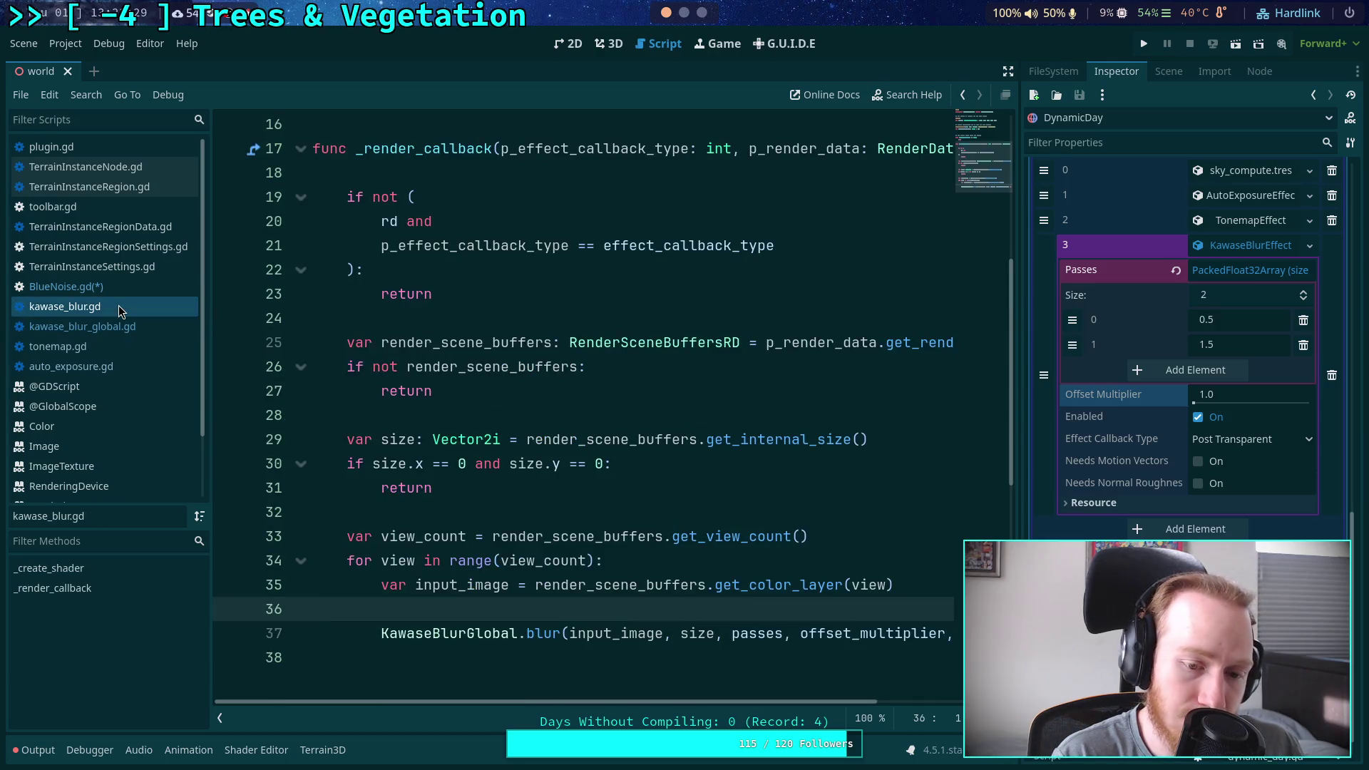
{"action": "left_click", "coordinate": [124, 326]}
{"action": "left_click", "coordinate": [139, 313]}
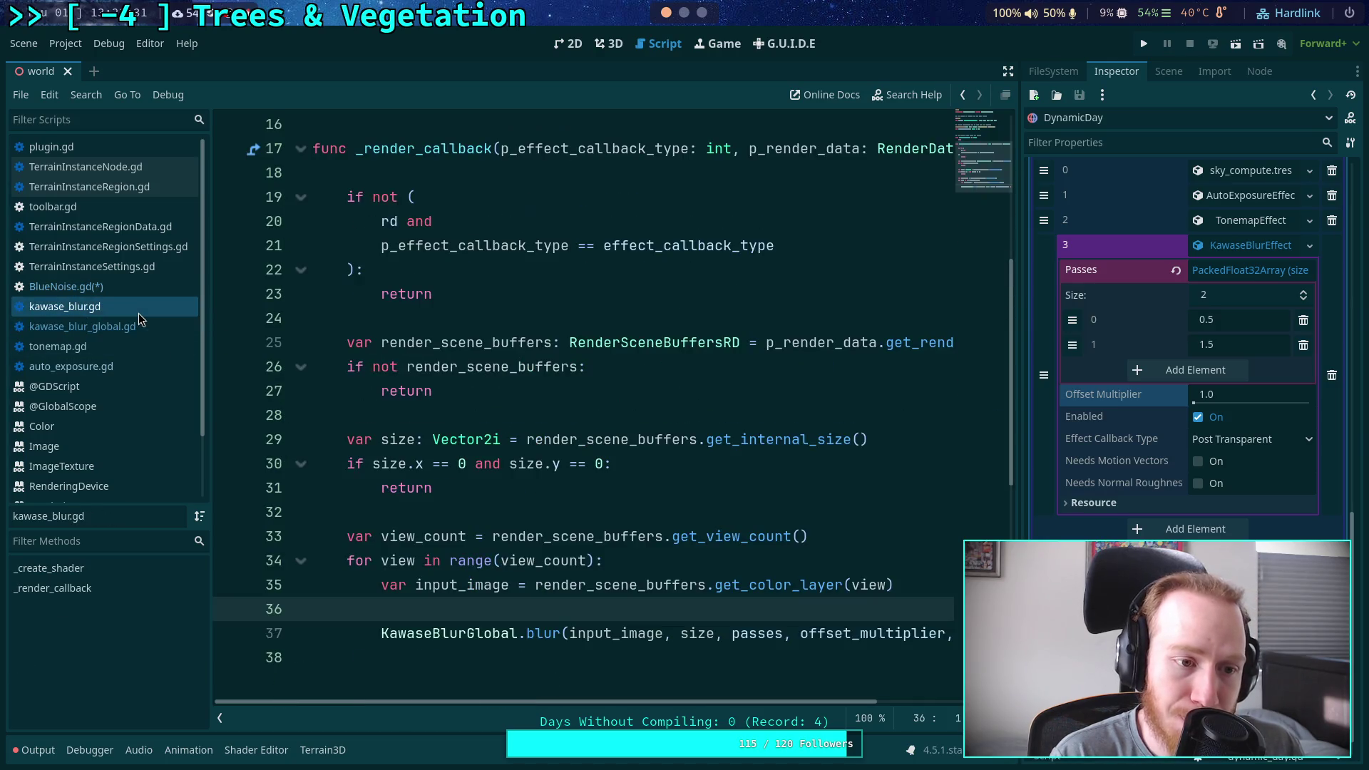
{"action": "left_click", "coordinate": [121, 286]}
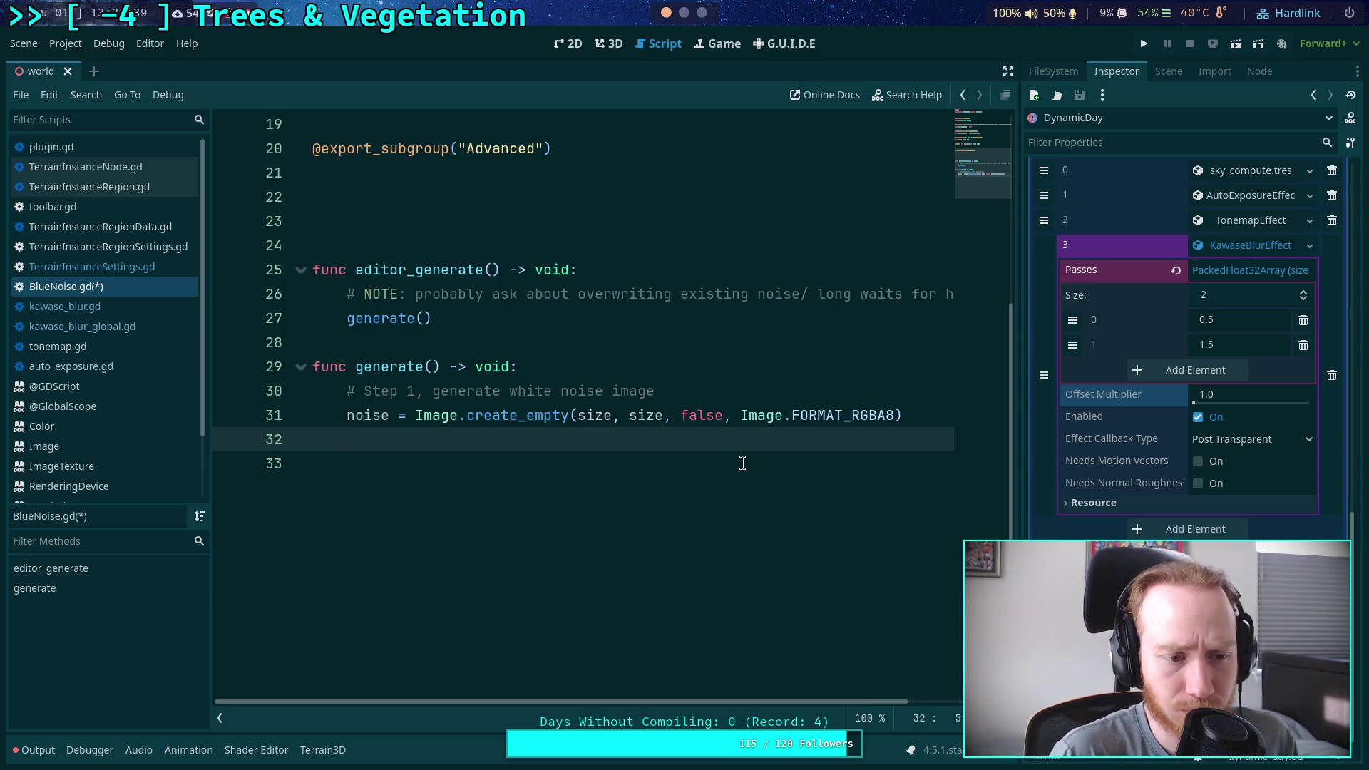
{"action": "key", "text": "Return"}
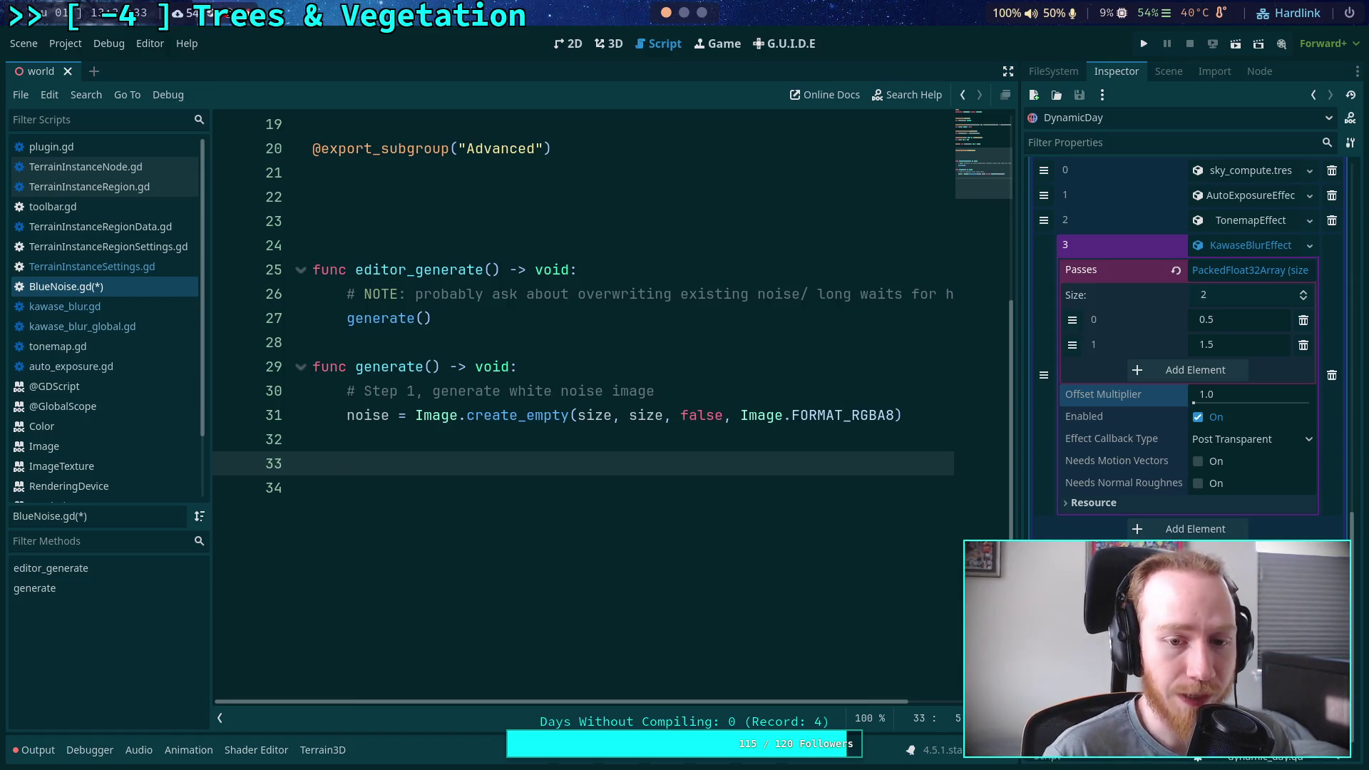
{"action": "key", "text": "BackSpace"}
{"action": "key", "text": "BackSpace"}
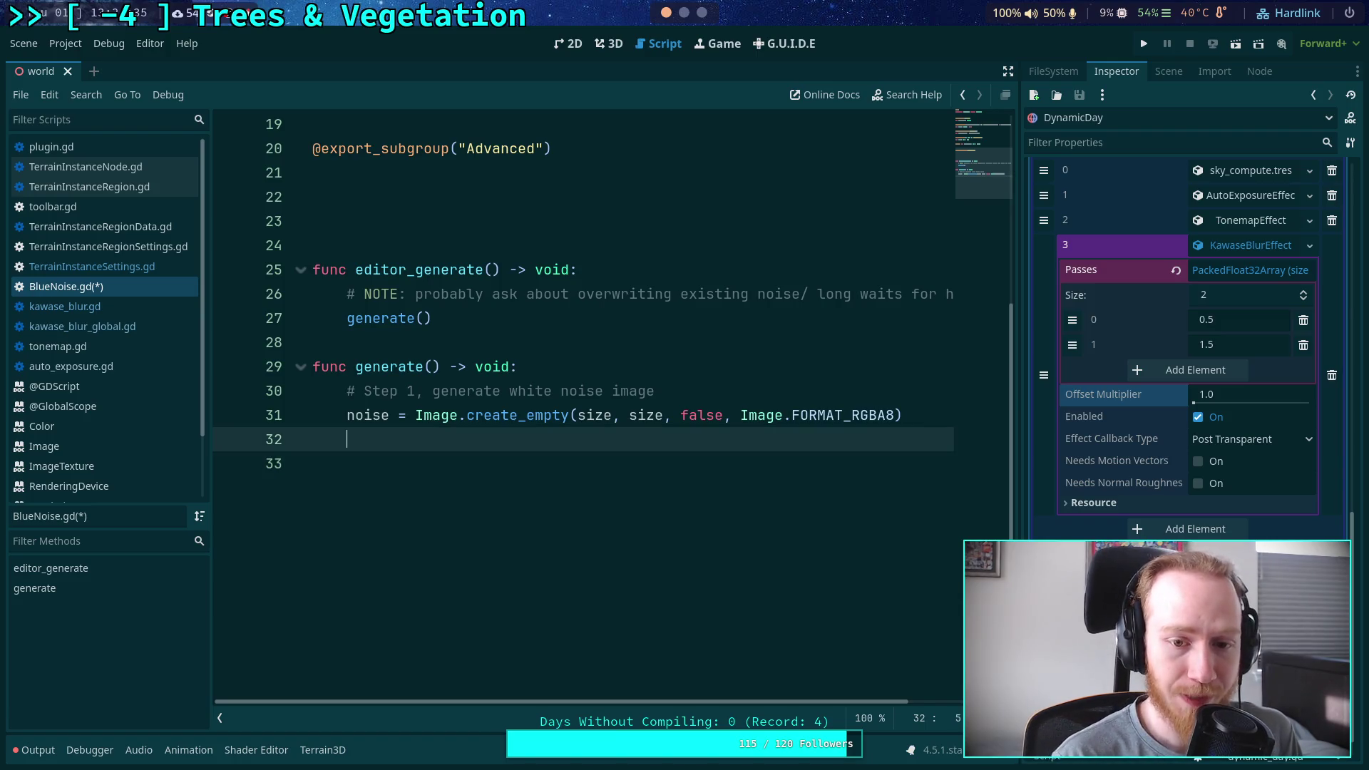
- Draft a 'for x in range(' loop in generate(), then erase it
{"action": "type", "text": "for"}
{"action": "key", "text": "BackSpace"}
{"action": "key", "text": "BackSpace"}
{"action": "key", "text": "BackSpace"}
{"action": "type", "text": "or "}
{"action": "type", "text": "i "}
{"action": "type", "text": "in"}
{"action": "key", "text": "BackSpace"}
{"action": "key", "text": "BackSpace"}
{"action": "key", "text": "BackSpace"}
{"action": "type", "text": "x in ra"}
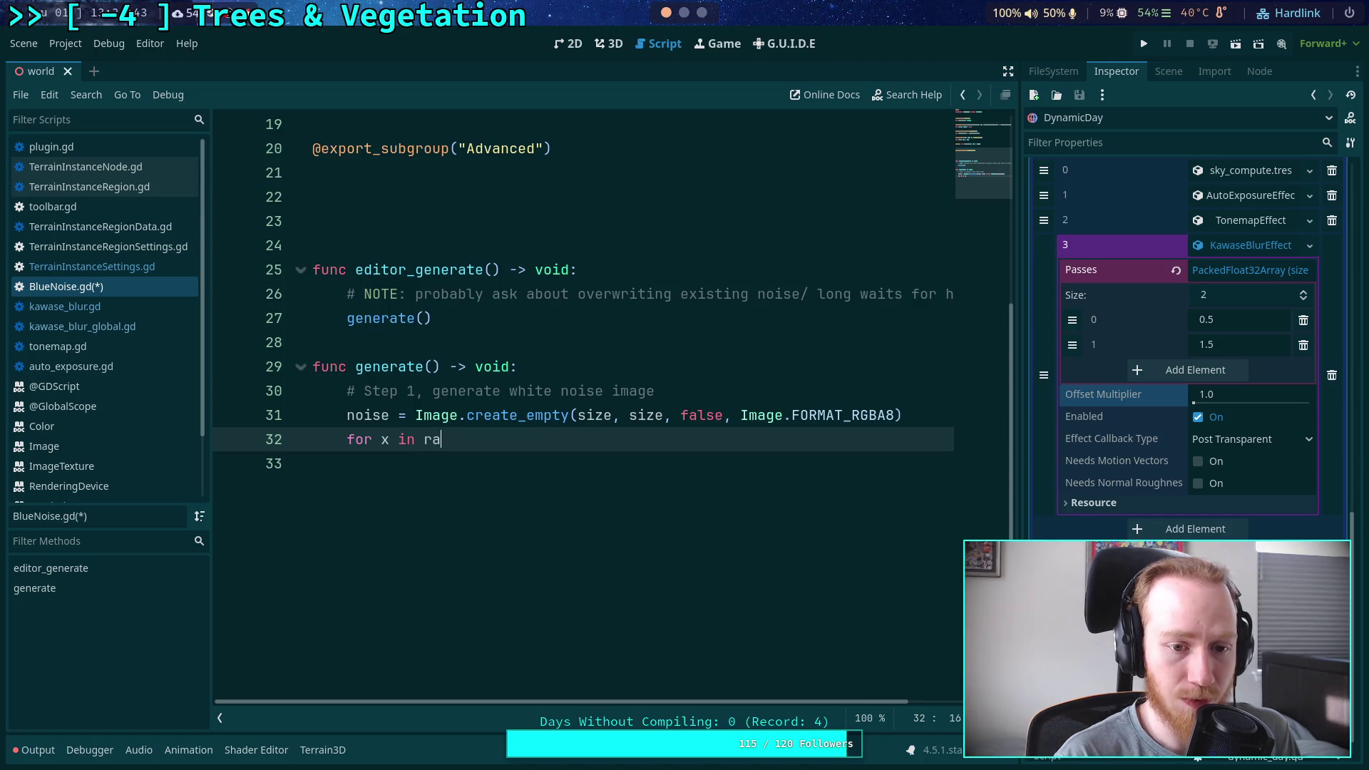
{"action": "type", "text": "nge("}
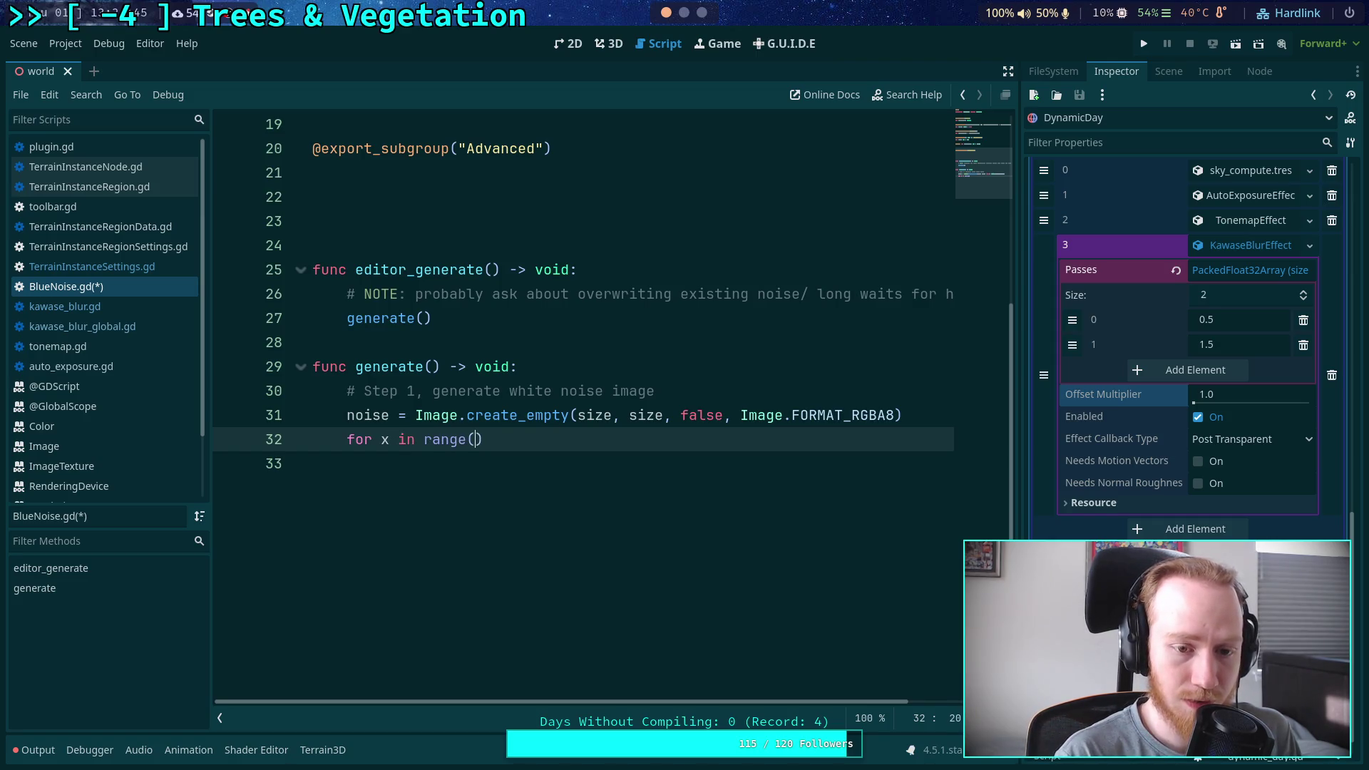
{"action": "key", "text": "BackSpace"}
{"action": "key", "text": "BackSpace"}
{"action": "key", "text": "BackSpace"}
{"action": "key", "text": "BackSpace"}
{"action": "type", "text": "while"}
{"action": "key", "text": "BackSpace"}
{"action": "key", "text": "BackSpace"}
{"action": "key", "text": "BackSpace"}
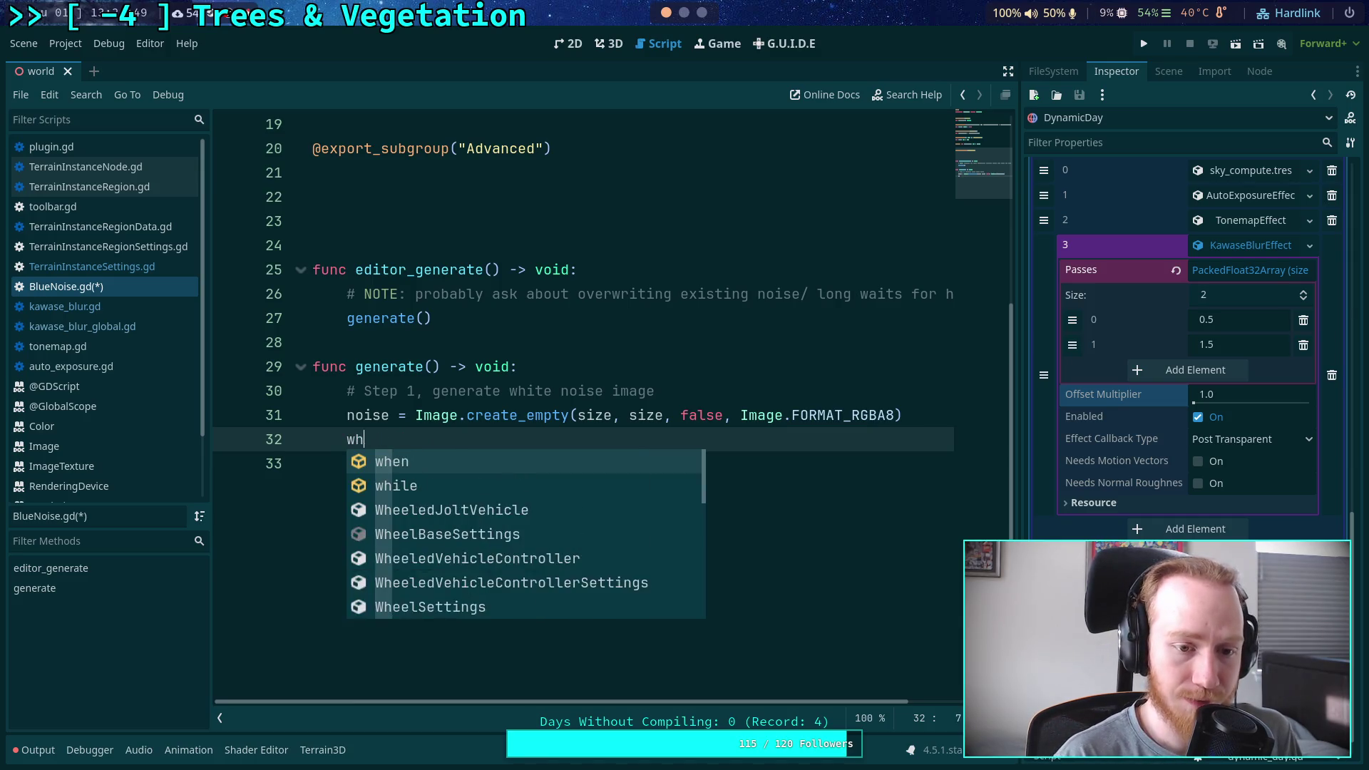
{"action": "key", "text": "BackSpace"}
{"action": "key", "text": "BackSpace"}
- Declare 'var x: int = 0' and 'var y: int = 0', then begin 'while x < size:'
{"action": "type", "text": "var x: "}
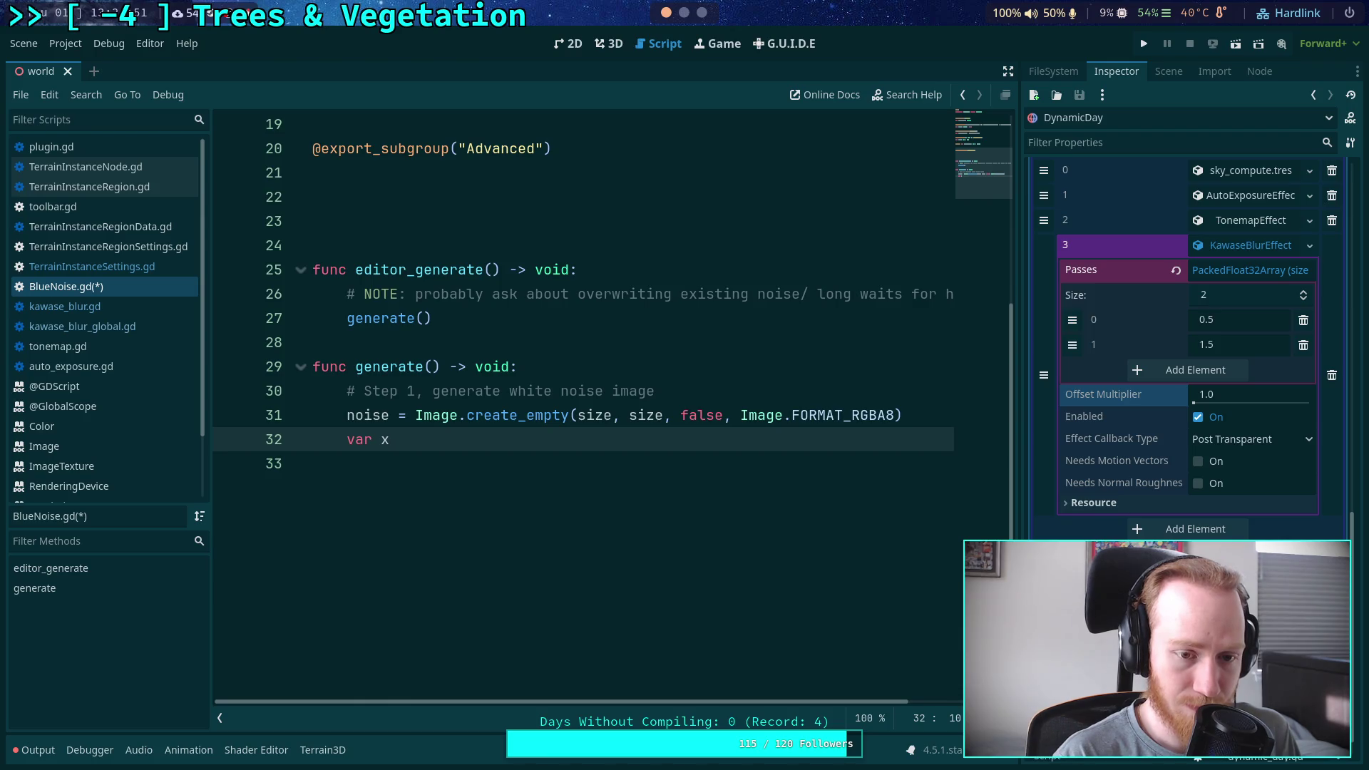
{"action": "type", "text": "int"}
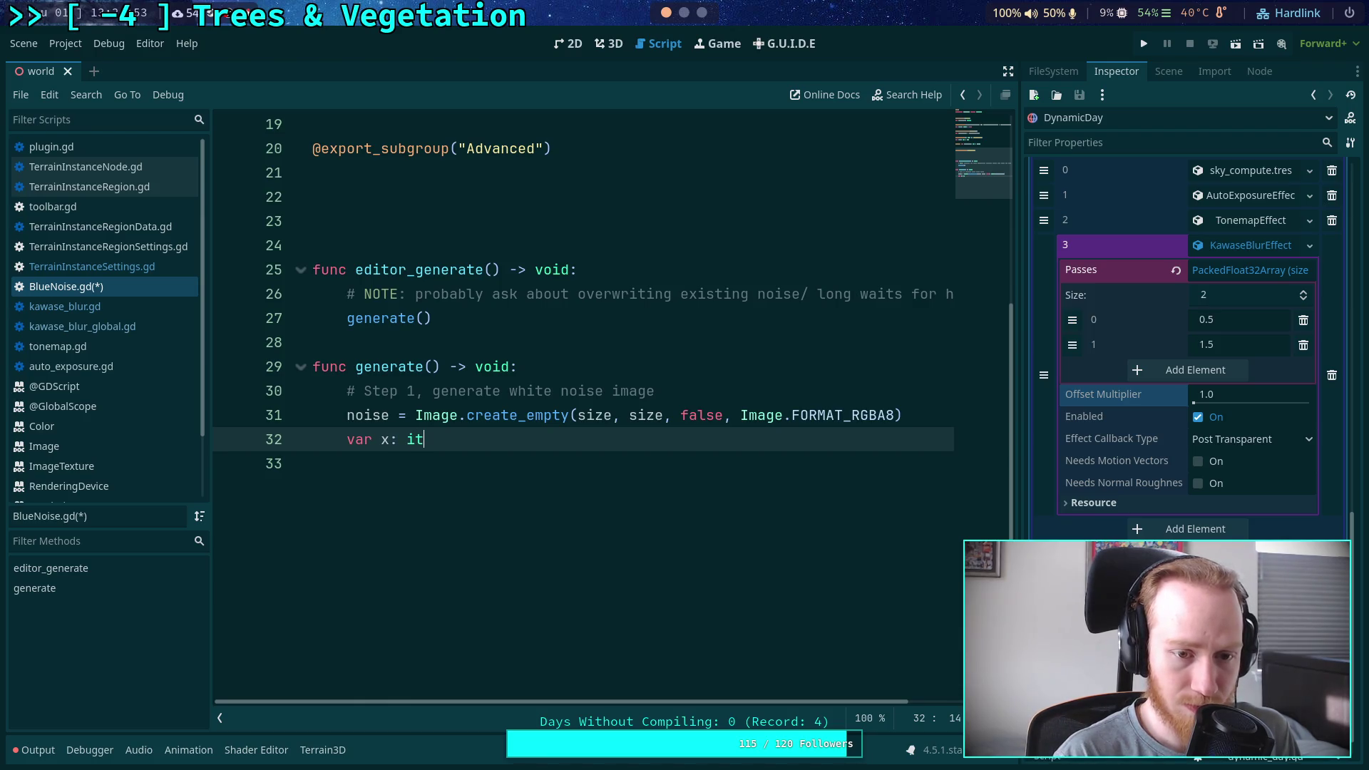
{"action": "key", "text": "Escape"}
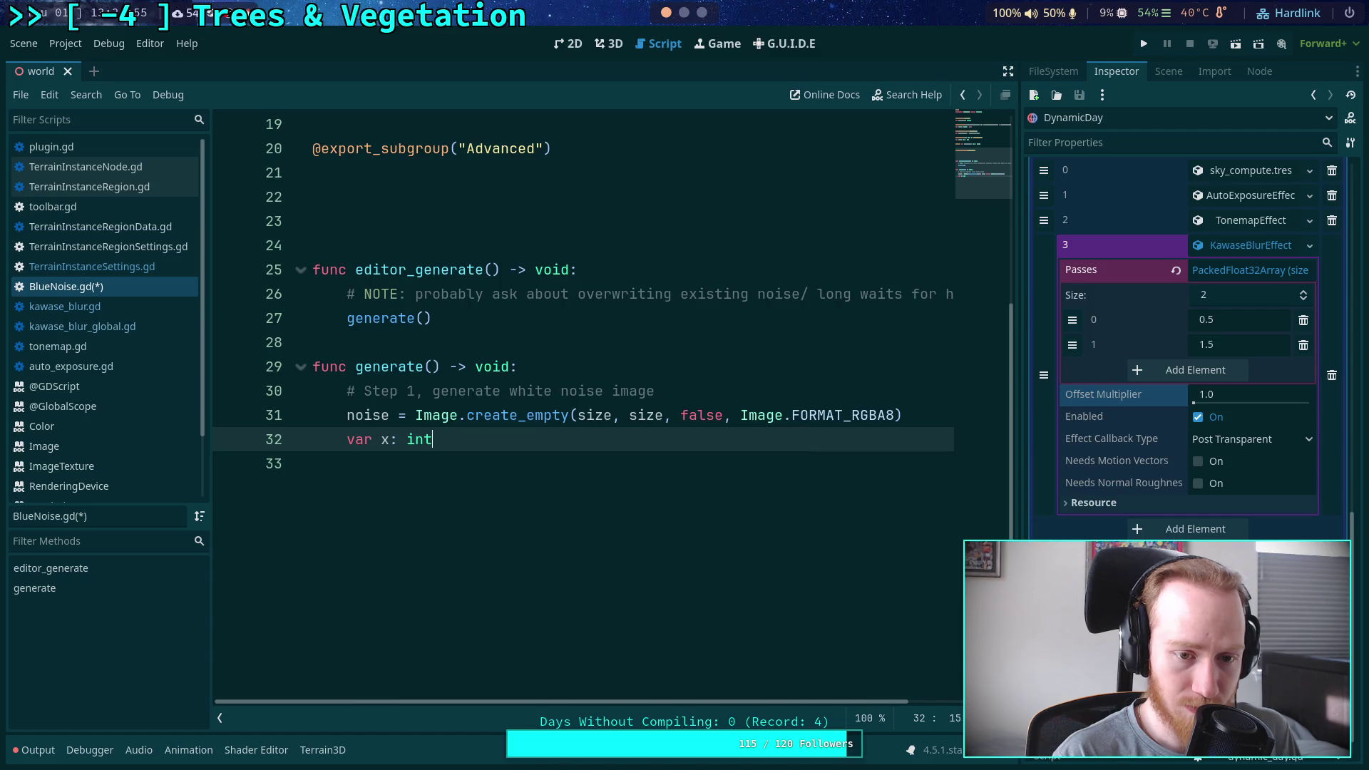
{"action": "type", "text": "= 0"}
{"action": "key", "text": "Return"}
{"action": "type", "text": "var y"}
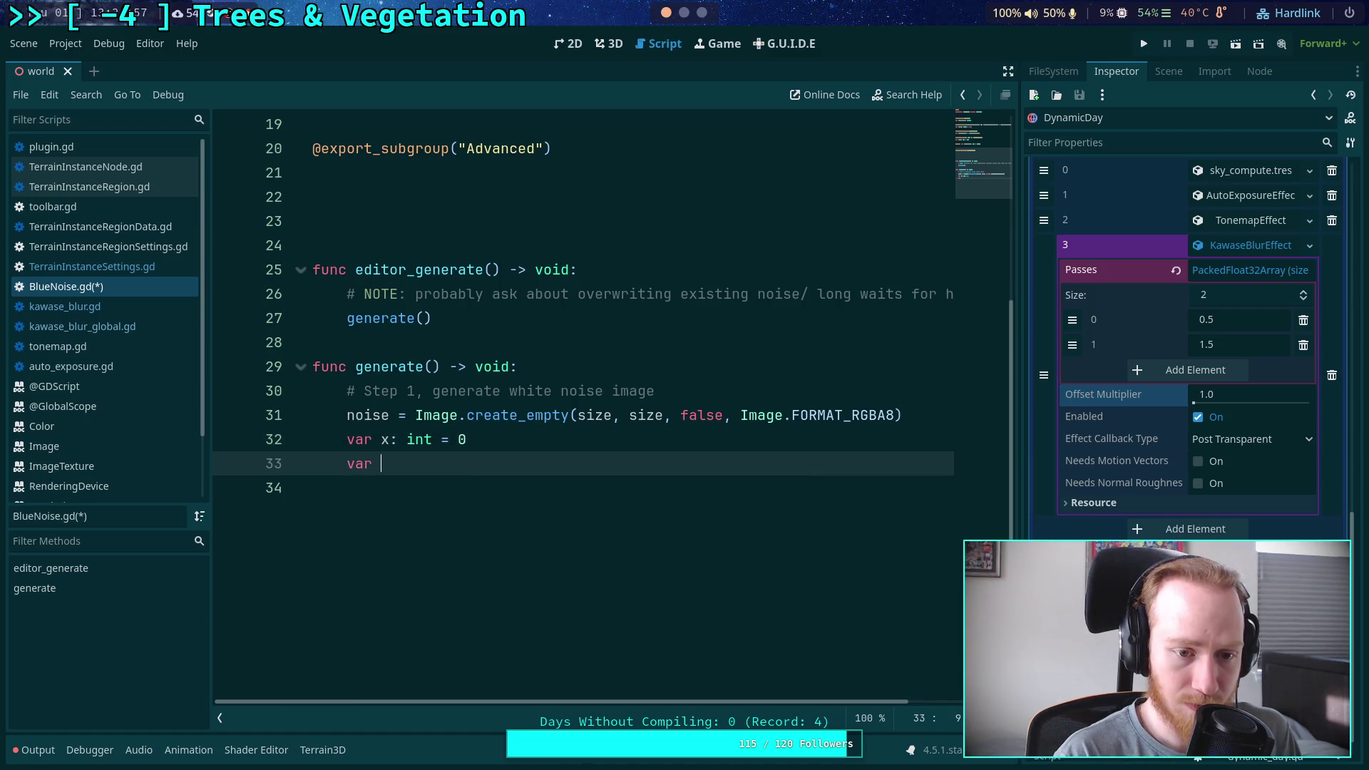
{"action": "type", "text": ": int = 0"}
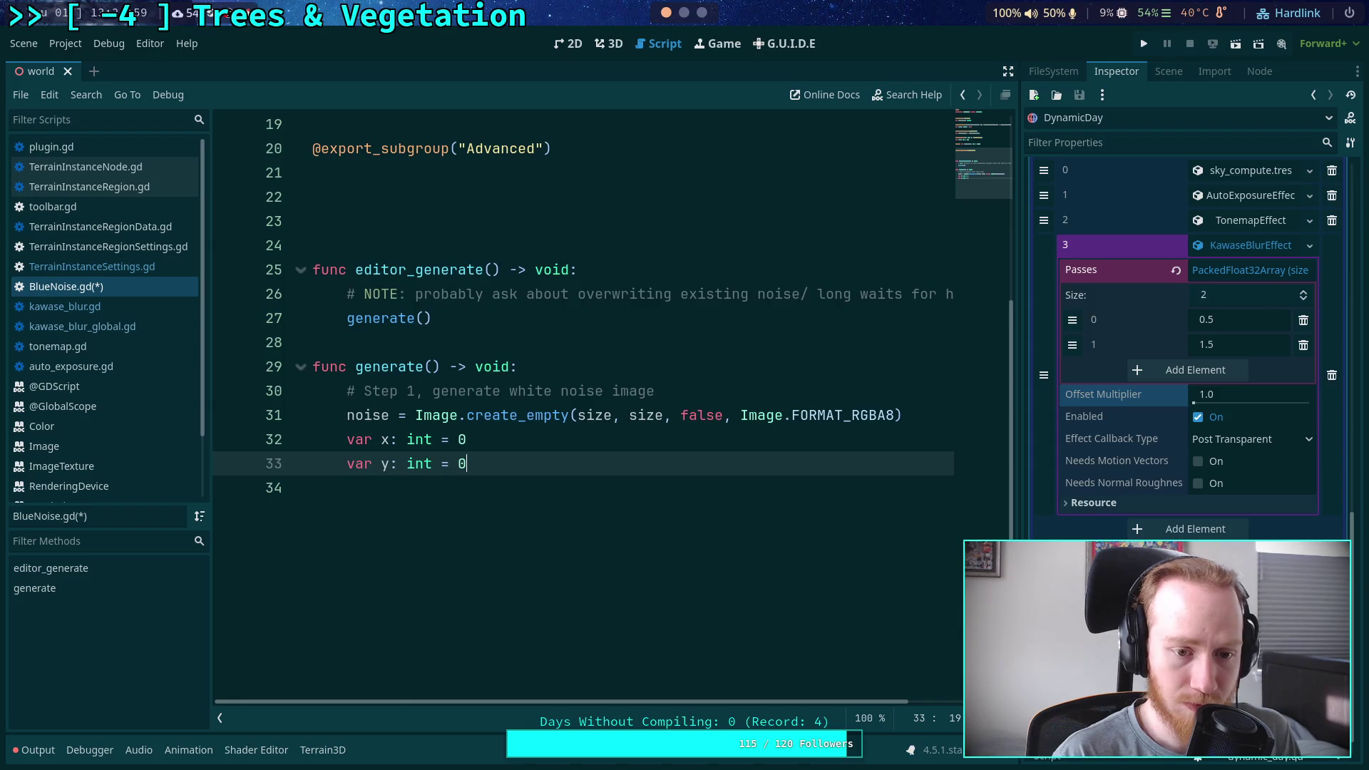
{"action": "key", "text": "Return"}
{"action": "type", "text": "while j"}
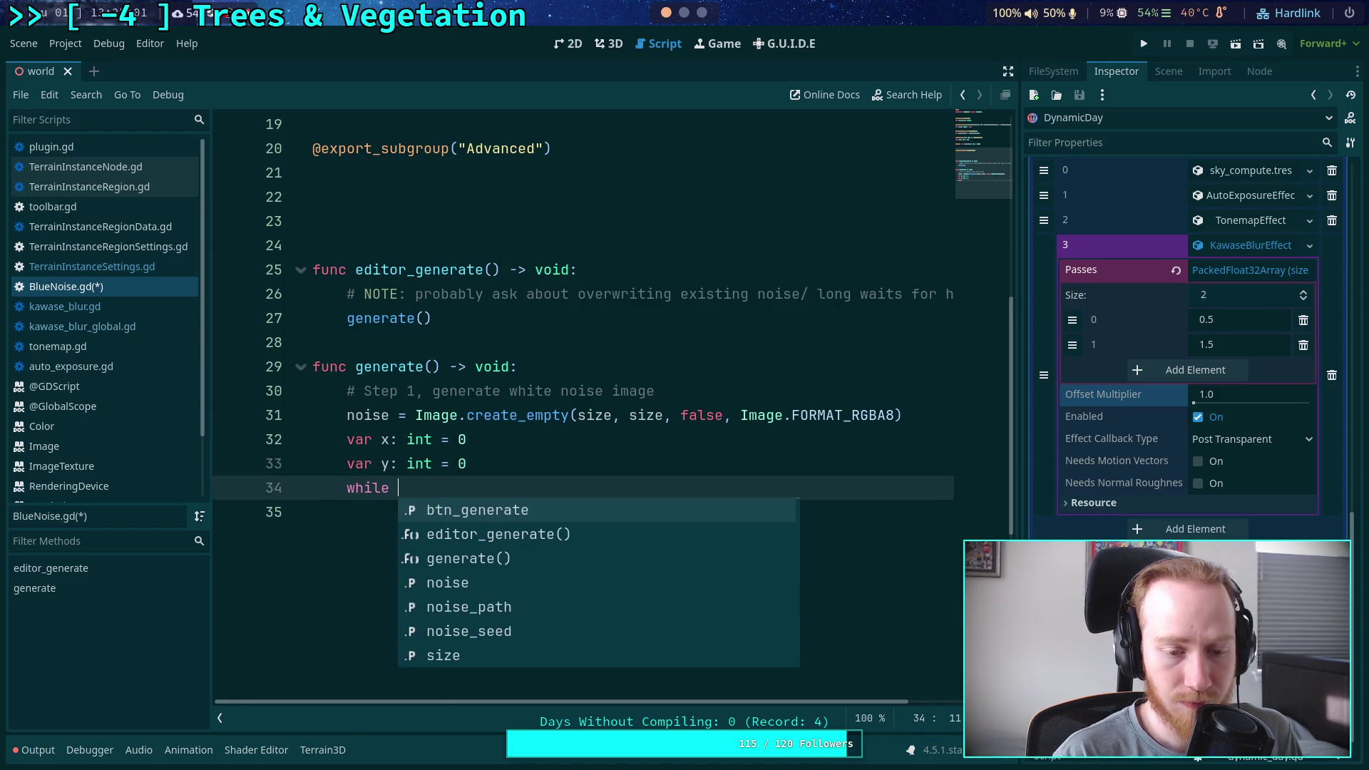
{"action": "key", "text": "BackSpace"}
{"action": "type", "text": "x < size:"}
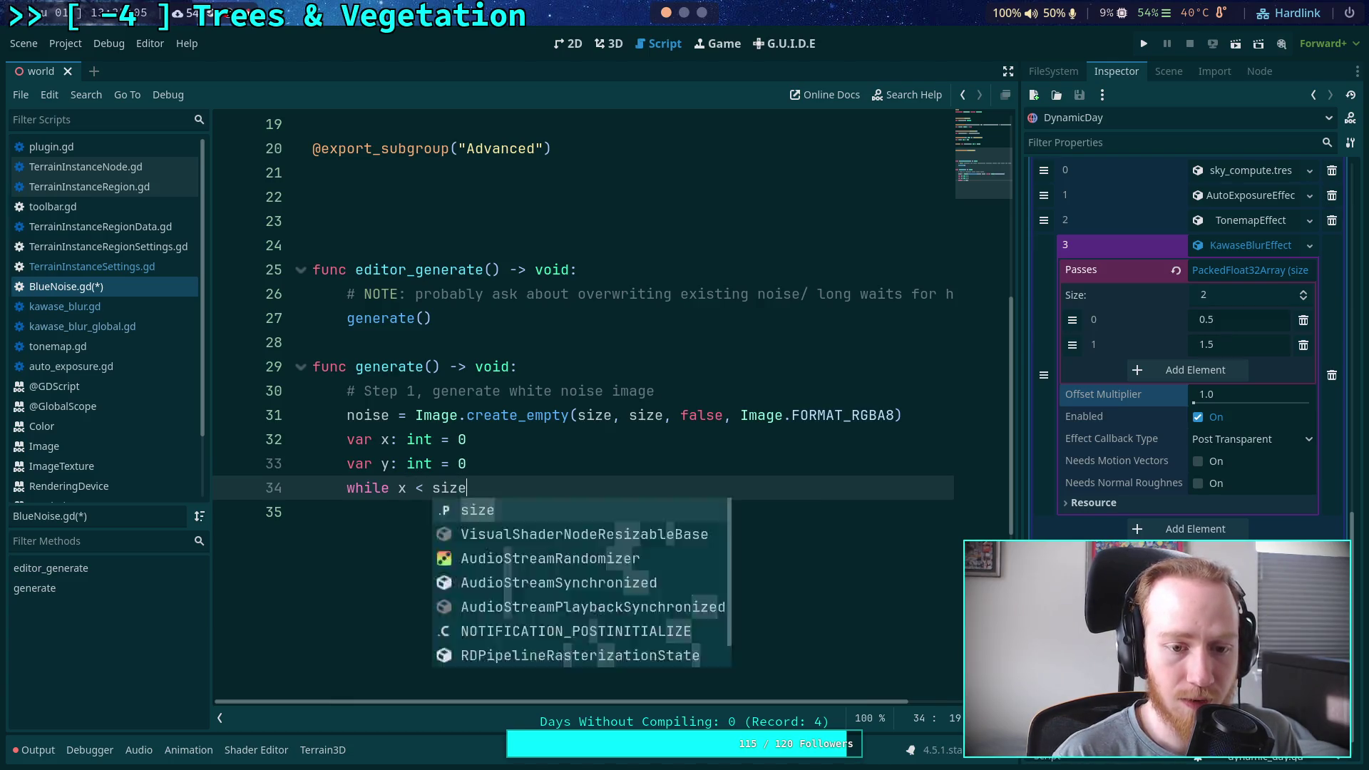